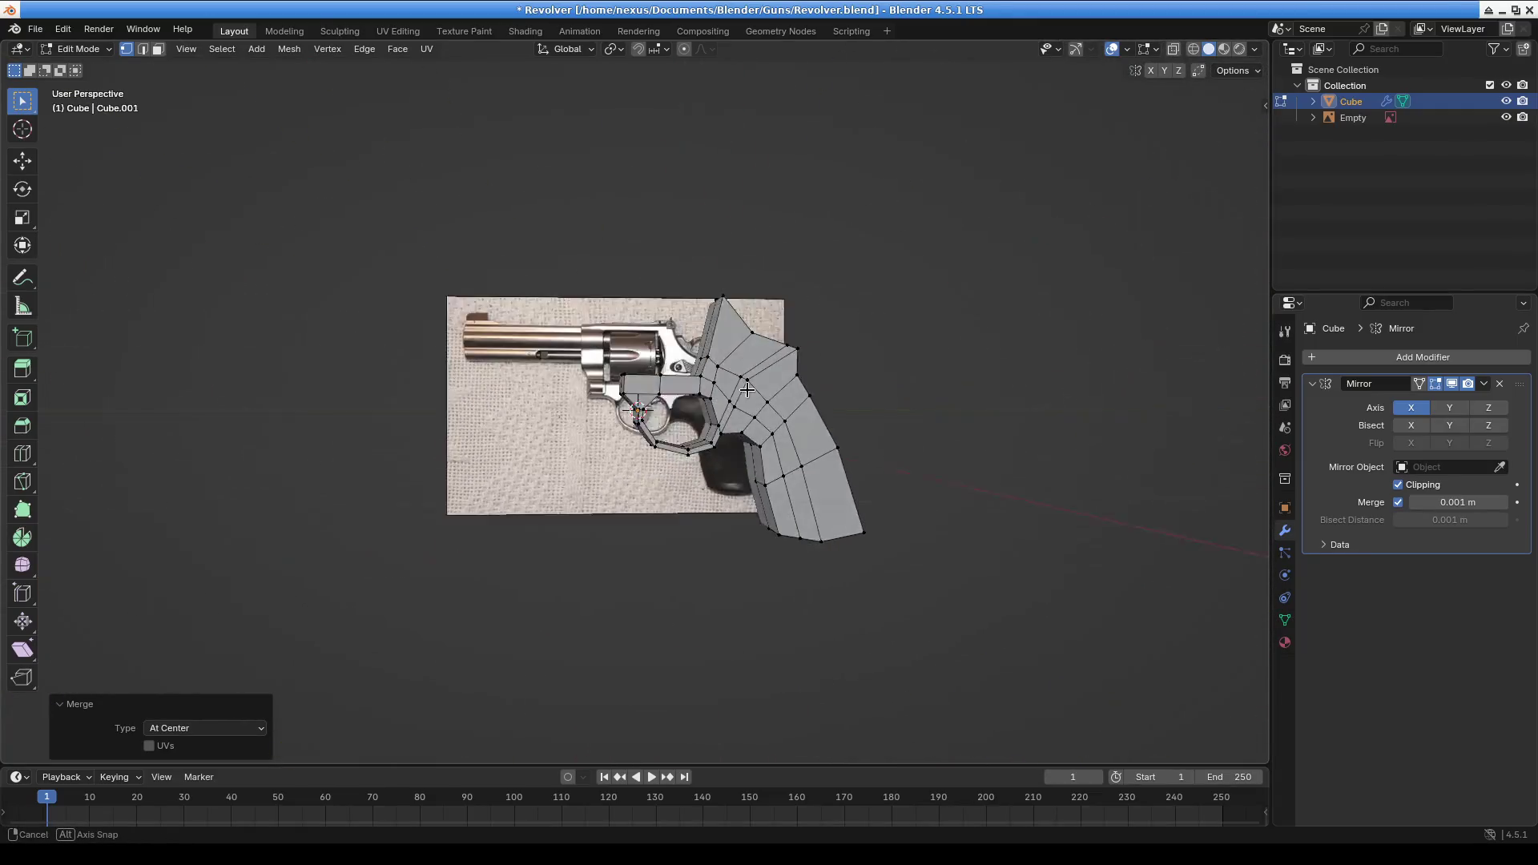
Switch to Right Orthographic view and pan so the mesh sits centred over the revolver photo
mouse_move(712, 420)
middle_down()
mouse_move(532, 378)
mouse_move(817, 400)
mouse_move(618, 447)
middle_up()
scroll(694, 408, up, 3)
middle_drag(465, 537, 446, 553)
key(KP_1)
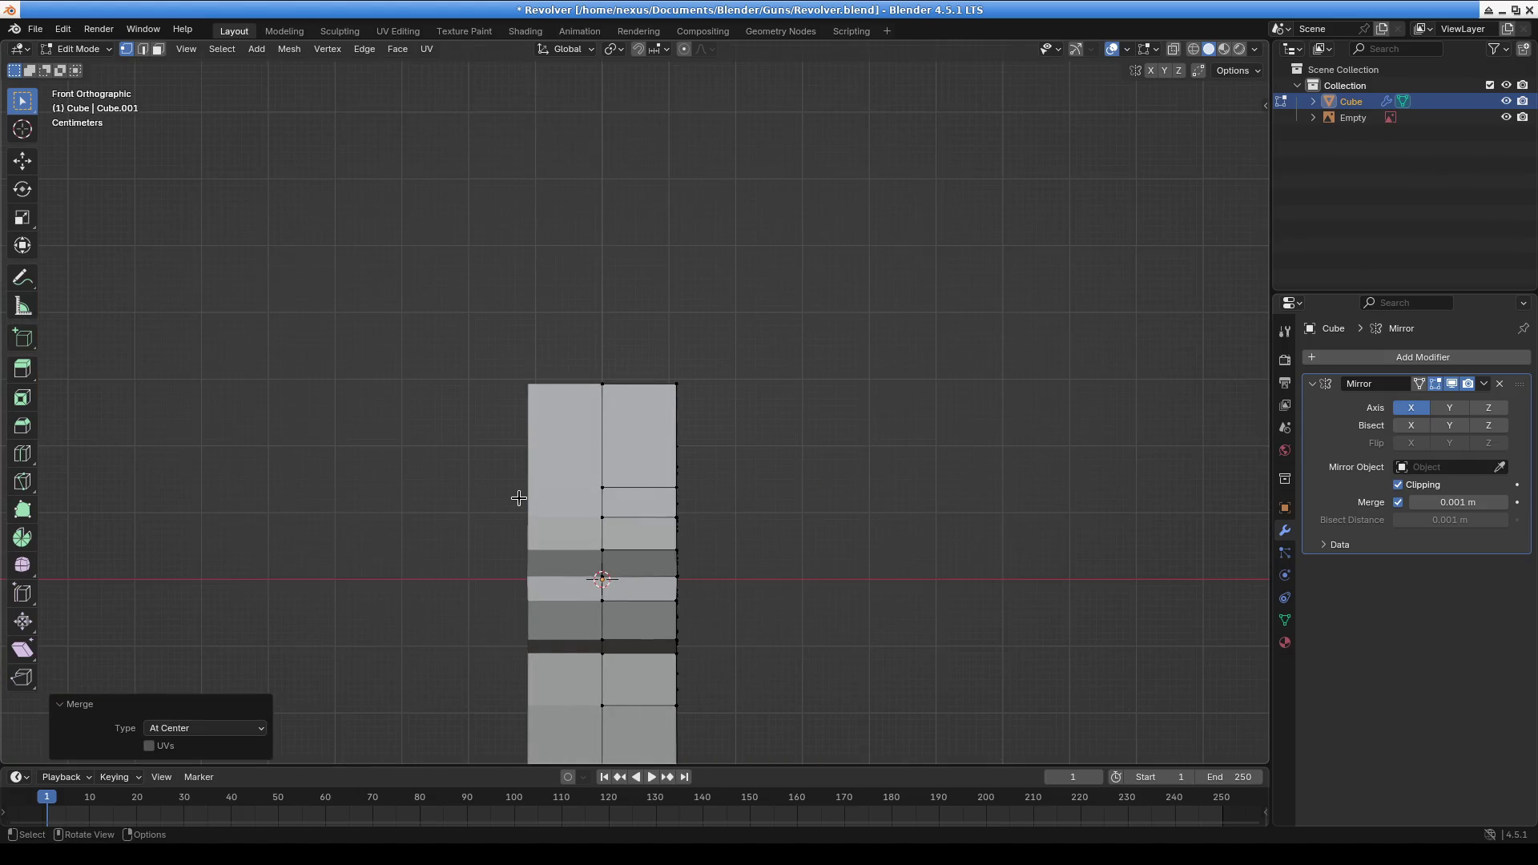
key(KP_3)
mouse_move(519, 499)
shift+middle_down()
mouse_move(596, 292)
mouse_move(728, 398)
mouse_move(716, 448)
shift+middle_up()
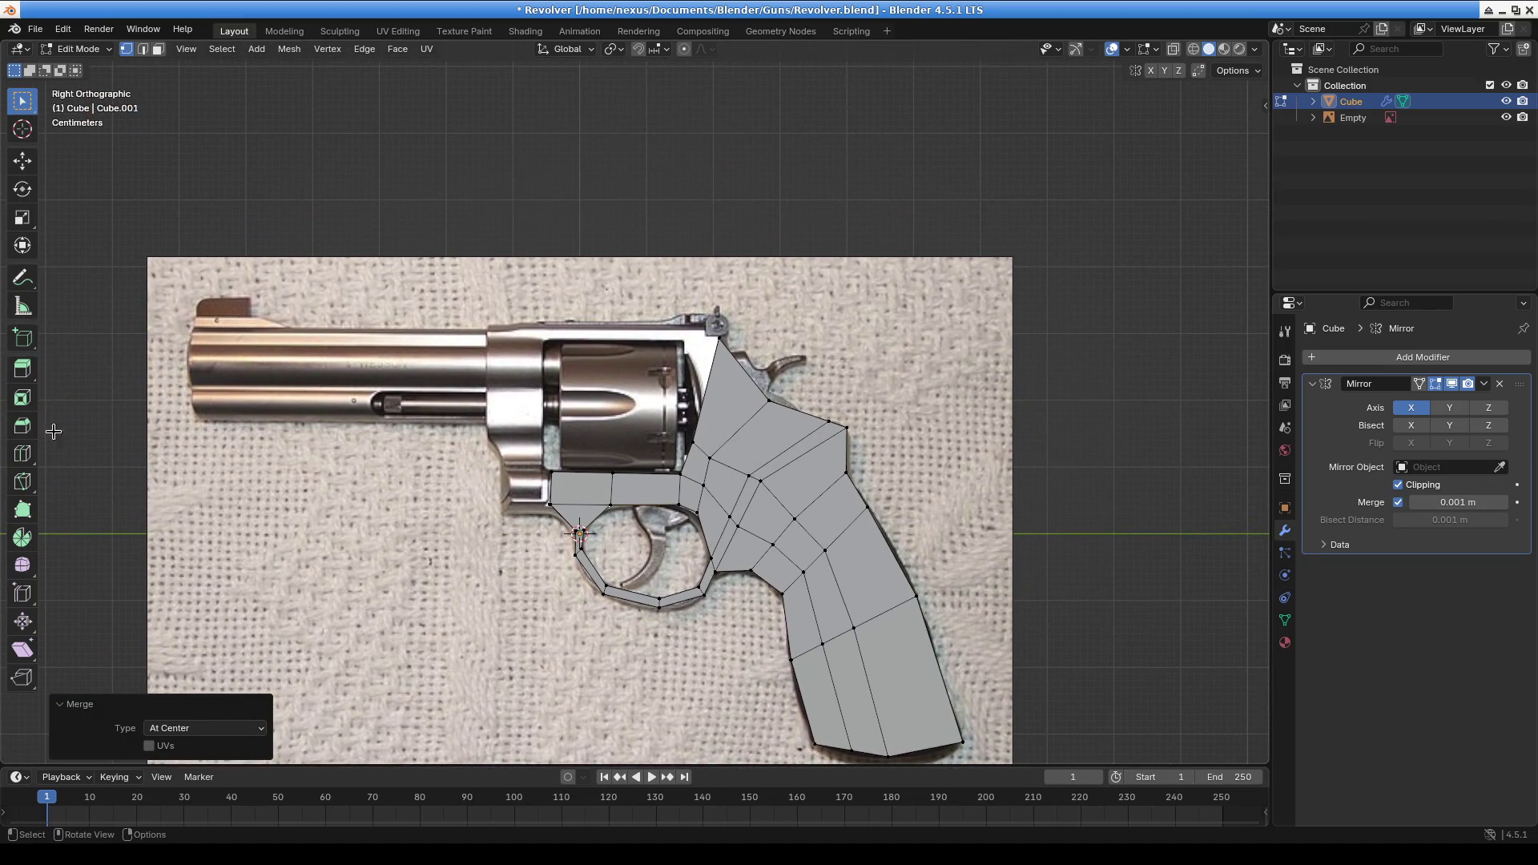
click(31, 462)
Cut one lengthwise edge loop through the grip, commit it, and deselect it
drag(724, 423, 726, 416)
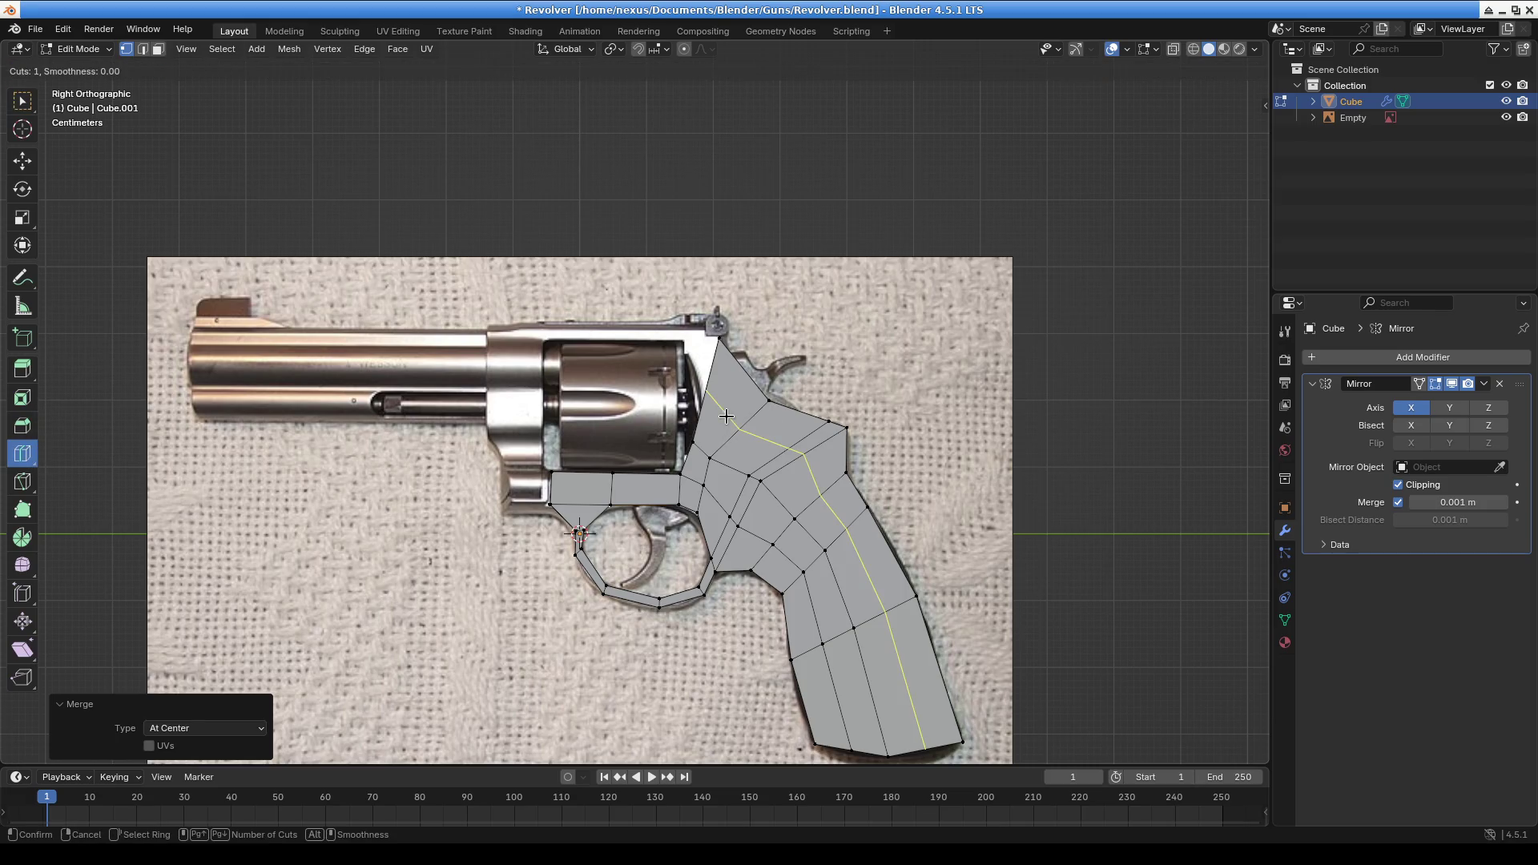
click(725, 410)
key(w)
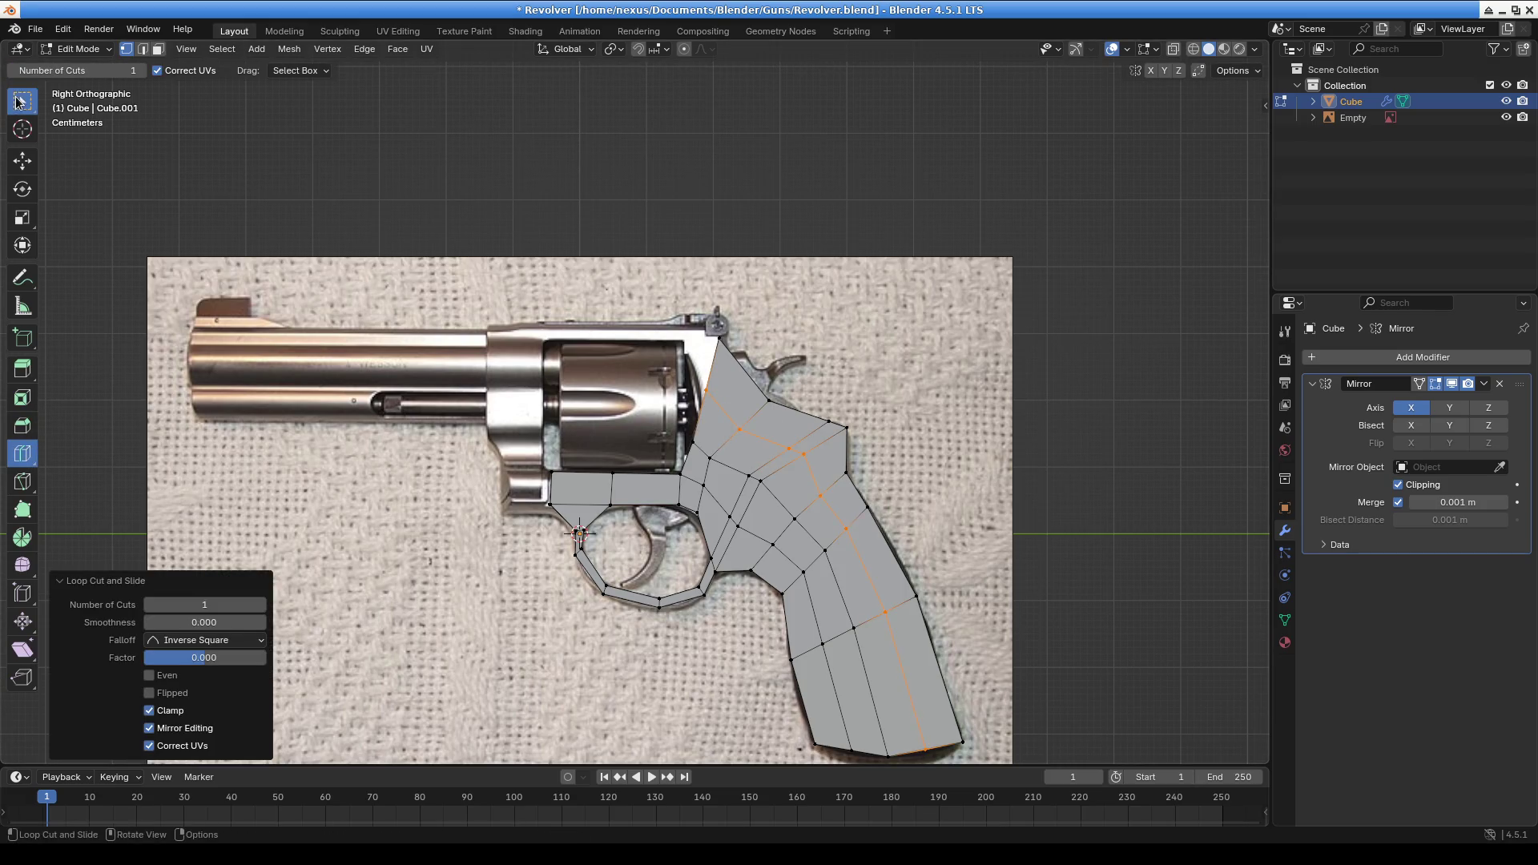
click(736, 347)
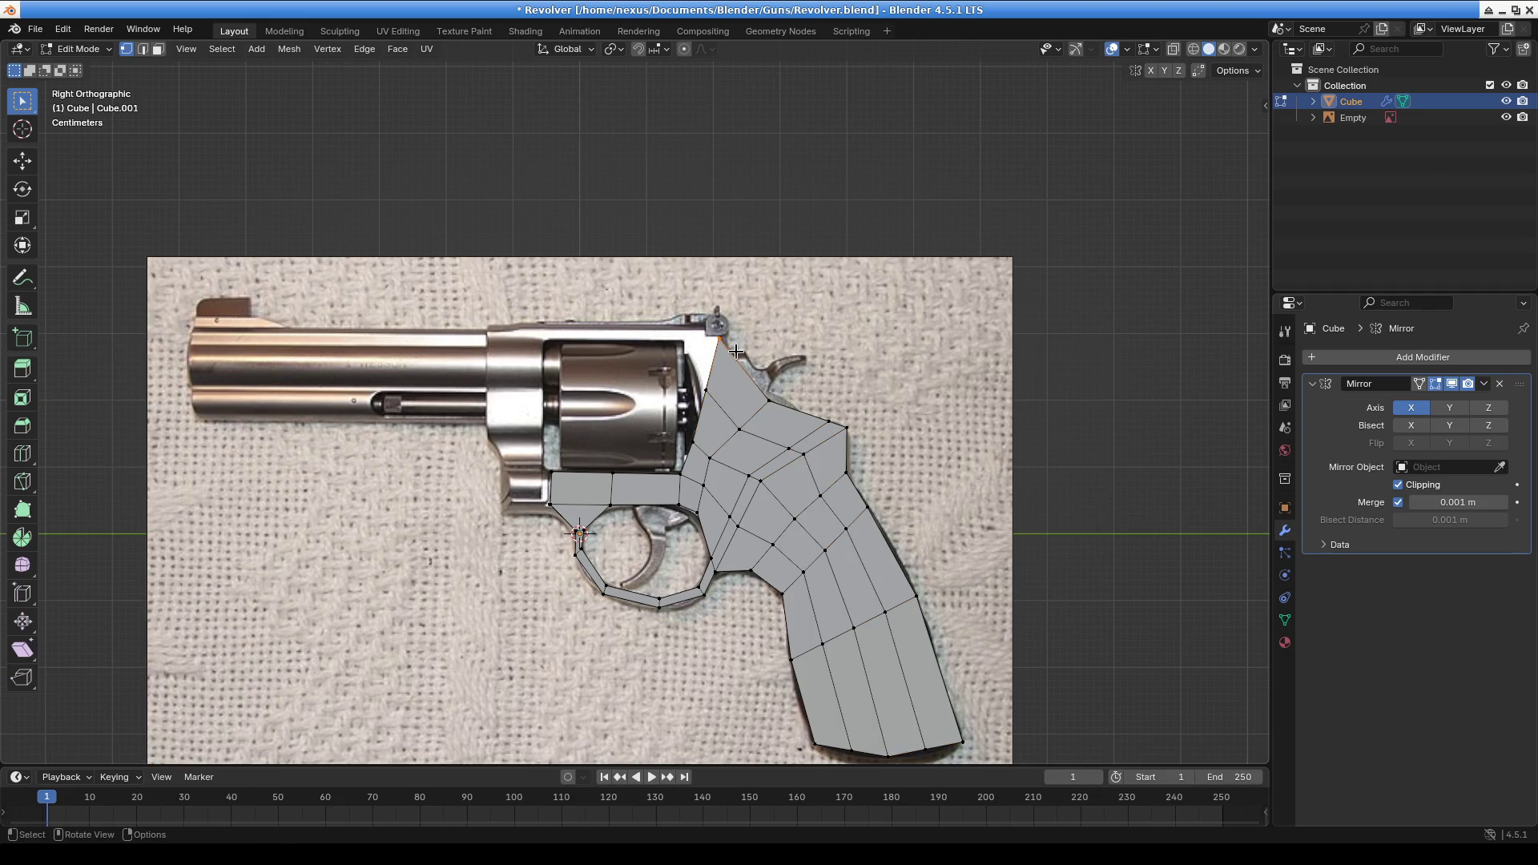
Toggle X-ray and move the top grip vertex up-left onto the photo outline
click(1194, 49)
scroll(1239, 109, up, 3)
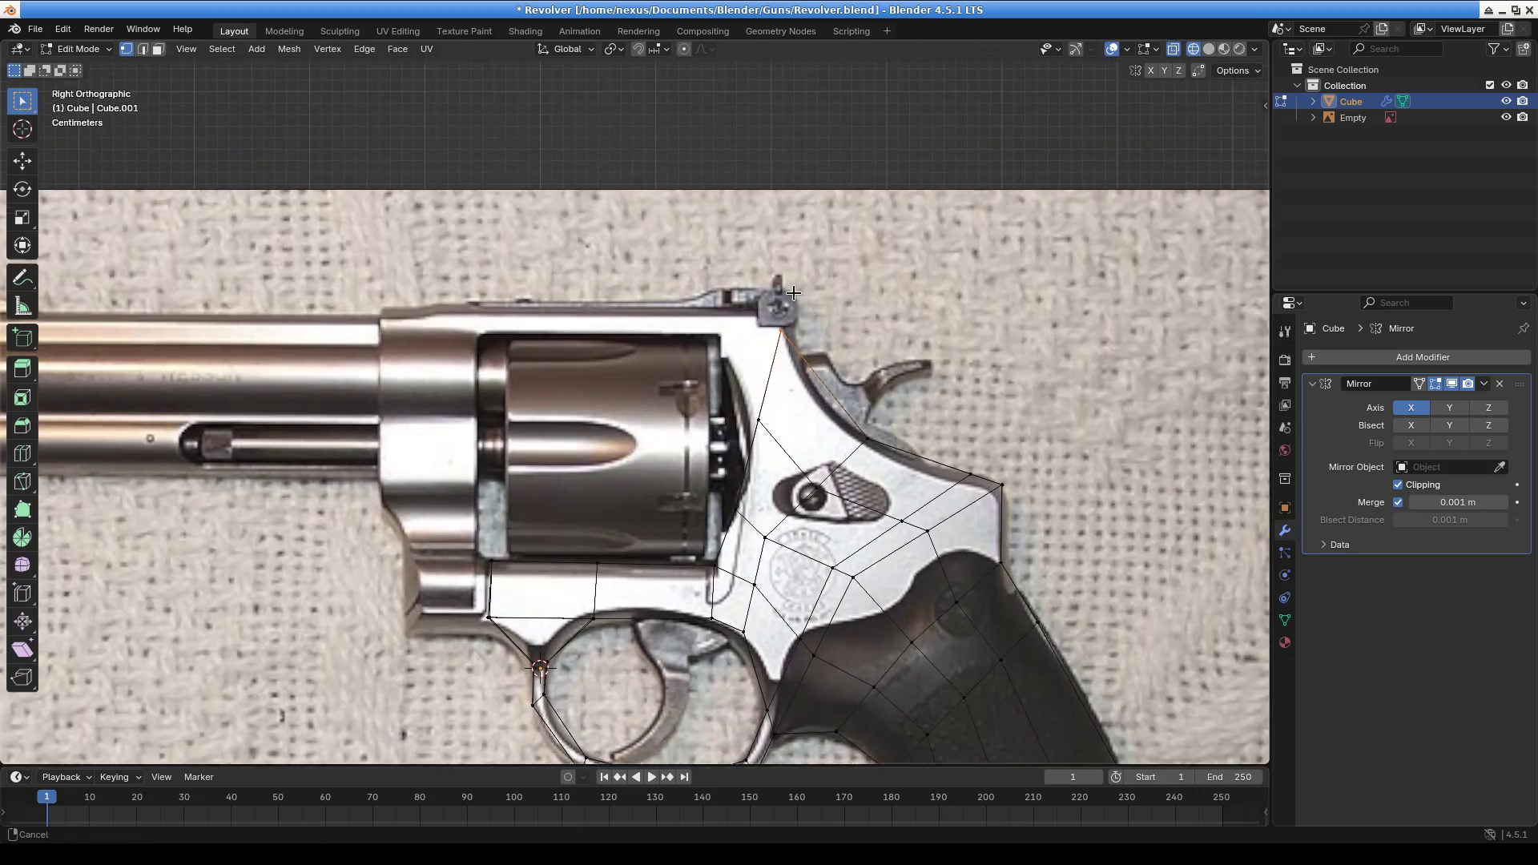
click(1209, 49)
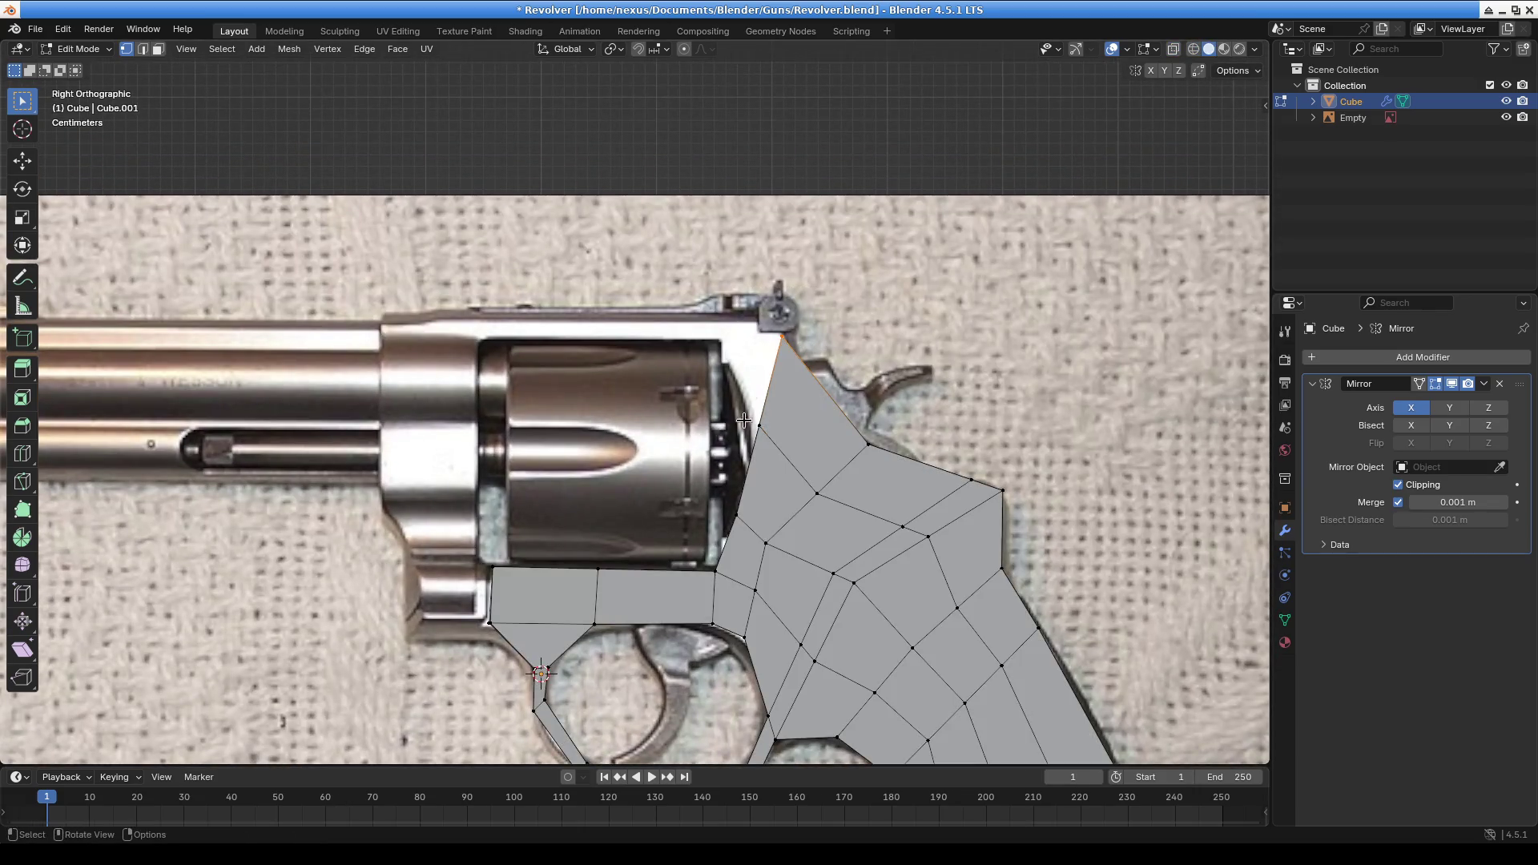
key(g)
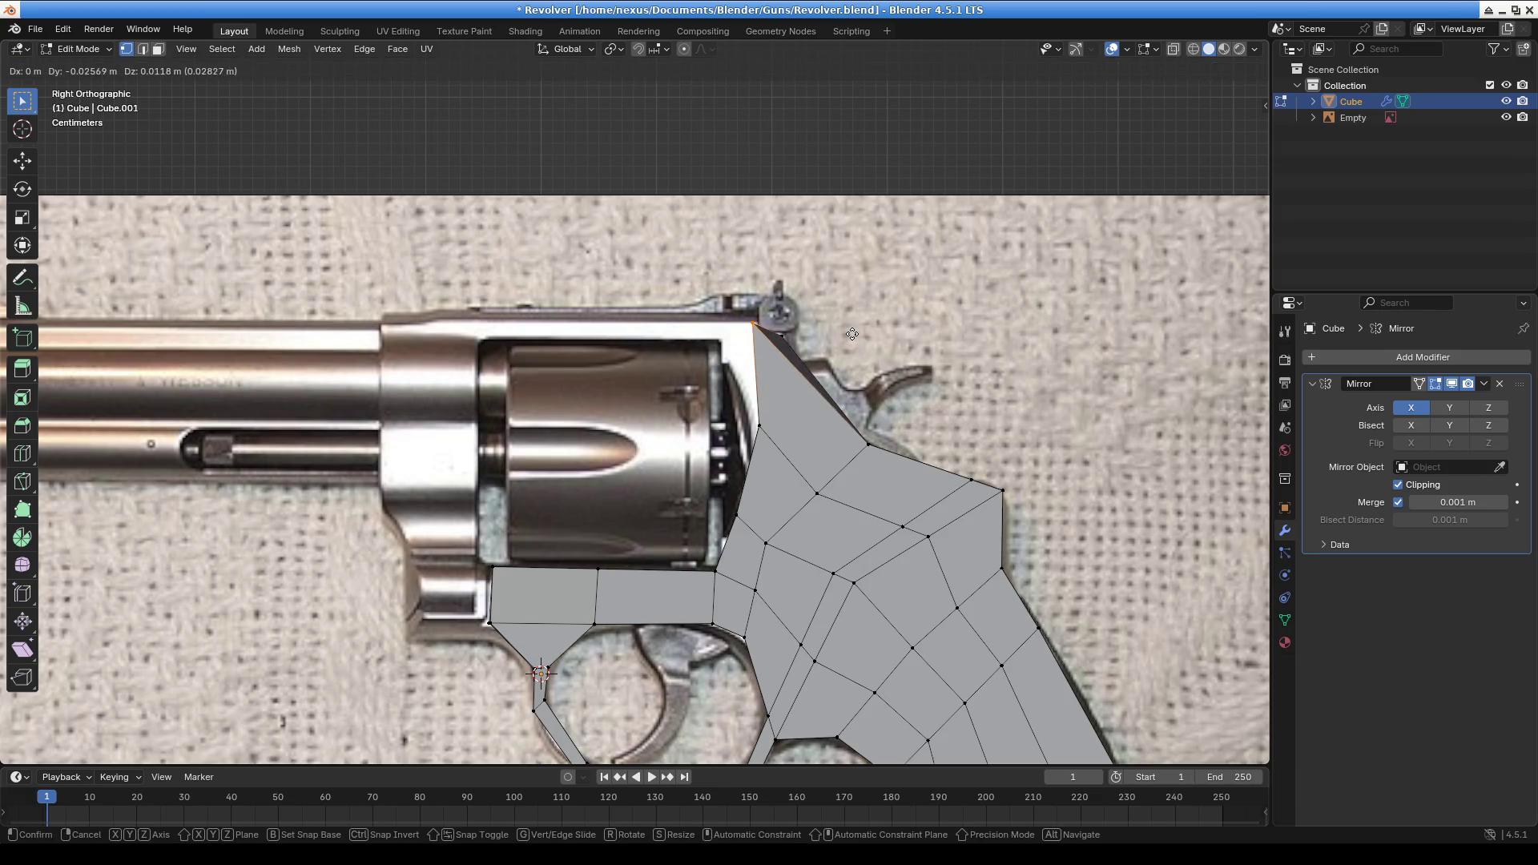
click(853, 340)
Reposition the frame vertices beside the cylinder to follow its rear edge
click(783, 439)
key(g)
click(765, 437)
click(743, 513)
key(g)
click(753, 443)
key(g)
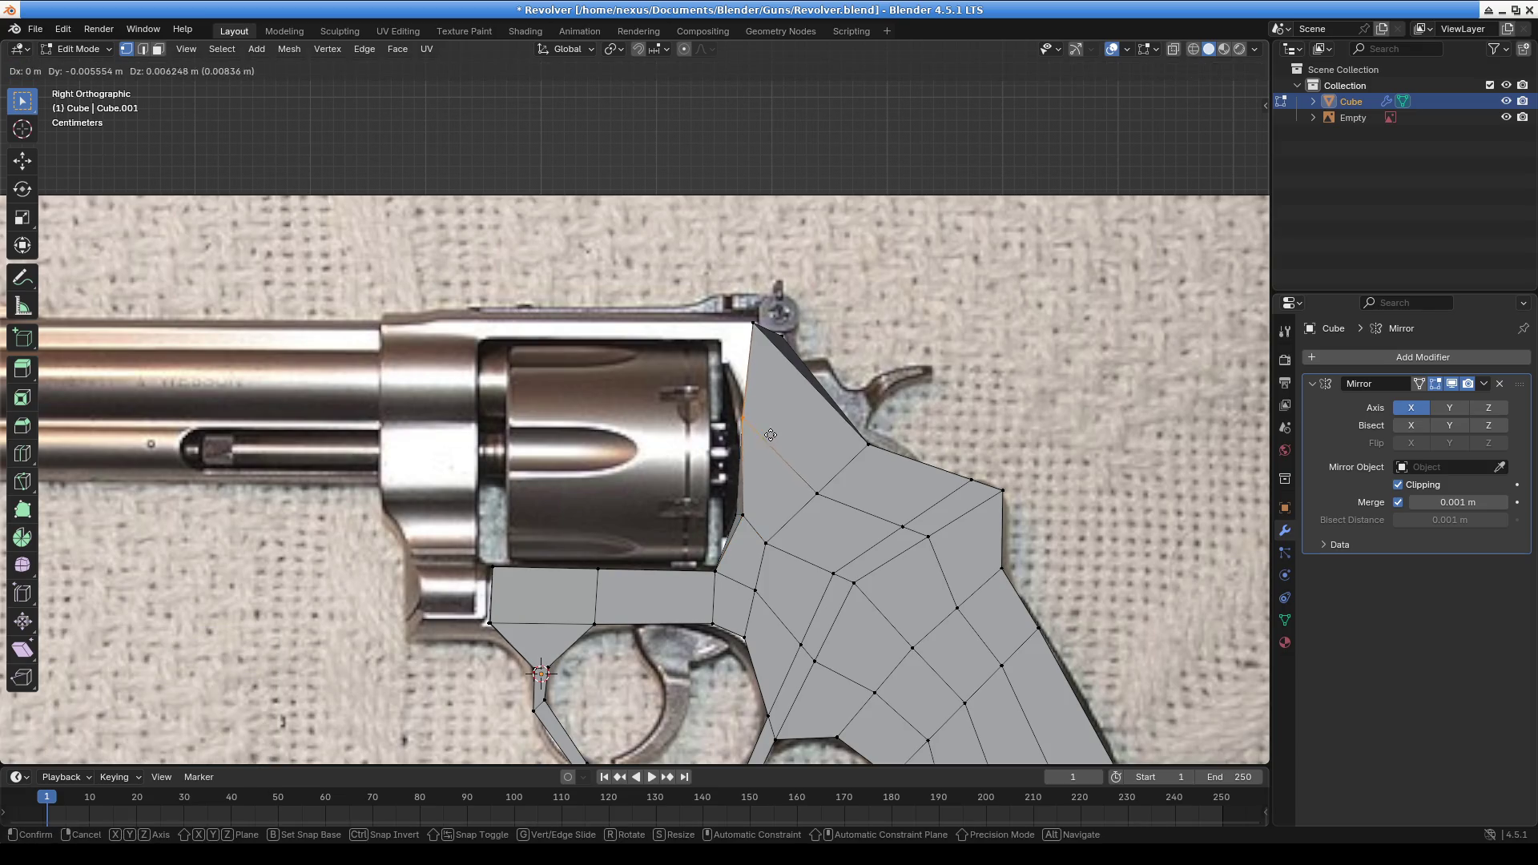
click(773, 430)
ctrl+click(743, 514)
With X-ray on, nudge the cylinder-edge vertices and raise the upper edge loop
click(1174, 49)
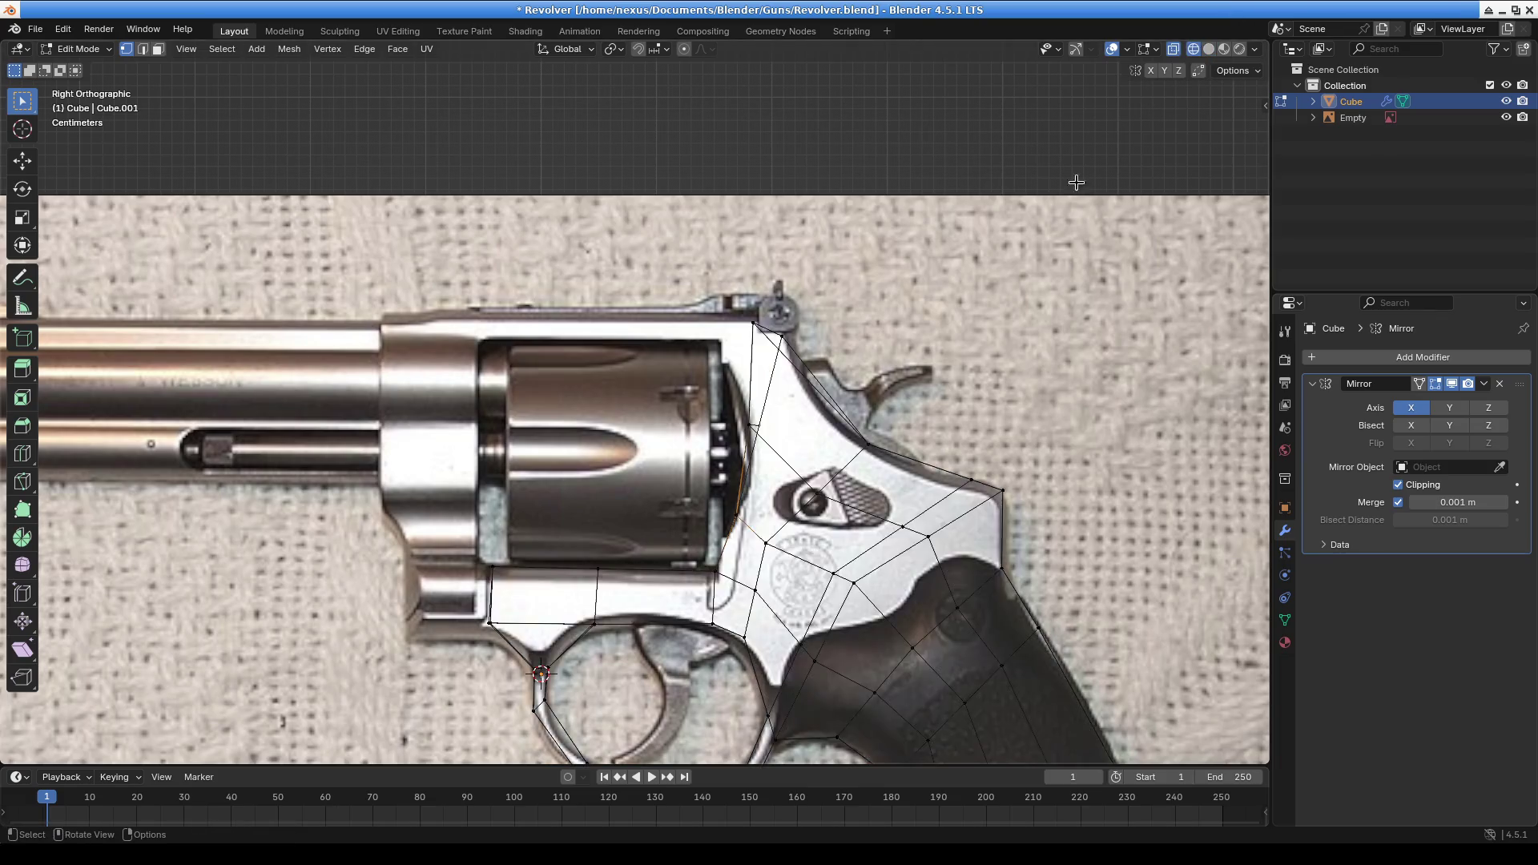
scroll(745, 513, up, 2)
drag(732, 530, 796, 576)
key(g)
click(801, 568)
alt+click(850, 449)
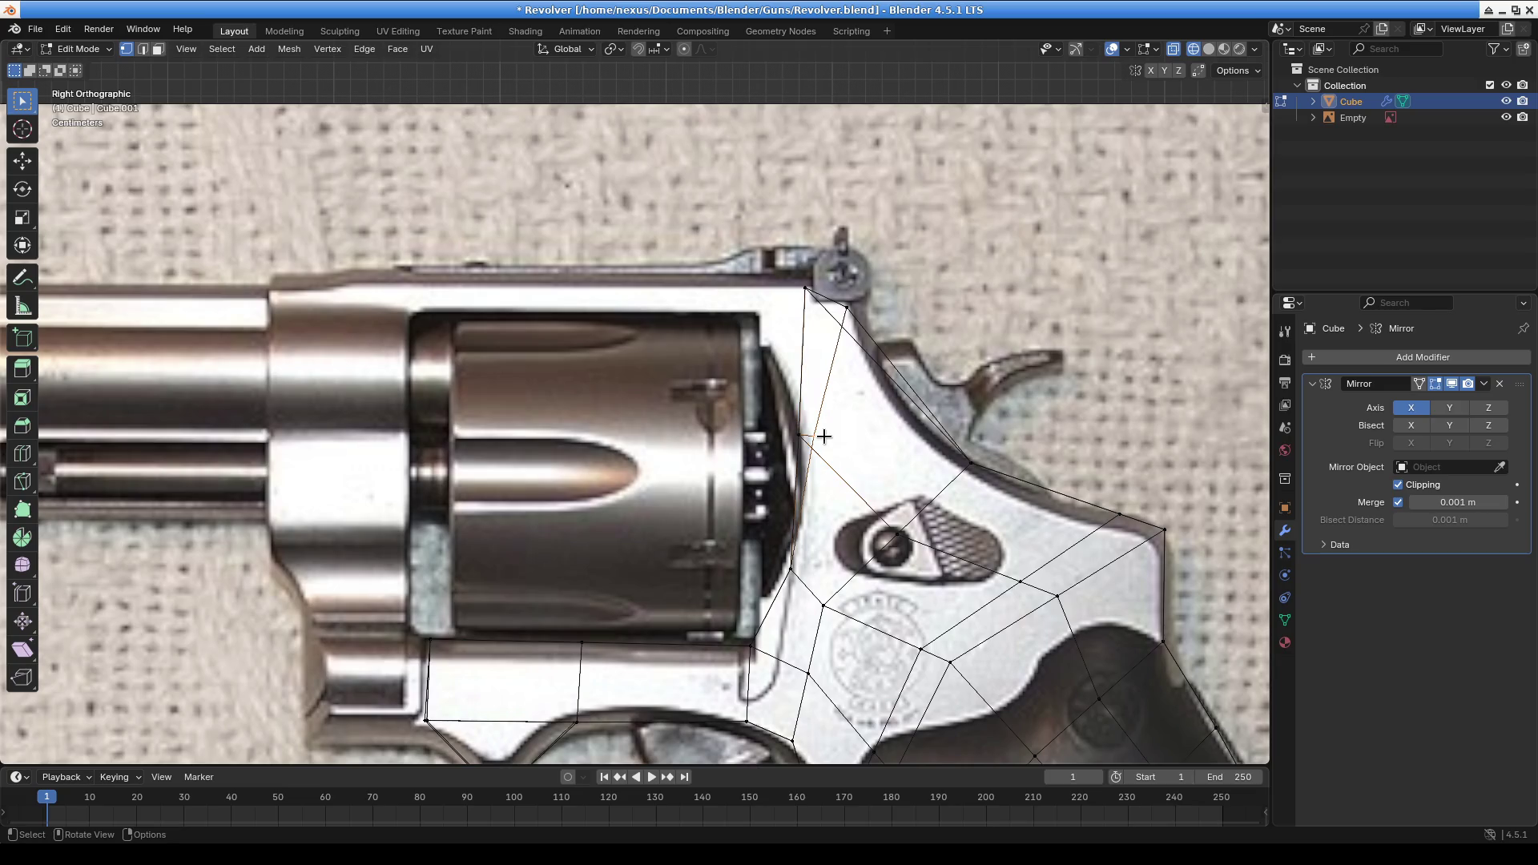
key(g)
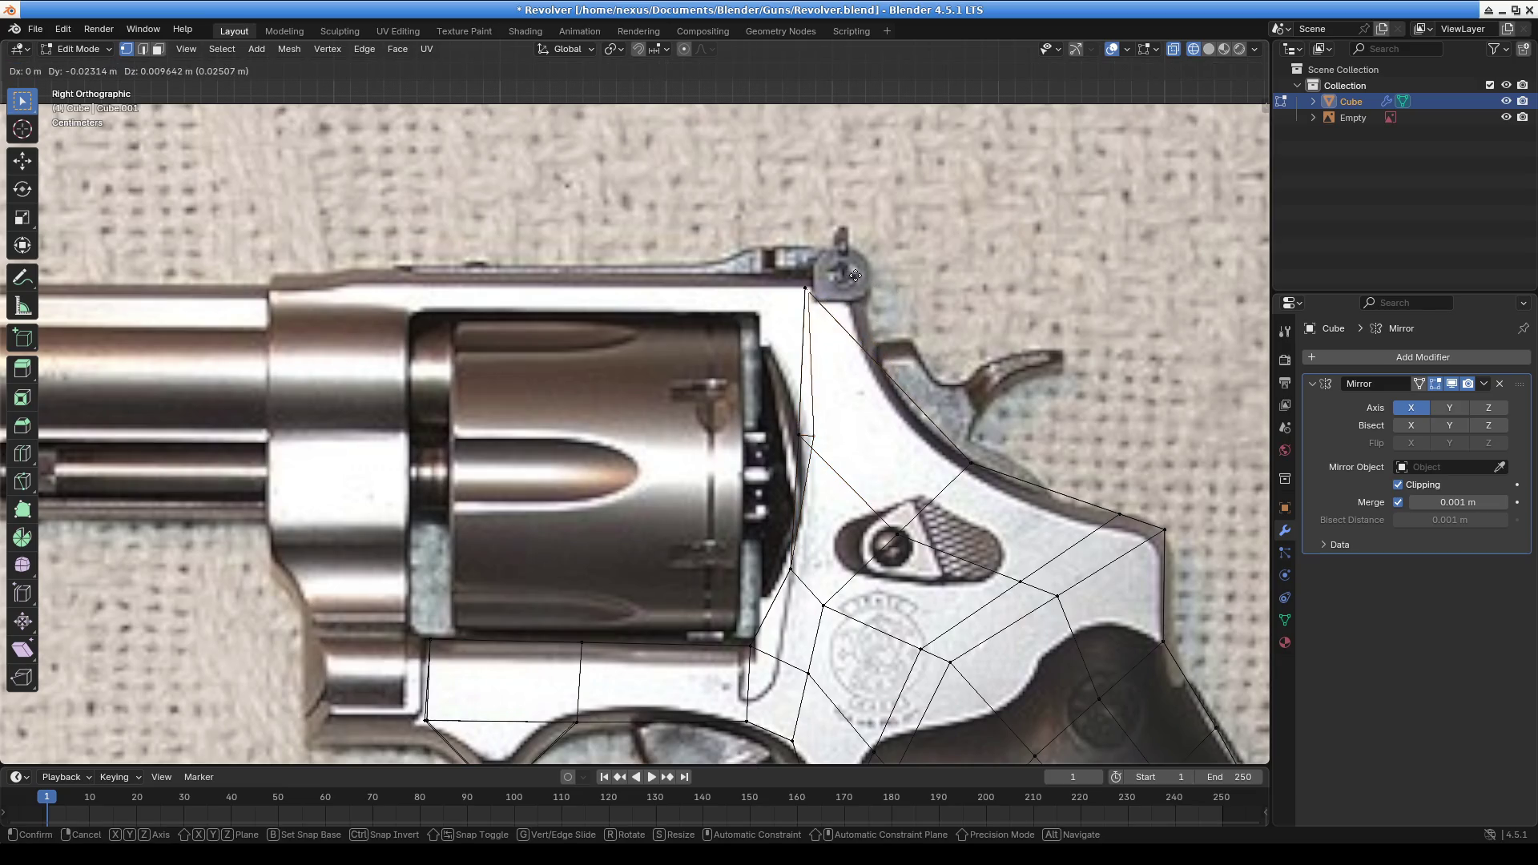
click(851, 271)
Raise the vertices along the cylinder edge and lift the top vertex under the rear sight
click(804, 437)
key(g)
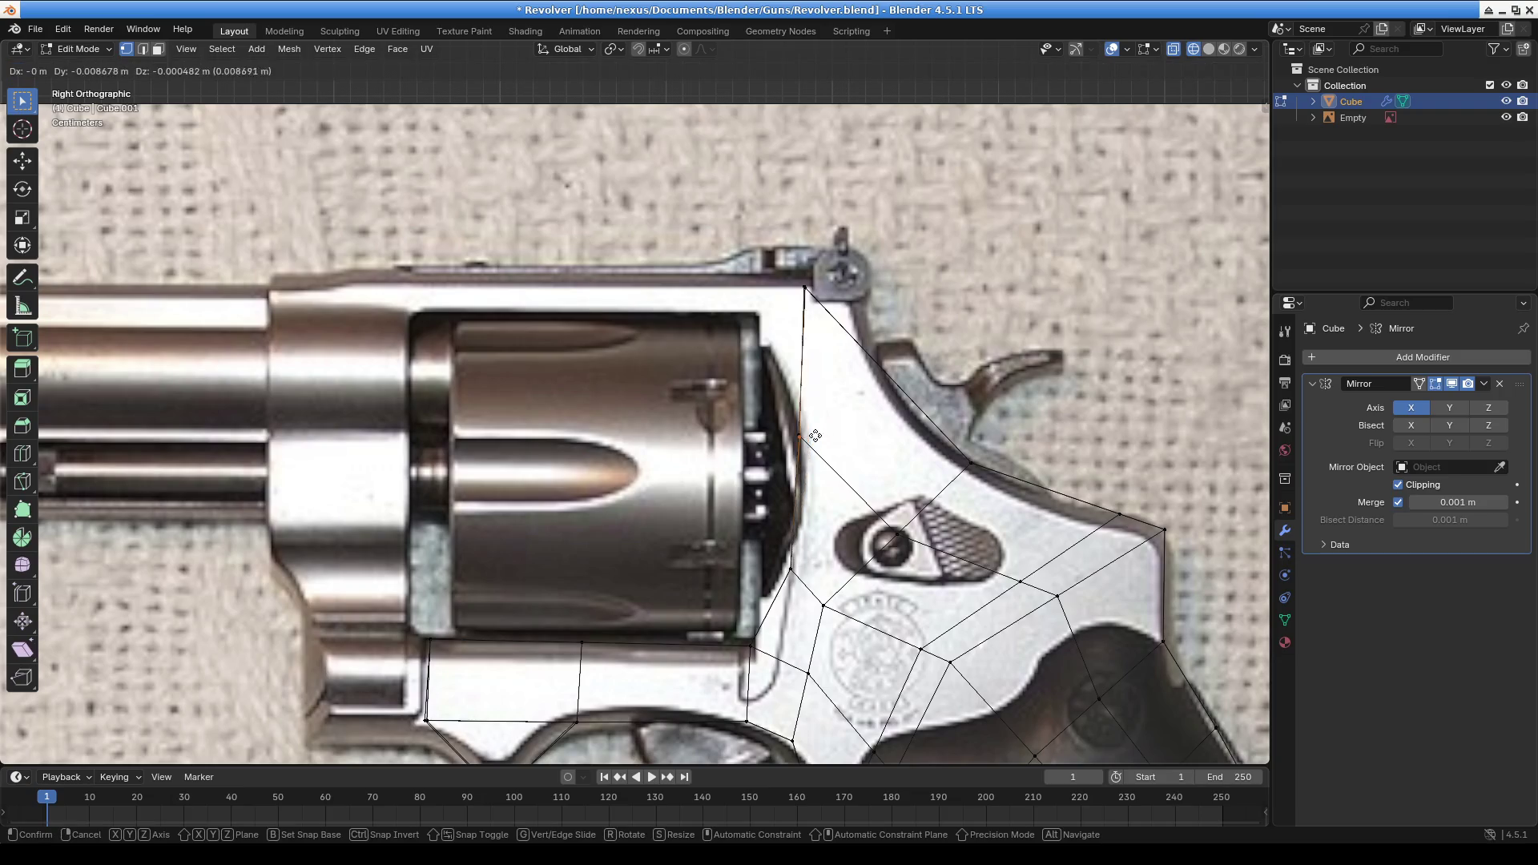
click(814, 434)
click(823, 446)
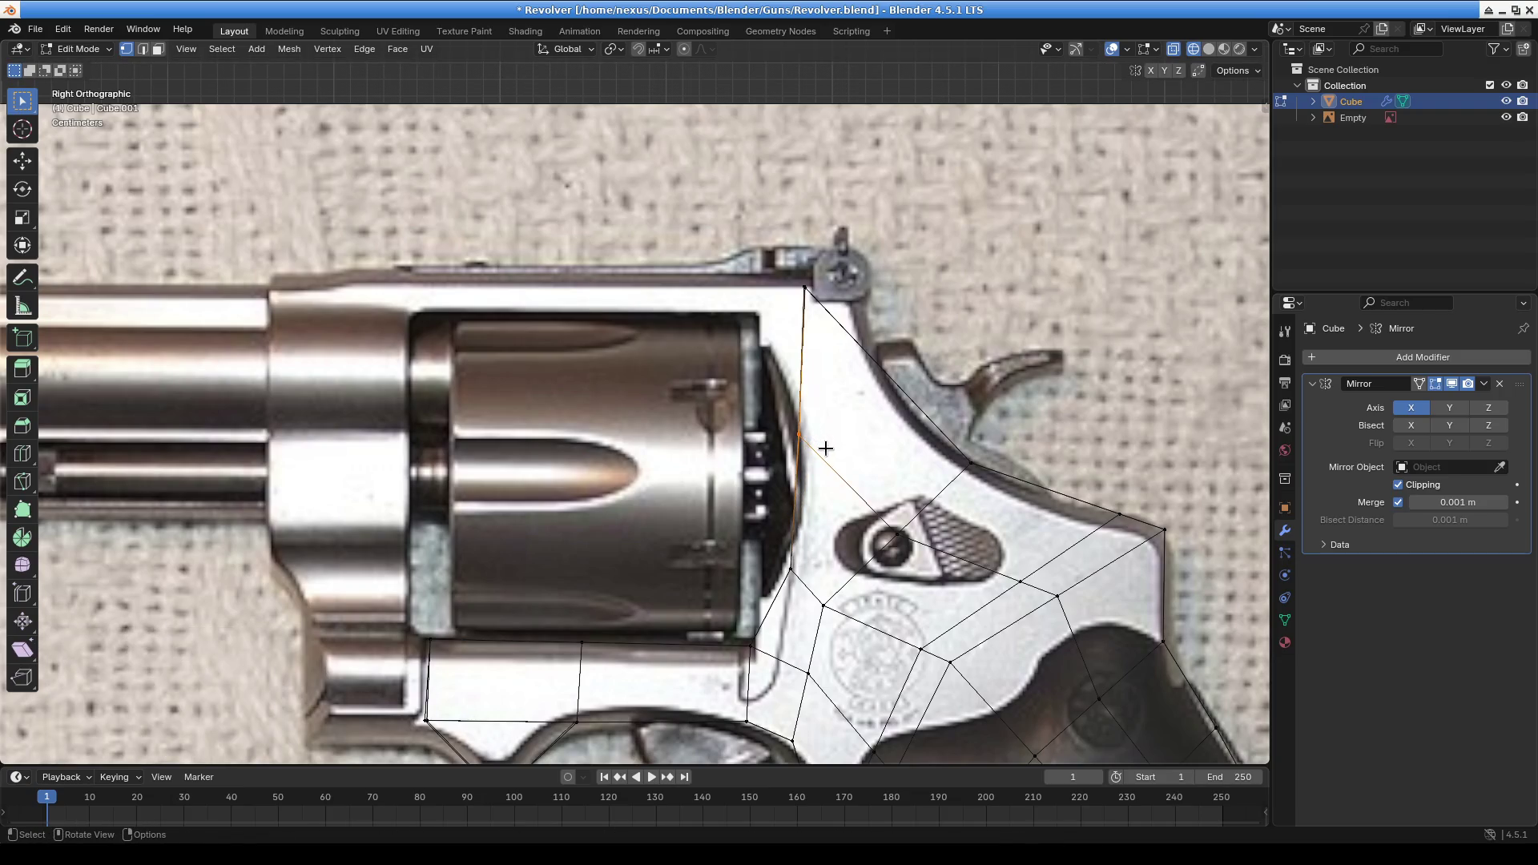
key(g)
click(822, 422)
click(827, 302)
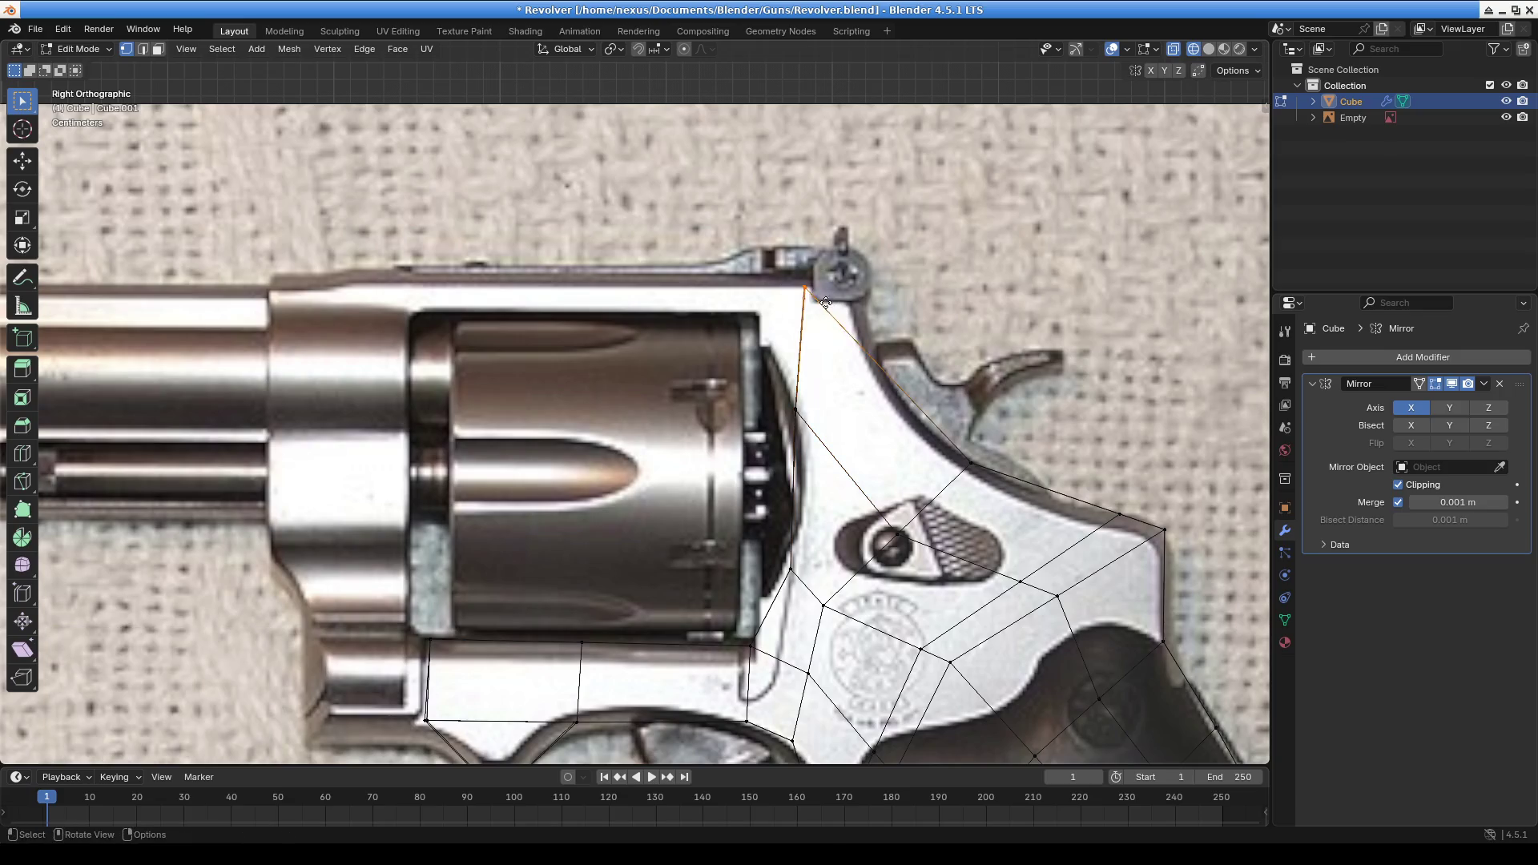
key(g)
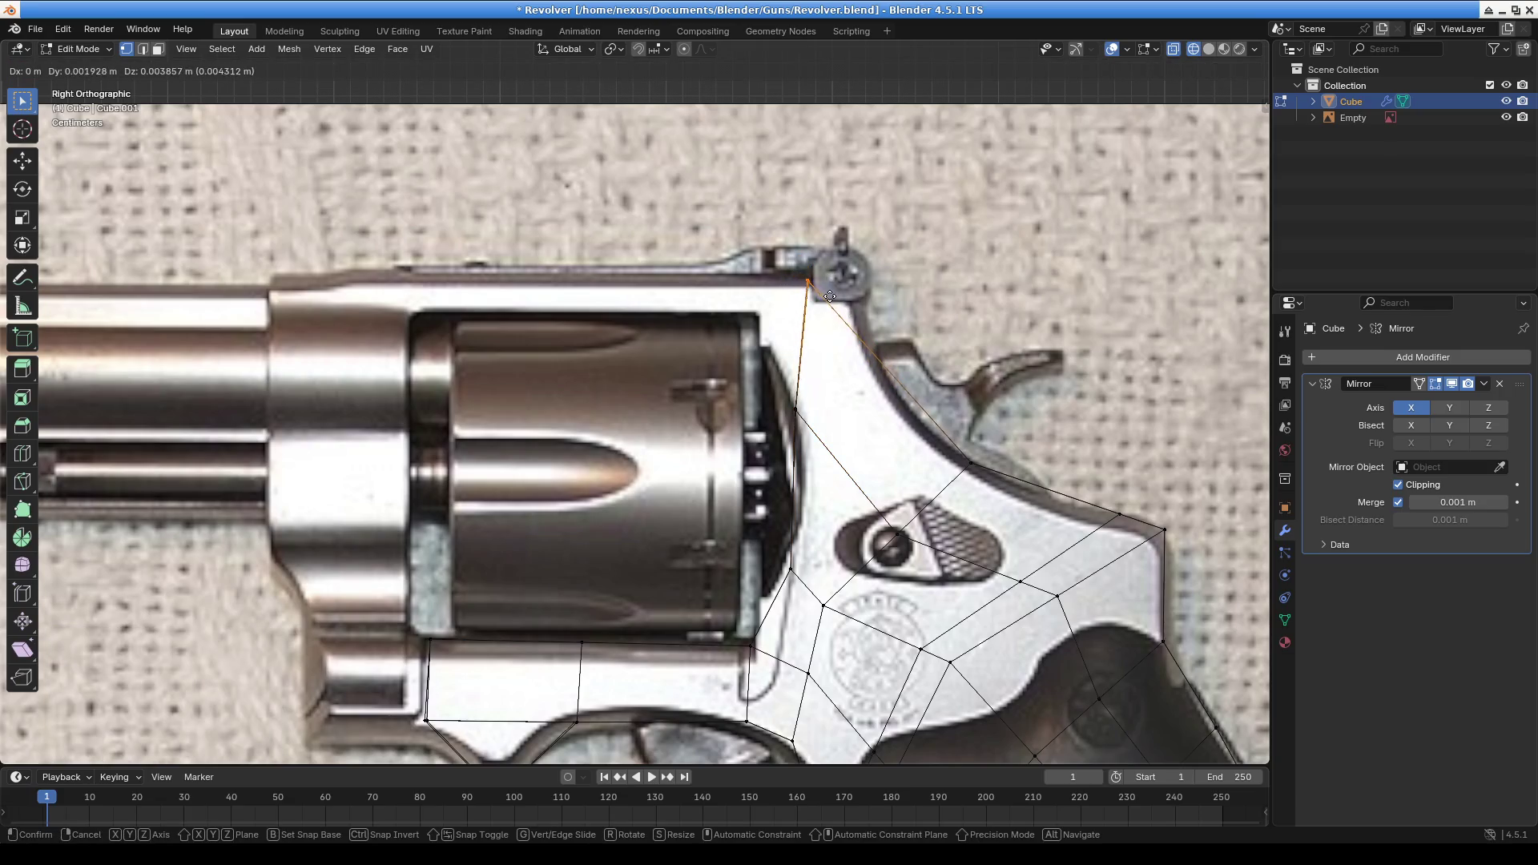
click(822, 295)
click(827, 436)
key(g)
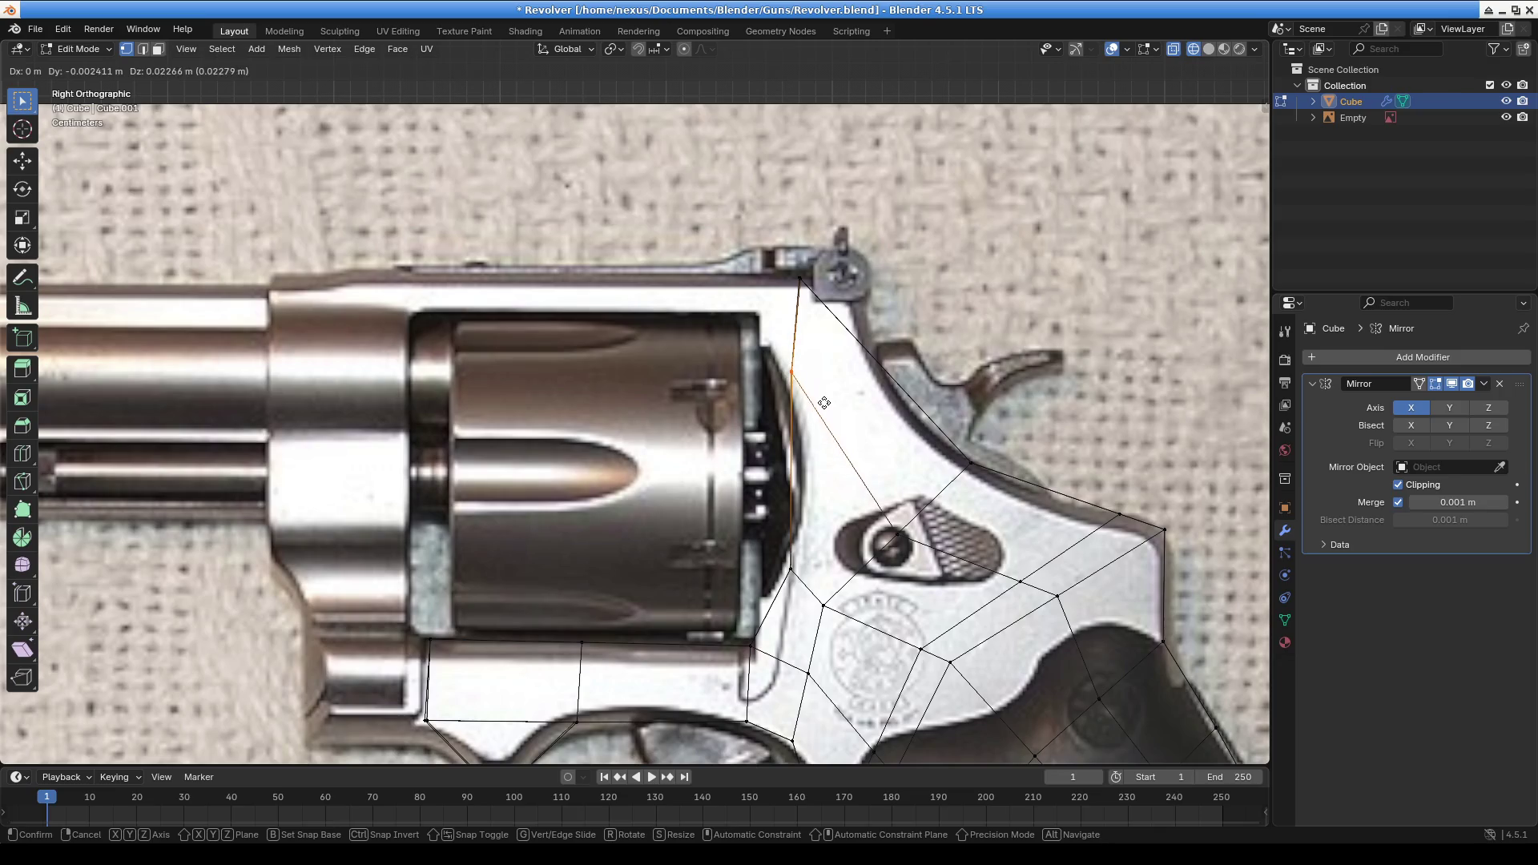
click(822, 401)
Shift the top vertex by the rear sight slightly up-left toward the top strap
drag(783, 279, 835, 299)
key(g)
right_click(821, 295)
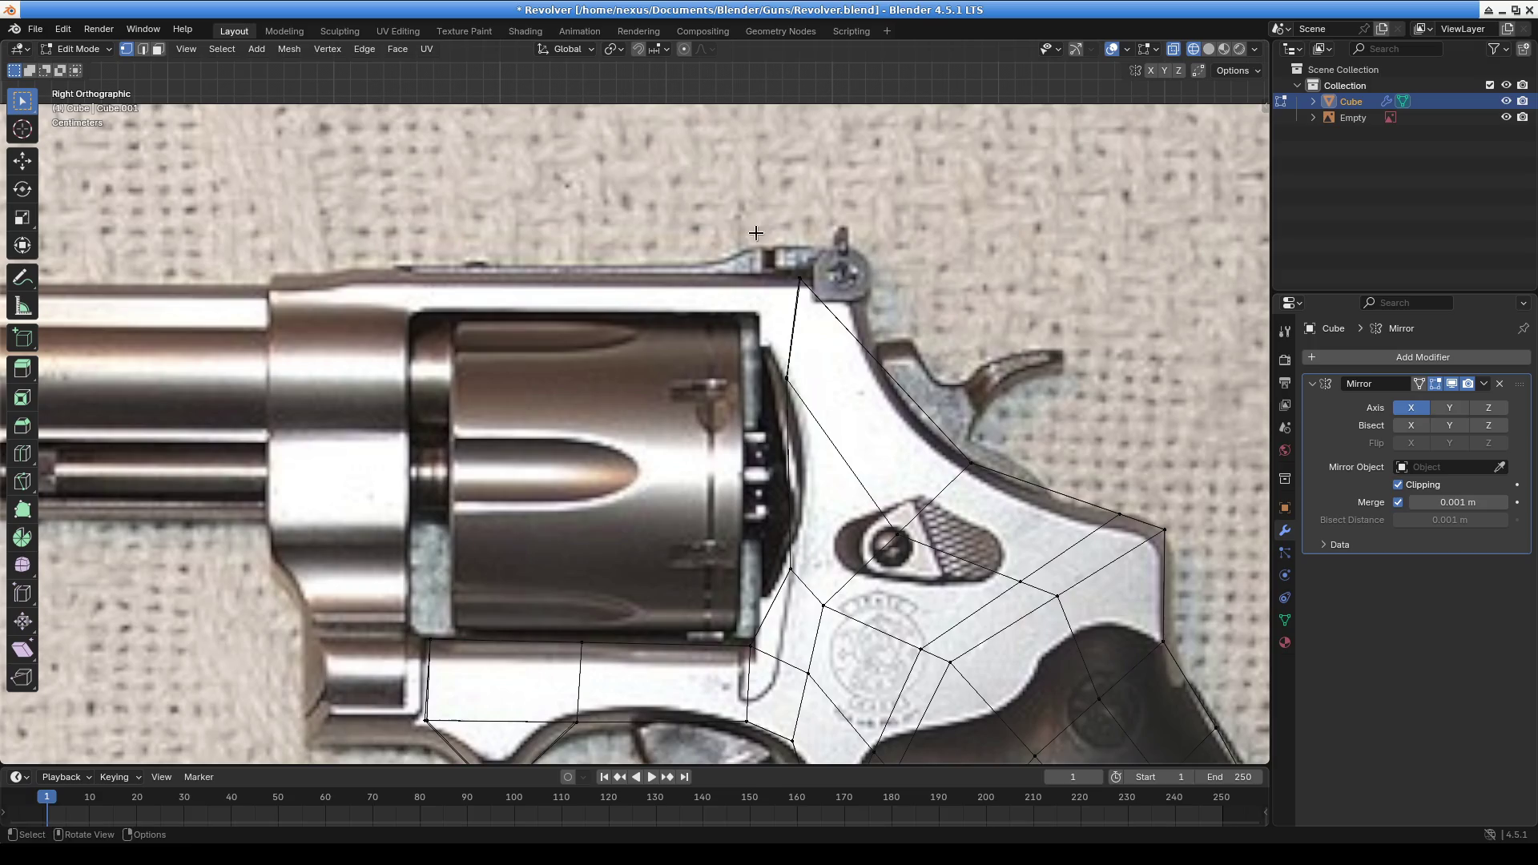
key(g)
click(917, 297)
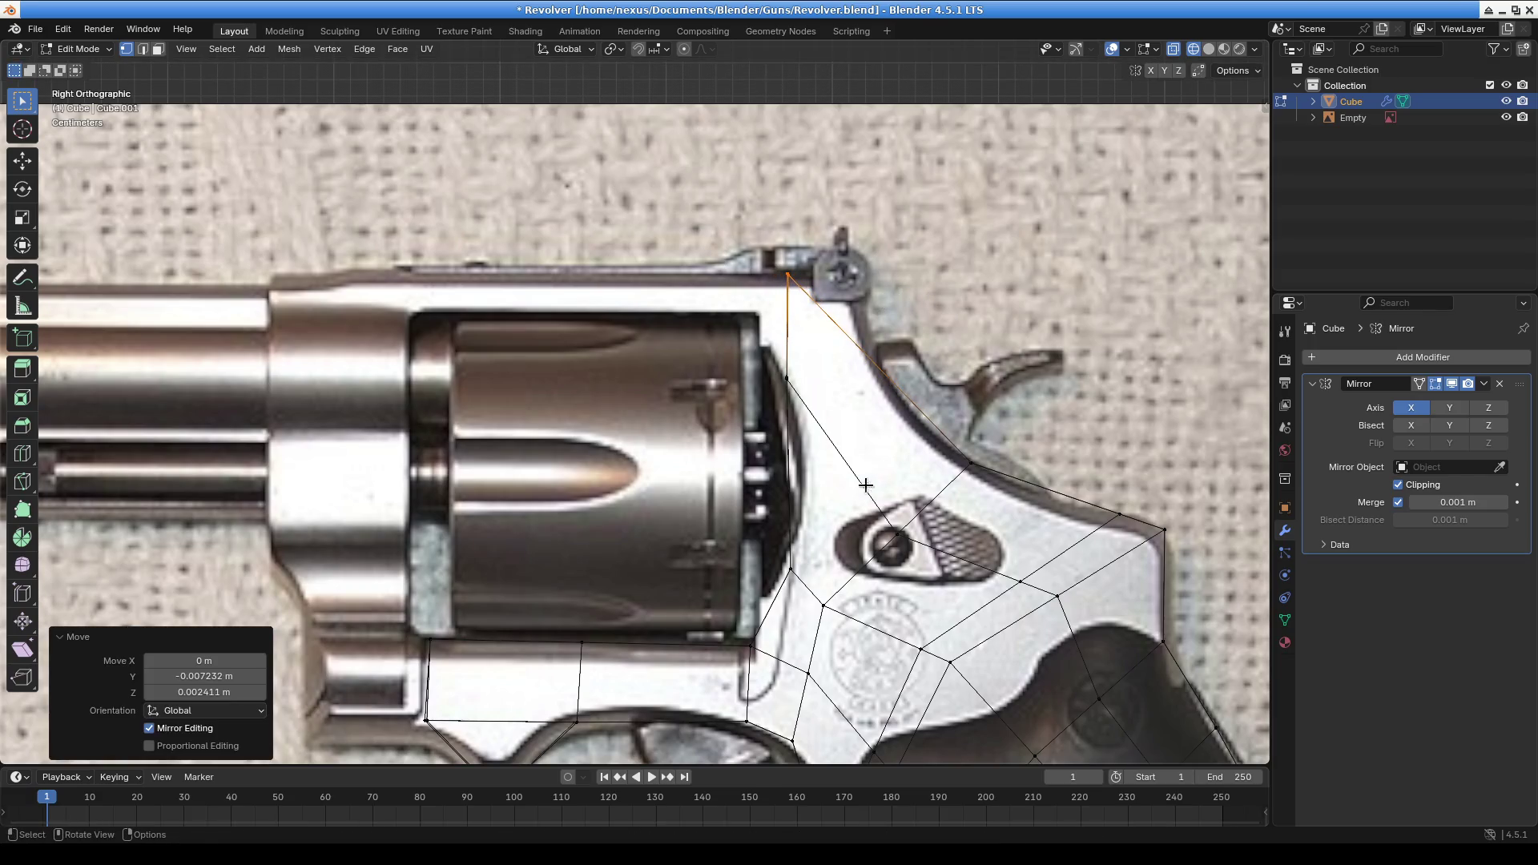
scroll(867, 481, down, 5)
mouse_move(902, 527)
shift+middle_down()
mouse_move(895, 450)
mouse_move(902, 526)
shift+middle_up()
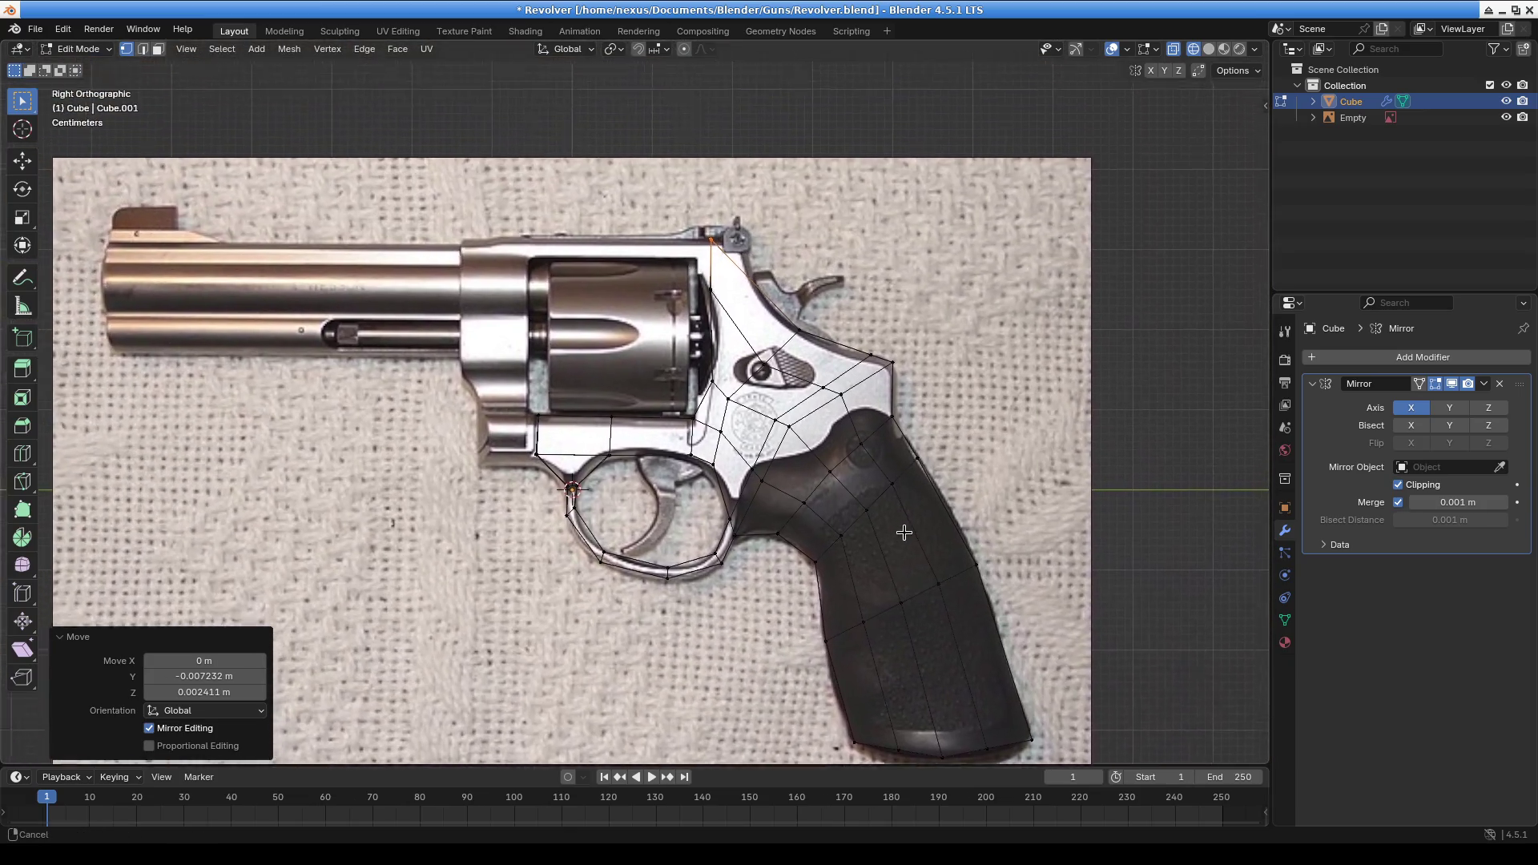
scroll(902, 526, up, 8)
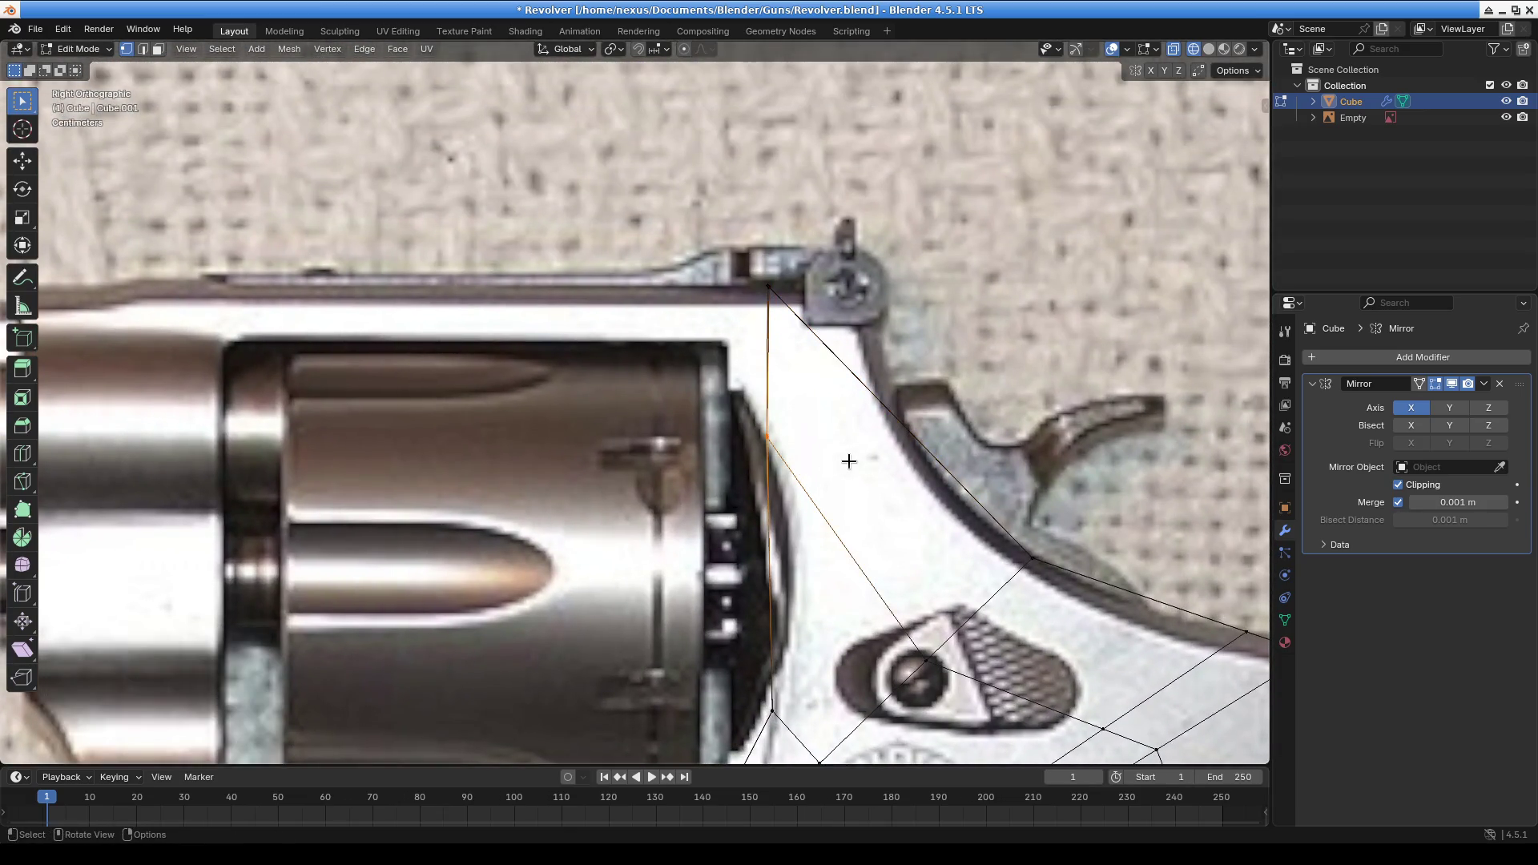
Fine-tune the vertex beside the cylinder and raise the vertex below the rear-sight top
key(g)
click(851, 382)
click(768, 285)
key(g)
click(796, 297)
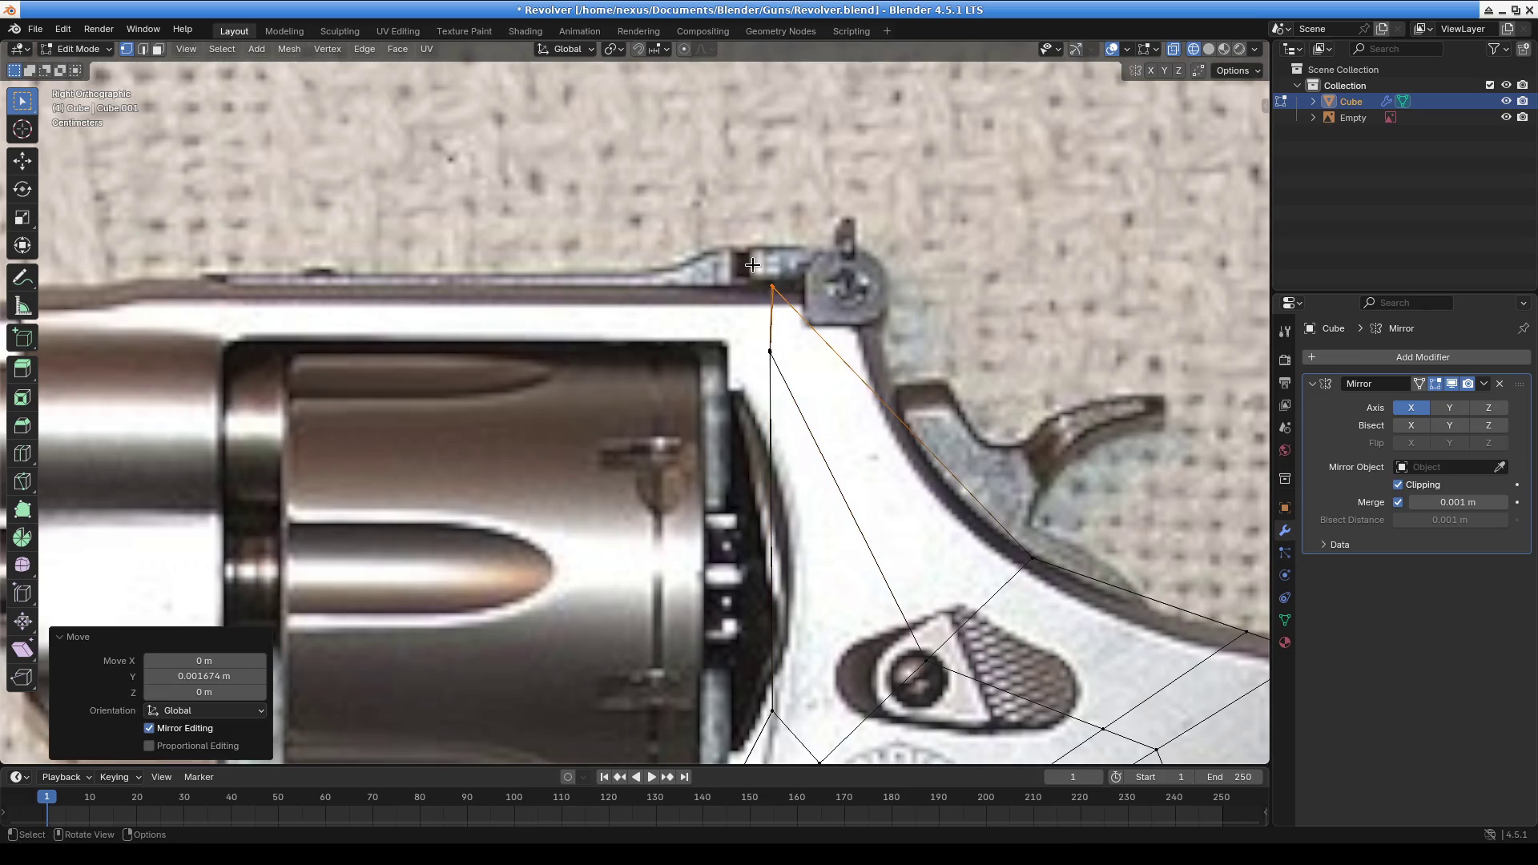
key(g)
key(Escape)
click(769, 350)
key(g)
click(767, 383)
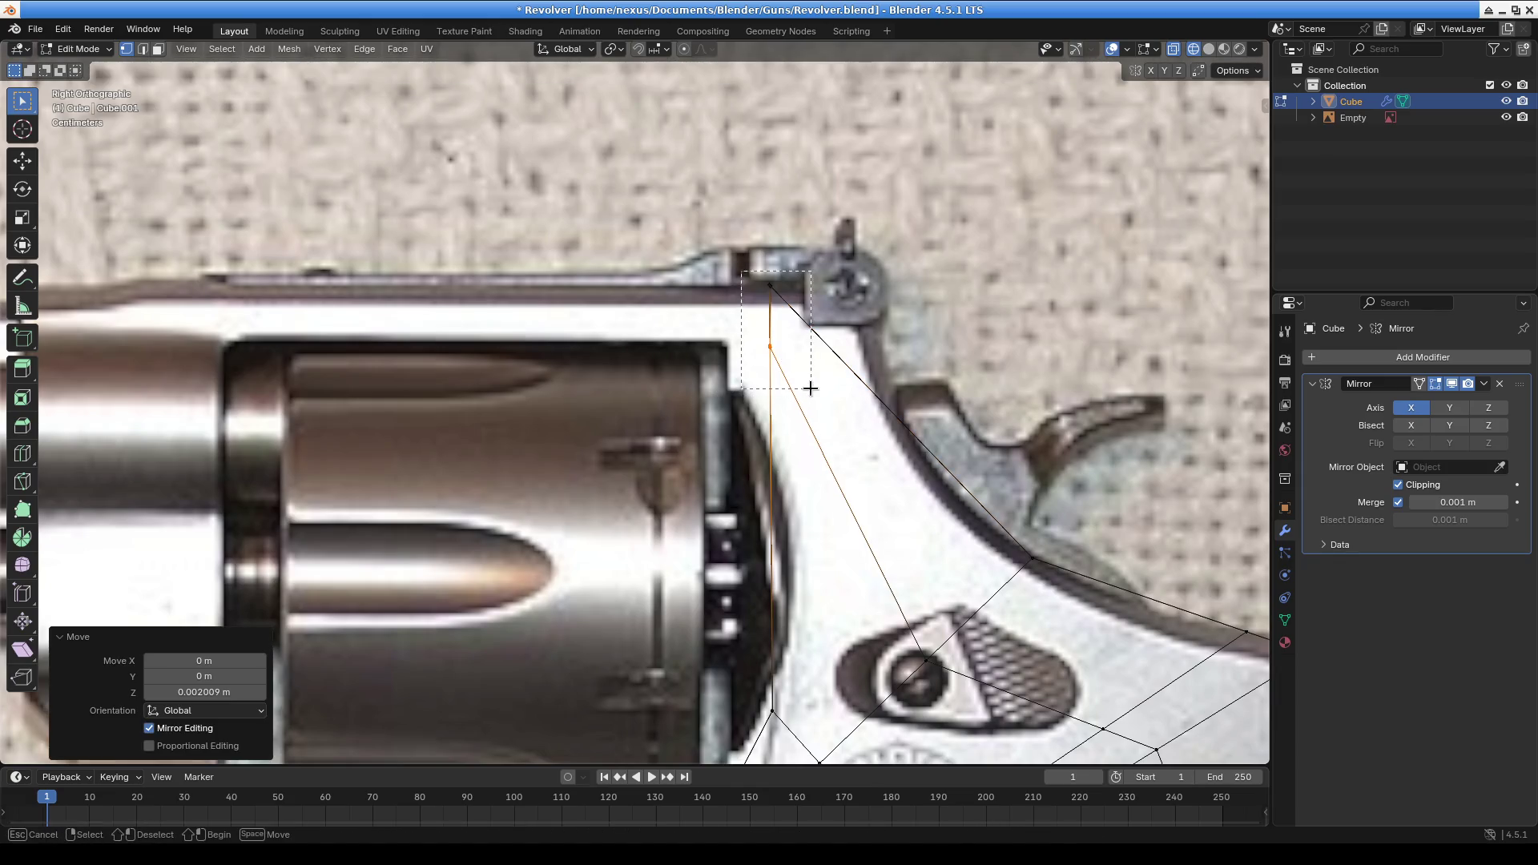
Extrude the frame's top edge forward into a strap along the barrel top
shift+click(769, 285)
key(space)
key(e)
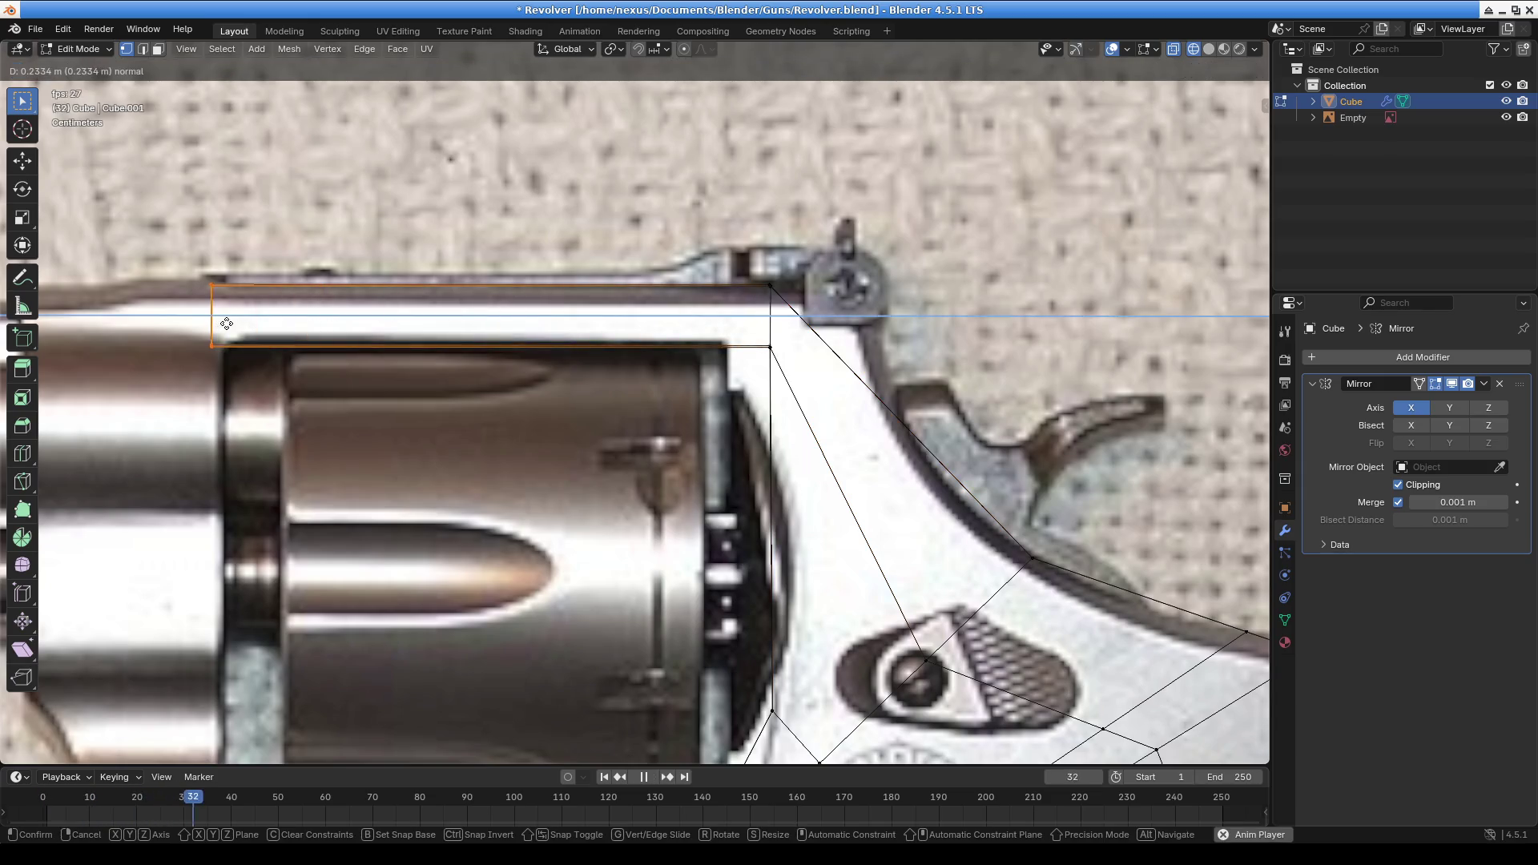
click(235, 325)
key(space)
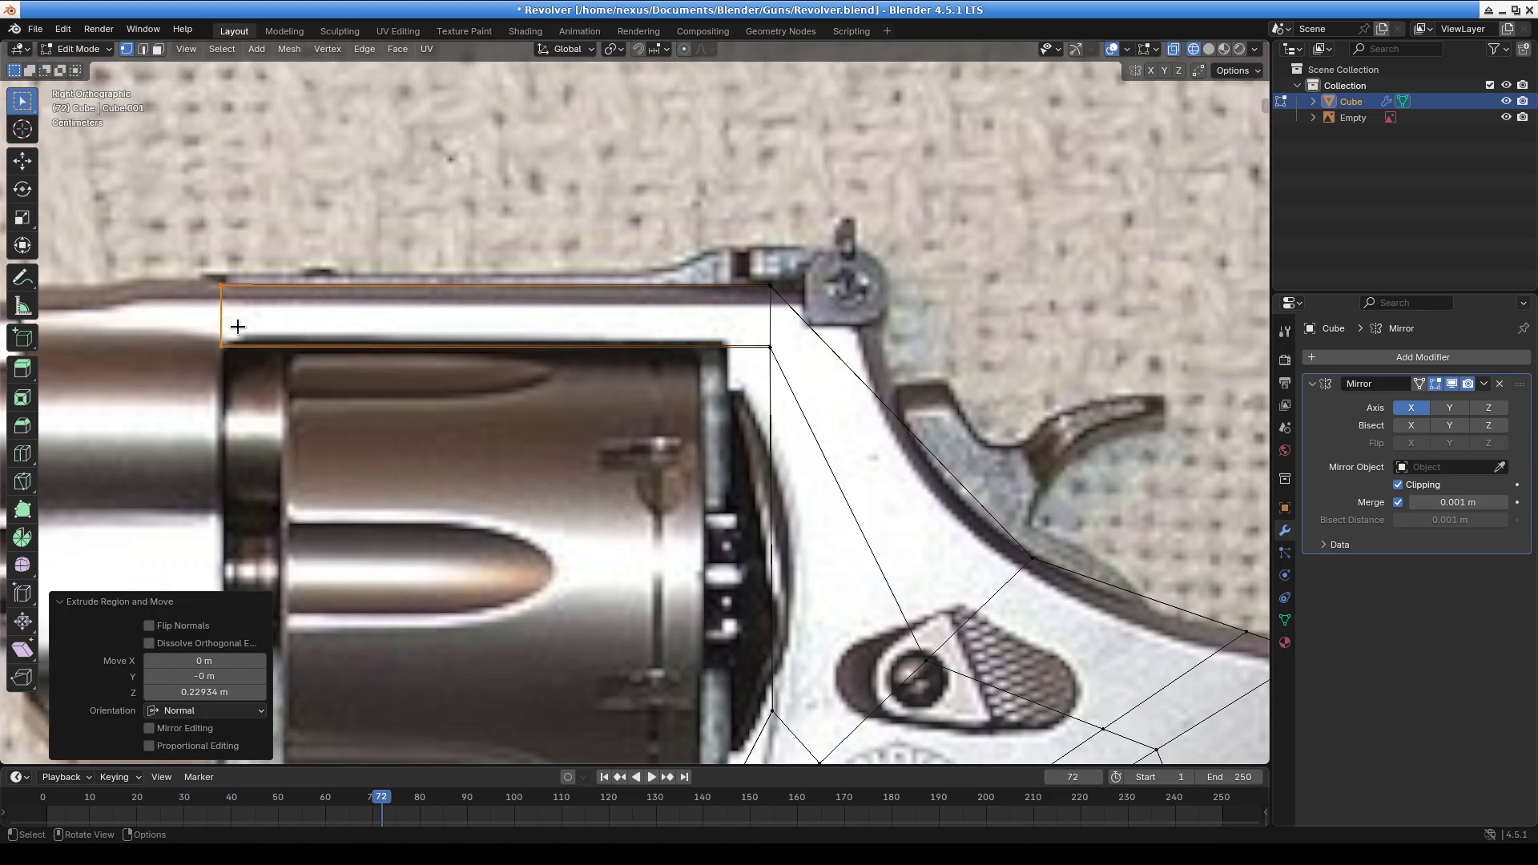
click(452, 351)
scroll(745, 319, down, 3)
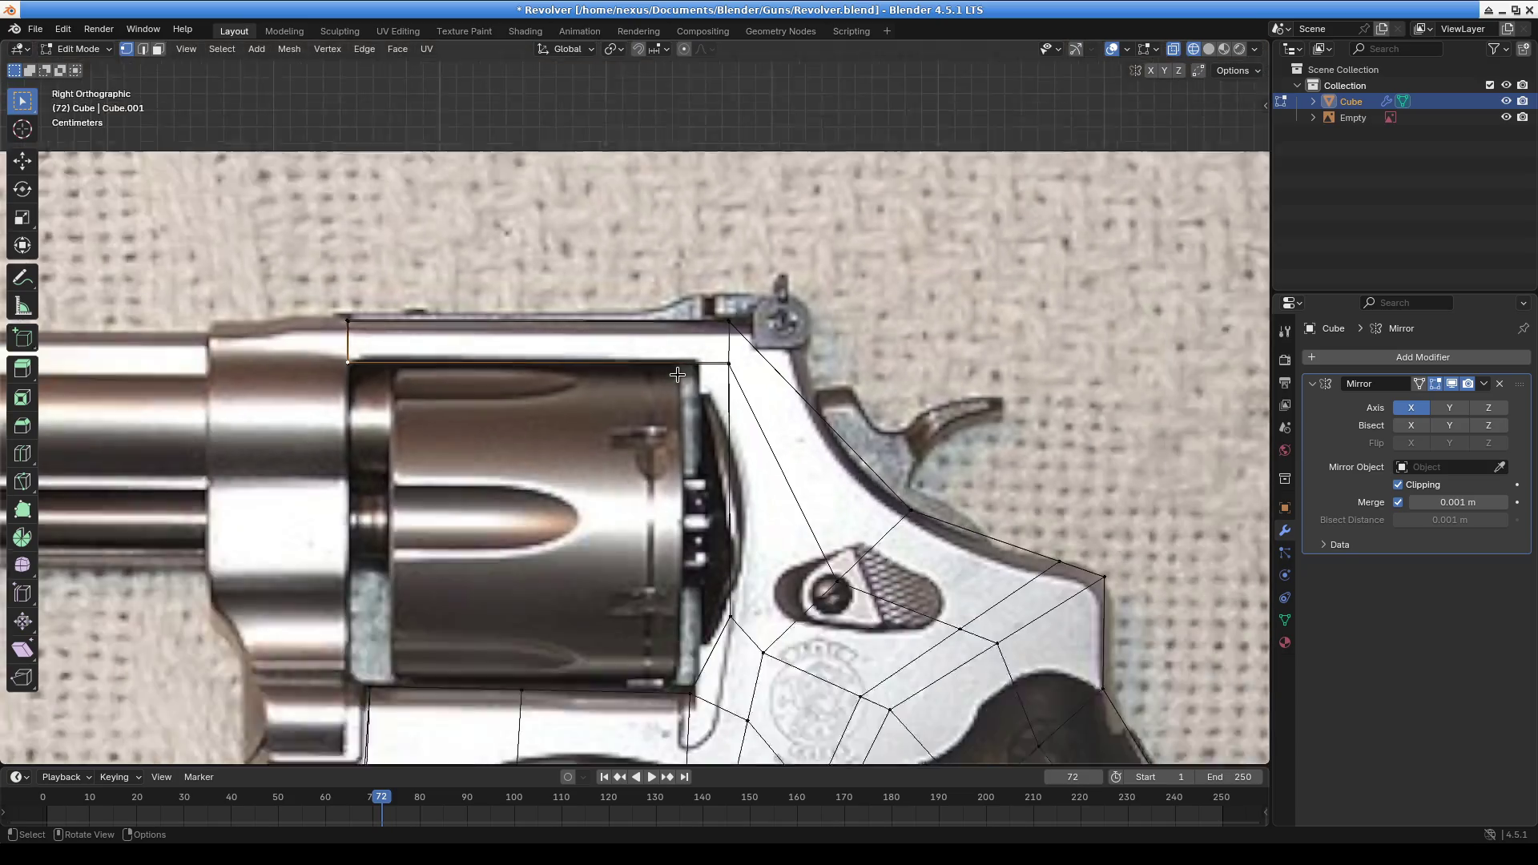
mouse_move(425, 473)
shift+middle_down()
mouse_move(680, 452)
mouse_move(683, 272)
shift+middle_up()
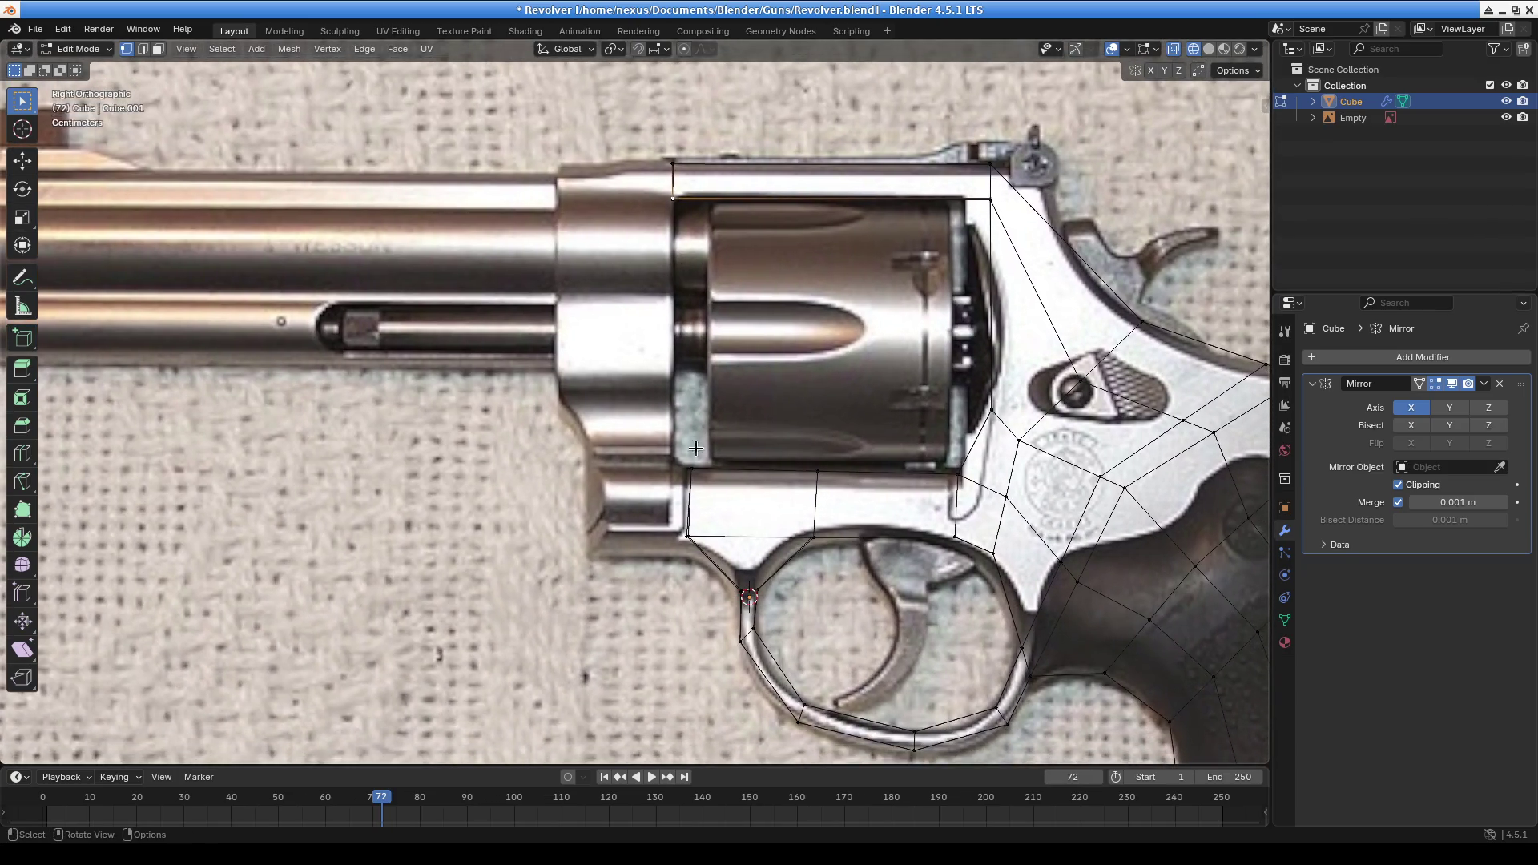
Extrude the frame's front edge forward and shape the new quad's edges
click(730, 503)
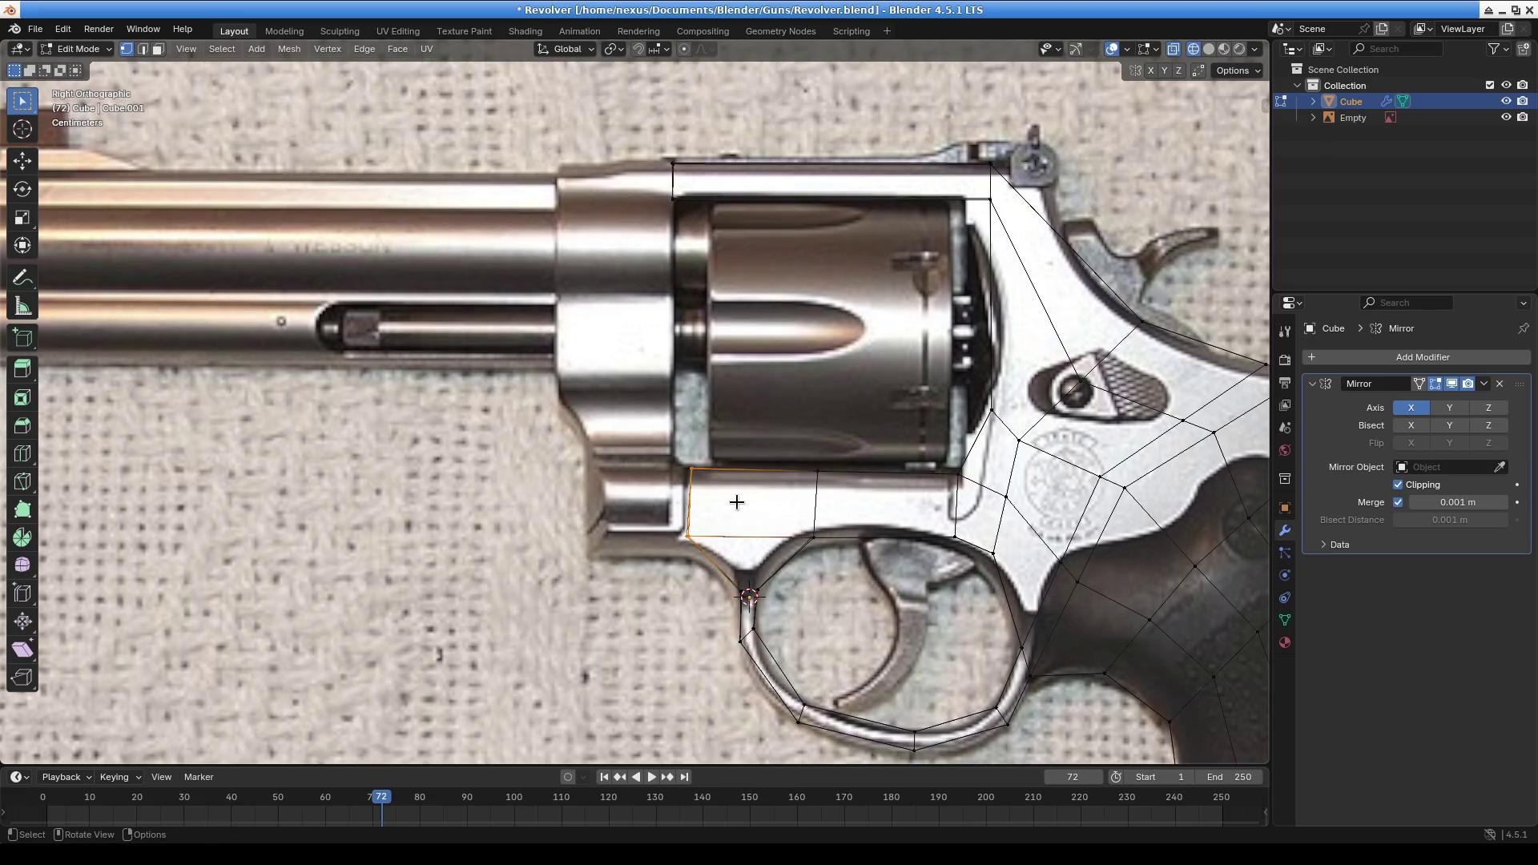
key(e)
click(643, 495)
key(g)
click(659, 460)
click(689, 479)
key(g)
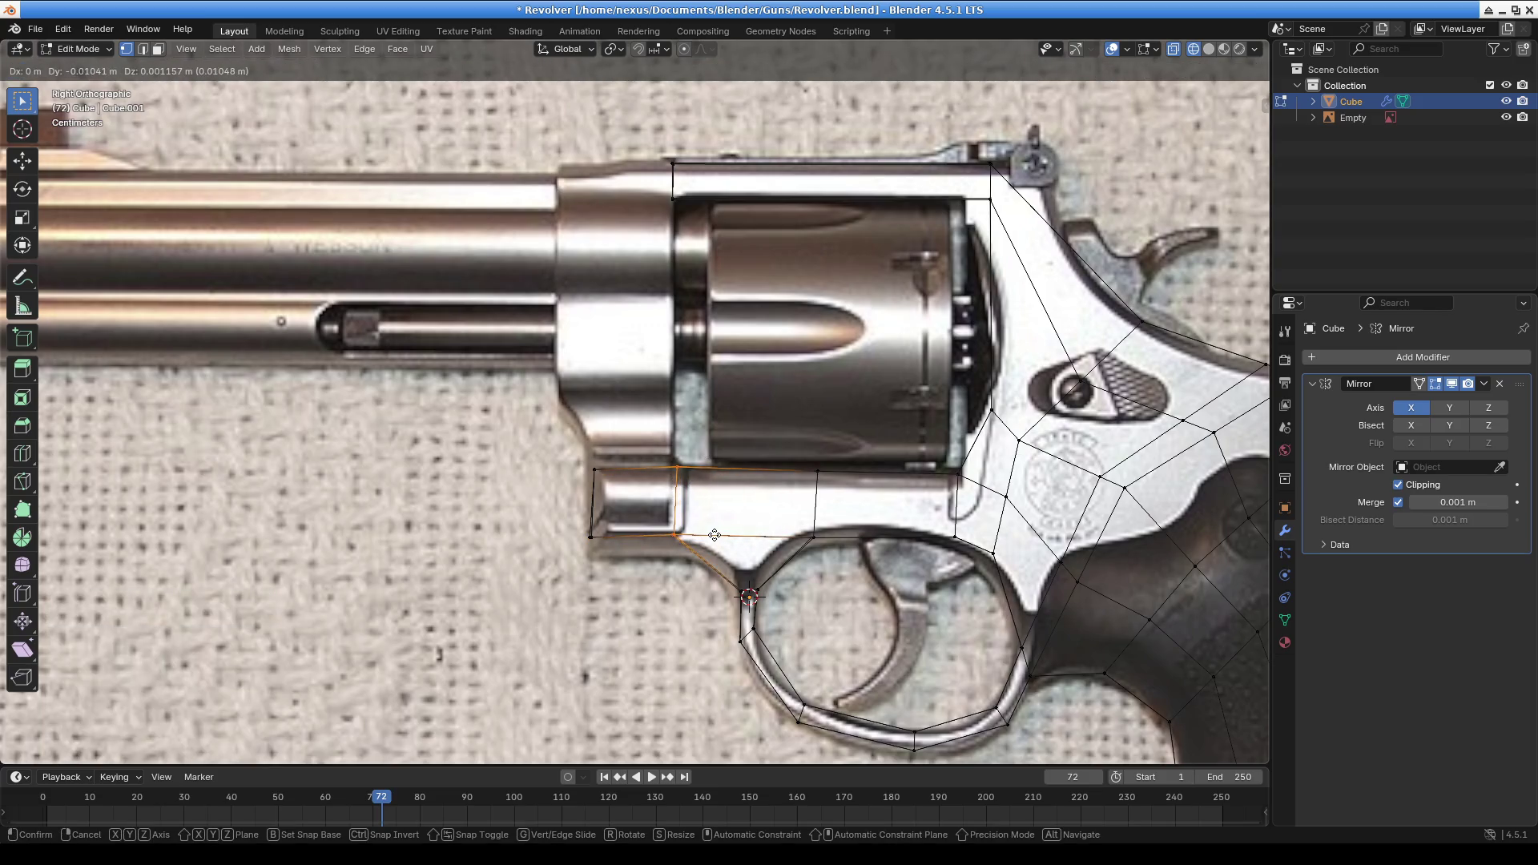
click(715, 536)
Extrude the new quad's top edge up the cylinder front and adjust it
click(641, 468)
key(e)
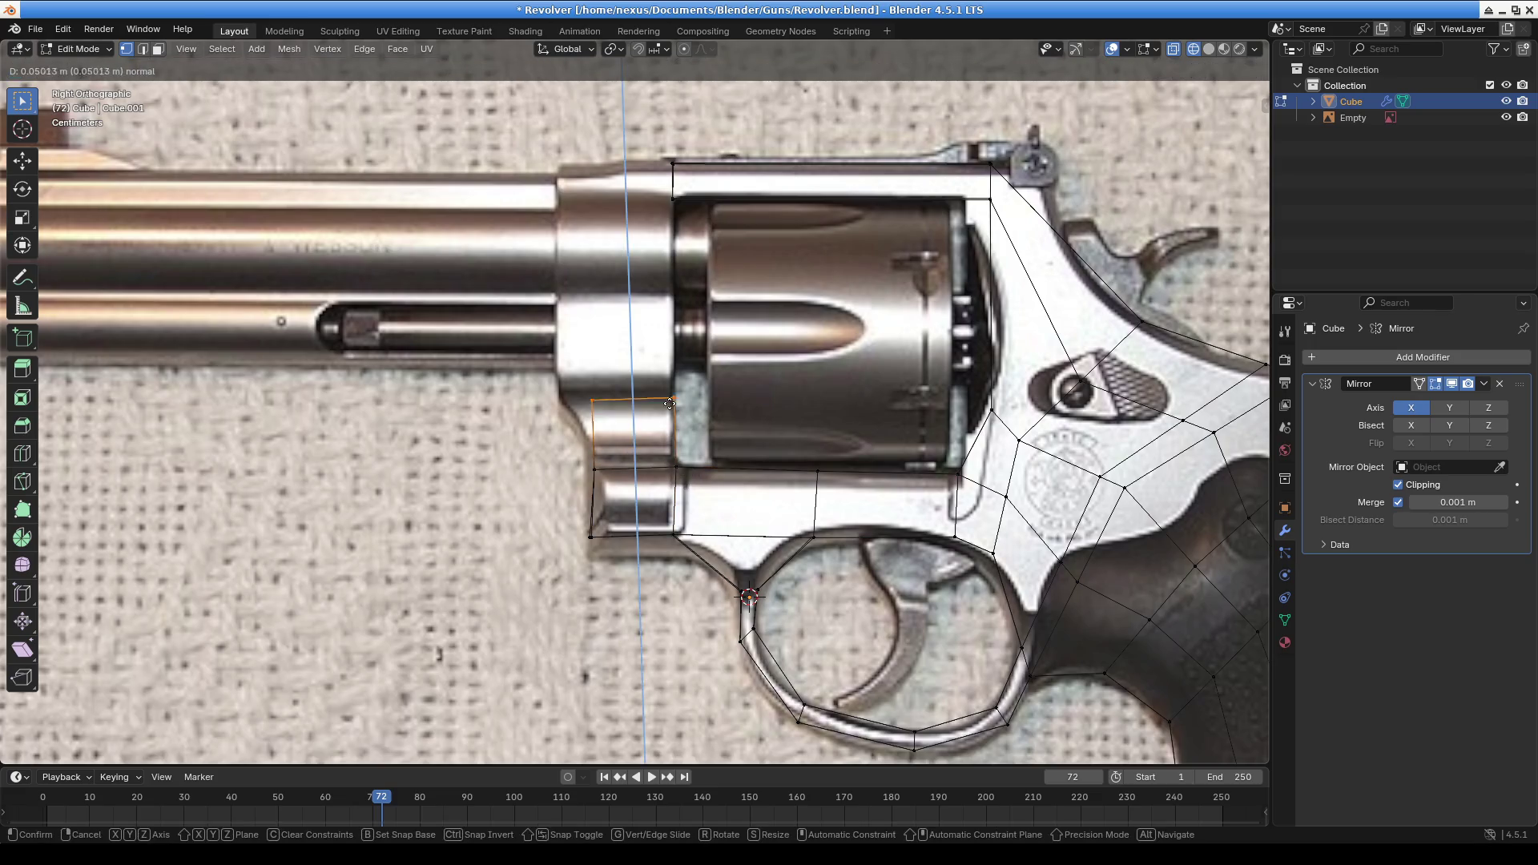
click(674, 219)
shift+middle_drag(674, 219, 687, 381)
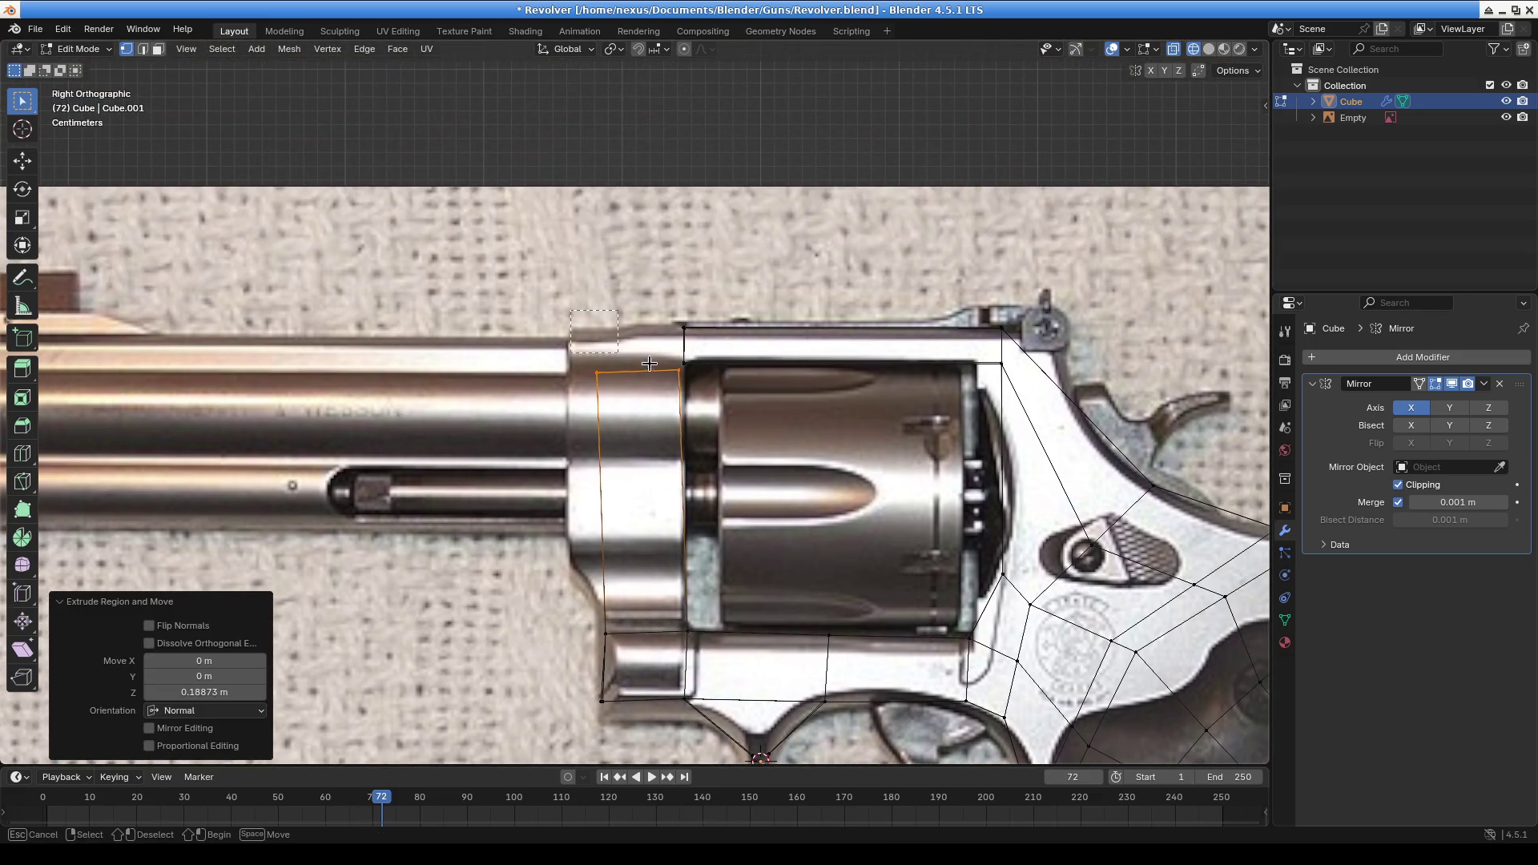
key(g)
click(709, 383)
mouse_move(708, 383)
middle_down()
mouse_move(738, 371)
mouse_move(654, 391)
middle_up()
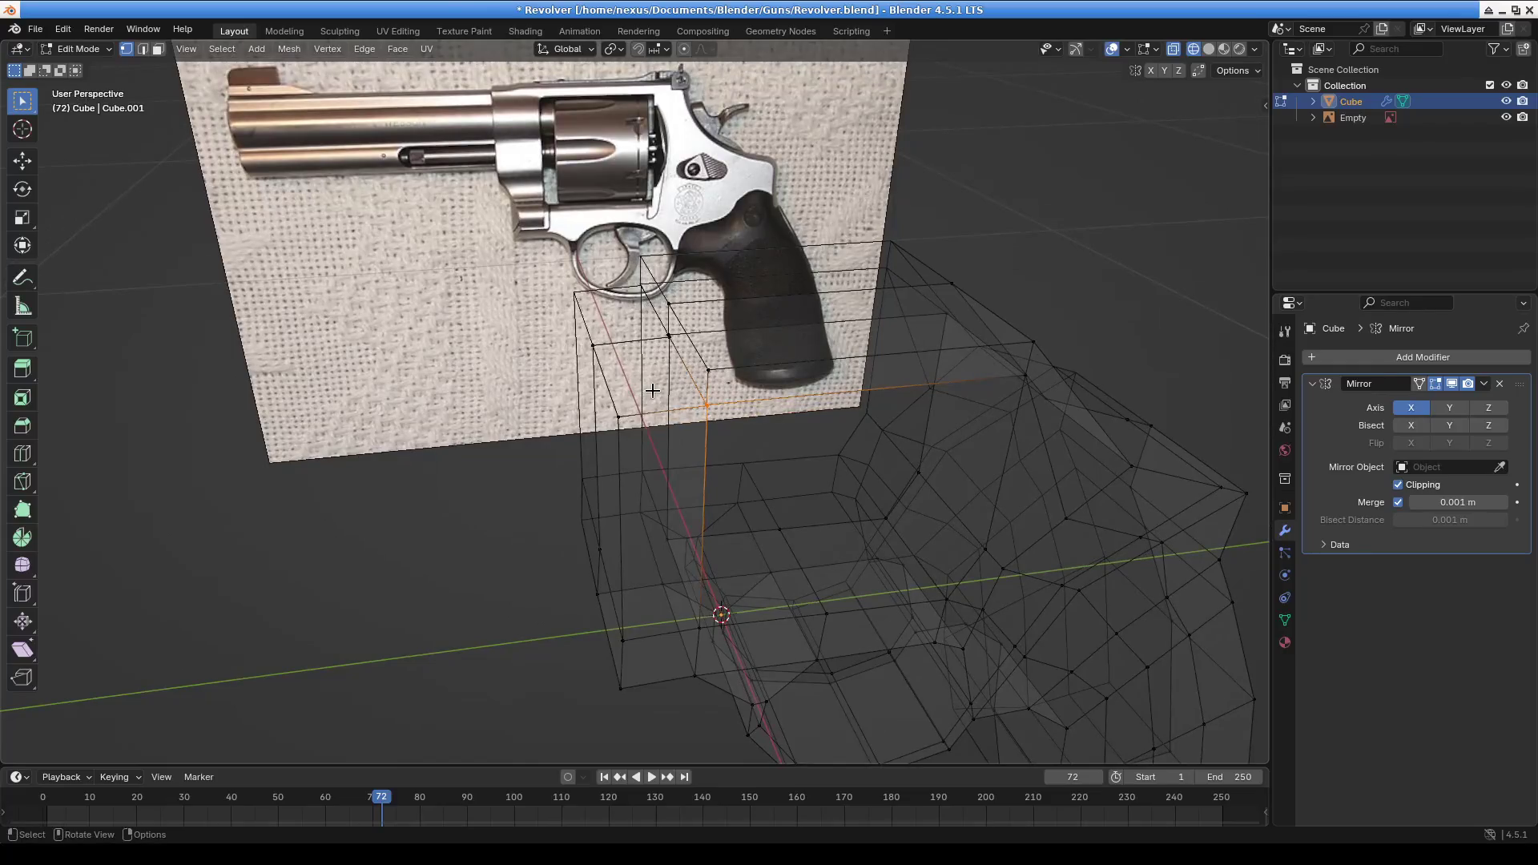
Merge the stray vertex pair at center, then return to Right Orthographic view
key(m)
click(653, 390)
shift+click(669, 329)
key(m)
click(673, 354)
mouse_move(573, 340)
middle_down()
mouse_move(738, 385)
mouse_move(858, 339)
mouse_move(996, 366)
mouse_move(687, 356)
middle_up()
scroll(605, 361, up, 3)
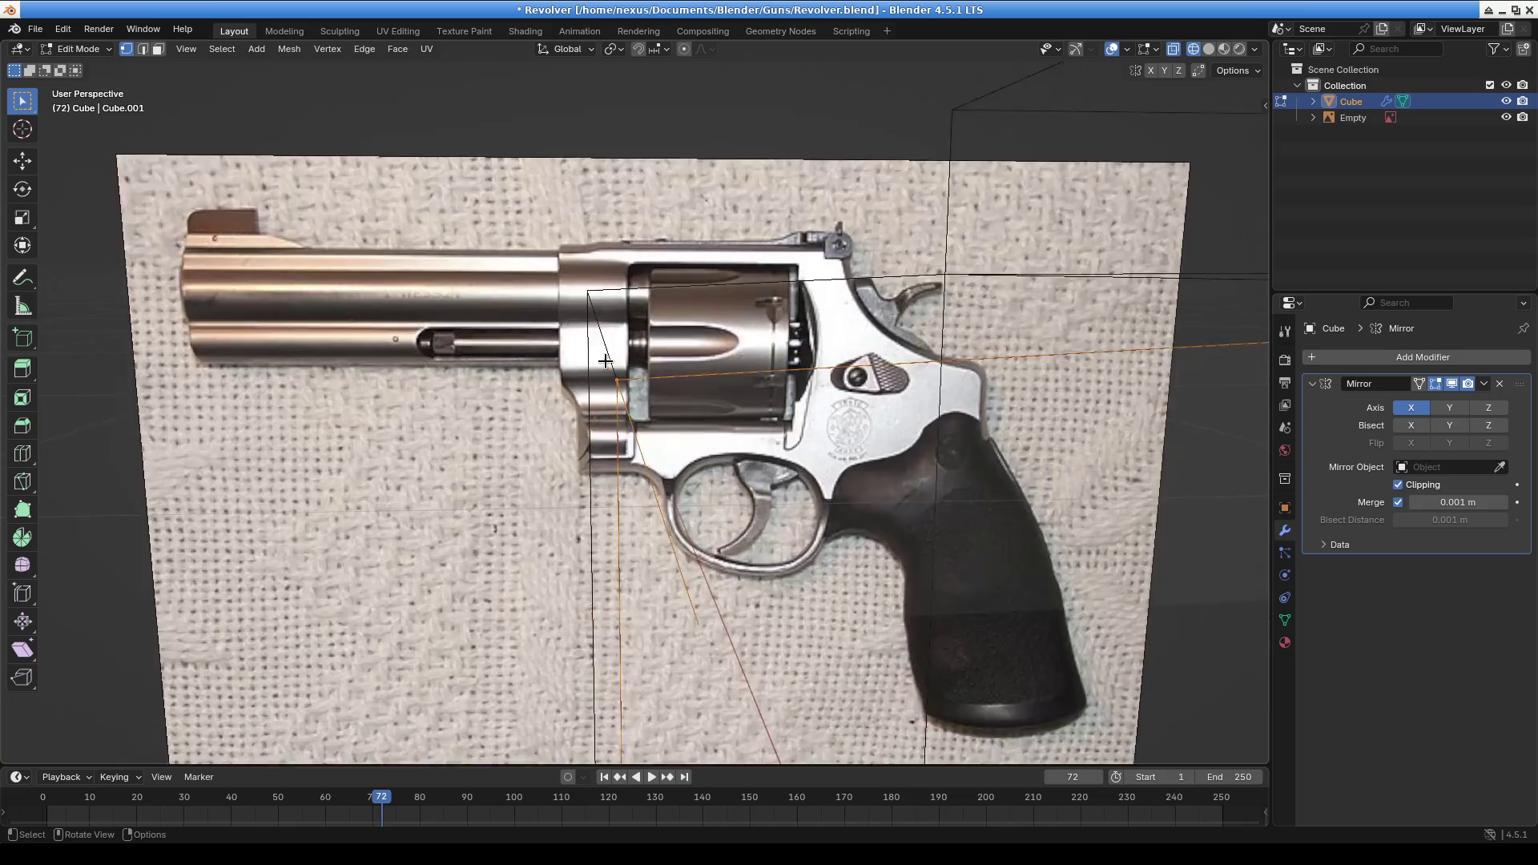
key(KP_3)
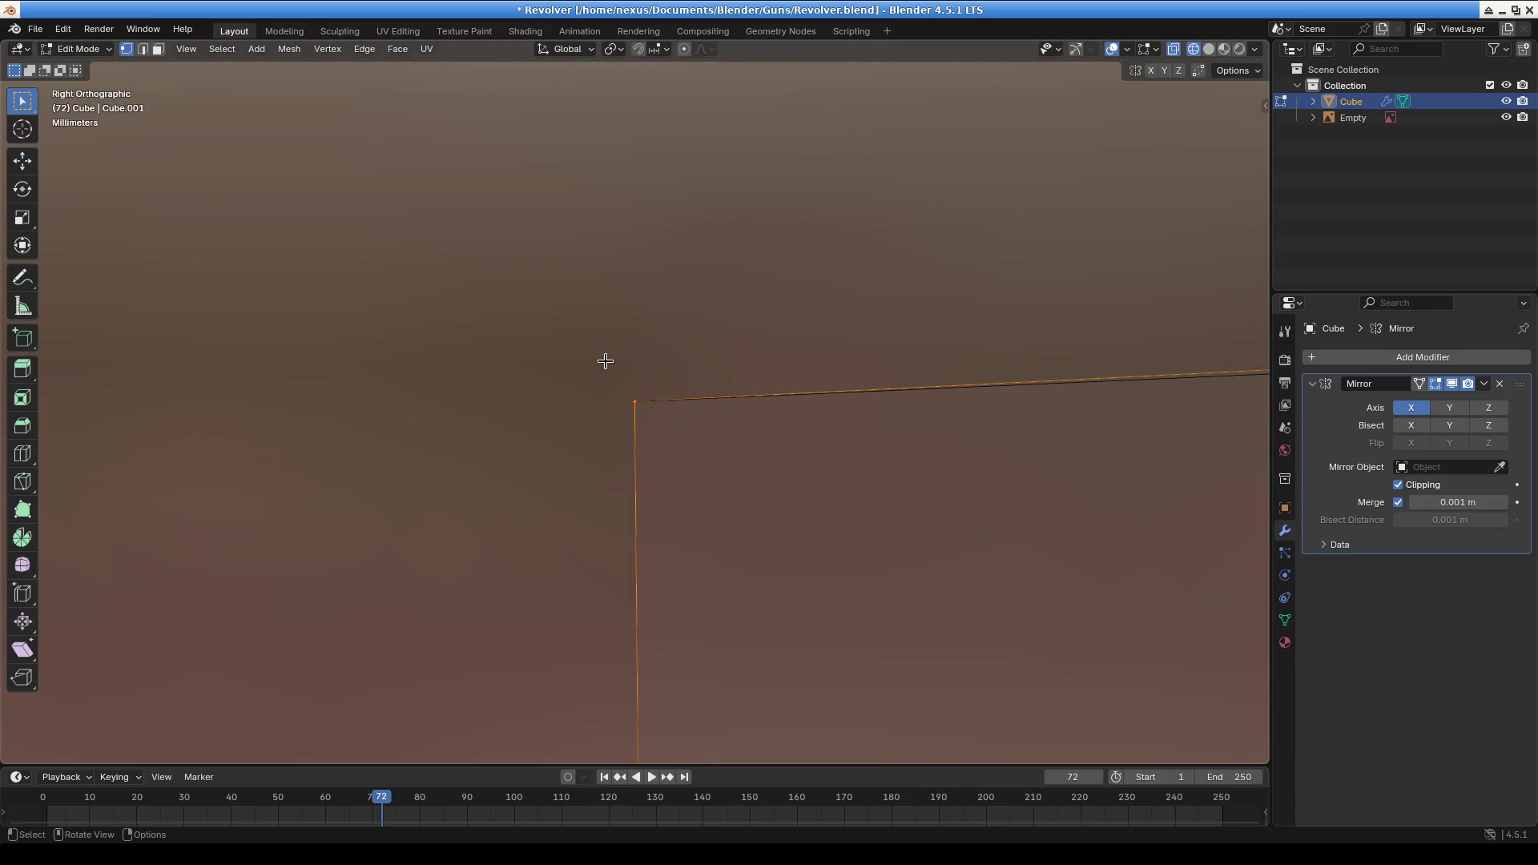
scroll(609, 362, down, 8)
scroll(623, 456, up, 5)
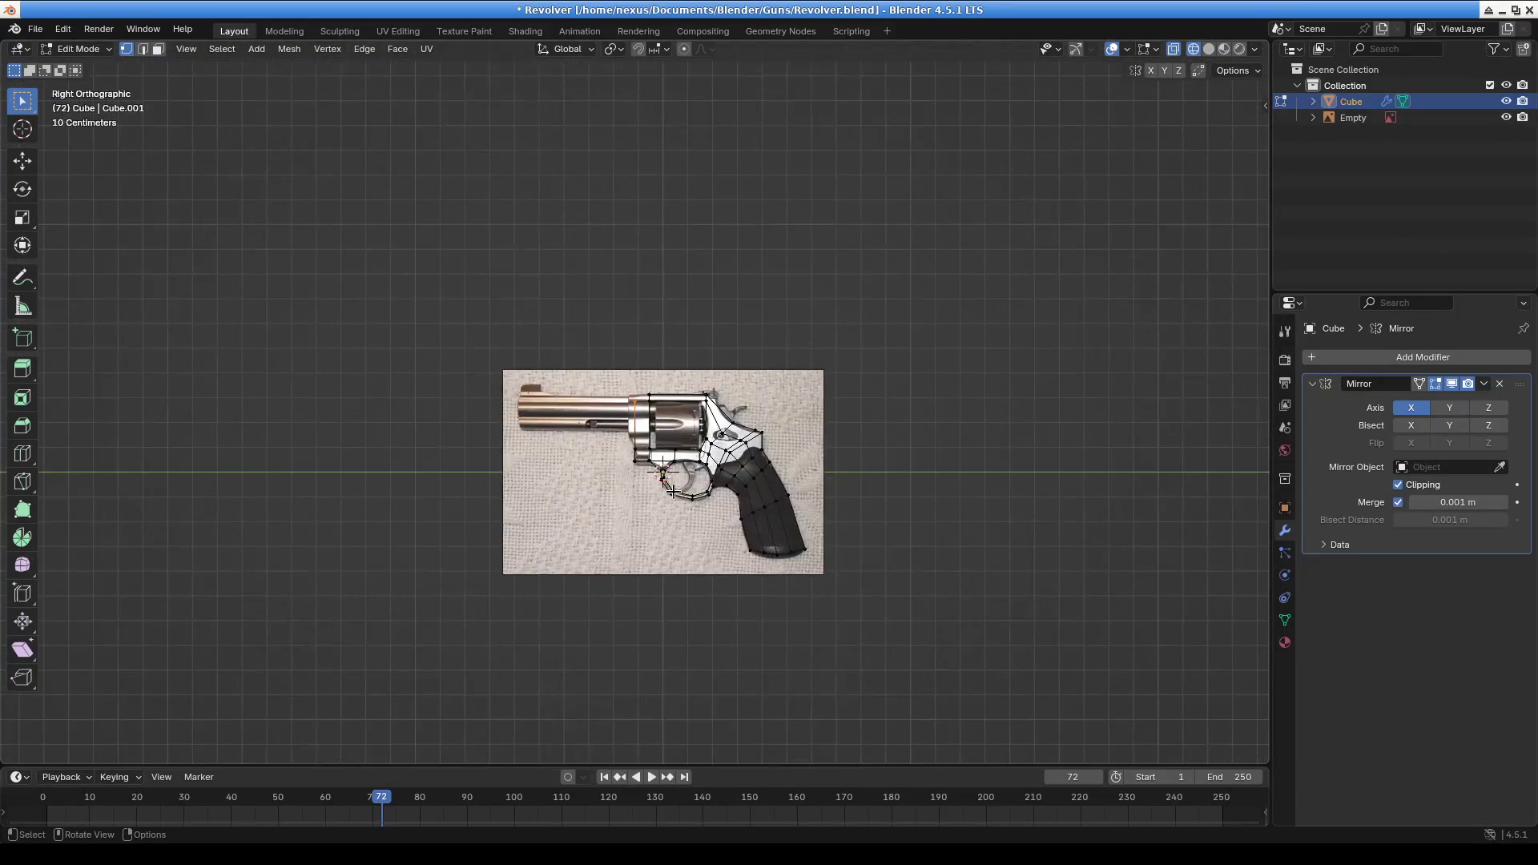
scroll(707, 353, up, 6)
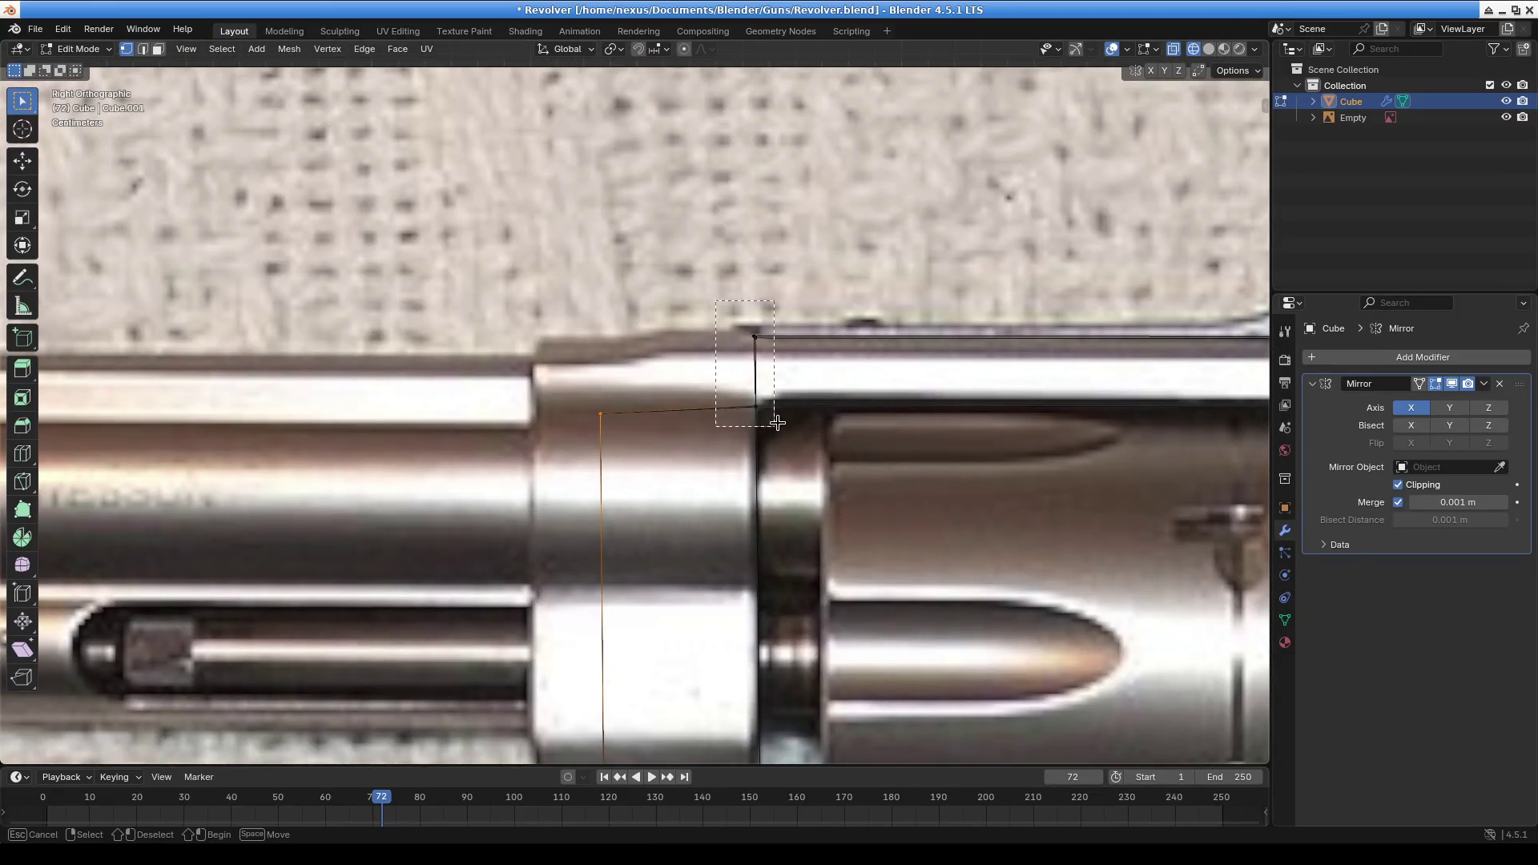
Extrude the frame's top edge into a new face and merge the stray vertex near the grip
key(e)
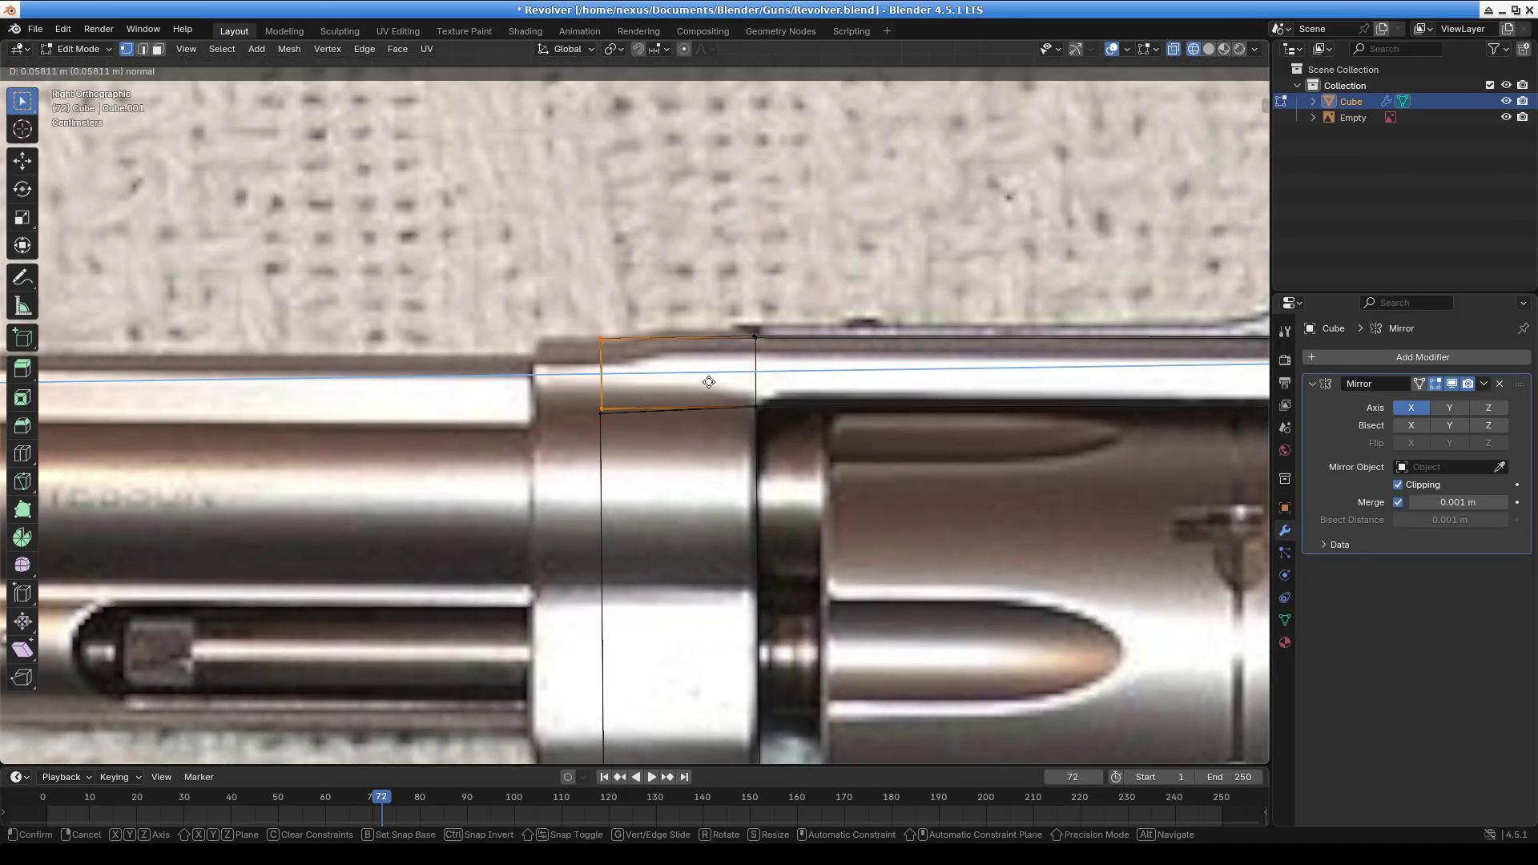
click(709, 382)
click(656, 424)
middle_drag(604, 427, 631, 423)
click(611, 413)
key(m)
click(618, 422)
key(b)
drag(841, 437, 889, 477)
mouse_move(890, 477)
middle_down()
mouse_move(762, 484)
mouse_move(653, 425)
mouse_move(797, 432)
mouse_move(734, 481)
mouse_move(532, 285)
middle_up()
scroll(577, 440, down, 6)
middle_drag(576, 440, 600, 457)
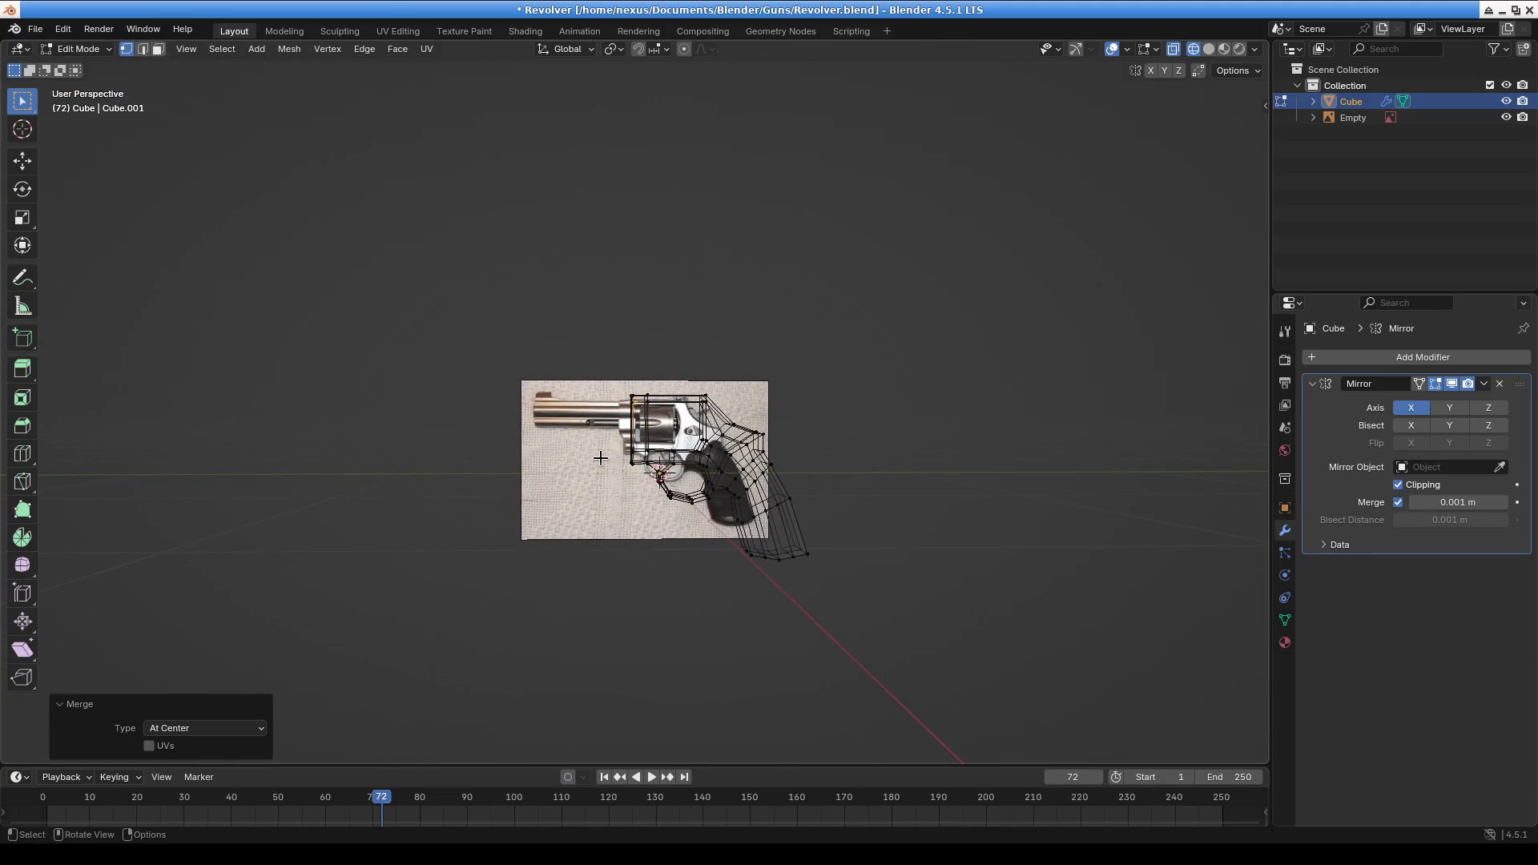
Orbit around the revolver mesh to inspect it from the side and from below
scroll(601, 457, up, 5)
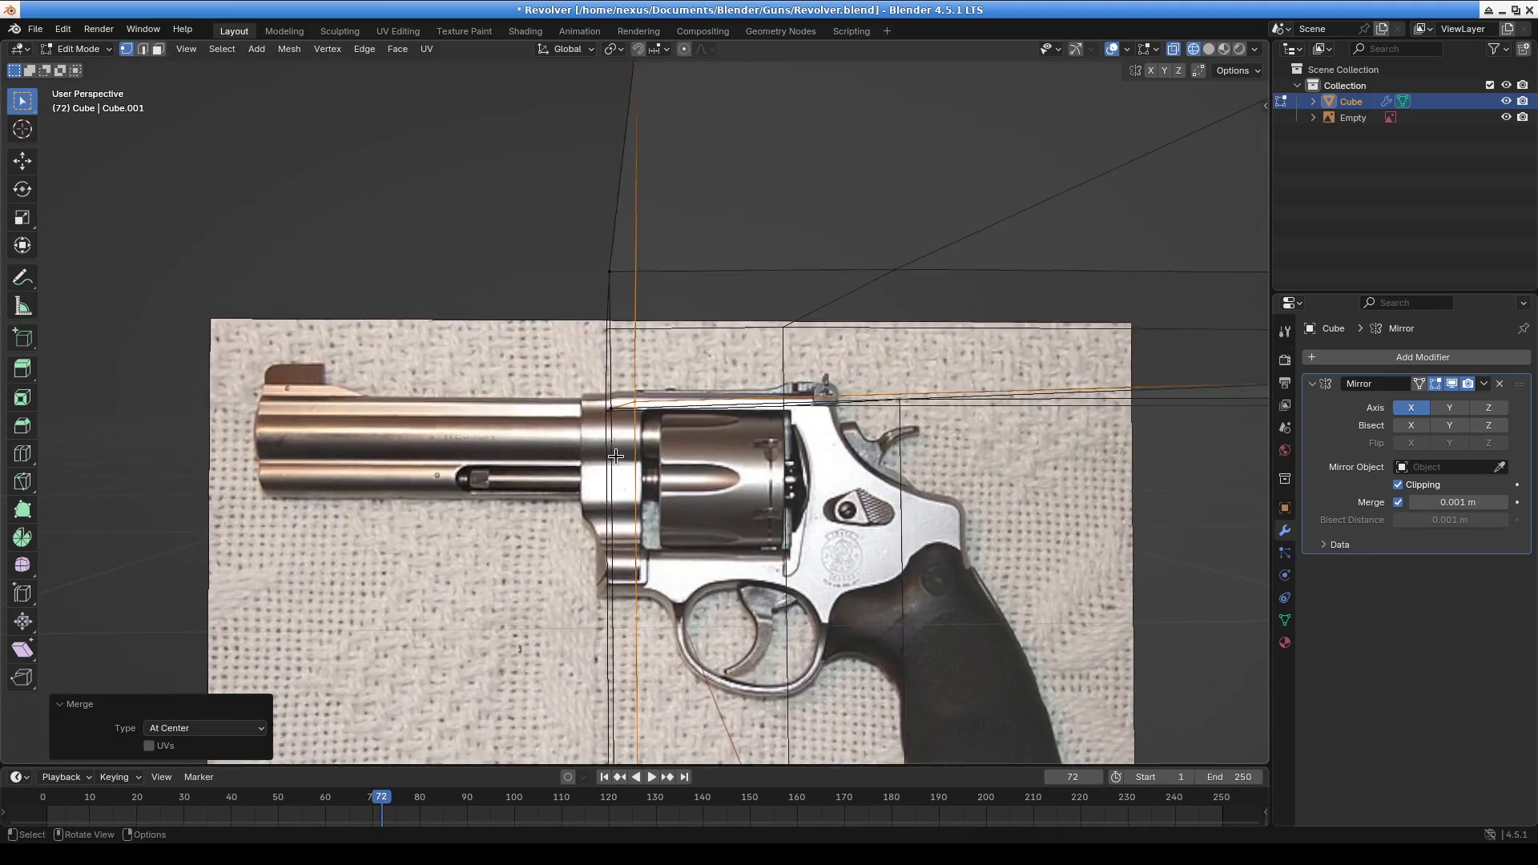
scroll(601, 458, down, 4)
mouse_move(600, 458)
middle_down()
mouse_move(782, 501)
mouse_move(900, 477)
mouse_move(623, 511)
mouse_move(625, 480)
mouse_move(590, 436)
mouse_move(609, 414)
mouse_move(766, 415)
mouse_move(613, 458)
middle_up()
scroll(889, 477, up, 5)
scroll(879, 477, down, 4)
scroll(617, 446, up, 3)
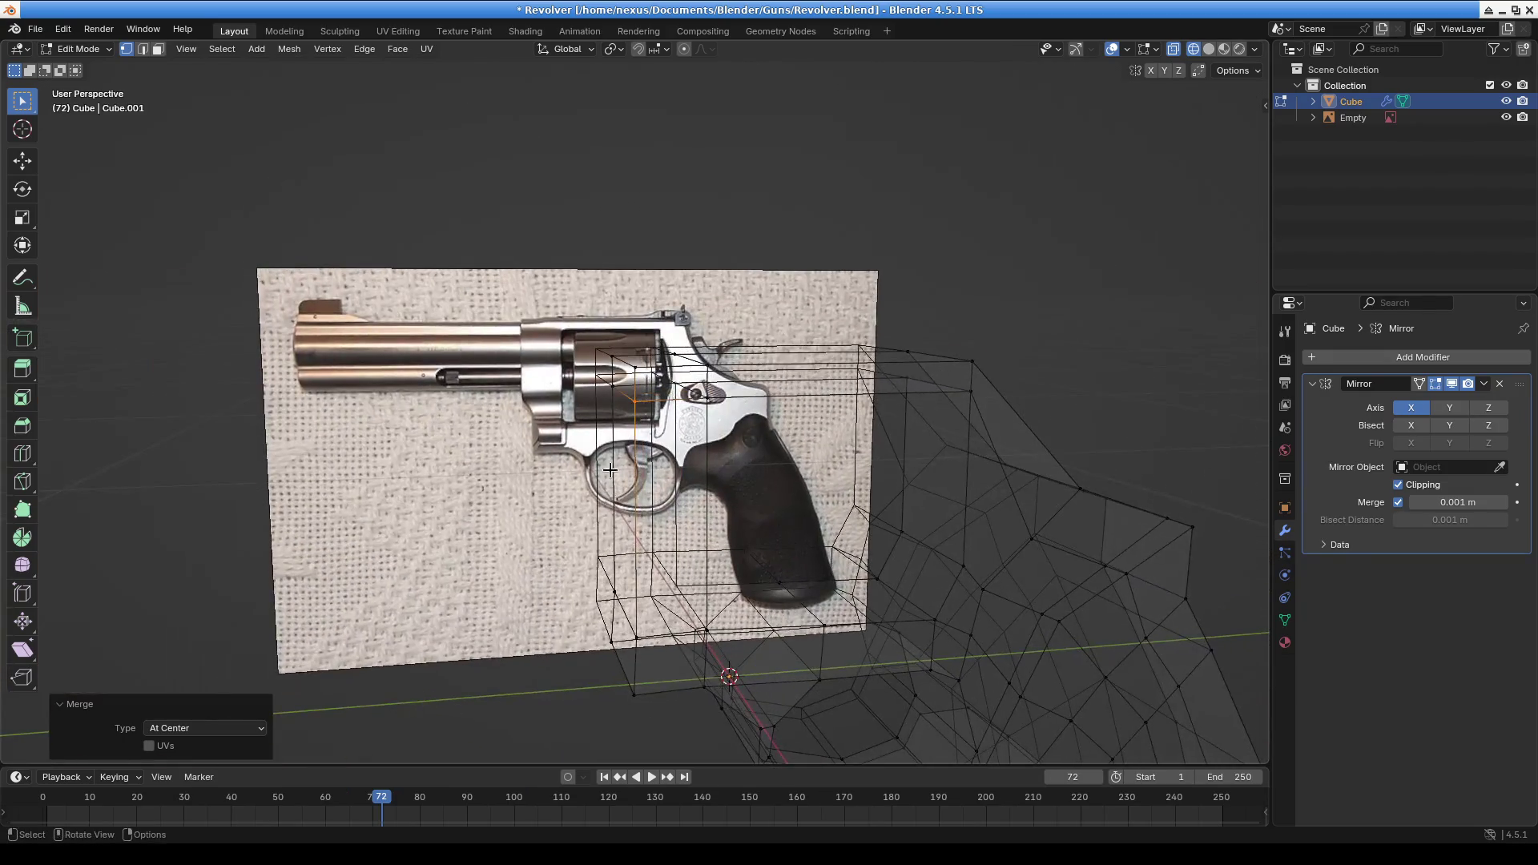
mouse_move(705, 482)
middle_down()
mouse_move(769, 465)
mouse_move(449, 353)
middle_up()
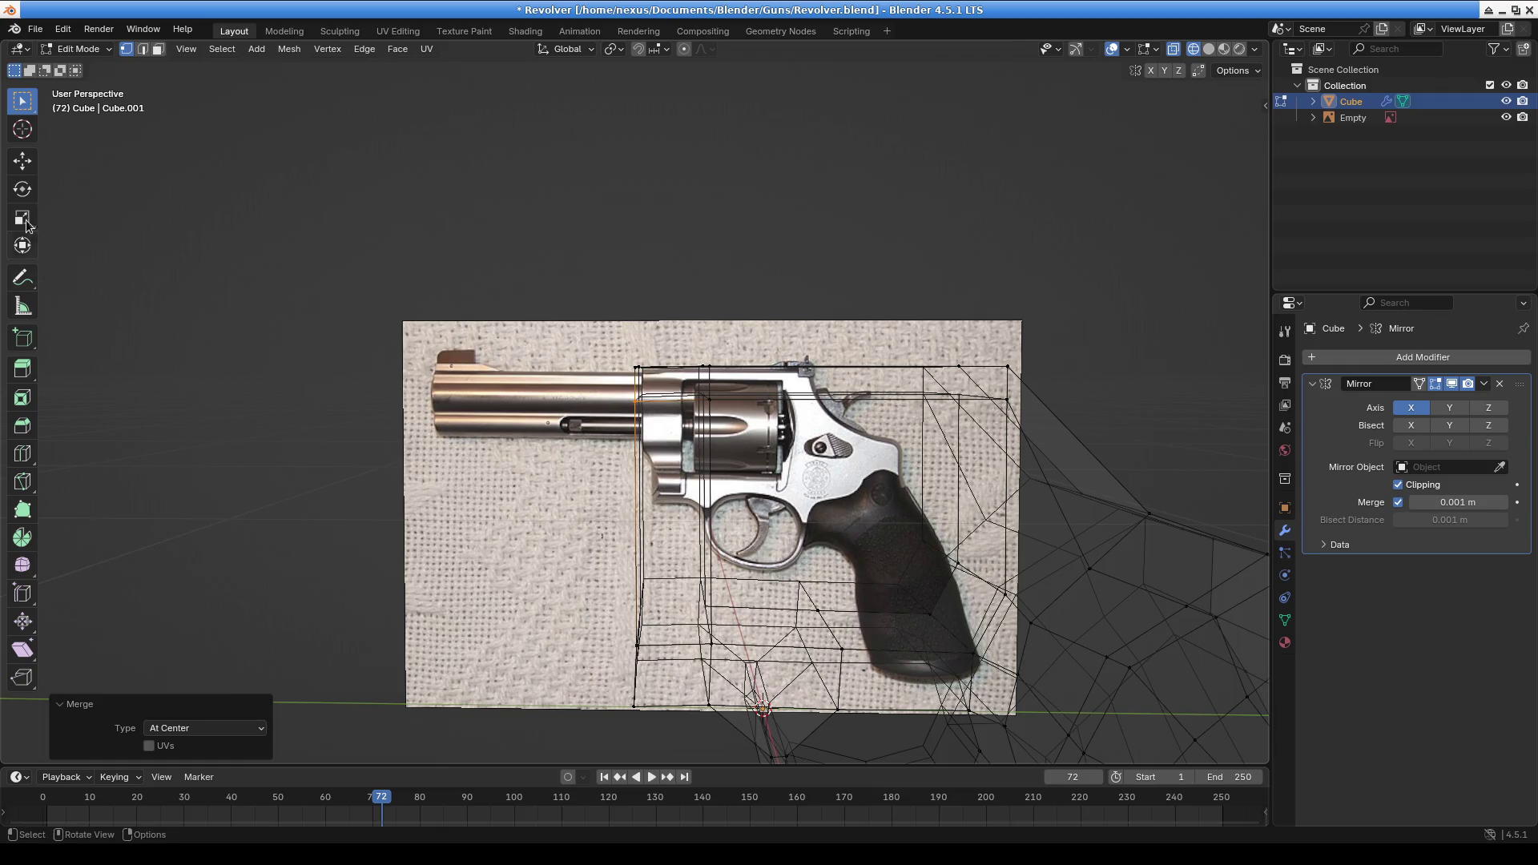
middle_drag(646, 433, 718, 350)
scroll(717, 351, up, 6)
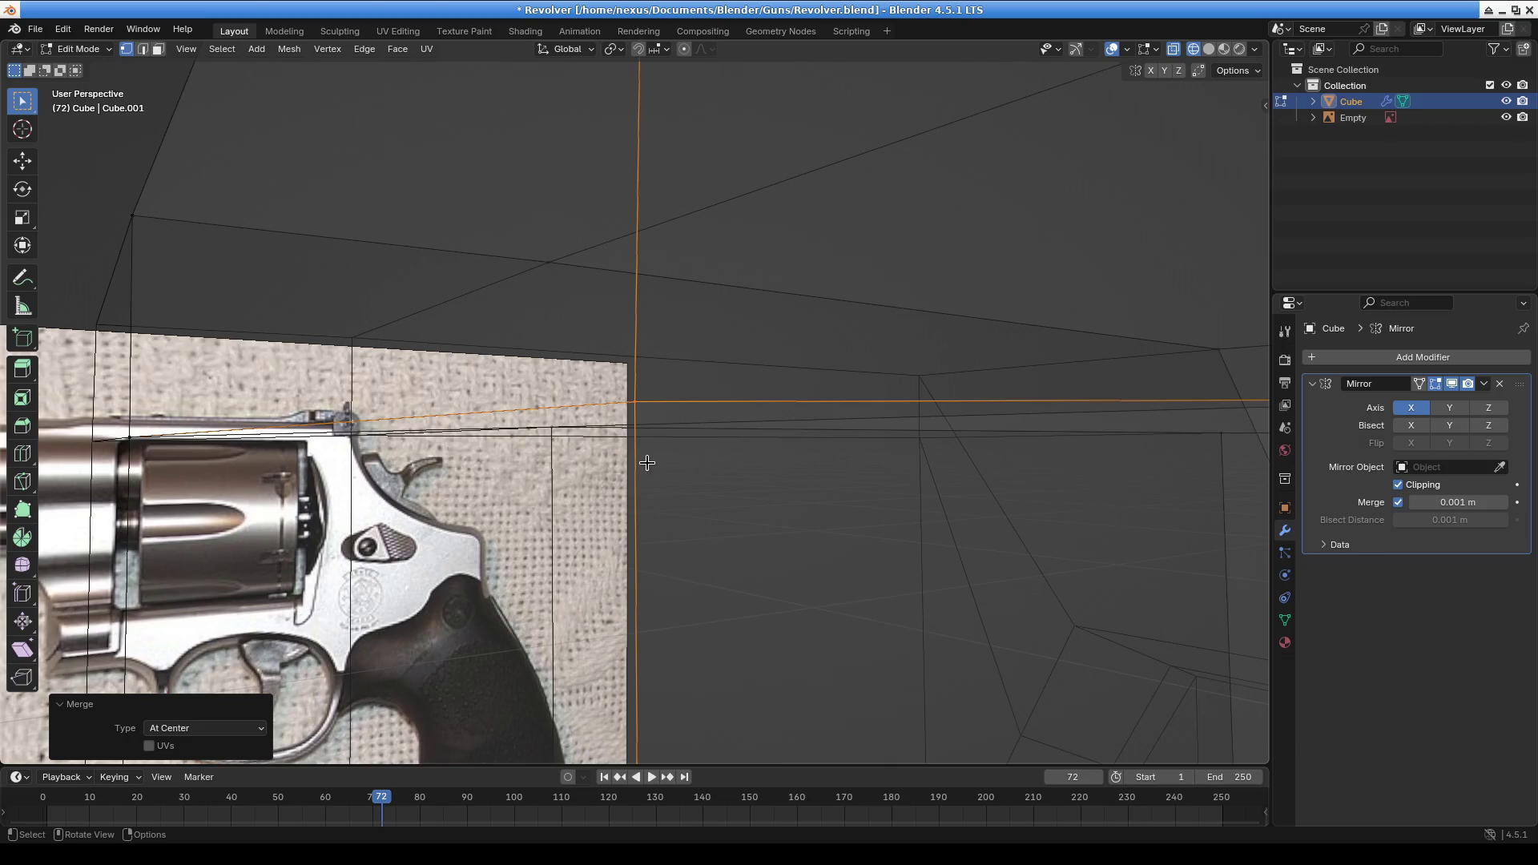
scroll(614, 529, down, 4)
mouse_move(615, 528)
middle_down()
mouse_move(725, 532)
mouse_move(714, 464)
mouse_move(471, 488)
mouse_move(642, 446)
mouse_move(757, 450)
mouse_move(749, 357)
mouse_move(521, 473)
middle_up()
Select all vertices and run Merge by Distance at 0.0001 m
key(a)
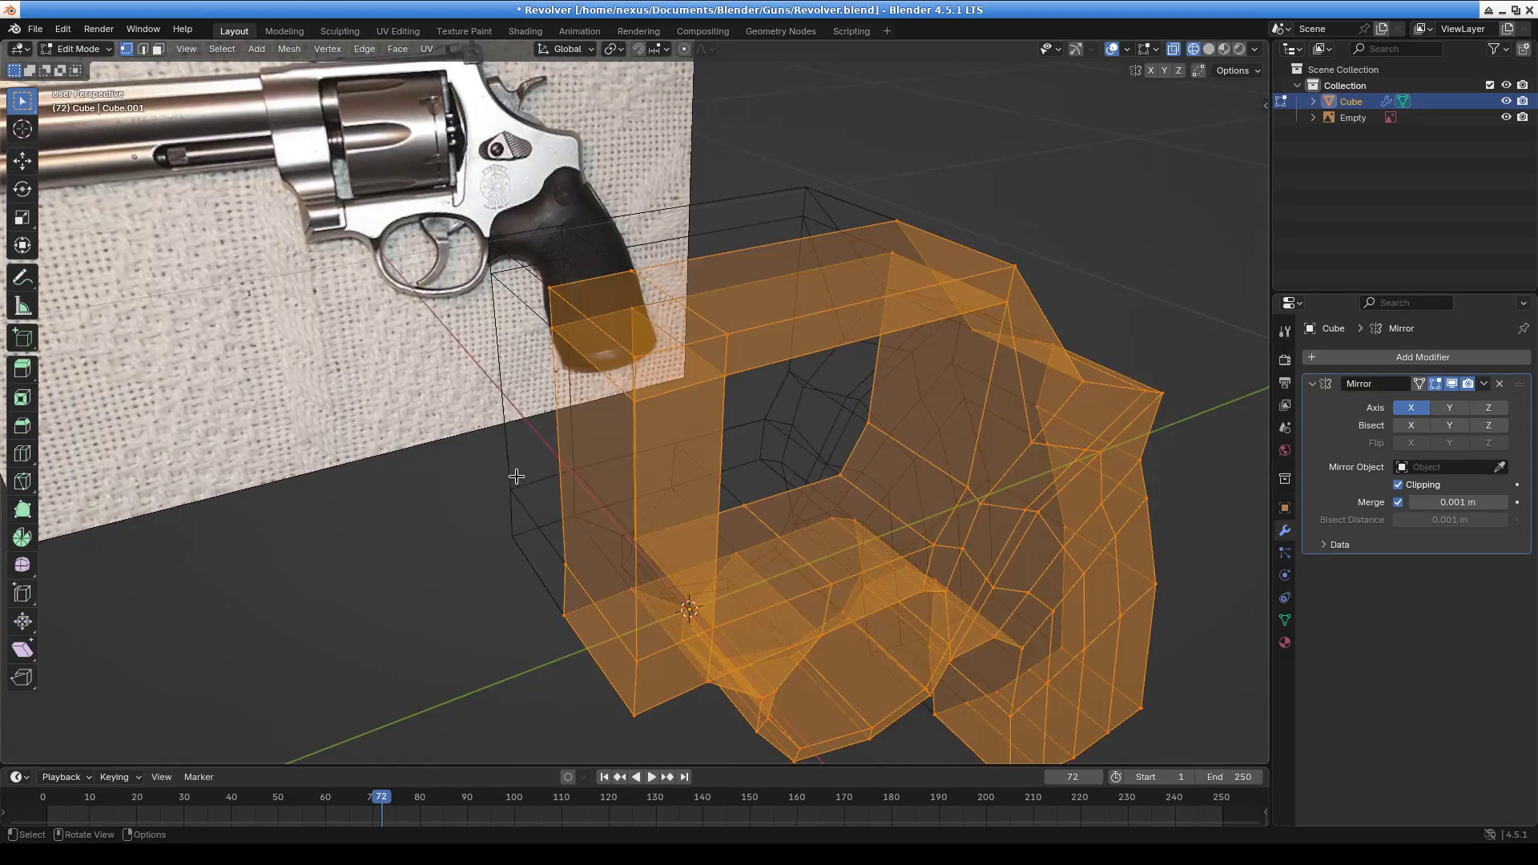
right_click(517, 476)
key(m)
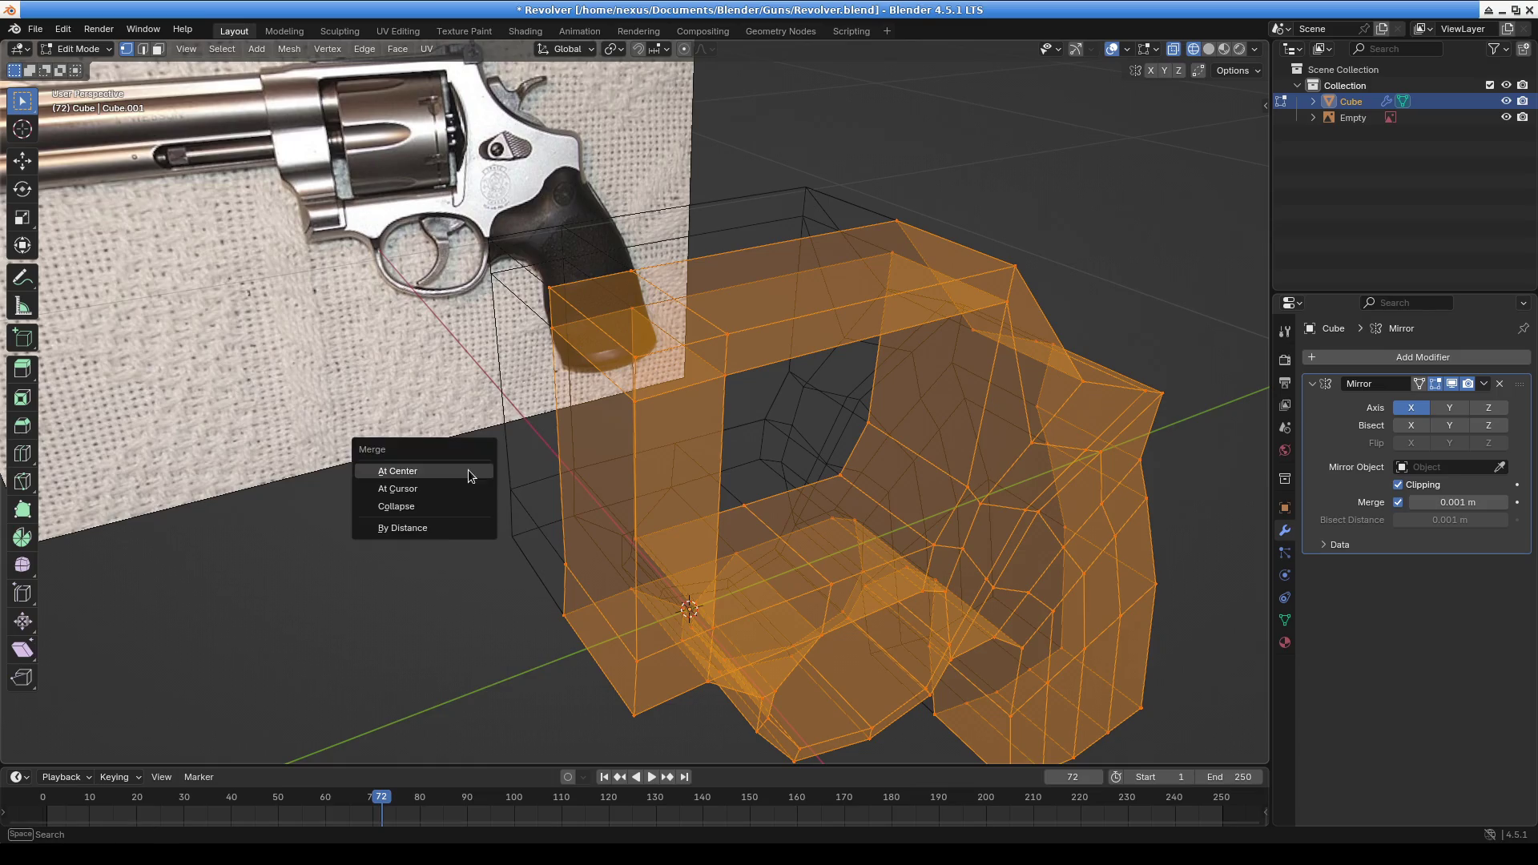
click(449, 534)
Return to Right Orthographic view with the whole revolver centred
mouse_move(962, 575)
middle_down()
mouse_move(1049, 533)
mouse_move(1141, 448)
mouse_move(1195, 440)
mouse_move(916, 495)
mouse_move(743, 470)
middle_up()
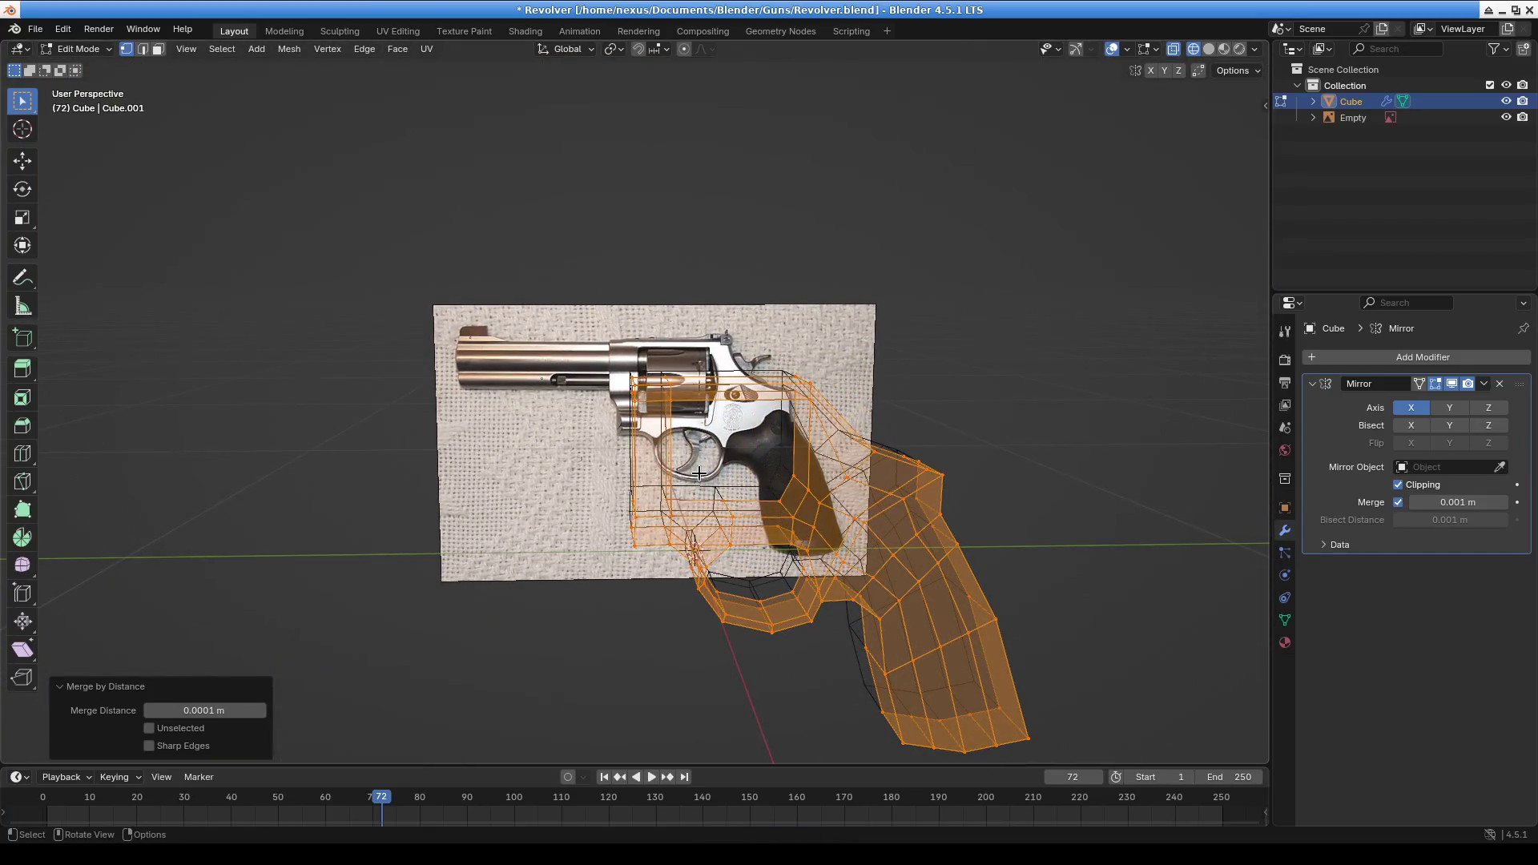
scroll(699, 473, up, 5)
key(KP_3)
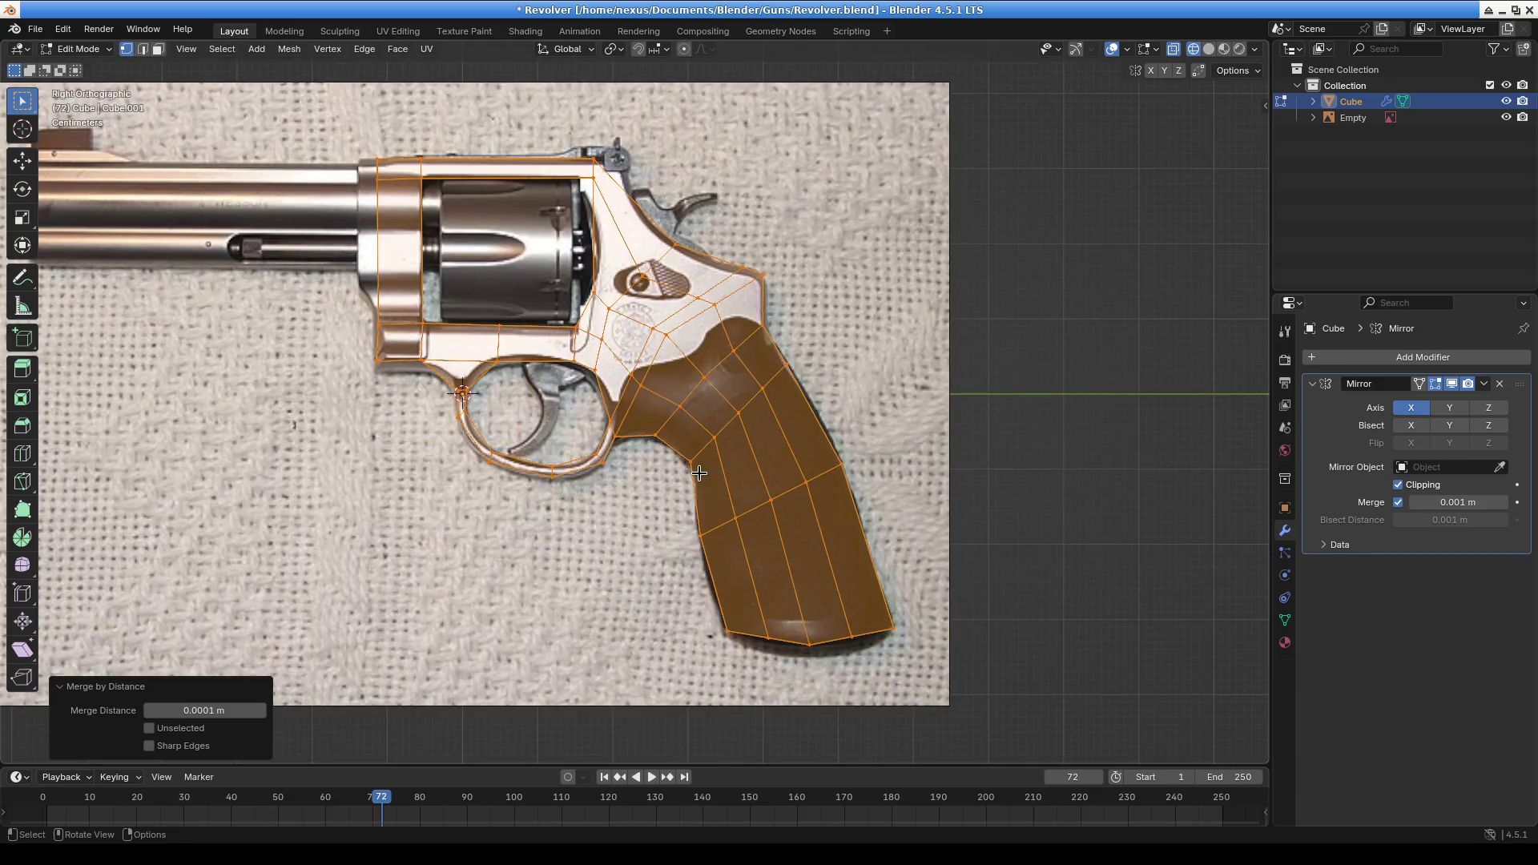
shift+middle_drag(472, 315, 769, 321)
scroll(771, 358, up, 4)
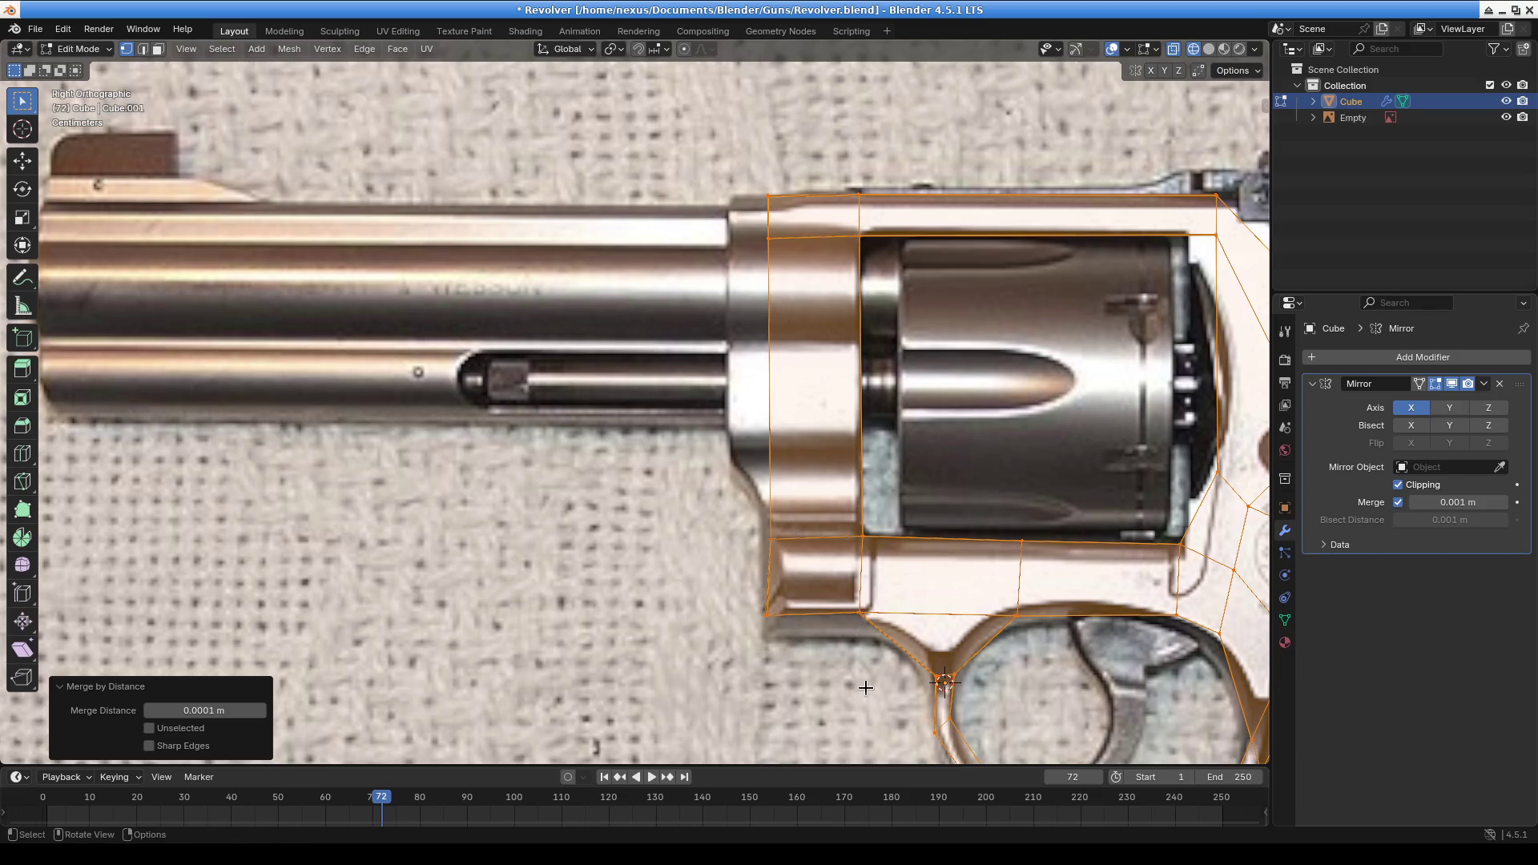
Move the frame's two lower front vertices onto the lower outline in the reference photo
shift+middle_drag(834, 625, 785, 592)
click(784, 592)
drag(653, 504, 856, 548)
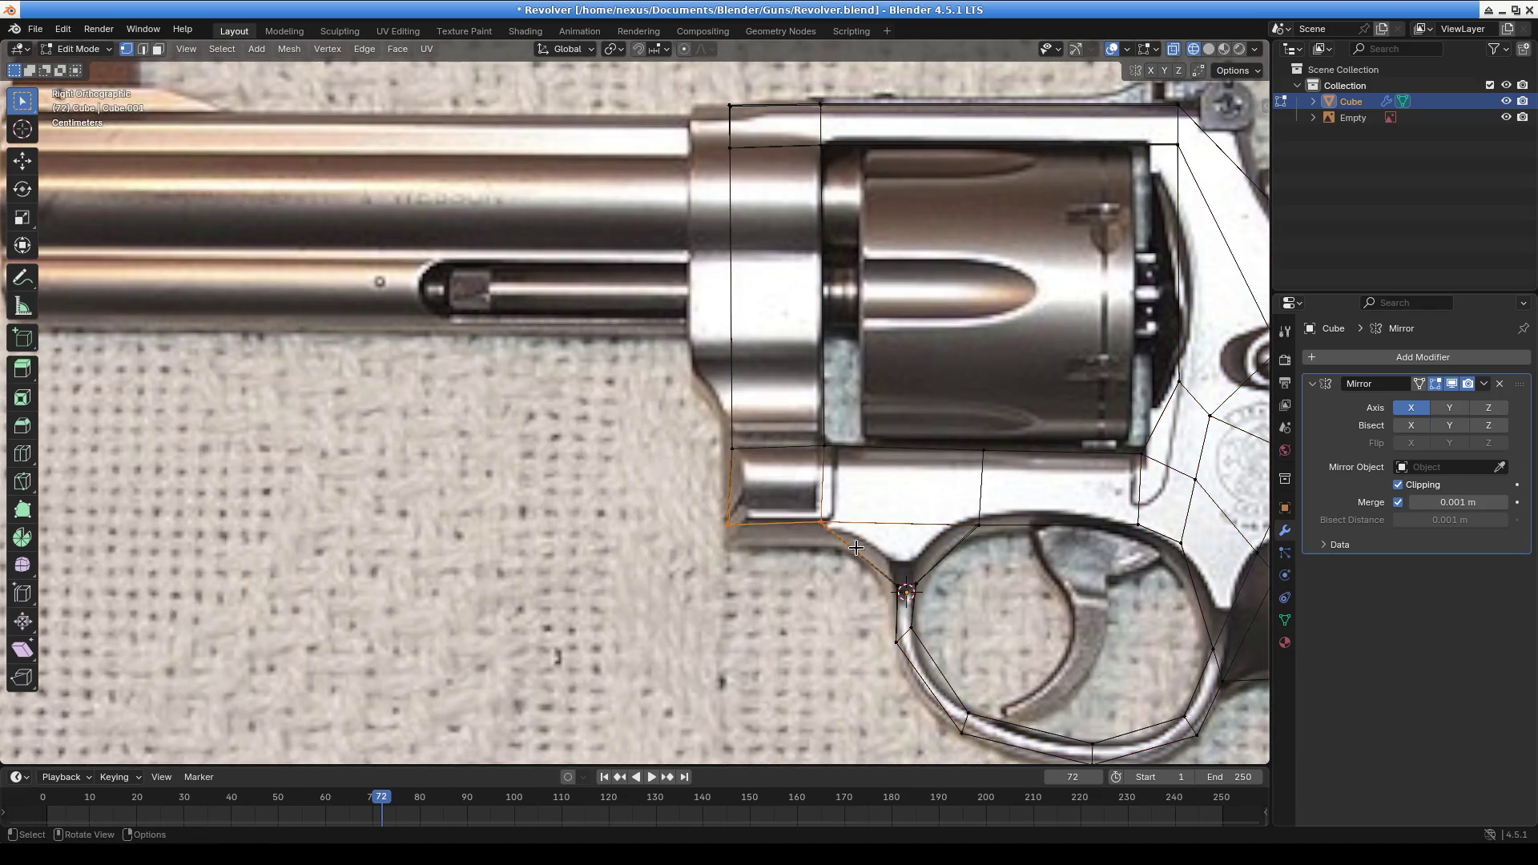
key(g)
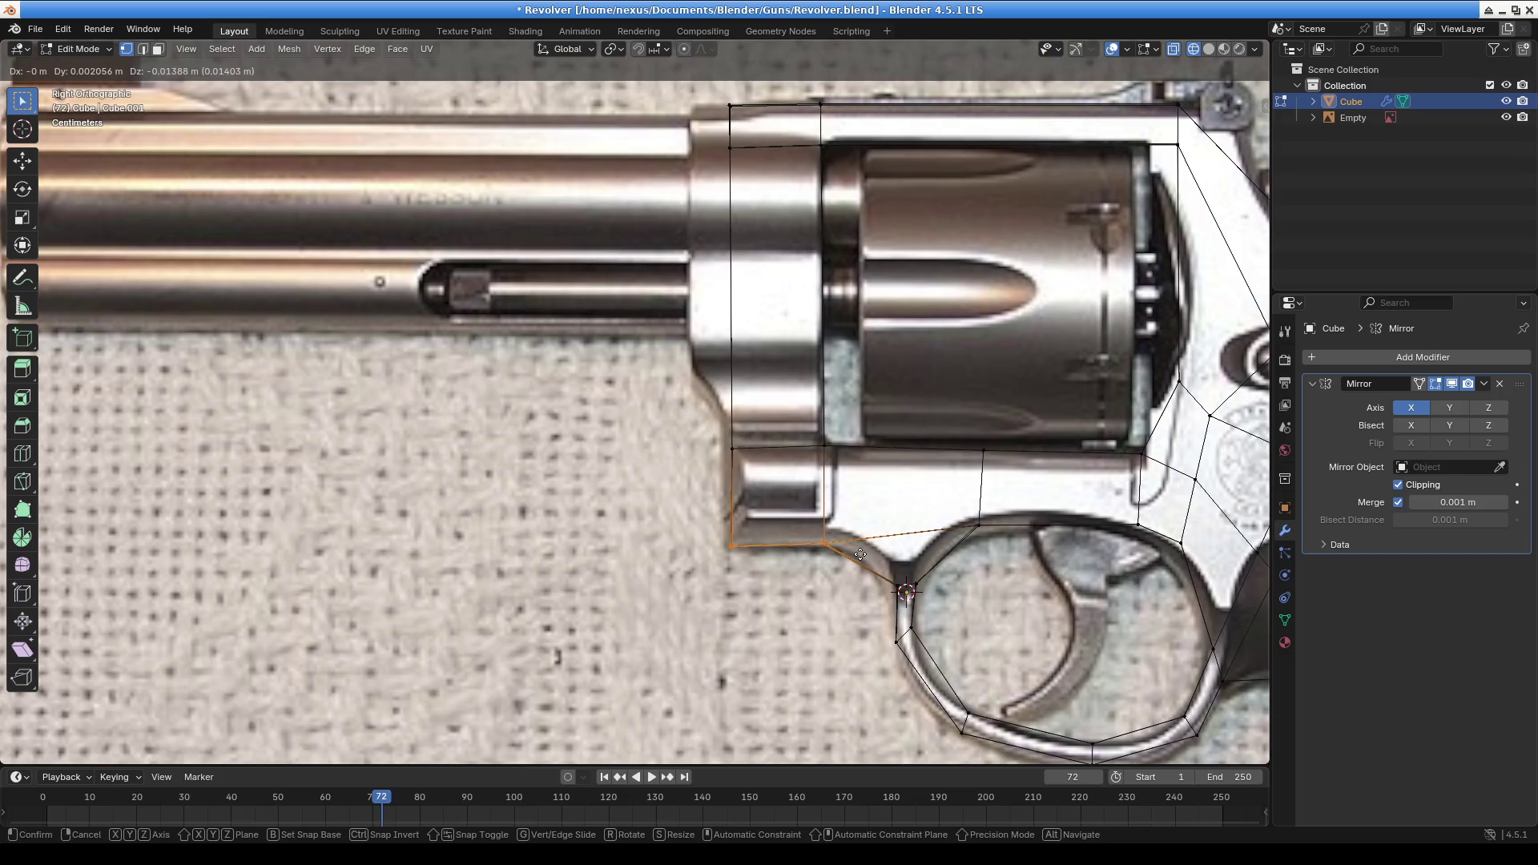
click(860, 550)
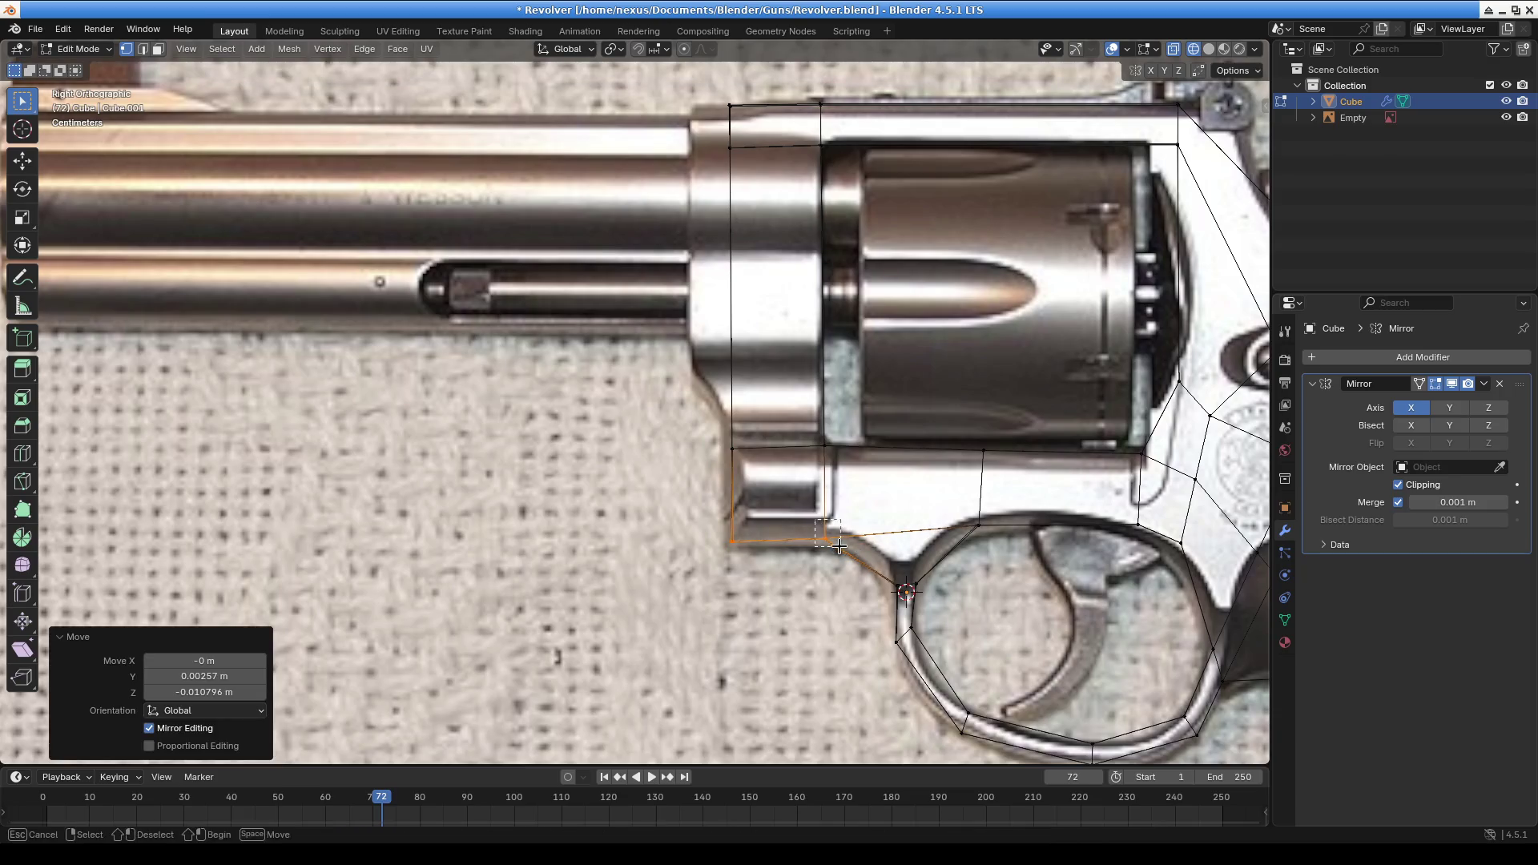
click(811, 521)
key(g)
click(668, 383)
Extrude the frame's front edge to the barrel's rear and fit its new corners to the outline
shift+middle_drag(668, 383, 754, 497)
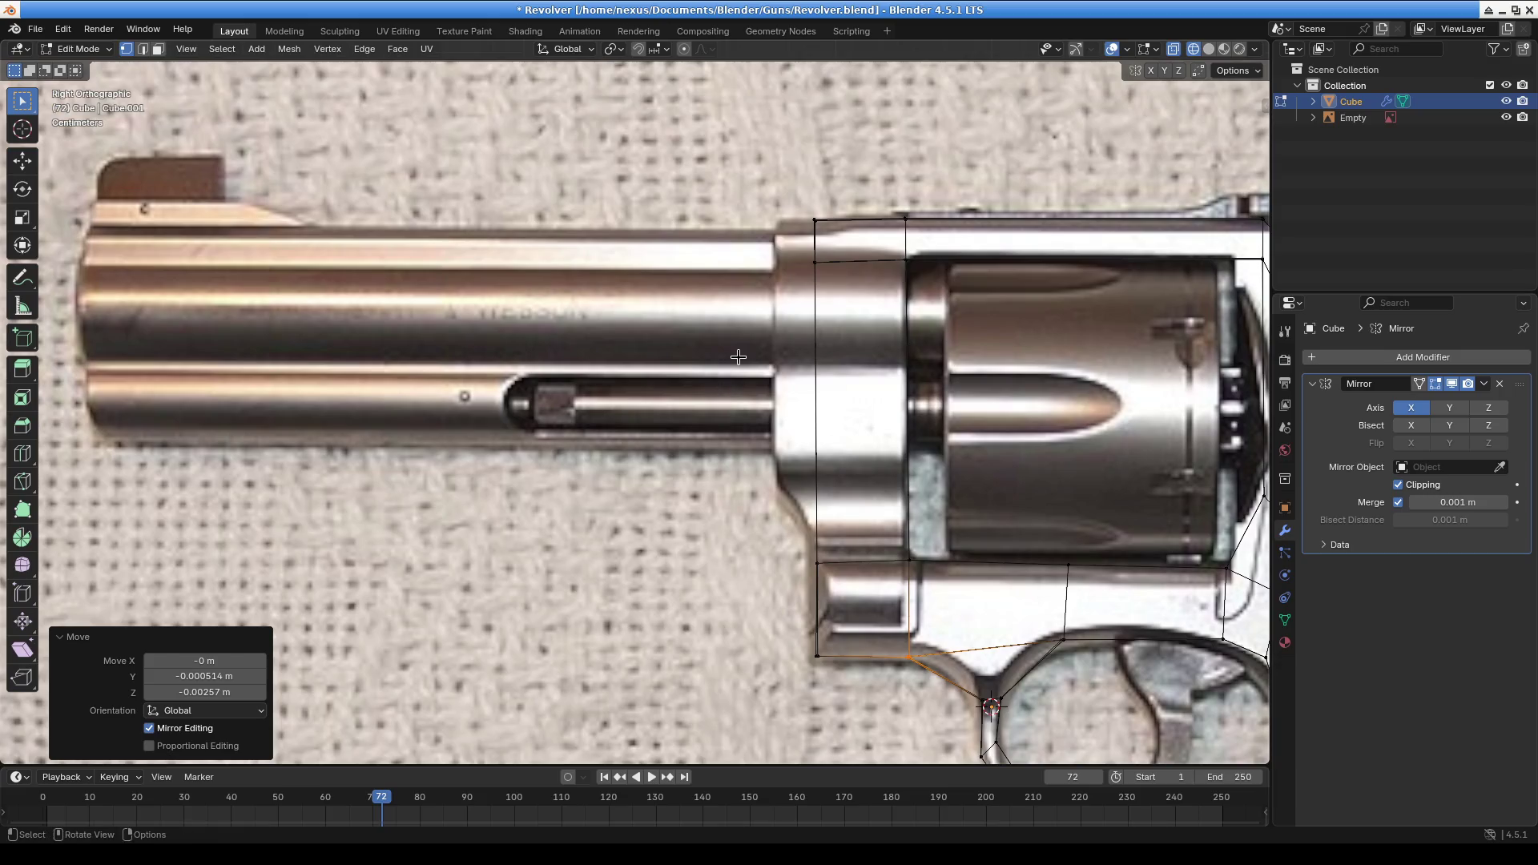
click(835, 279)
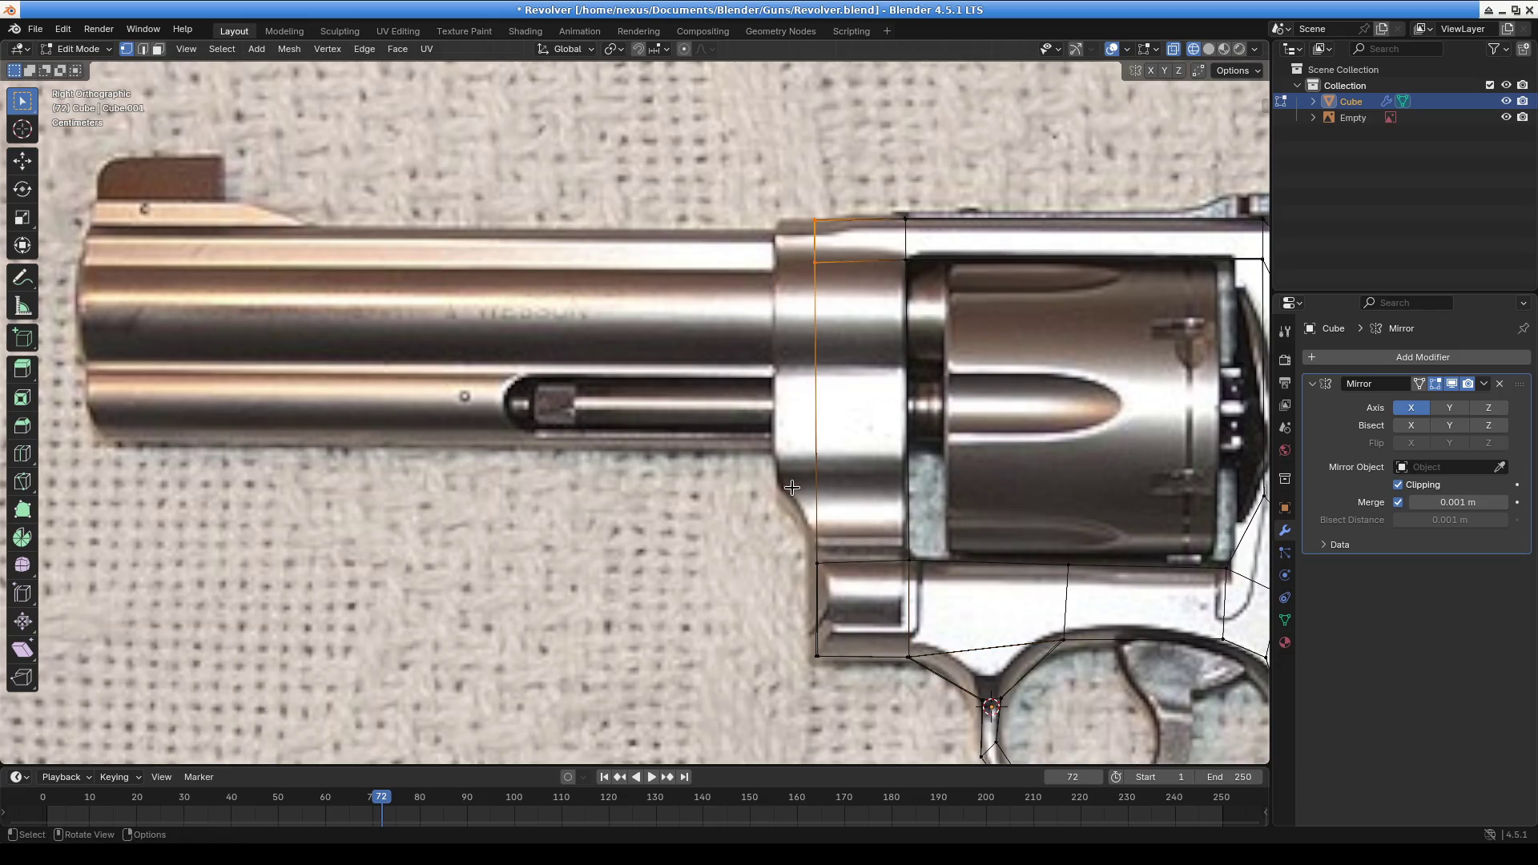
shift+click(818, 563)
key(e)
click(993, 406)
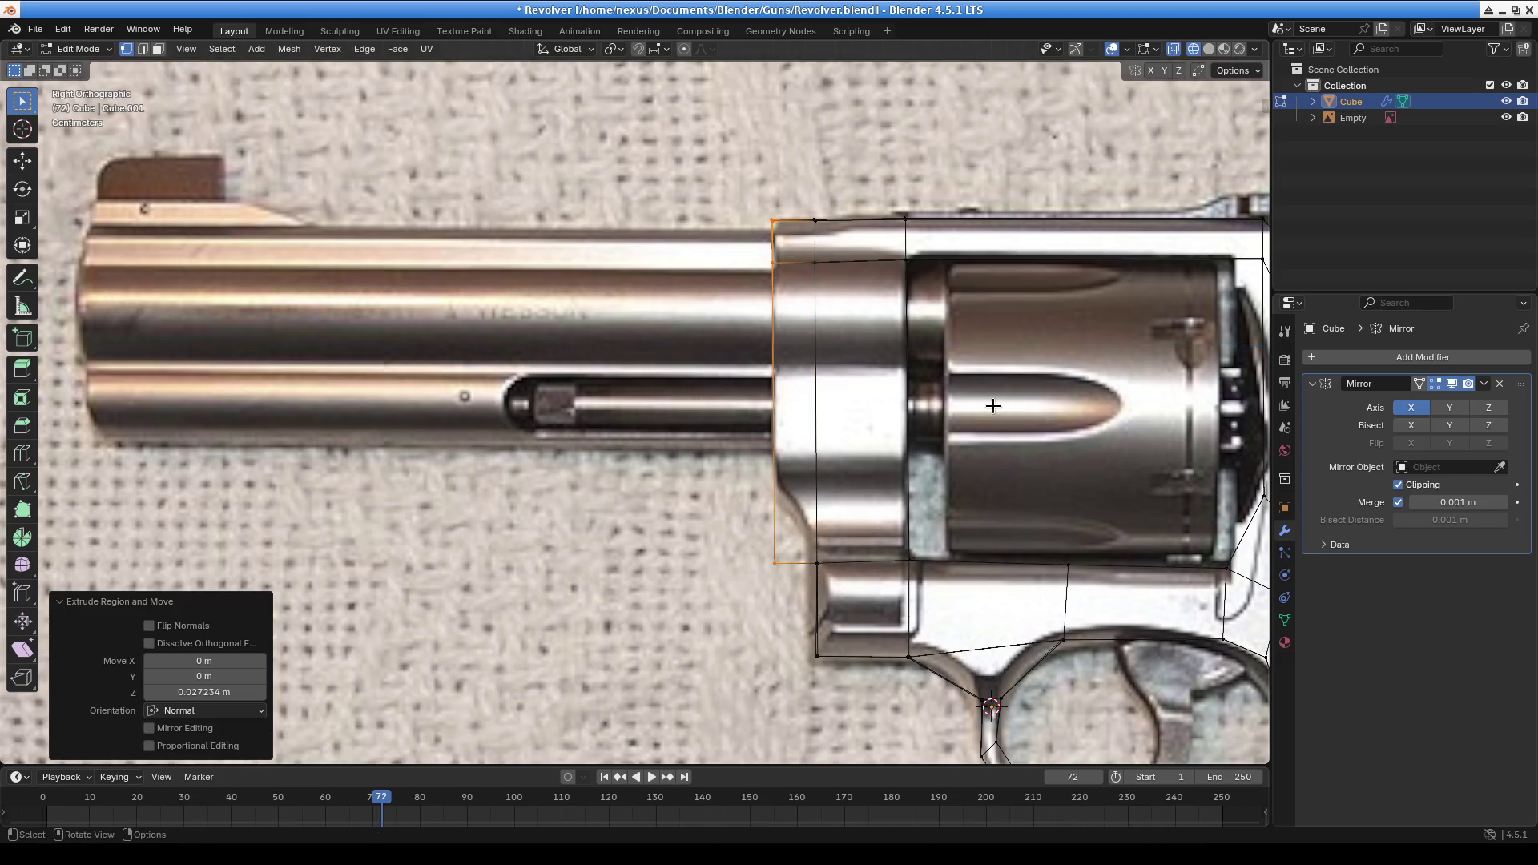
click(775, 563)
key(g)
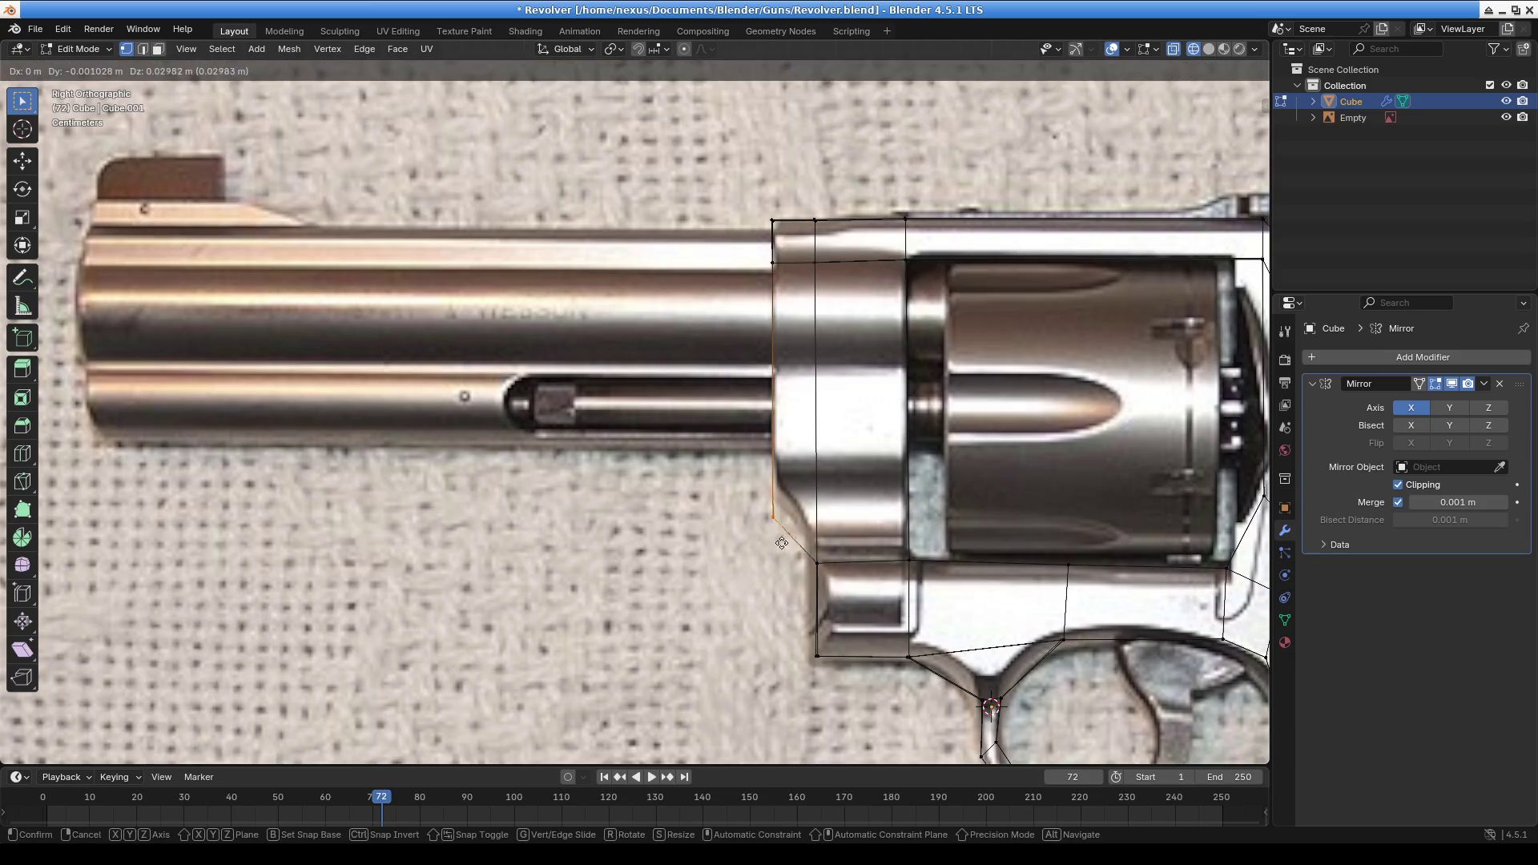
click(782, 491)
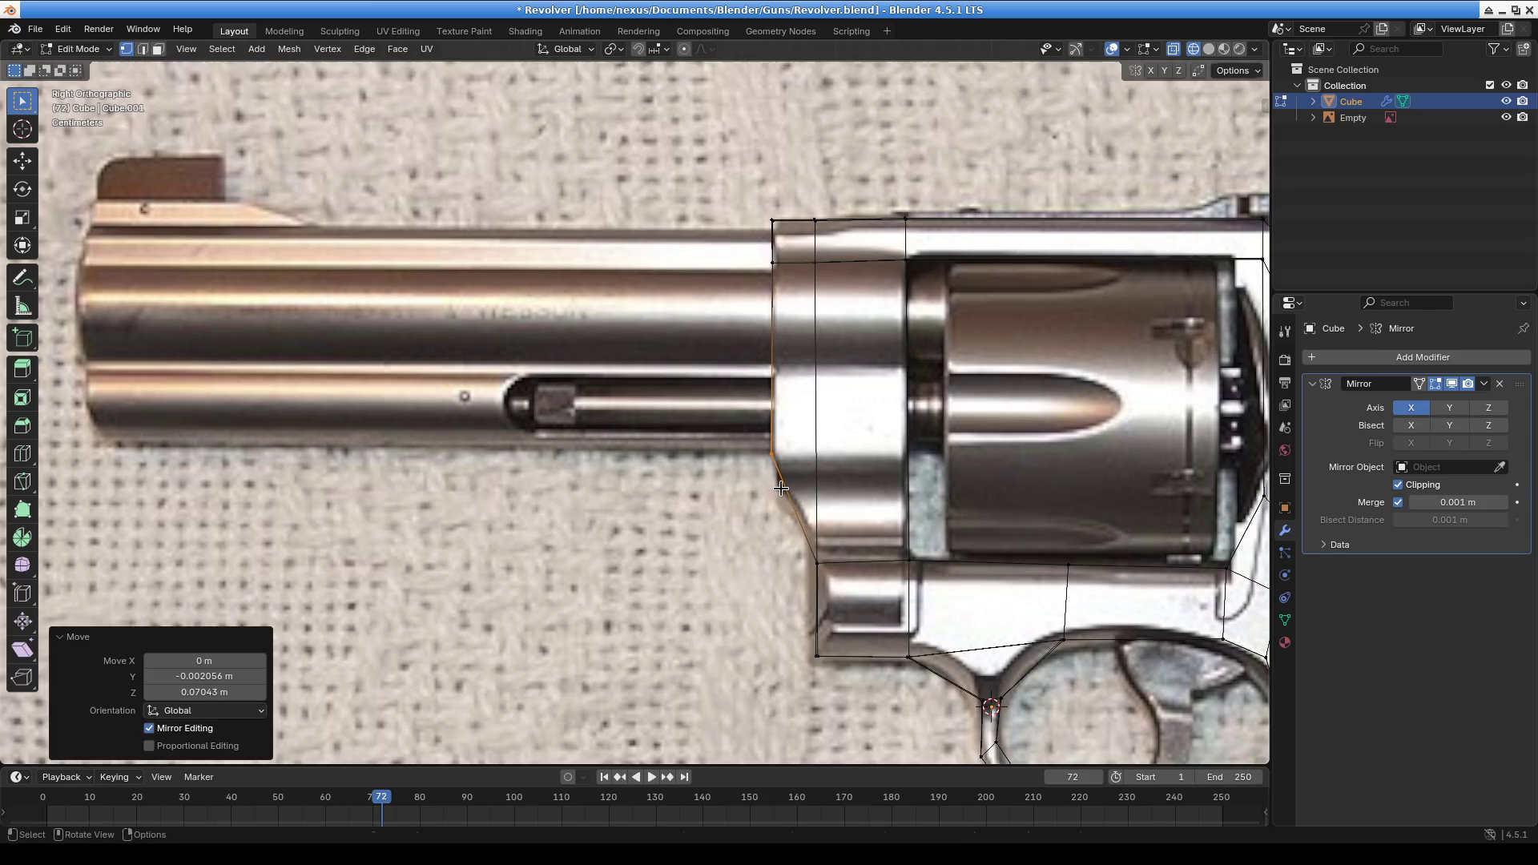
click(784, 284)
key(g)
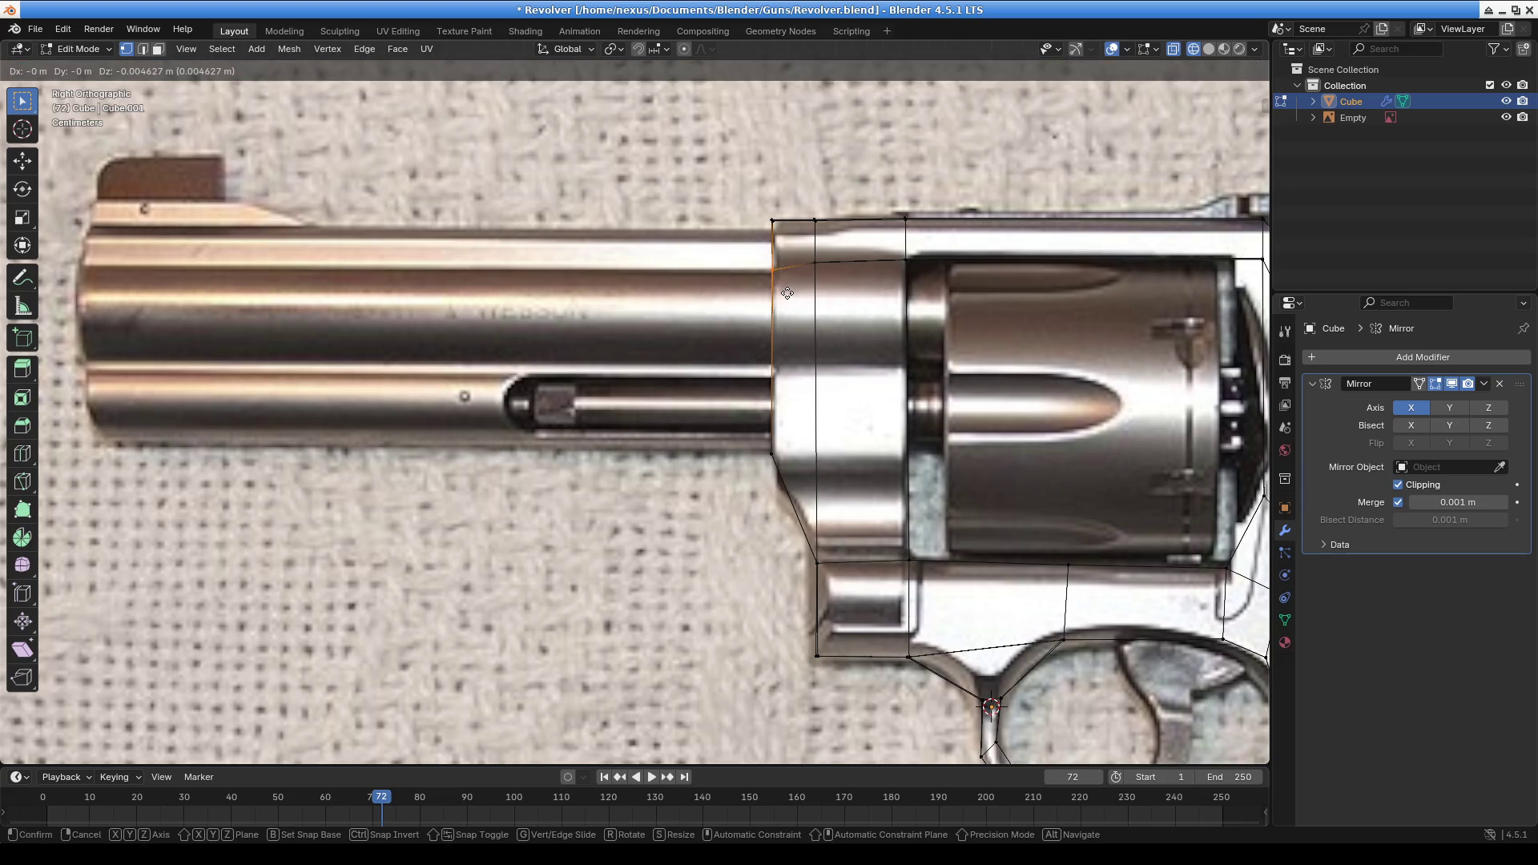
click(787, 292)
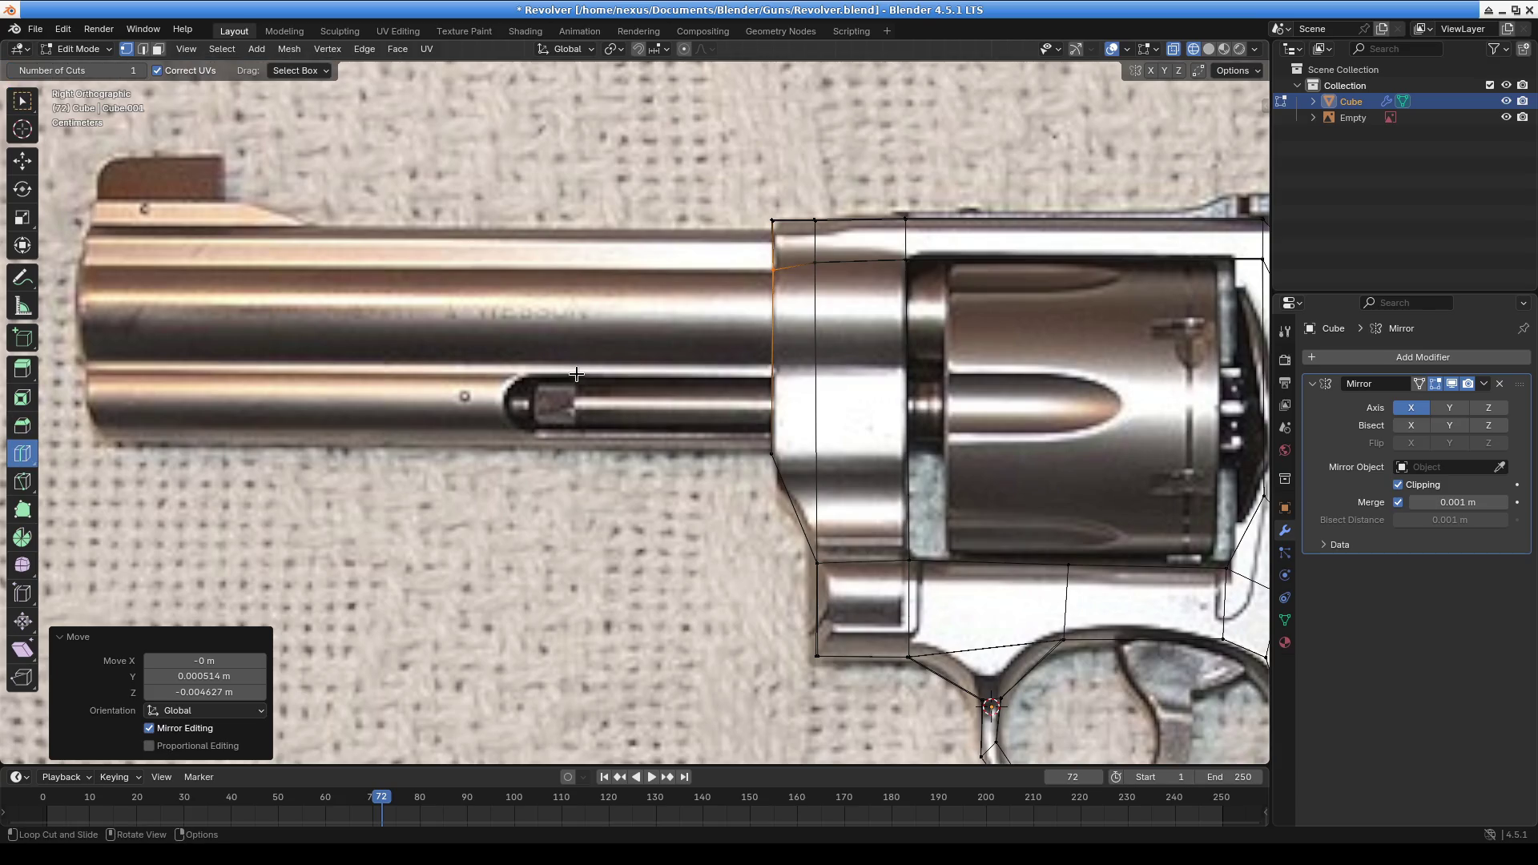
Add a centred edge loop across the front face, then move and tilt it to line up with the barrel
key(ctrl+r)
click(779, 332)
right_click(757, 345)
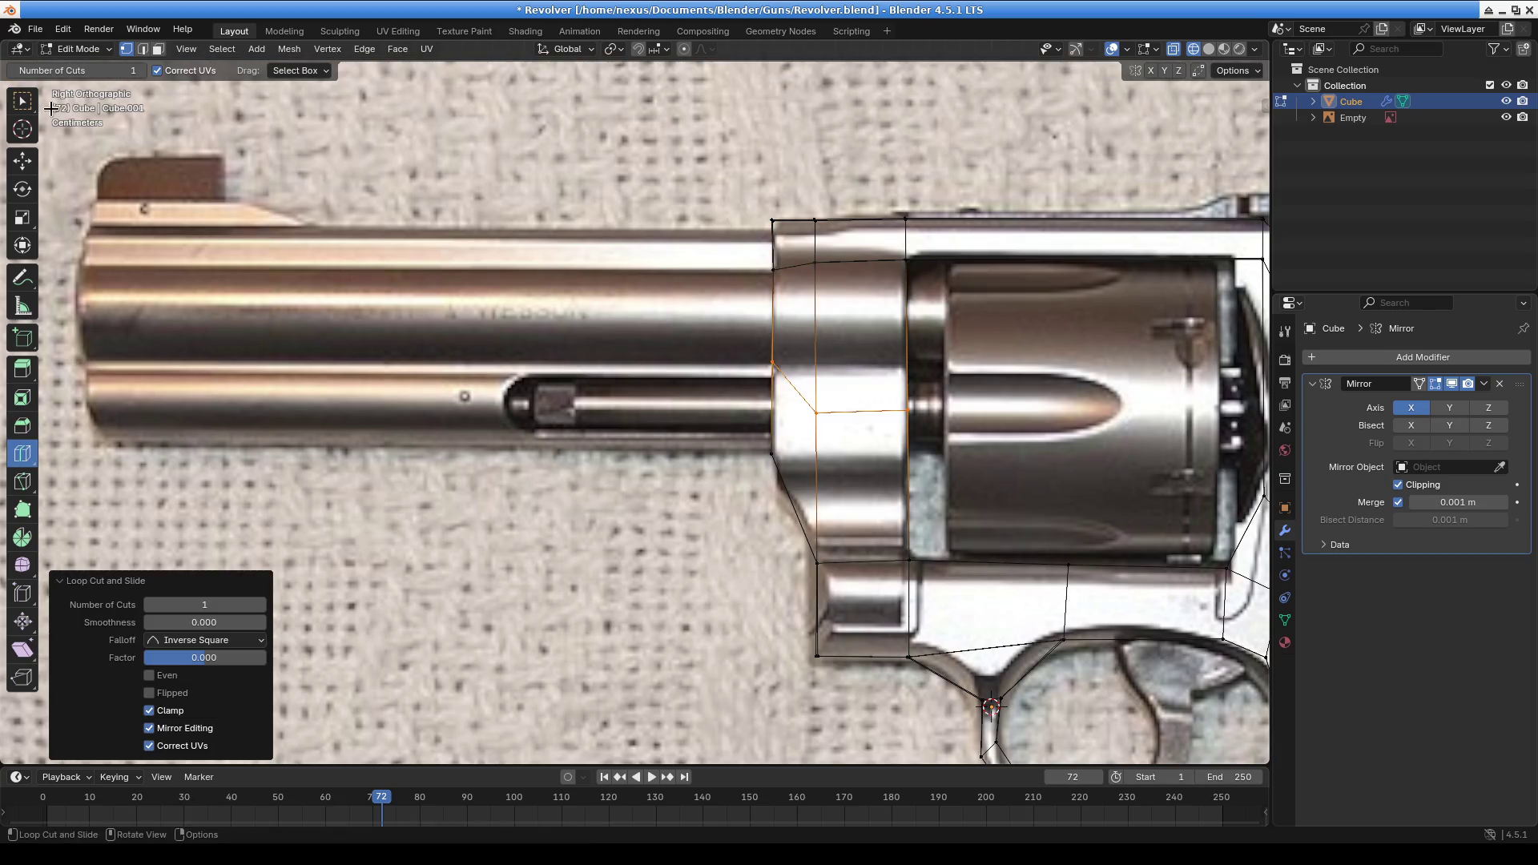
click(24, 102)
key(g)
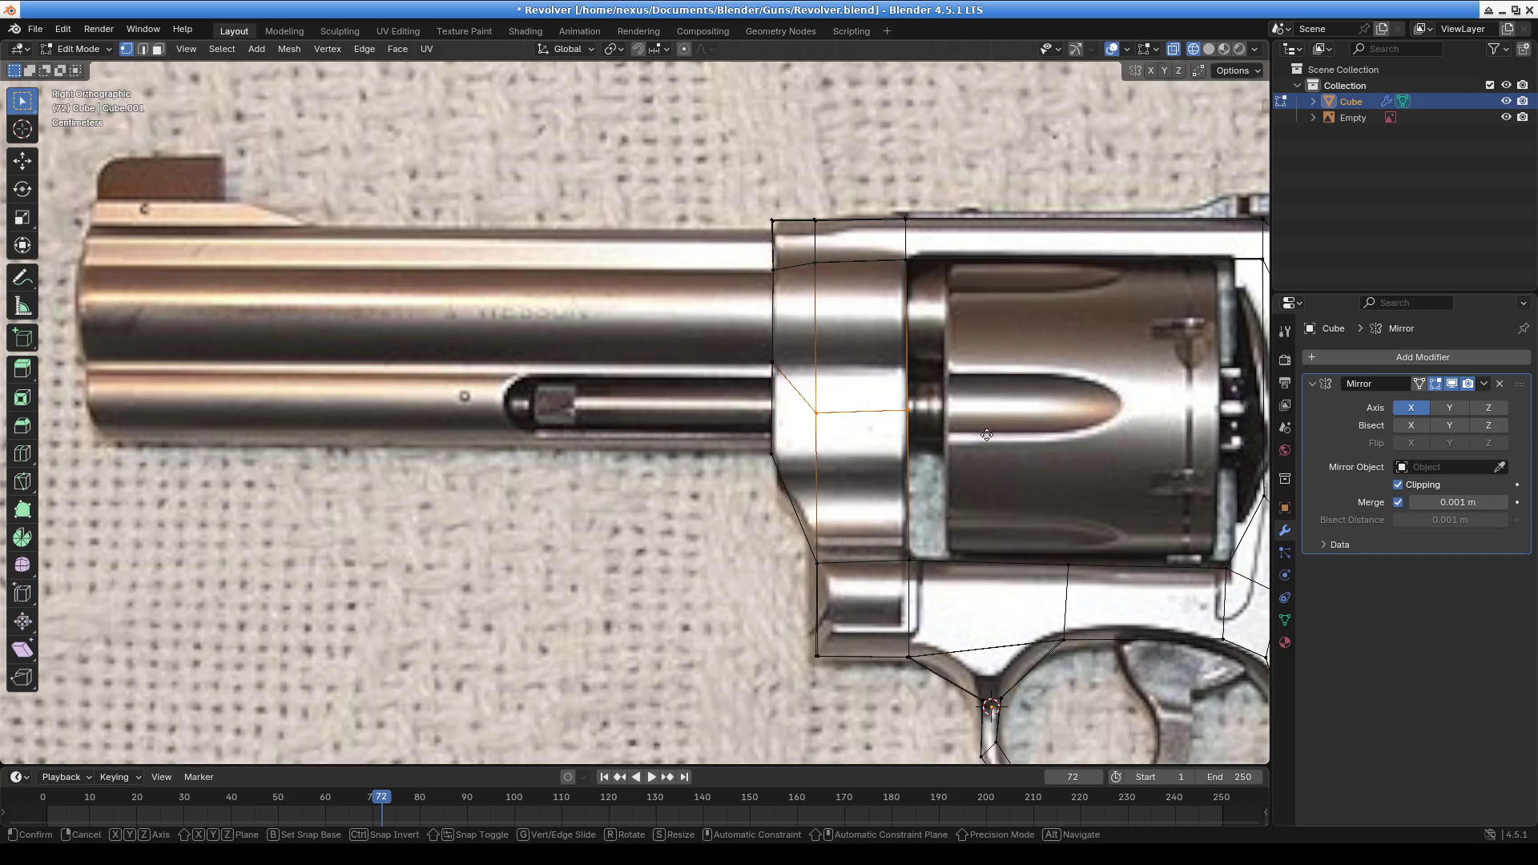
click(985, 394)
key(r)
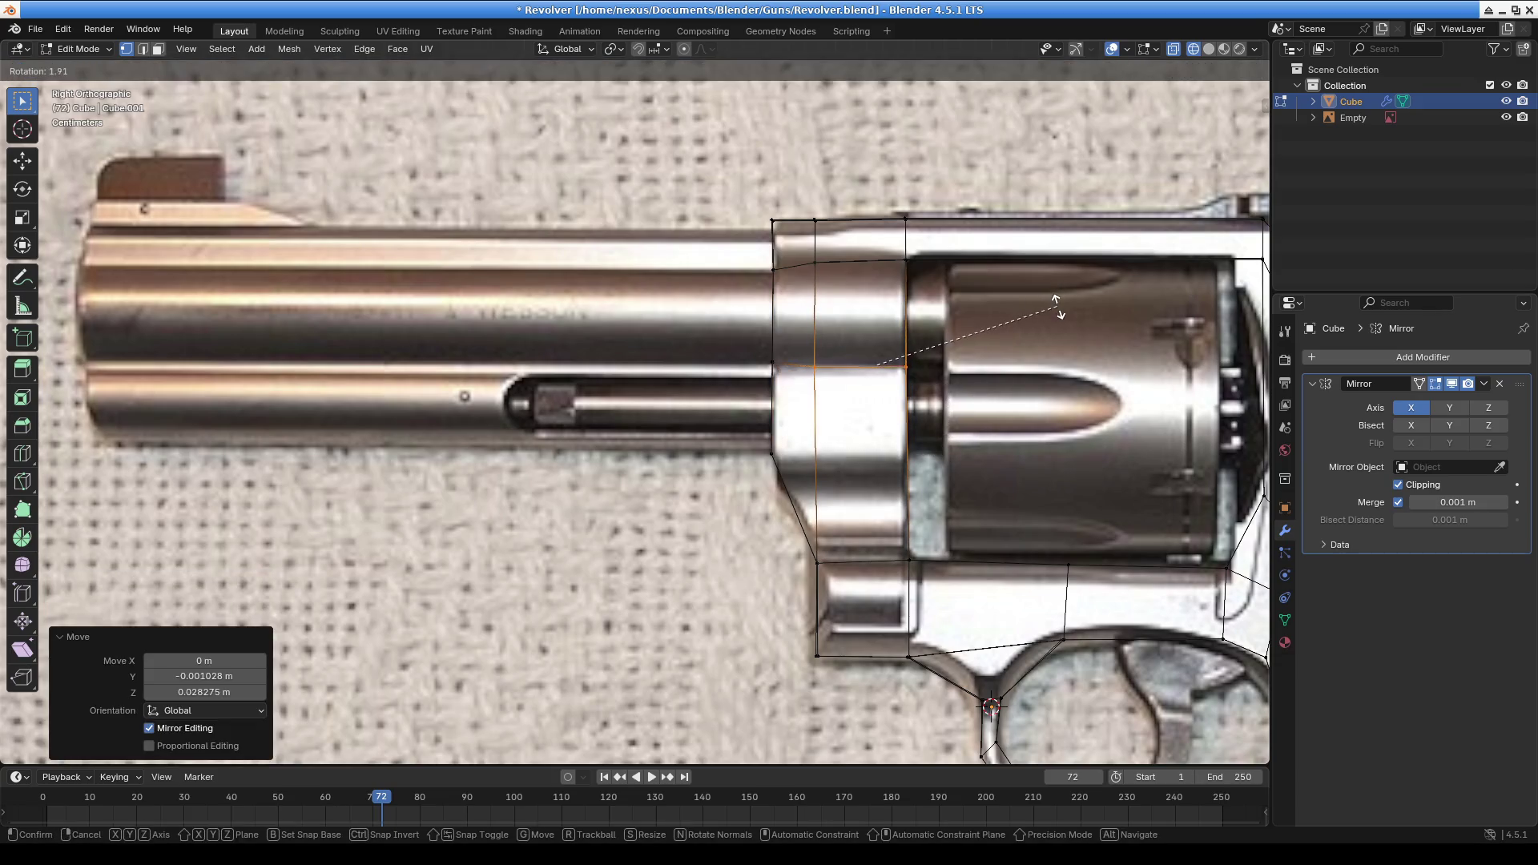
click(1055, 307)
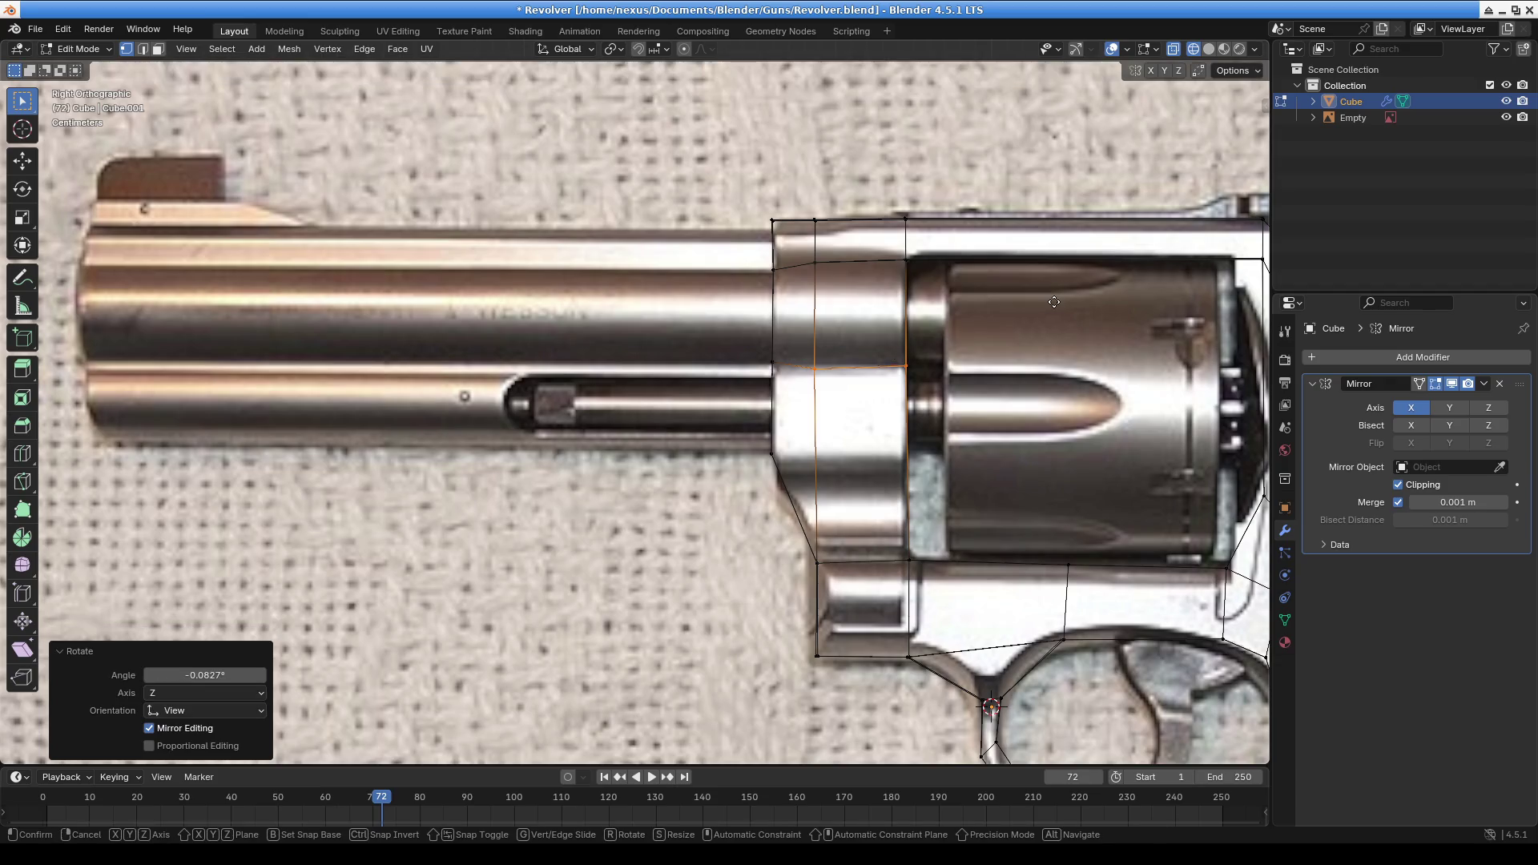
key(g)
click(1052, 304)
key(r)
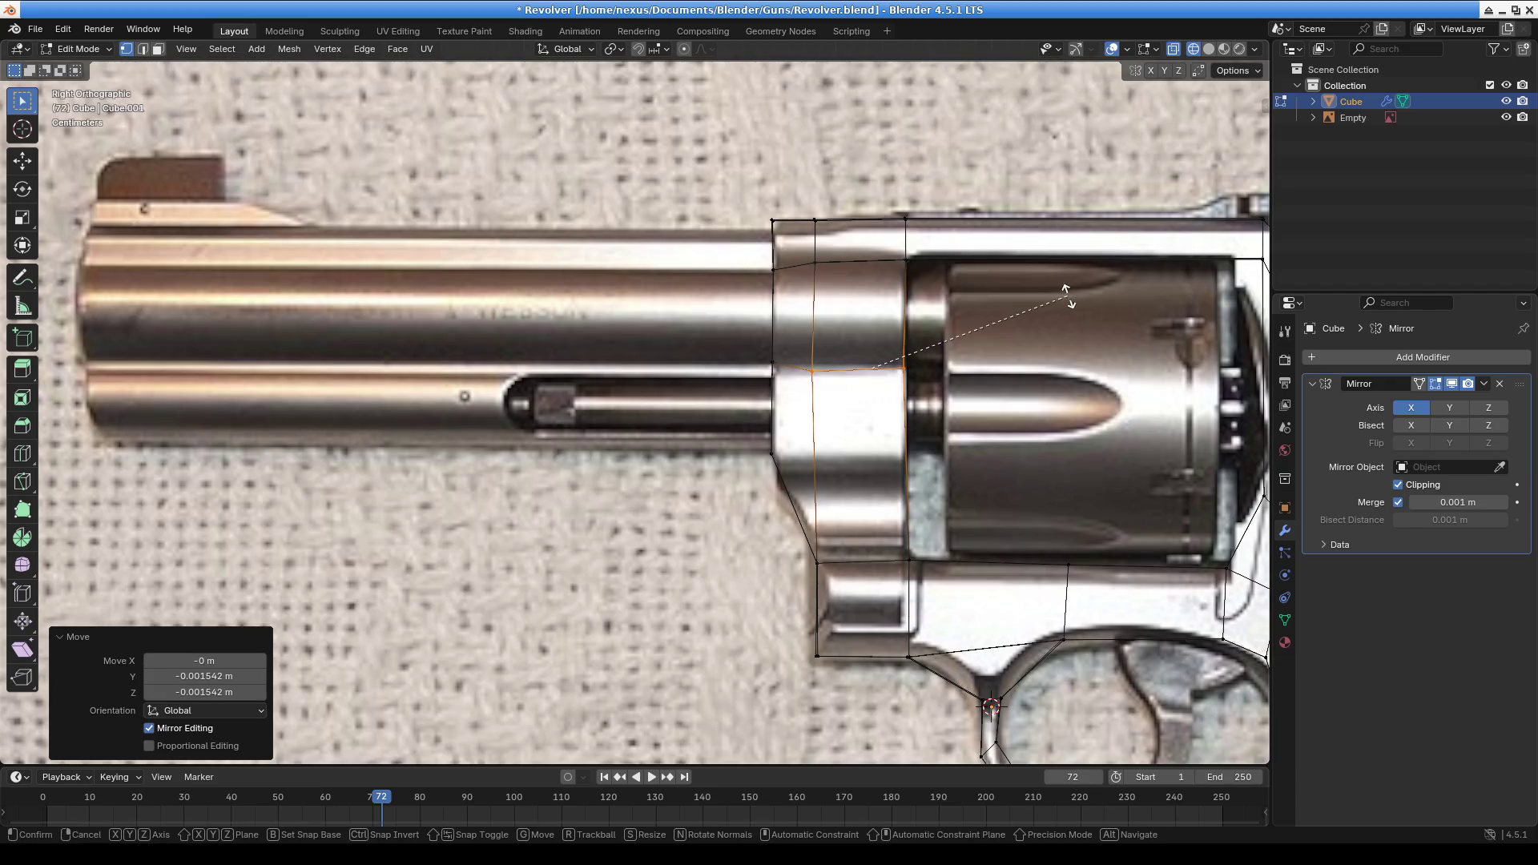
click(1072, 300)
Begin extruding the frame's front edge loop forward along the barrel
shift+middle_drag(1072, 300, 1123, 332)
click(848, 422)
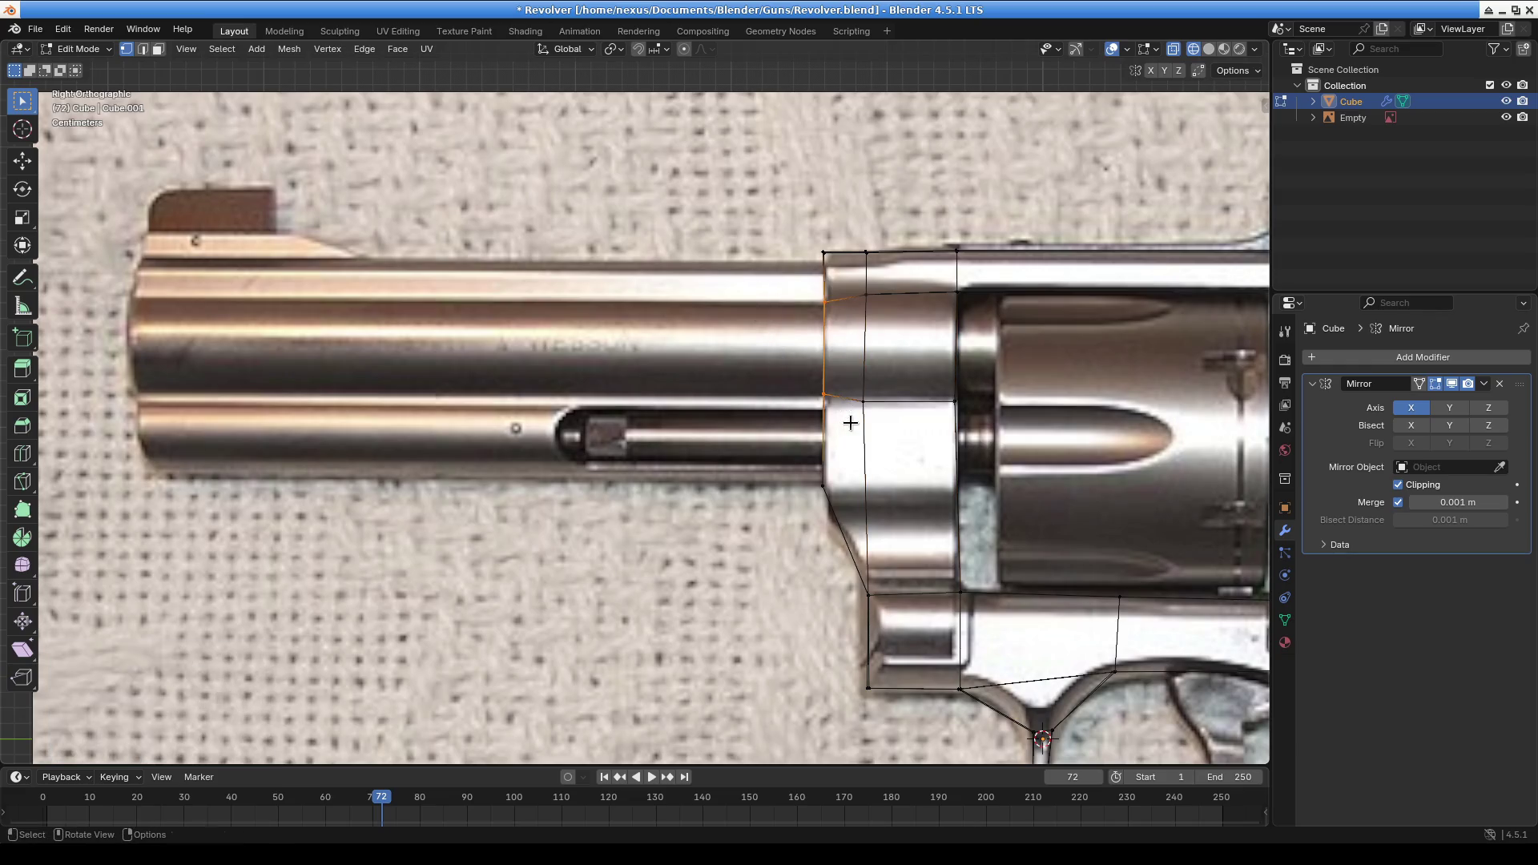
key(e)
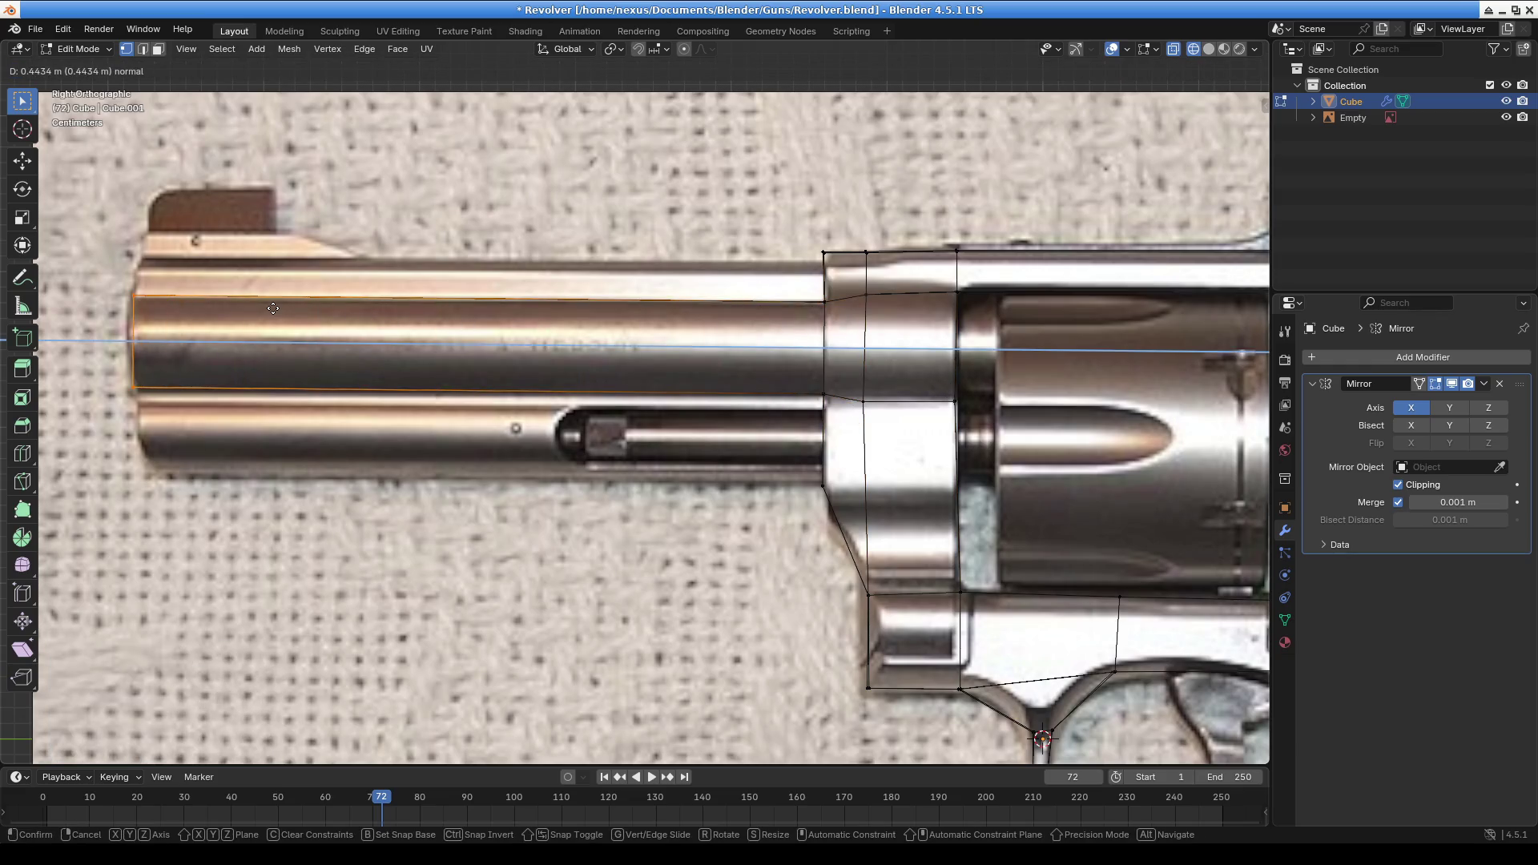
Finish the forward extrusion and return to the right side view of the reference
click(273, 306)
mouse_move(272, 307)
middle_down()
mouse_move(781, 468)
mouse_move(633, 449)
mouse_move(602, 426)
middle_up()
key(KP_3)
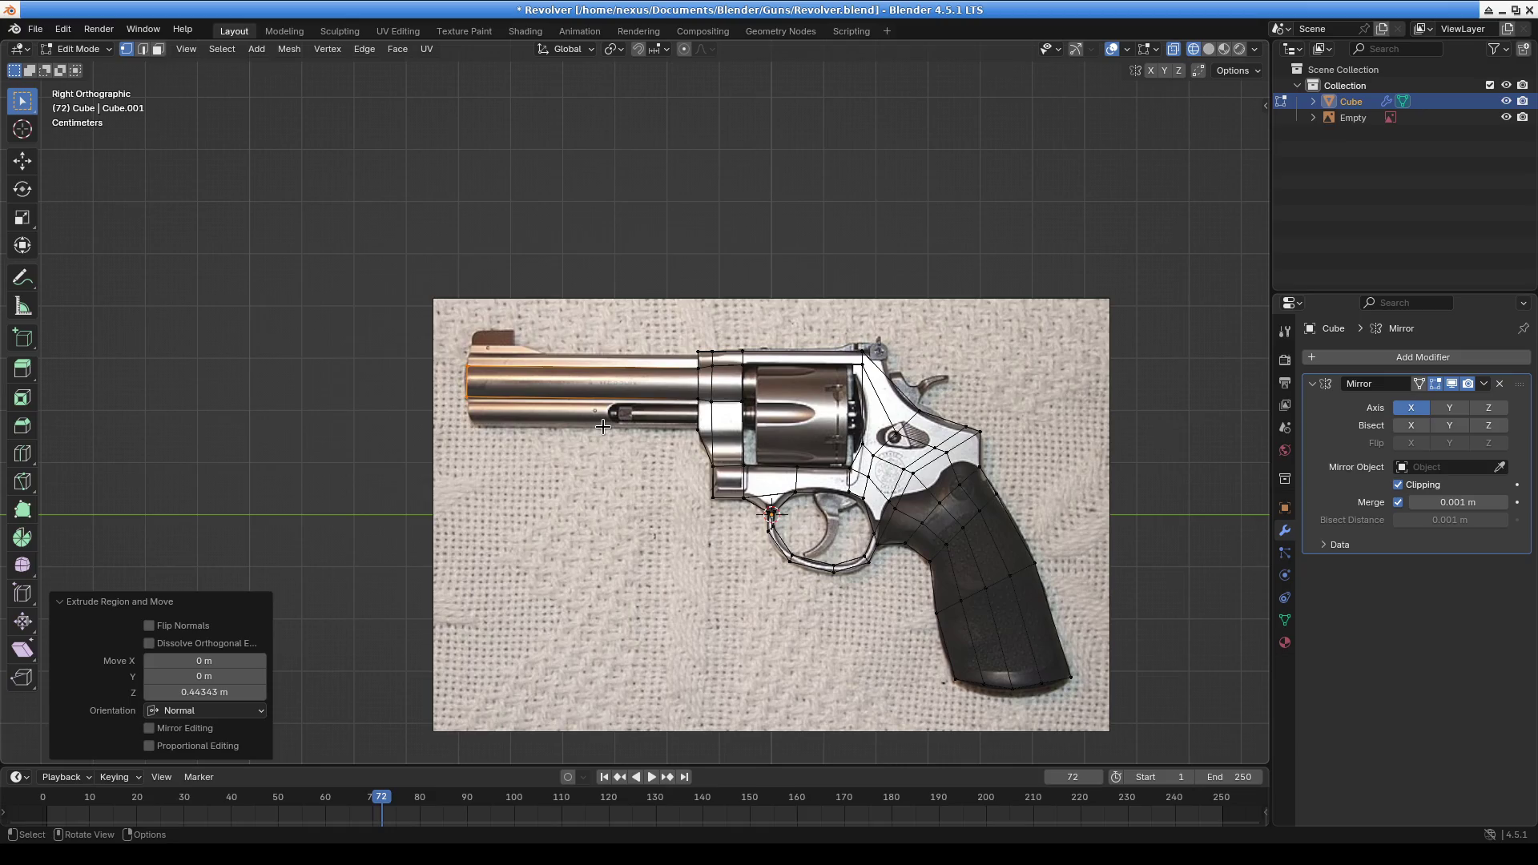
scroll(603, 390, up, 10)
scroll(792, 607, down, 8)
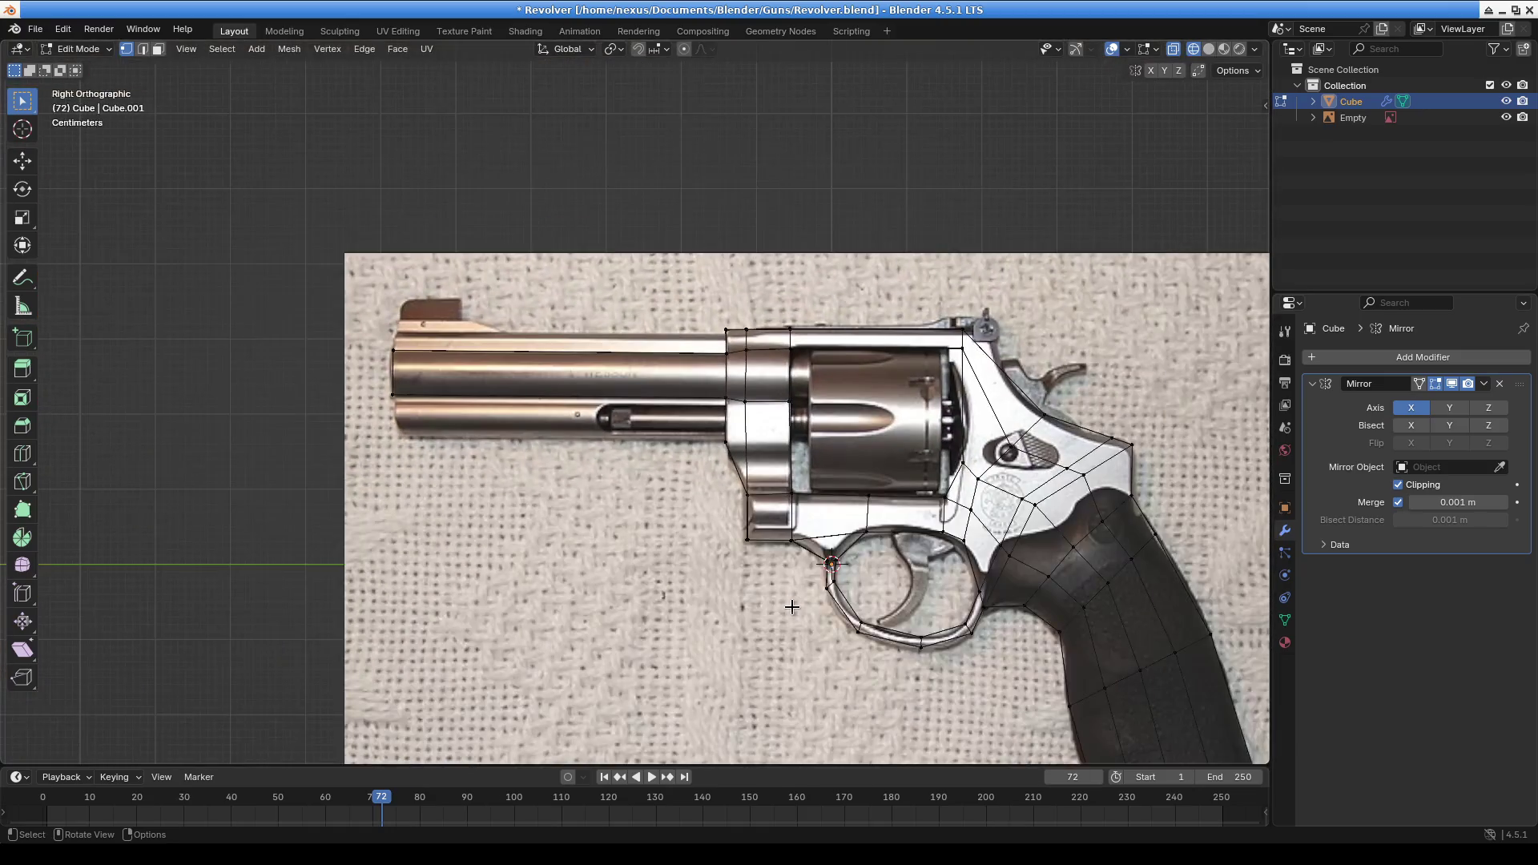
scroll(726, 336, up, 6)
scroll(699, 370, down, 1)
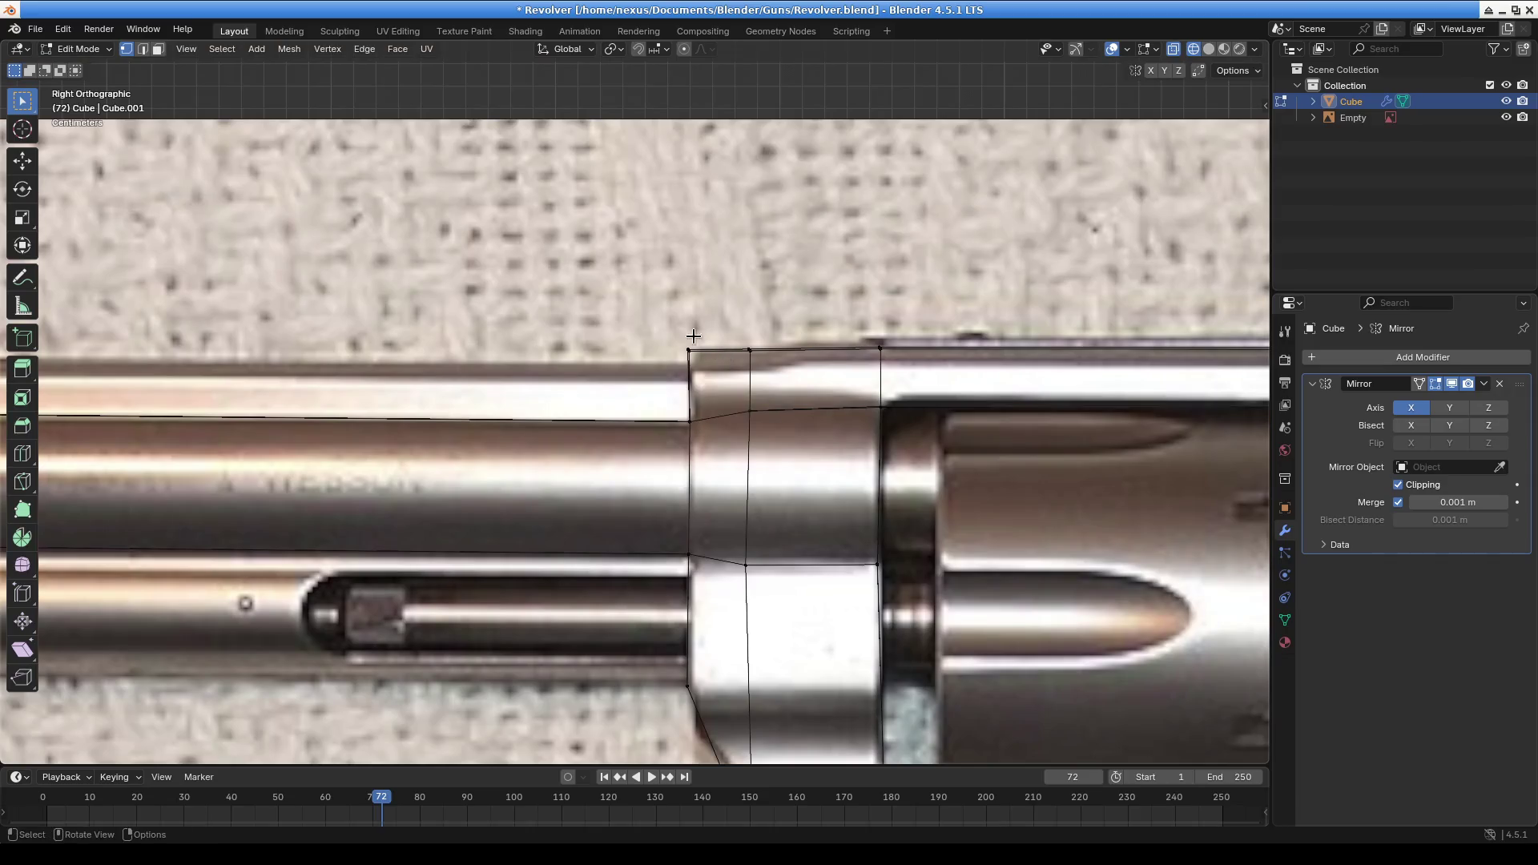
Pull the frame's upper front corner vertex down and back onto the barrel's top outline
key(g)
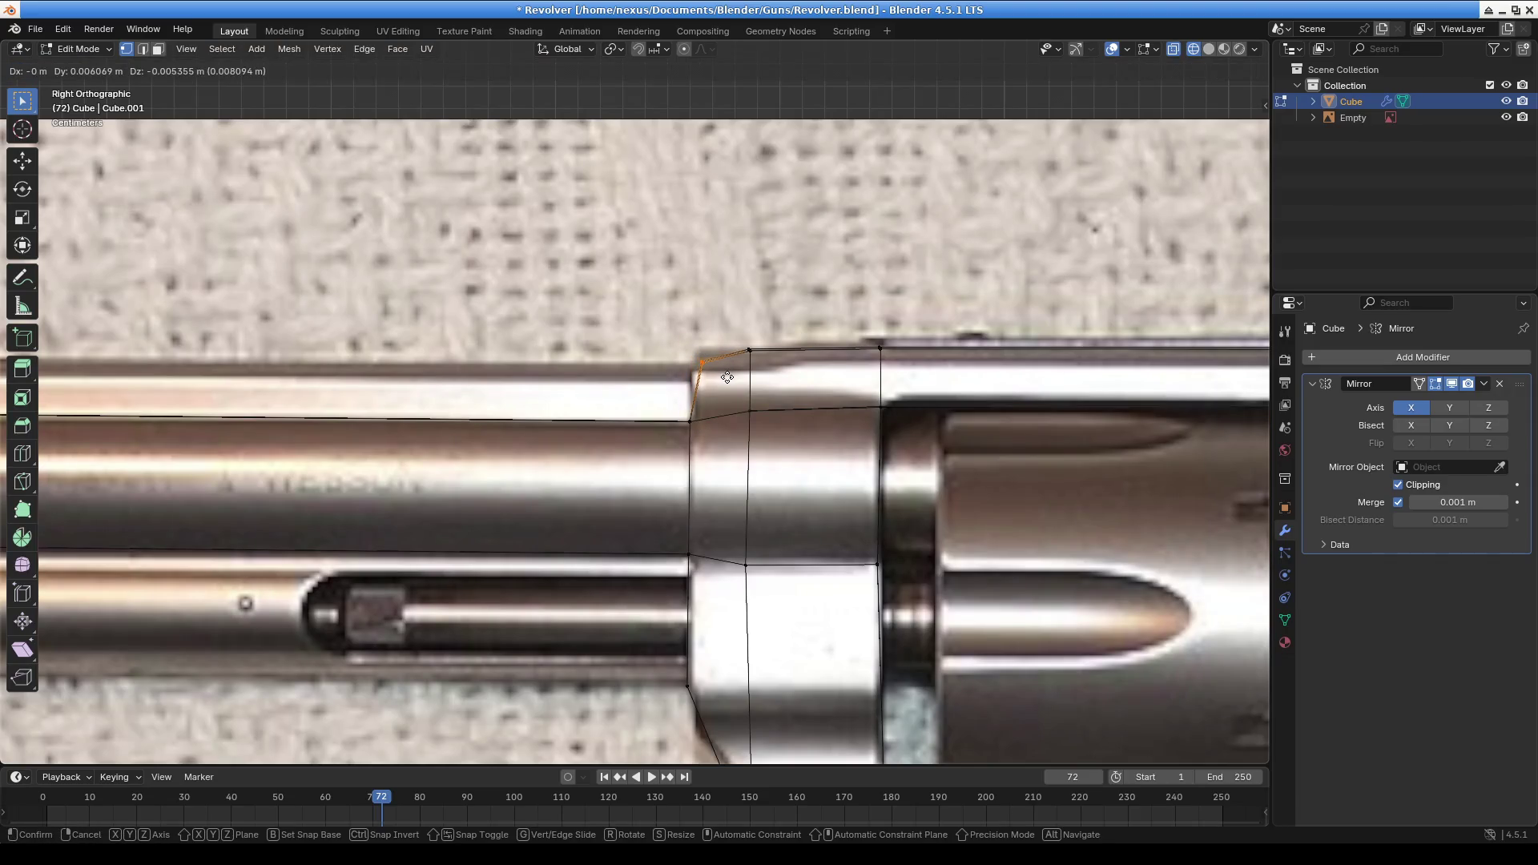
click(727, 385)
shift+middle_drag(728, 473, 852, 367)
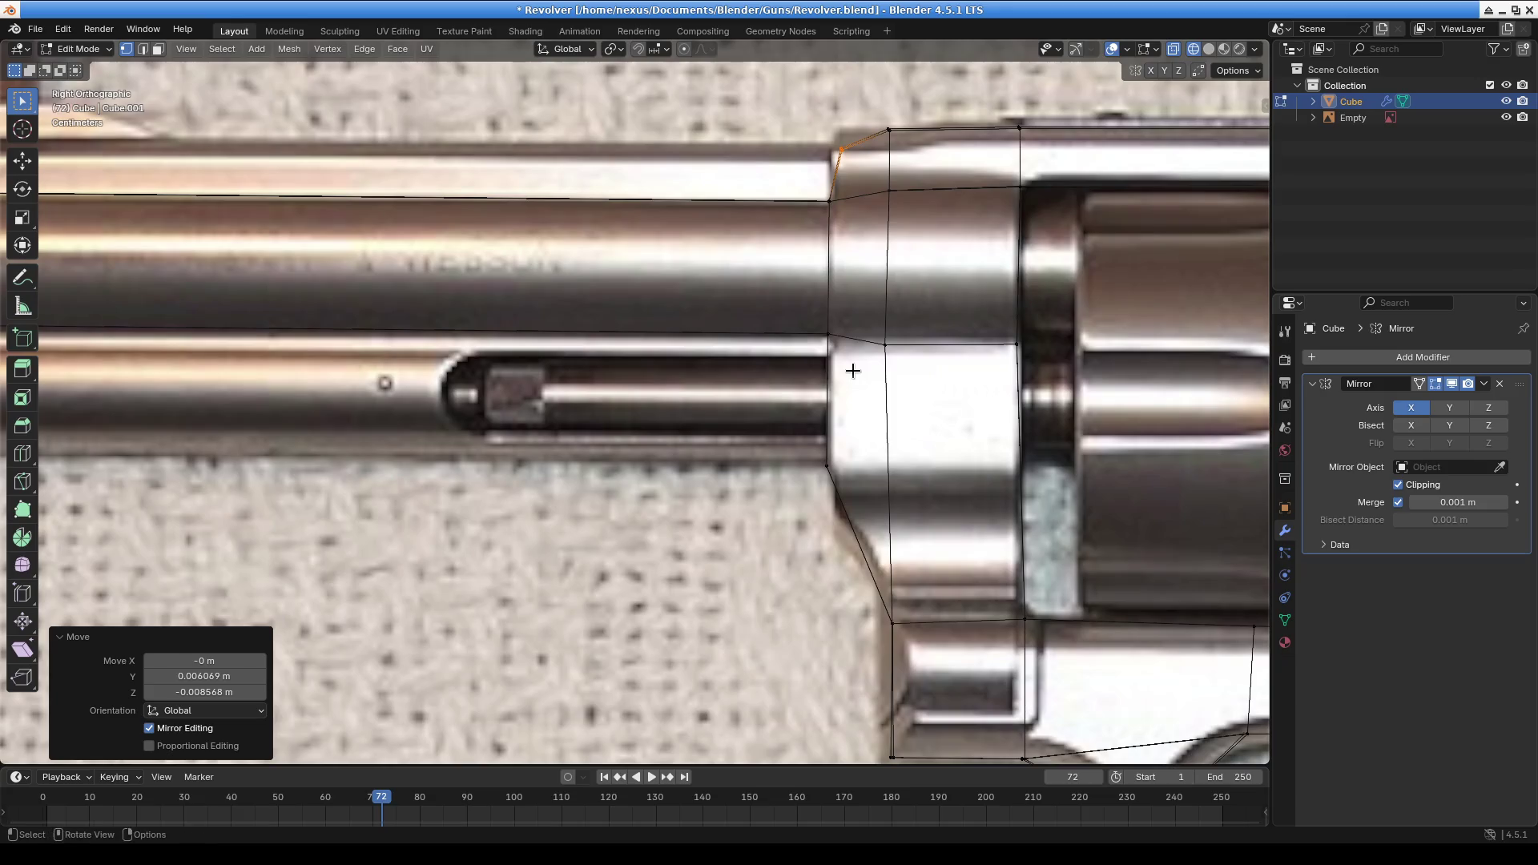
scroll(520, 425, down, 2)
scroll(519, 426, down, 3)
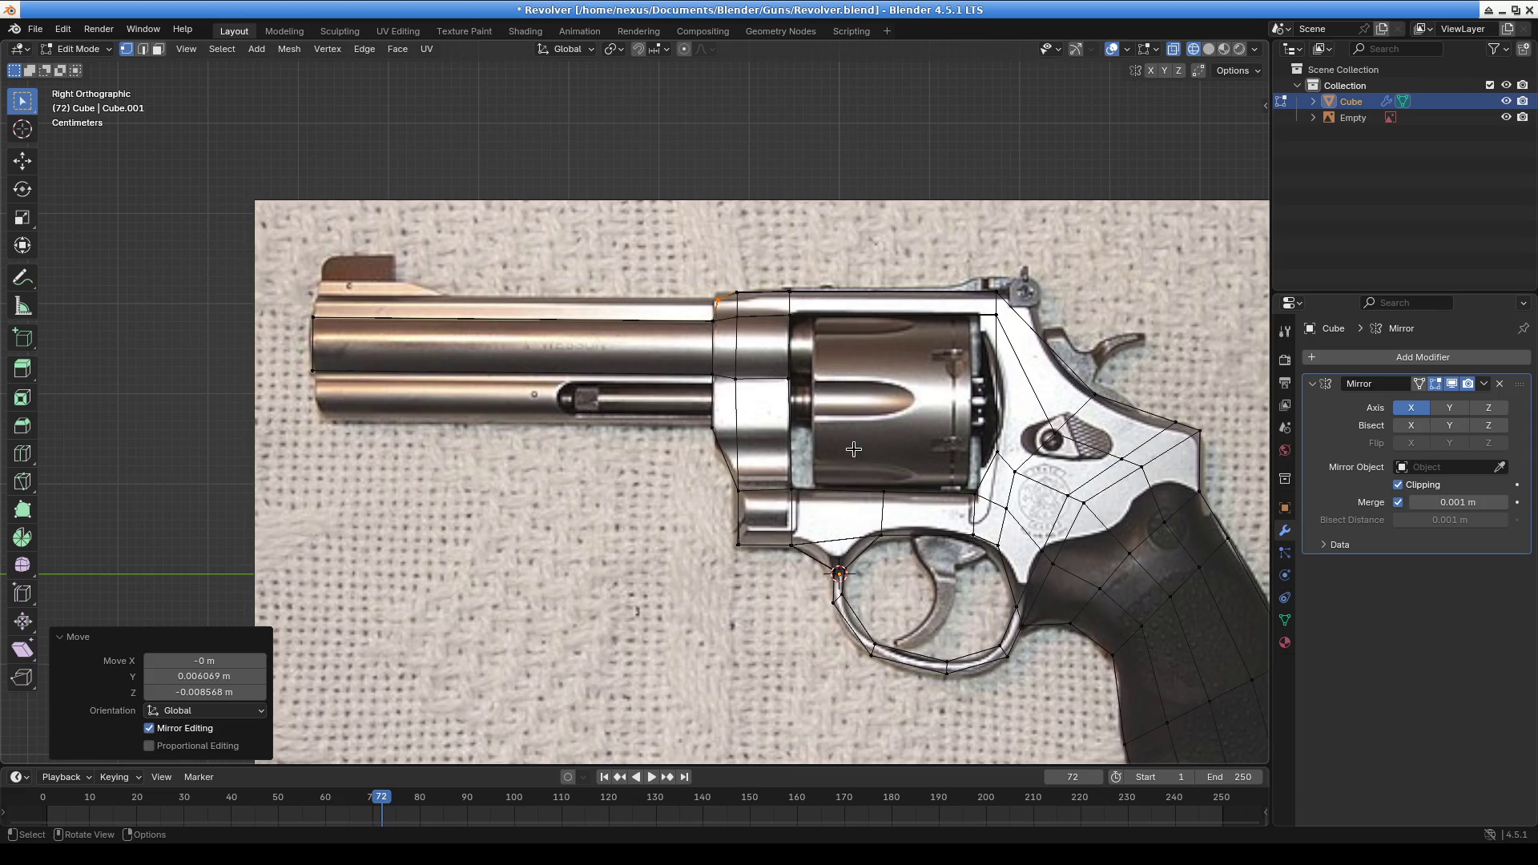
scroll(822, 380, up, 5)
Extrude the cylinder-front edge loop a short way and nudge it into place
alt+click(681, 352)
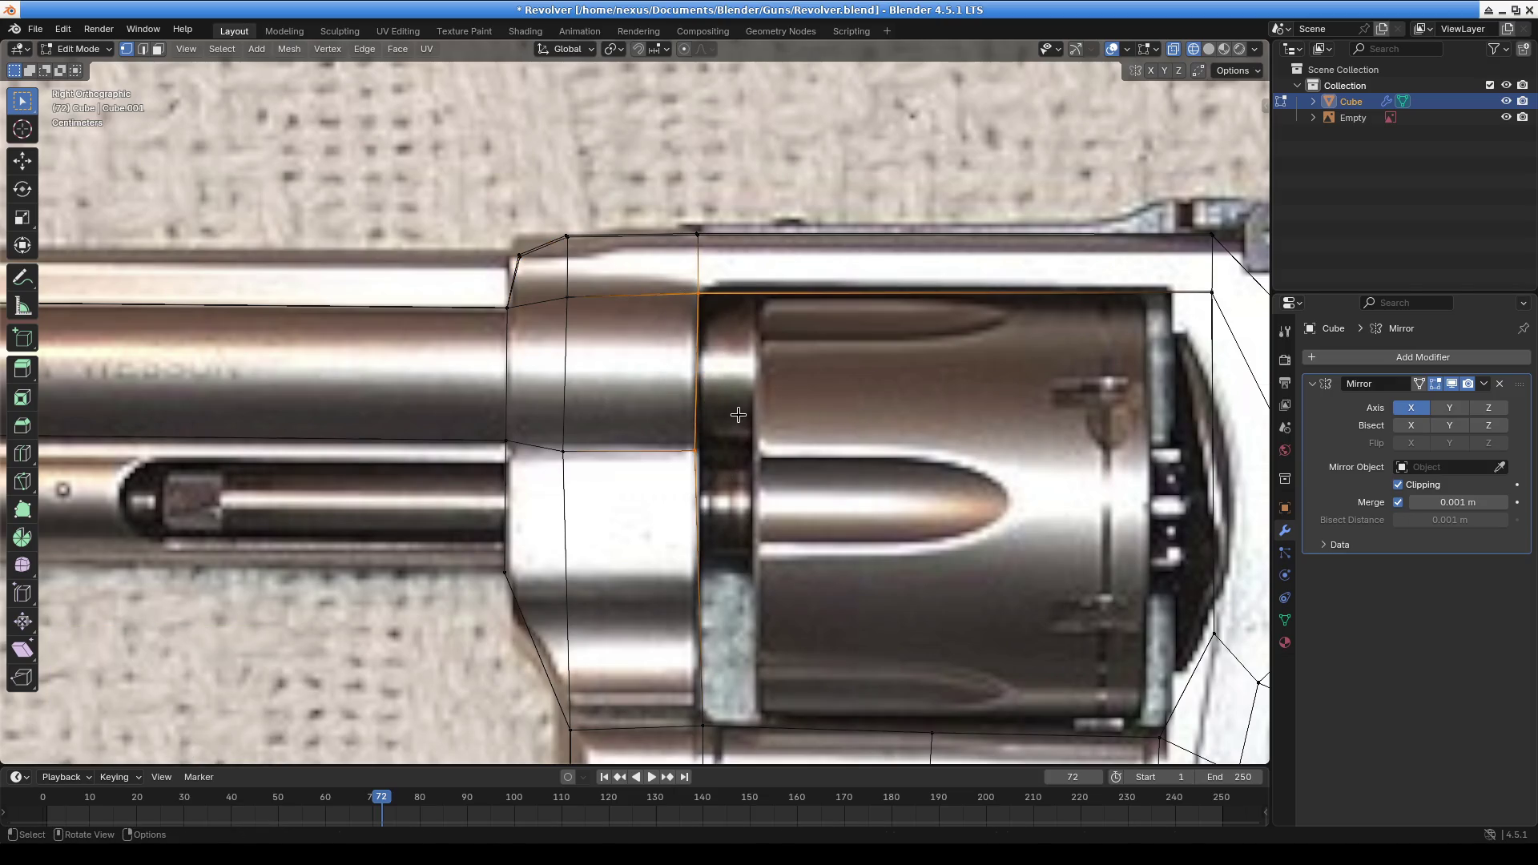
key(e)
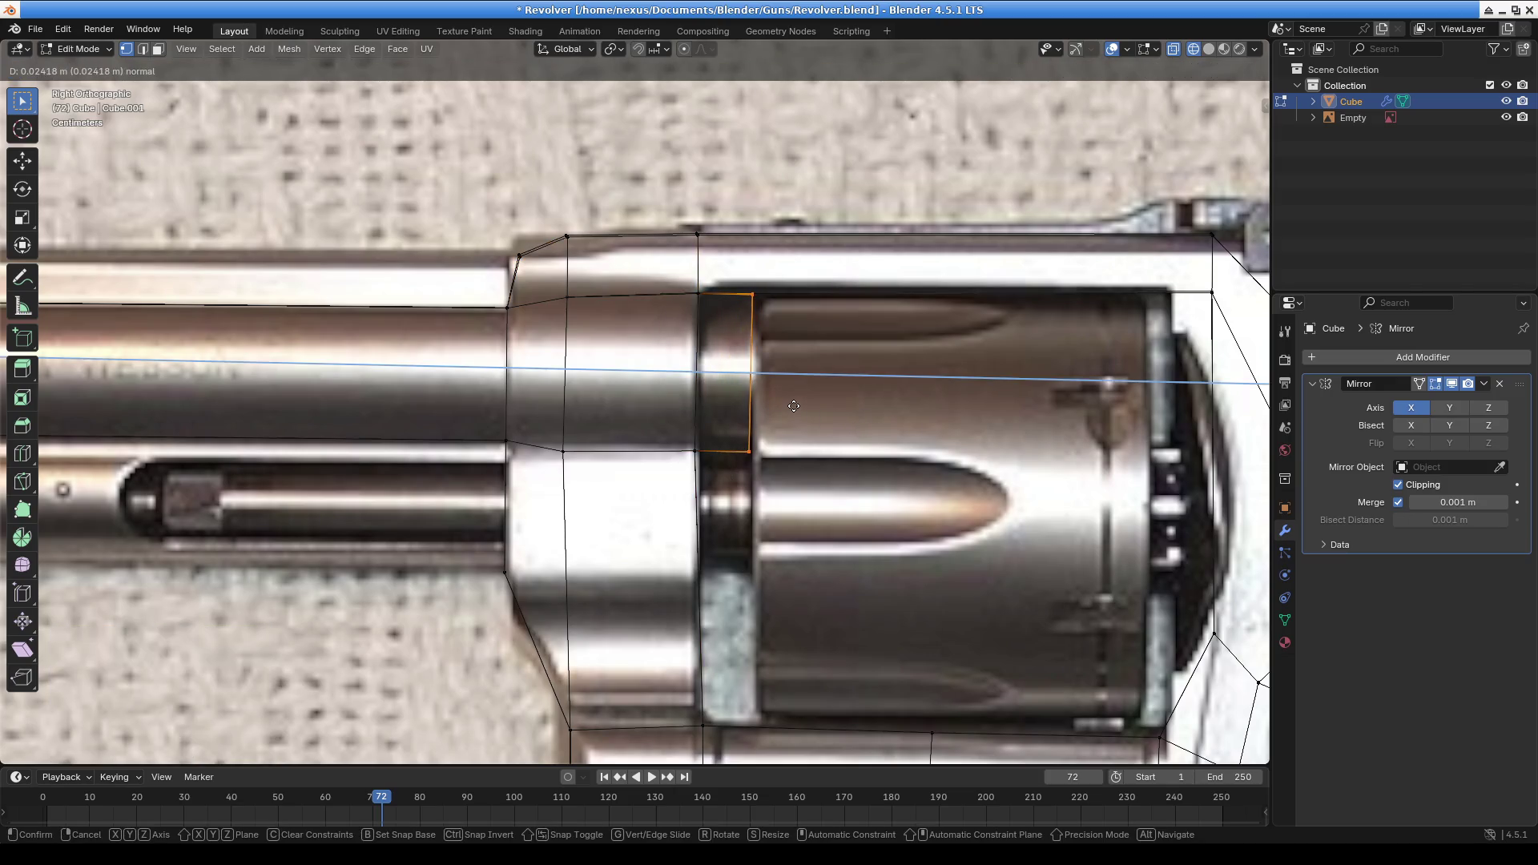
click(794, 406)
key(g)
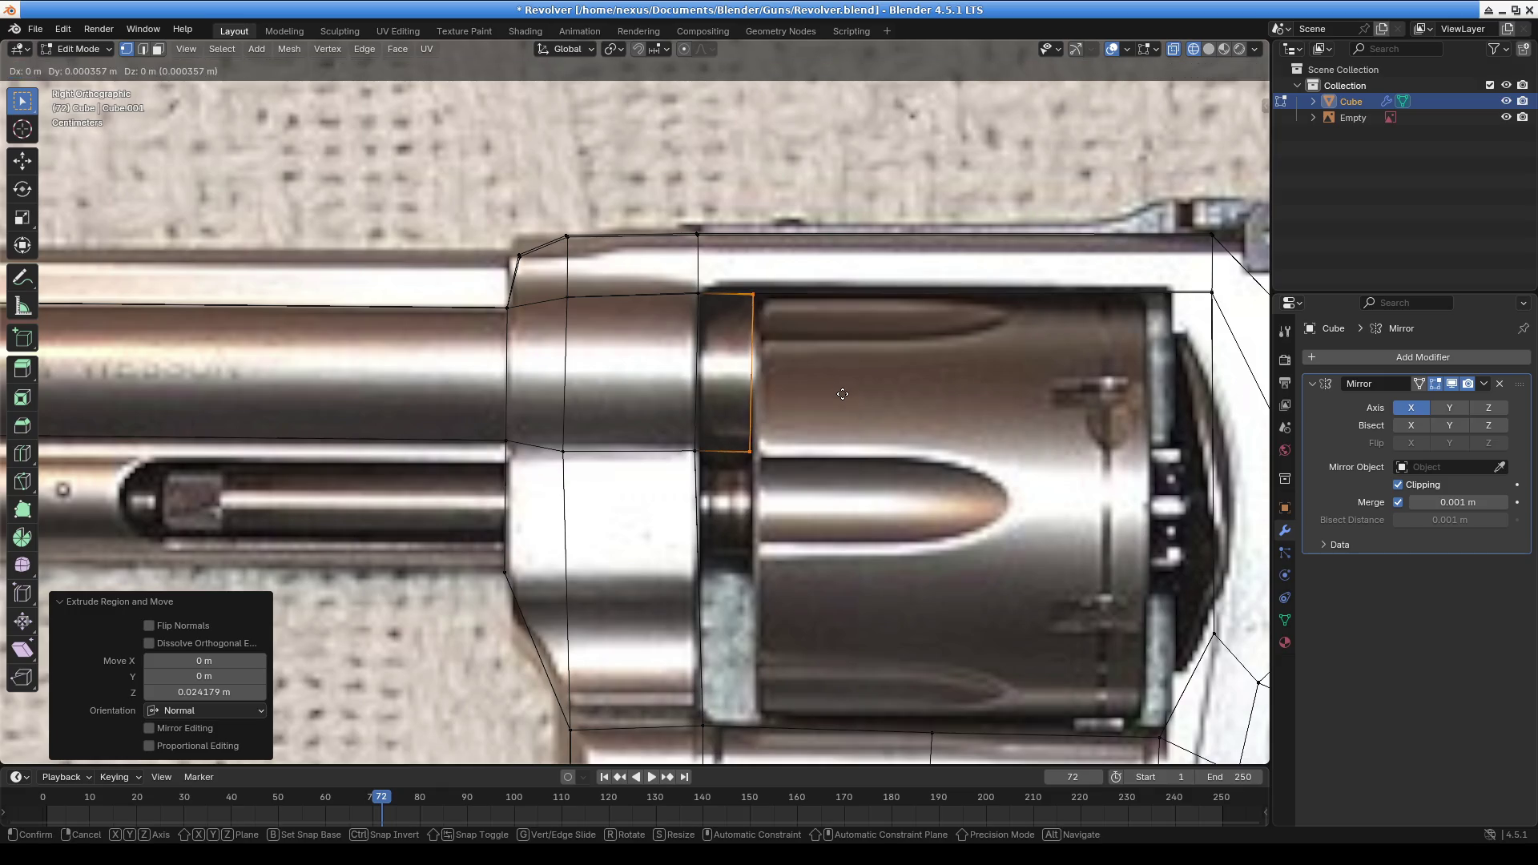
click(841, 390)
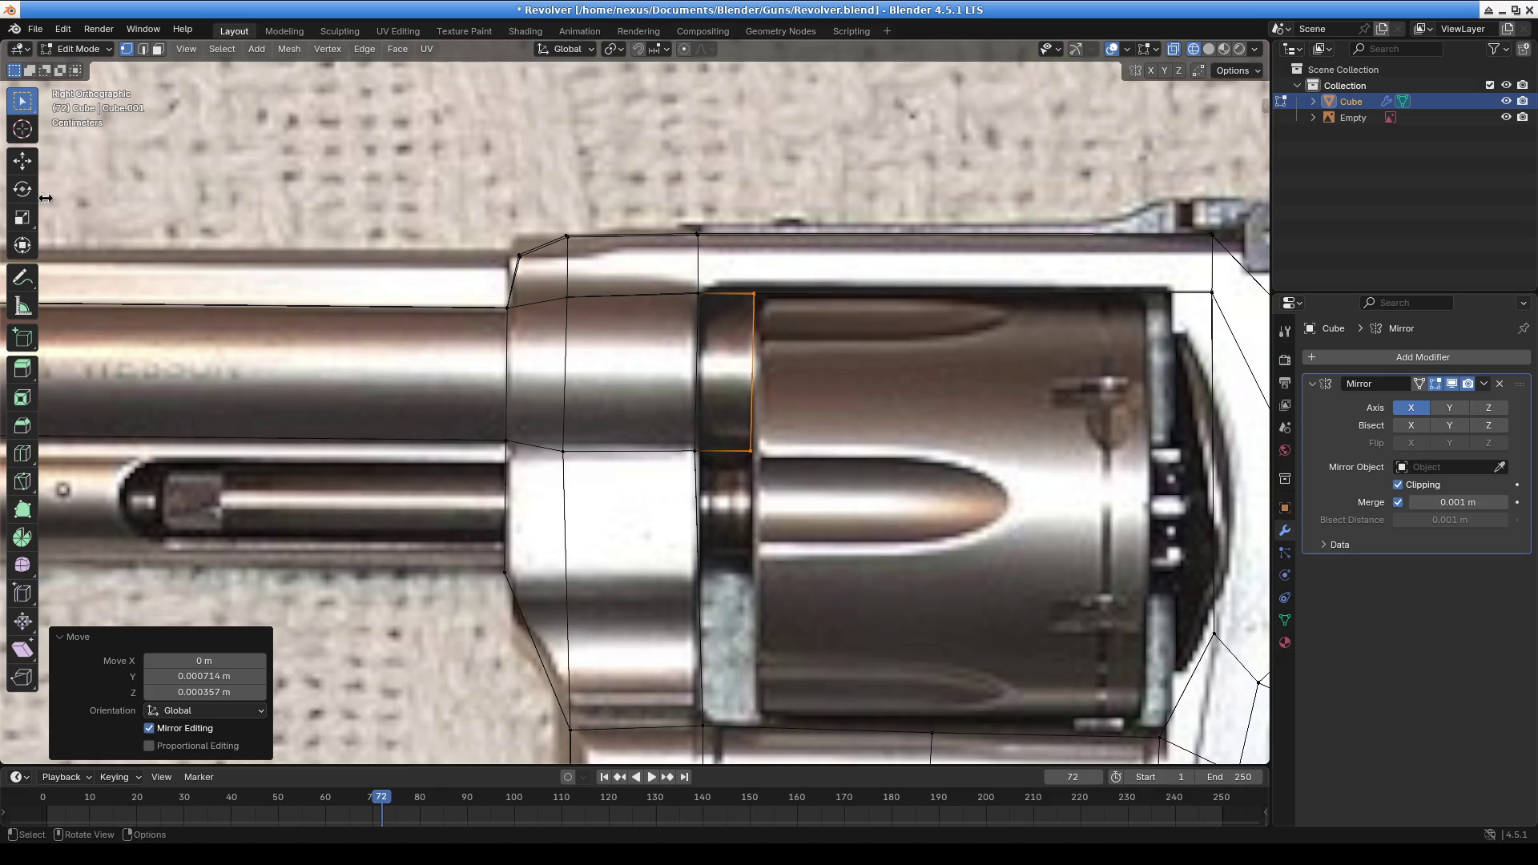
Add a loop cut below the barrel at factor -0.307 and lower a vertex to the frame contour
click(22, 454)
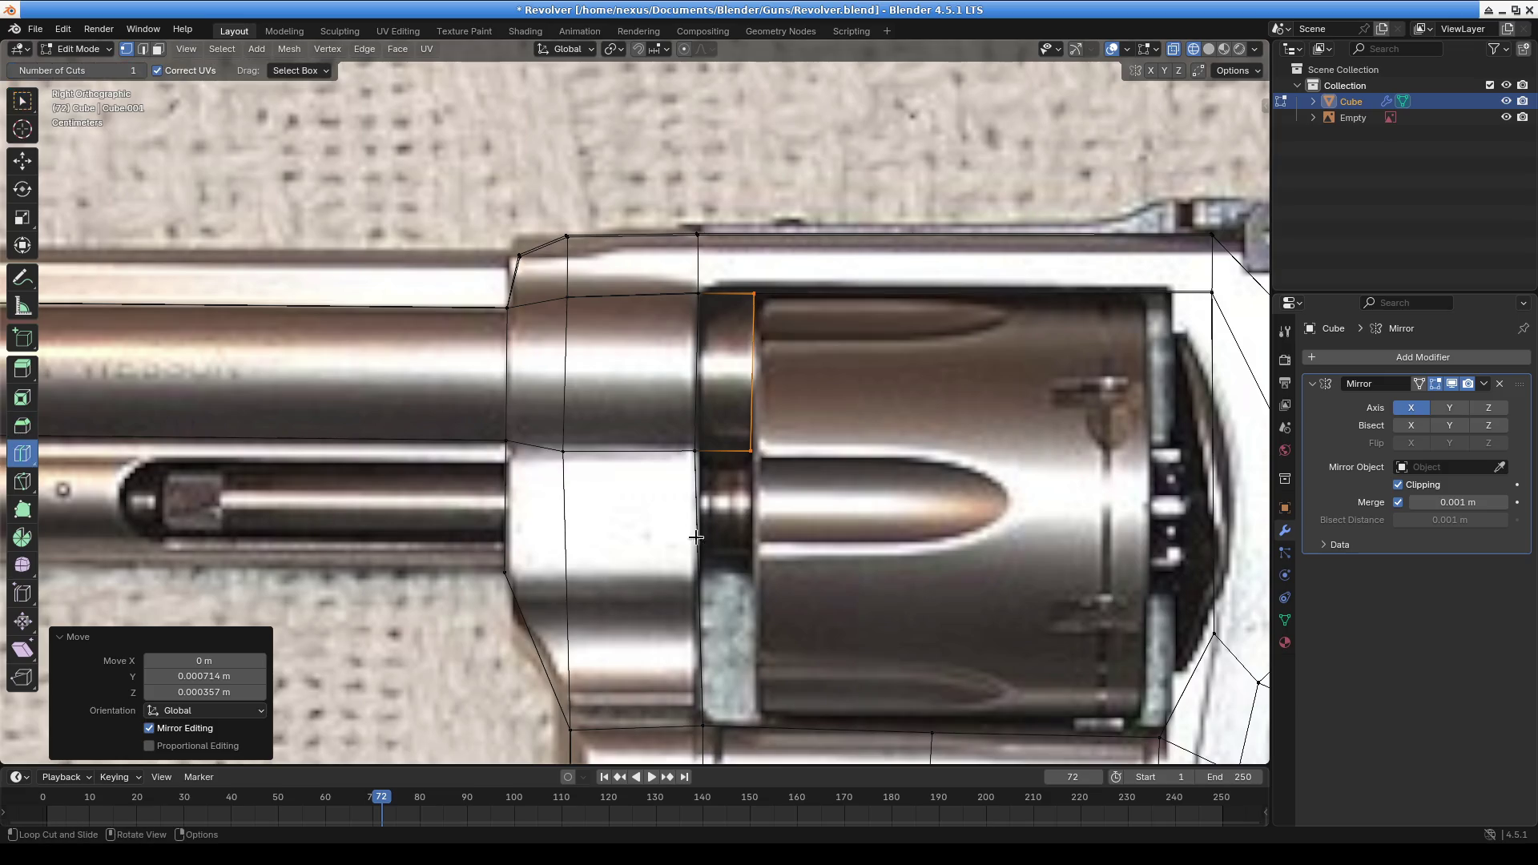
click(22, 100)
key(ctrl+t)
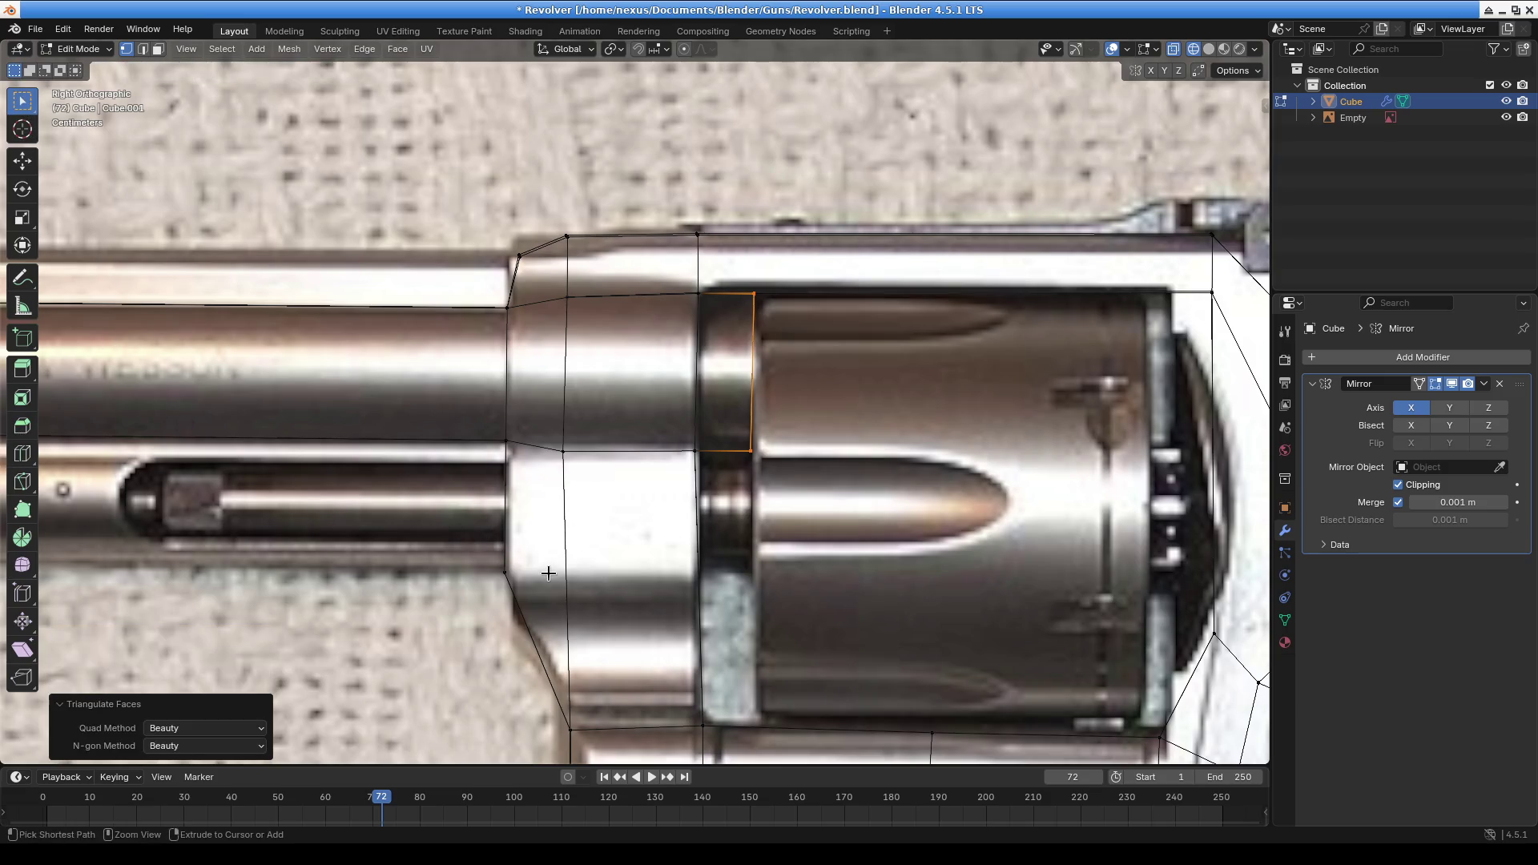
click(508, 529)
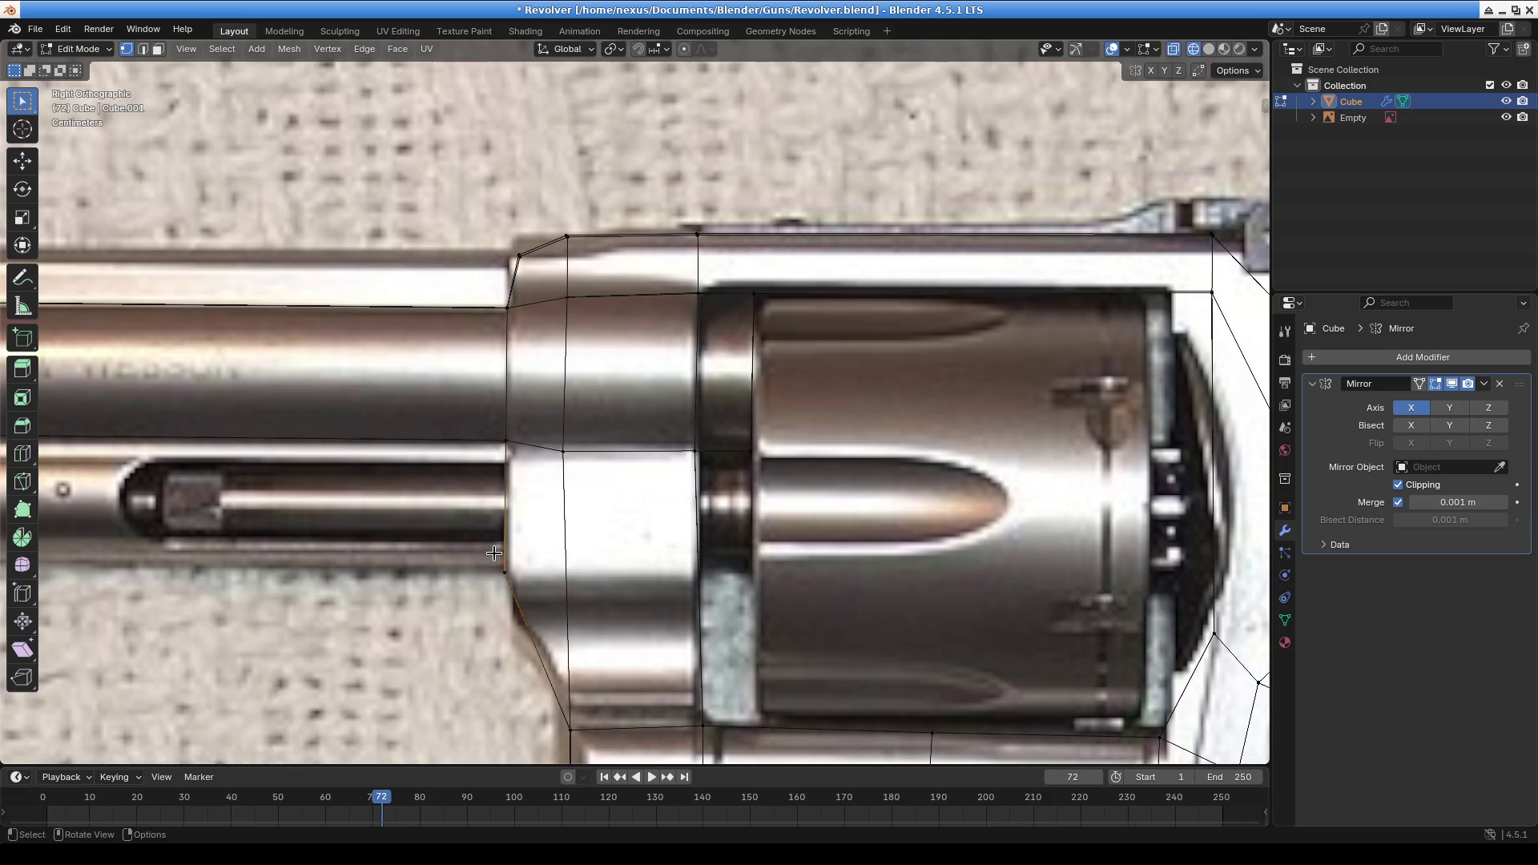
key(ctrl+r)
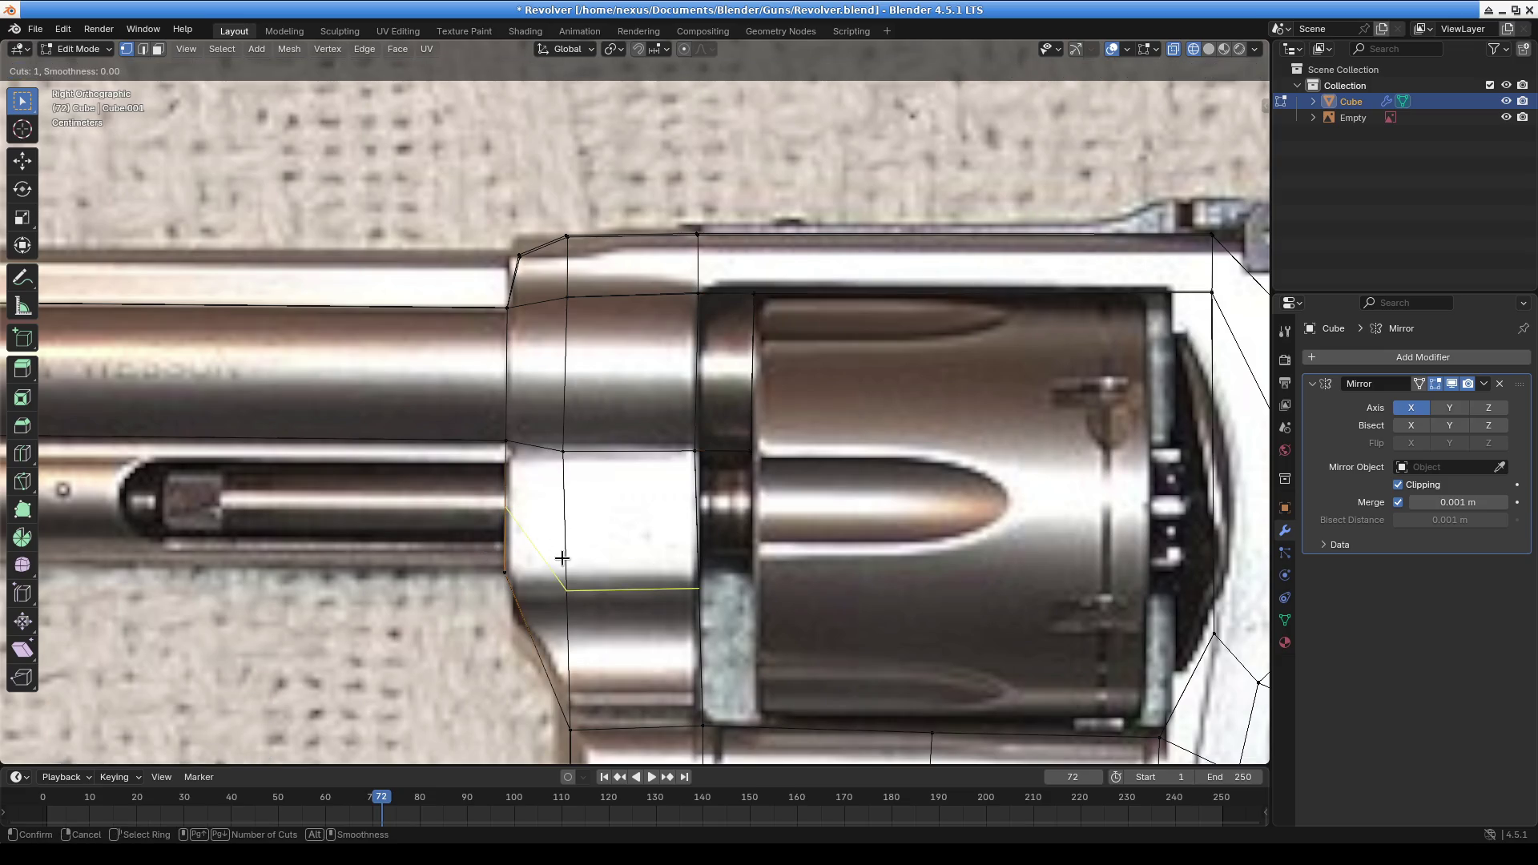
click(561, 557)
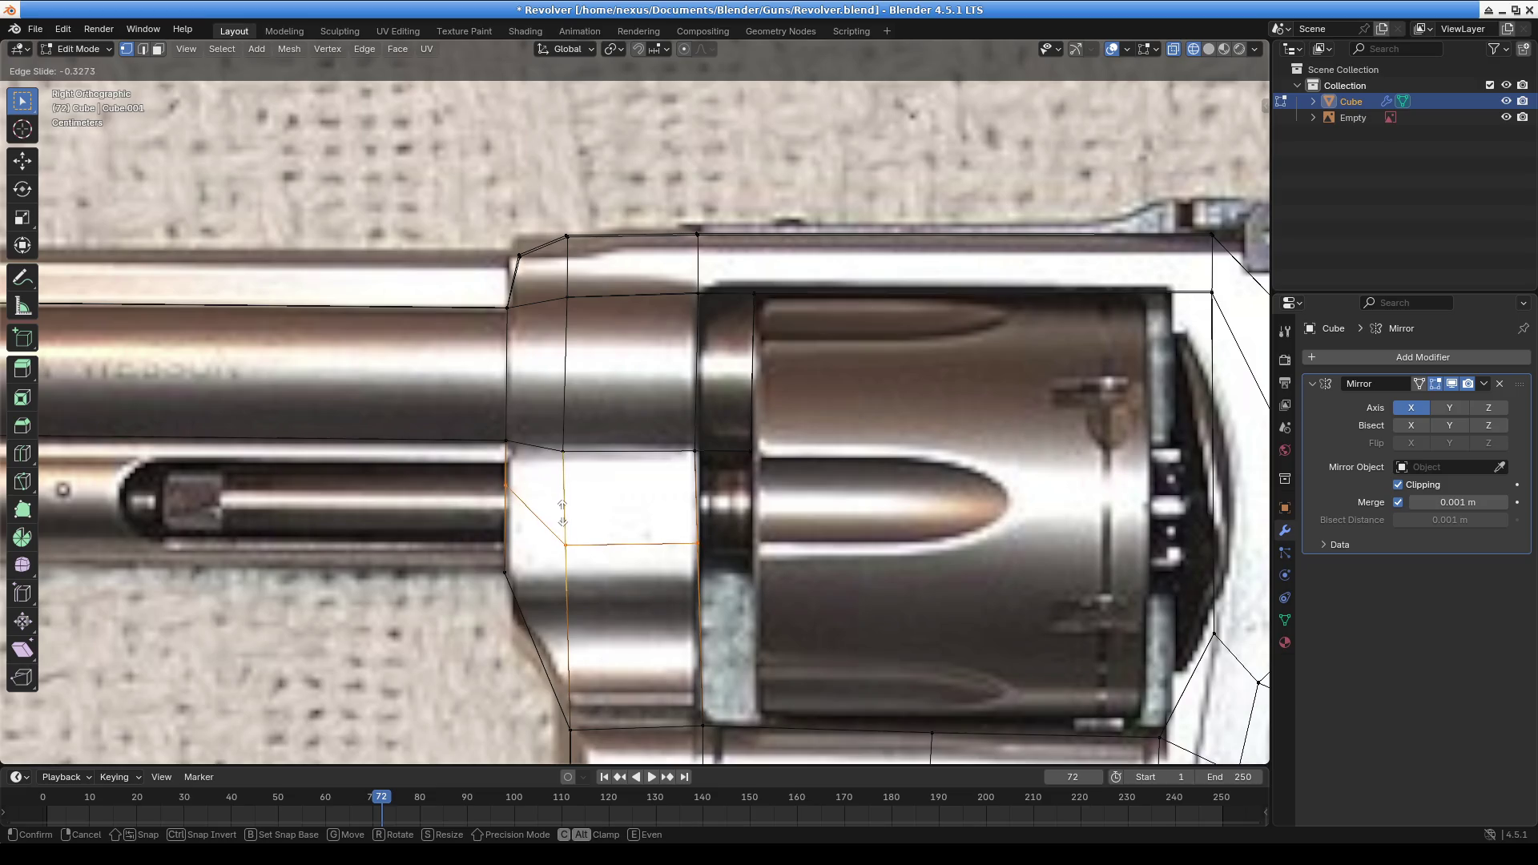
click(493, 521)
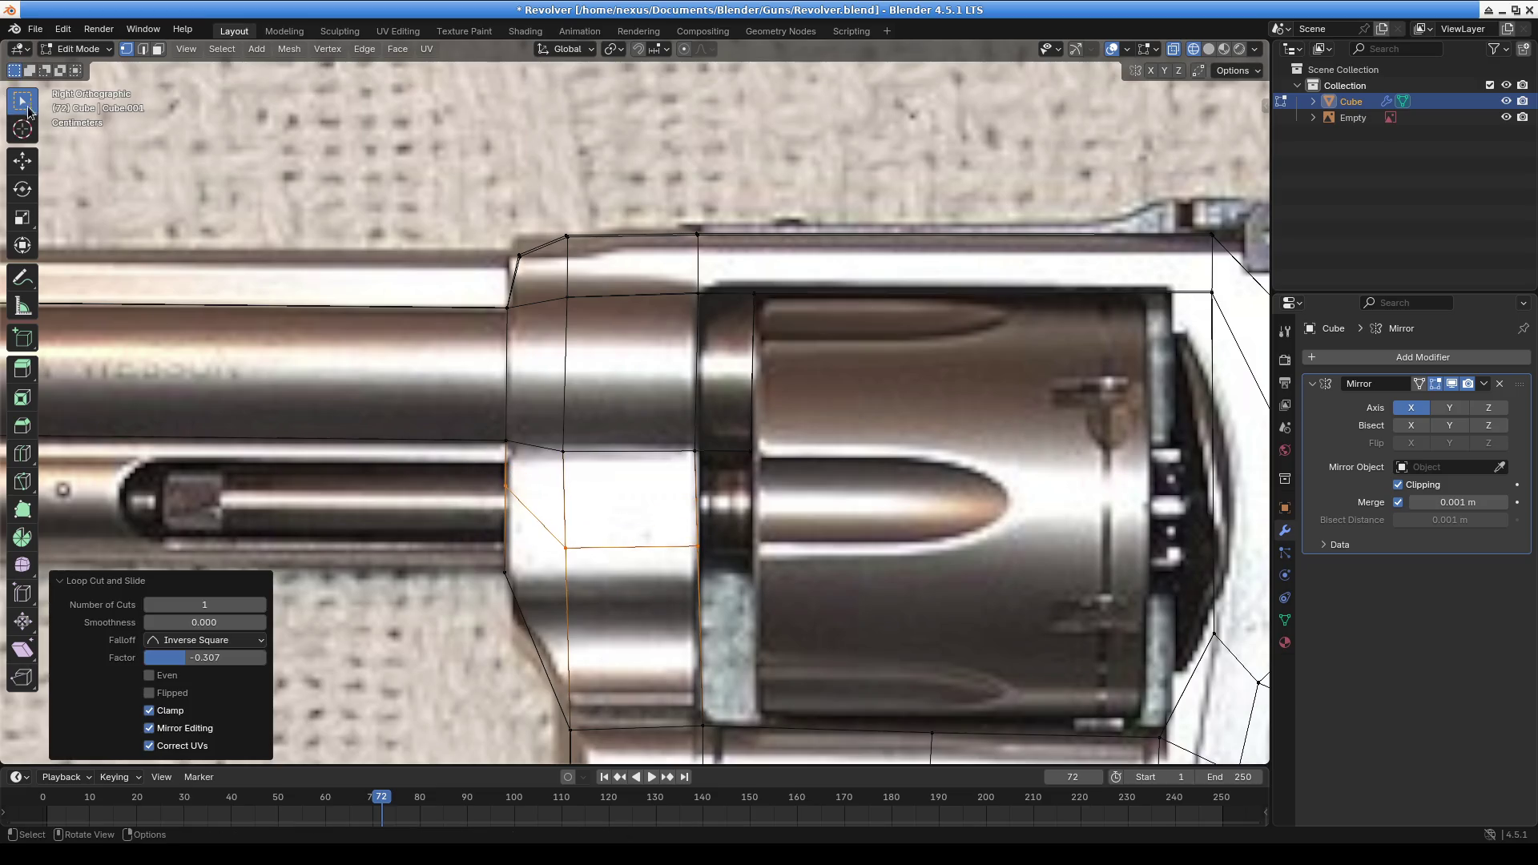
click(481, 485)
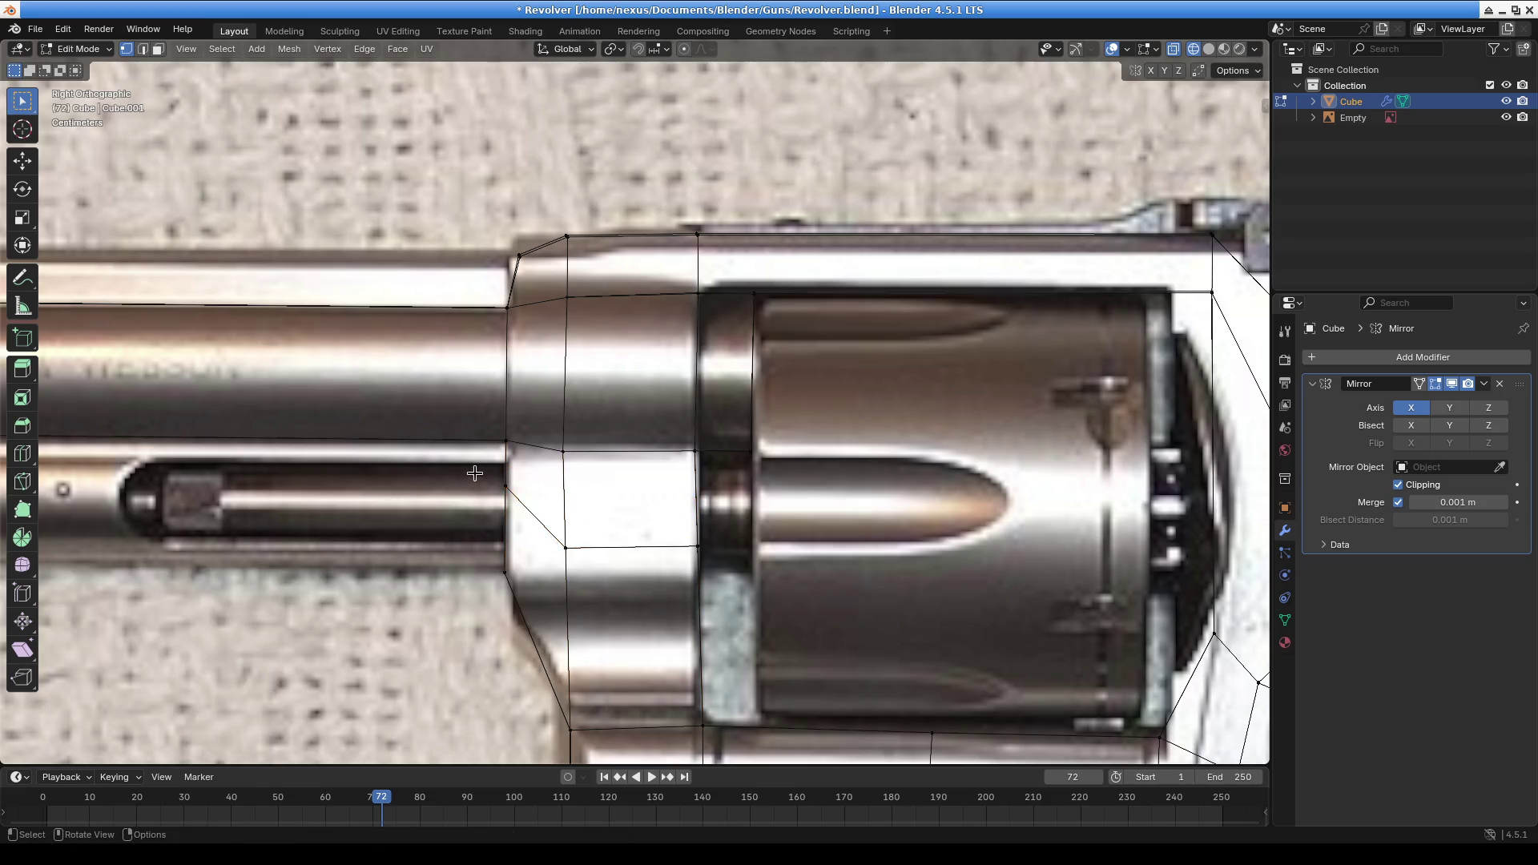
key(g)
click(554, 522)
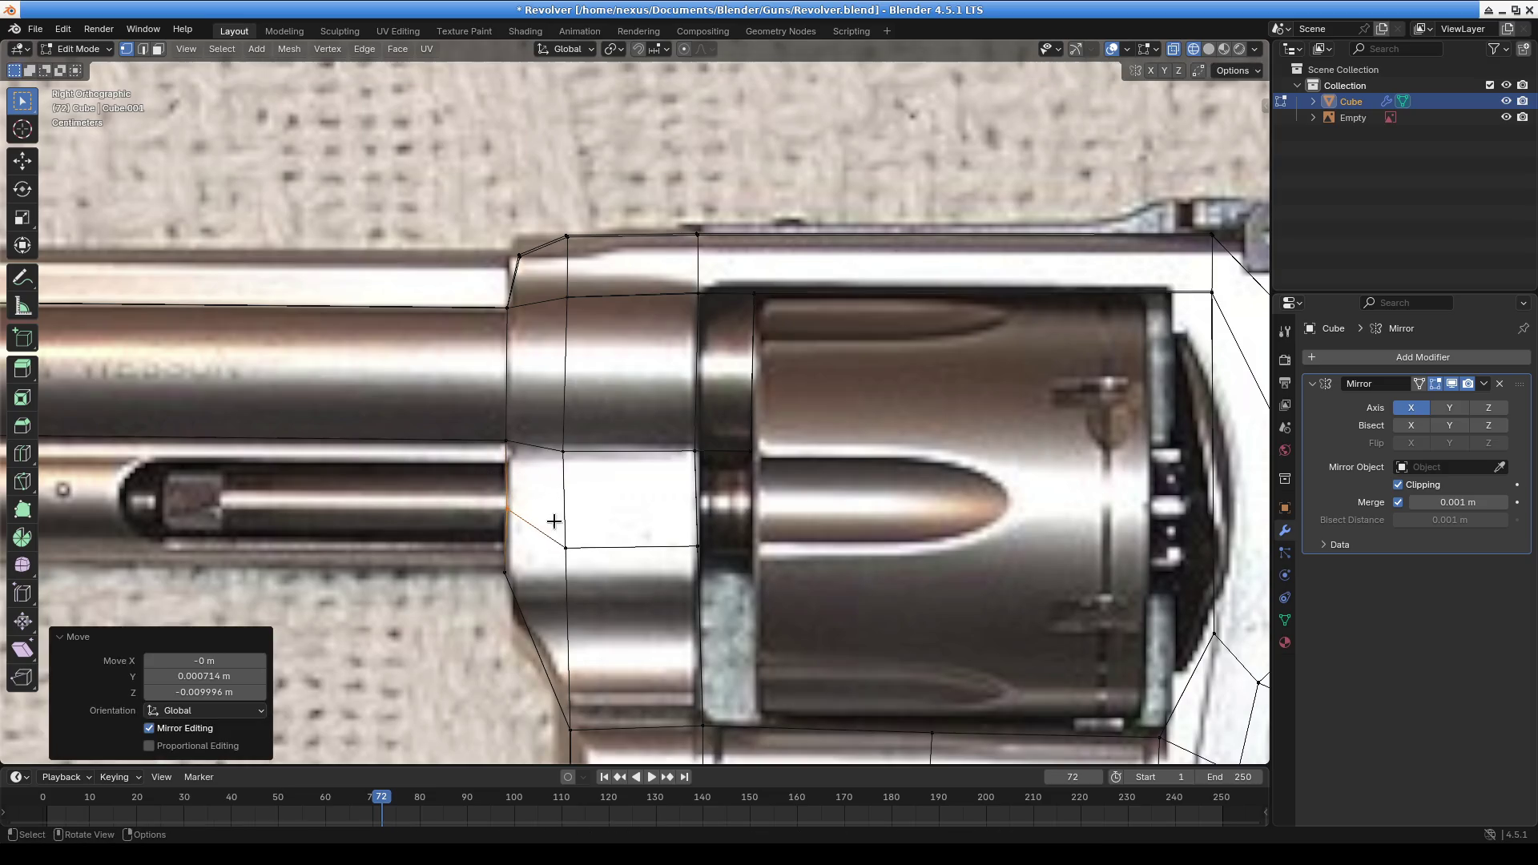
click(698, 453)
Nudge the cylinder-front vertex 0.002142 m along Y onto the photo's outline
key(g)
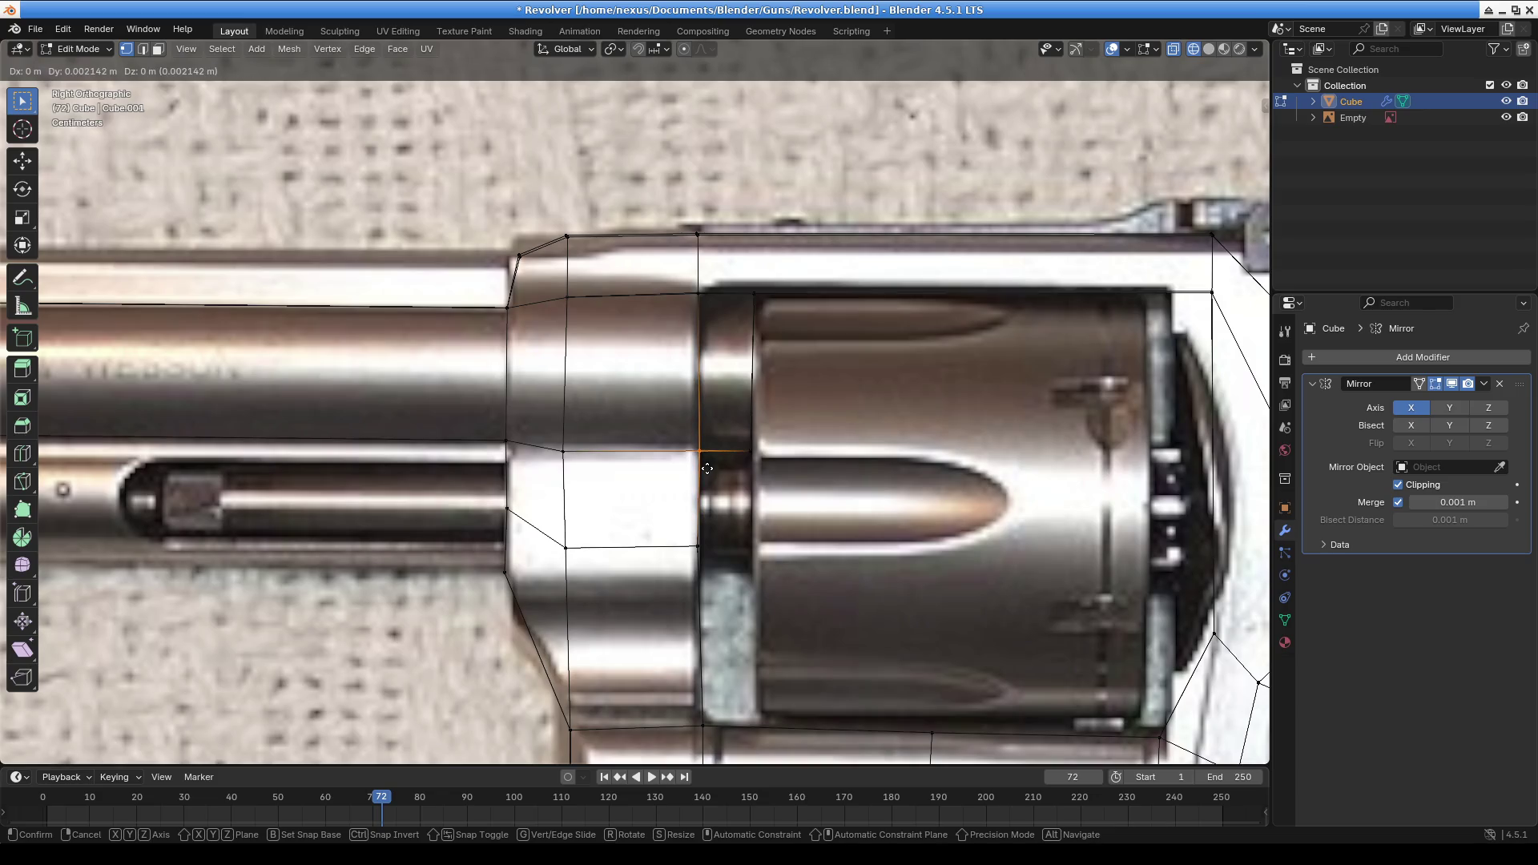
click(707, 469)
mouse_move(893, 532)
shift+middle_down()
mouse_move(460, 360)
mouse_move(508, 392)
shift+middle_up()
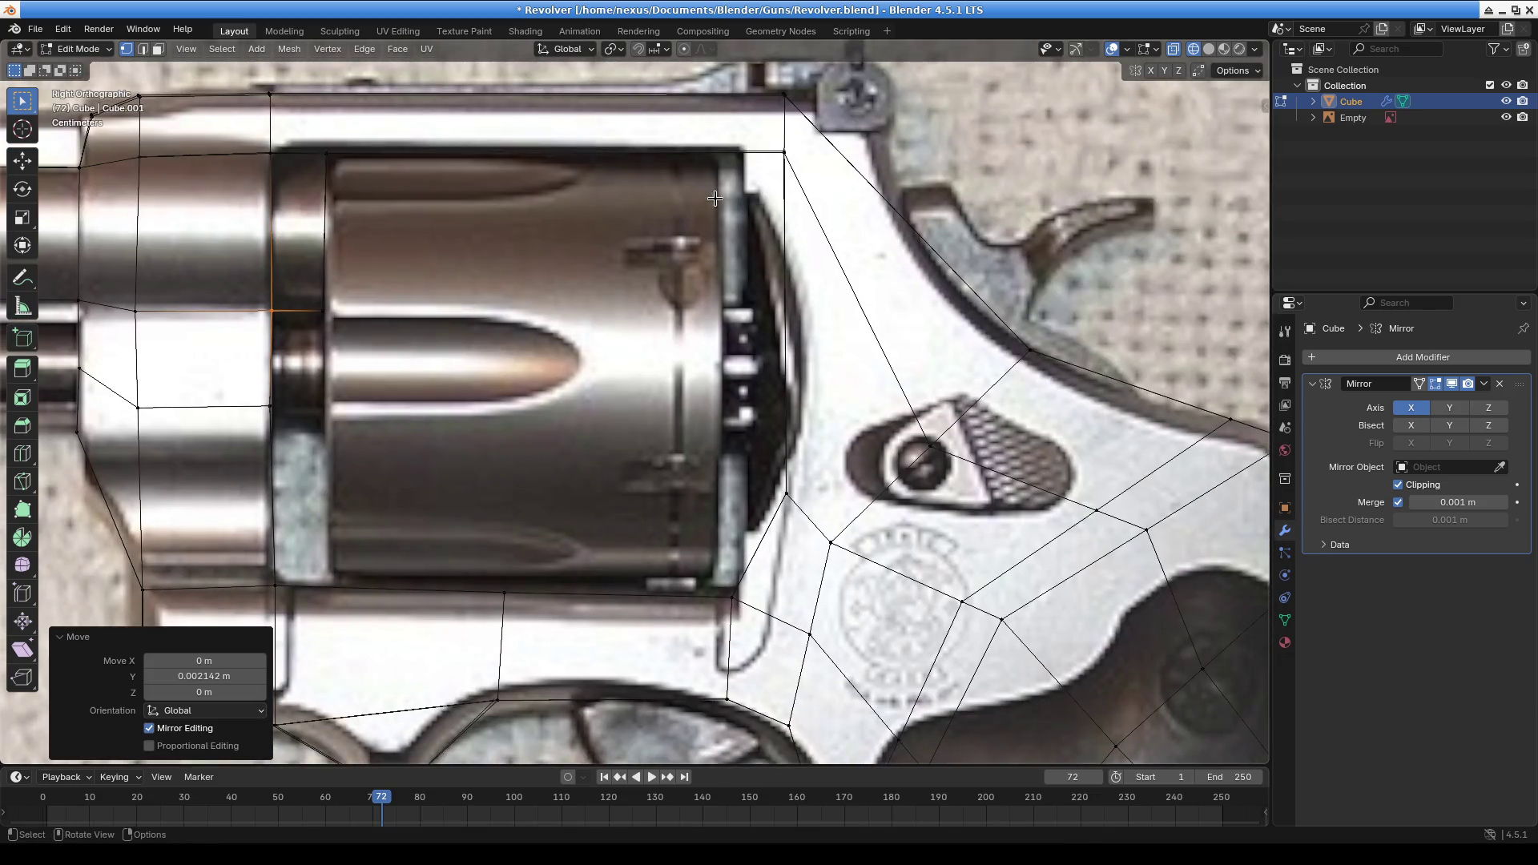
shift+middle_drag(795, 512, 783, 427)
shift+middle_drag(624, 524, 556, 443)
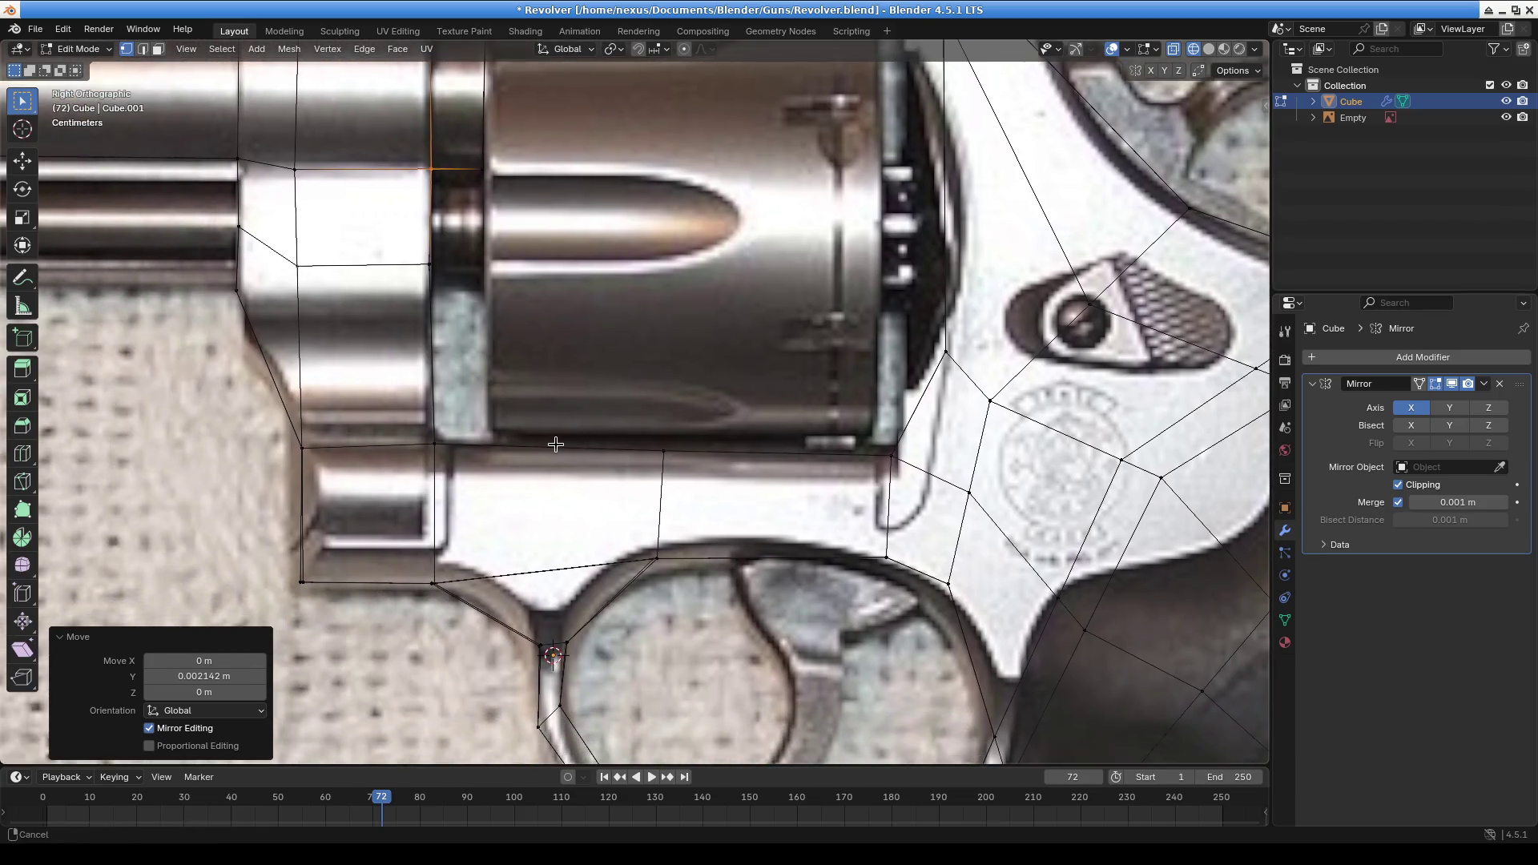
mouse_move(611, 536)
shift+middle_down()
mouse_move(502, 416)
mouse_move(799, 508)
mouse_move(736, 454)
shift+middle_up()
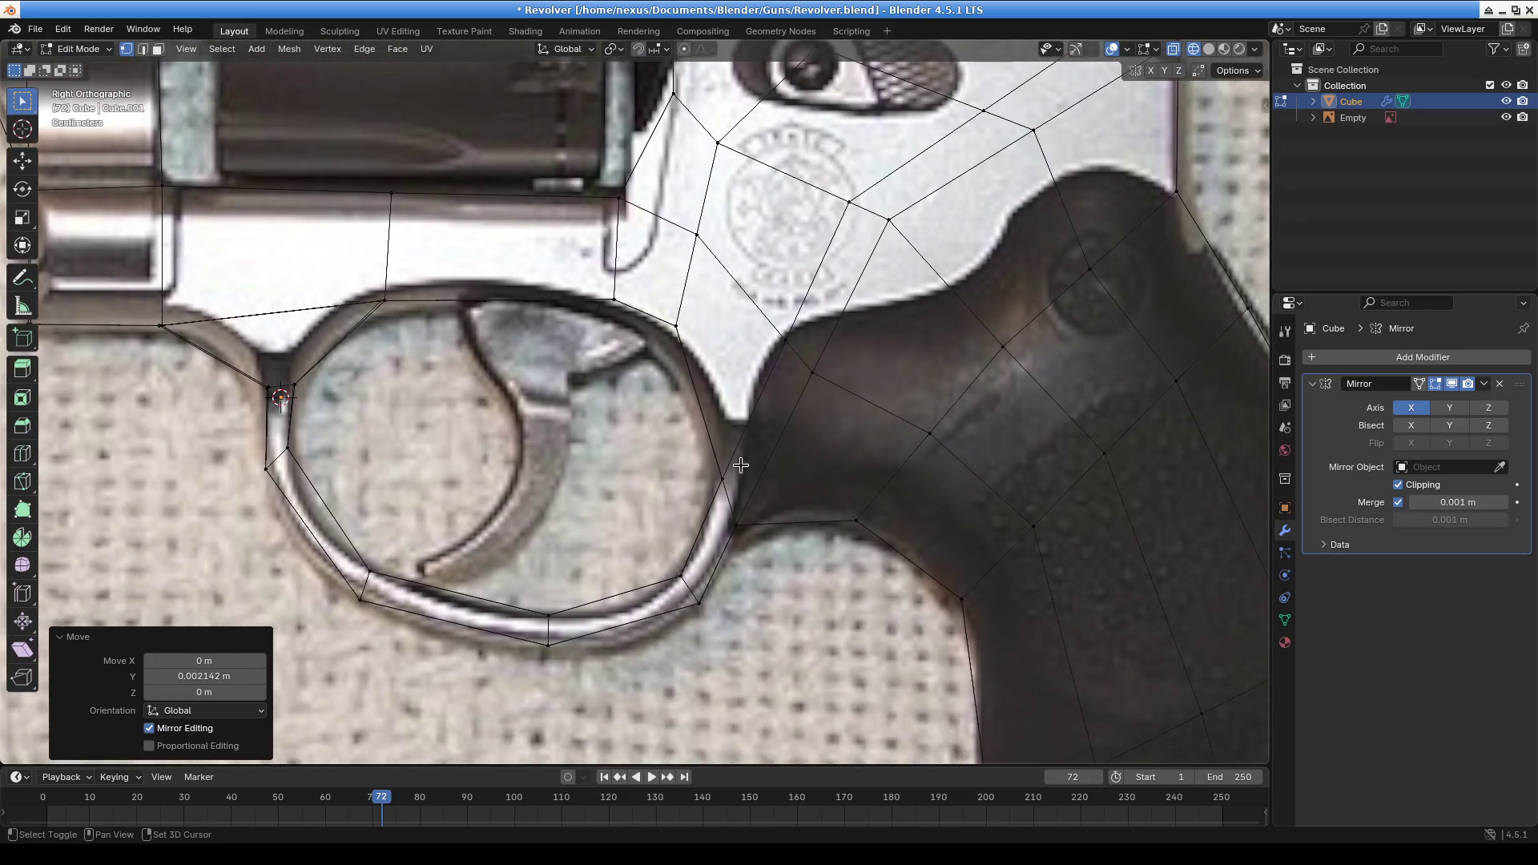
shift+middle_drag(892, 510, 711, 423)
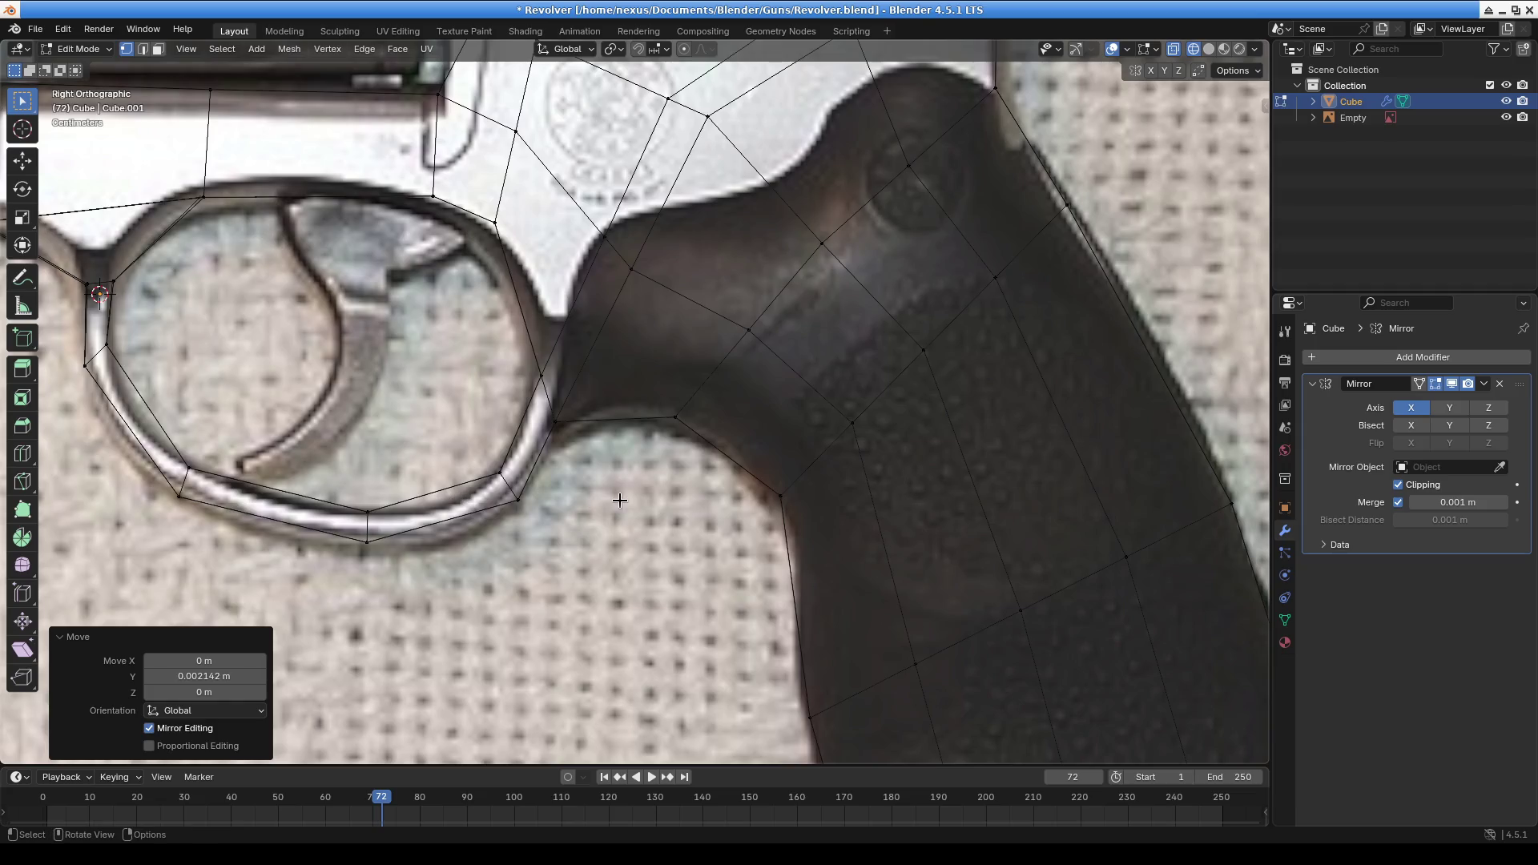
scroll(617, 508, down, 4)
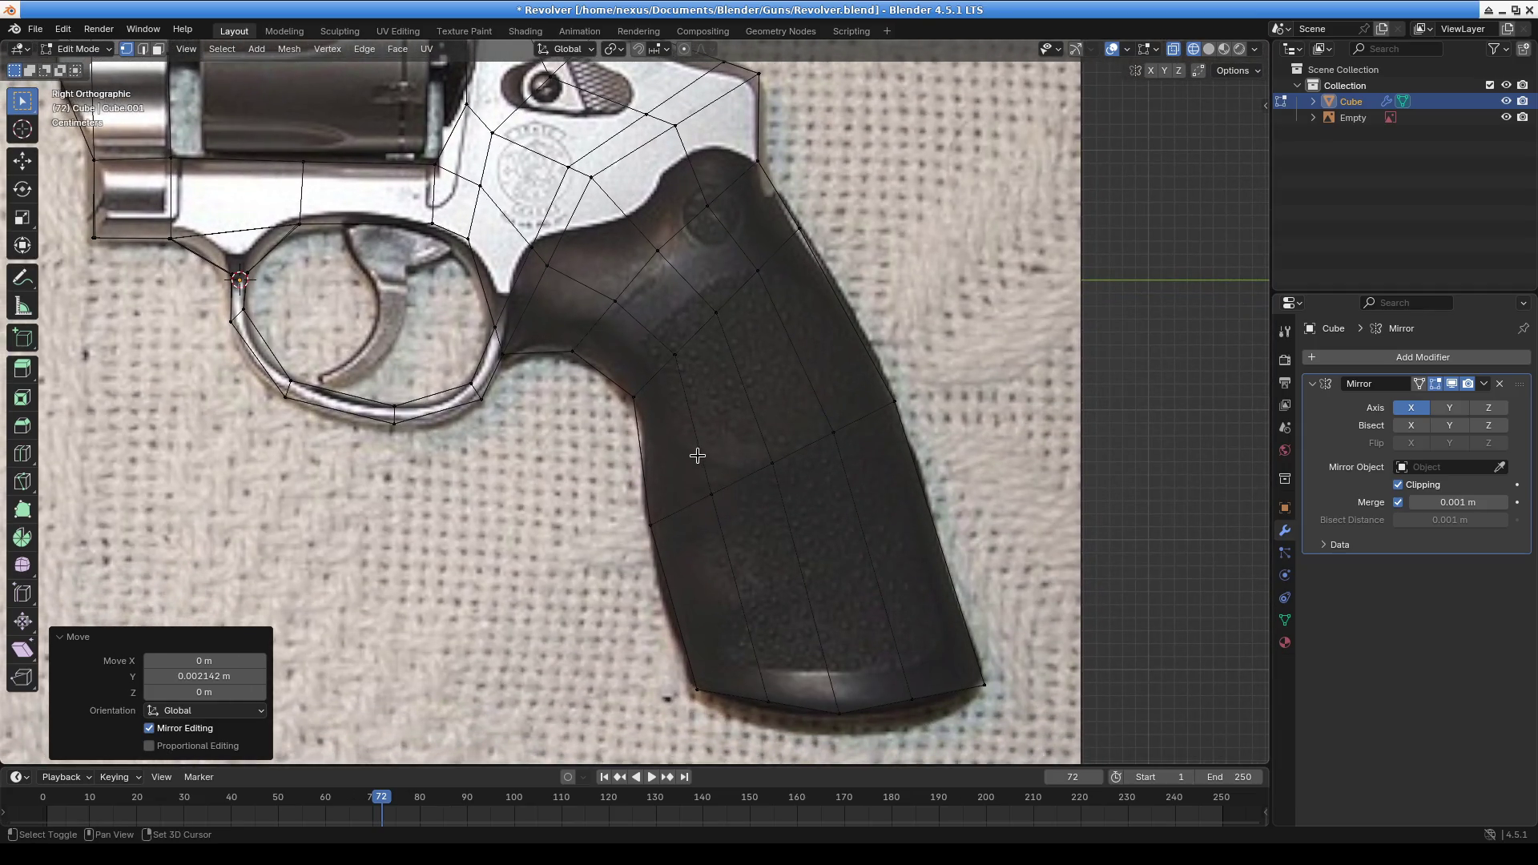
scroll(653, 480, down, 3)
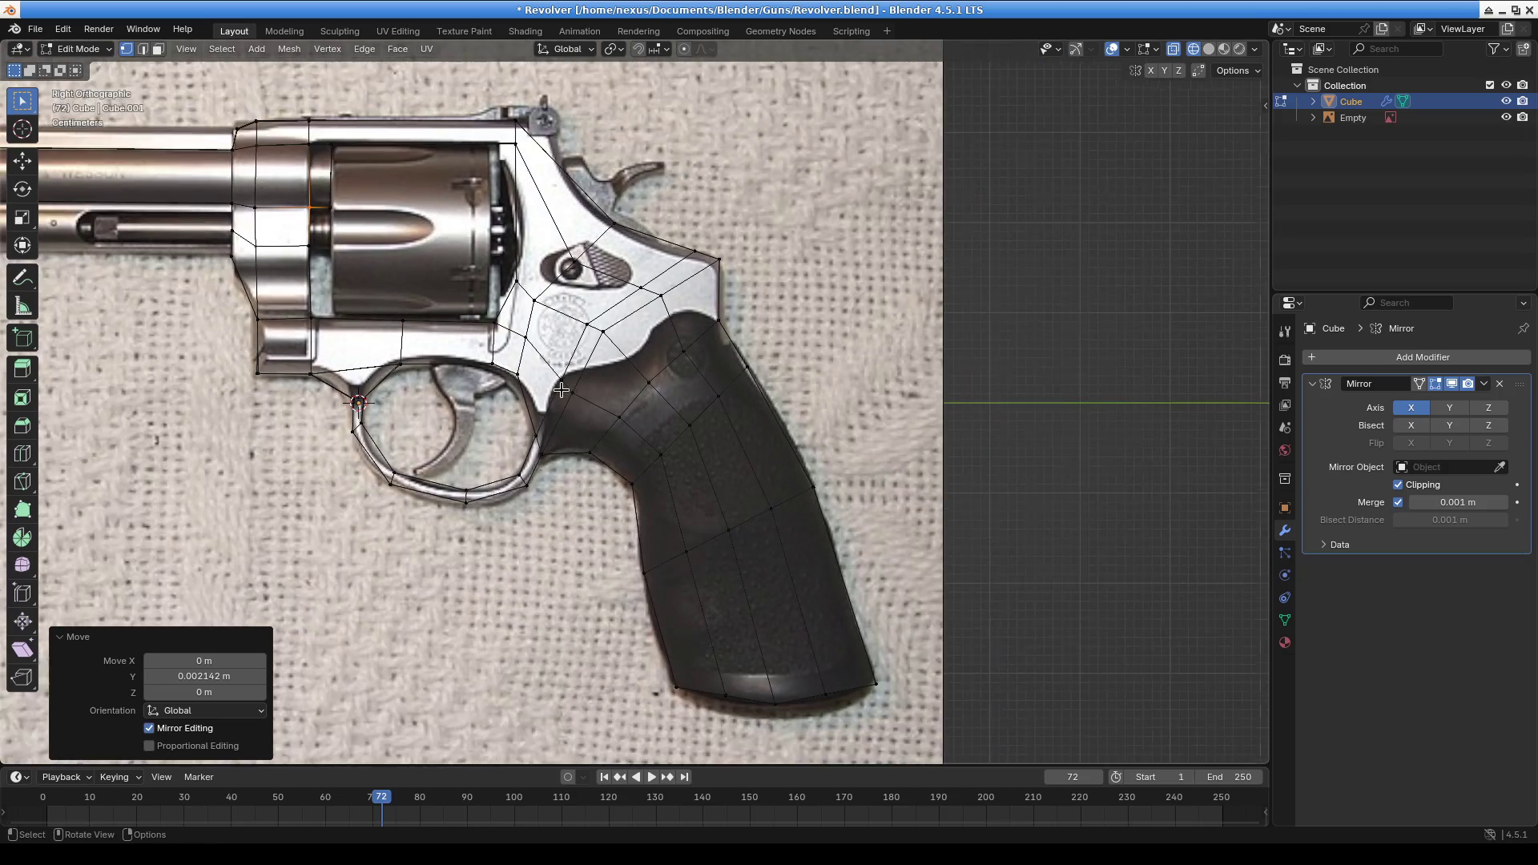
shift+middle_drag(561, 390, 635, 485)
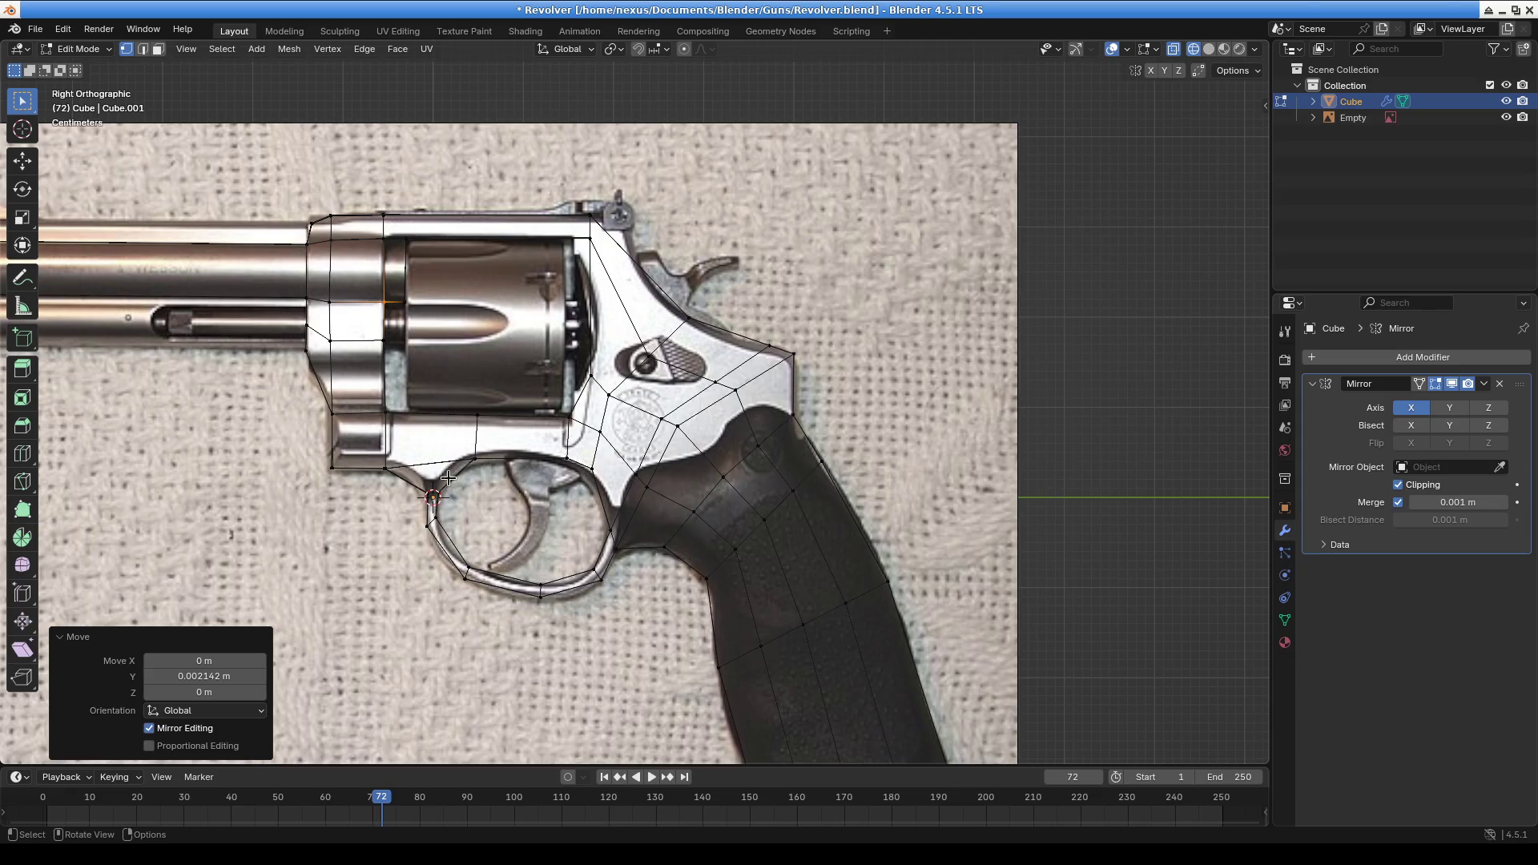
Lower the vertex above the trigger guard by 0.002999 m along Z
scroll(448, 479, up, 4)
click(338, 547)
key(g)
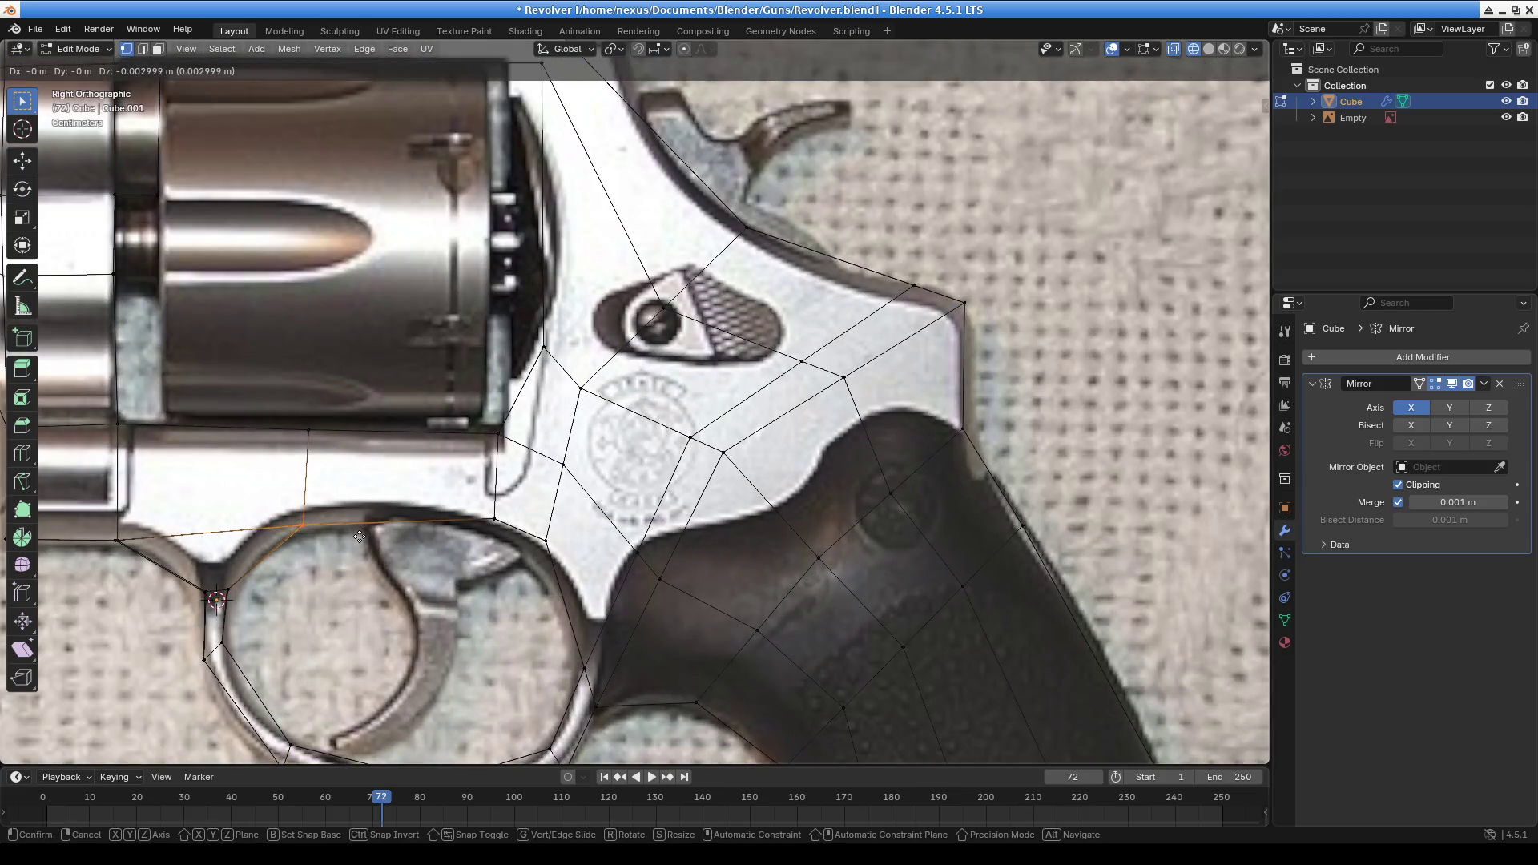
click(357, 531)
Hide the reference photo and, in front view, box-select the vertices on the mesh's right side
key(Home)
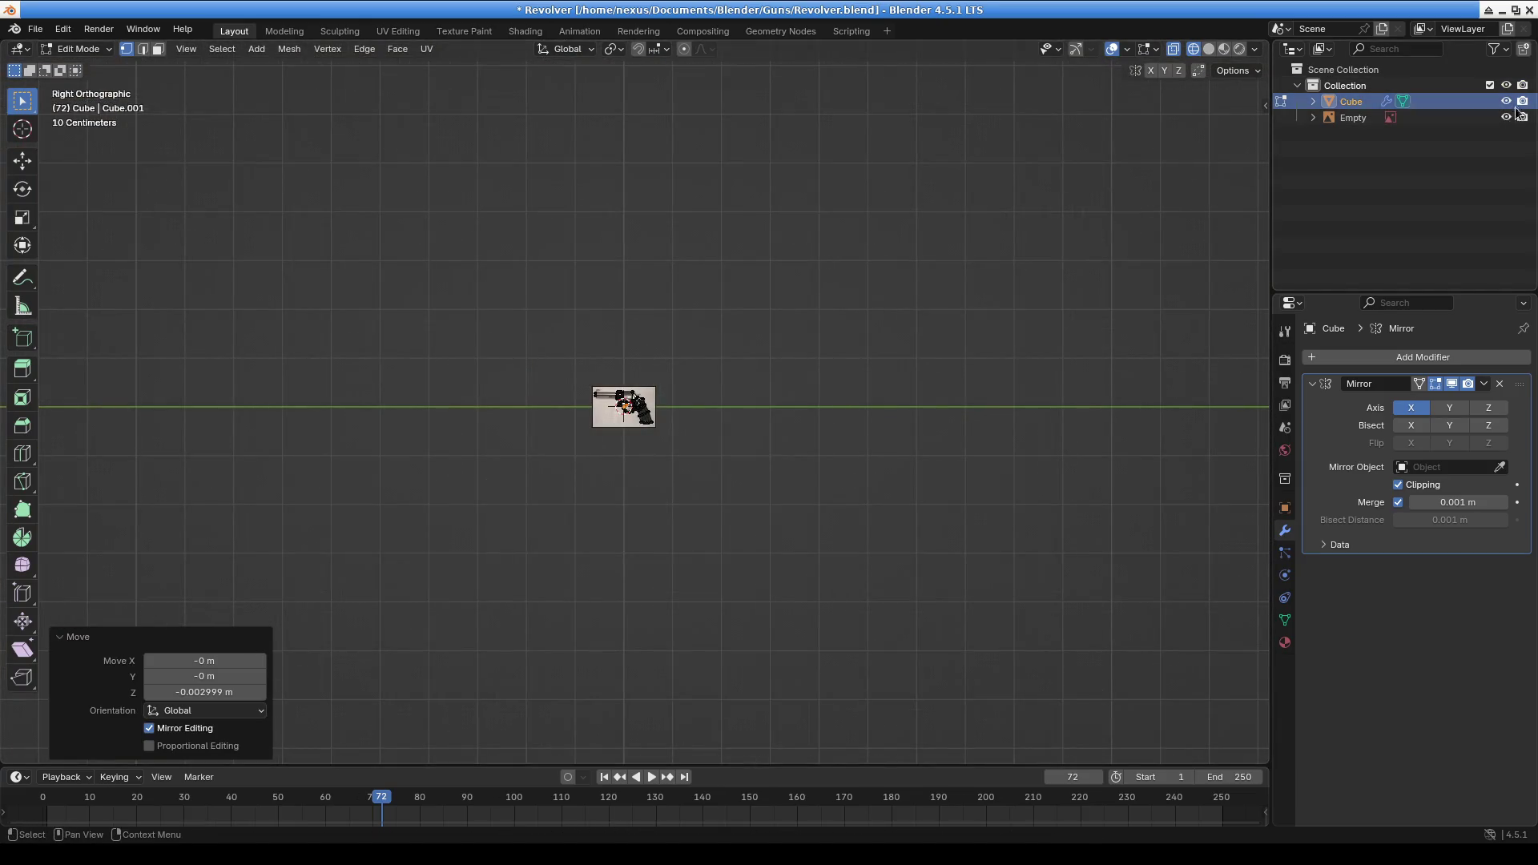
click(1506, 117)
mouse_move(412, 484)
middle_down()
mouse_move(632, 457)
mouse_move(622, 450)
mouse_move(508, 443)
mouse_move(622, 470)
mouse_move(706, 565)
mouse_move(526, 460)
middle_up()
scroll(679, 425, up, 5)
scroll(508, 454, up, 4)
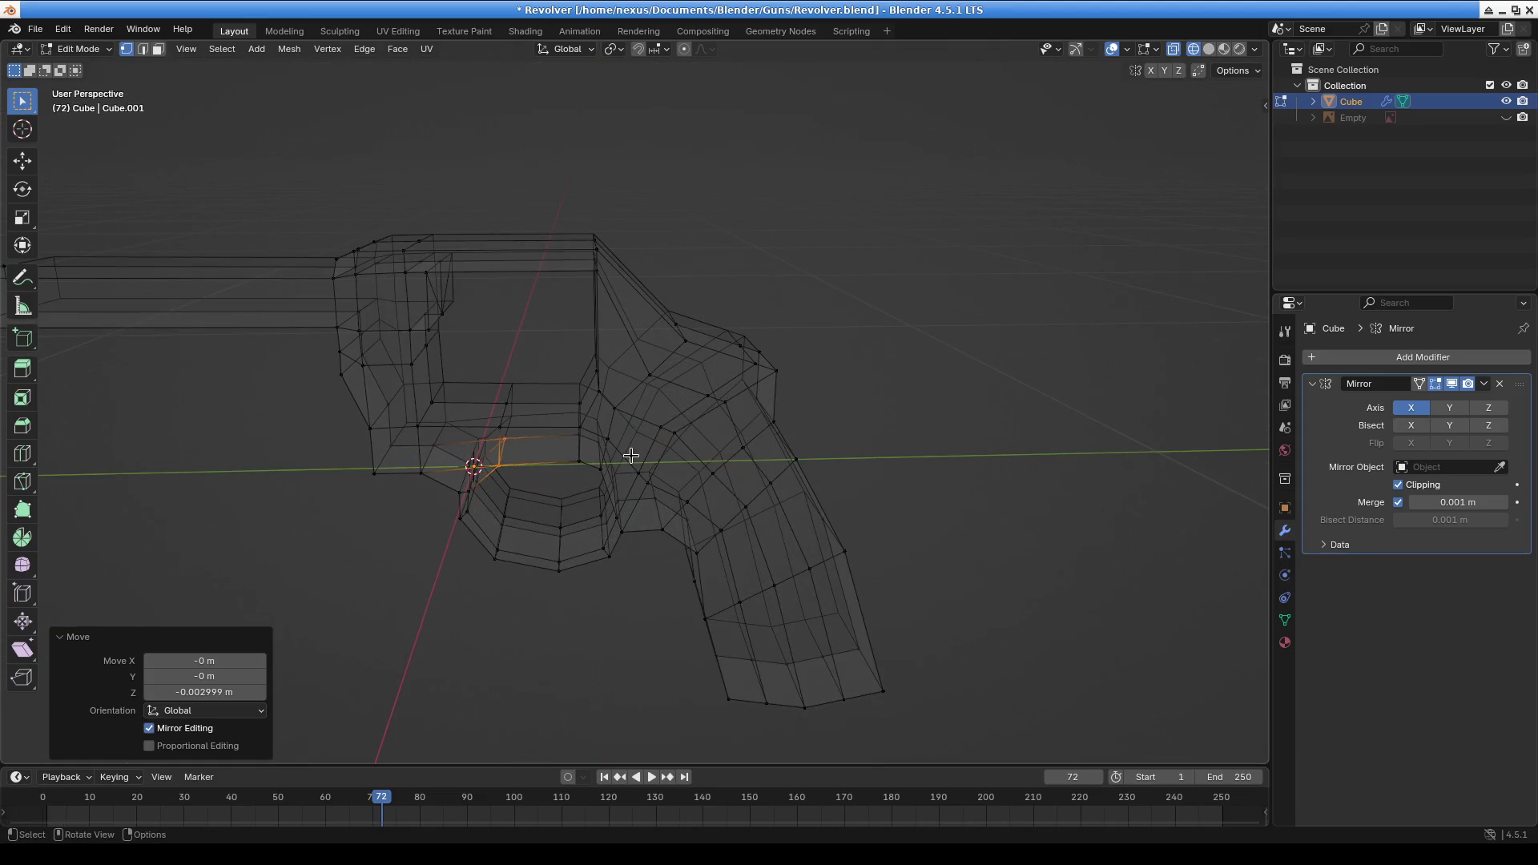
mouse_move(658, 456)
middle_down()
mouse_move(690, 459)
mouse_move(814, 403)
mouse_move(745, 402)
mouse_move(742, 379)
middle_up()
key(KP_1)
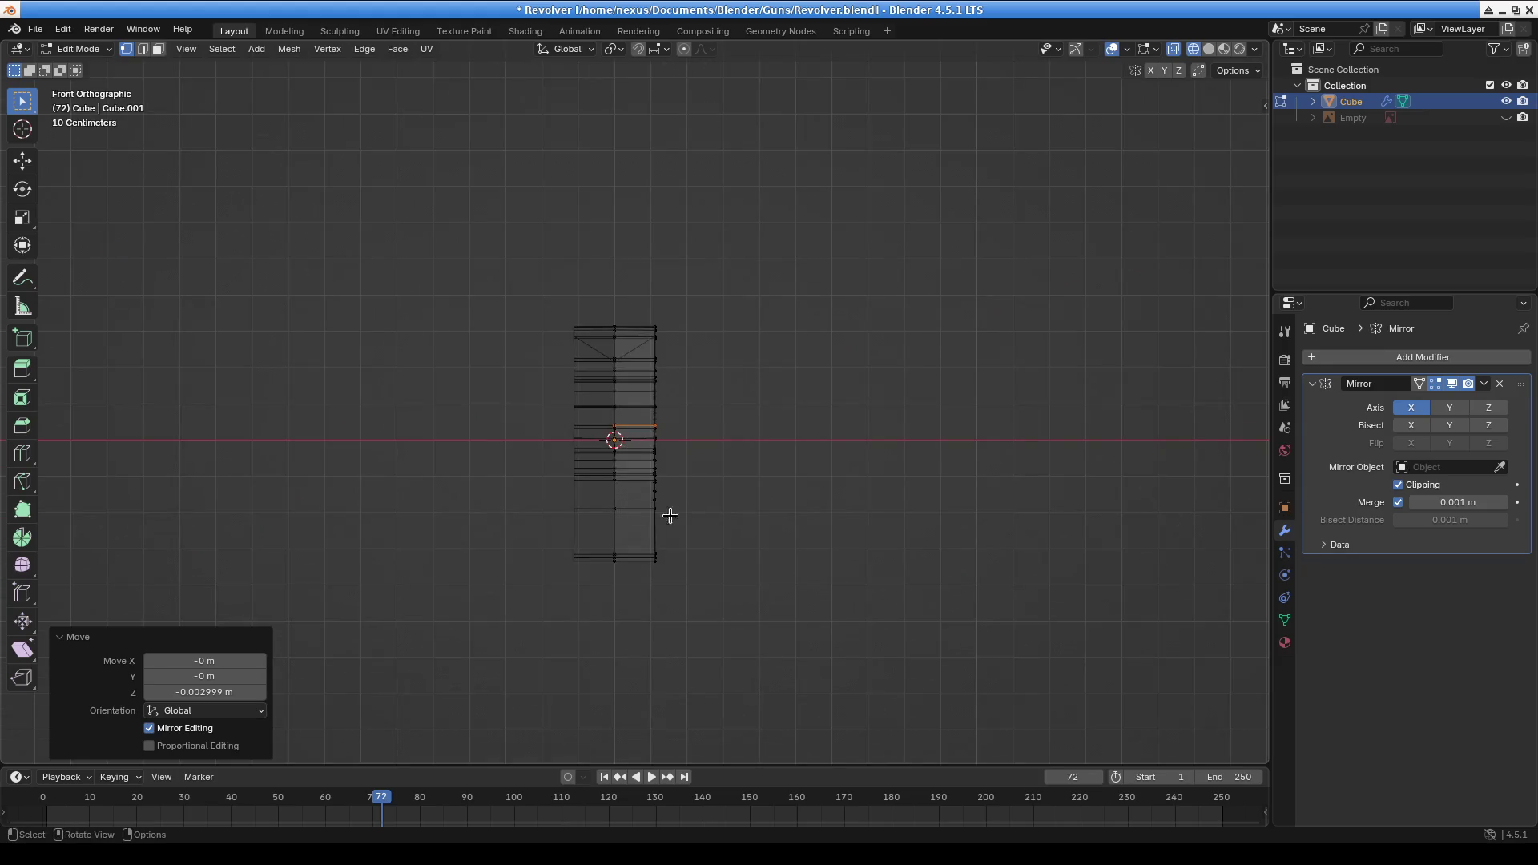
mouse_move(677, 482)
shift+middle_down()
mouse_move(762, 471)
mouse_move(727, 507)
shift+middle_up()
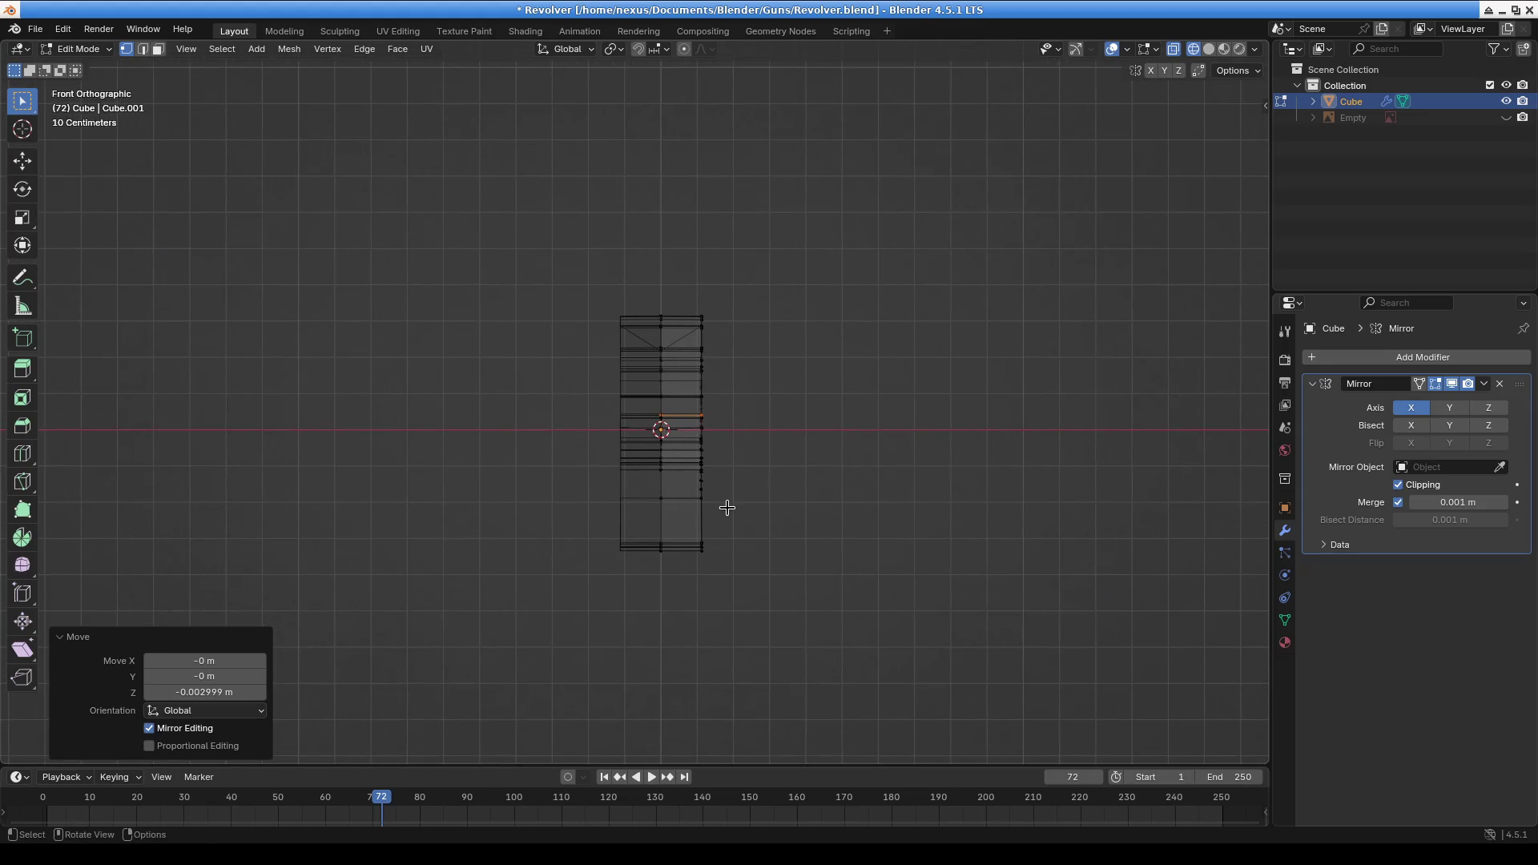
scroll(769, 522, up, 3)
drag(702, 194, 893, 741)
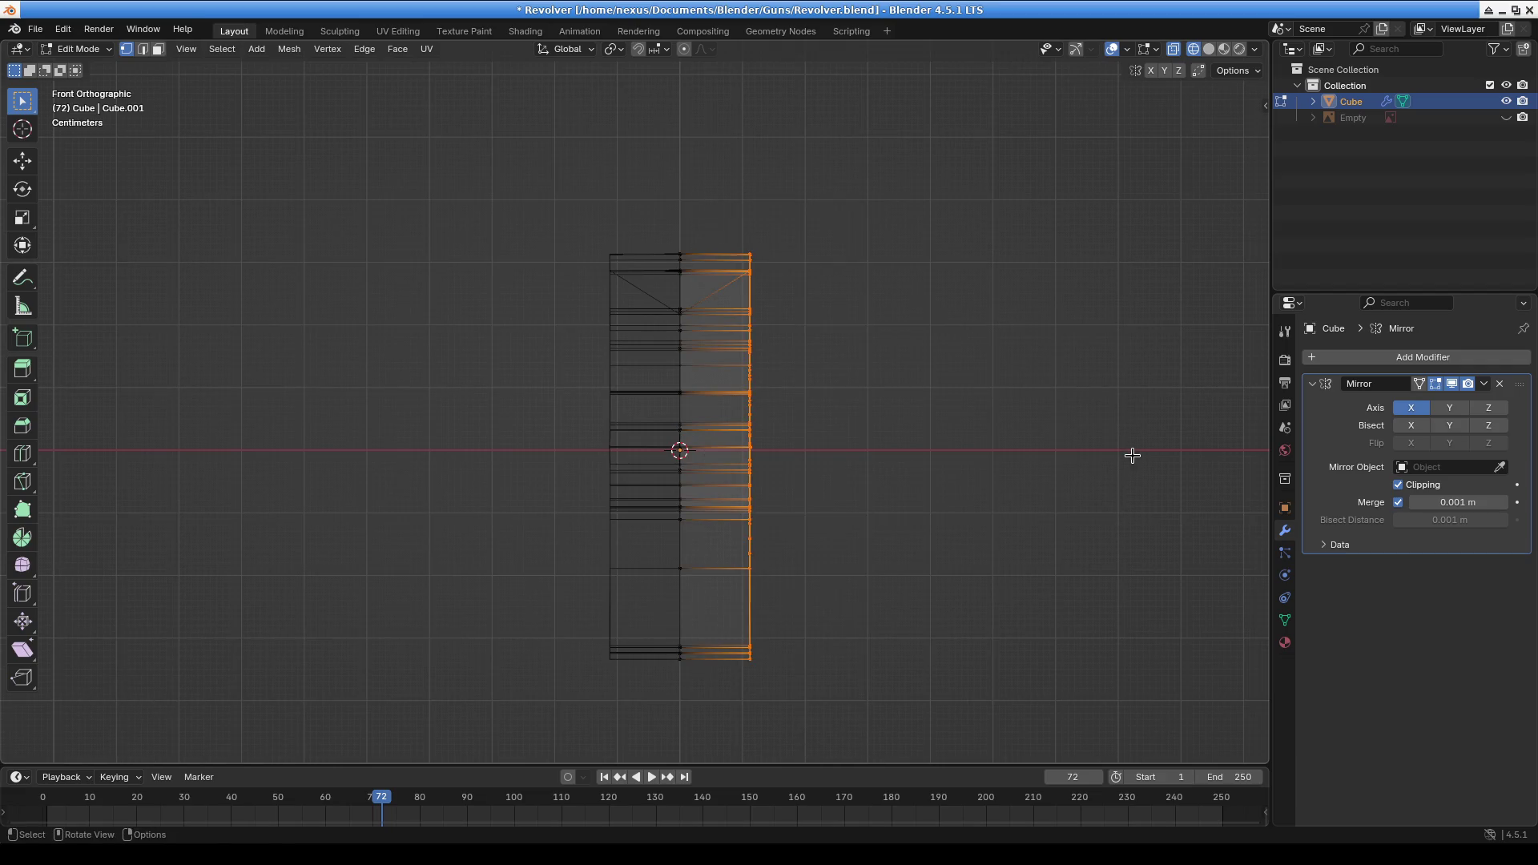
Shift the selected side vertices -0.061403 m along X to slim the mesh
key(g)
key(x)
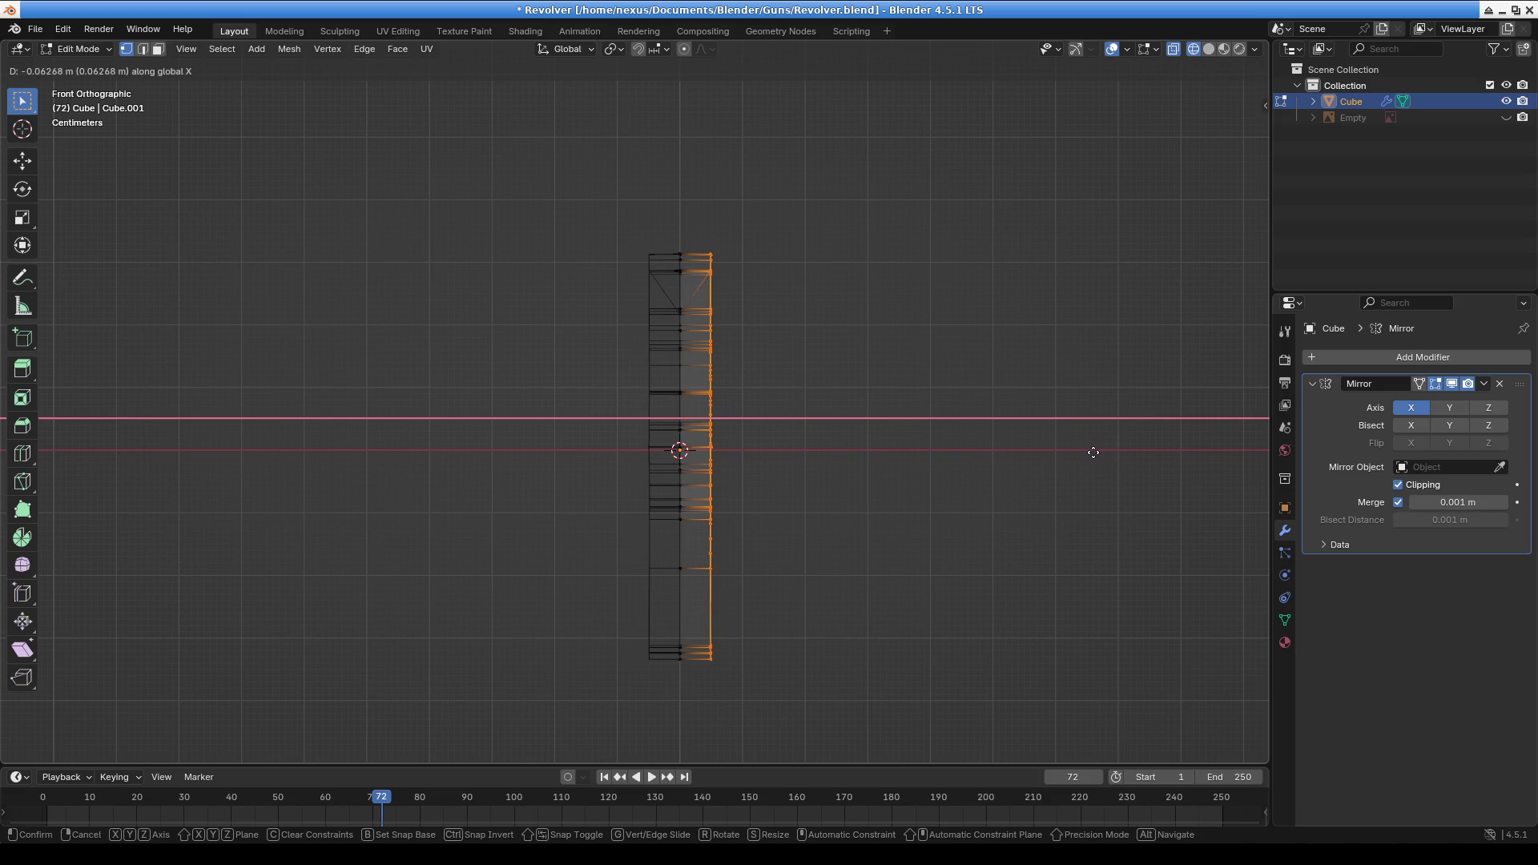
click(1095, 453)
middle_drag(1092, 449, 765, 459)
mouse_move(741, 510)
middle_down()
mouse_move(786, 525)
mouse_move(584, 532)
middle_up()
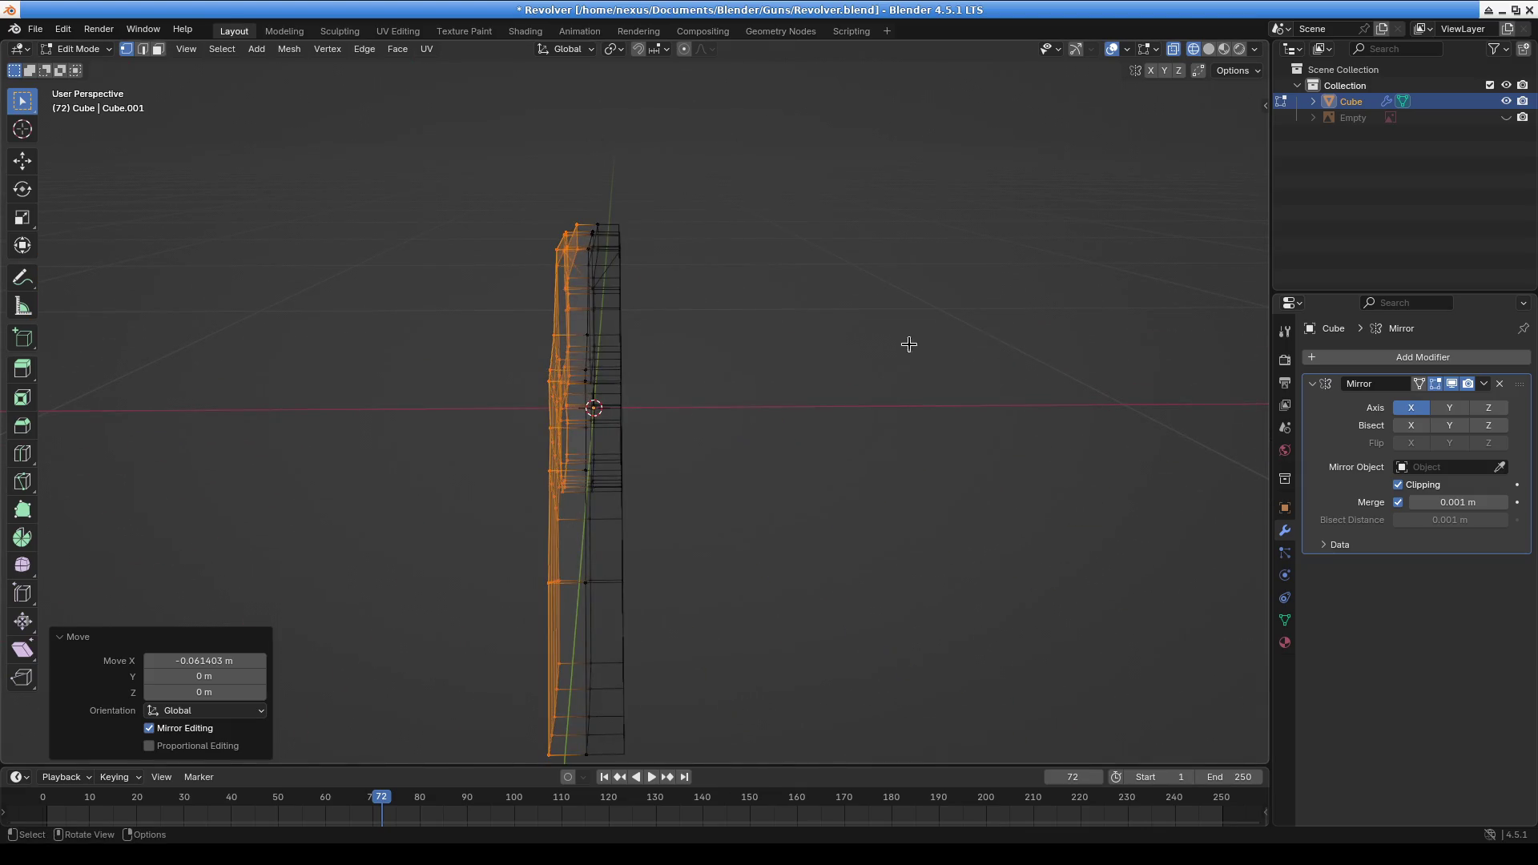
Show the reference photo again and select the grip faces from the lower block upward
click(1506, 118)
middle_drag(850, 409, 823, 397)
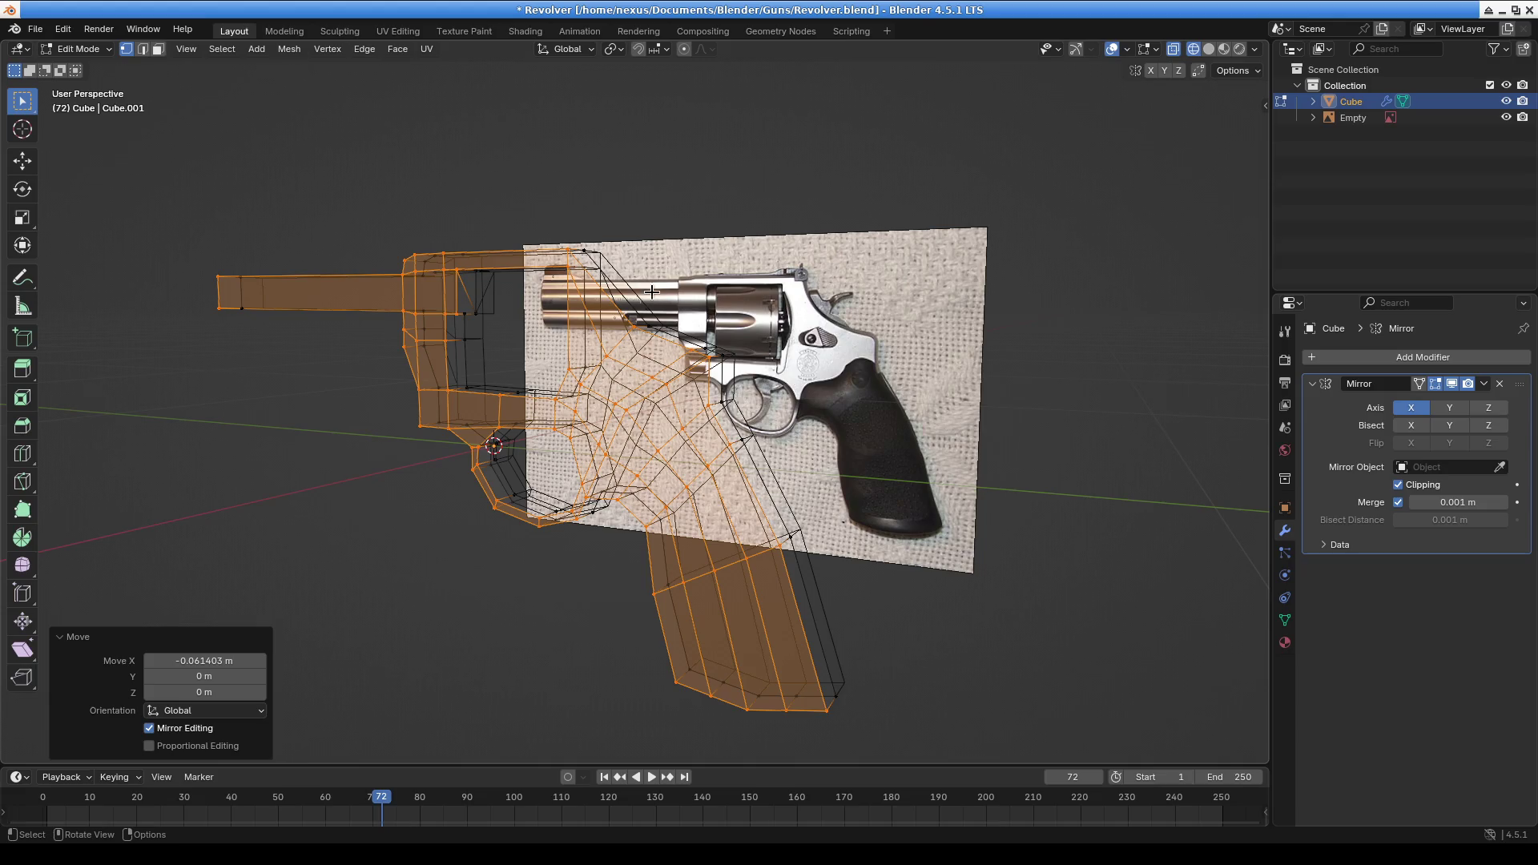
mouse_move(850, 384)
middle_down()
mouse_move(801, 389)
mouse_move(816, 373)
middle_up()
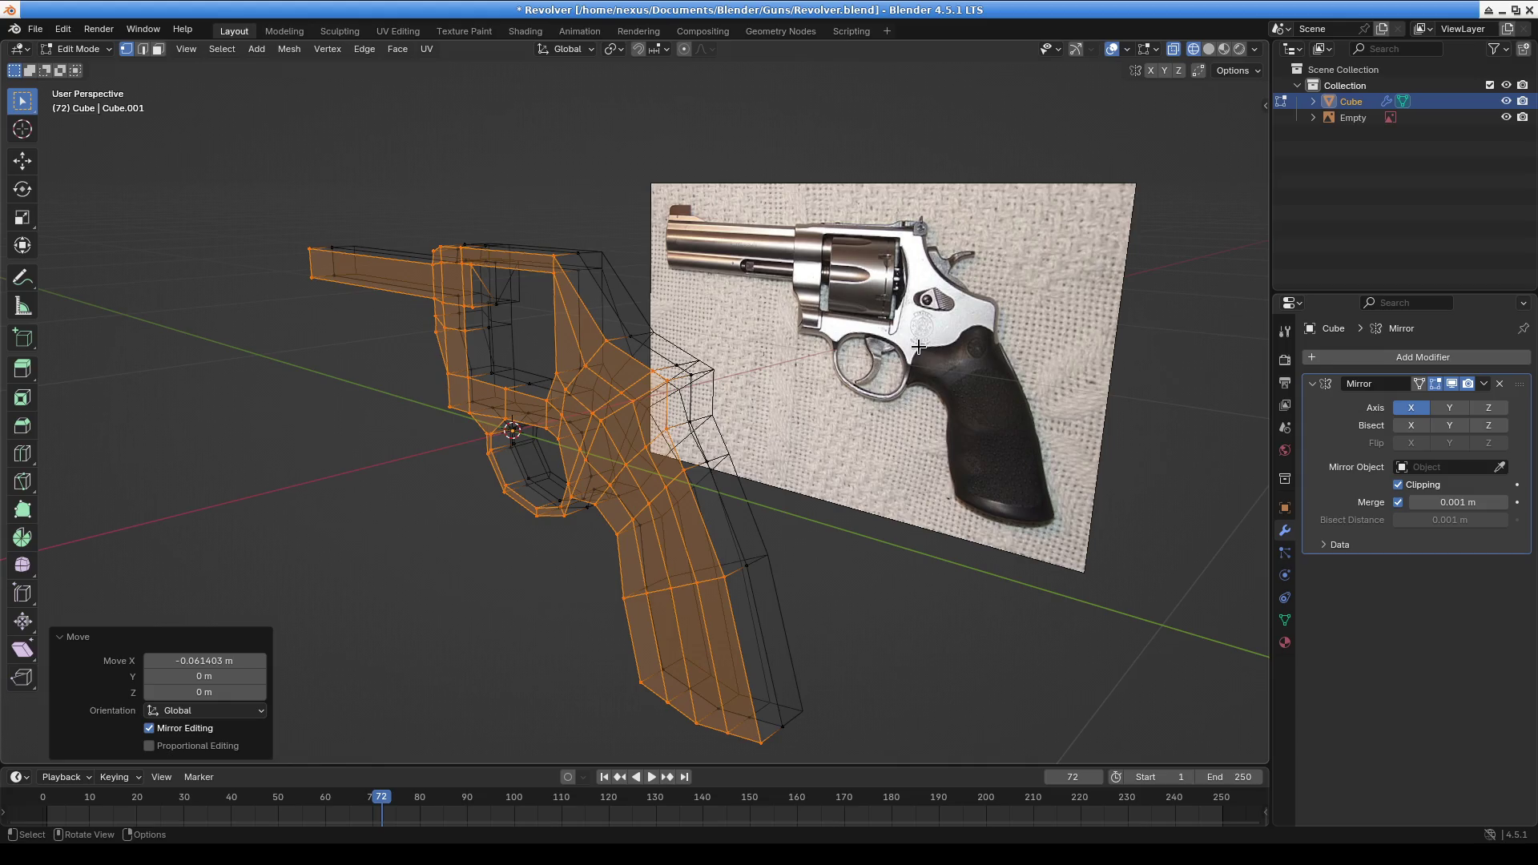
mouse_move(670, 563)
middle_down()
mouse_move(825, 505)
mouse_move(785, 513)
middle_up()
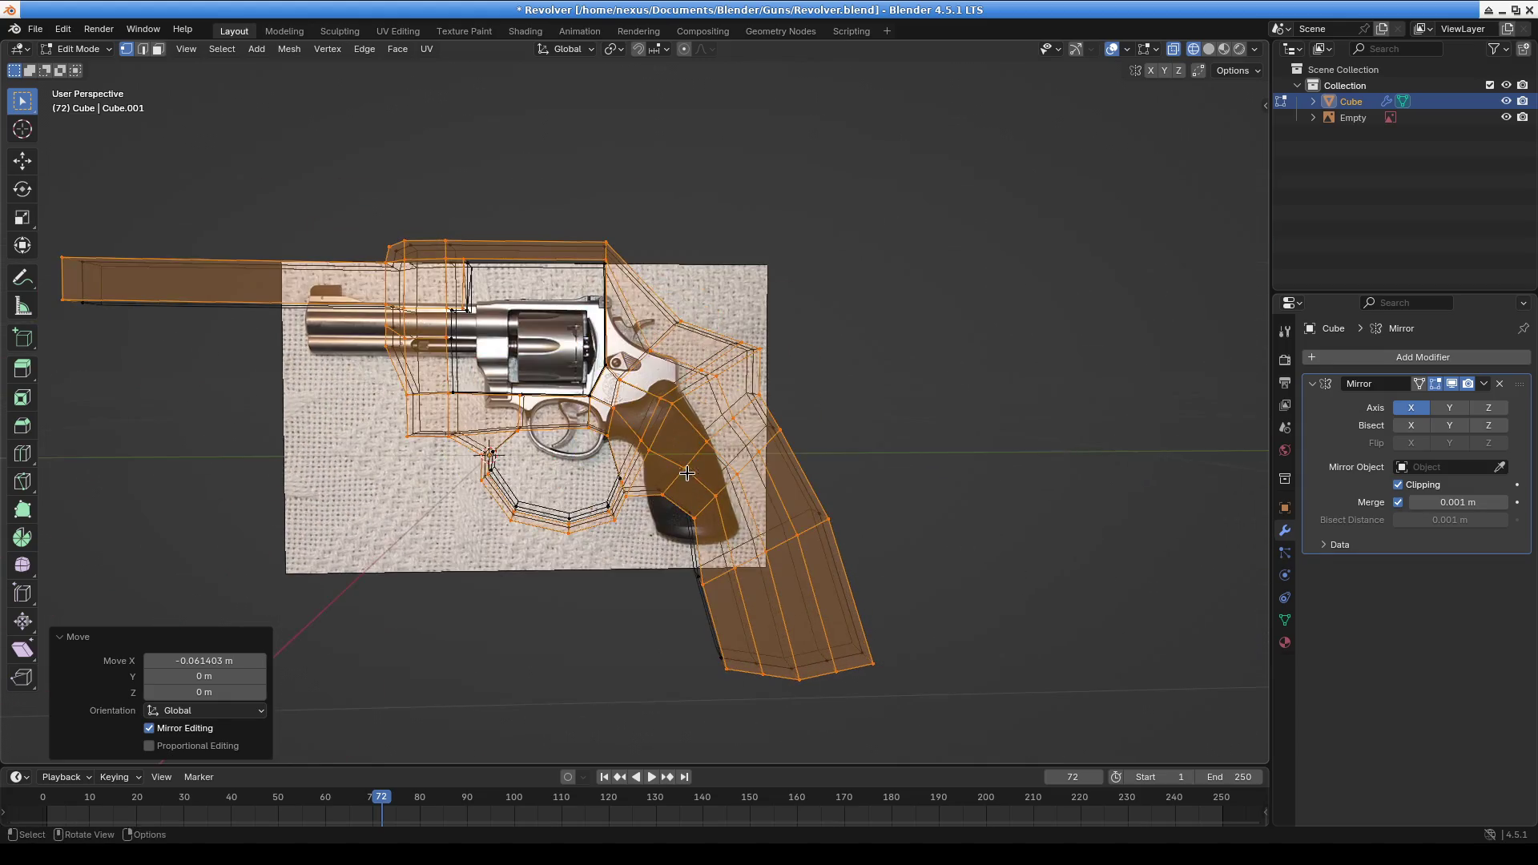
click(685, 468)
ctrl+click(827, 649)
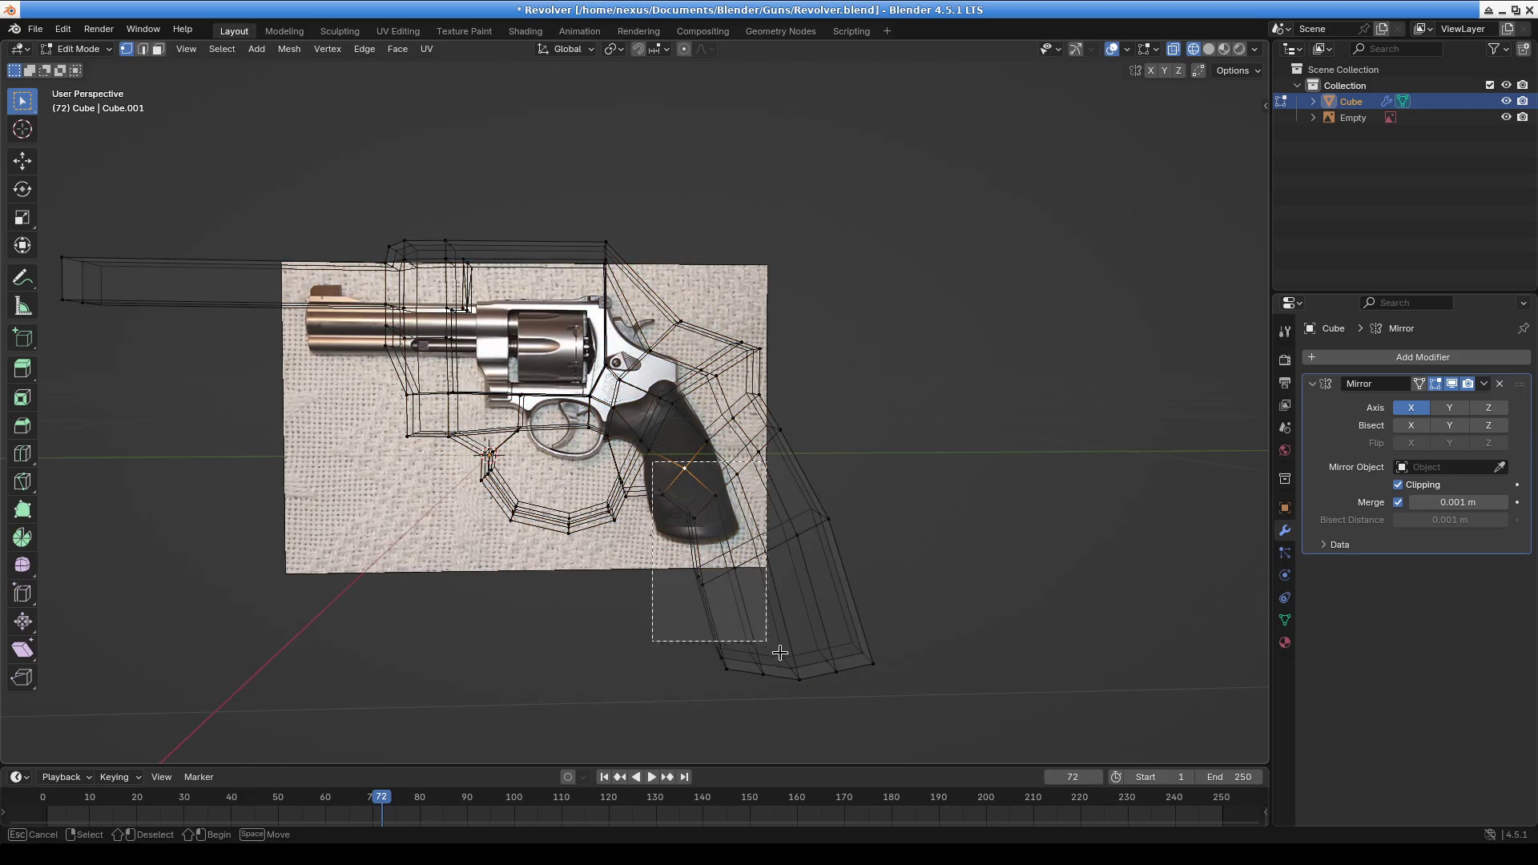
ctrl+click(715, 426)
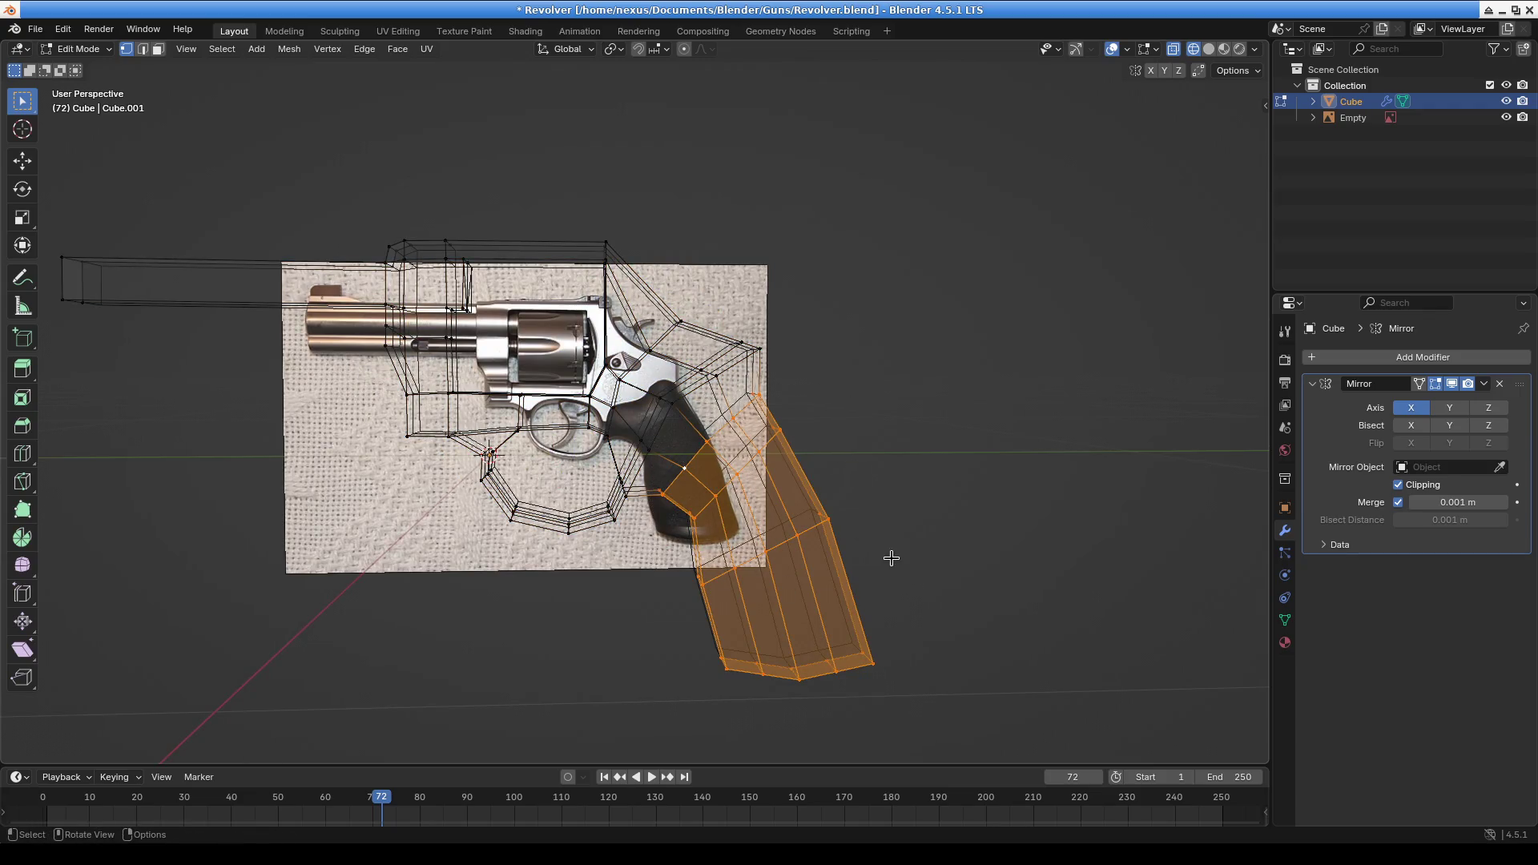
key(KP_3)
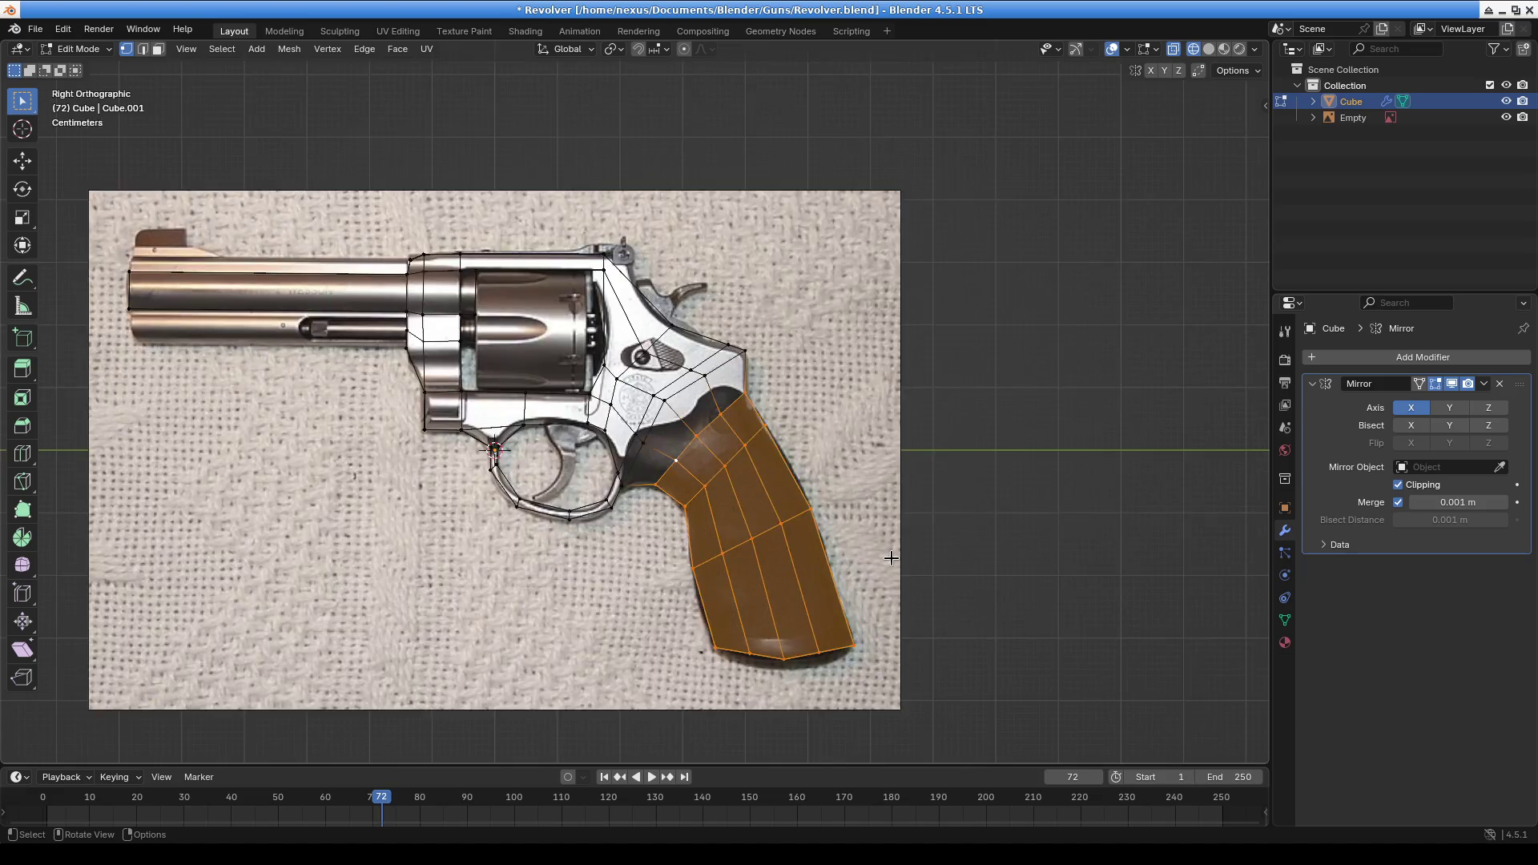
Widen the selected grip faces along X in front view over two passes
key(KP_1)
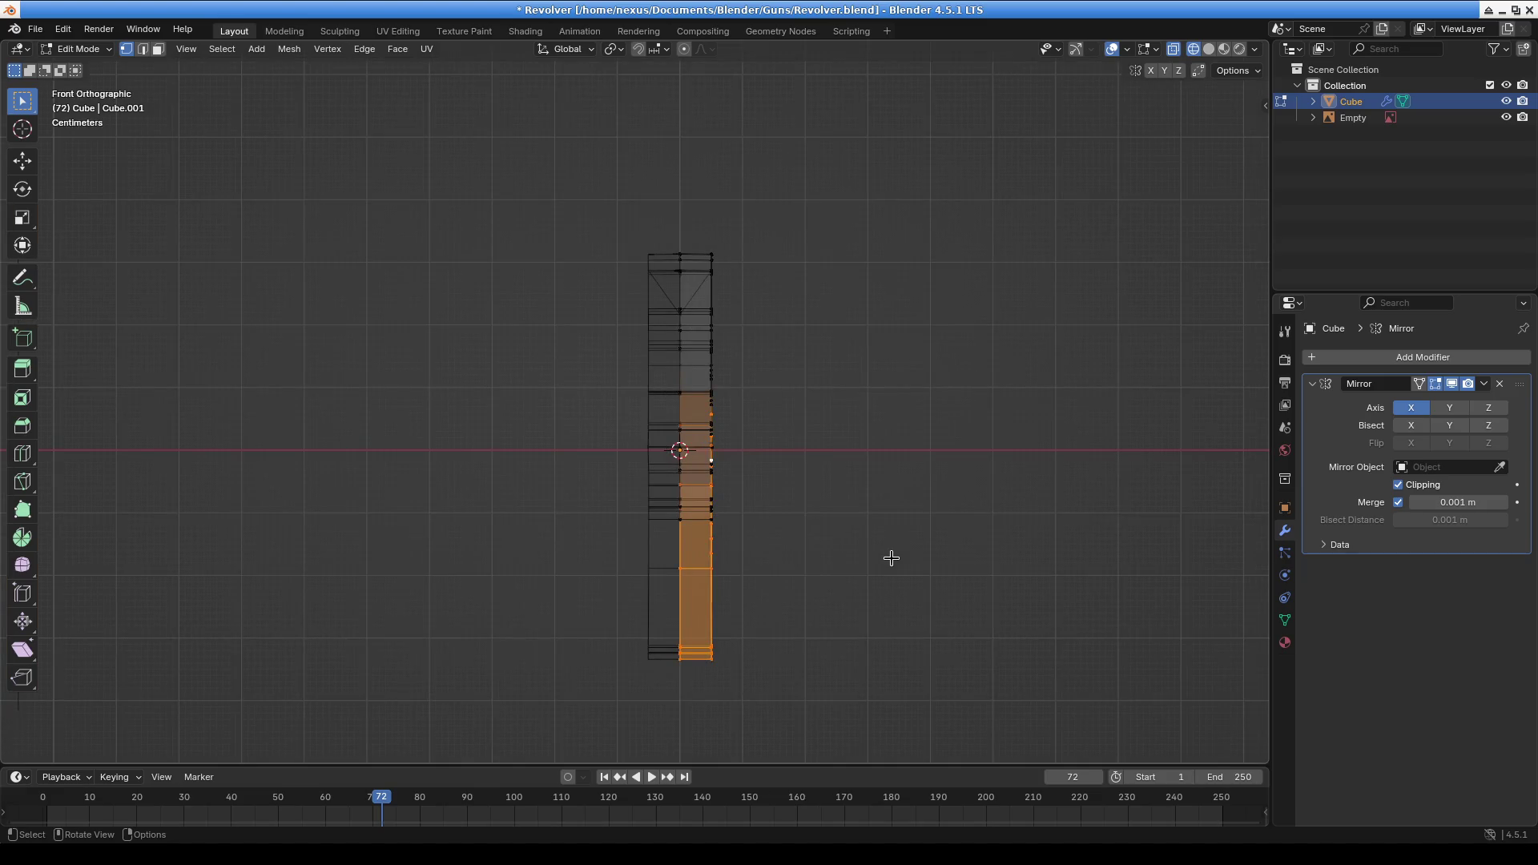
key(g)
key(x)
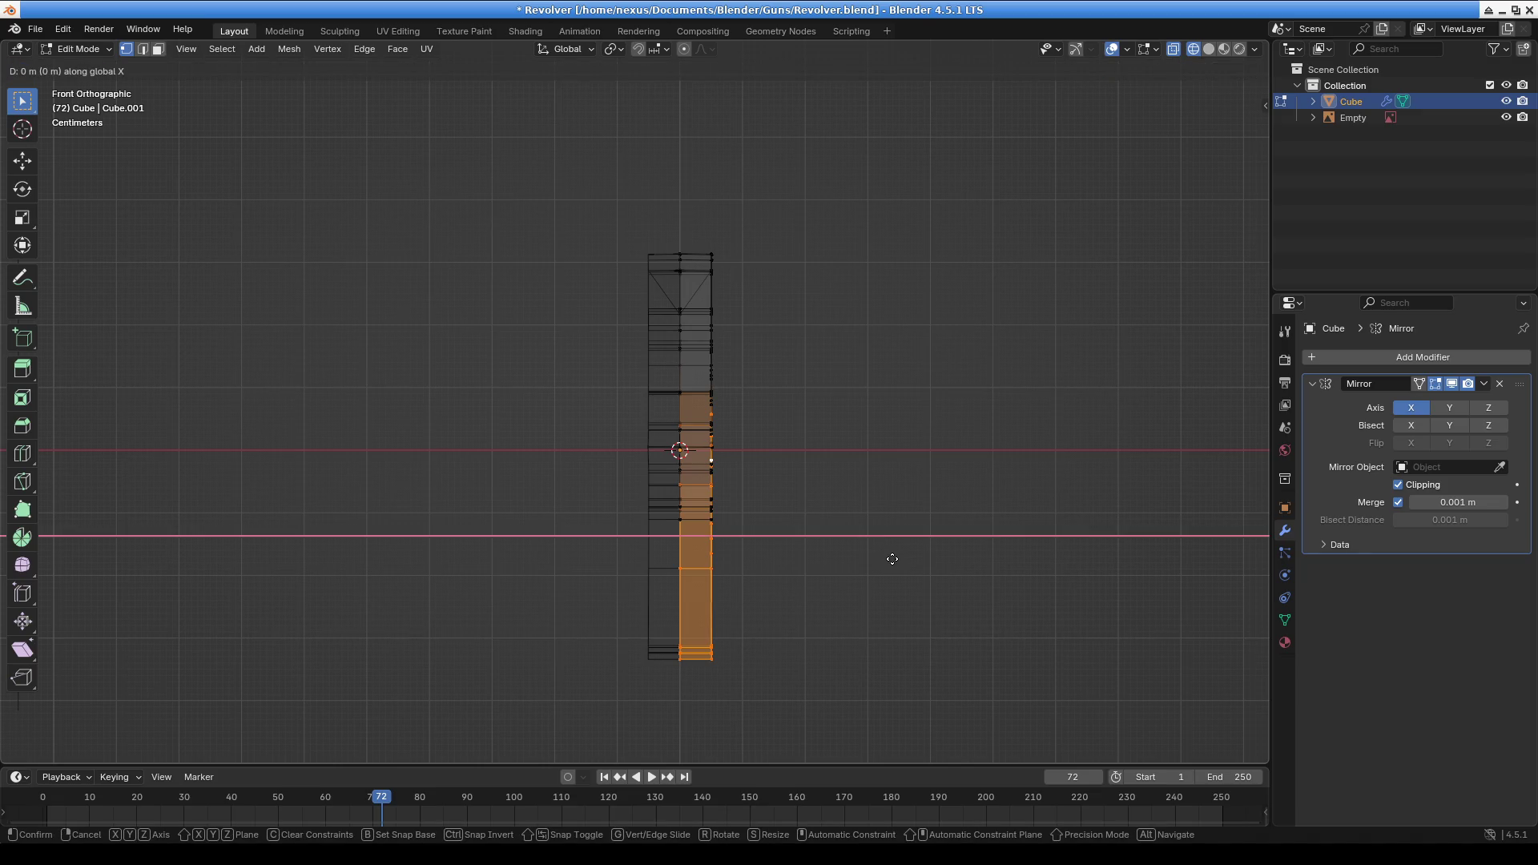
click(887, 559)
mouse_move(945, 567)
middle_down()
mouse_move(849, 513)
mouse_move(705, 489)
mouse_move(518, 515)
mouse_move(653, 492)
mouse_move(625, 516)
mouse_move(641, 526)
mouse_move(685, 493)
middle_up()
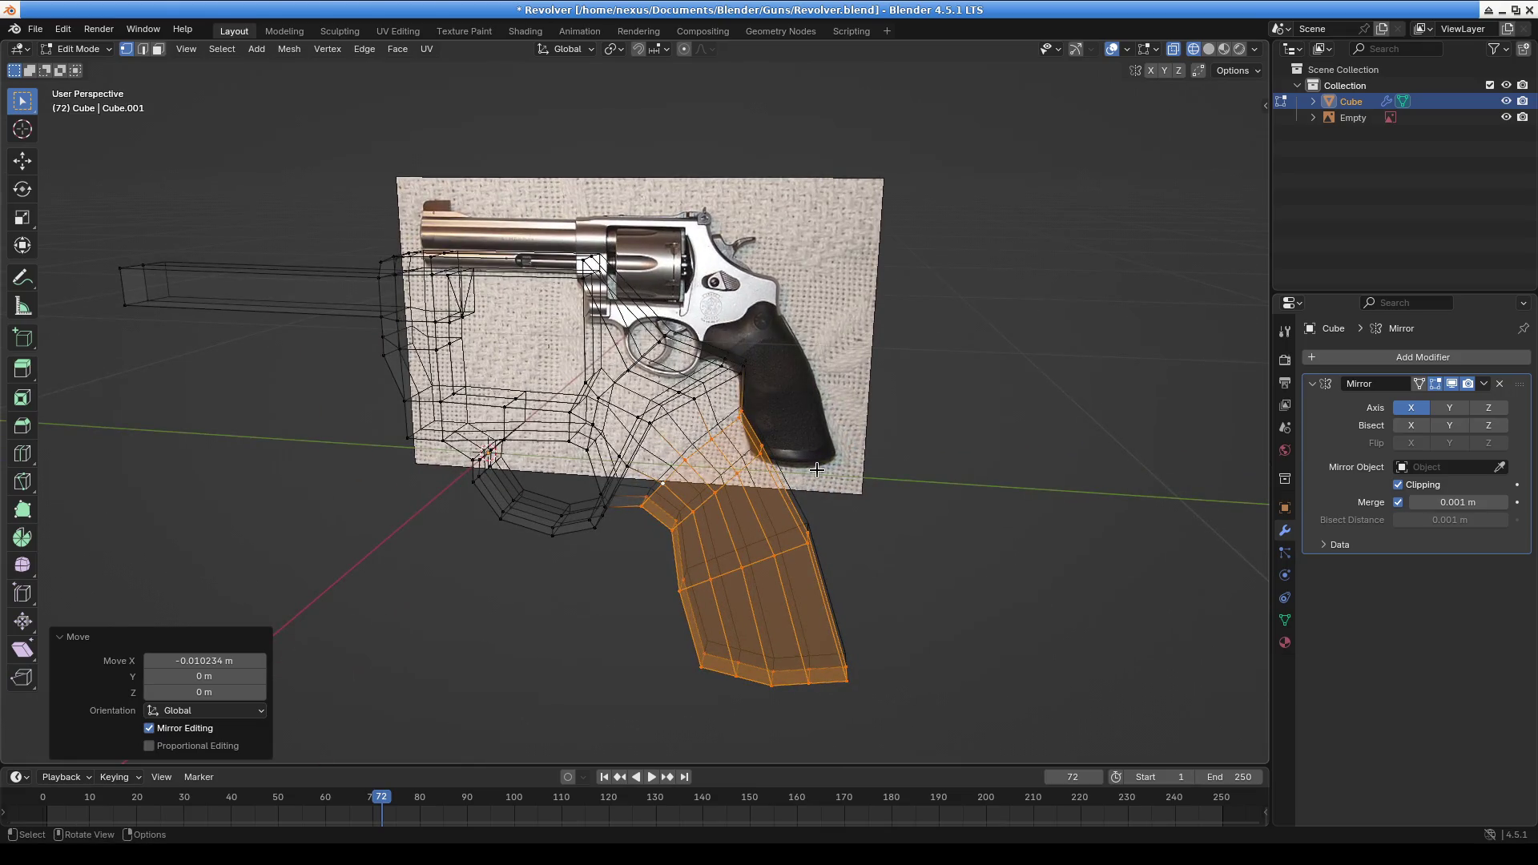
key(KP_3)
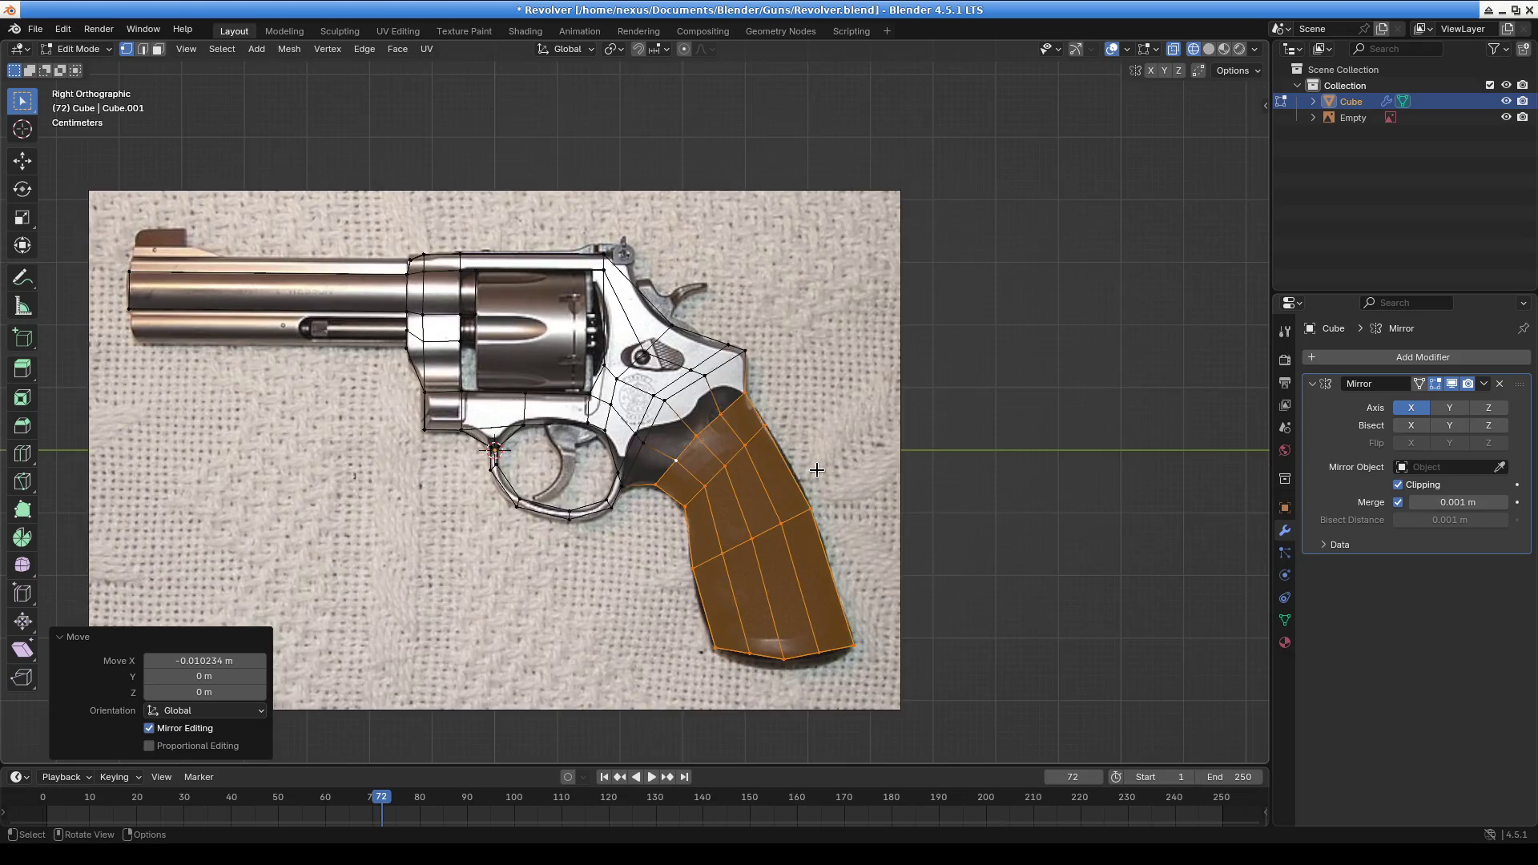
key(KP_1)
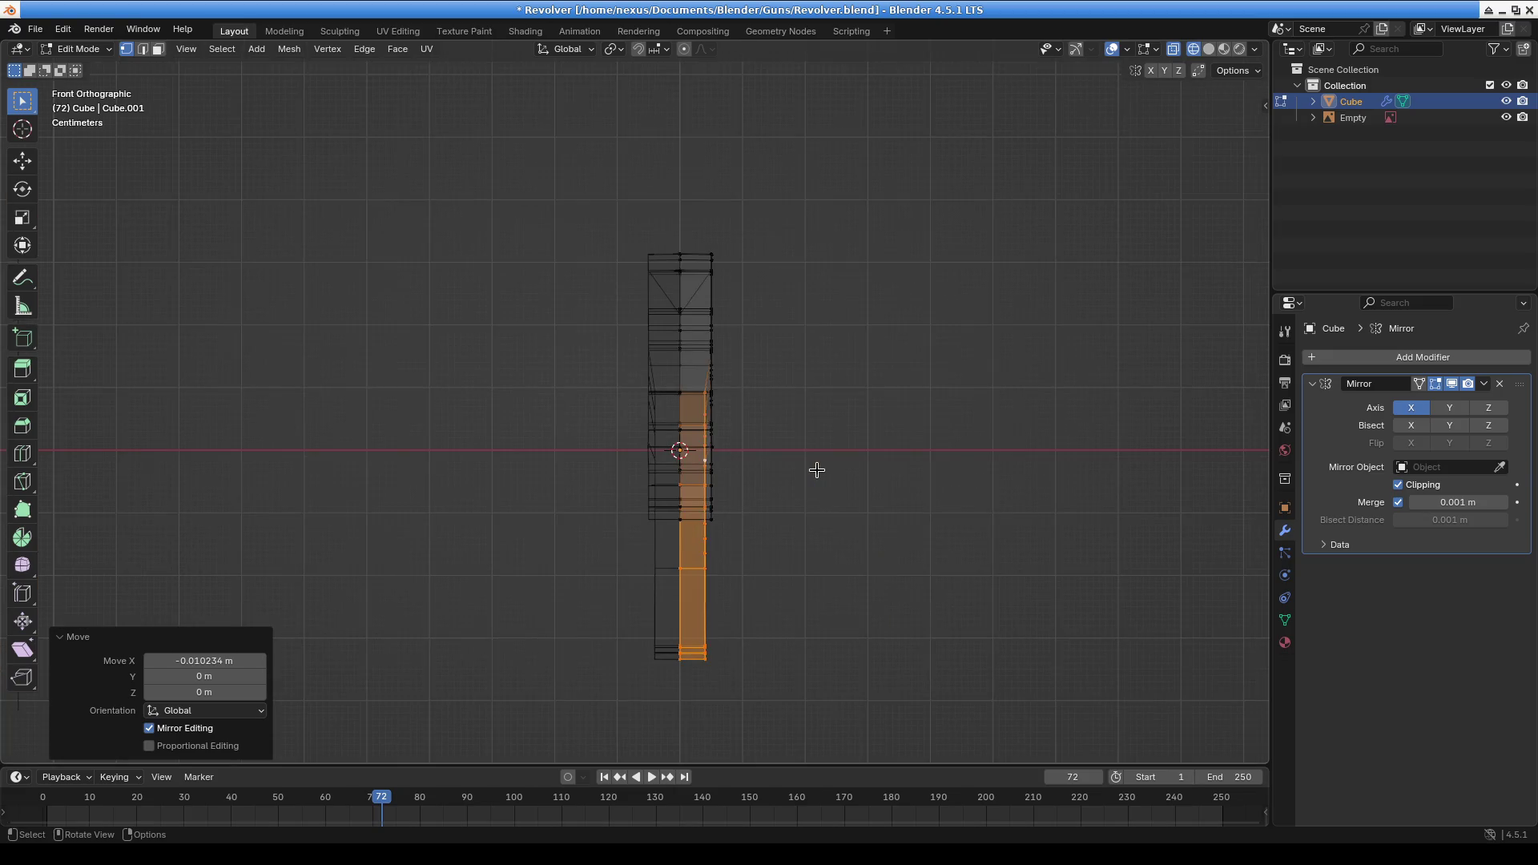
key(g)
key(x)
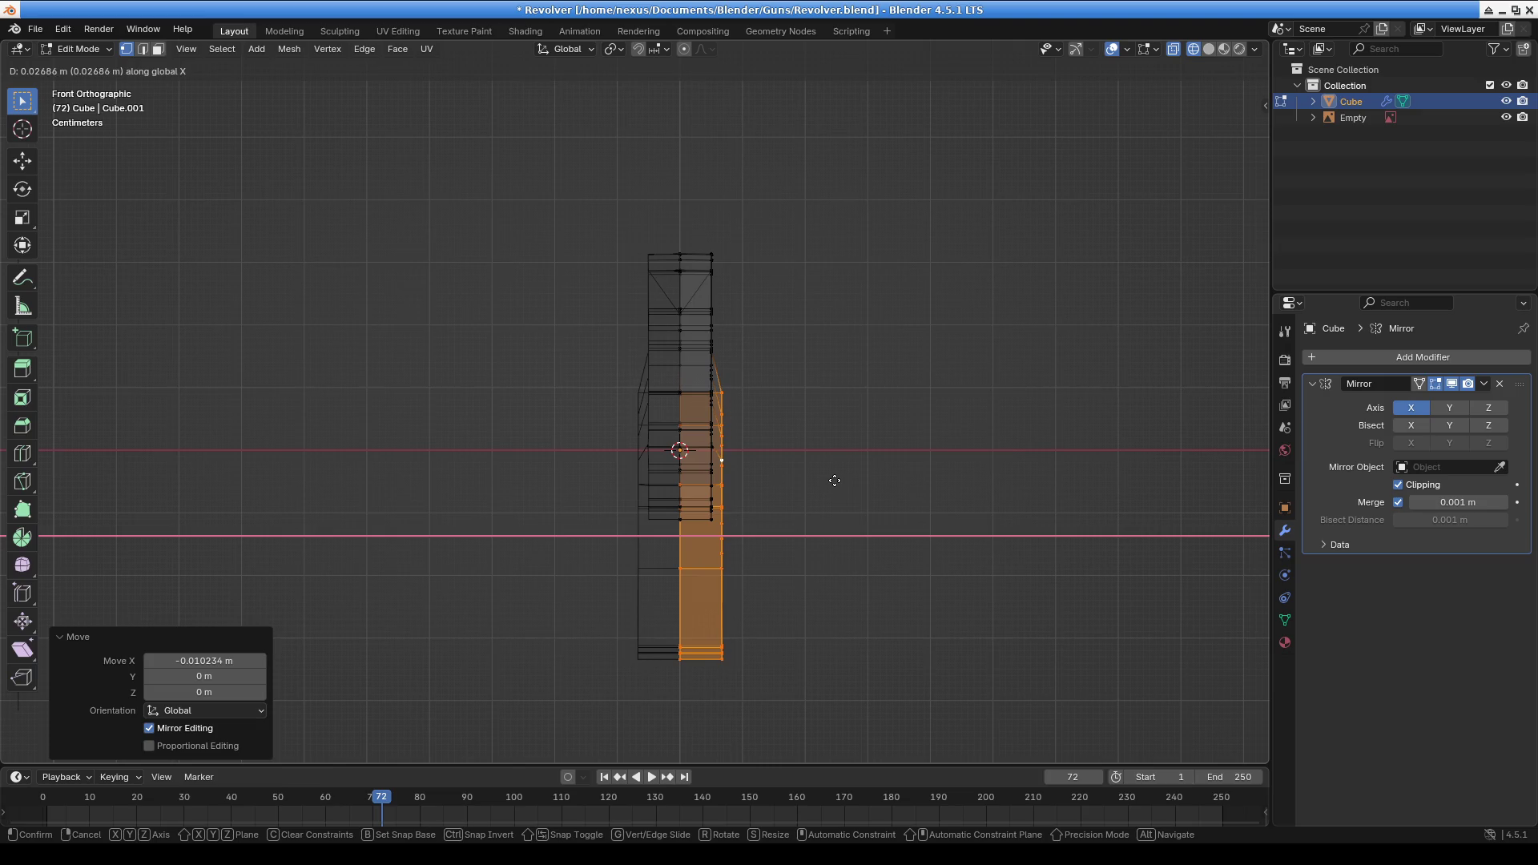
click(830, 480)
mouse_move(829, 480)
middle_down()
mouse_move(337, 542)
mouse_move(385, 542)
mouse_move(340, 577)
mouse_move(459, 567)
mouse_move(421, 596)
middle_up()
Shift the whole mesh sideways along X to recentre it
key(a)
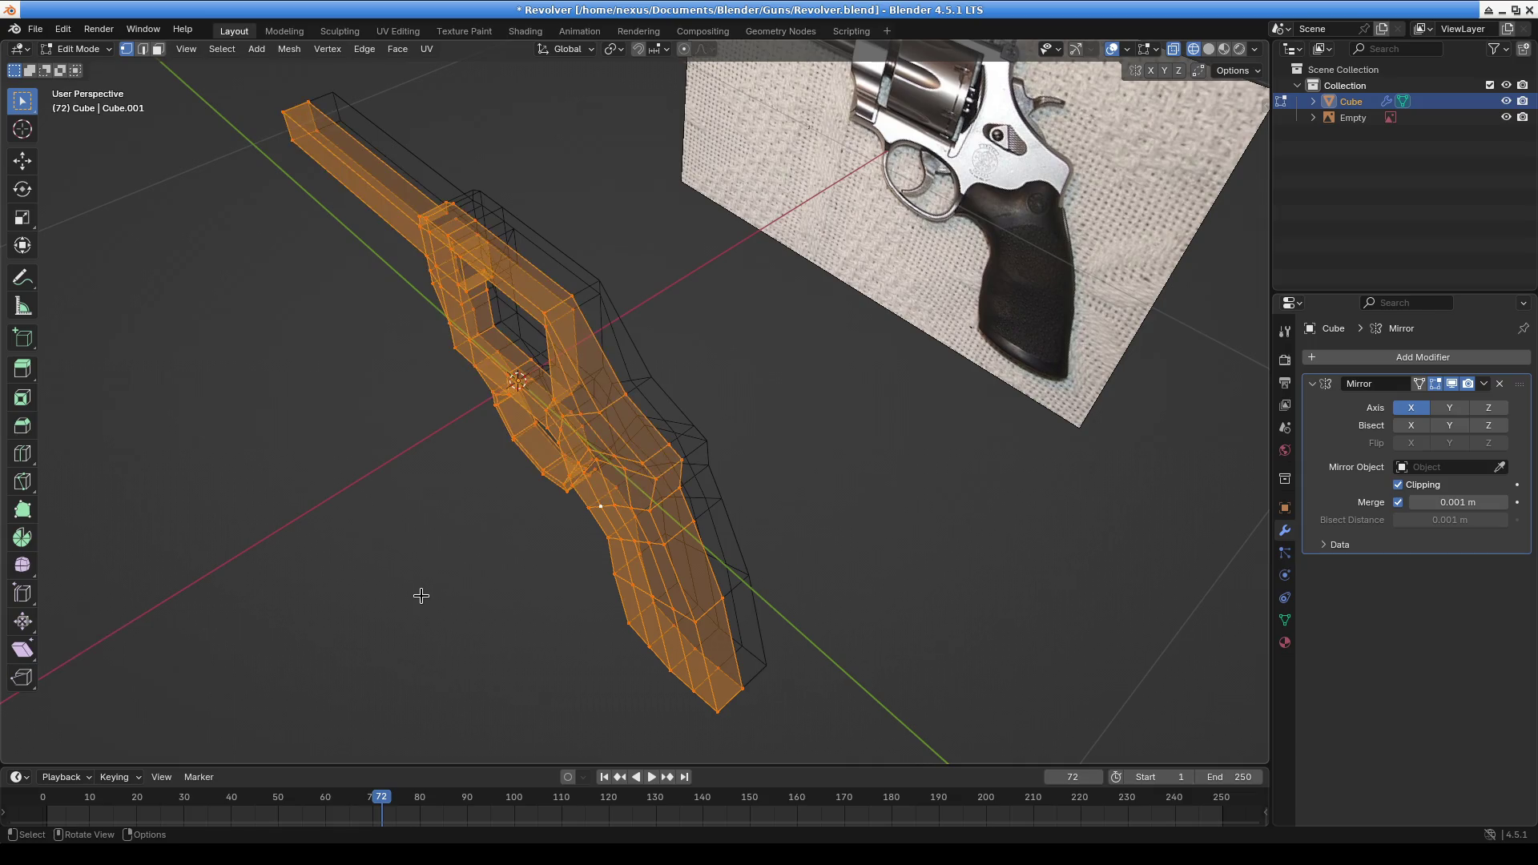
key(g)
key(x)
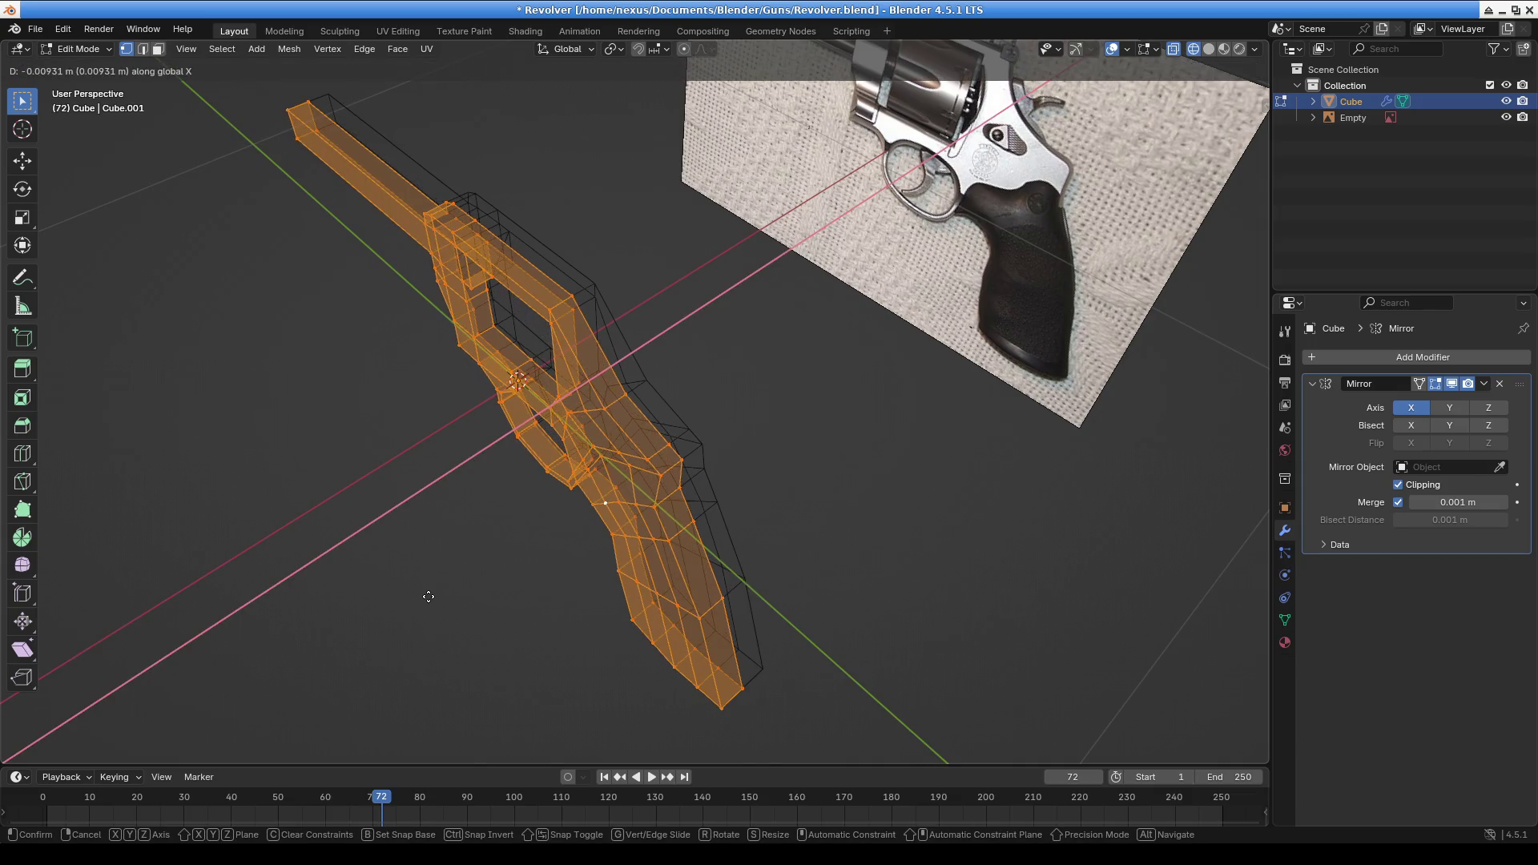
click(429, 597)
mouse_move(677, 626)
middle_down()
mouse_move(697, 617)
mouse_move(673, 534)
middle_up()
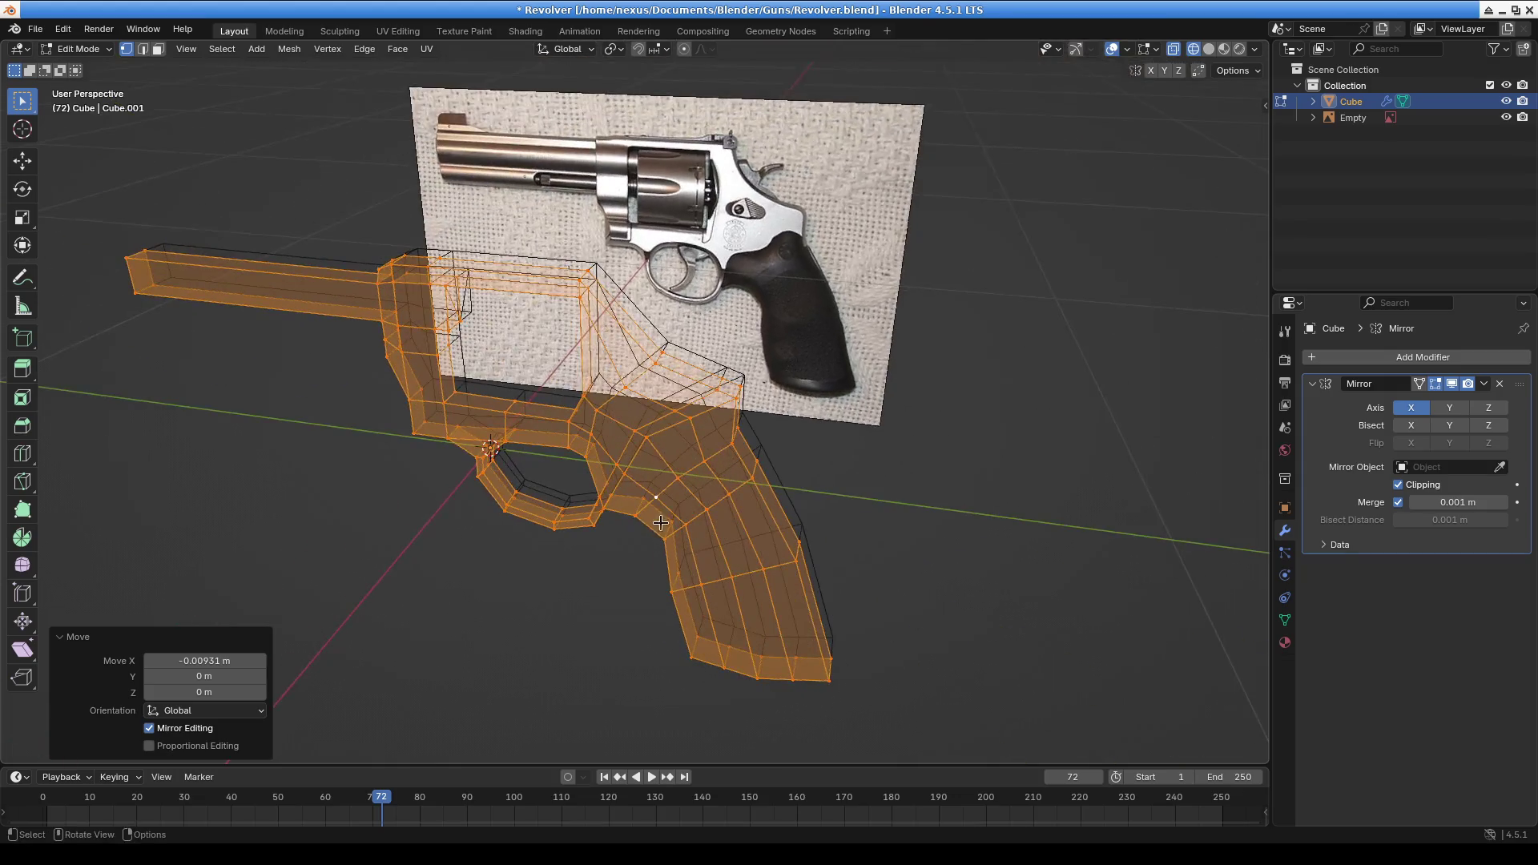
Reselect the grip vertices and push them further along X, ending at 0.008304 m
click(628, 495)
drag(628, 471, 882, 709)
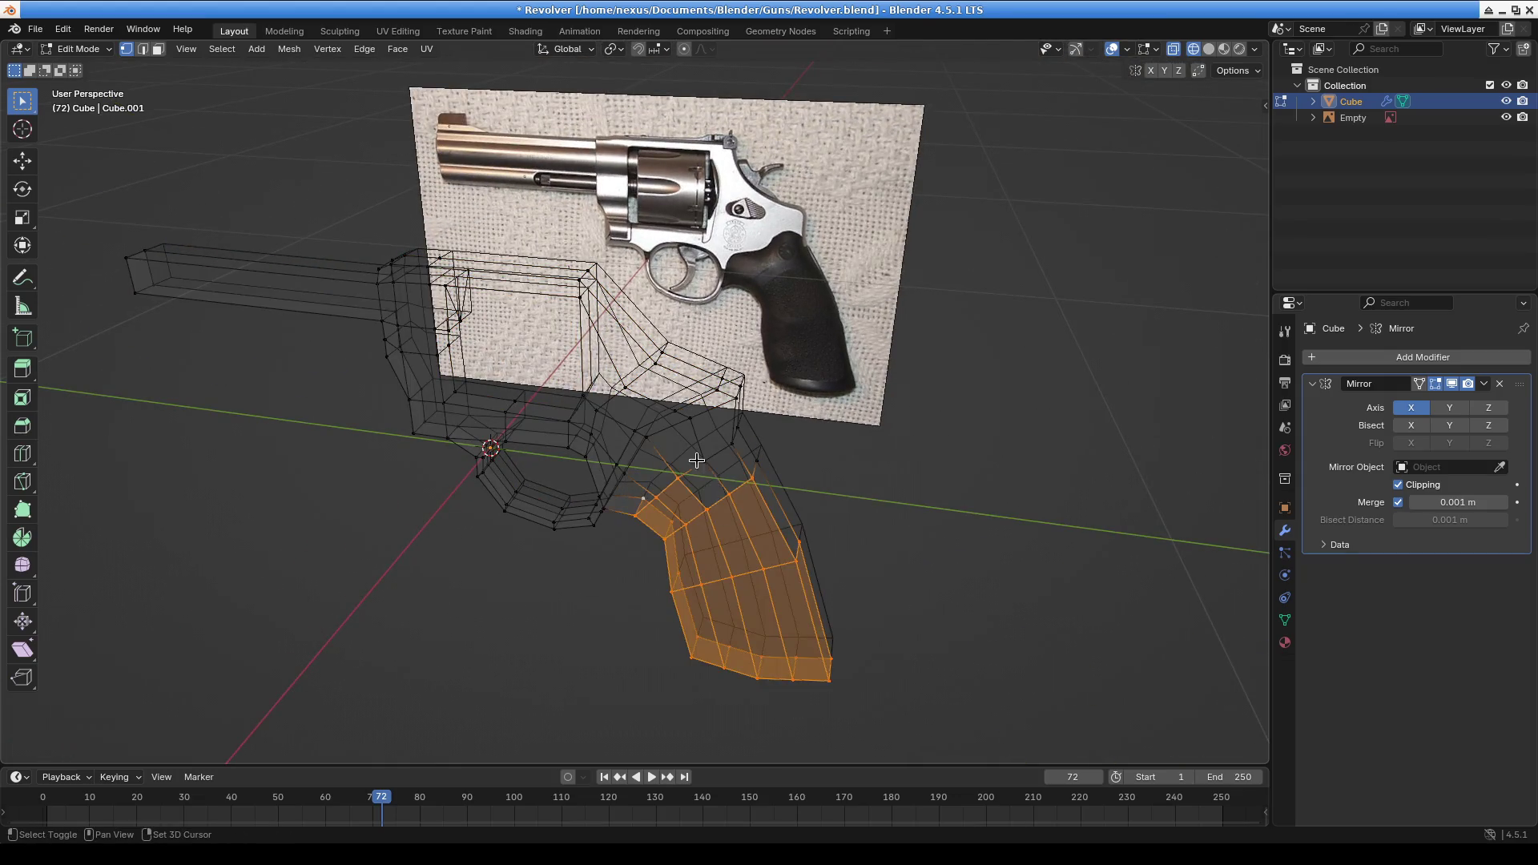
shift+click(757, 478)
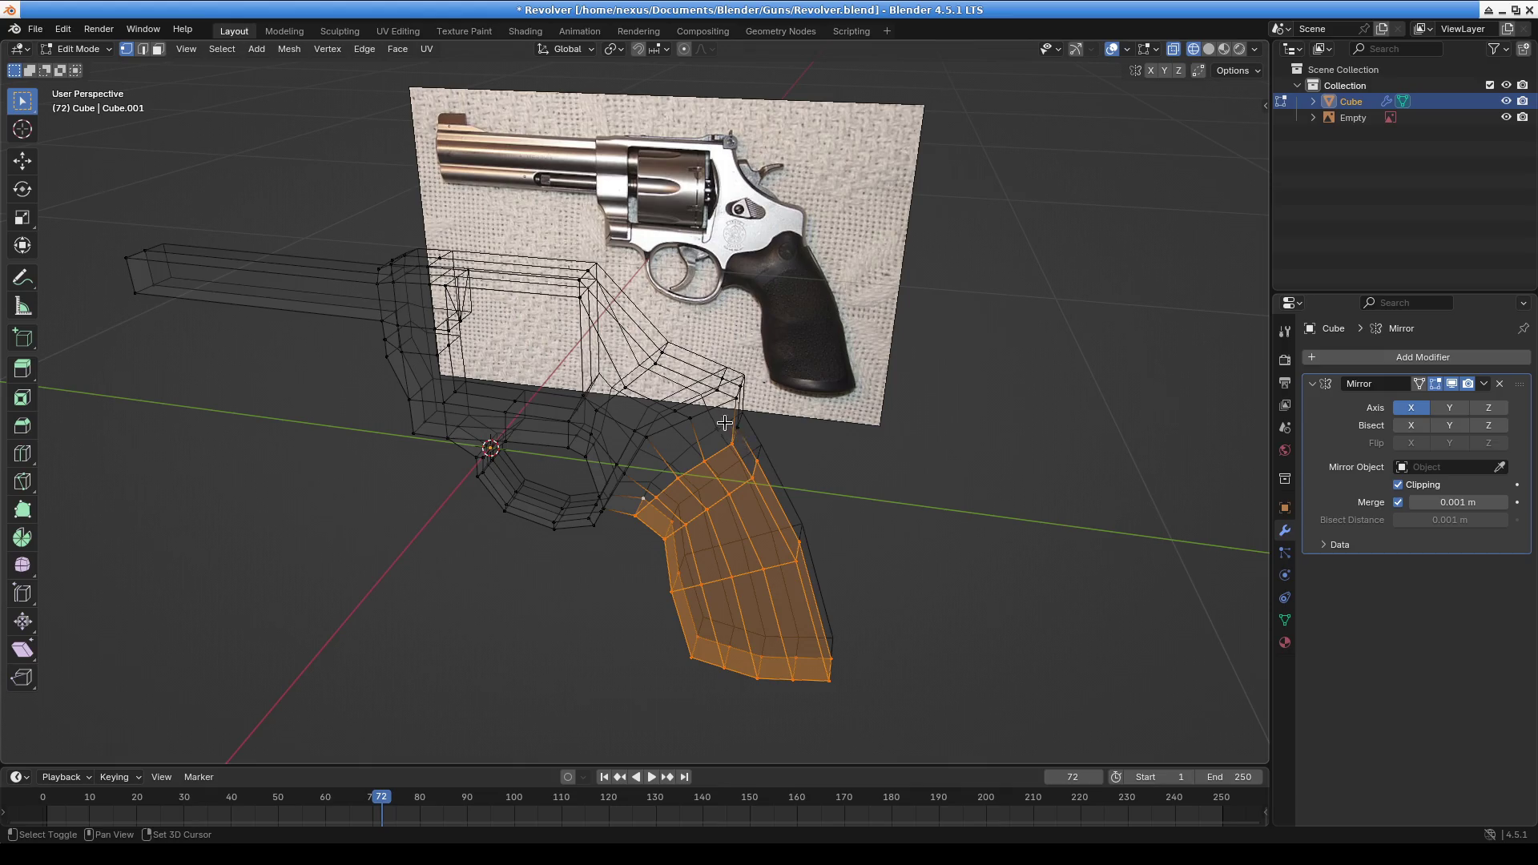
key(g)
key(x)
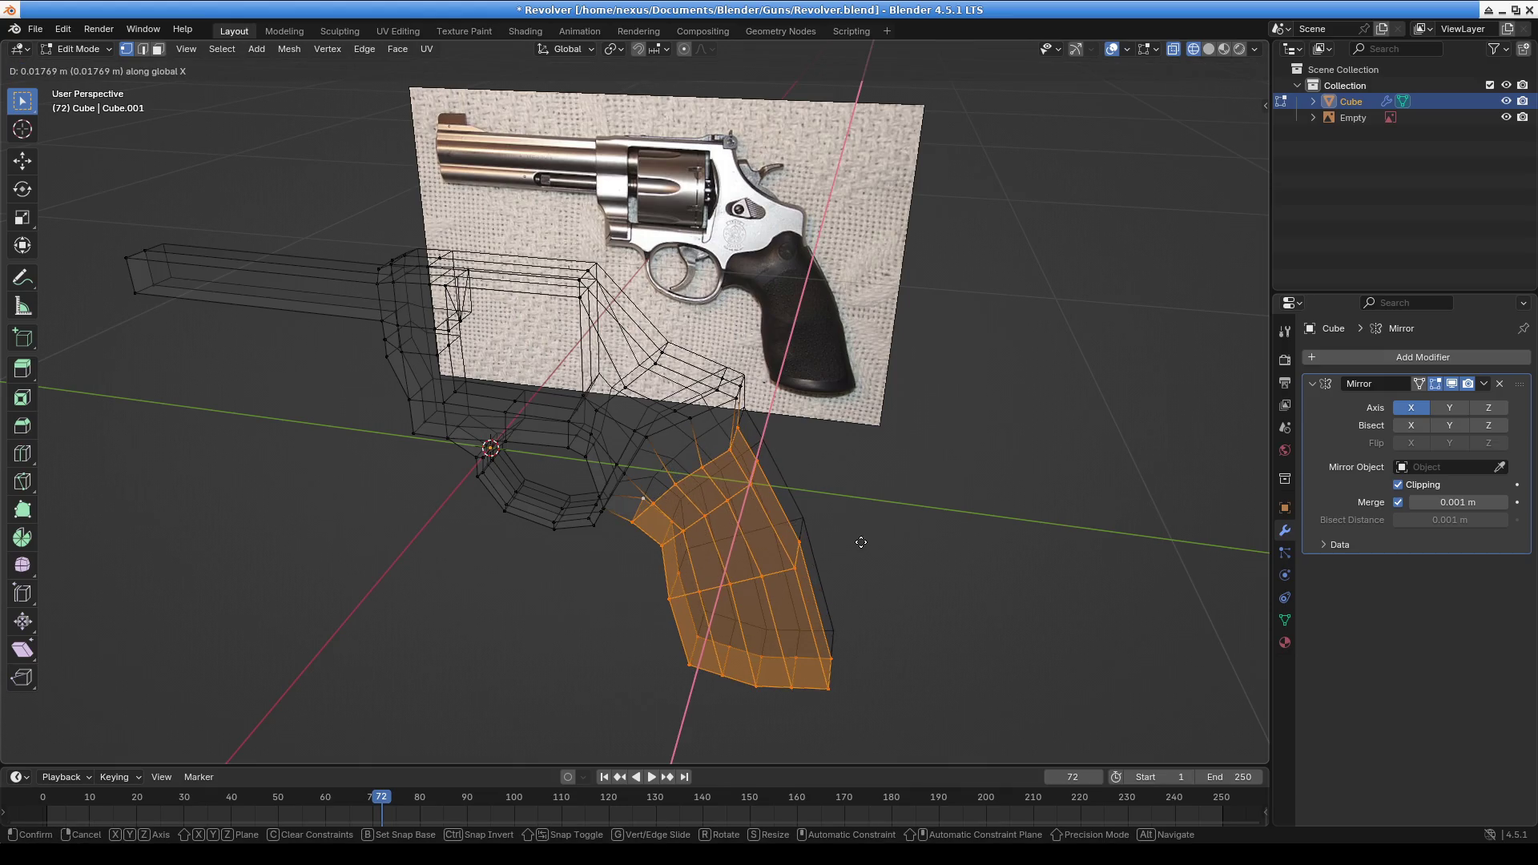
click(858, 542)
mouse_move(858, 543)
middle_down()
mouse_move(790, 549)
mouse_move(759, 532)
mouse_move(811, 517)
mouse_move(766, 549)
mouse_move(601, 567)
mouse_move(828, 518)
mouse_move(685, 508)
mouse_move(561, 449)
mouse_move(539, 398)
mouse_move(625, 480)
mouse_move(699, 513)
mouse_move(670, 541)
middle_up()
key(g)
key(x)
click(759, 548)
Add a trial cylinder into the revolver mesh and turn it 90°, then 90° about Z (rz90)
scroll(670, 541, up, 2)
scroll(670, 541, up, 1)
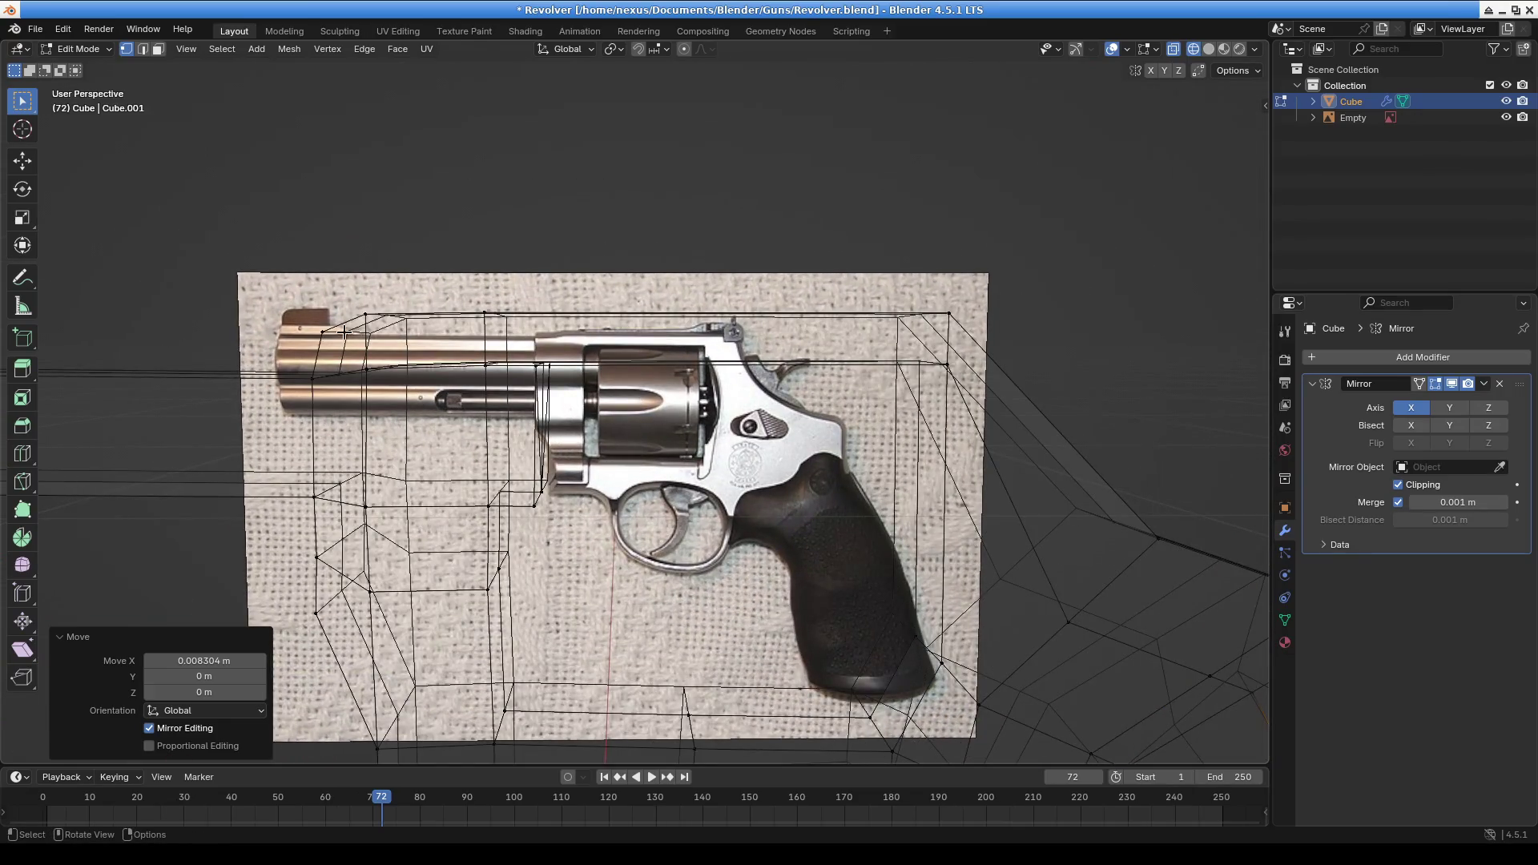
click(256, 49)
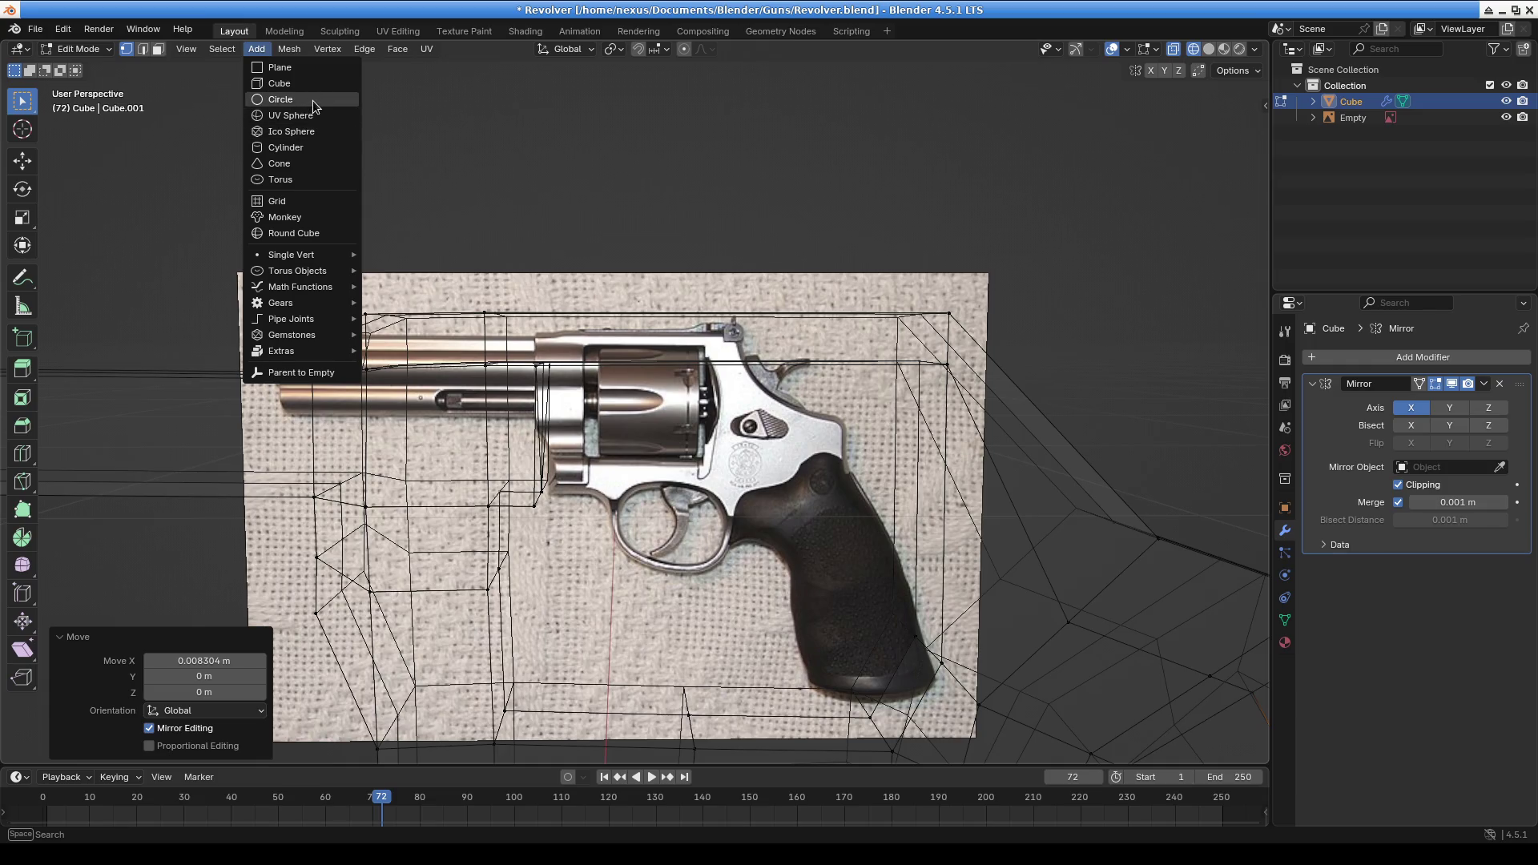
click(310, 148)
scroll(767, 353, down, 10)
scroll(766, 353, up, 3)
key(r)
key(0)
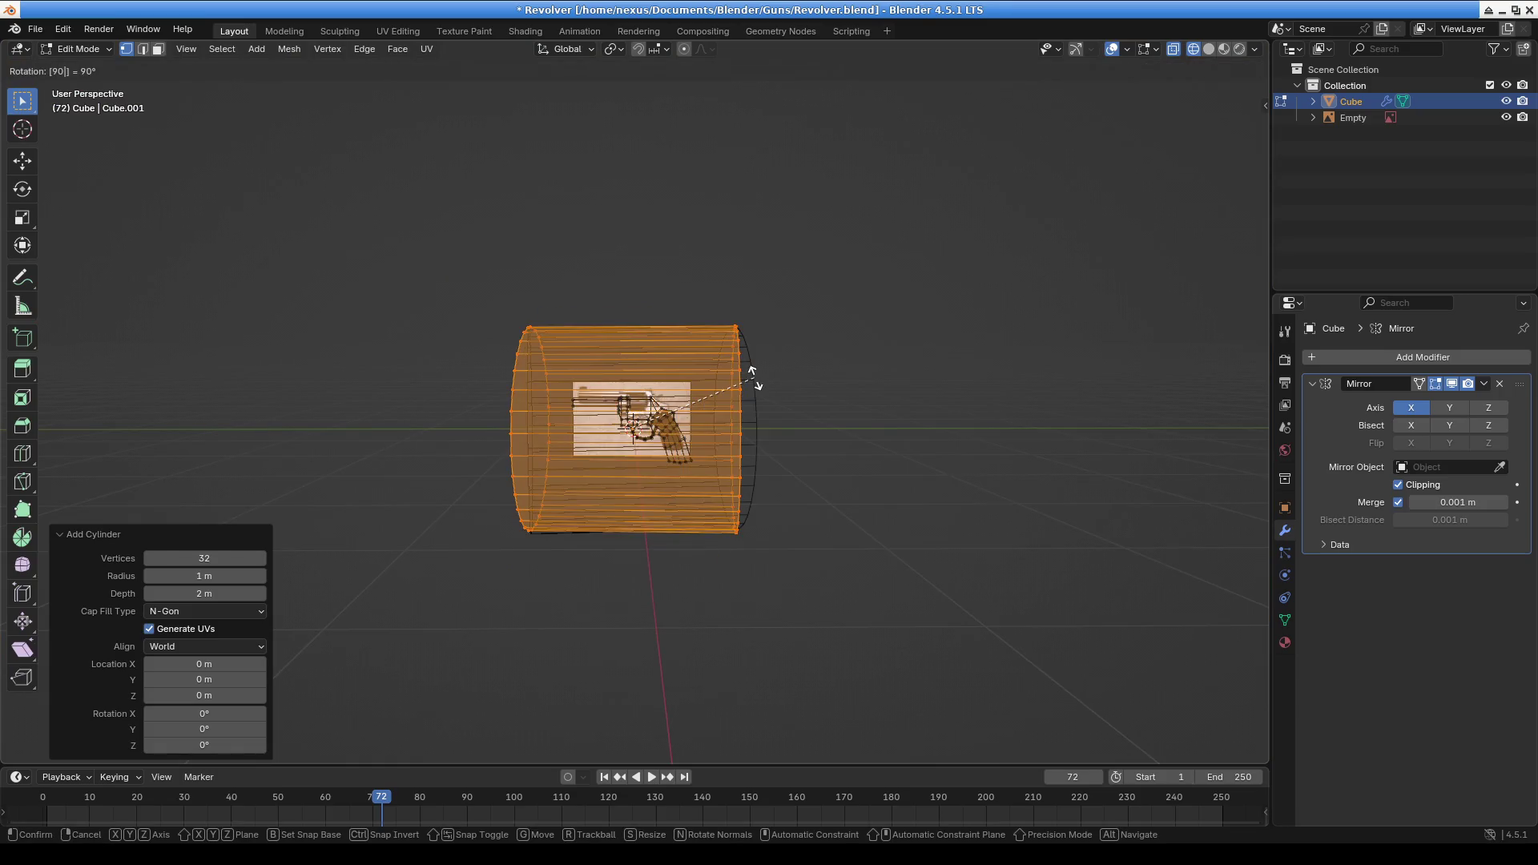
key(Return)
mouse_move(762, 498)
middle_down()
mouse_move(589, 498)
mouse_move(975, 522)
mouse_move(931, 537)
middle_up()
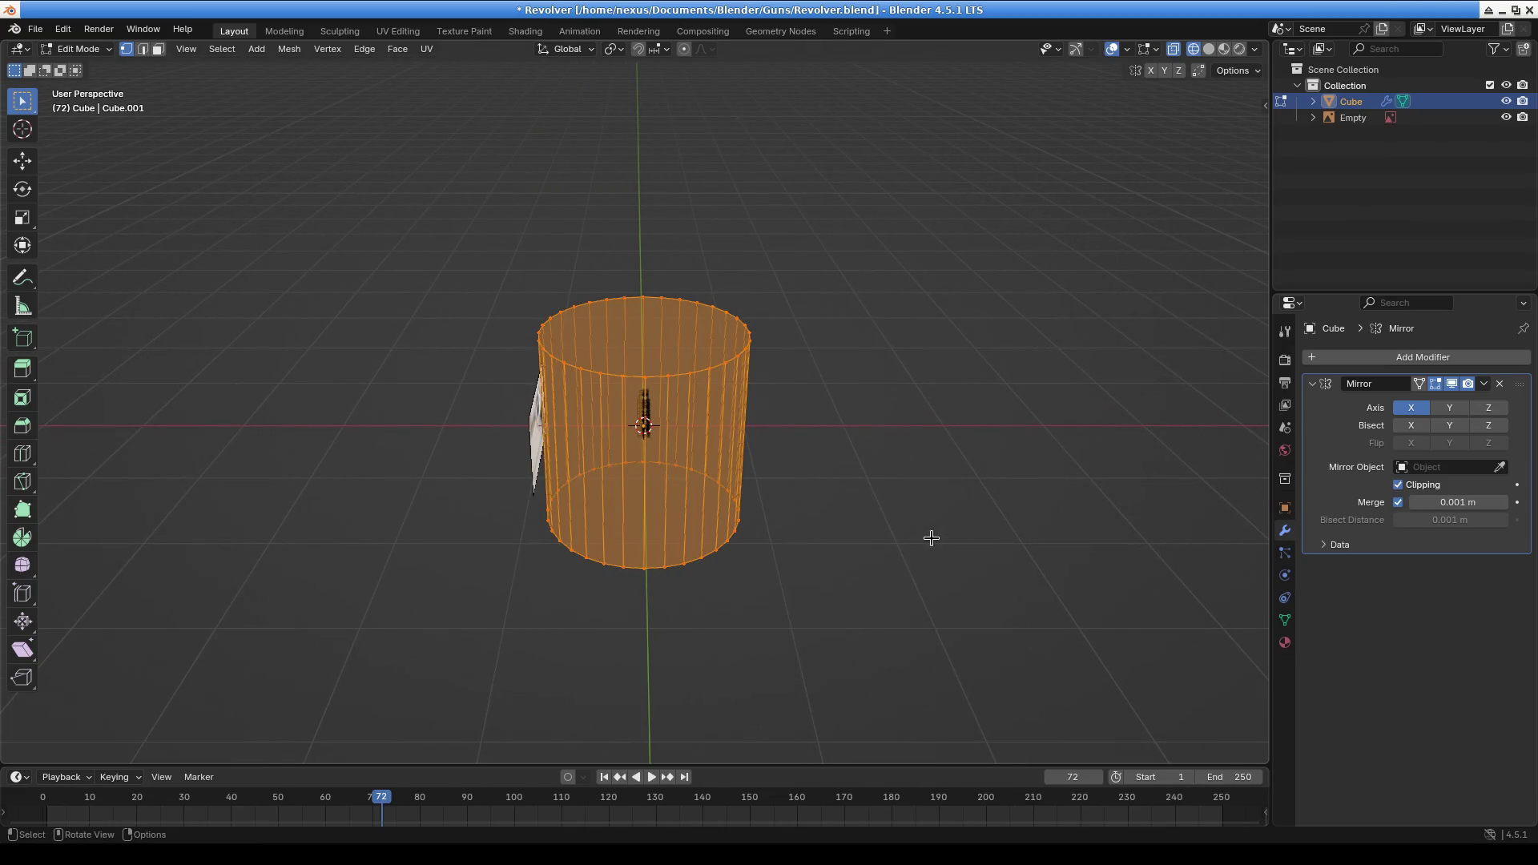
text(rz)
text(90)
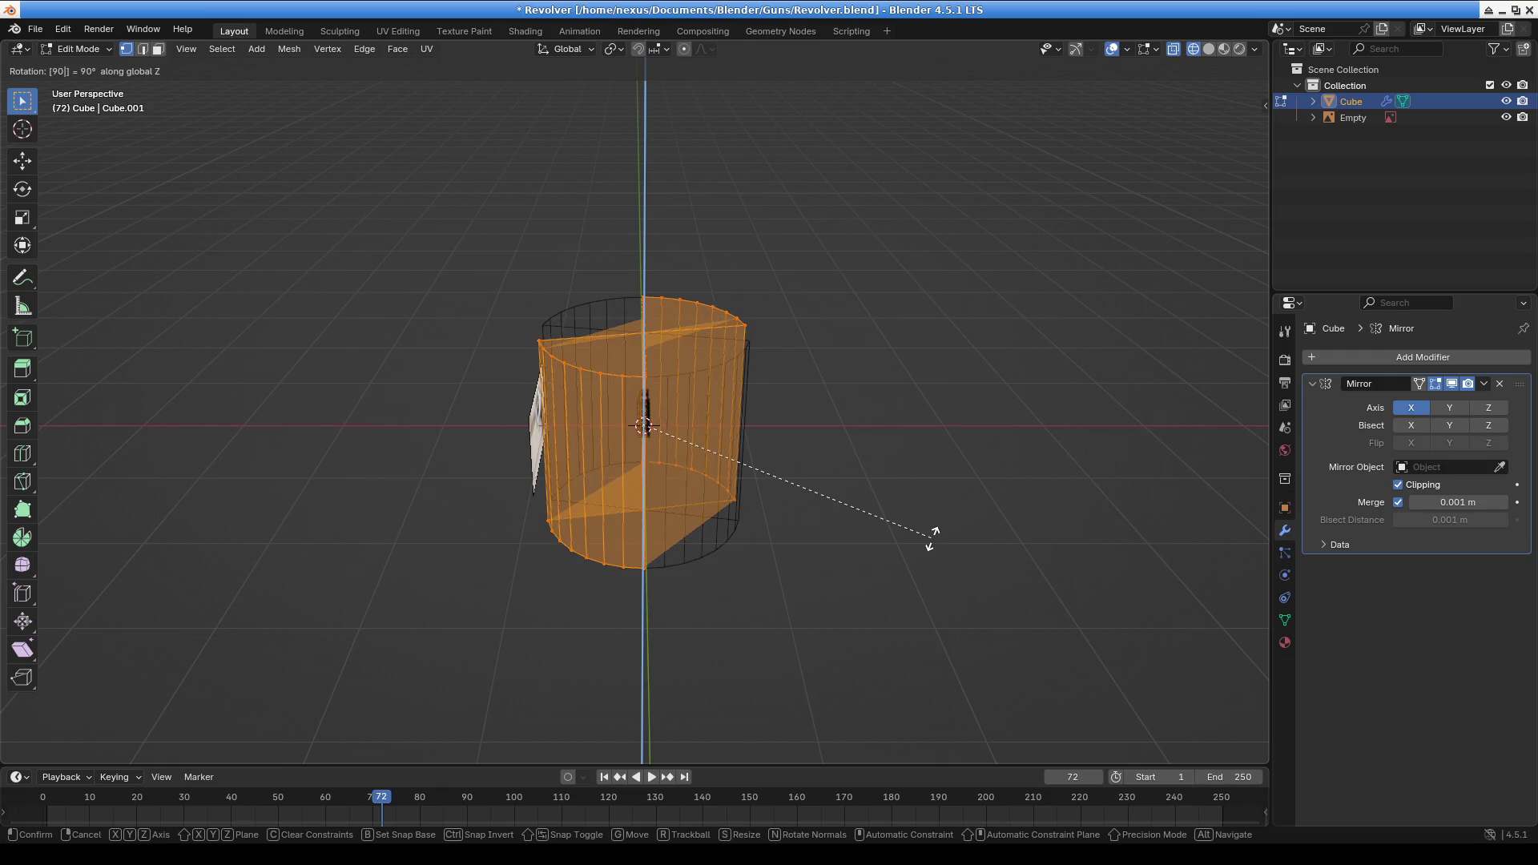
key(Return)
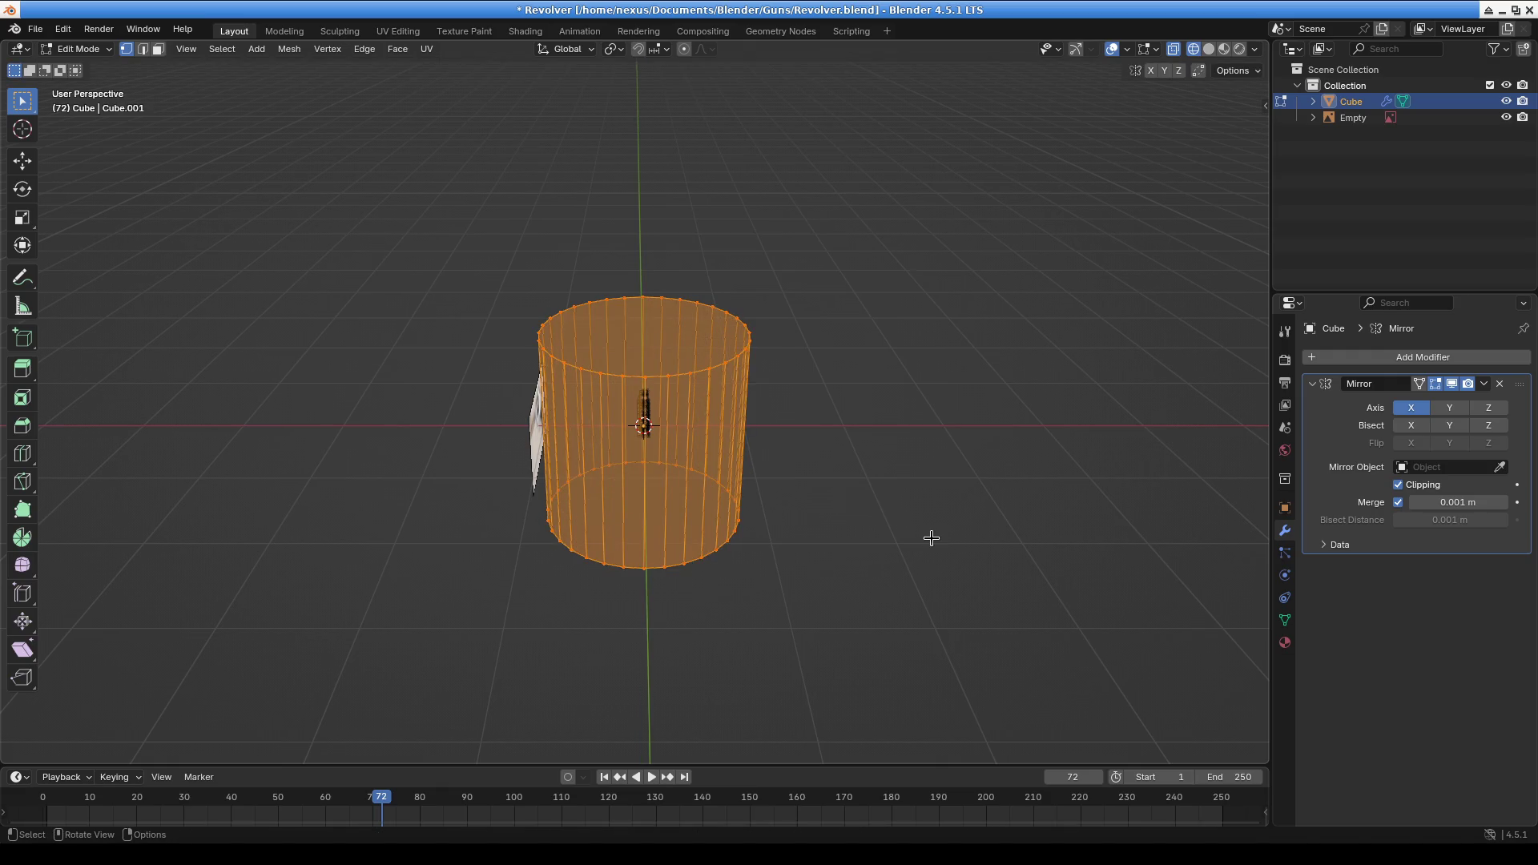
Undo and redo the Z rotation, then remove the trial cylinder from the mesh
key(ctrl+z)
key(ctrl+shift+z)
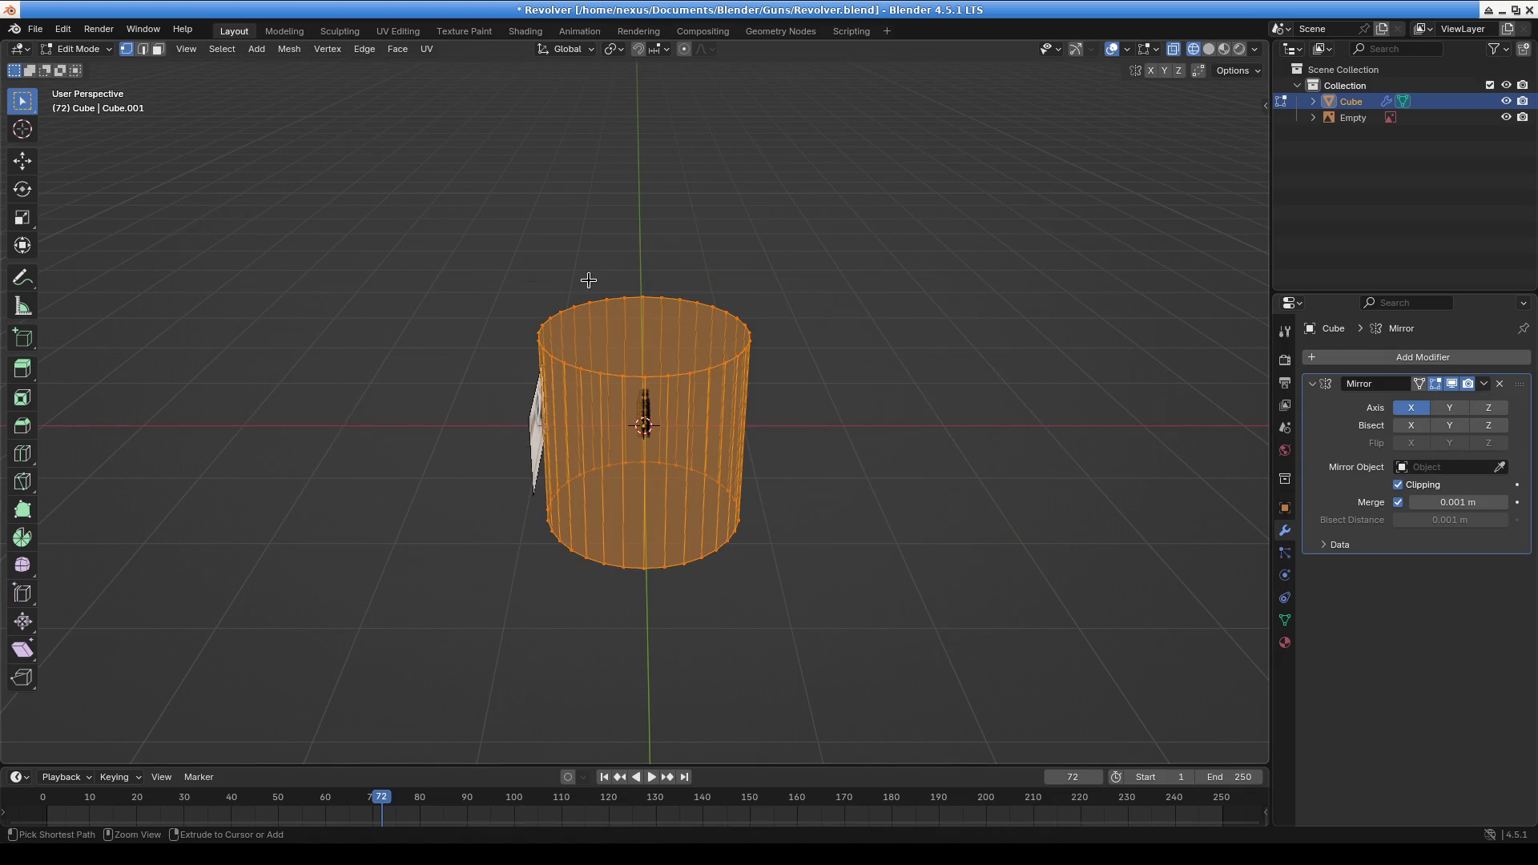
key(h)
click(77, 49)
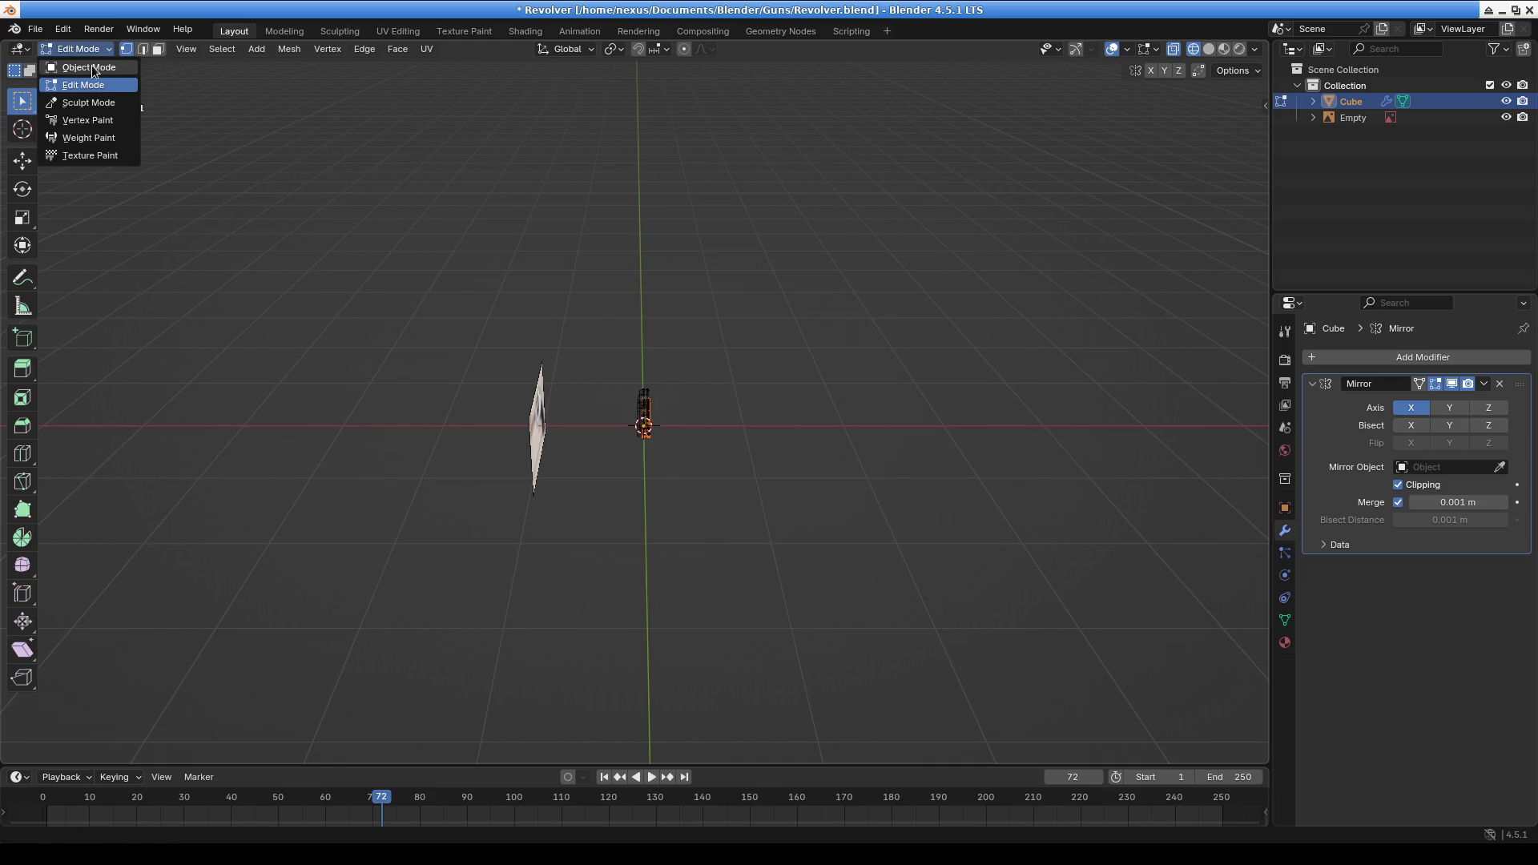
In Object Mode, add a separate cylinder and reduce it to six sides
click(77, 62)
click(216, 49)
mouse_move(253, 70)
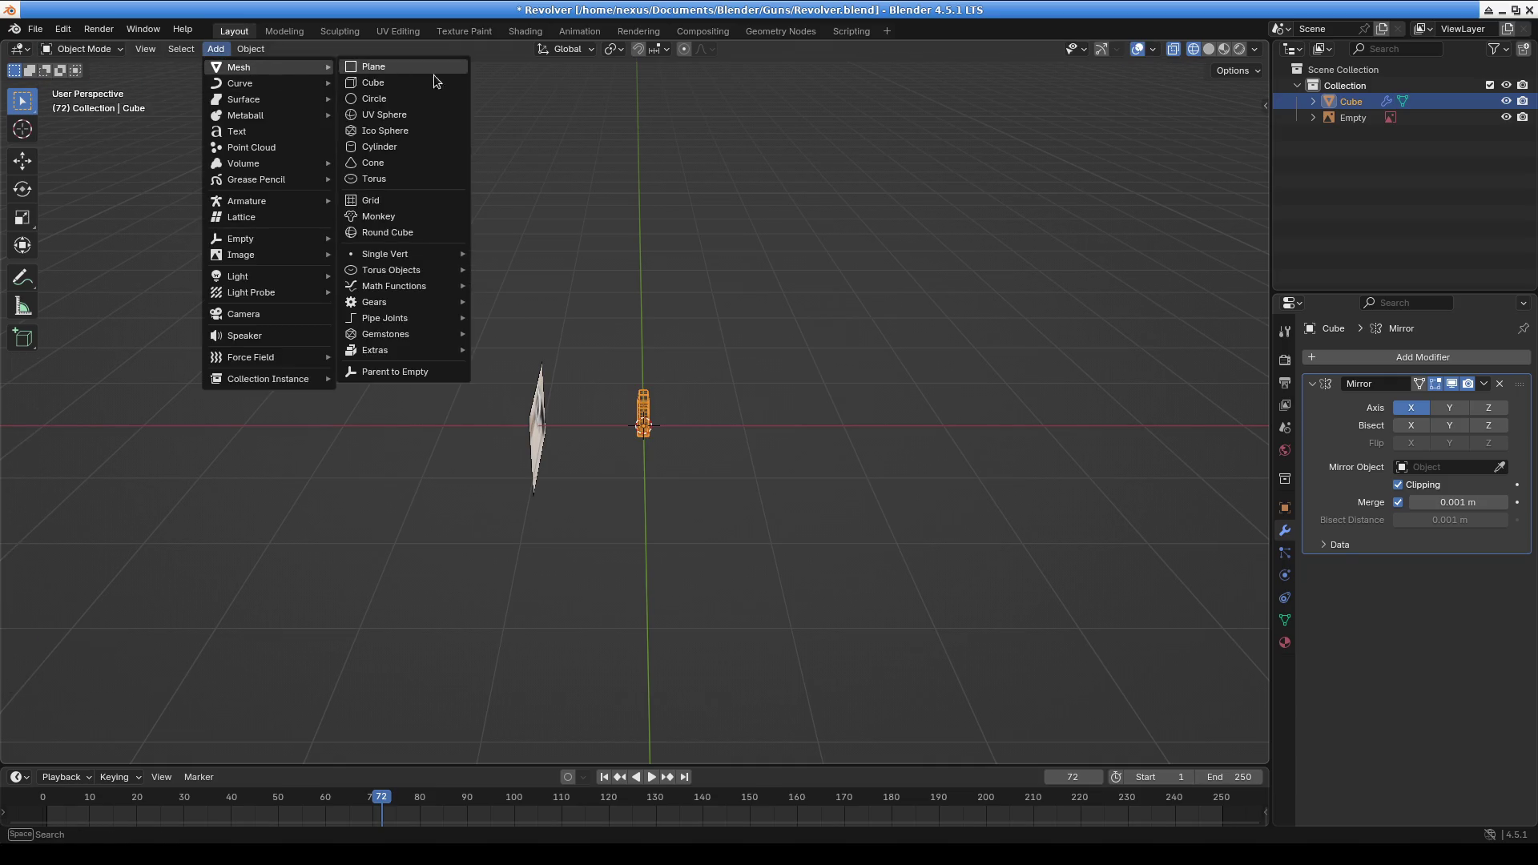
click(403, 146)
mouse_move(204, 559)
mouse_down()
mouse_move(941, 347)
mouse_move(913, 345)
mouse_up()
click(149, 559)
mouse_move(481, 577)
middle_down()
mouse_move(780, 585)
mouse_move(741, 665)
middle_up()
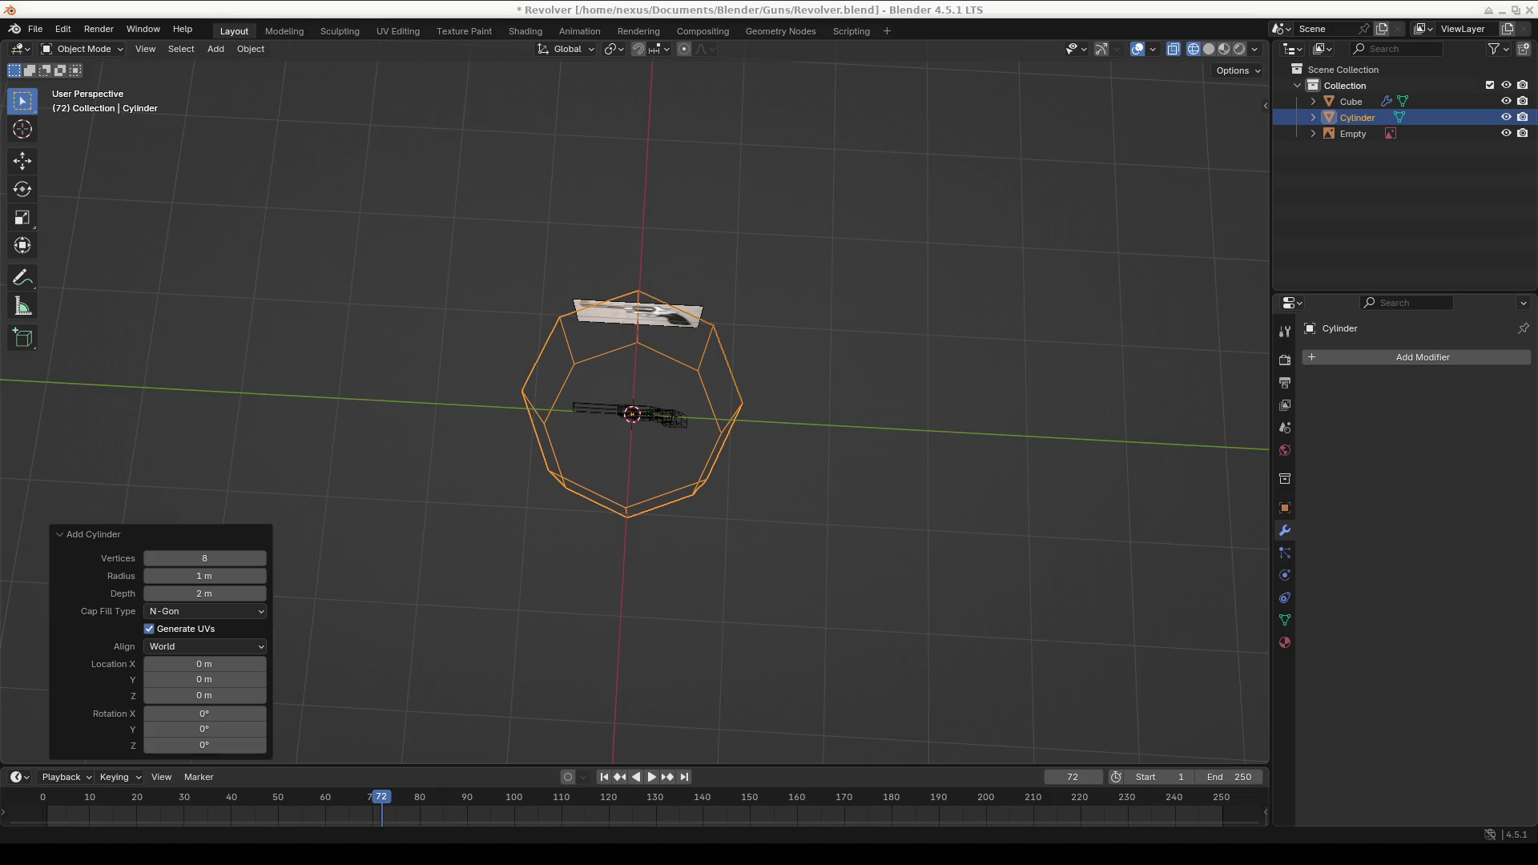
click(149, 558)
click(149, 559)
mouse_move(545, 530)
middle_down()
mouse_move(505, 458)
mouse_move(508, 382)
mouse_move(702, 350)
middle_up()
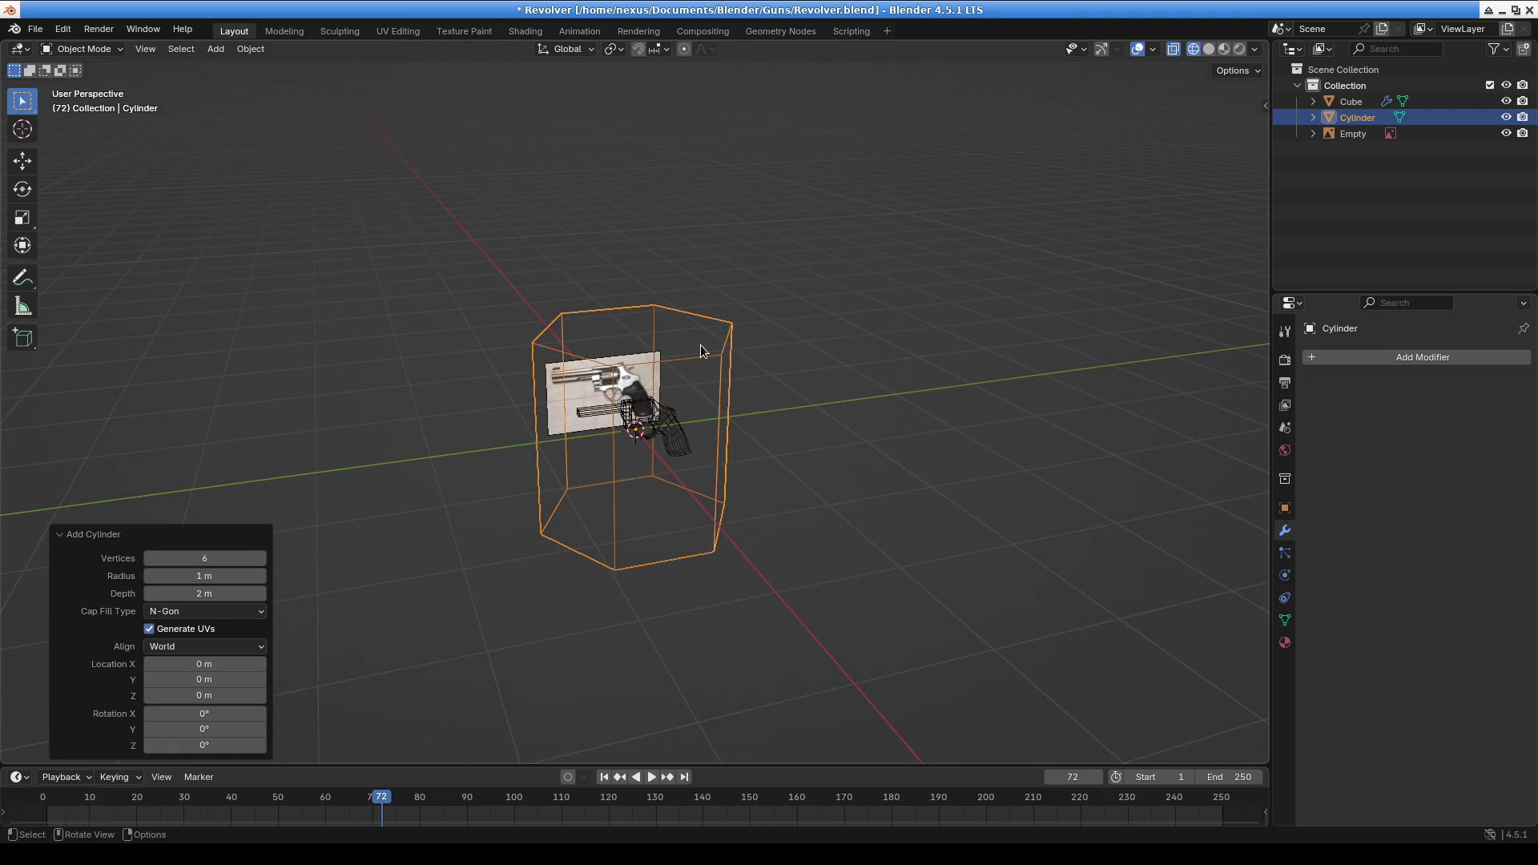
Lay the hexagonal cylinder on its side by rotating 90° about X, and shrink it to 0.143
text(r90)
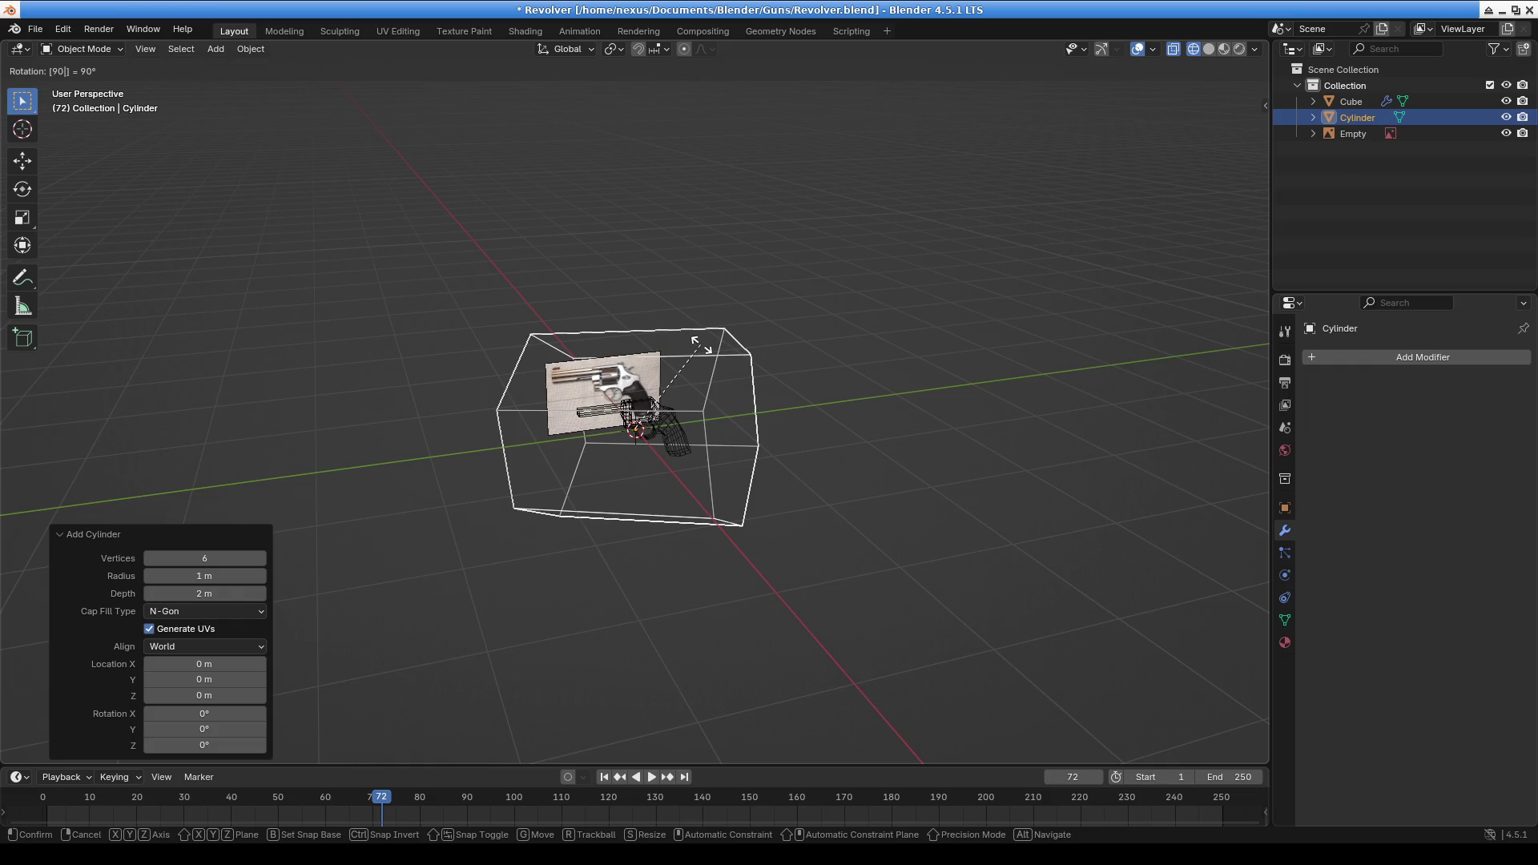
text(zx)
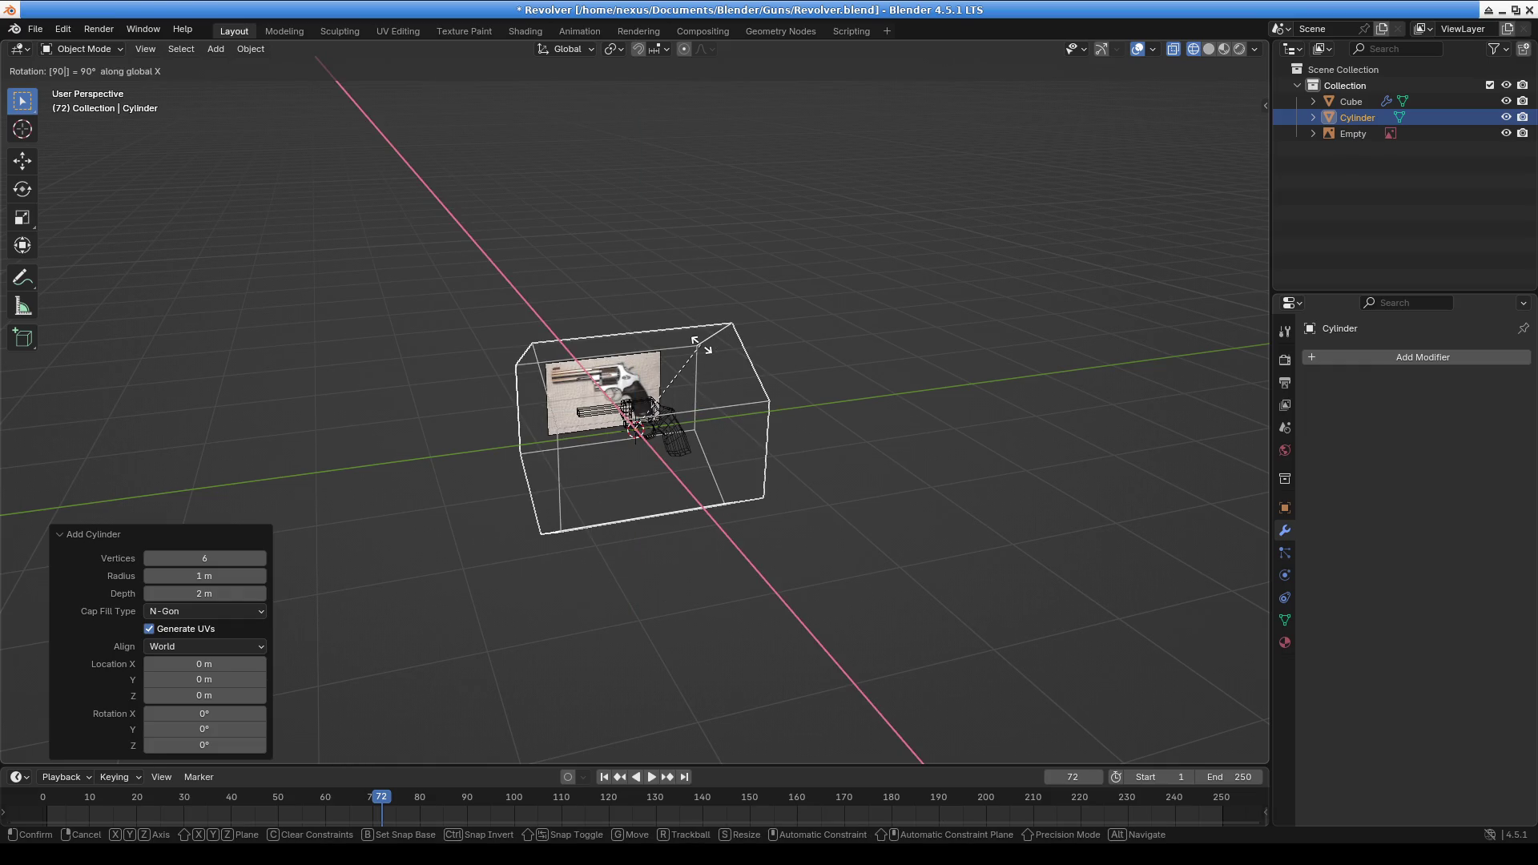
key(Return)
scroll(701, 345, up, 3)
middle_drag(700, 344, 784, 378)
key(s)
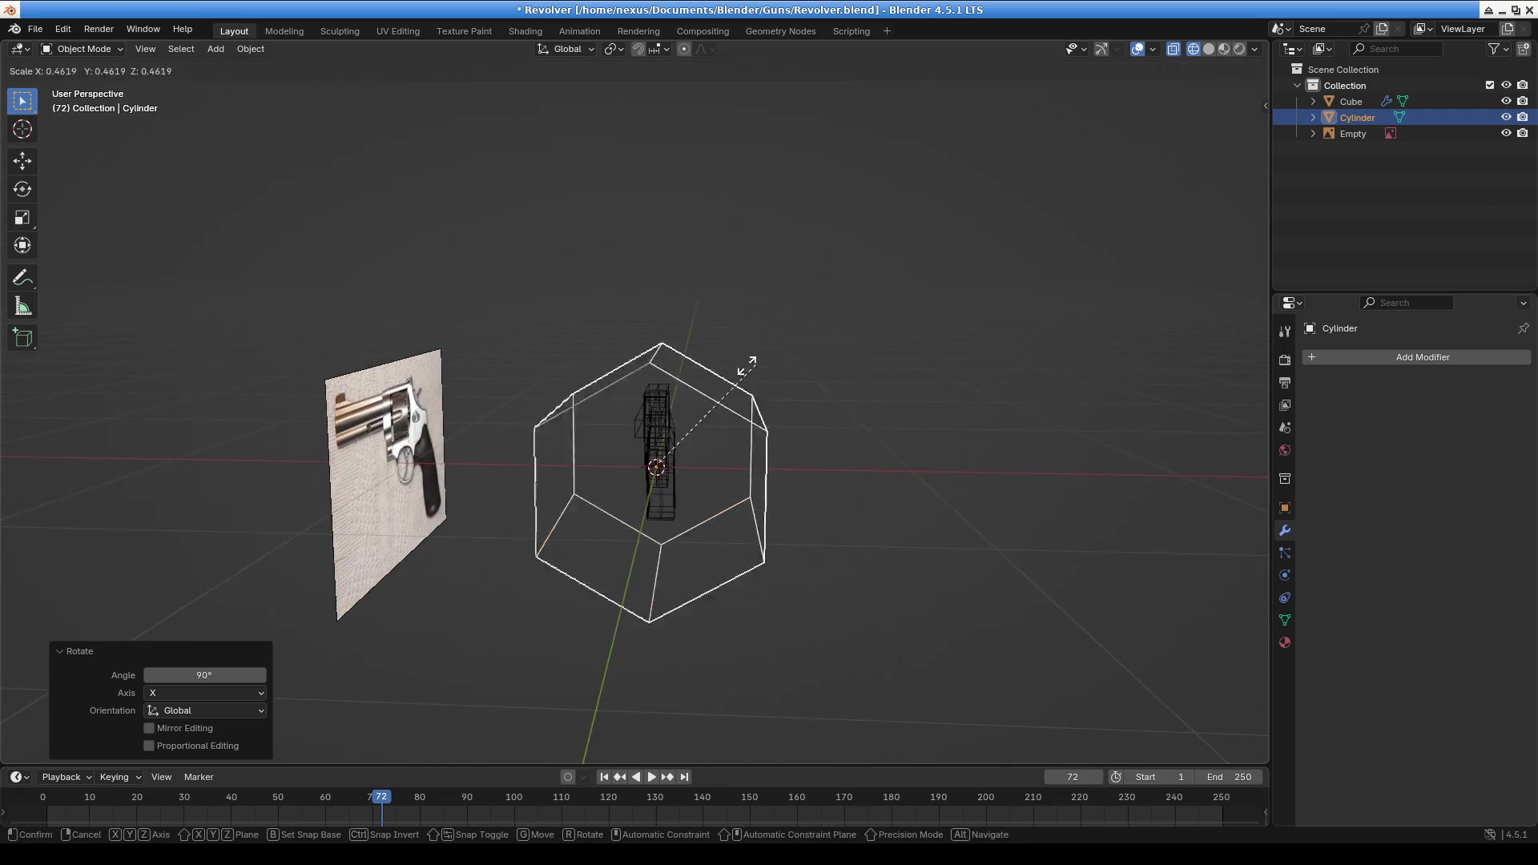
click(649, 428)
Move the cylinder onto the revolver's cylinder and refine its scale to 0.729, then 0.935
middle_drag(649, 430, 647, 497)
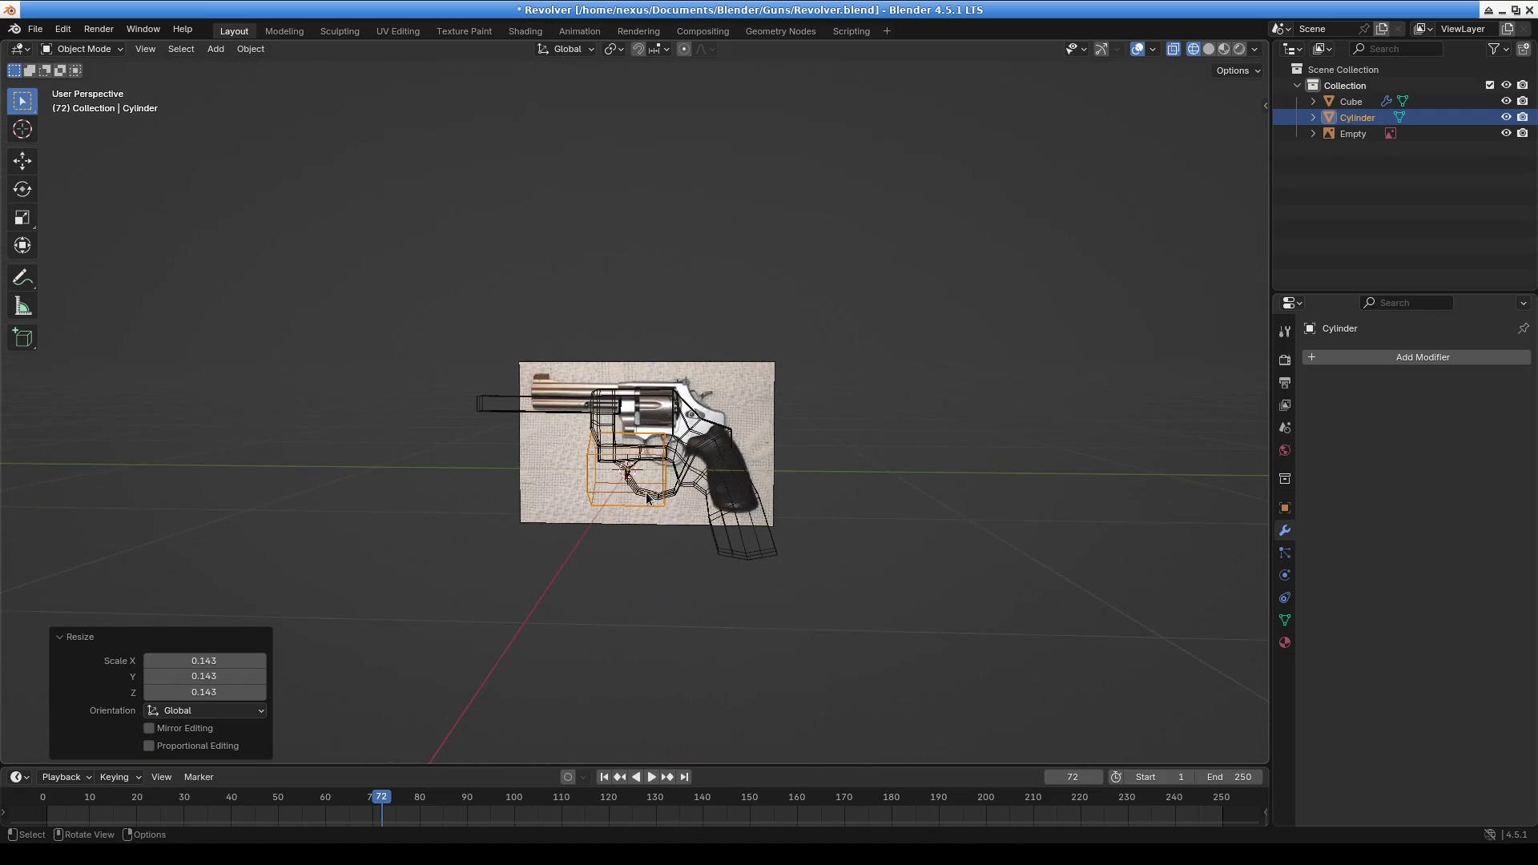
scroll(647, 497, up, 5)
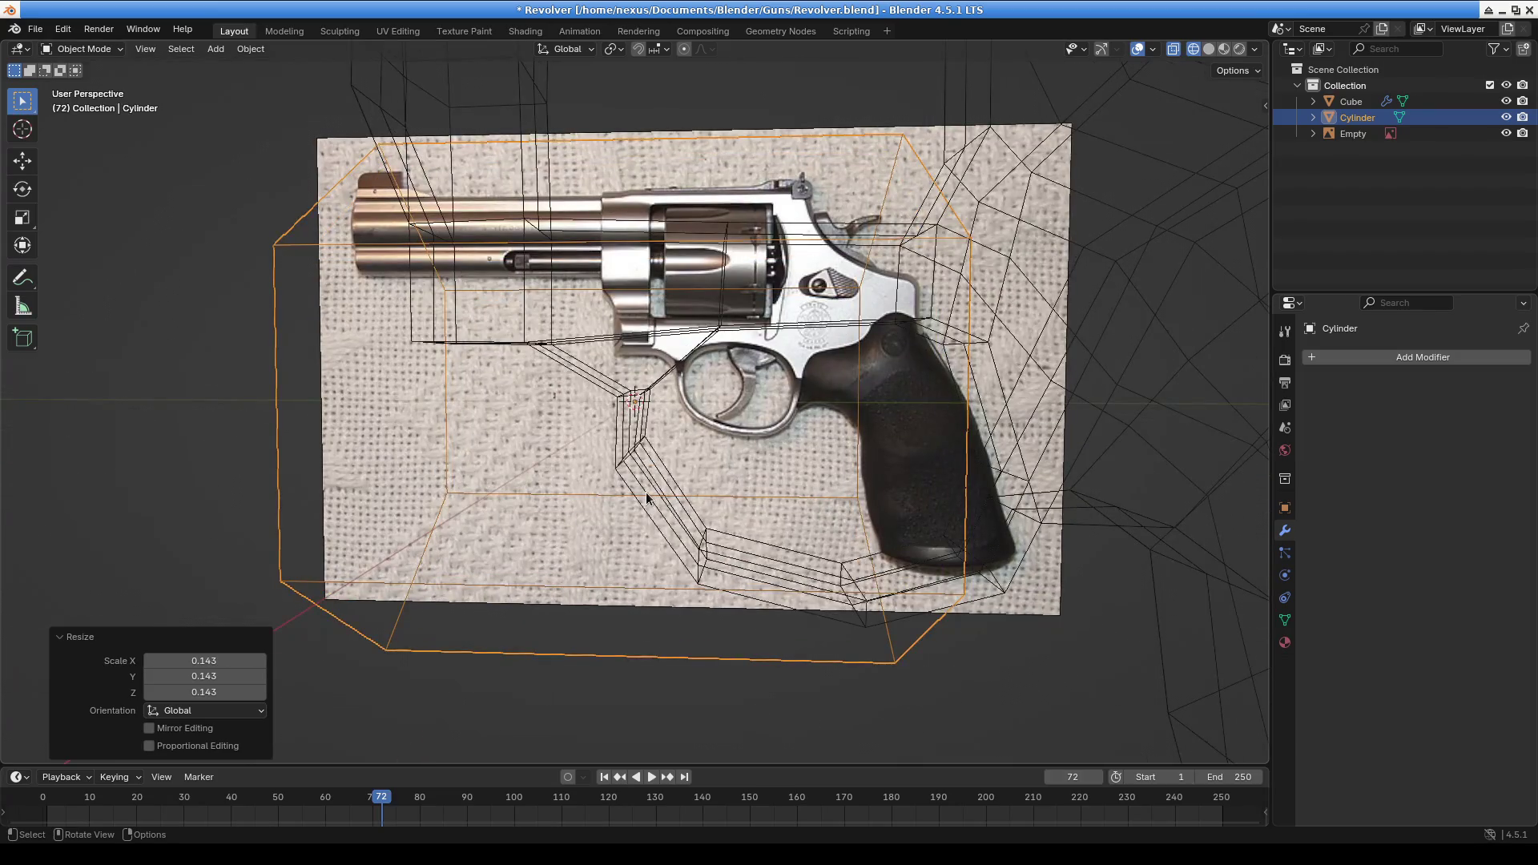
scroll(646, 492, down, 3)
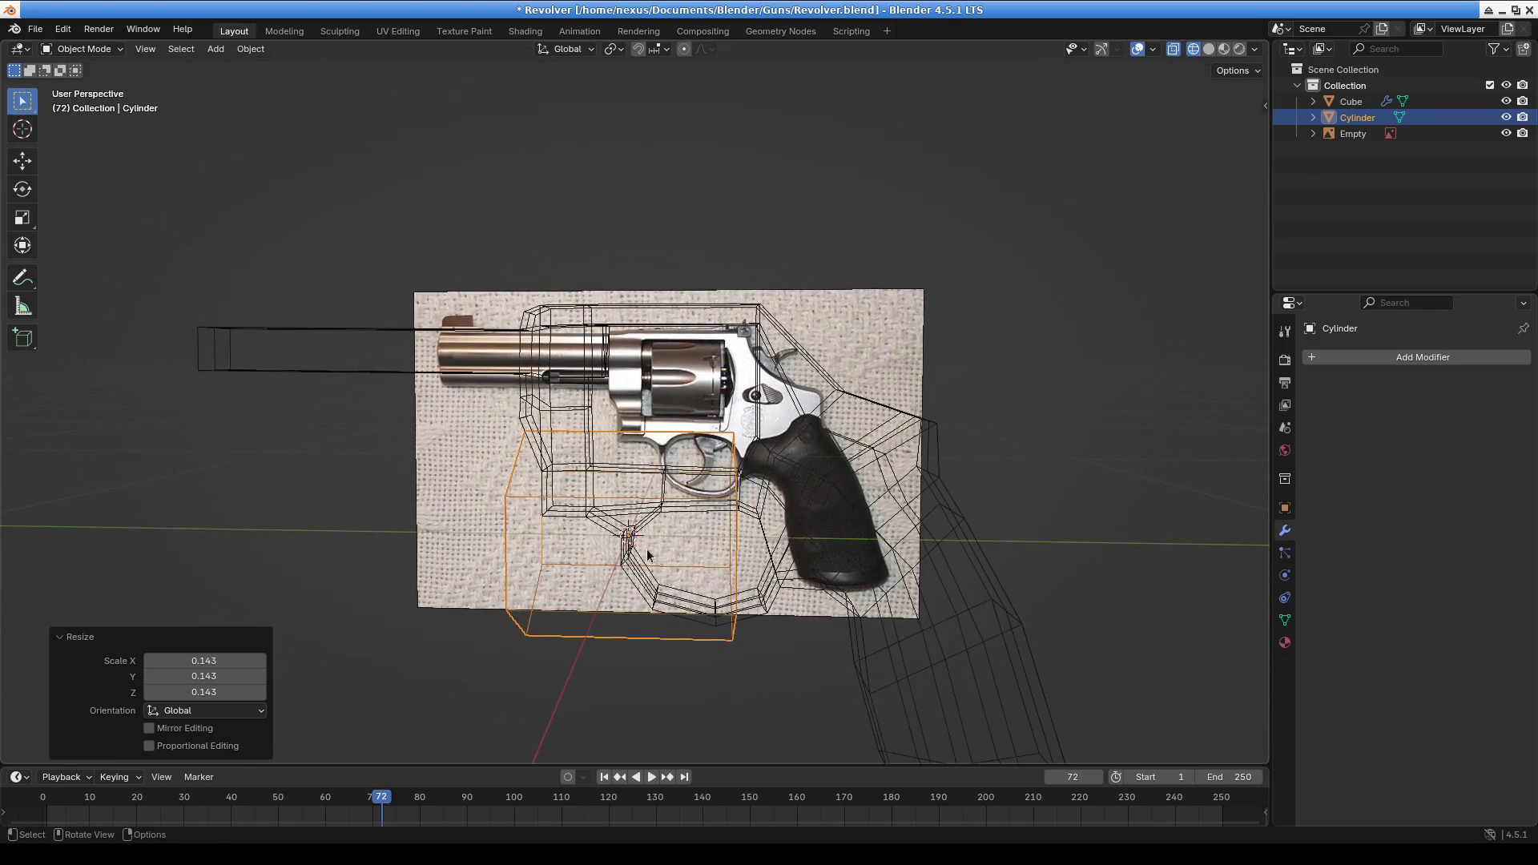
key(g)
click(752, 424)
key(s)
click(900, 376)
mouse_move(703, 405)
middle_down()
mouse_move(680, 382)
mouse_move(806, 390)
mouse_move(897, 435)
mouse_move(603, 470)
mouse_move(759, 462)
mouse_move(786, 436)
mouse_move(786, 454)
middle_up()
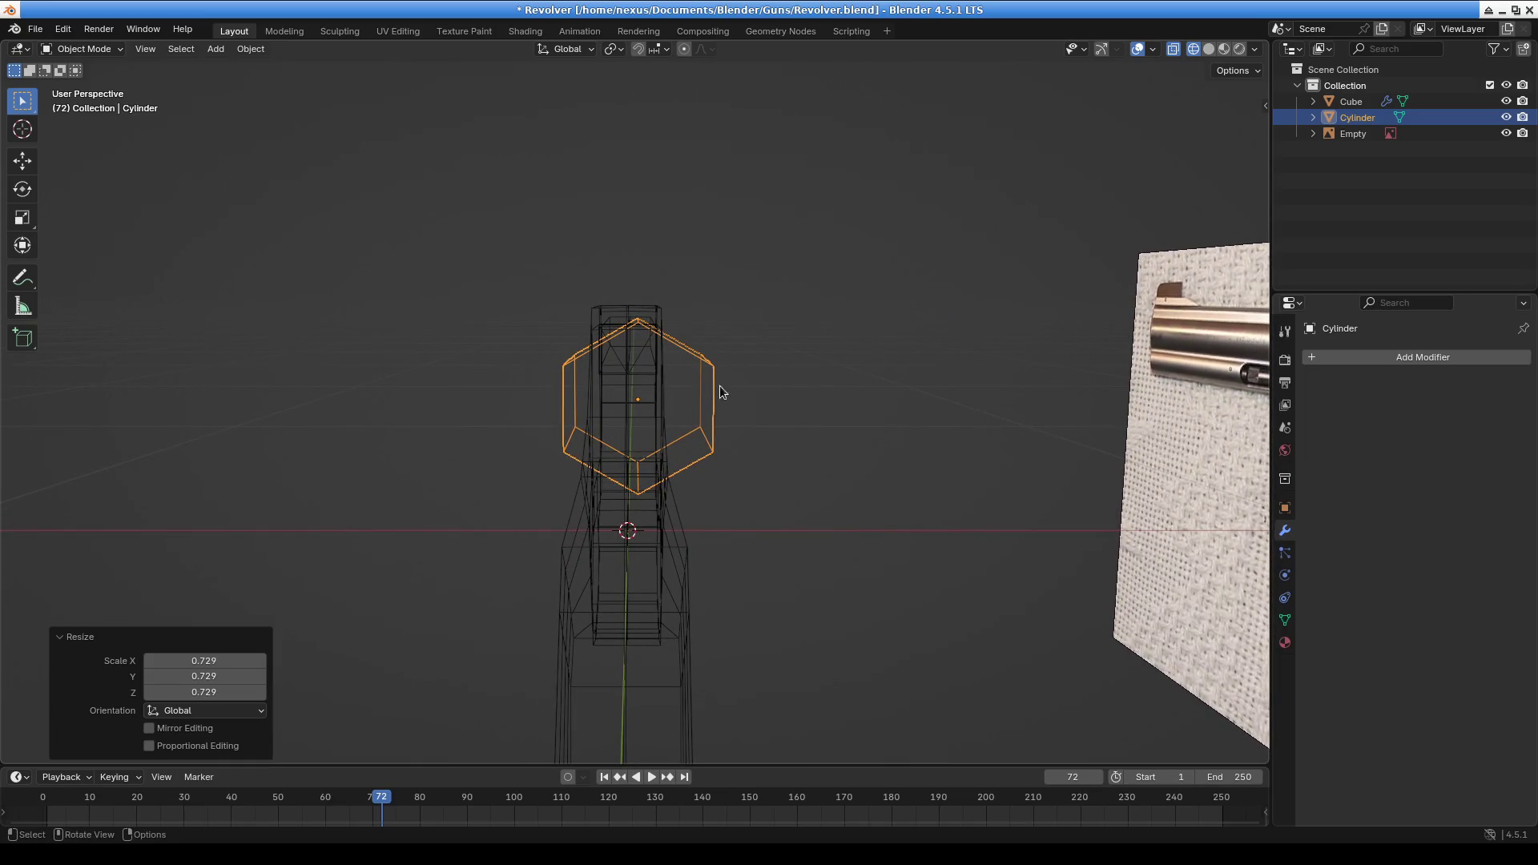
key(g)
click(767, 391)
mouse_move(768, 391)
middle_down()
mouse_move(682, 478)
mouse_move(868, 454)
mouse_move(681, 449)
mouse_move(491, 471)
mouse_move(506, 425)
middle_up()
key(s)
click(868, 433)
Switch to solid shading and nudge the hexagonal cylinder into the frame's cylinder opening
scroll(503, 426, up, 3)
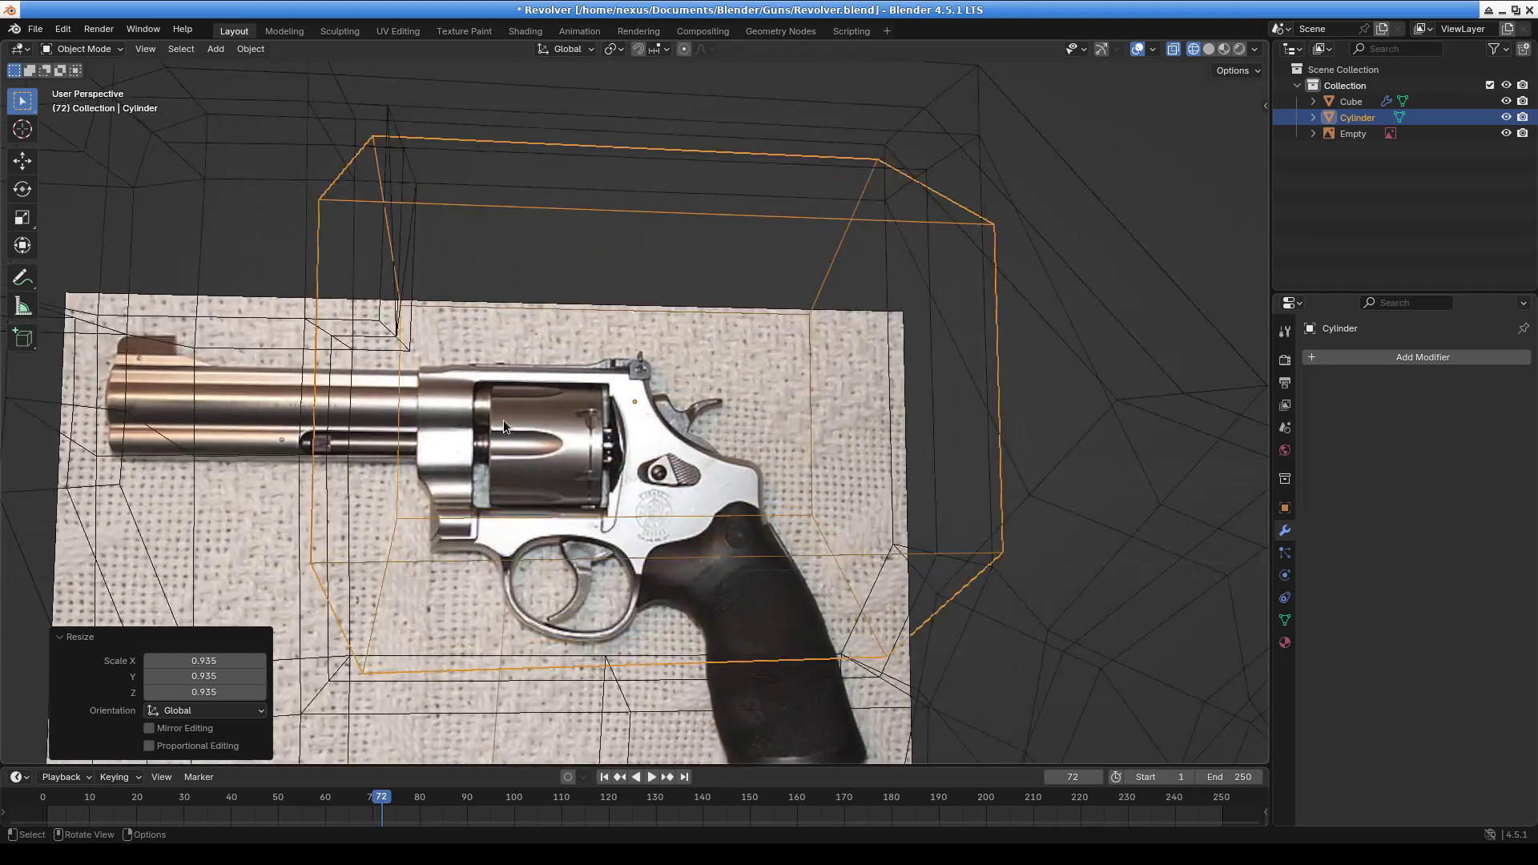
scroll(652, 253, down, 1)
click(1208, 49)
mouse_move(625, 449)
middle_down()
mouse_move(666, 420)
mouse_move(680, 370)
middle_up()
scroll(740, 420, up, 3)
mouse_move(740, 421)
shift+middle_down()
mouse_move(628, 277)
mouse_move(667, 185)
shift+middle_up()
key(g)
click(687, 184)
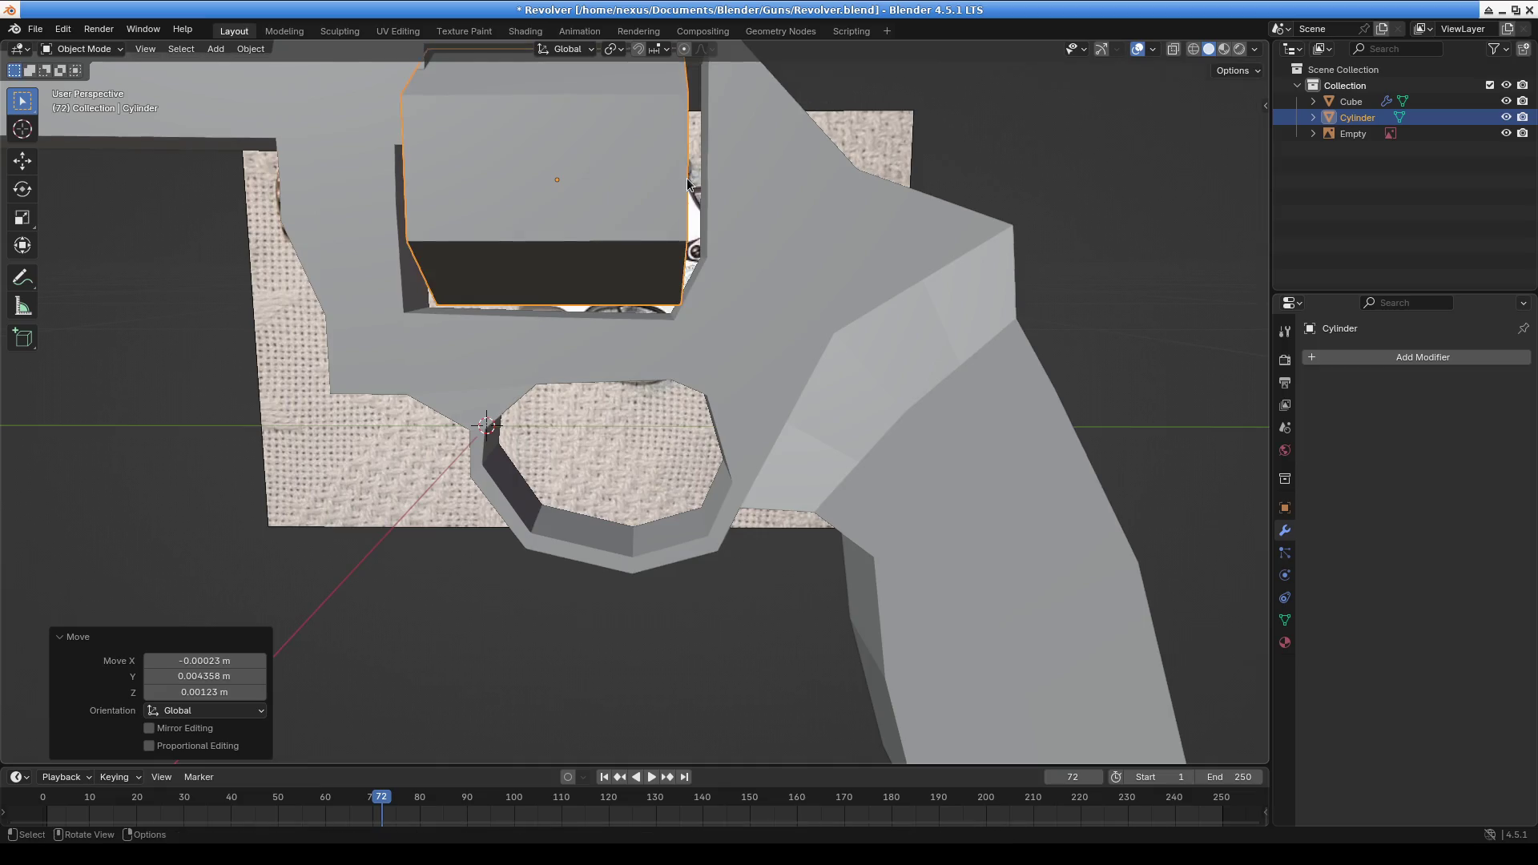
mouse_move(468, 76)
shift+middle_down()
mouse_move(597, 229)
mouse_move(522, 214)
mouse_move(471, 244)
mouse_move(705, 397)
mouse_move(607, 394)
mouse_move(673, 400)
shift+middle_up()
key(g)
click(605, 236)
key(g)
click(478, 243)
Select the revolver body mesh
shift+middle_drag(825, 468, 651, 351)
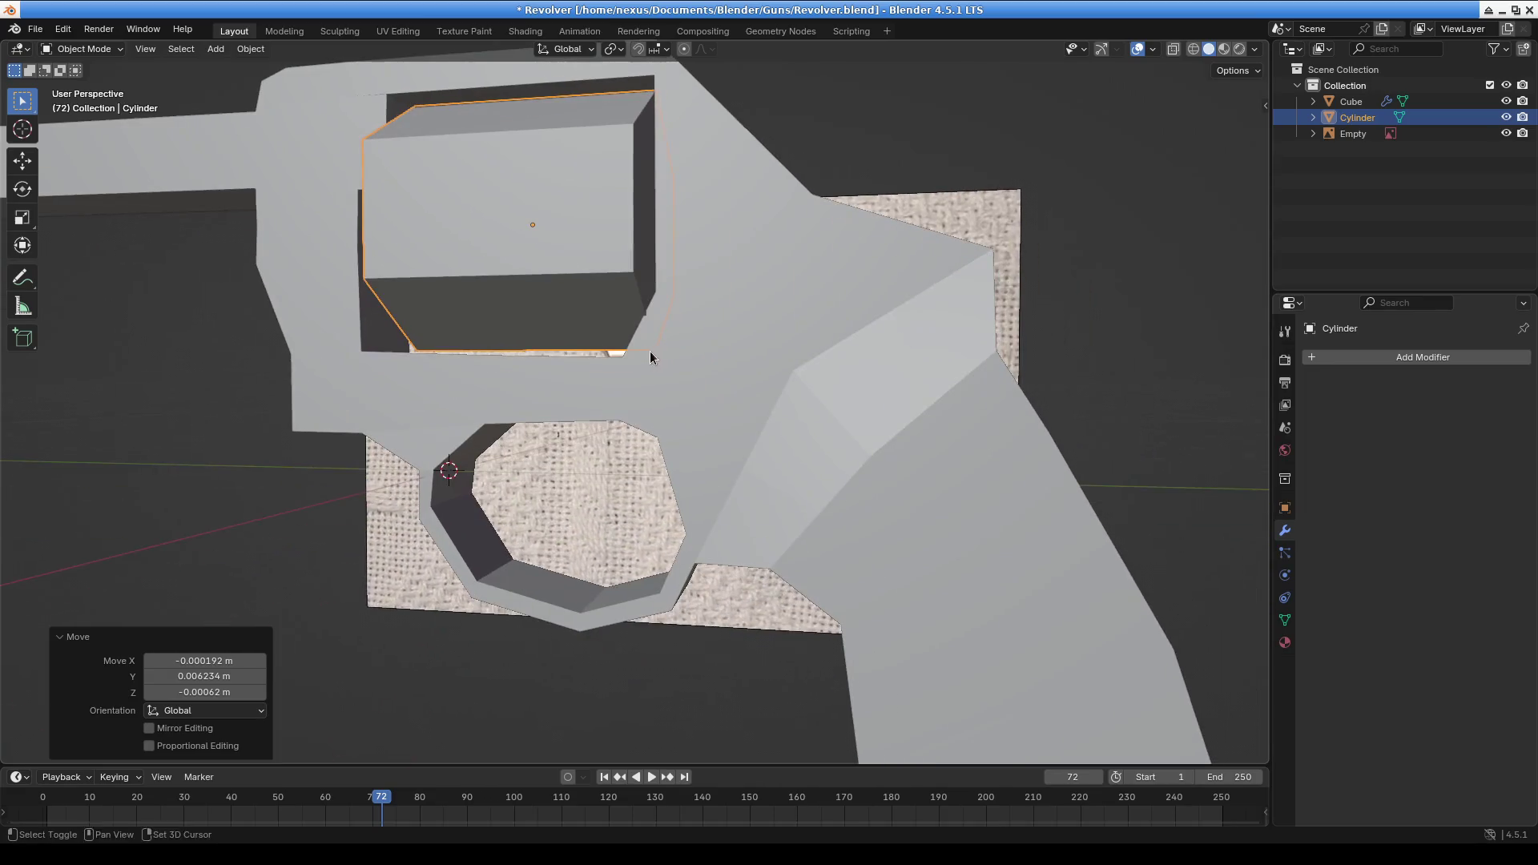
click(566, 397)
click(83, 49)
Enter Edit Mode on the body and slide the band's edge loop along Y
click(77, 80)
scroll(628, 321, up, 5)
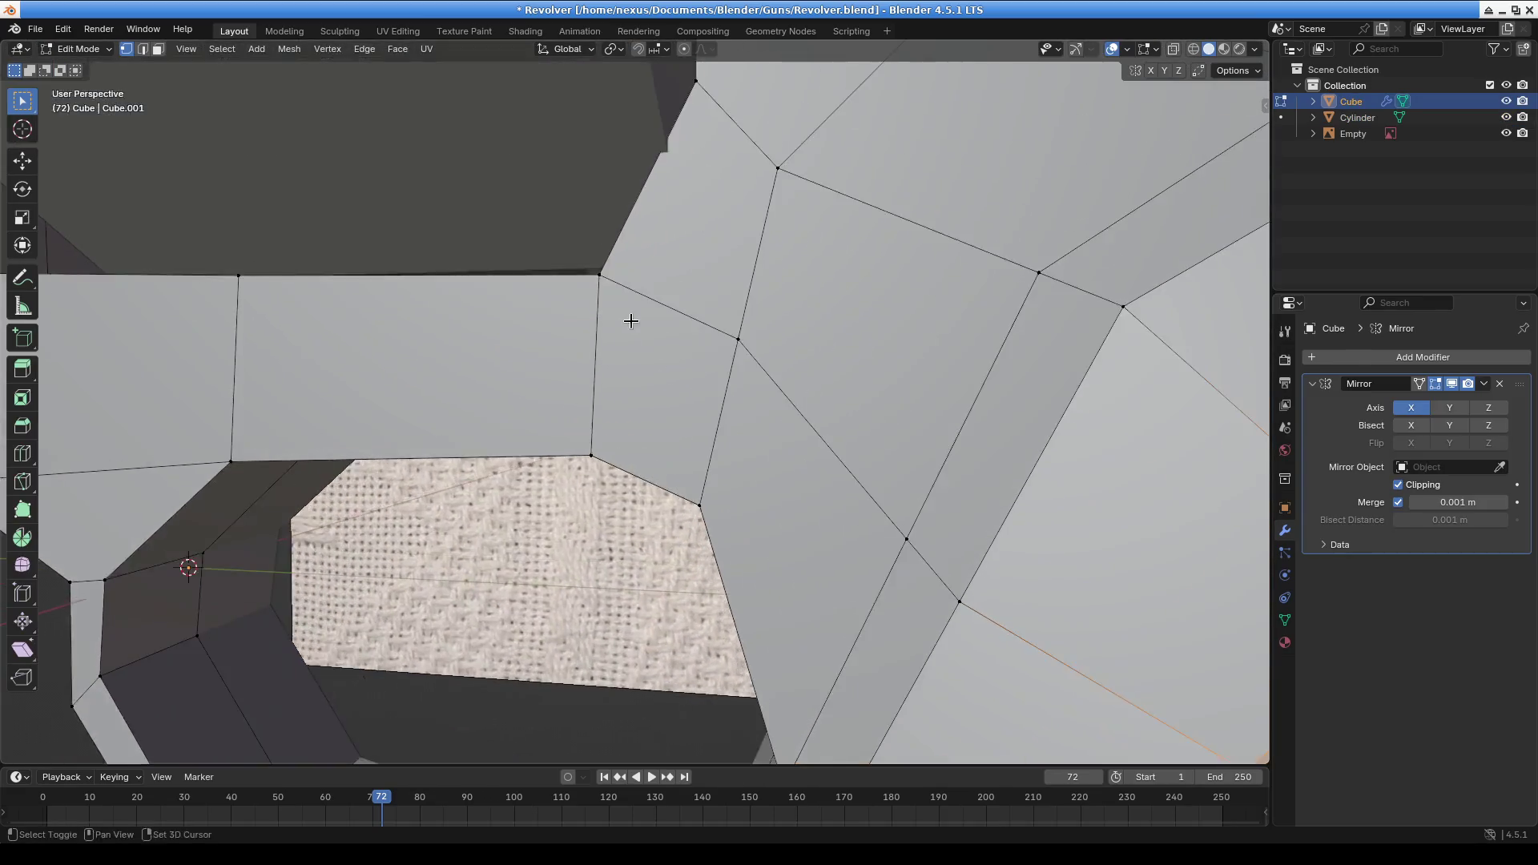
shift+scroll(628, 321, up, 3)
mouse_move(704, 430)
middle_down()
mouse_move(733, 425)
mouse_move(742, 467)
mouse_move(578, 341)
middle_up()
alt+click(724, 417)
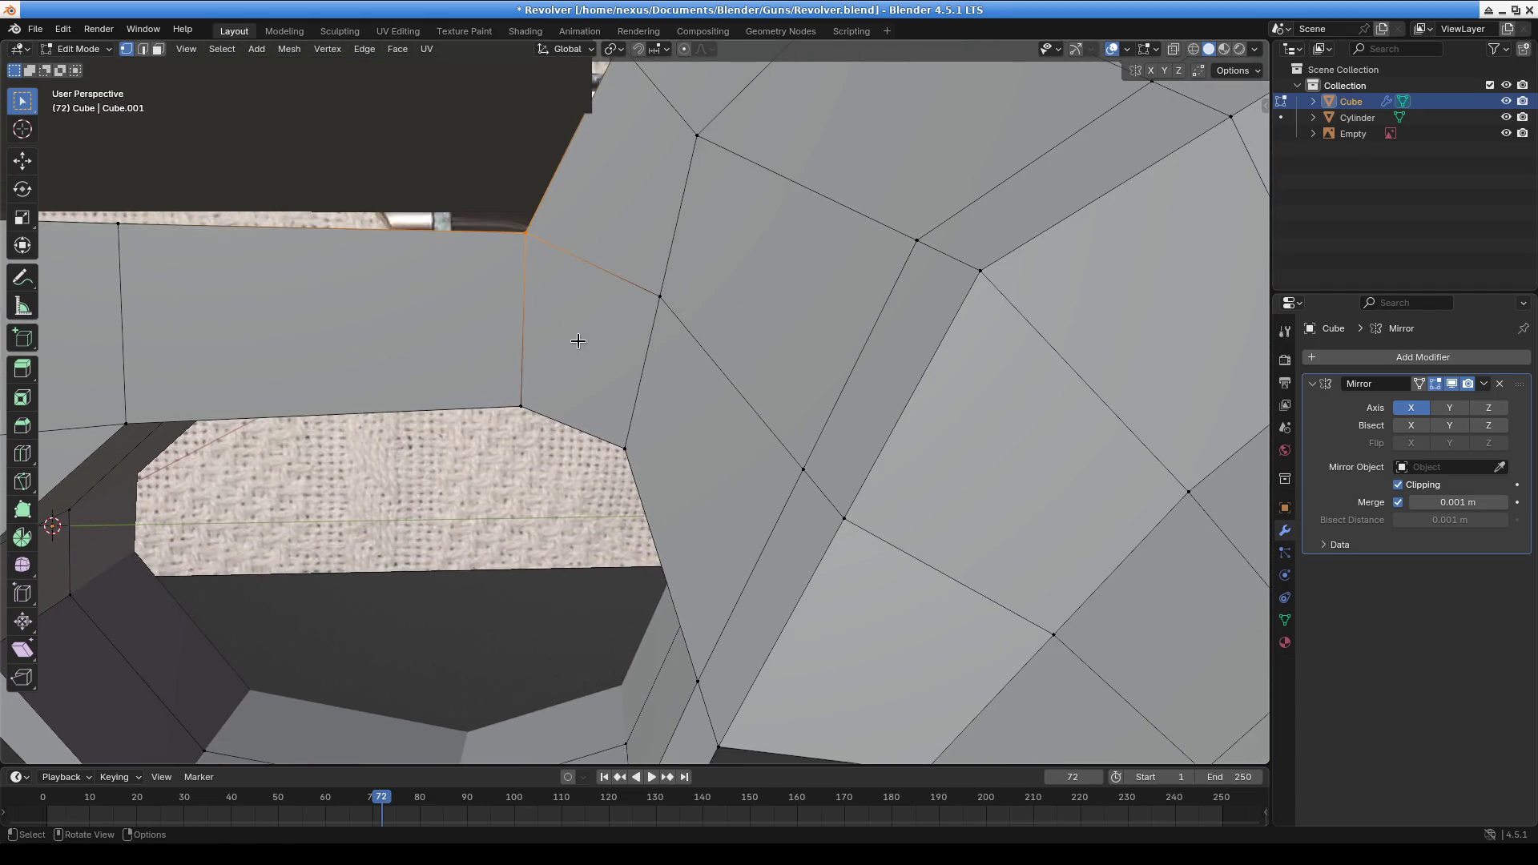
key(g)
key(x)
key(y)
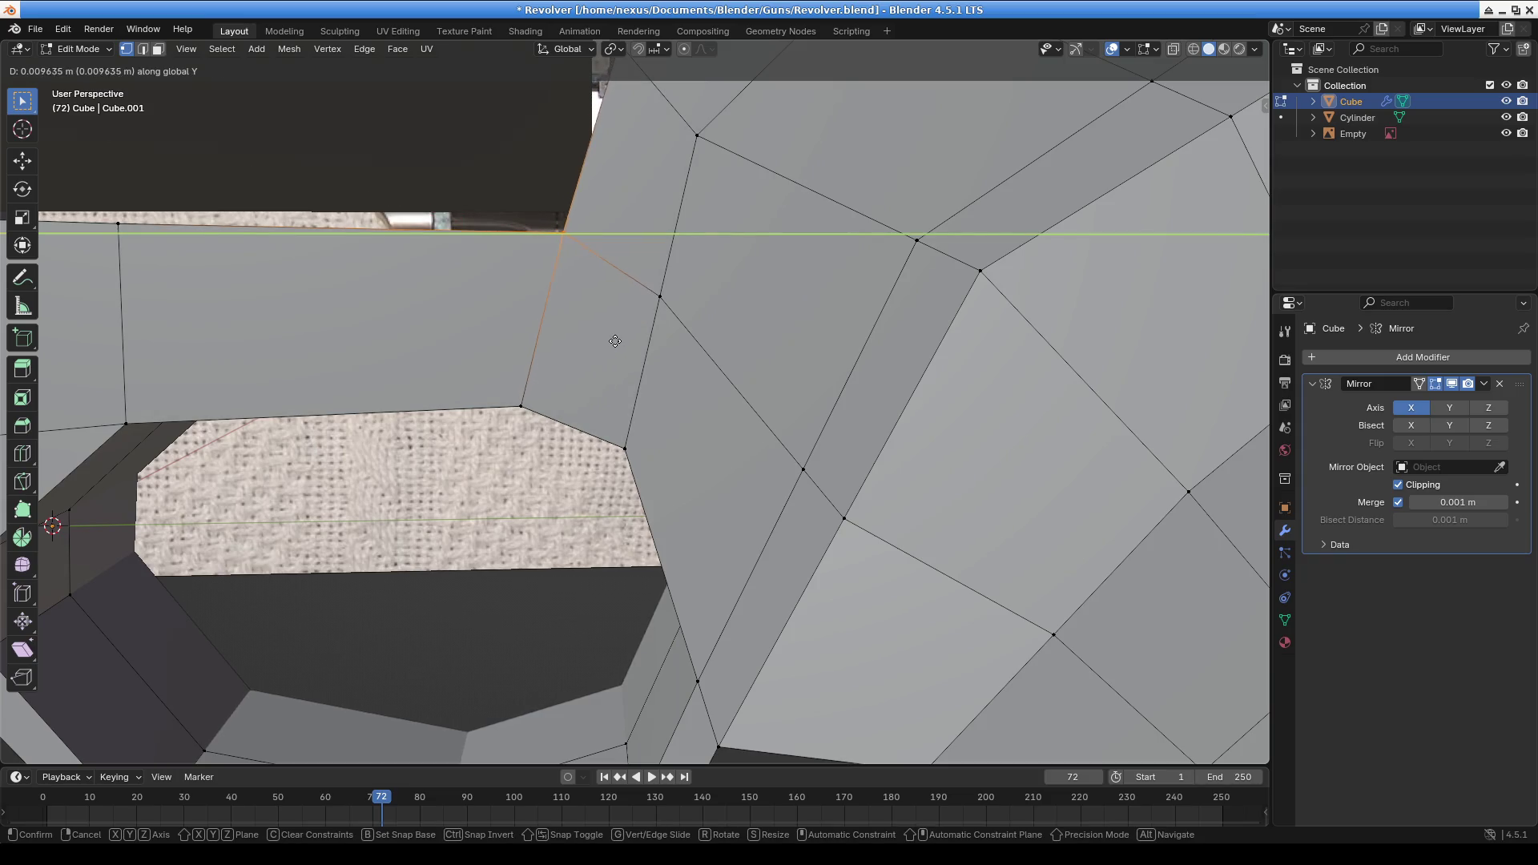
click(623, 340)
Shift the edge loop a little further along Y, then clear the selection
mouse_move(624, 339)
middle_down()
mouse_move(618, 274)
mouse_move(602, 327)
mouse_move(639, 419)
middle_up()
key(g)
key(x)
key(y)
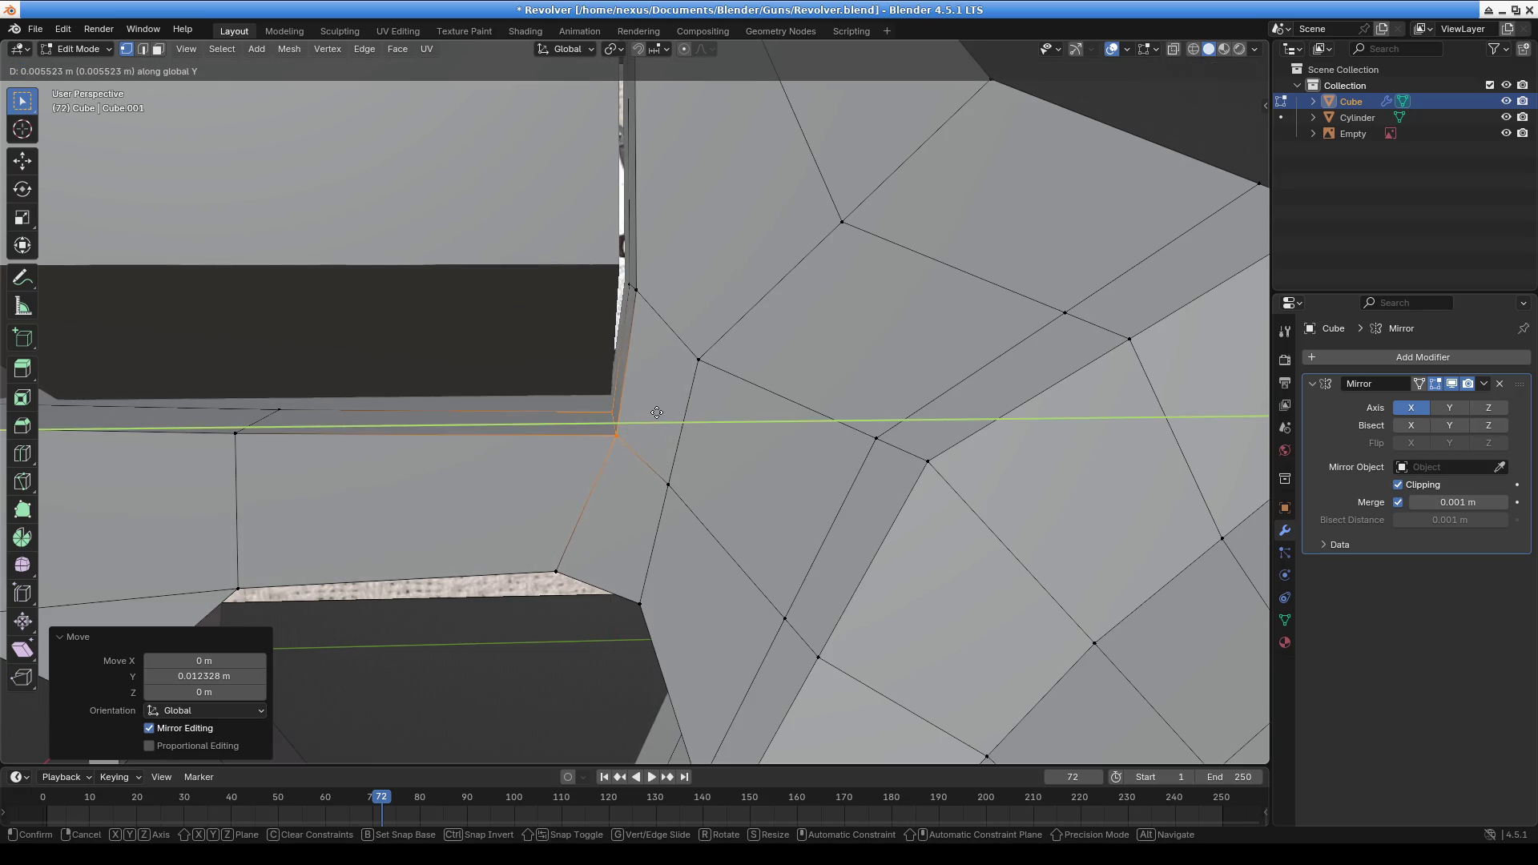
click(656, 411)
mouse_move(656, 412)
middle_down()
mouse_move(448, 412)
mouse_move(456, 285)
mouse_move(593, 420)
mouse_move(381, 408)
mouse_move(641, 377)
mouse_move(786, 326)
mouse_move(895, 421)
mouse_move(343, 395)
mouse_move(597, 380)
mouse_move(358, 376)
middle_up()
click(896, 421)
Toggle to Object Mode and back into Edit Mode, then view the revolver from the right
scroll(896, 421, down, 6)
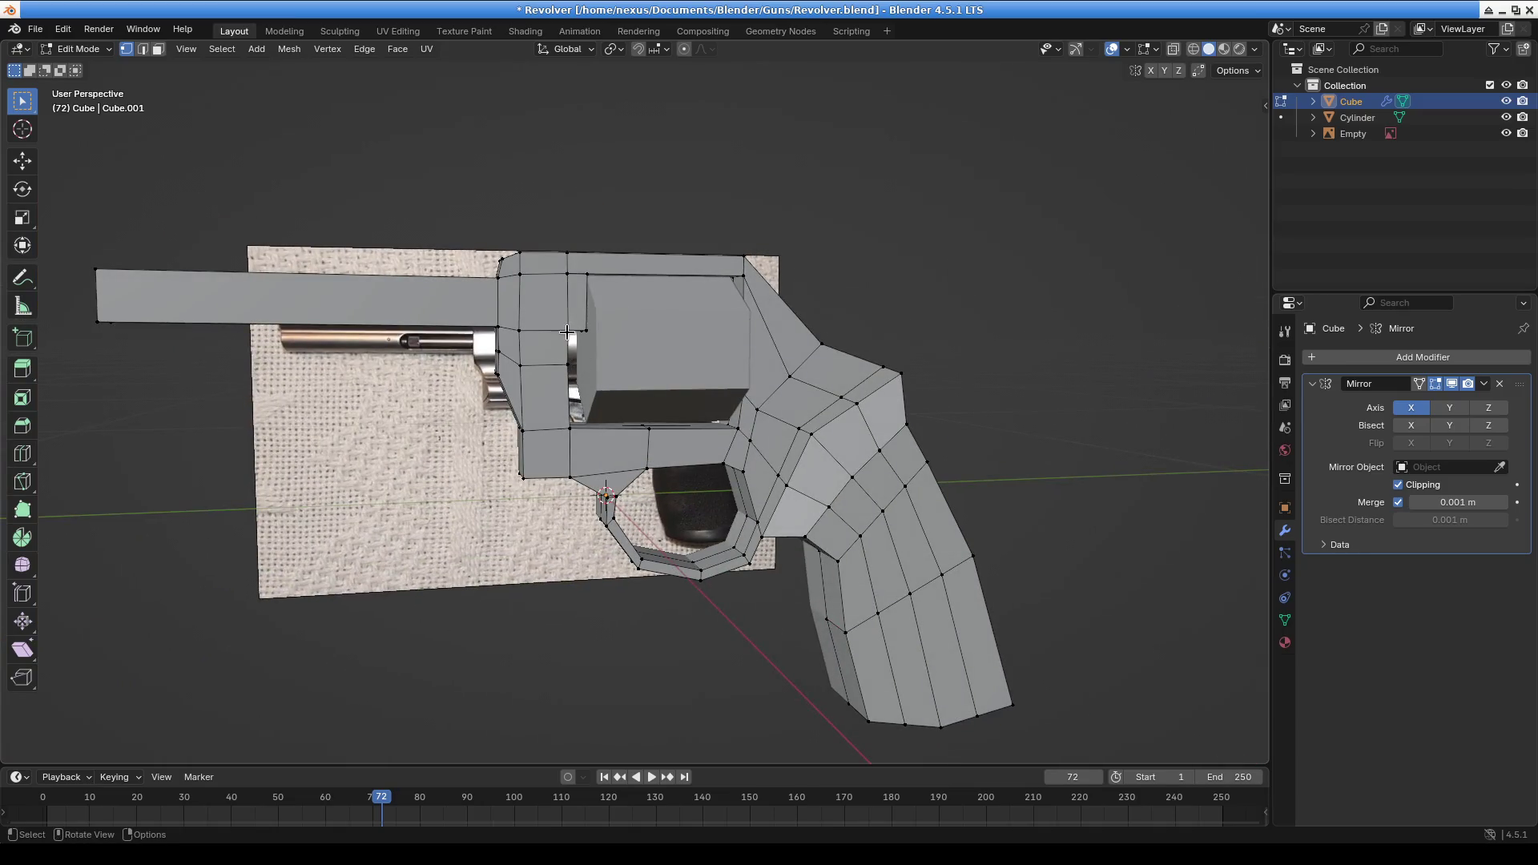
mouse_move(356, 354)
middle_down()
mouse_move(609, 417)
mouse_move(662, 484)
mouse_move(410, 365)
mouse_move(353, 268)
mouse_move(353, 369)
mouse_move(488, 337)
middle_up()
click(80, 49)
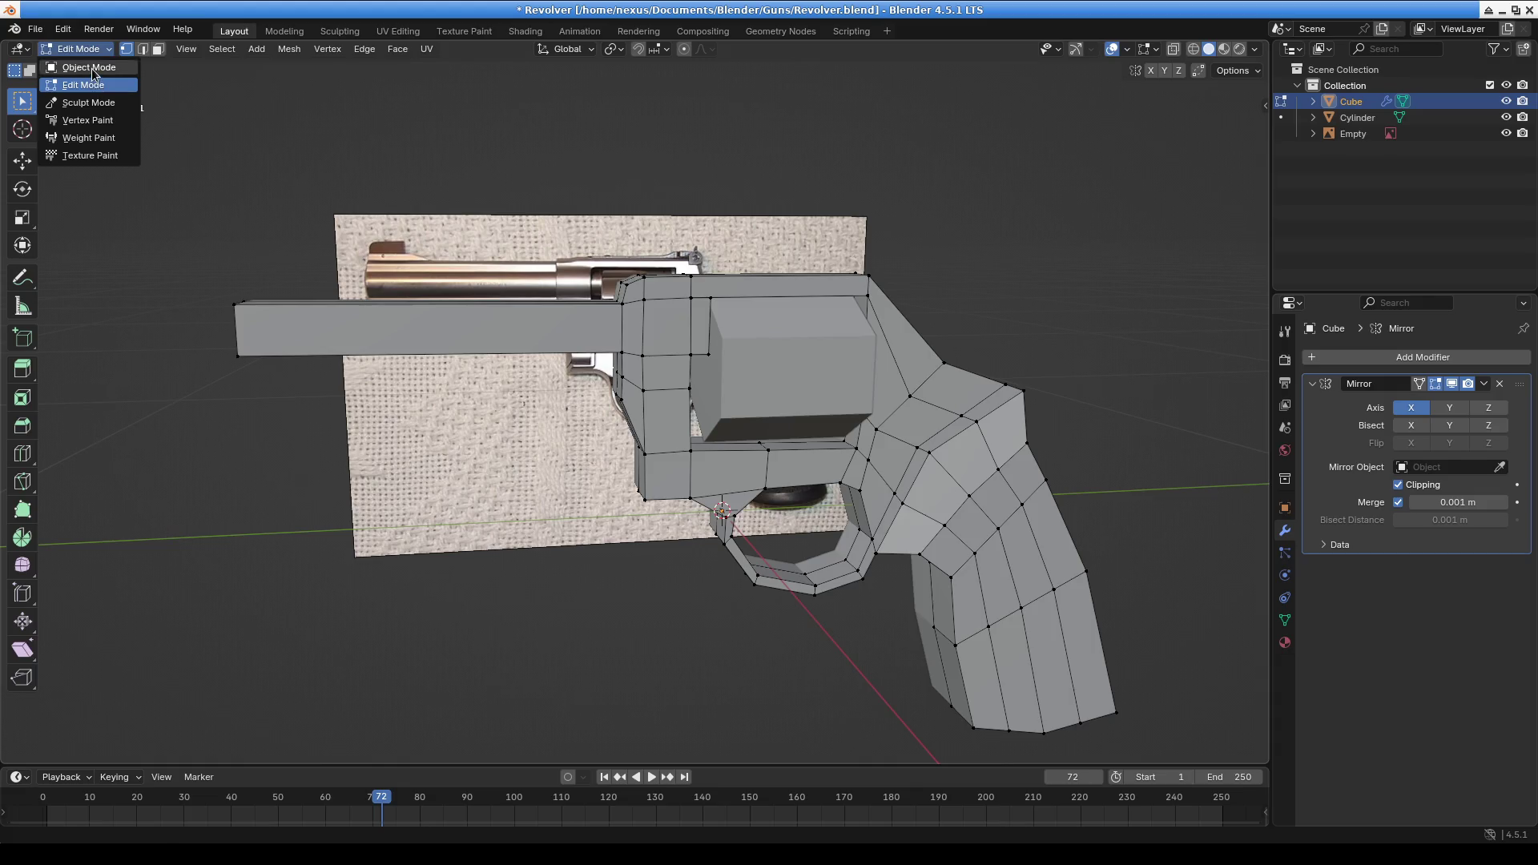
click(90, 67)
click(80, 49)
click(89, 84)
mouse_move(474, 264)
ctrl+middle_down()
mouse_move(476, 436)
mouse_move(771, 358)
ctrl+middle_up()
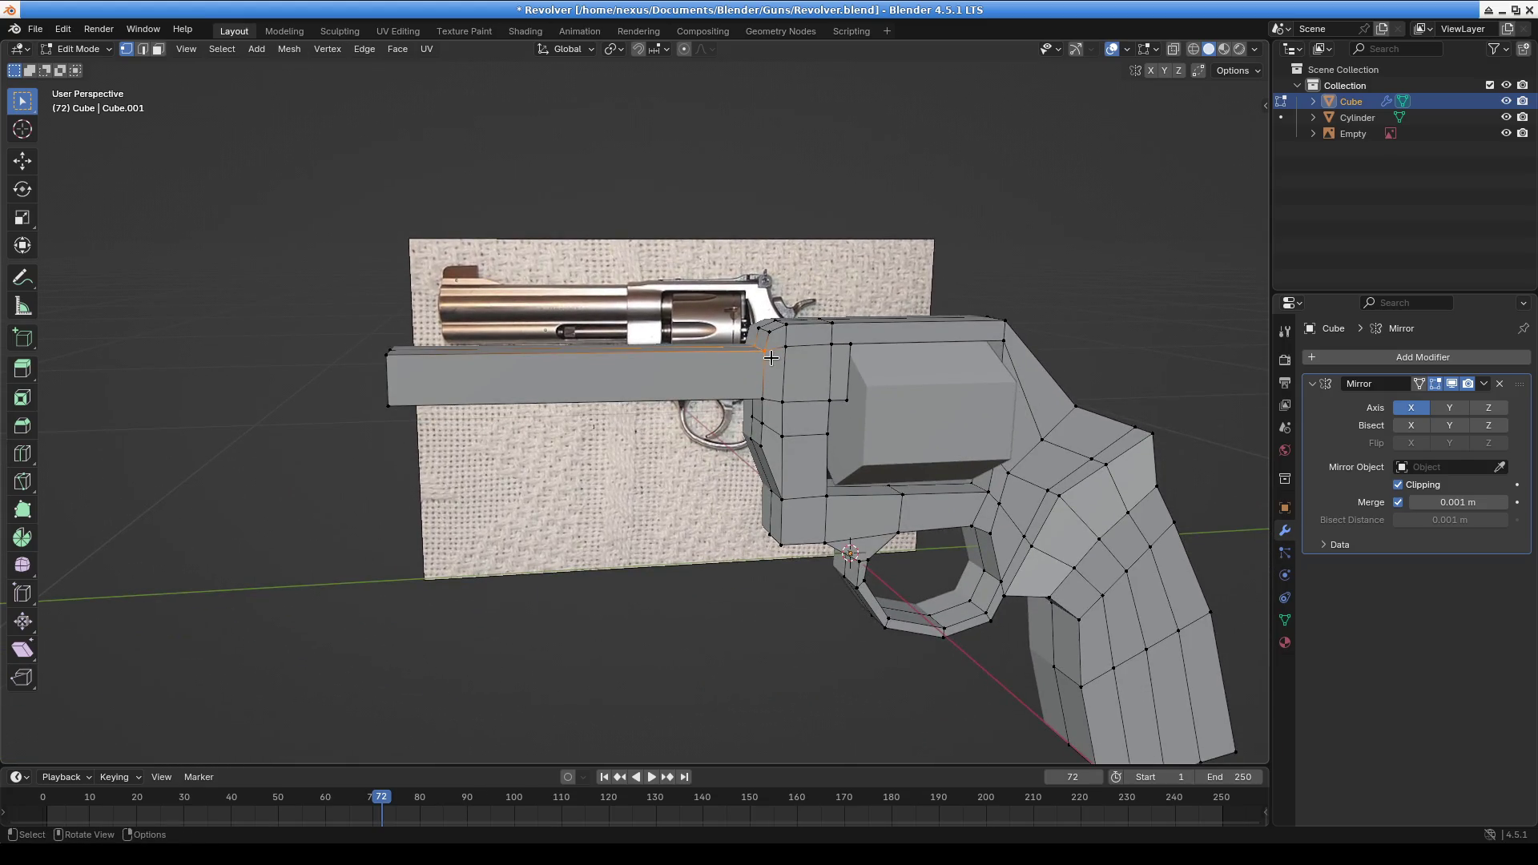
key(KP_3)
Enable X-ray and move the barrel's top edge along Z to the photo's barrel top
scroll(724, 306, up, 6)
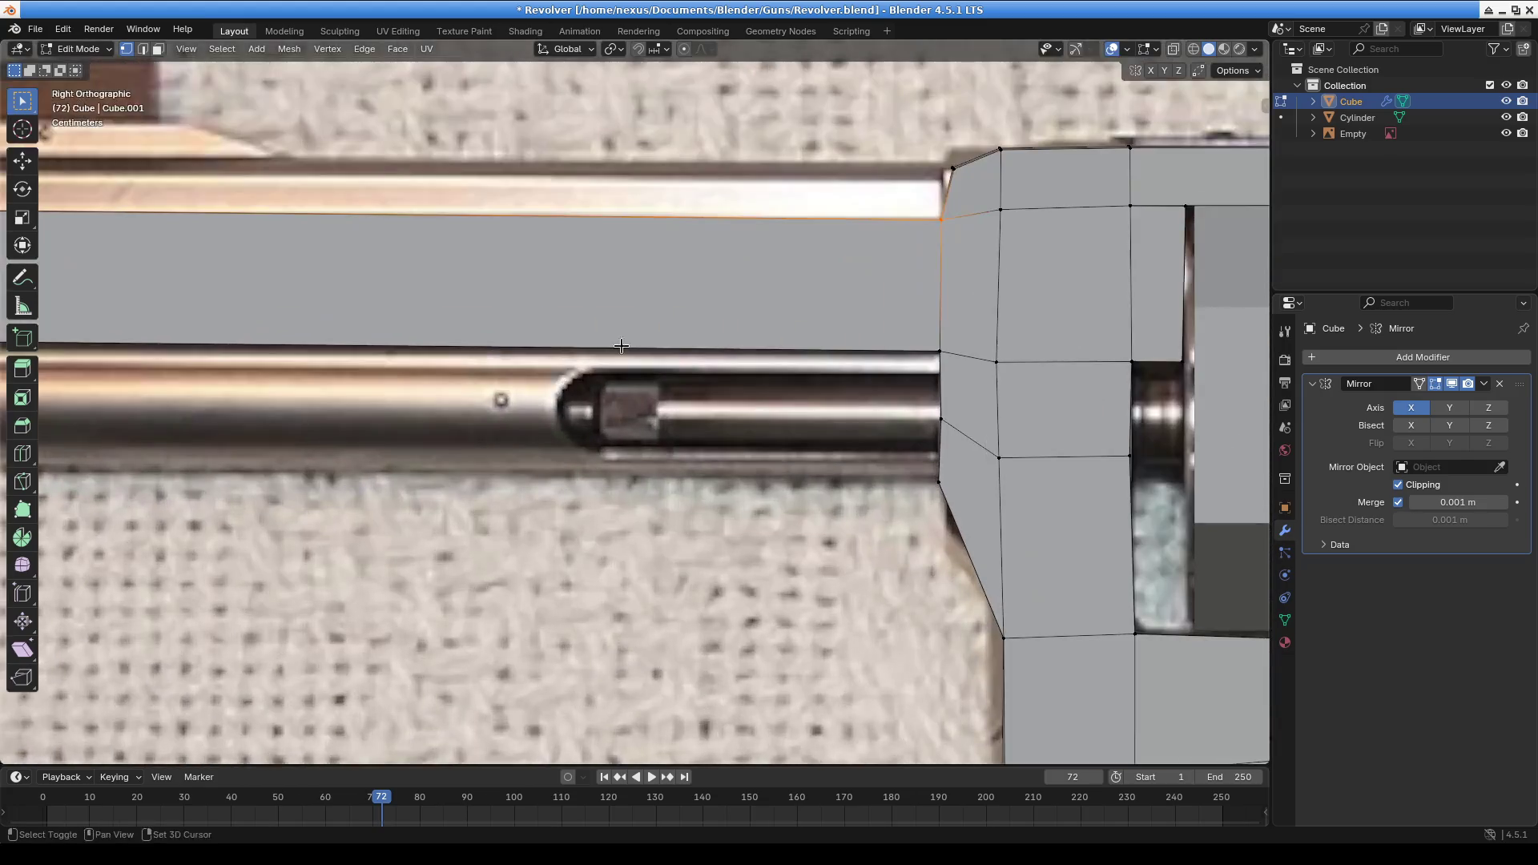
drag(772, 260, 817, 341)
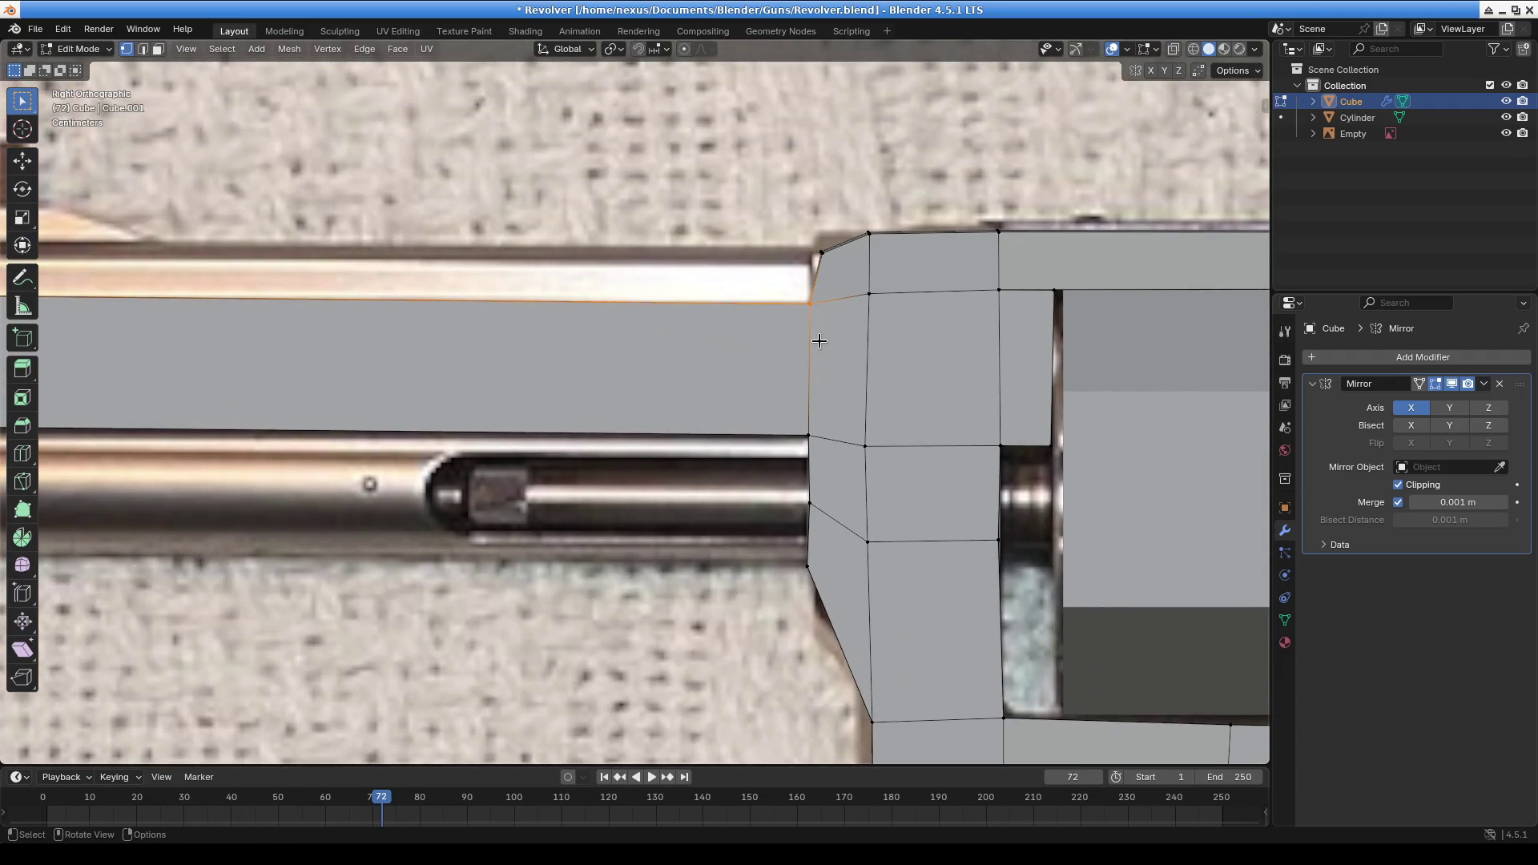
scroll(817, 343, down, 4)
drag(243, 323, 348, 370)
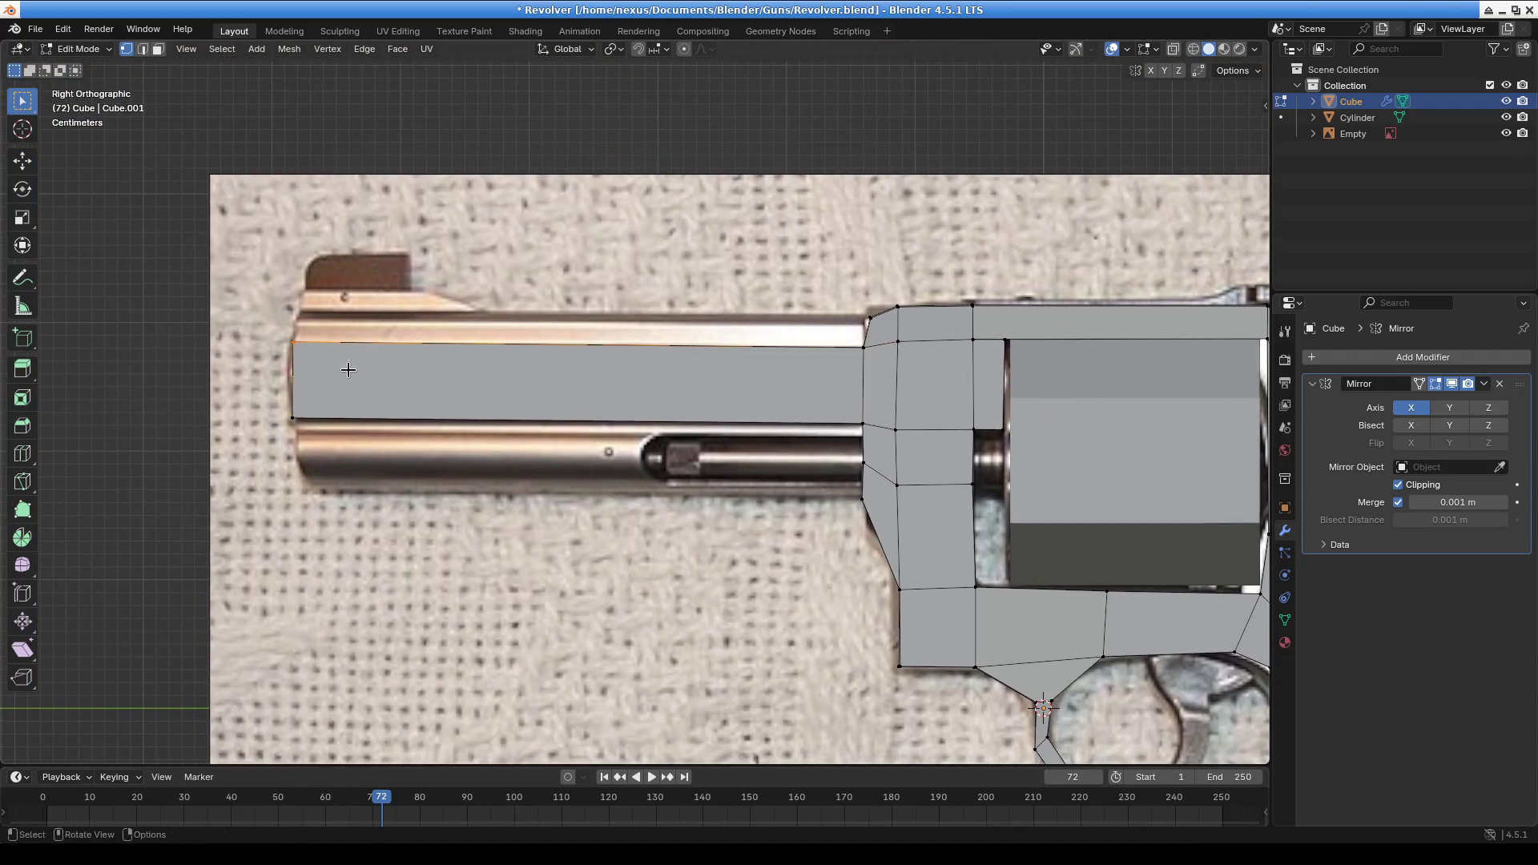
shift+middle_drag(619, 264, 481, 216)
click(1194, 50)
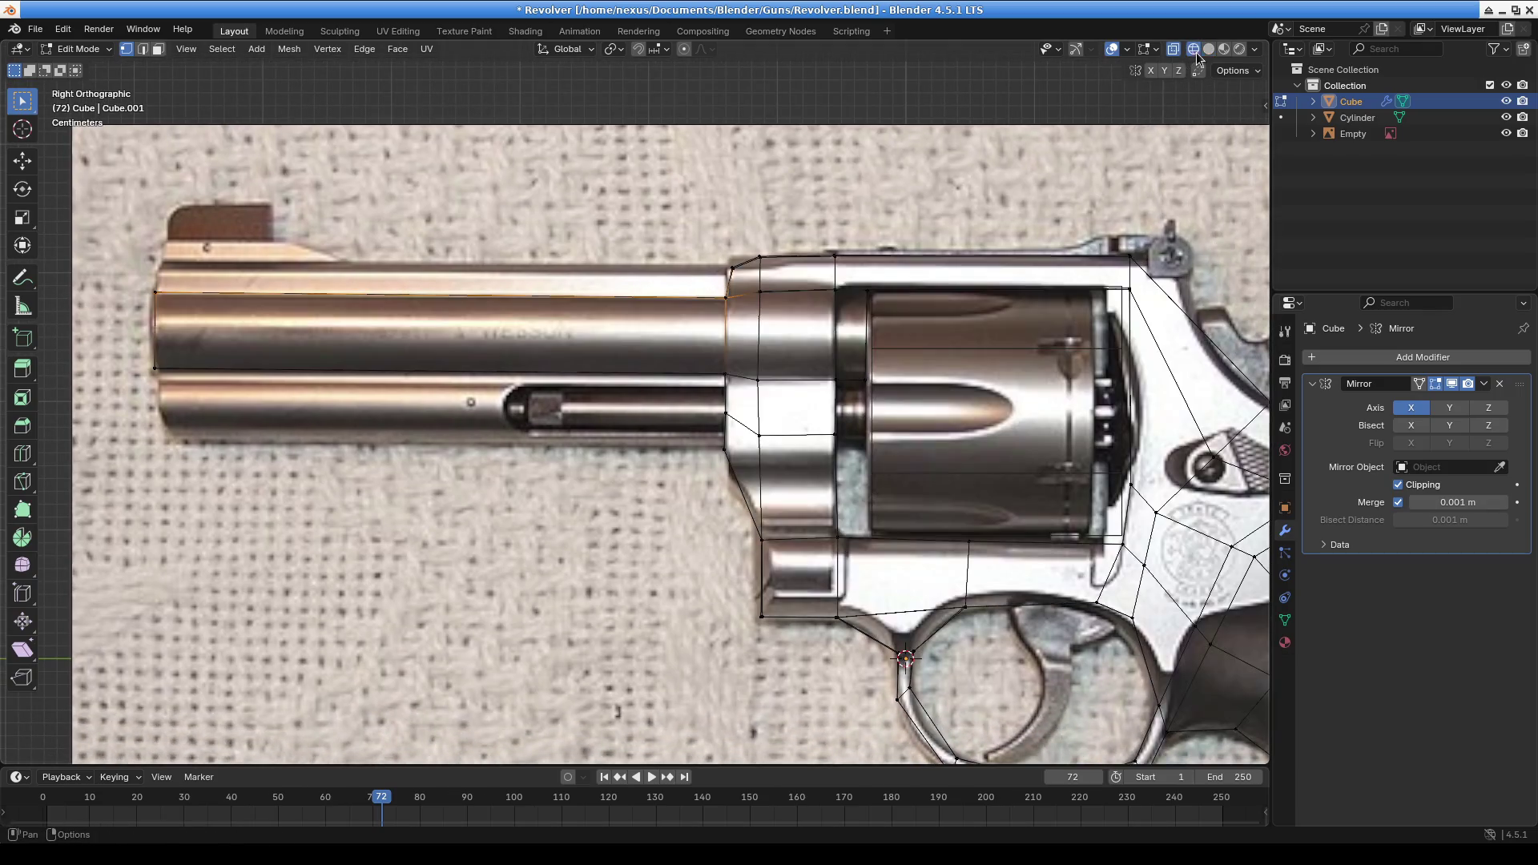
shift+click(719, 321)
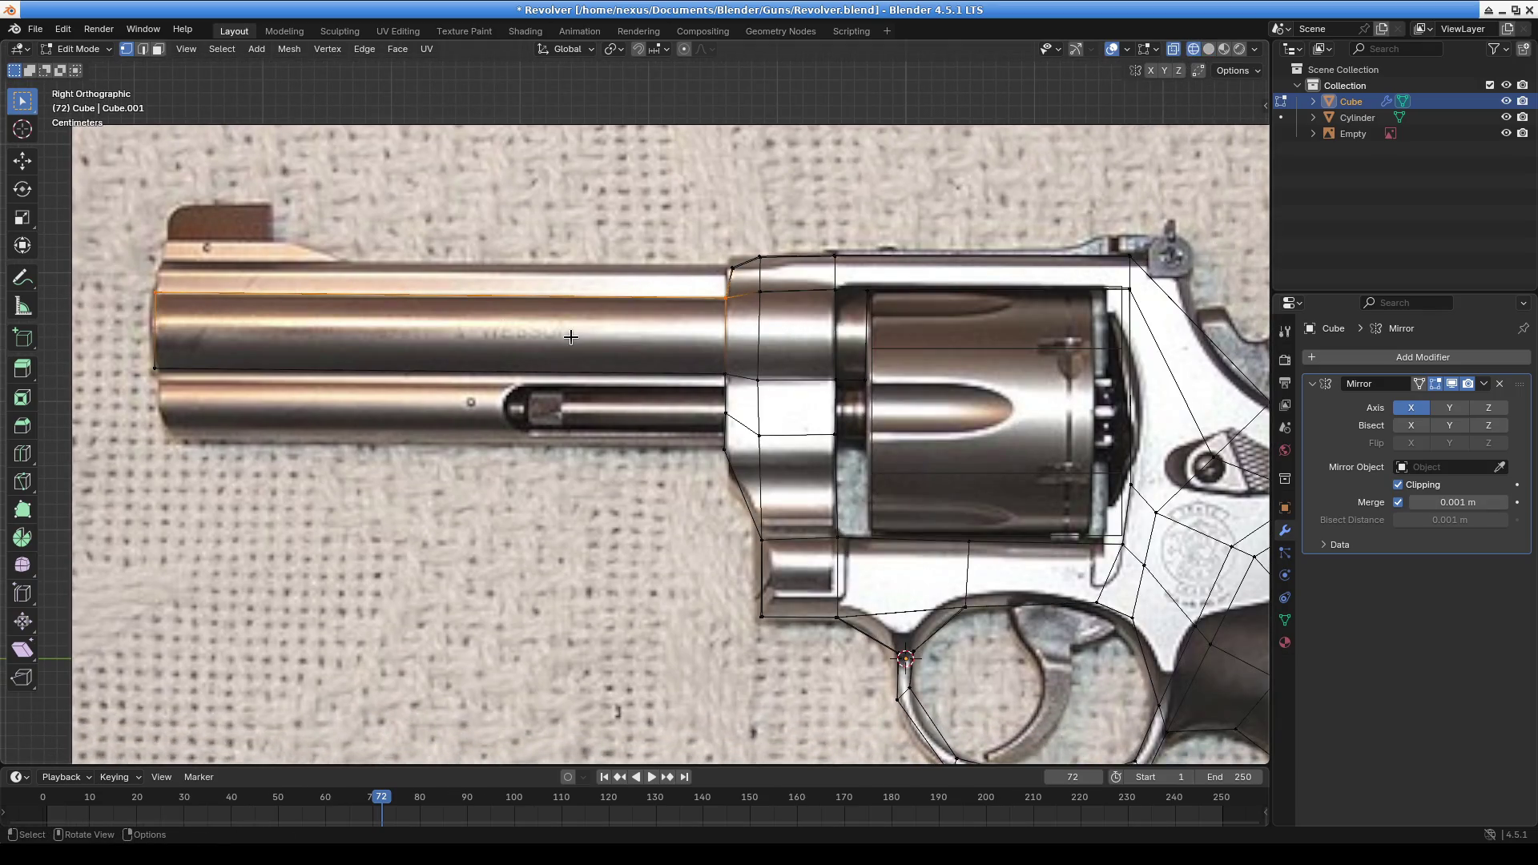
key(g)
key(z)
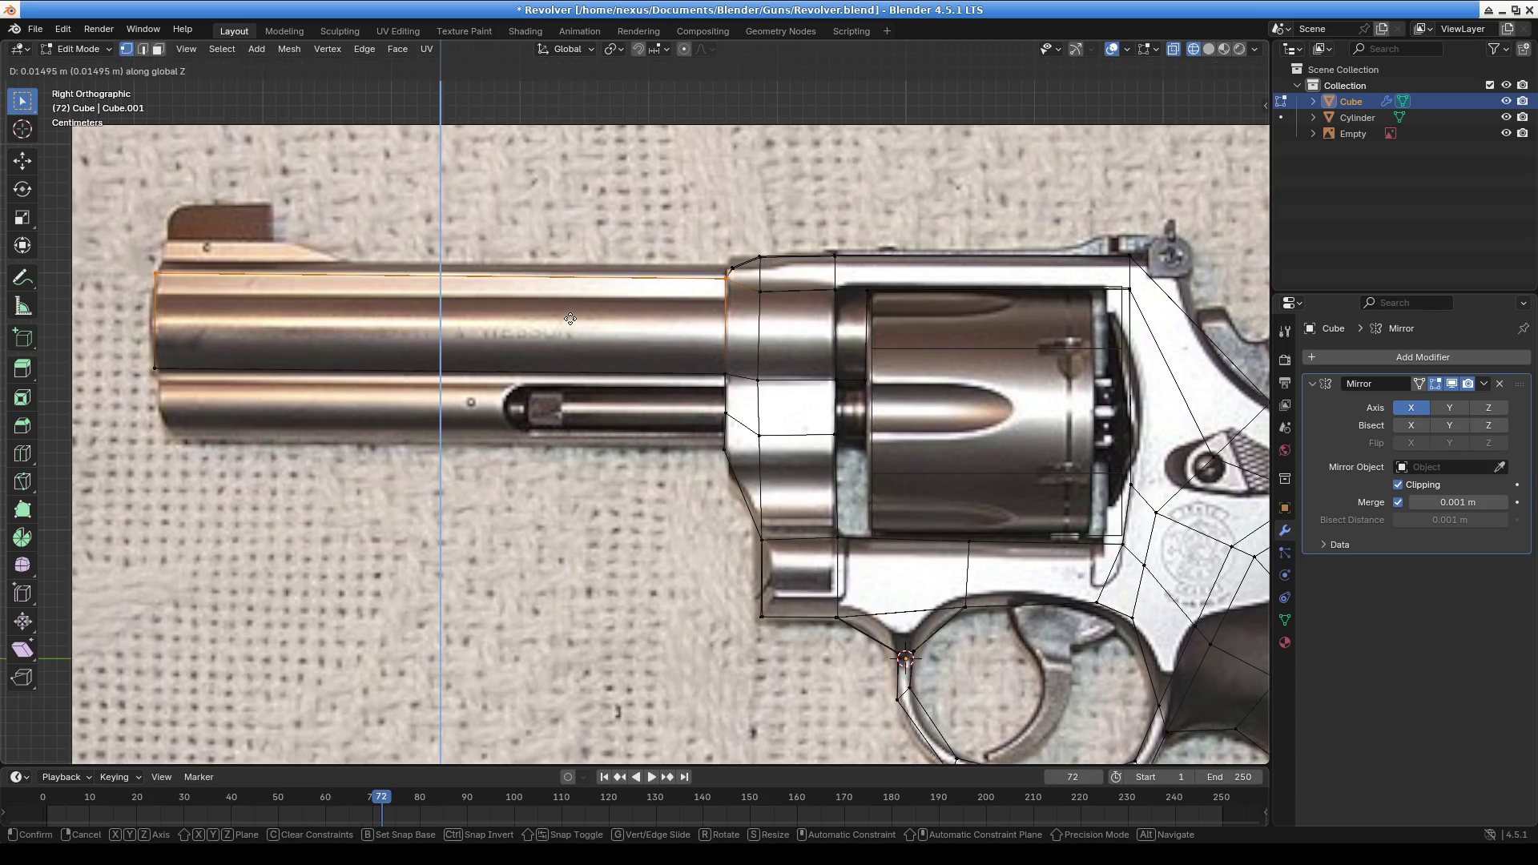
click(570, 316)
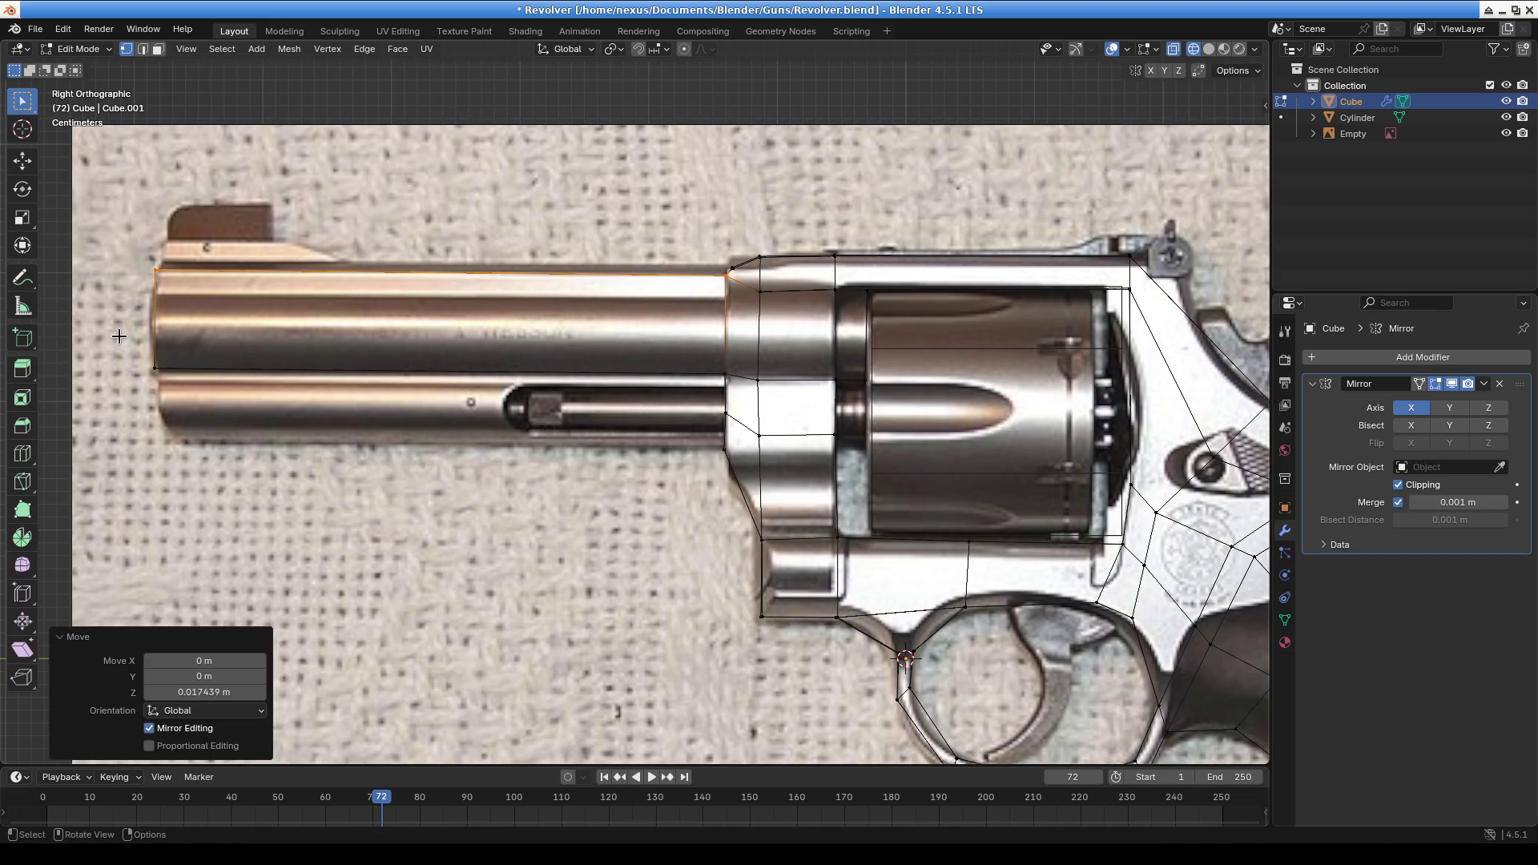
Add a lengthwise loop cut along the barrel at factor -0.076 and inspect the result
click(232, 383)
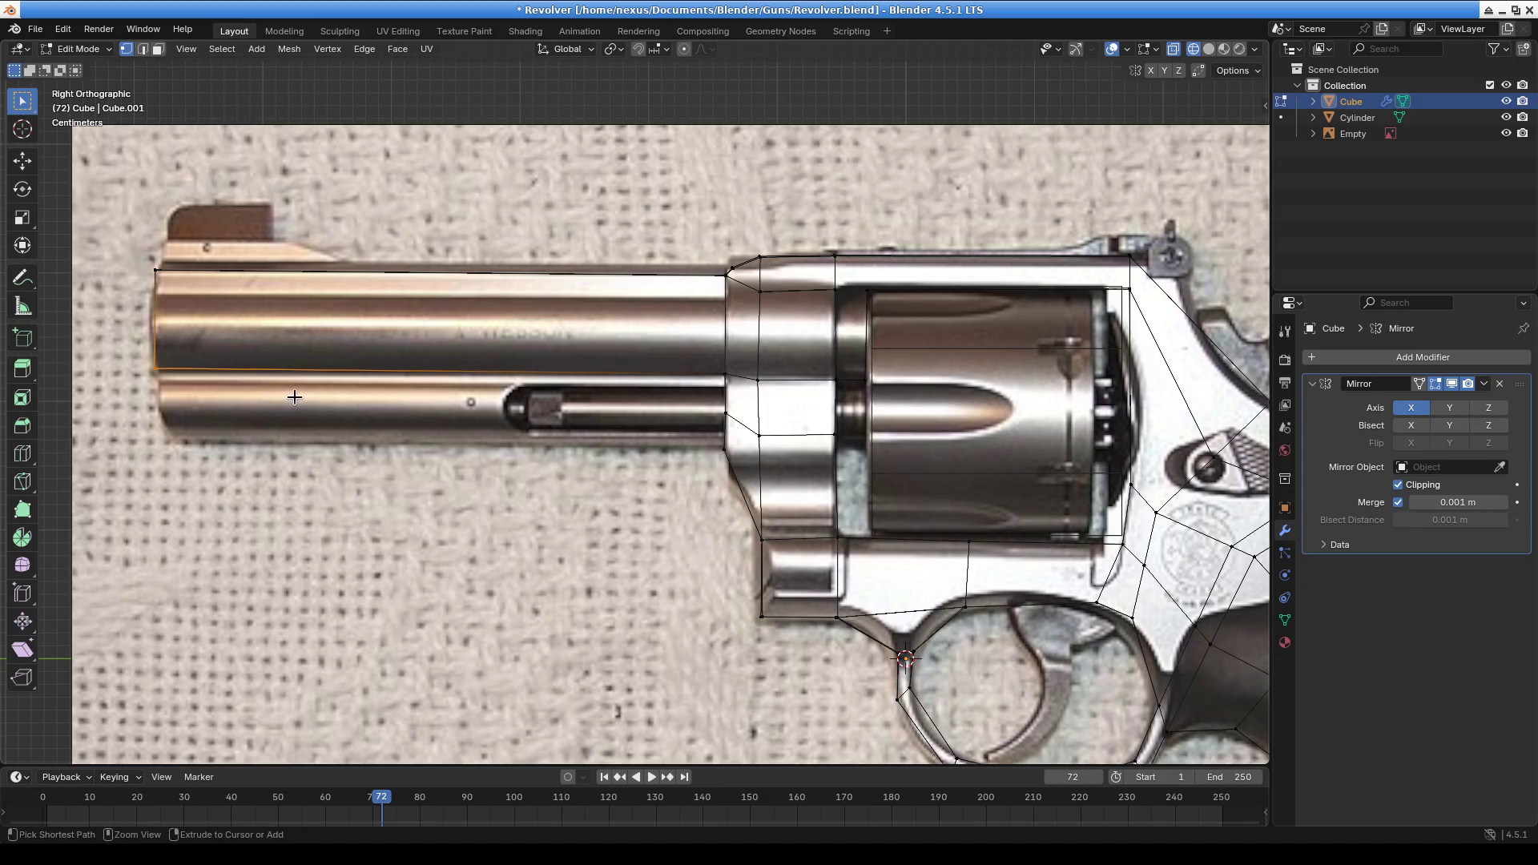
key(ctrl+r)
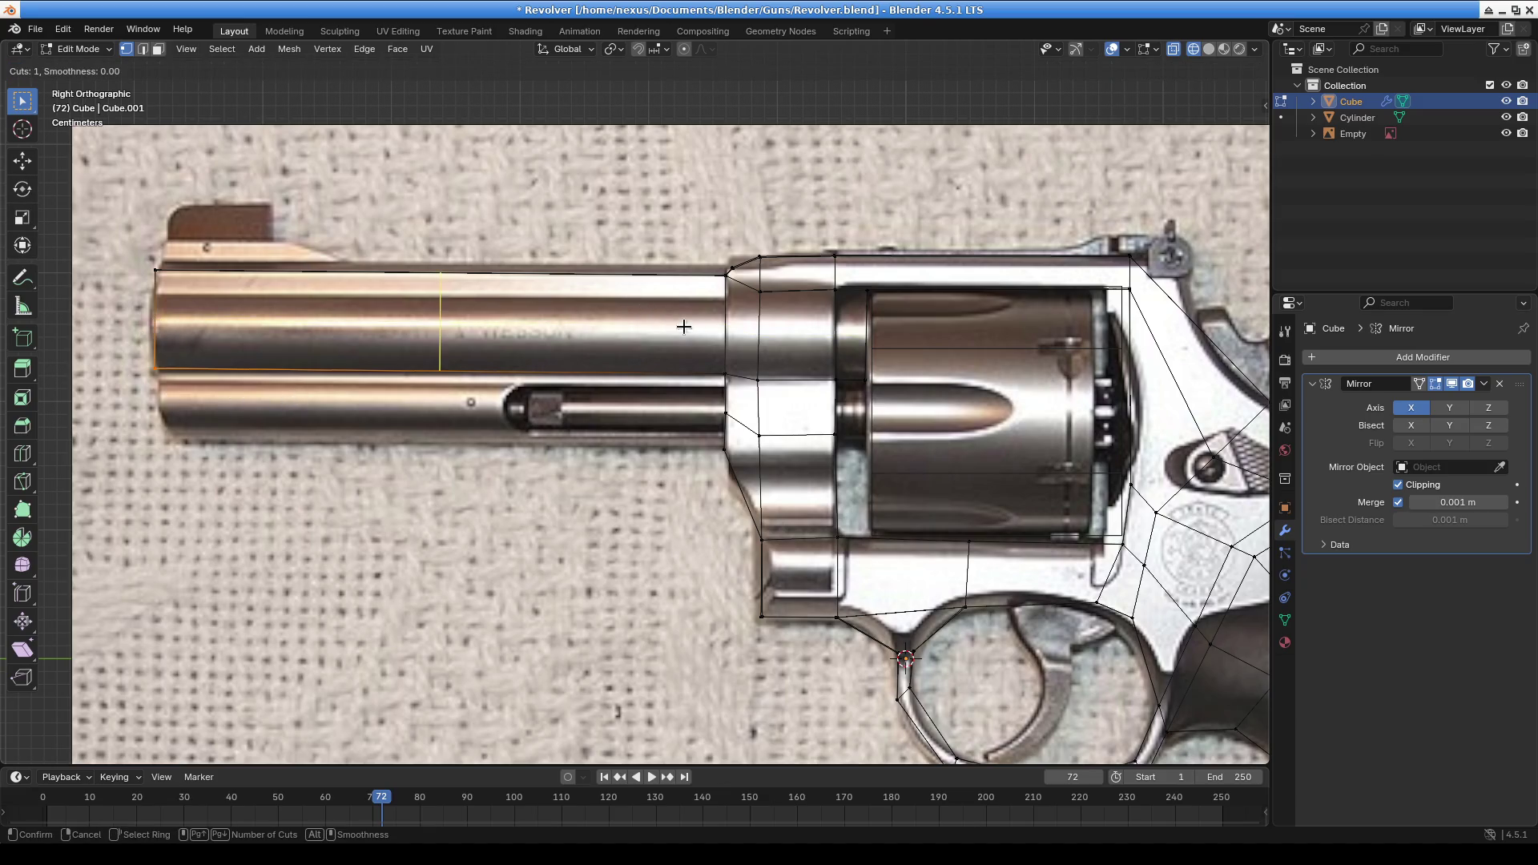
click(152, 321)
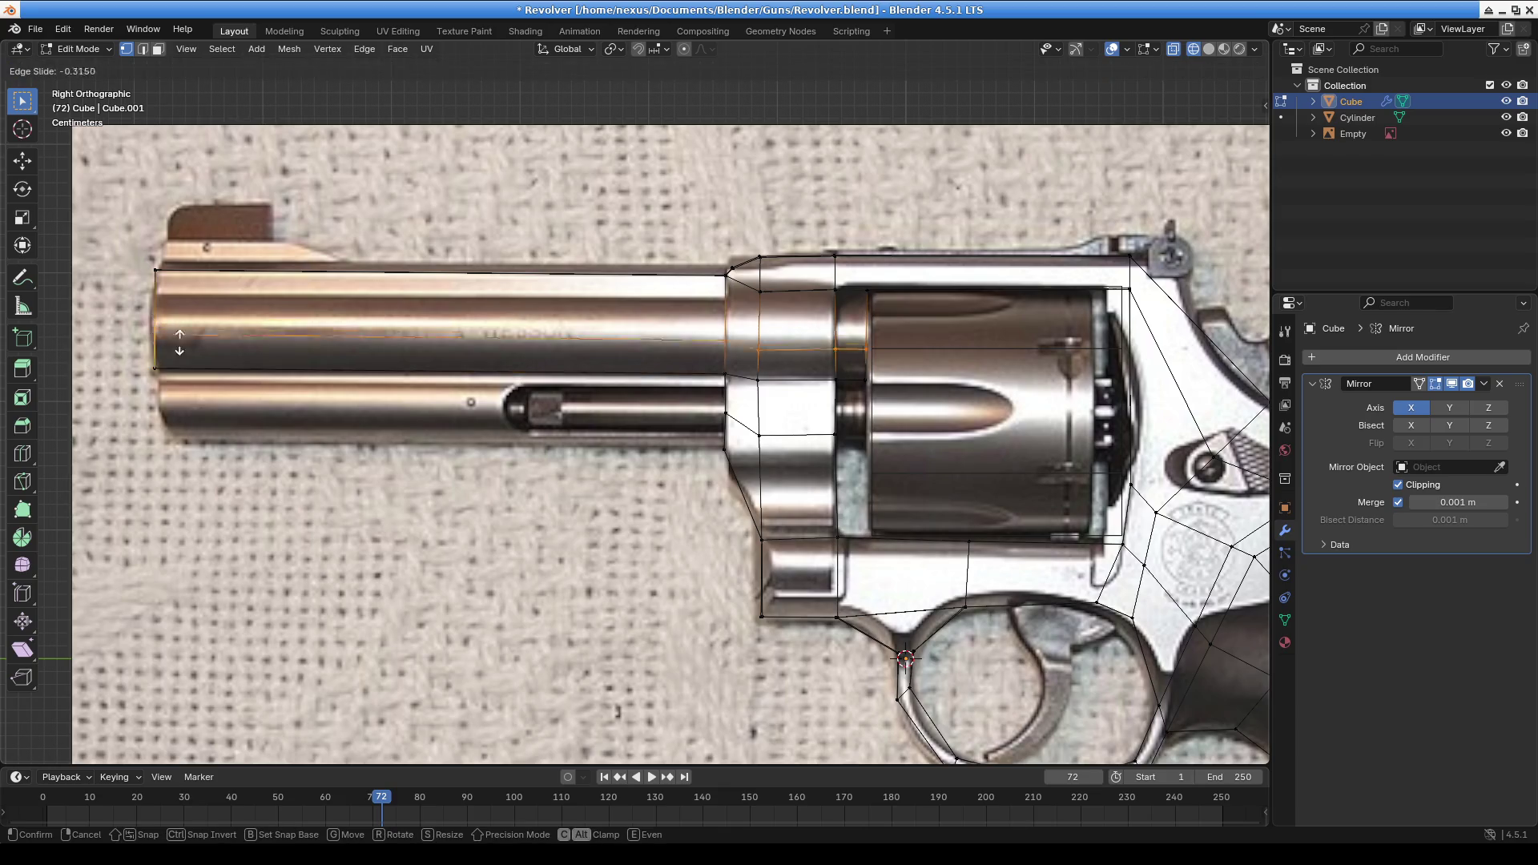
click(264, 324)
mouse_move(265, 324)
middle_down()
mouse_move(714, 446)
mouse_move(729, 412)
mouse_move(642, 416)
mouse_move(670, 488)
mouse_move(697, 459)
mouse_move(670, 460)
middle_up()
mouse_move(576, 402)
middle_down()
mouse_move(414, 279)
mouse_move(570, 241)
mouse_move(361, 274)
mouse_move(269, 405)
middle_up()
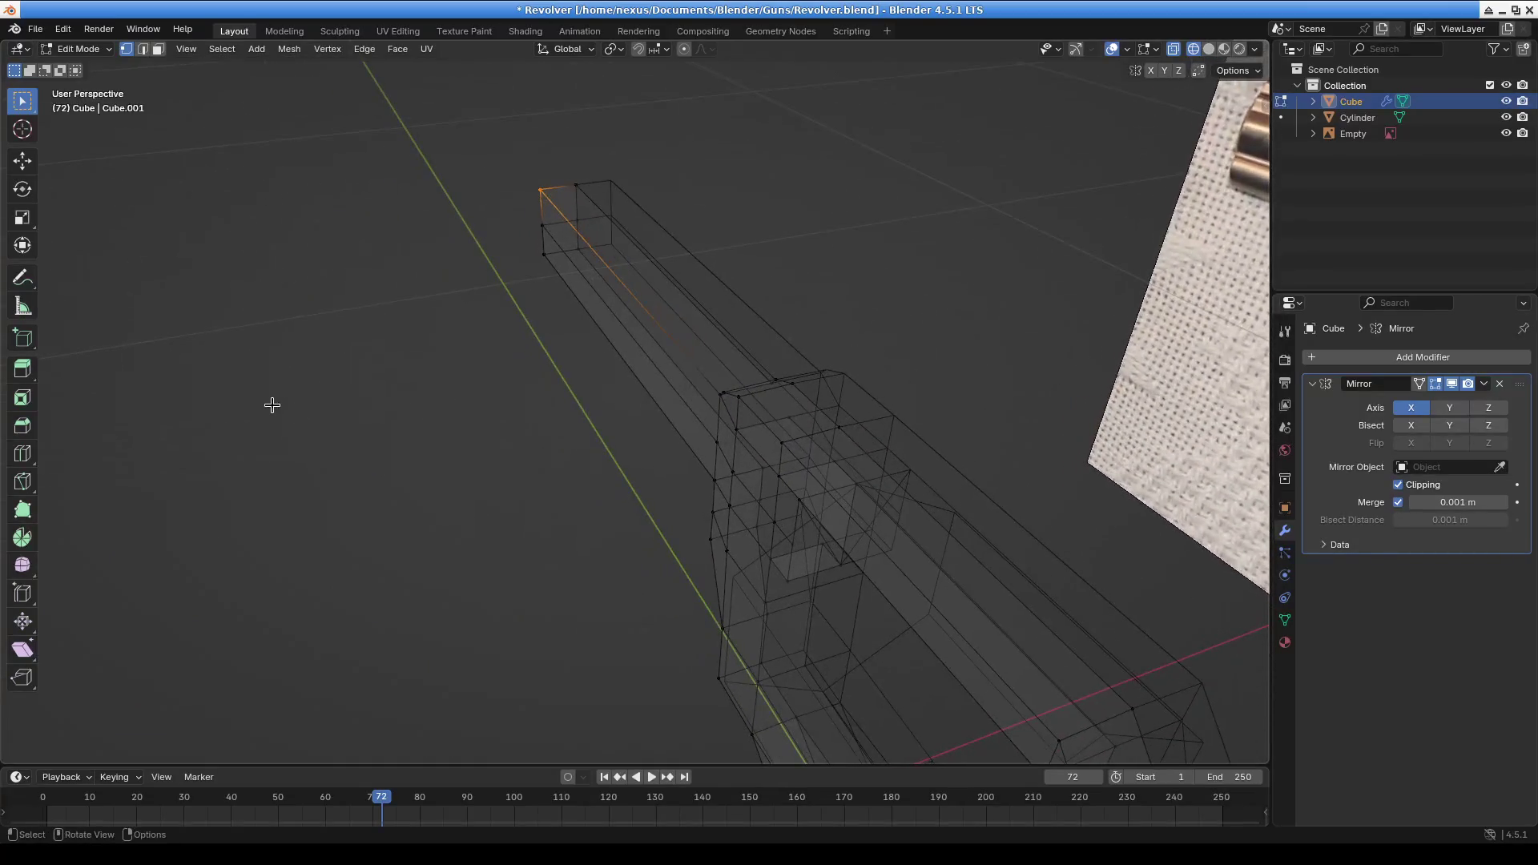
mouse_move(463, 439)
middle_down()
mouse_move(677, 446)
mouse_move(951, 412)
mouse_move(1018, 377)
mouse_move(608, 354)
middle_up()
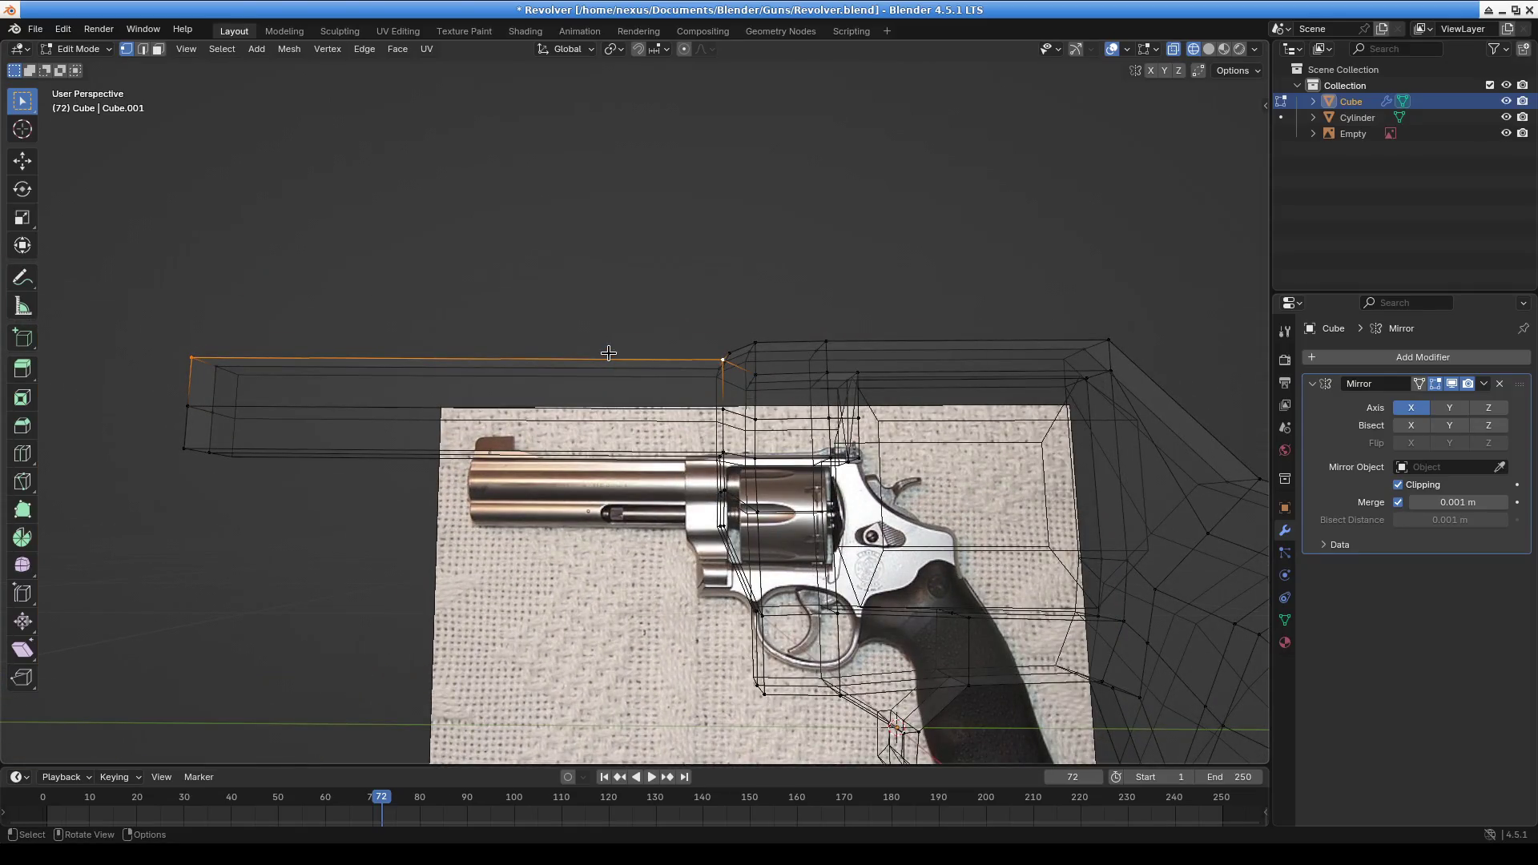
scroll(609, 353, up, 3)
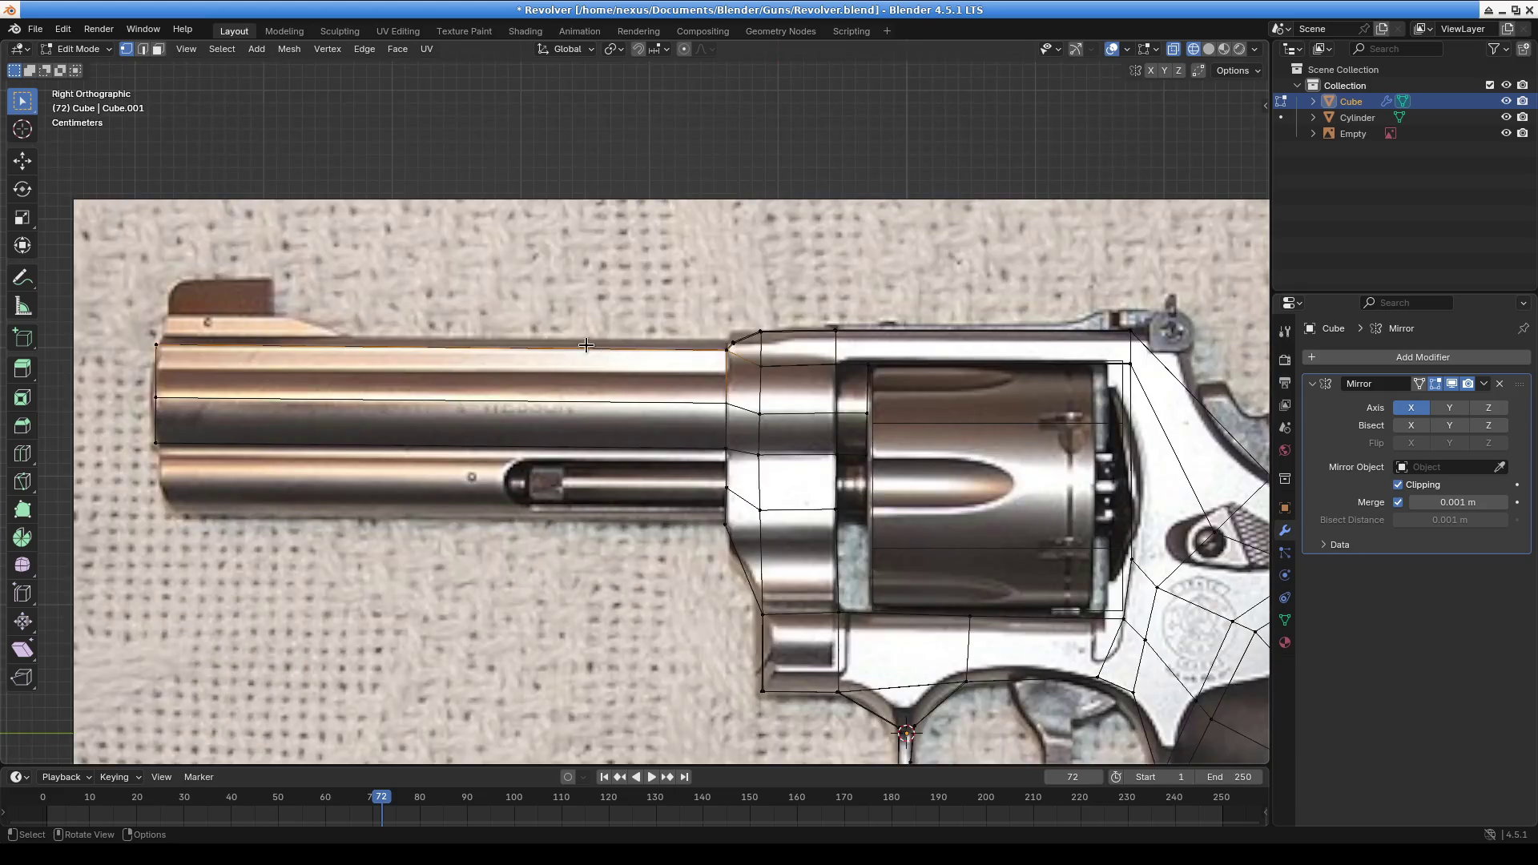
scroll(608, 353, down, 6)
middle_drag(608, 353, 475, 353)
key(KP_3)
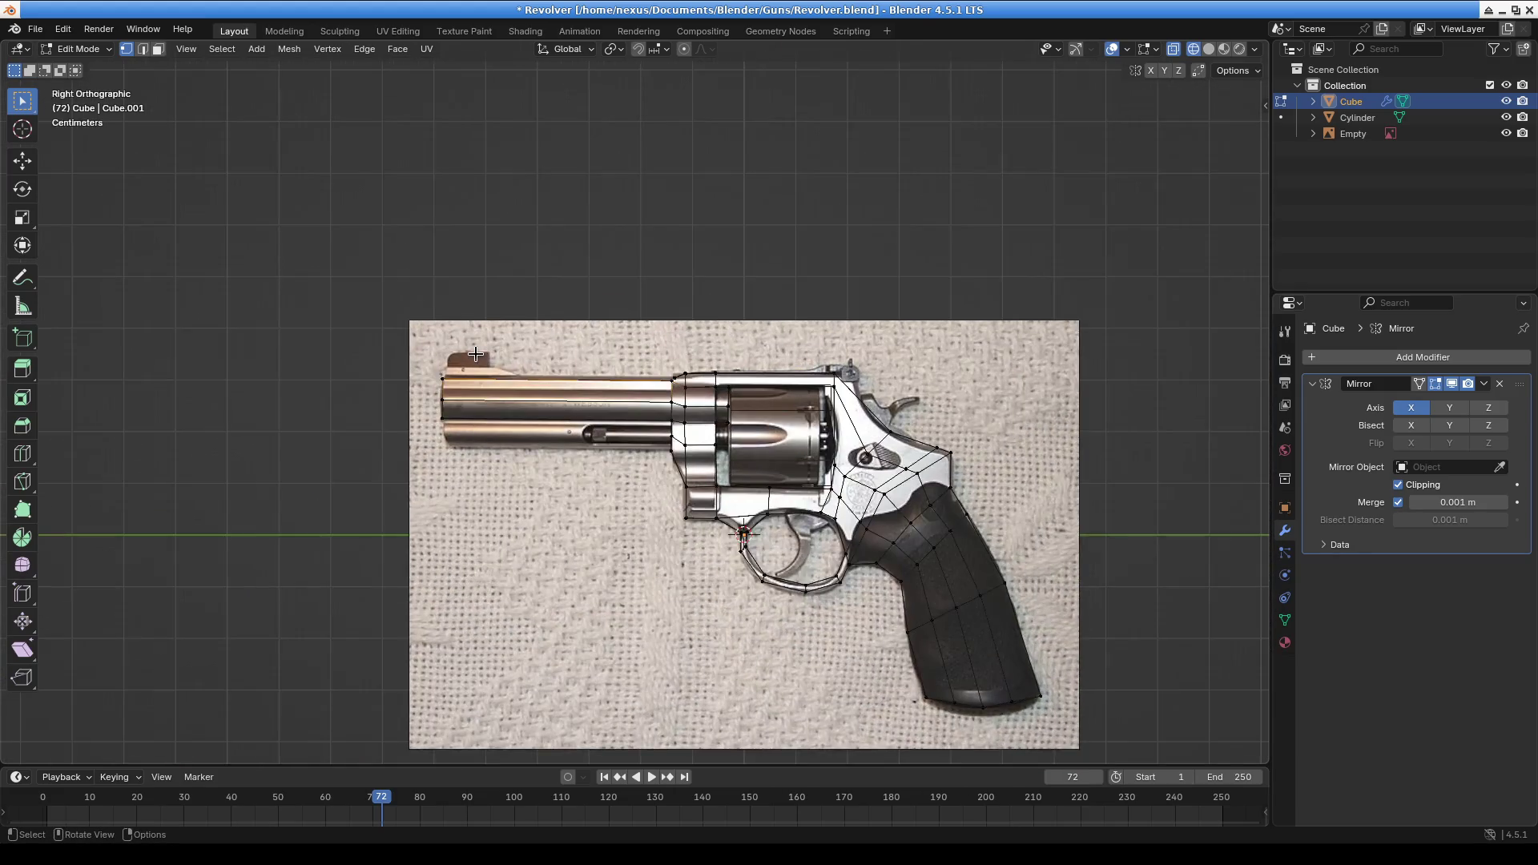
Reposition the selected vertex on the barrel
scroll(476, 352, up, 8)
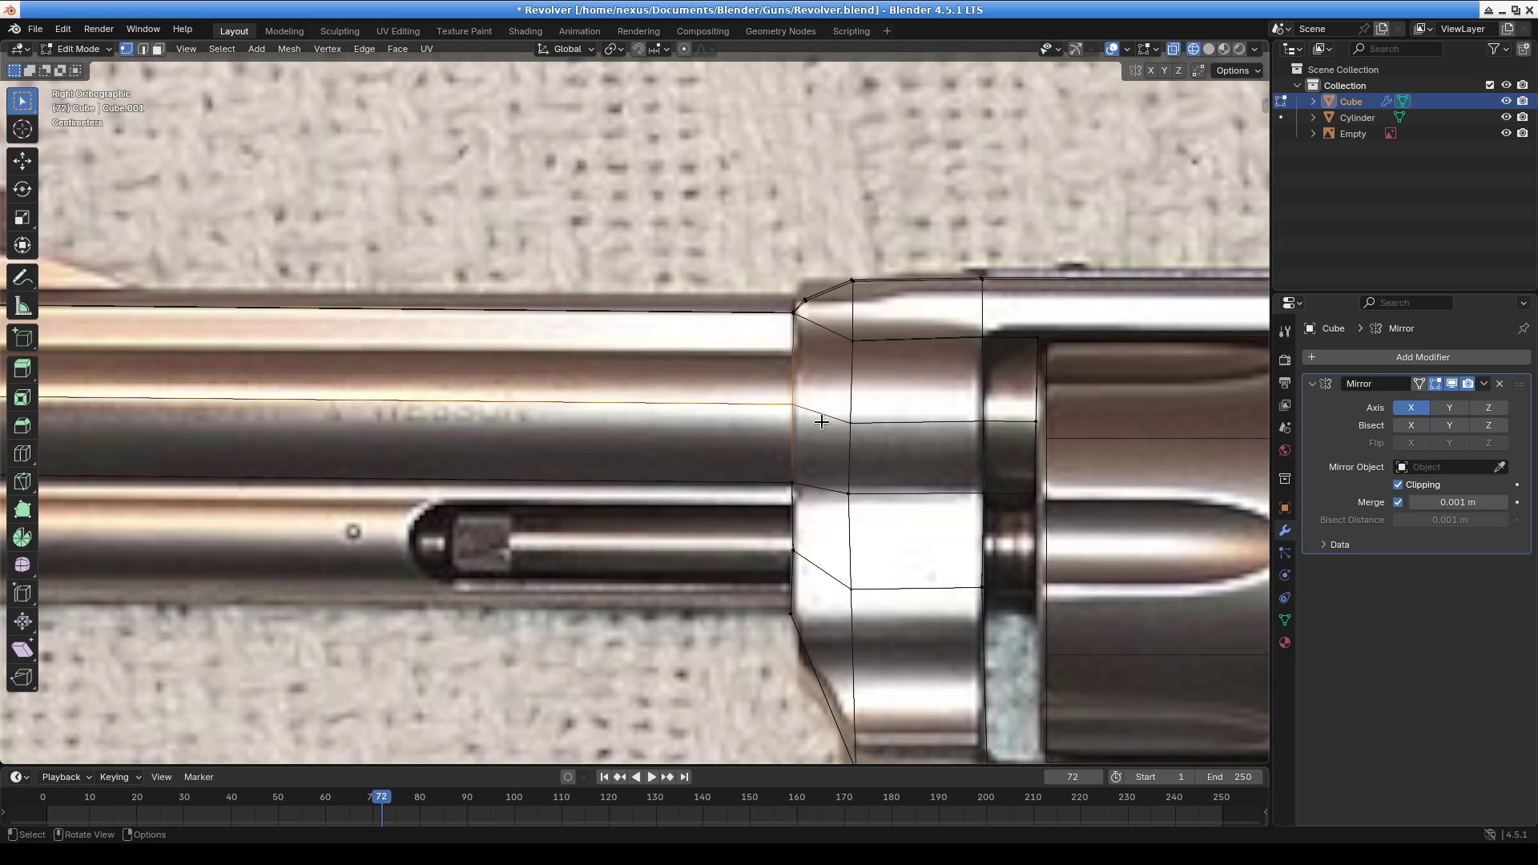
key(g)
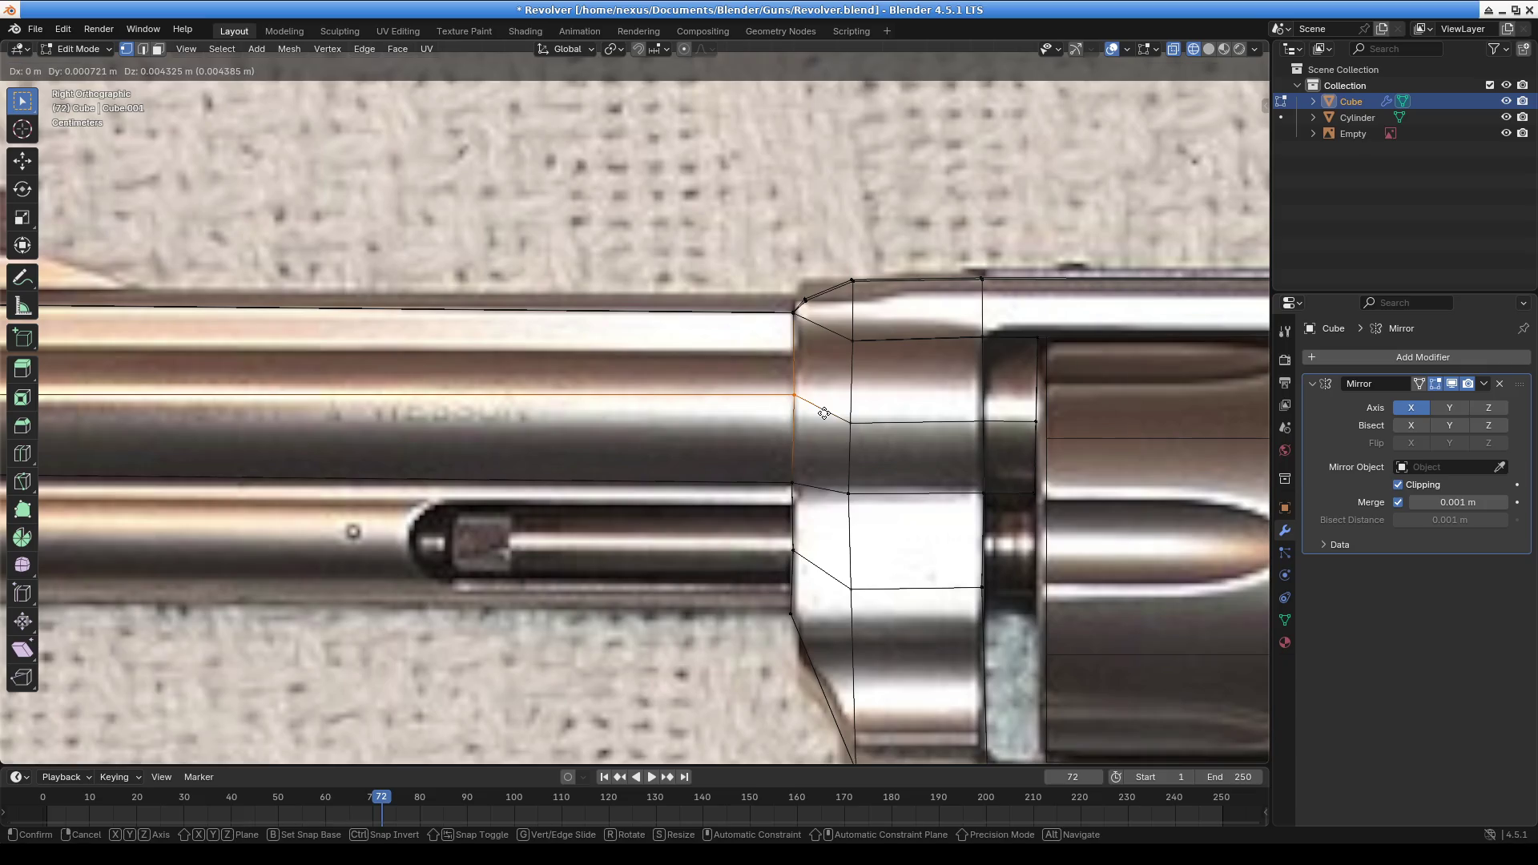
click(823, 414)
scroll(737, 412, down, 4)
shift+middle_drag(172, 310, 497, 350)
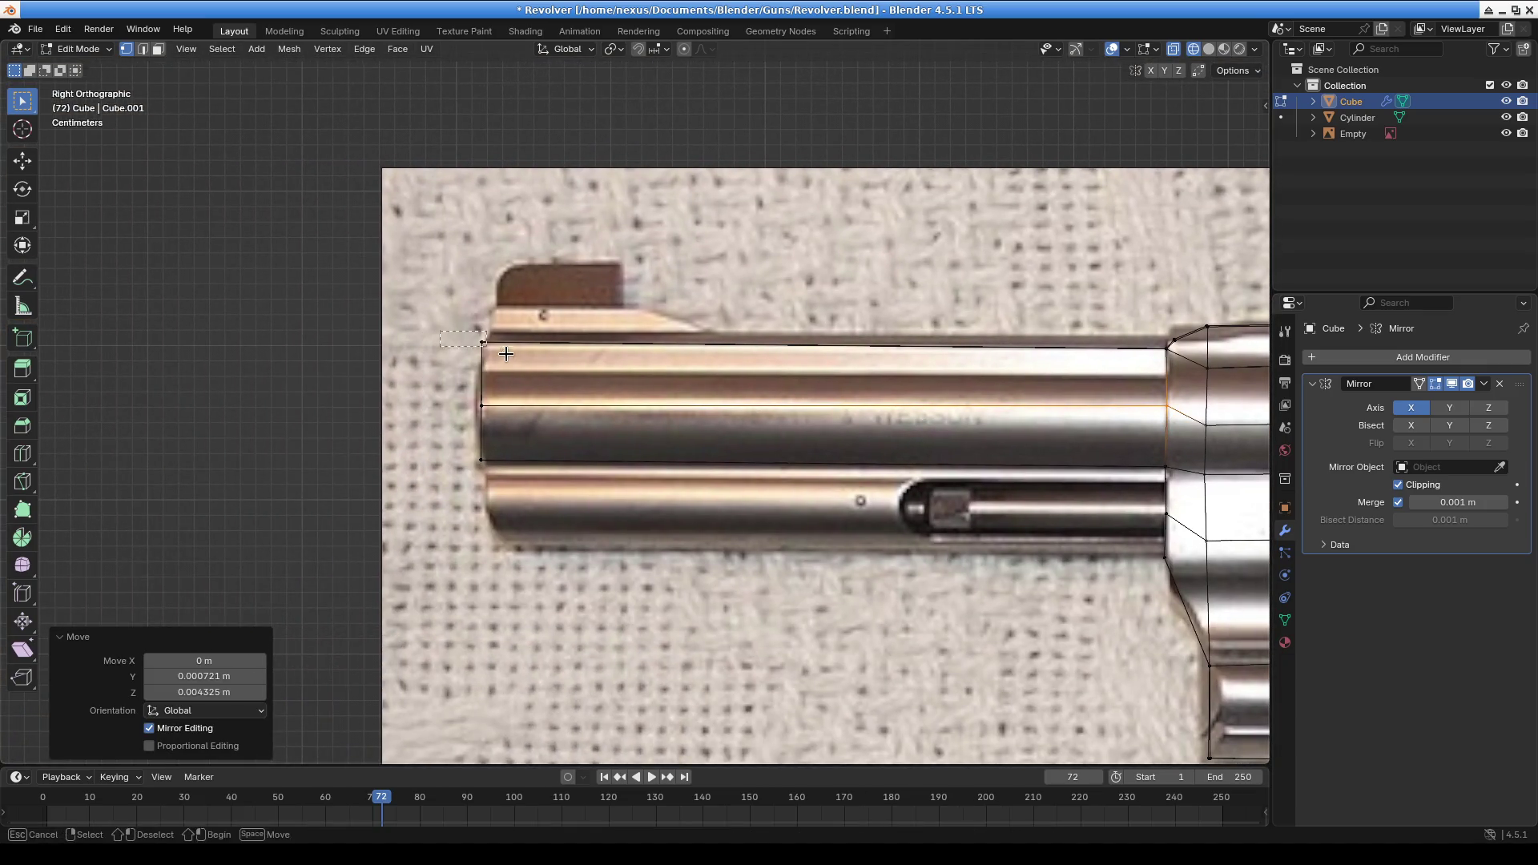
Move the muzzle-end vertex along X to follow the reference, then add a second vertex to the selection
drag(440, 330, 497, 350)
mouse_move(497, 350)
shift+middle_down()
mouse_move(517, 344)
mouse_move(567, 470)
mouse_move(666, 456)
mouse_move(679, 427)
mouse_move(677, 381)
mouse_move(573, 364)
mouse_move(697, 425)
mouse_move(494, 440)
mouse_move(883, 438)
shift+middle_up()
scroll(516, 344, down, 2)
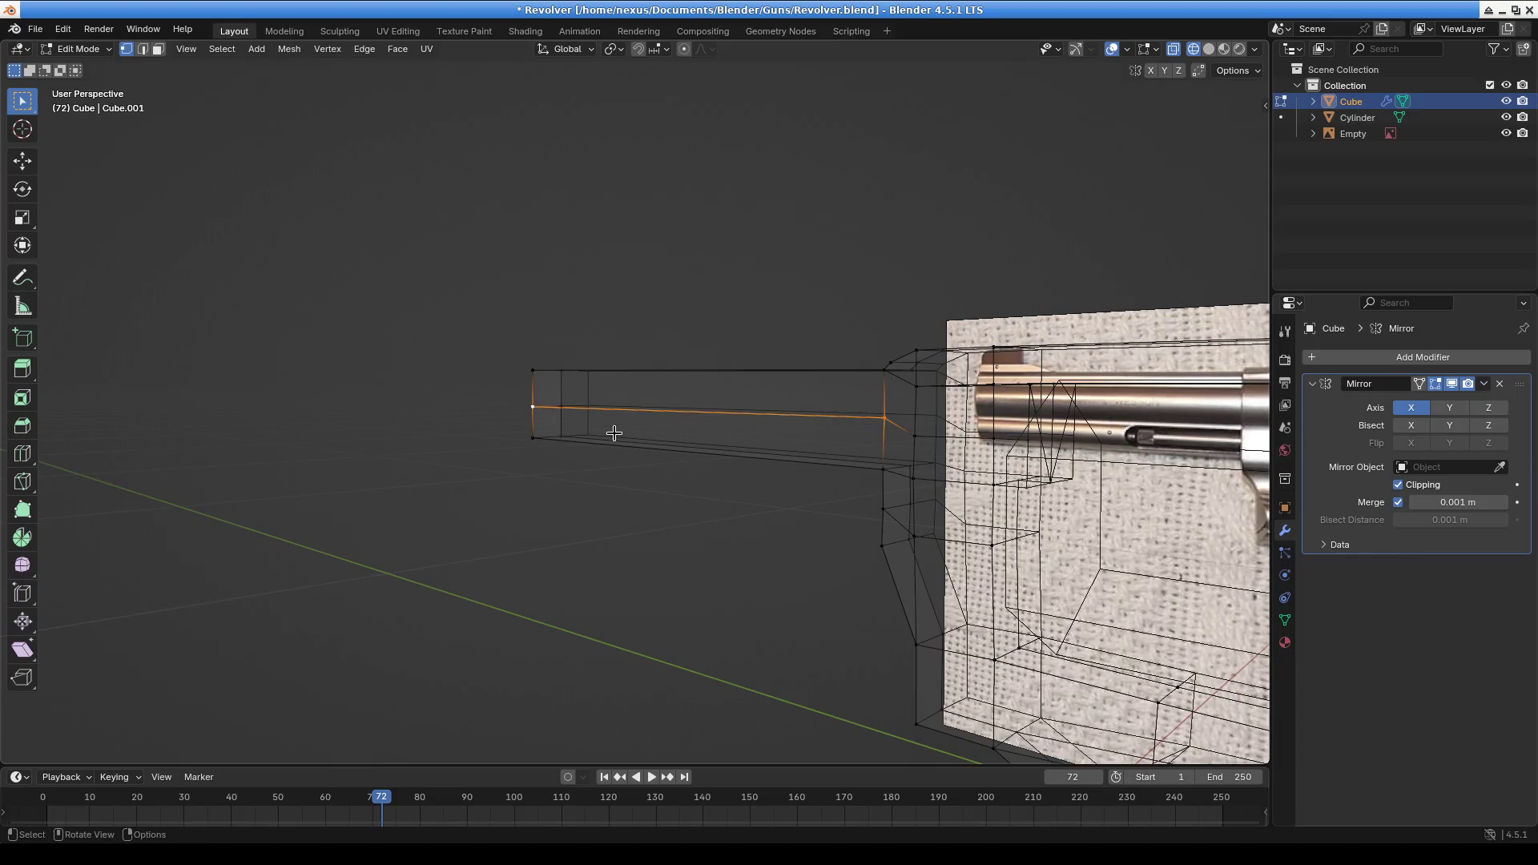
key(g)
key(x)
key(y)
key(x)
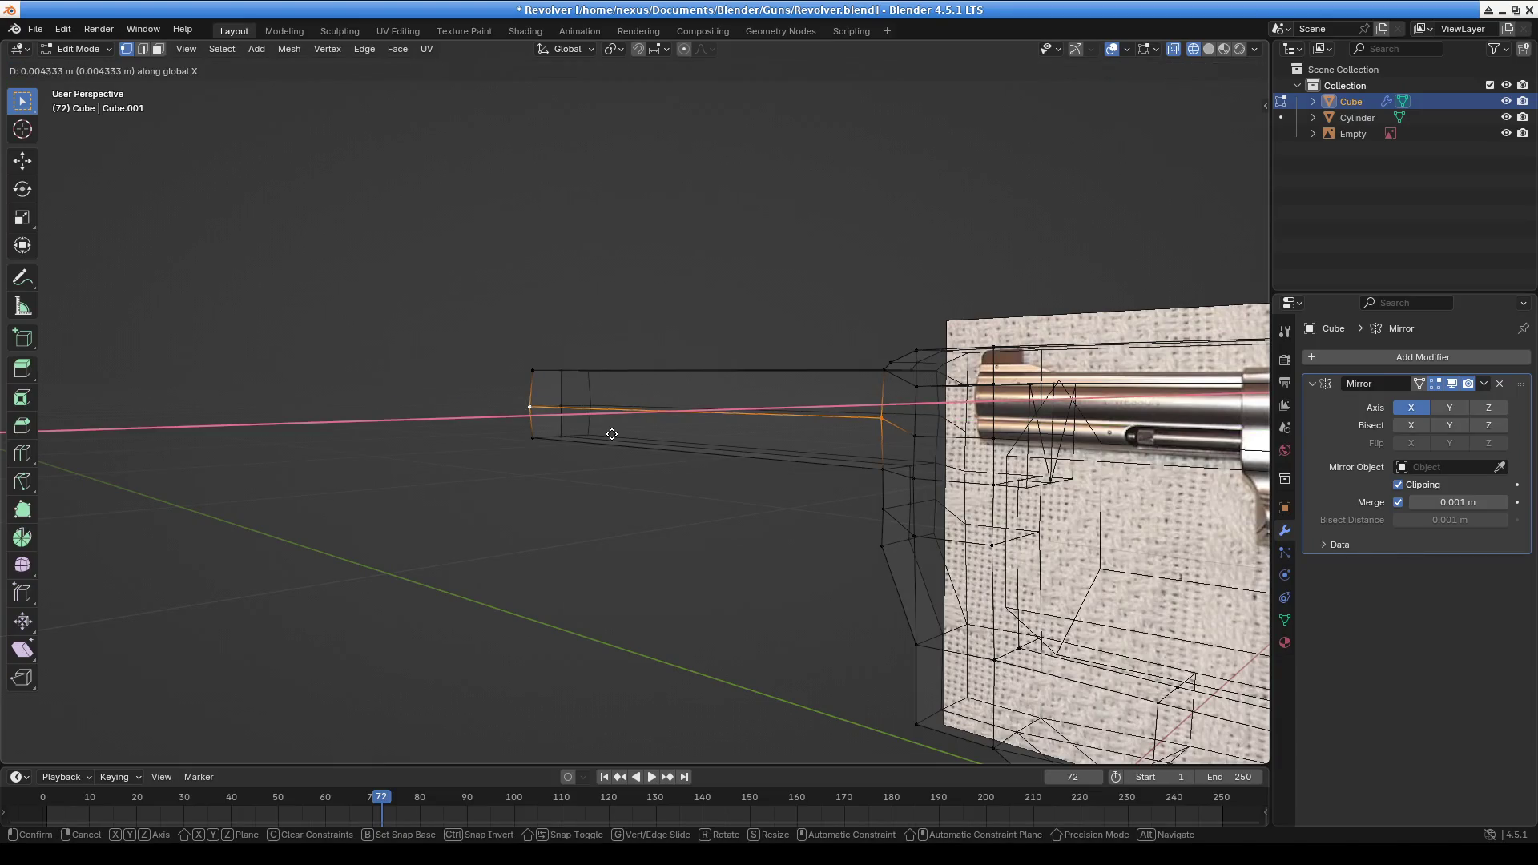
mouse_move(606, 433)
middle_down()
mouse_move(772, 440)
mouse_move(711, 461)
mouse_move(714, 493)
mouse_move(888, 563)
middle_up()
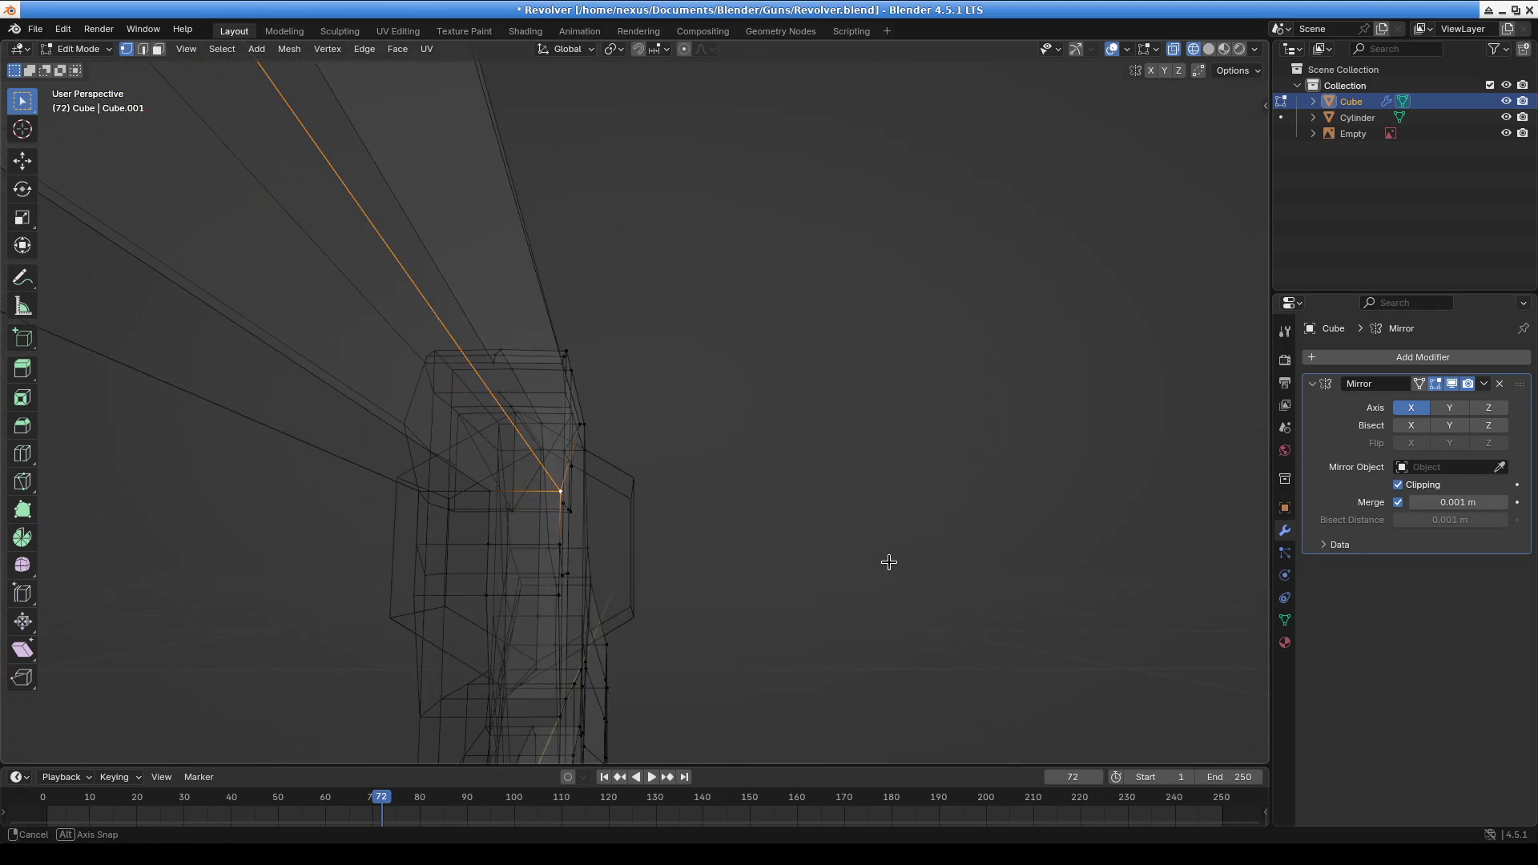
mouse_move(651, 534)
middle_down()
mouse_move(588, 551)
mouse_move(617, 508)
mouse_move(630, 539)
mouse_move(678, 558)
middle_up()
middle_drag(660, 374, 702, 454)
shift+click(470, 536)
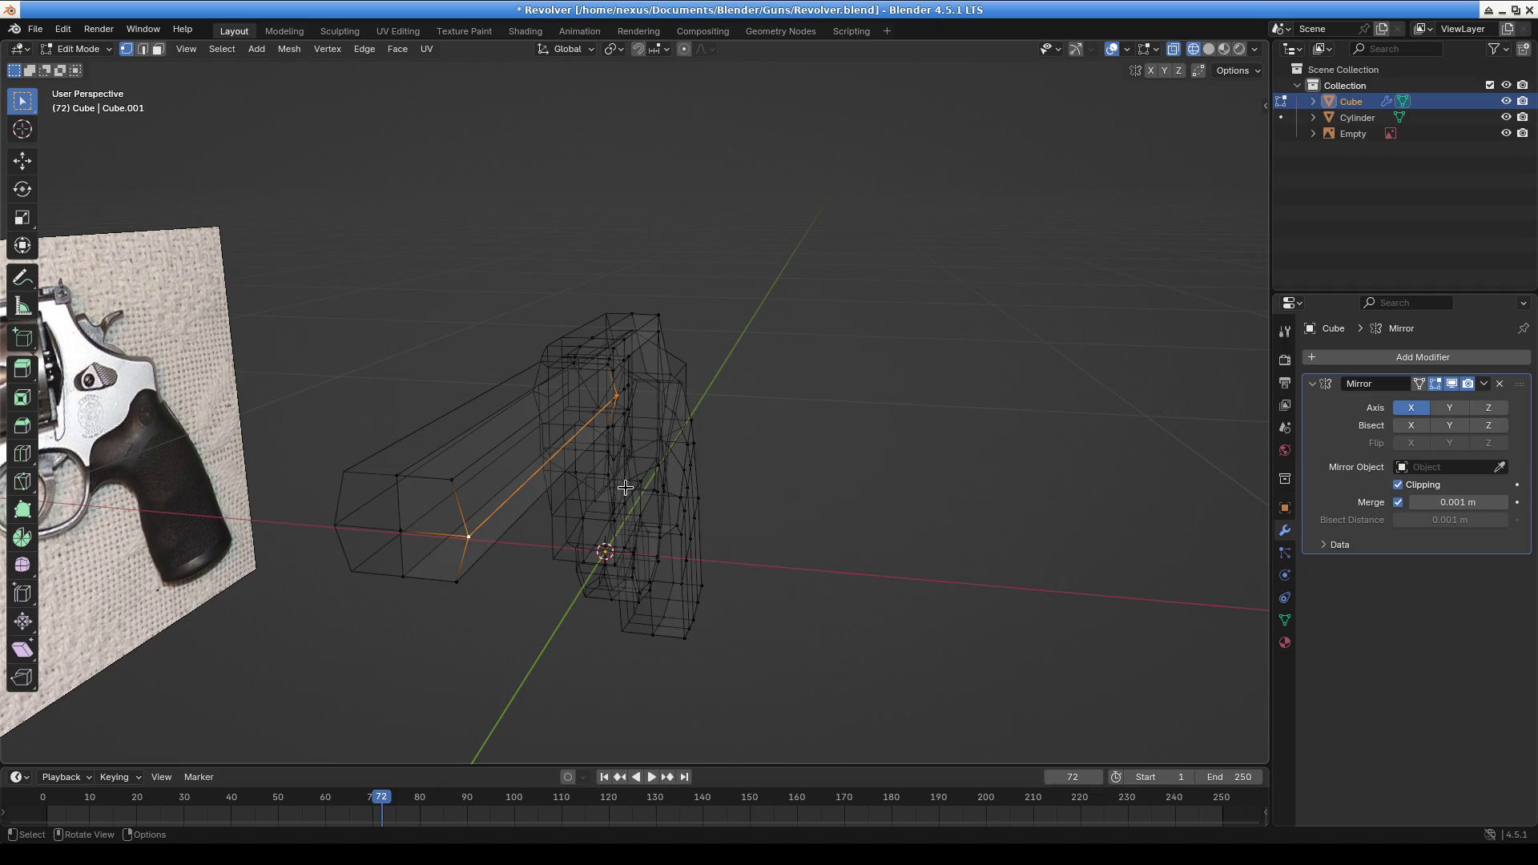
Select the connected barrel and frame piece, leaving out the grip faces
key(ctrl+l)
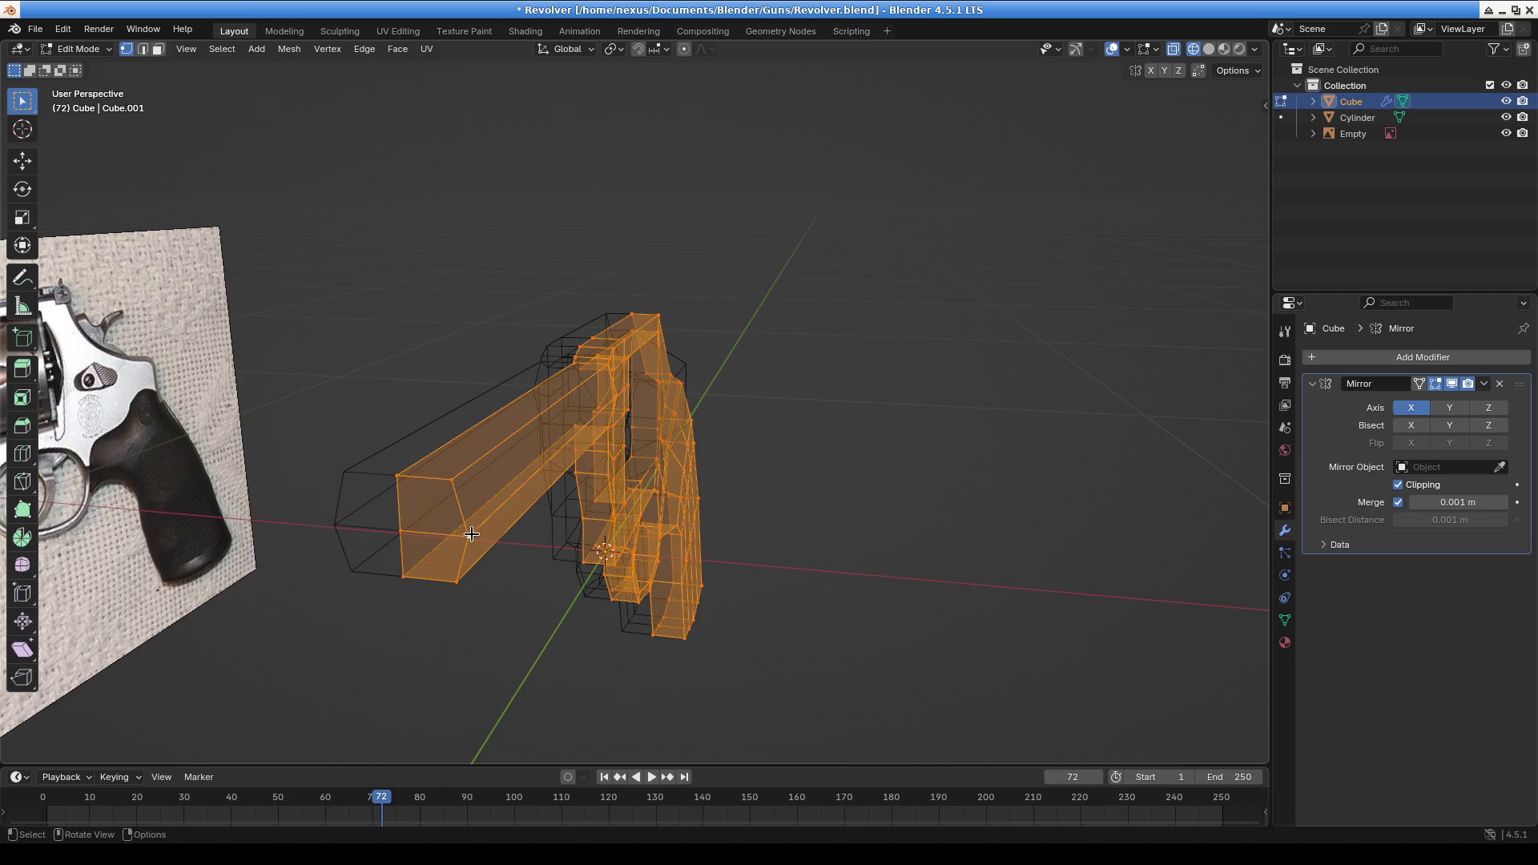
ctrl+click(472, 534)
mouse_move(738, 436)
middle_down()
mouse_move(703, 540)
mouse_move(735, 532)
mouse_move(697, 449)
middle_up()
scroll(685, 401, up, 3)
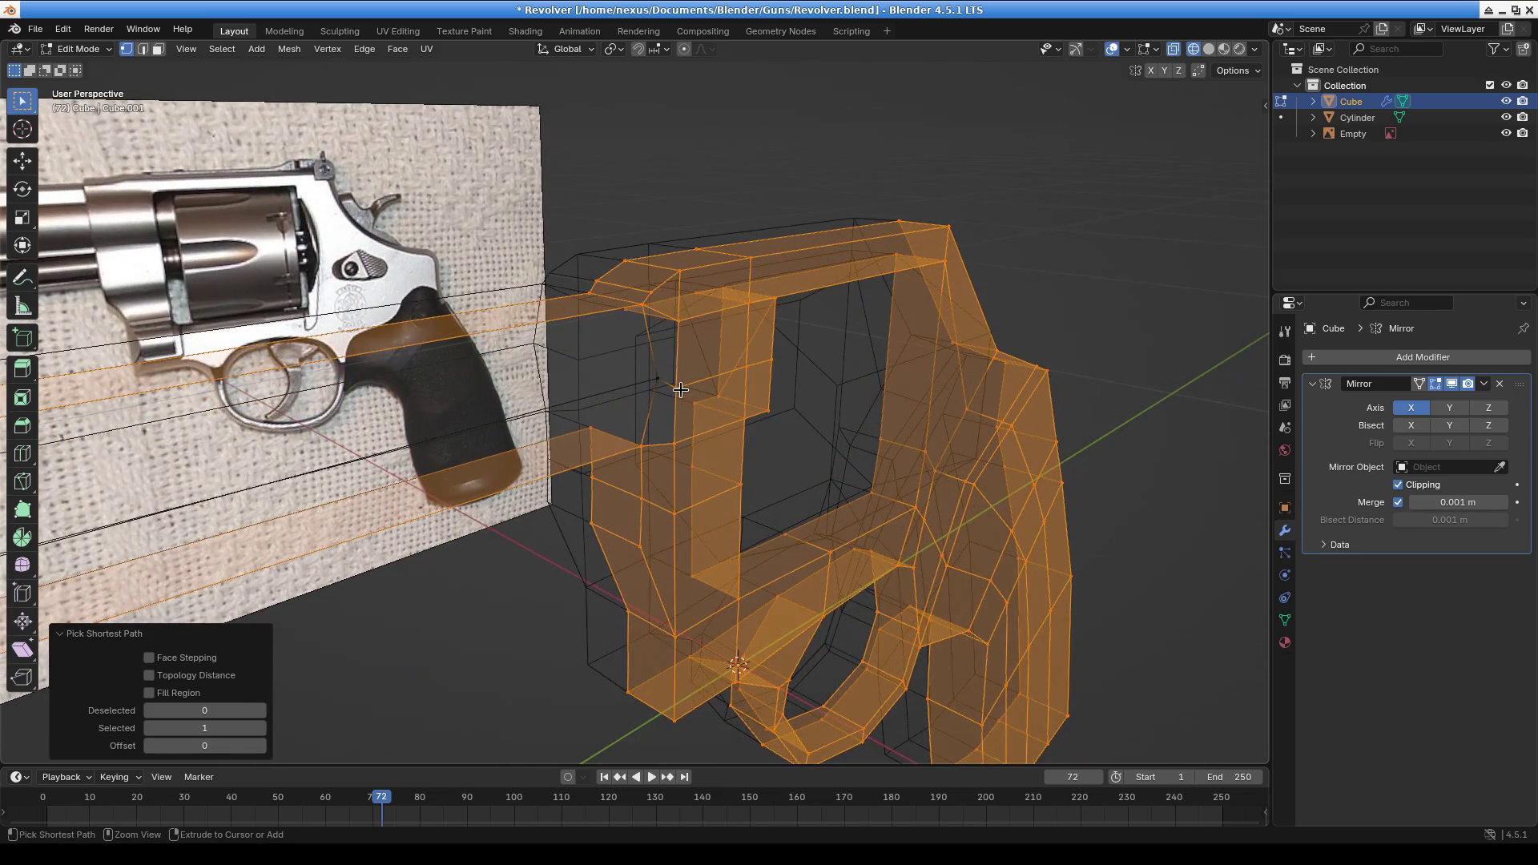
key(ctrl+z)
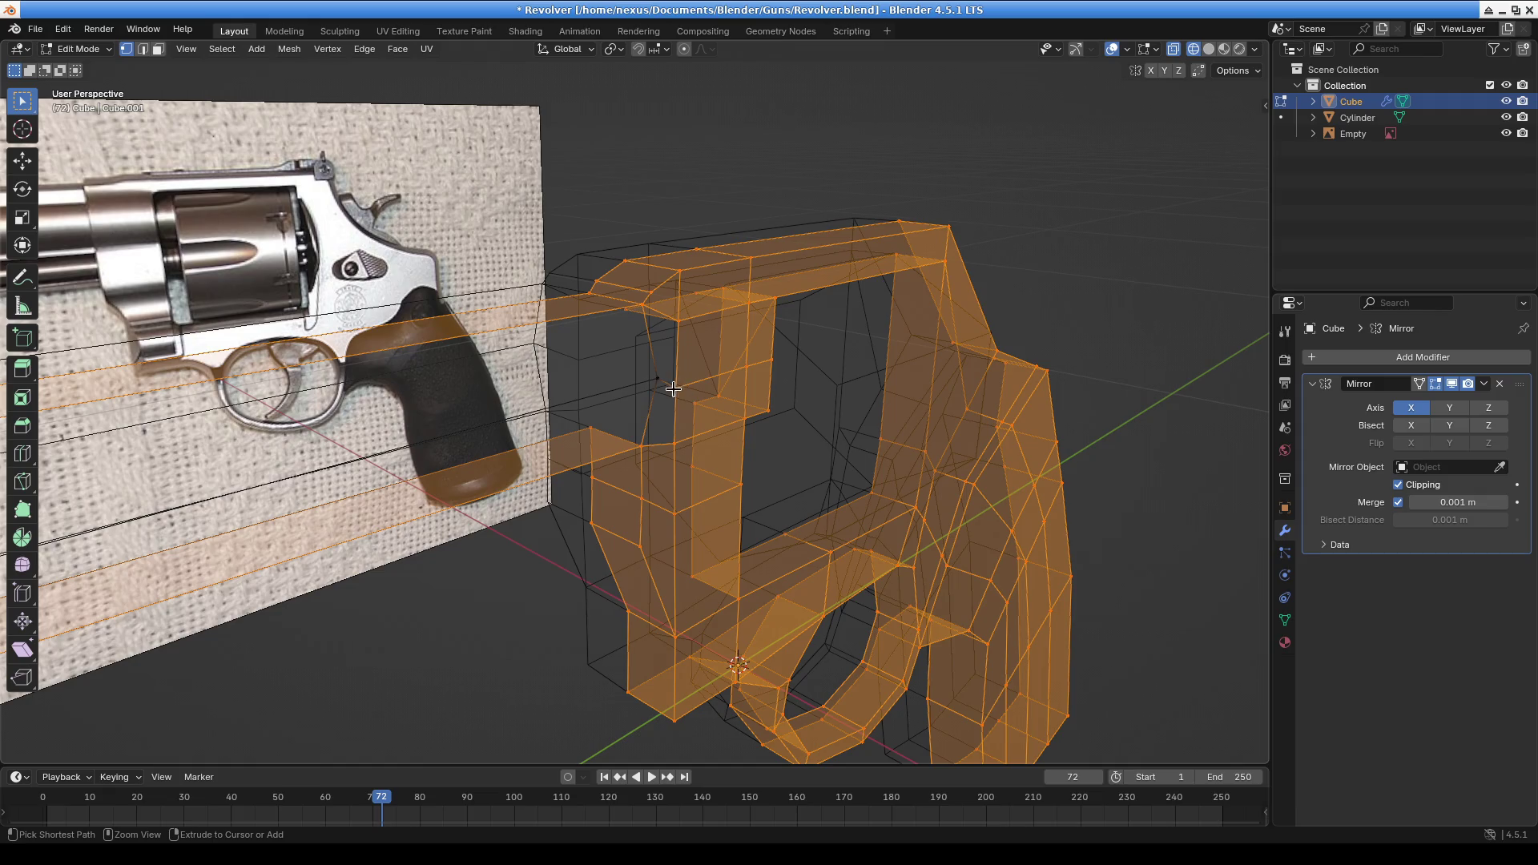
scroll(672, 388, up, 3)
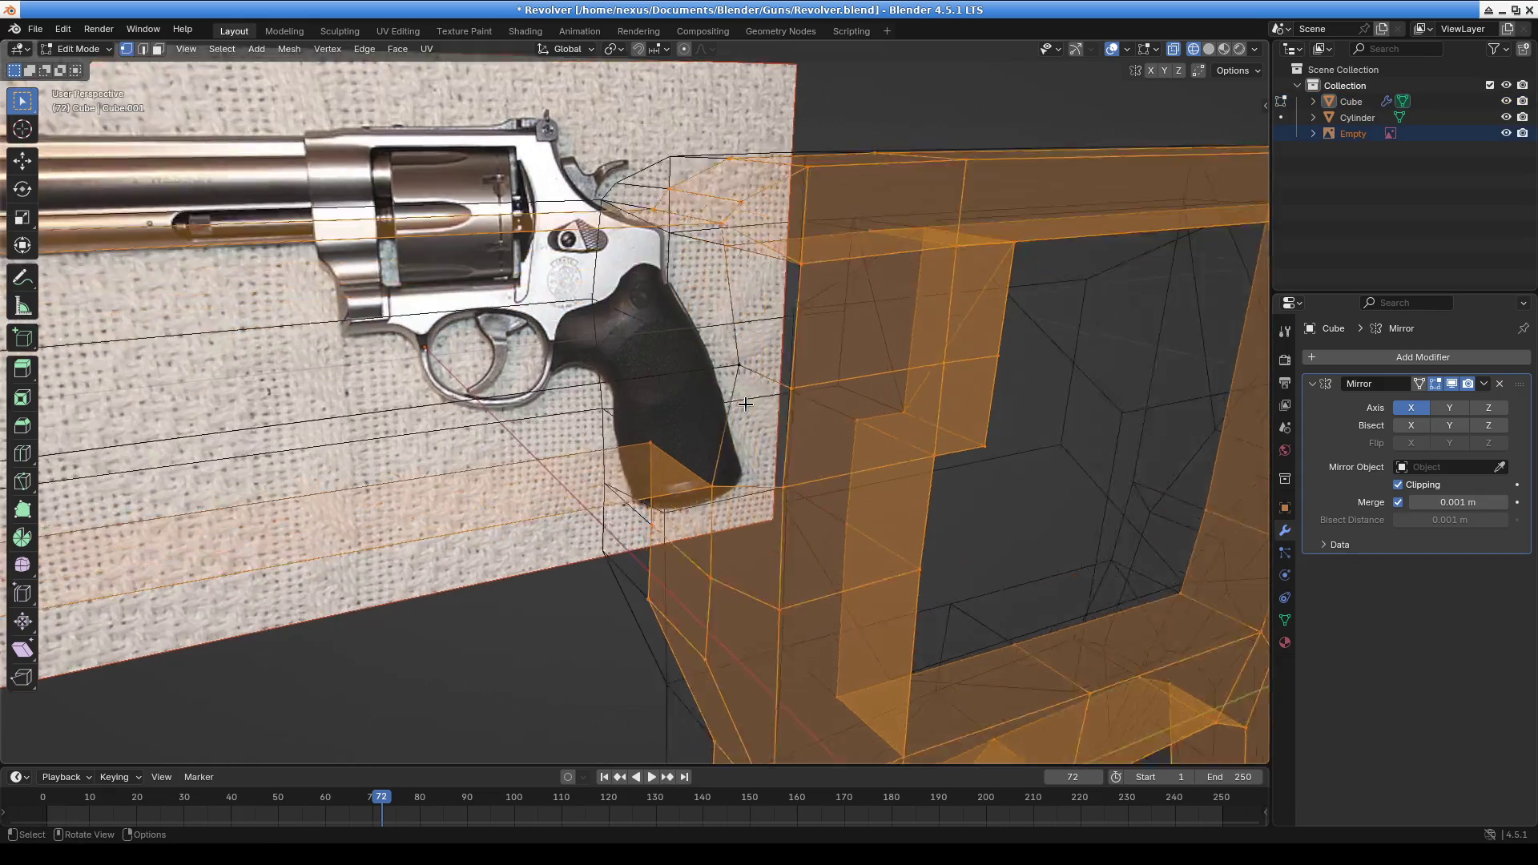
middle_drag(746, 403, 725, 390)
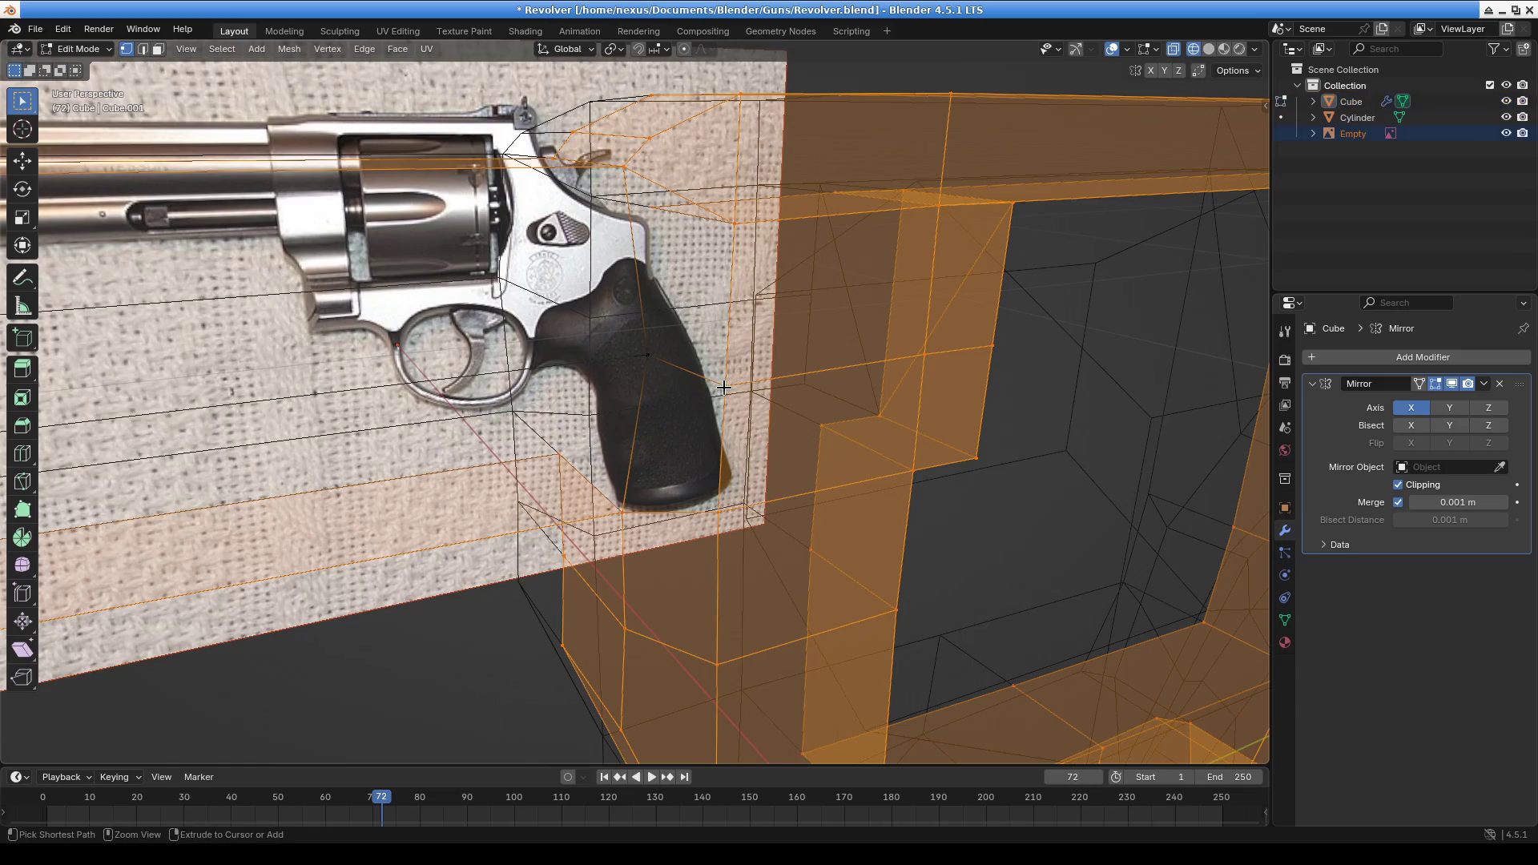
ctrl+click(726, 389)
ctrl+click(934, 378)
mouse_move(995, 354)
middle_down()
mouse_move(910, 440)
mouse_move(1004, 431)
mouse_move(782, 429)
mouse_move(707, 401)
mouse_move(1002, 408)
mouse_move(930, 449)
middle_up()
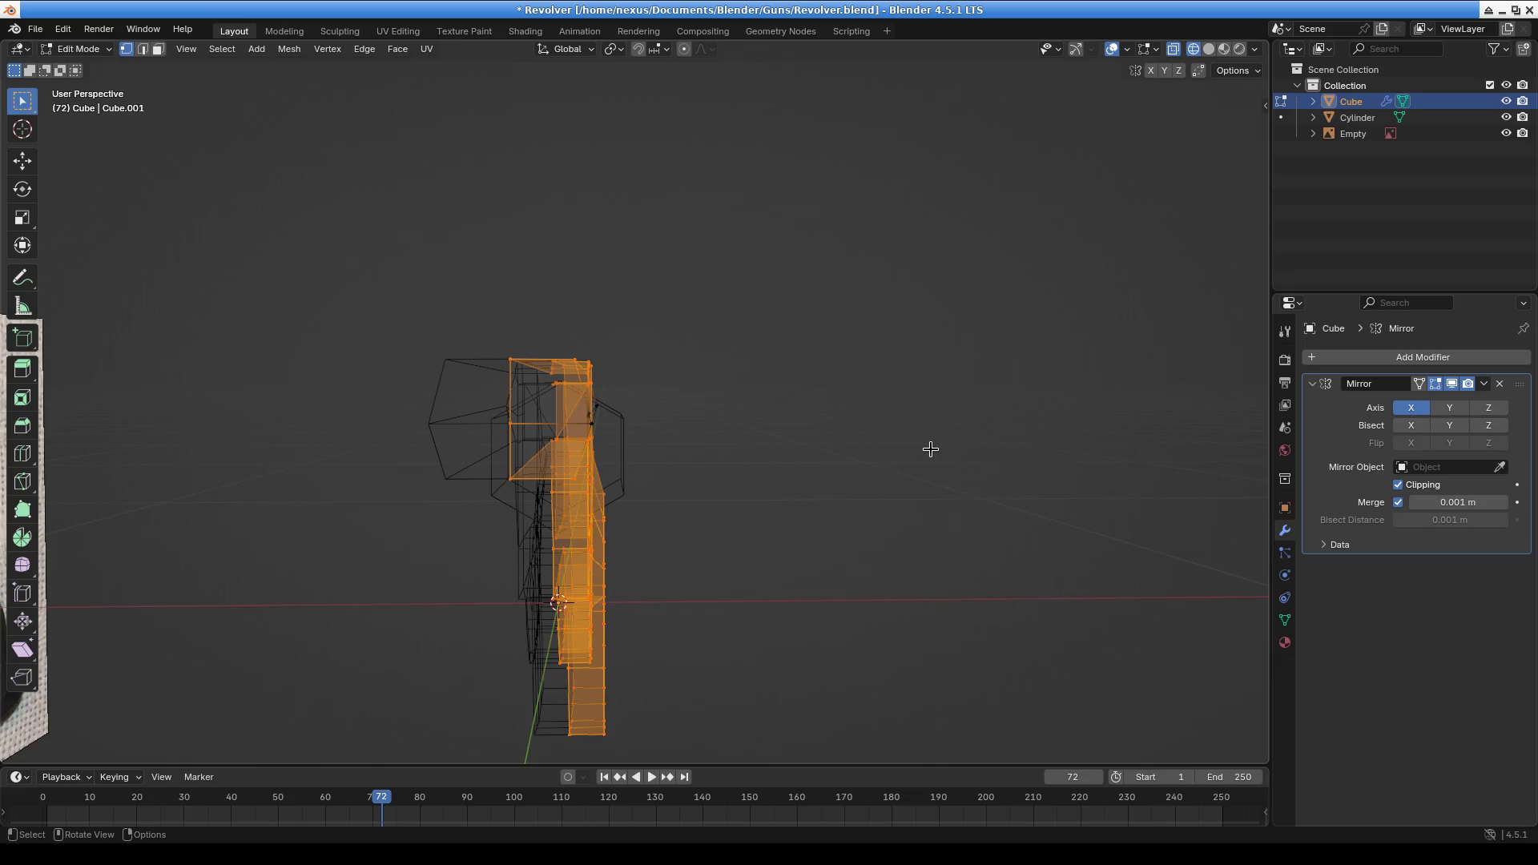
Narrow the piece along X and shift it -0.003452 m along X to line up with the grip
key(s)
key(x)
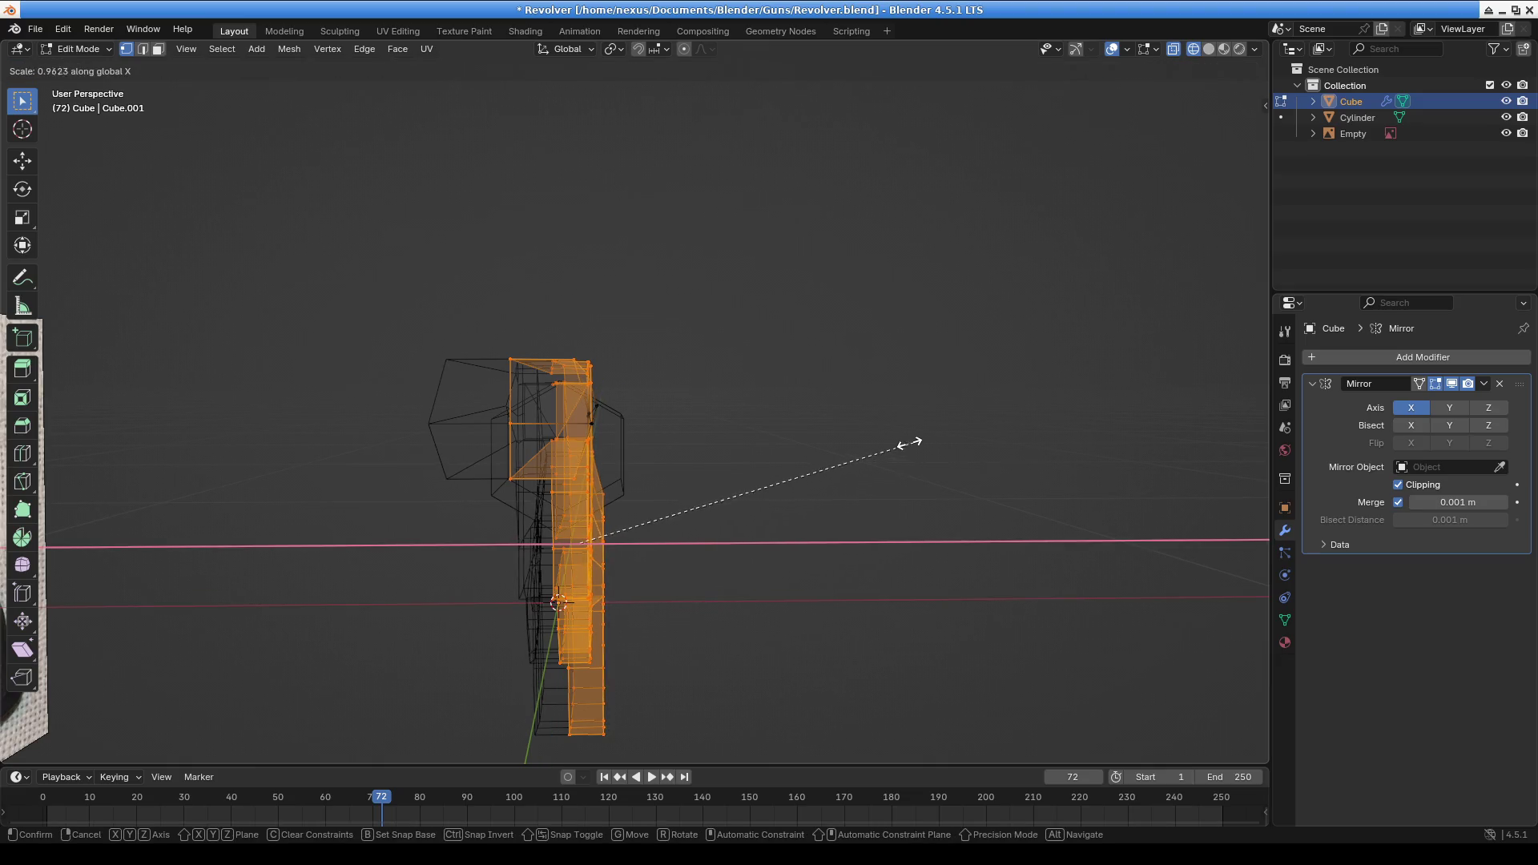
click(881, 438)
key(g)
key(x)
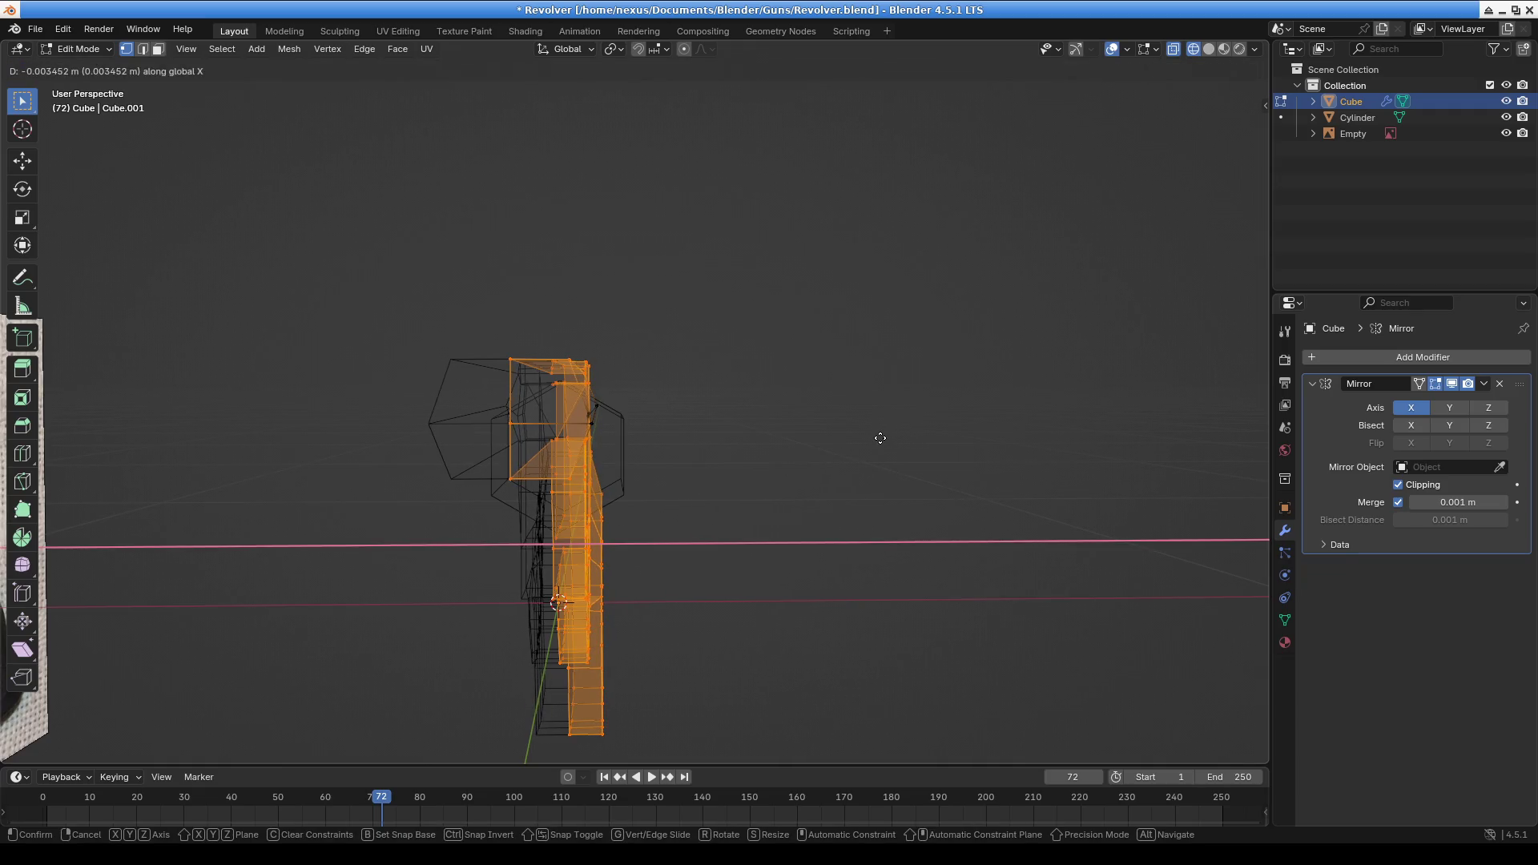
click(881, 439)
mouse_move(879, 438)
middle_down()
mouse_move(728, 436)
mouse_move(796, 440)
mouse_move(838, 473)
mouse_move(825, 465)
middle_up()
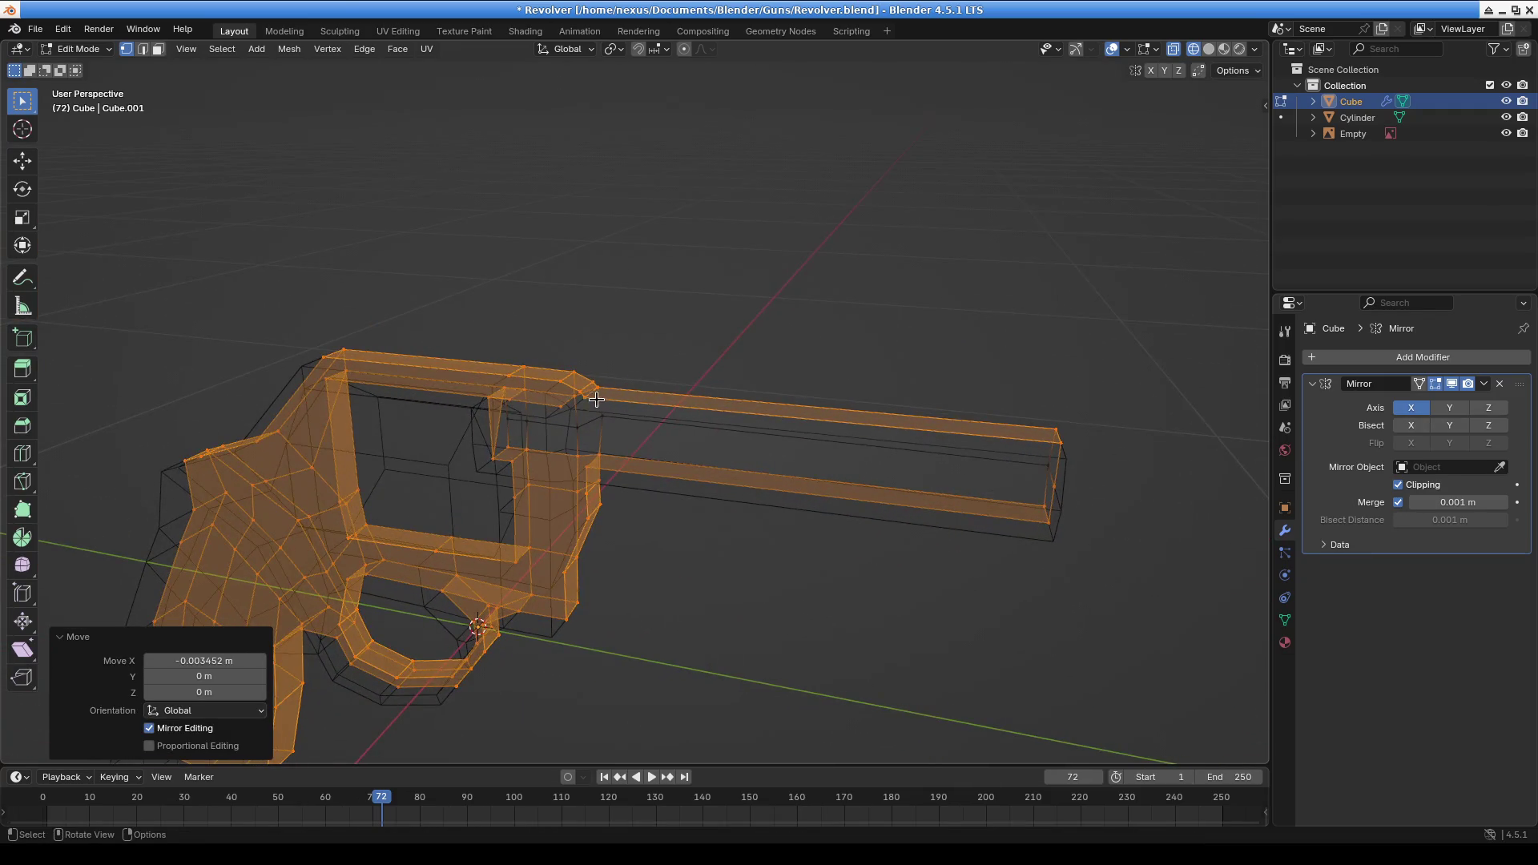
Select the barrel's top edge and lower it along Z twice to facet the barrel top
click(599, 399)
shift+click(1057, 442)
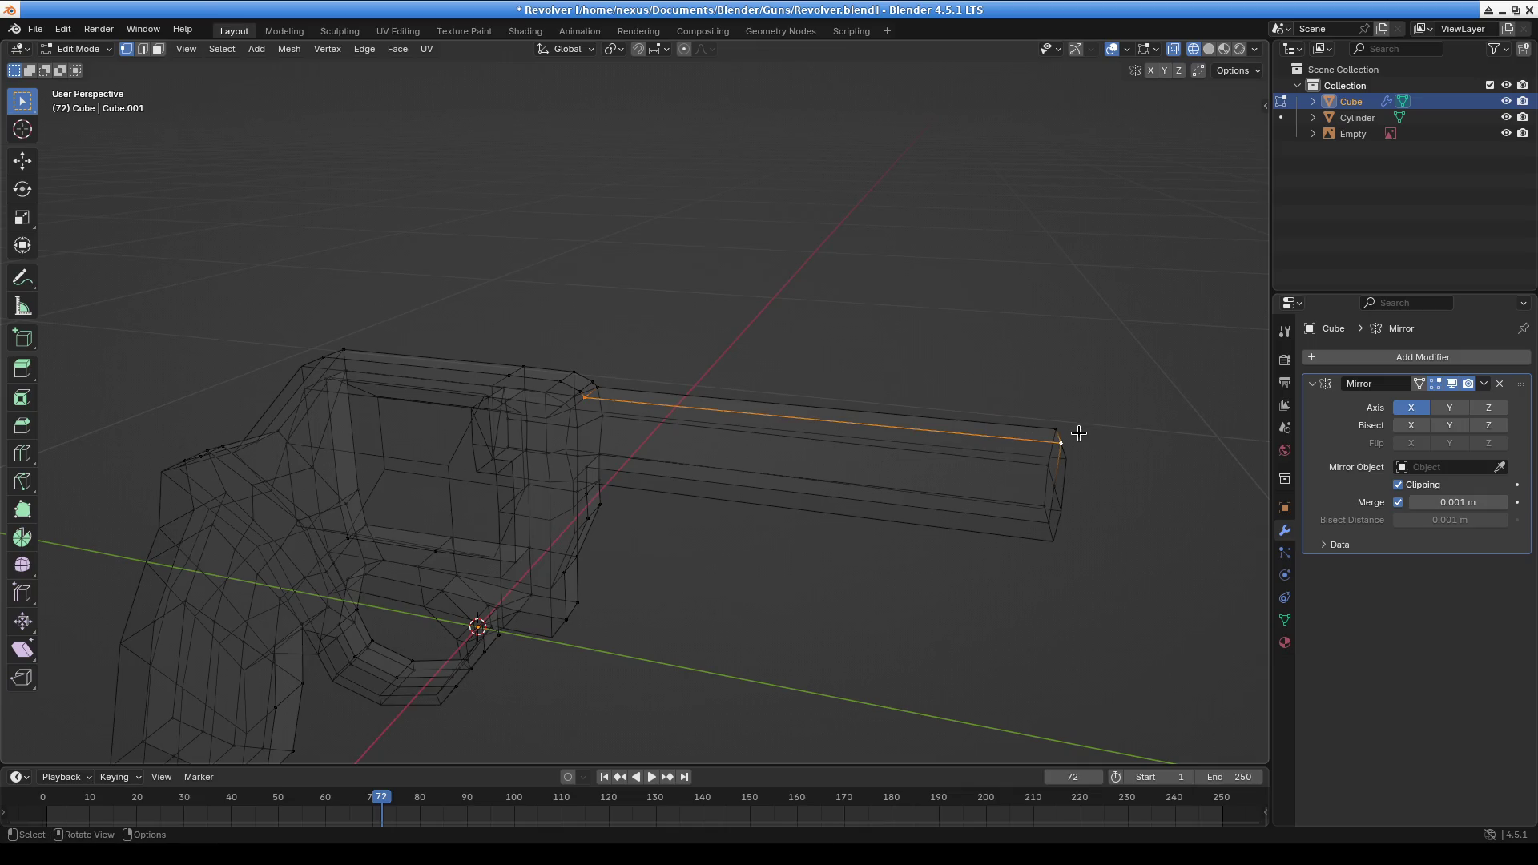
key(g)
key(z)
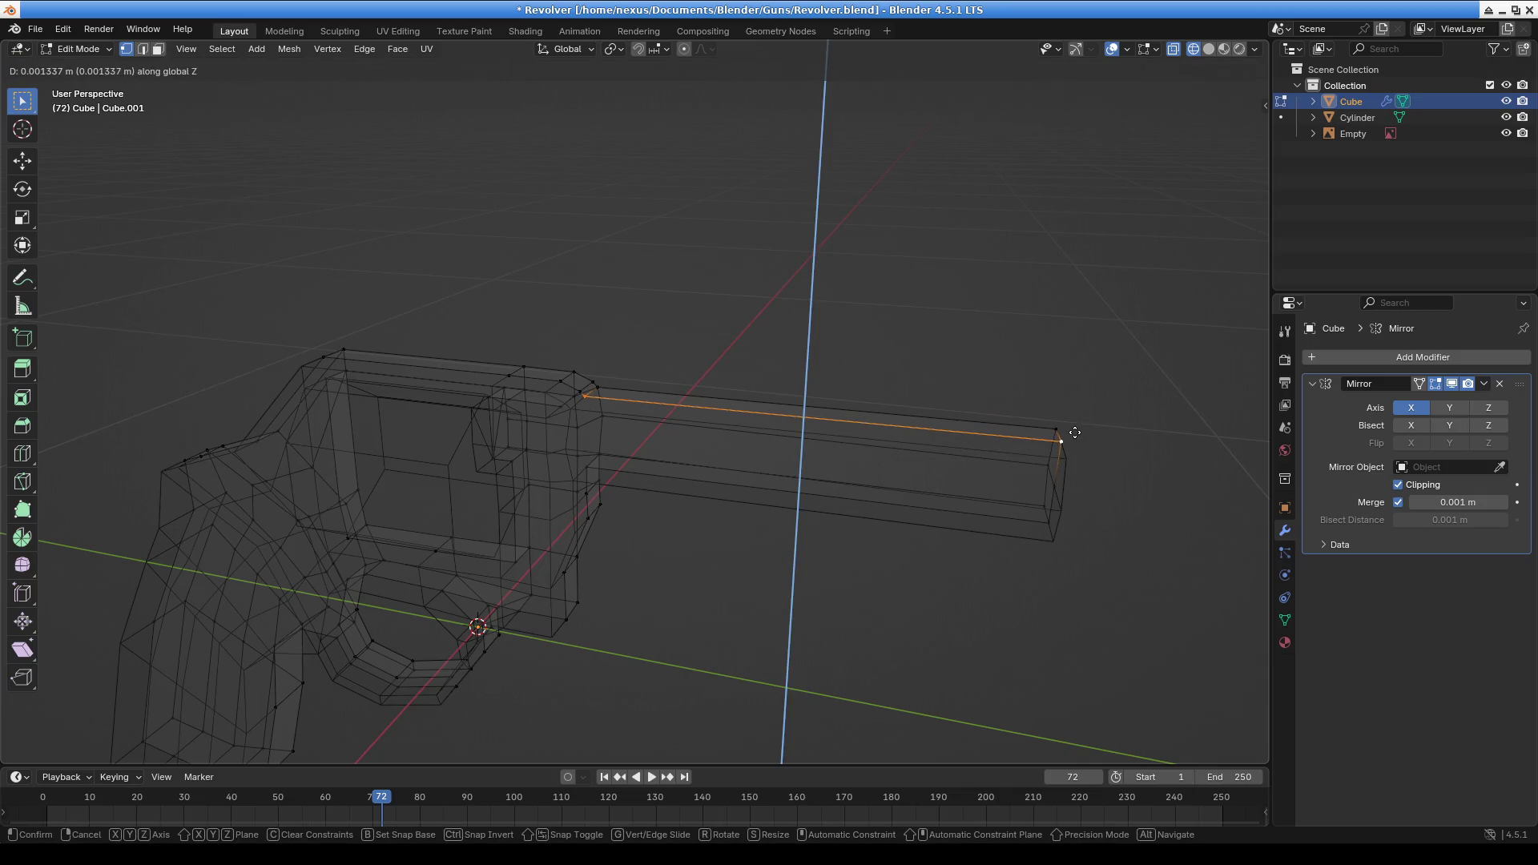
click(1073, 428)
mouse_move(1074, 428)
middle_down()
mouse_move(897, 358)
mouse_move(817, 272)
mouse_move(601, 478)
mouse_move(794, 331)
middle_up()
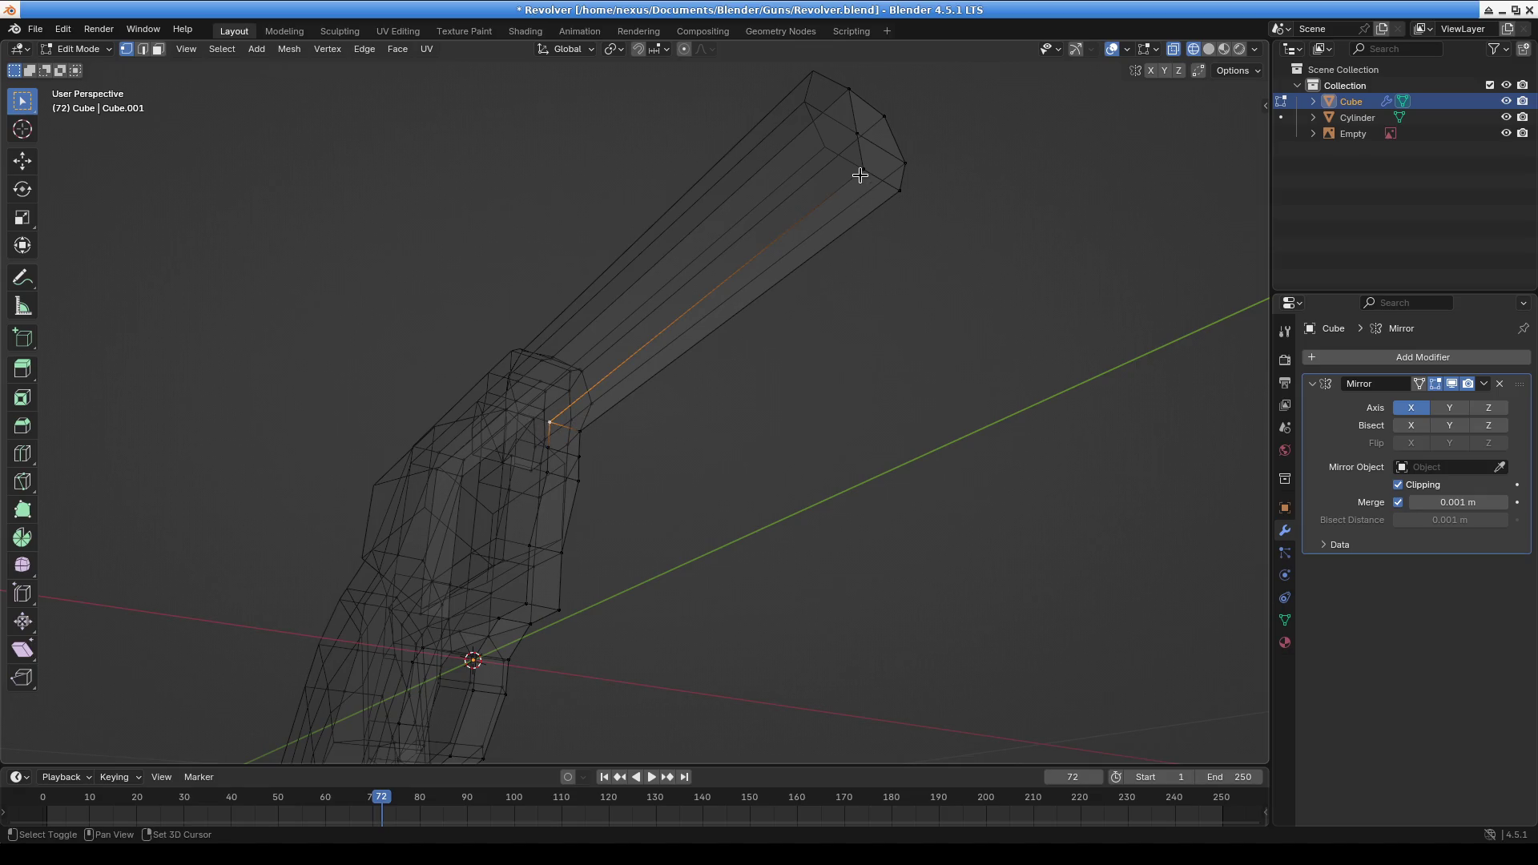
key(g)
key(z)
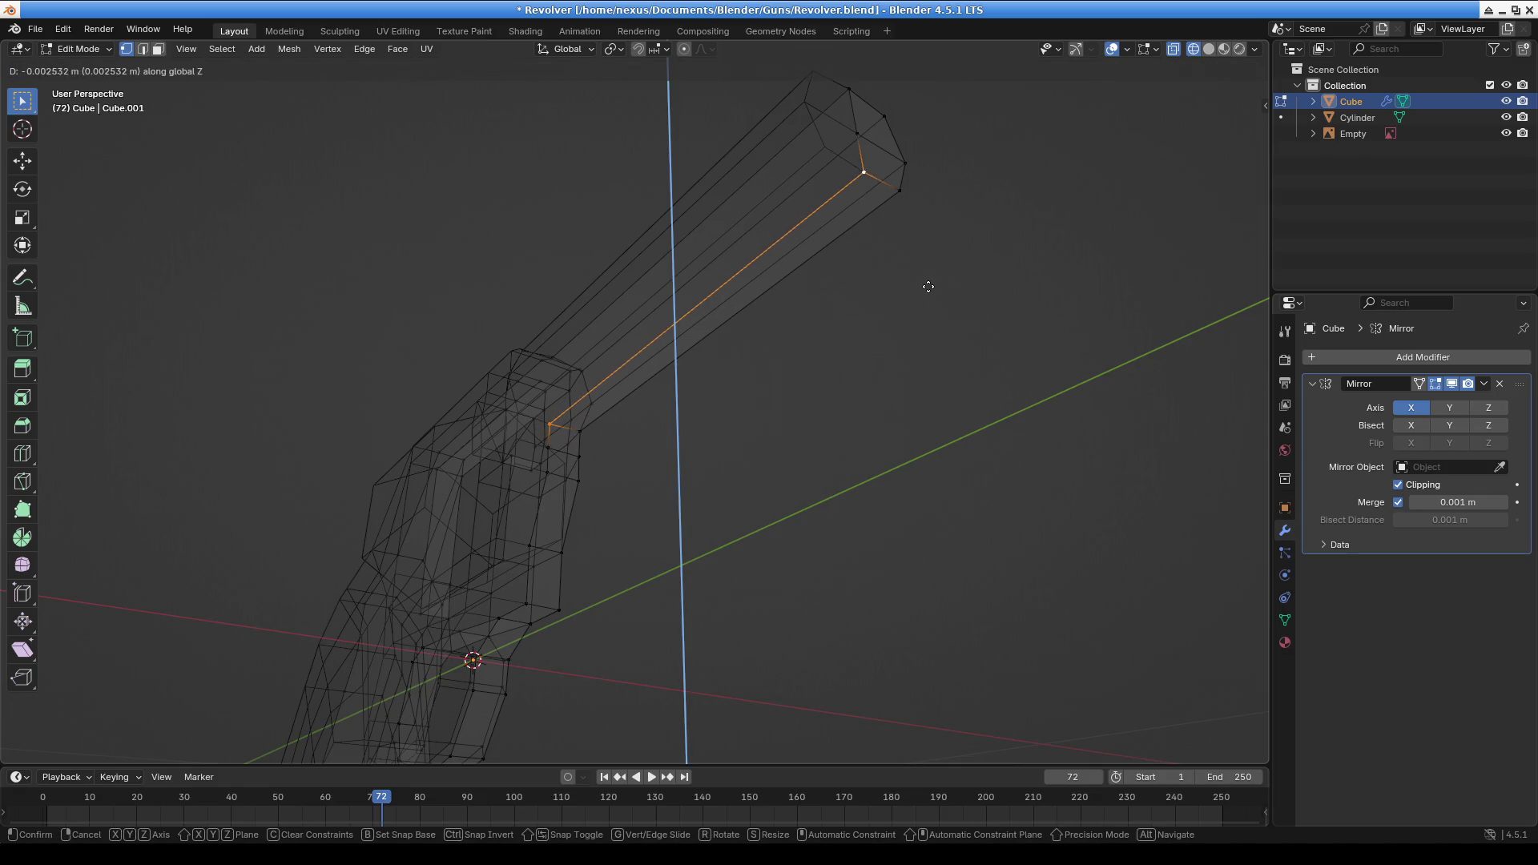
click(926, 288)
Select vertices on the hexagonal barrel end and where the barrel meets the frame
middle_drag(921, 289, 868, 355)
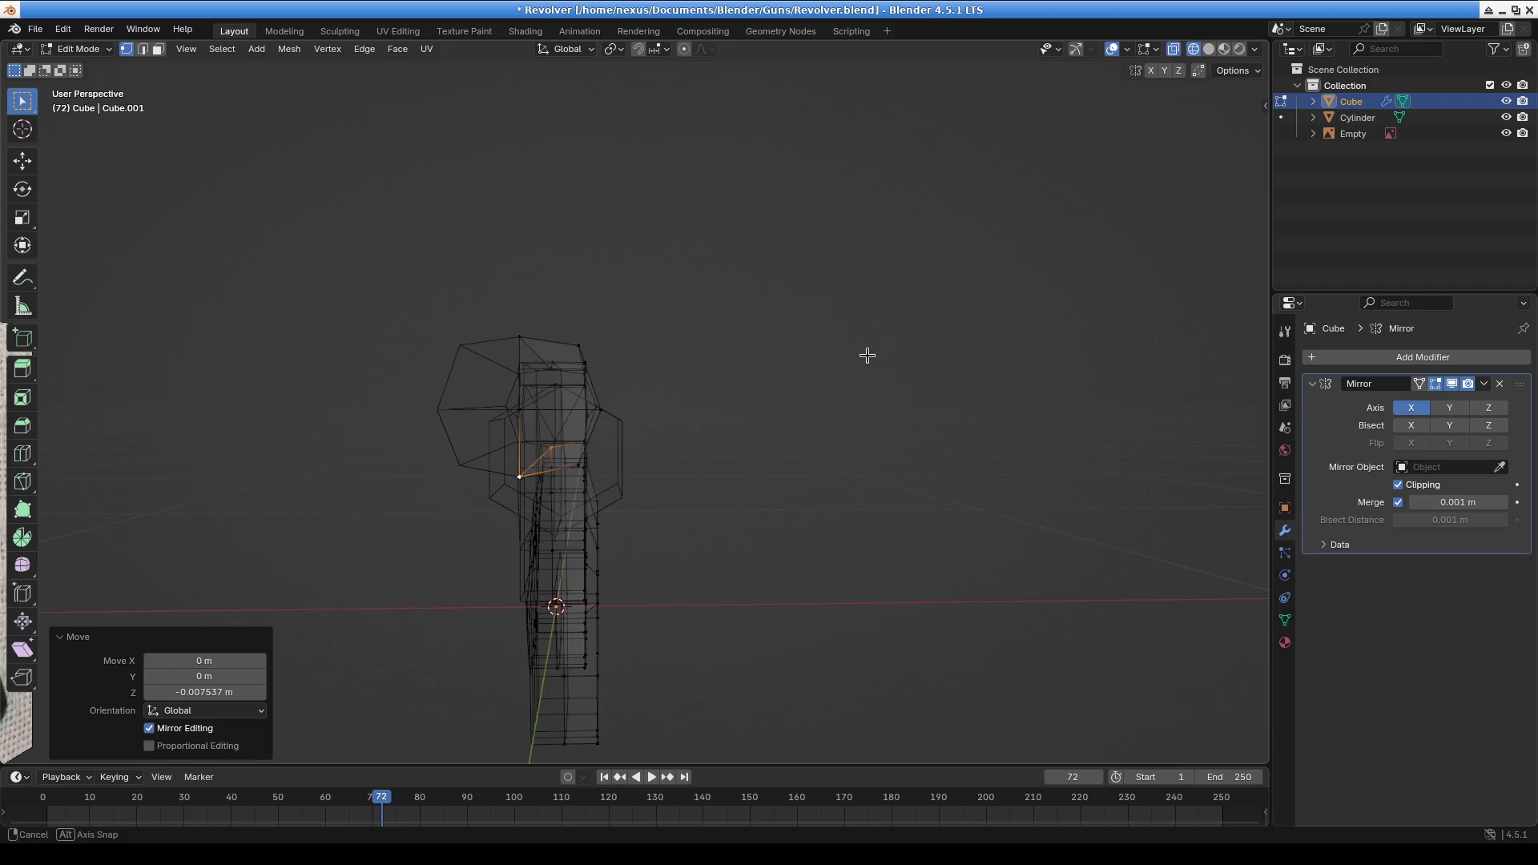
mouse_move(652, 457)
middle_down()
mouse_move(731, 447)
mouse_move(688, 446)
middle_up()
scroll(701, 490, up, 6)
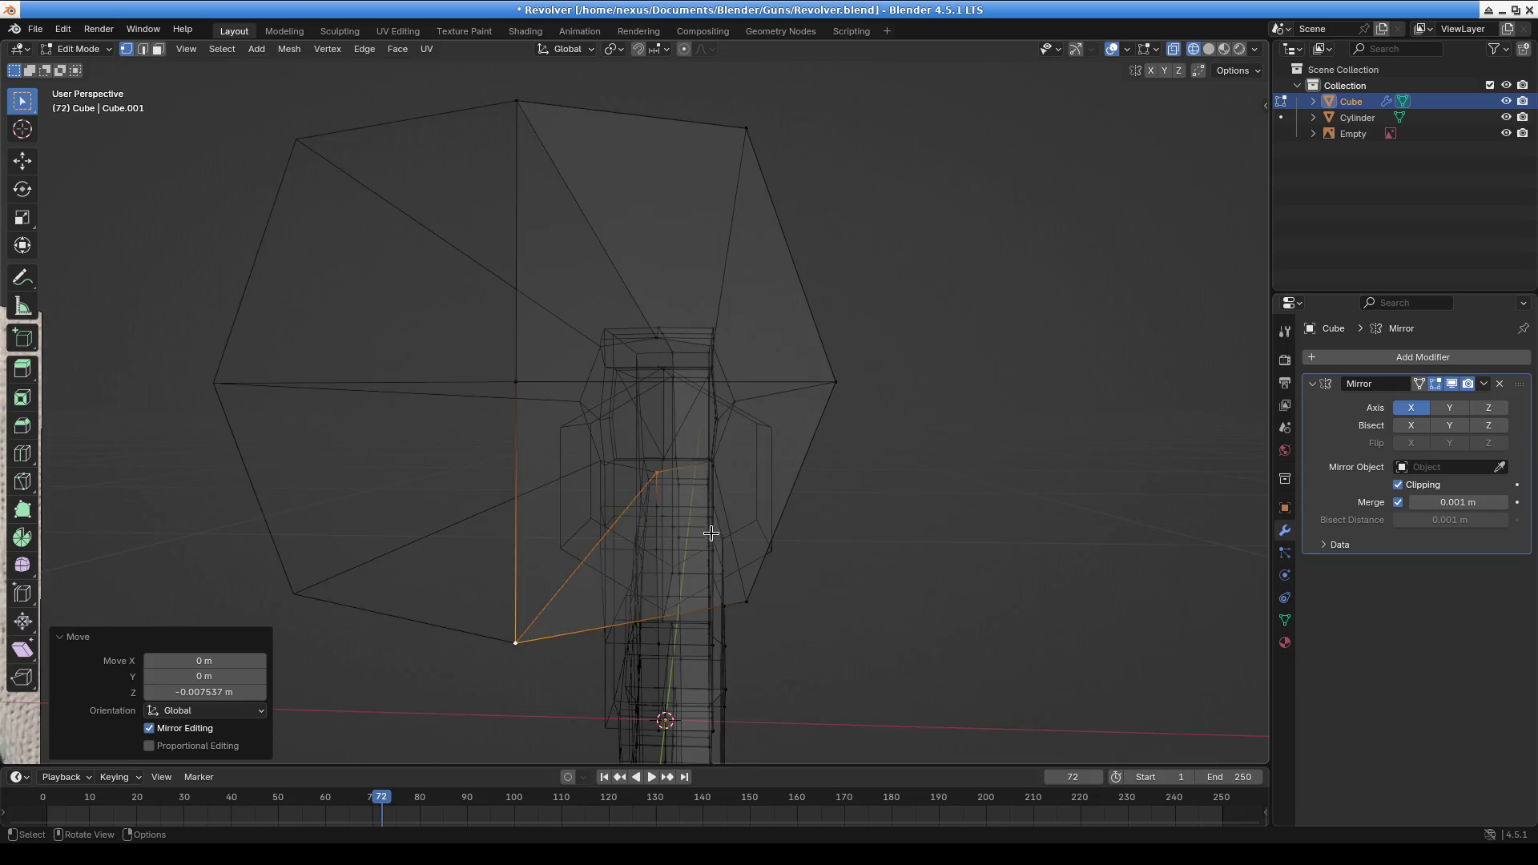
click(725, 592)
click(745, 600)
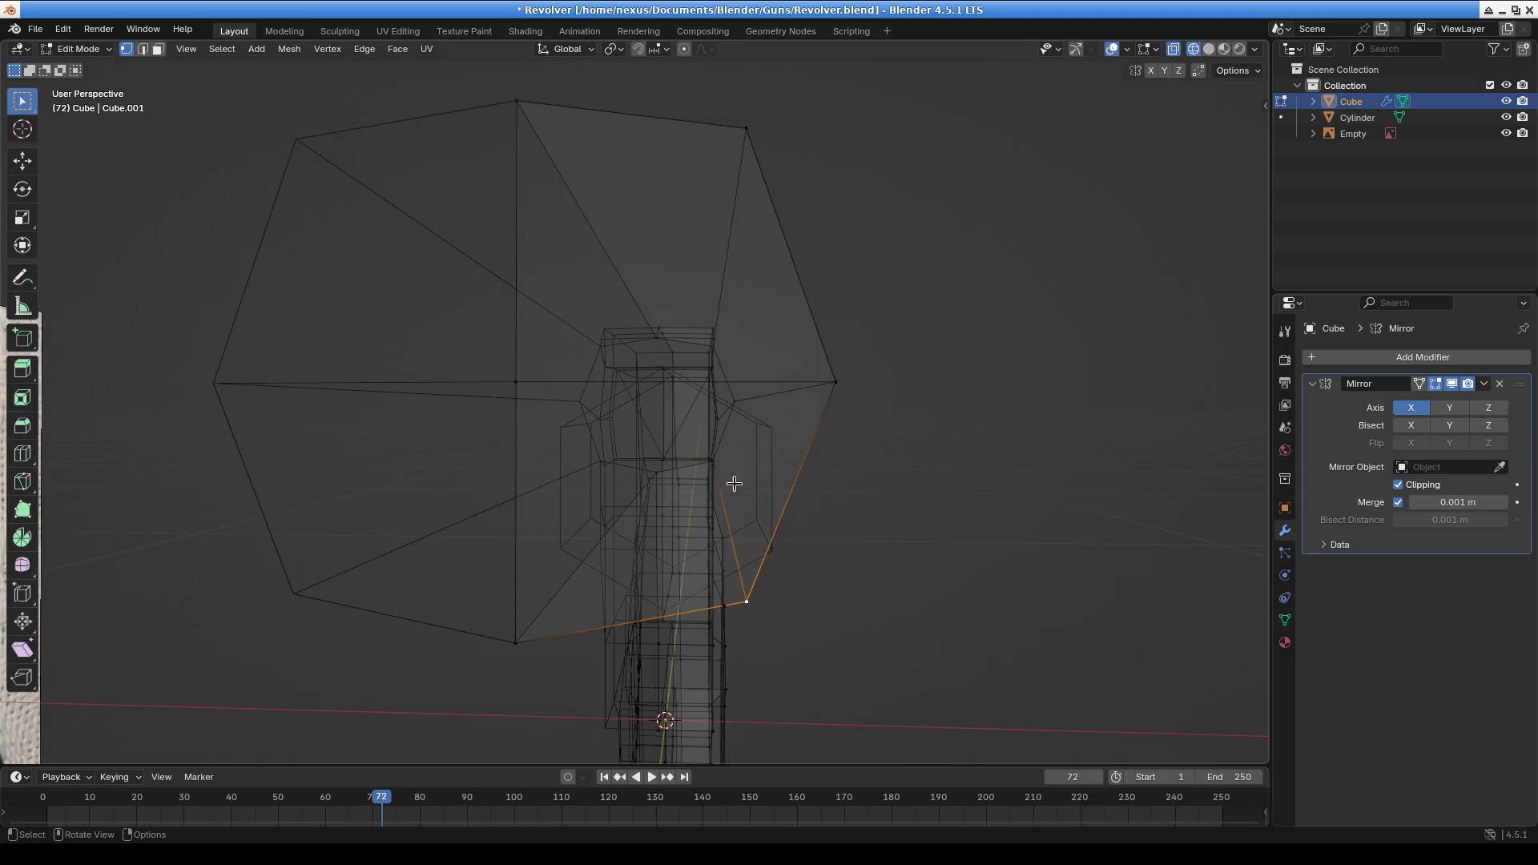
mouse_move(720, 468)
middle_down()
mouse_move(765, 481)
mouse_move(609, 560)
middle_up()
click(711, 459)
click(695, 454)
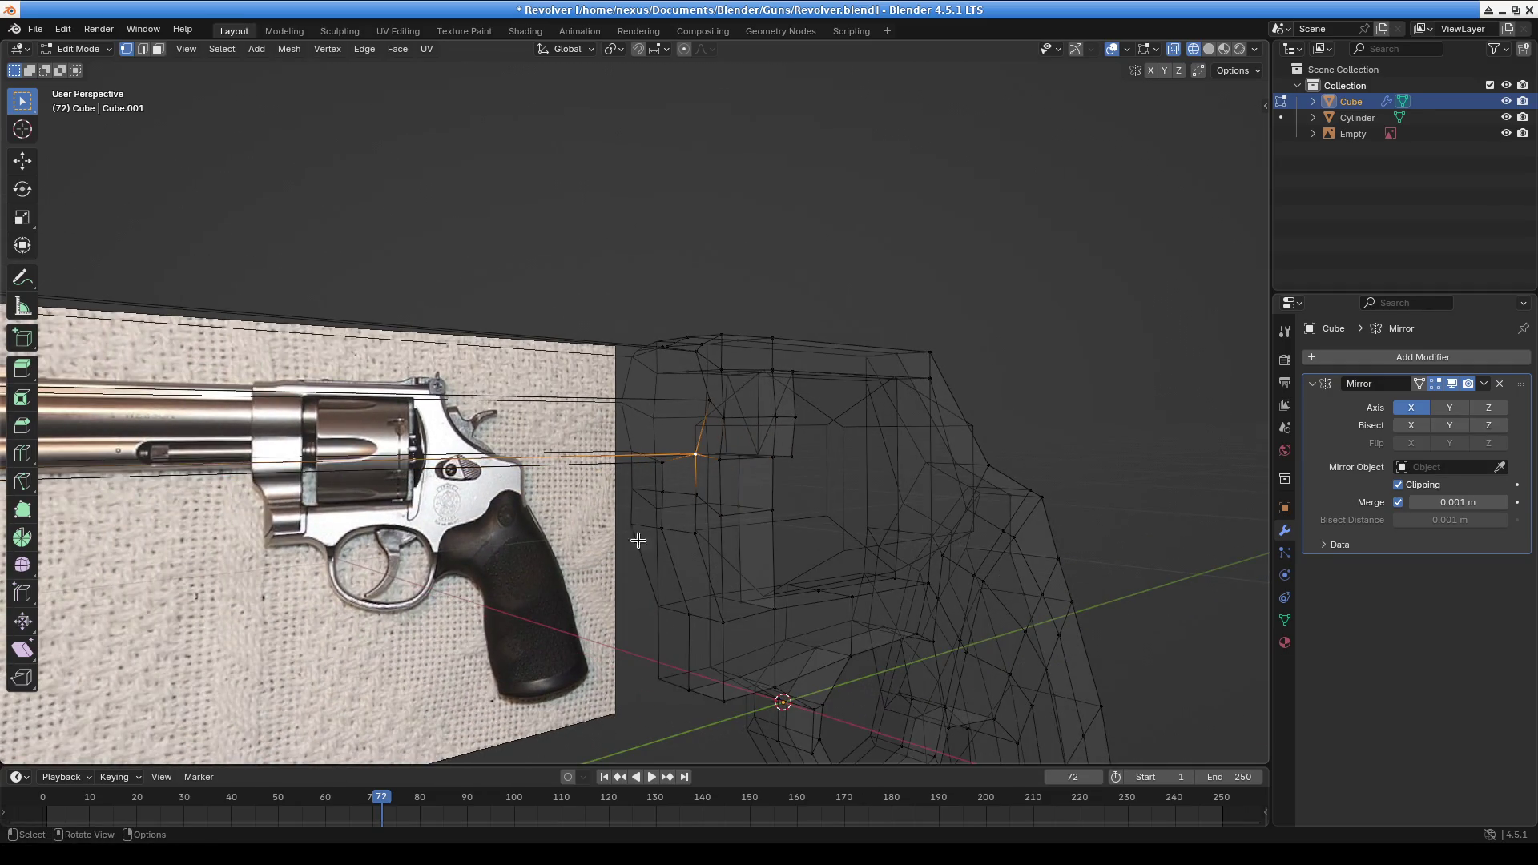
middle_drag(414, 565, 456, 567)
shift+click(346, 451)
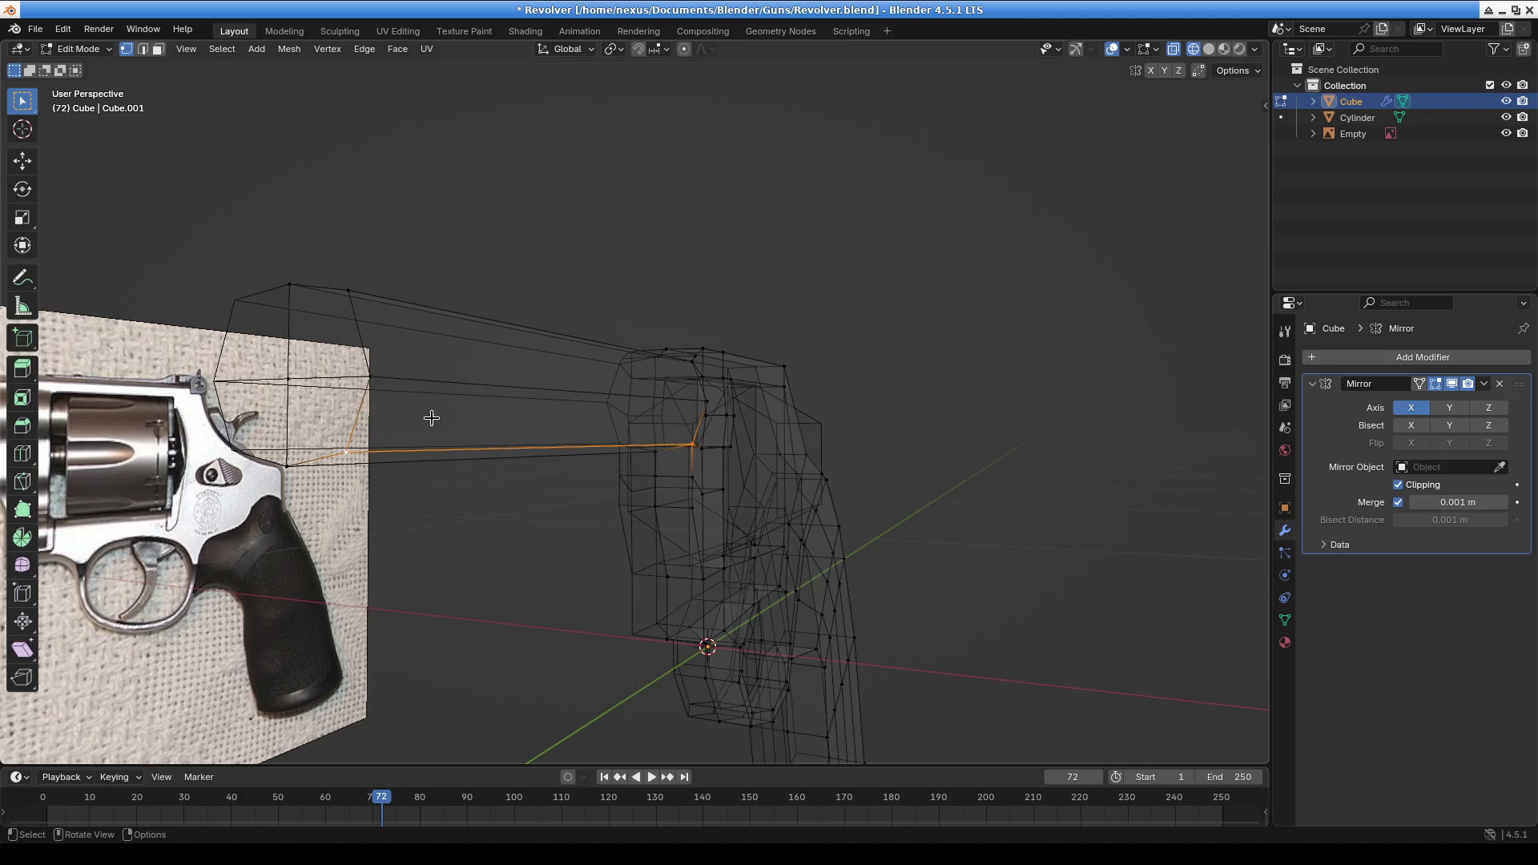
middle_drag(544, 456, 821, 494)
mouse_move(936, 489)
middle_down()
mouse_move(560, 446)
mouse_move(684, 425)
mouse_move(636, 408)
mouse_move(722, 450)
middle_up()
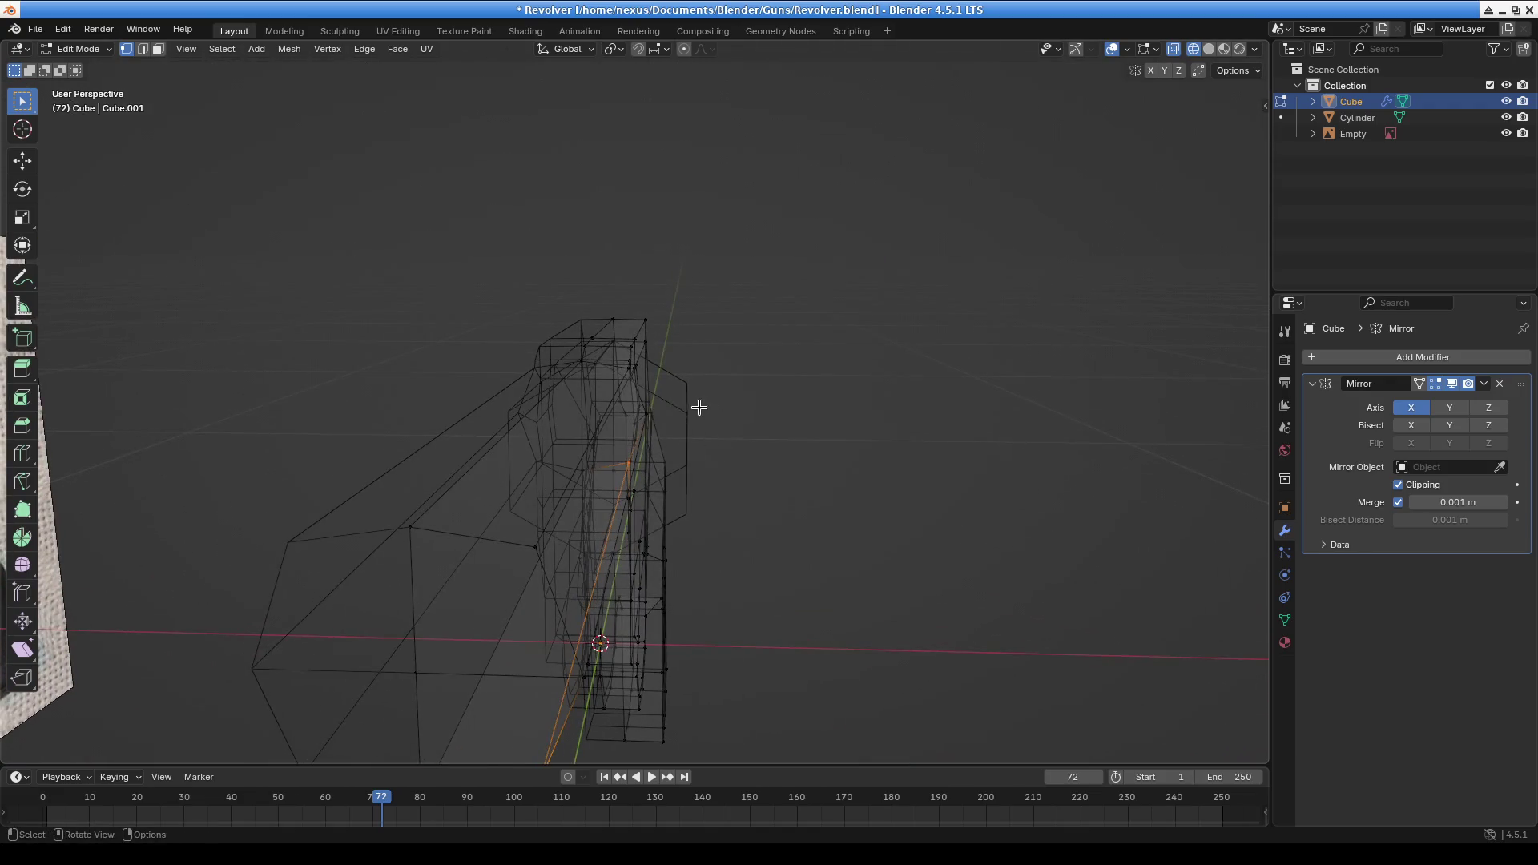
Switch the viewport to Solid shading and view the barrel end-on
click(1209, 49)
mouse_move(721, 401)
middle_down()
mouse_move(687, 415)
mouse_move(698, 399)
mouse_move(713, 389)
mouse_move(646, 484)
mouse_move(746, 545)
middle_up()
scroll(714, 388, up, 7)
Nudge the selected junction vertex slightly along X, then along Z
key(g)
key(x)
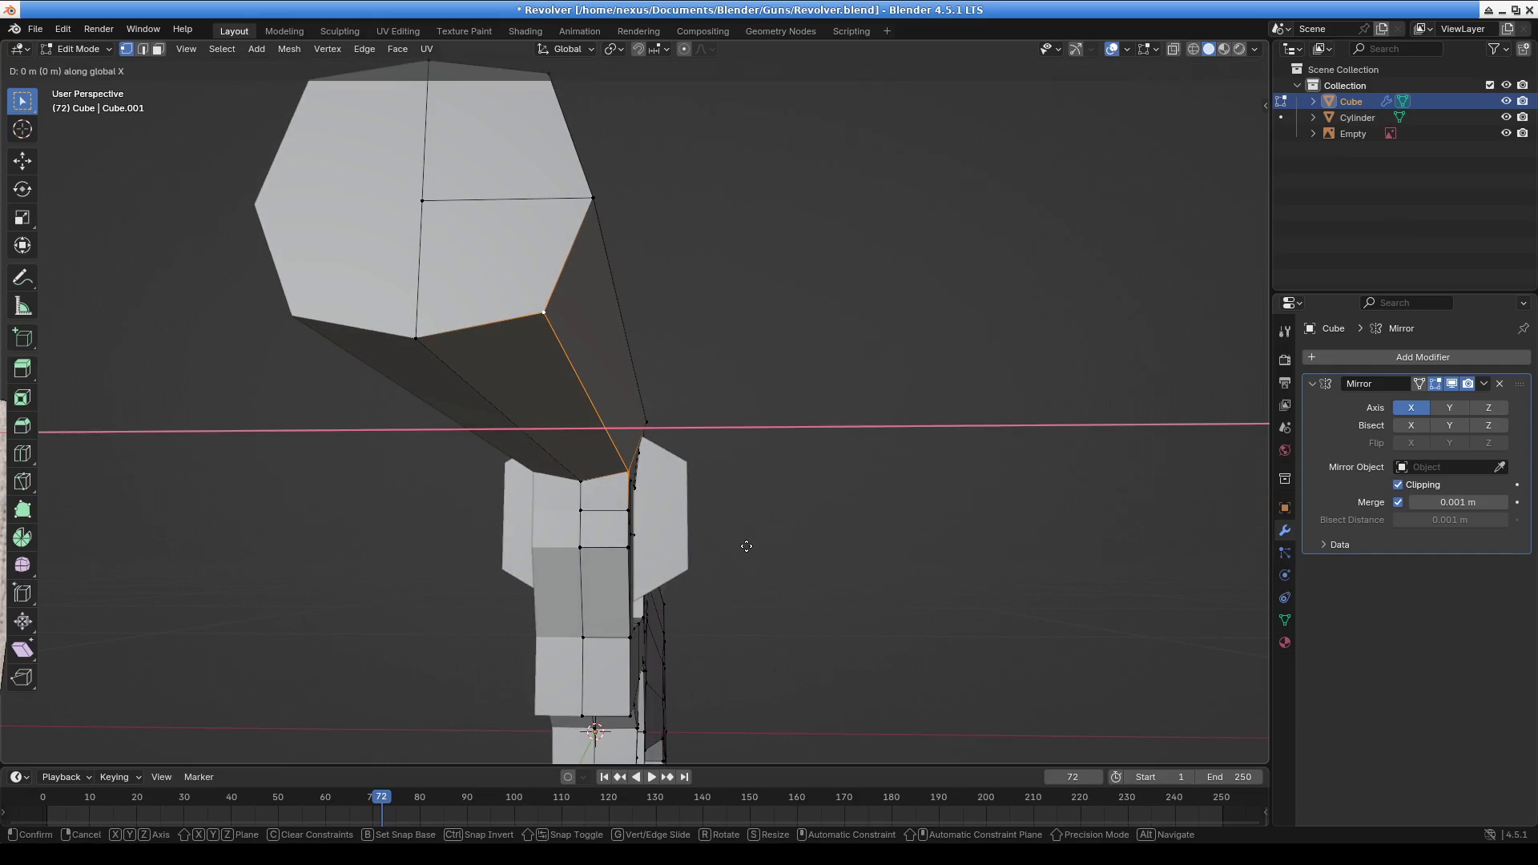
key(x)
key(x)
key(Escape)
key(g)
key(x)
click(738, 547)
key(g)
key(z)
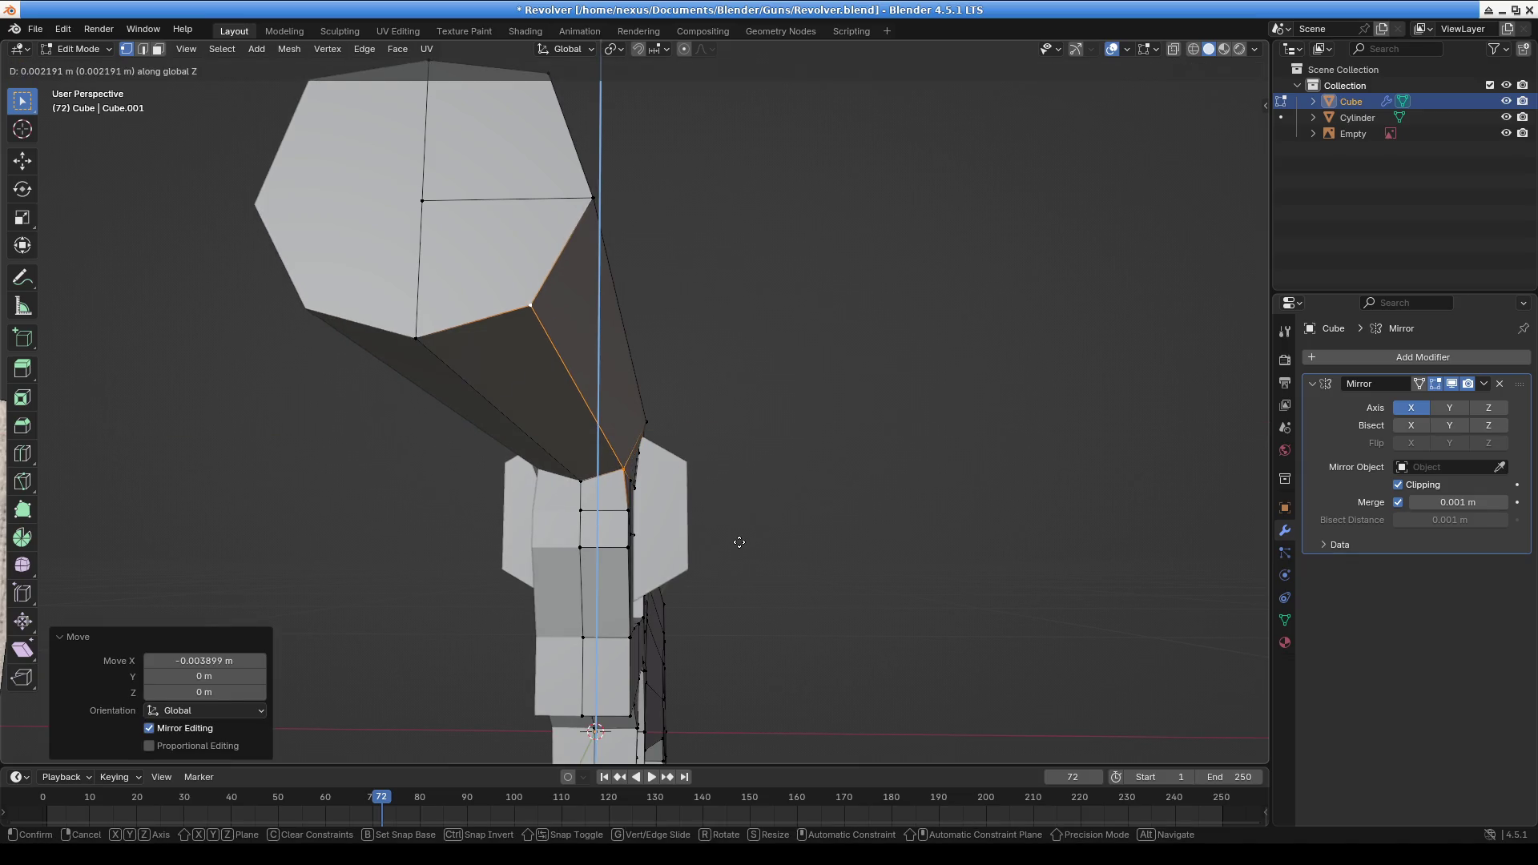
click(739, 542)
middle_drag(739, 542, 736, 533)
In front orthographic view, reposition the hexagon's lower vertices, including the centre bottom one
key(KP_1)
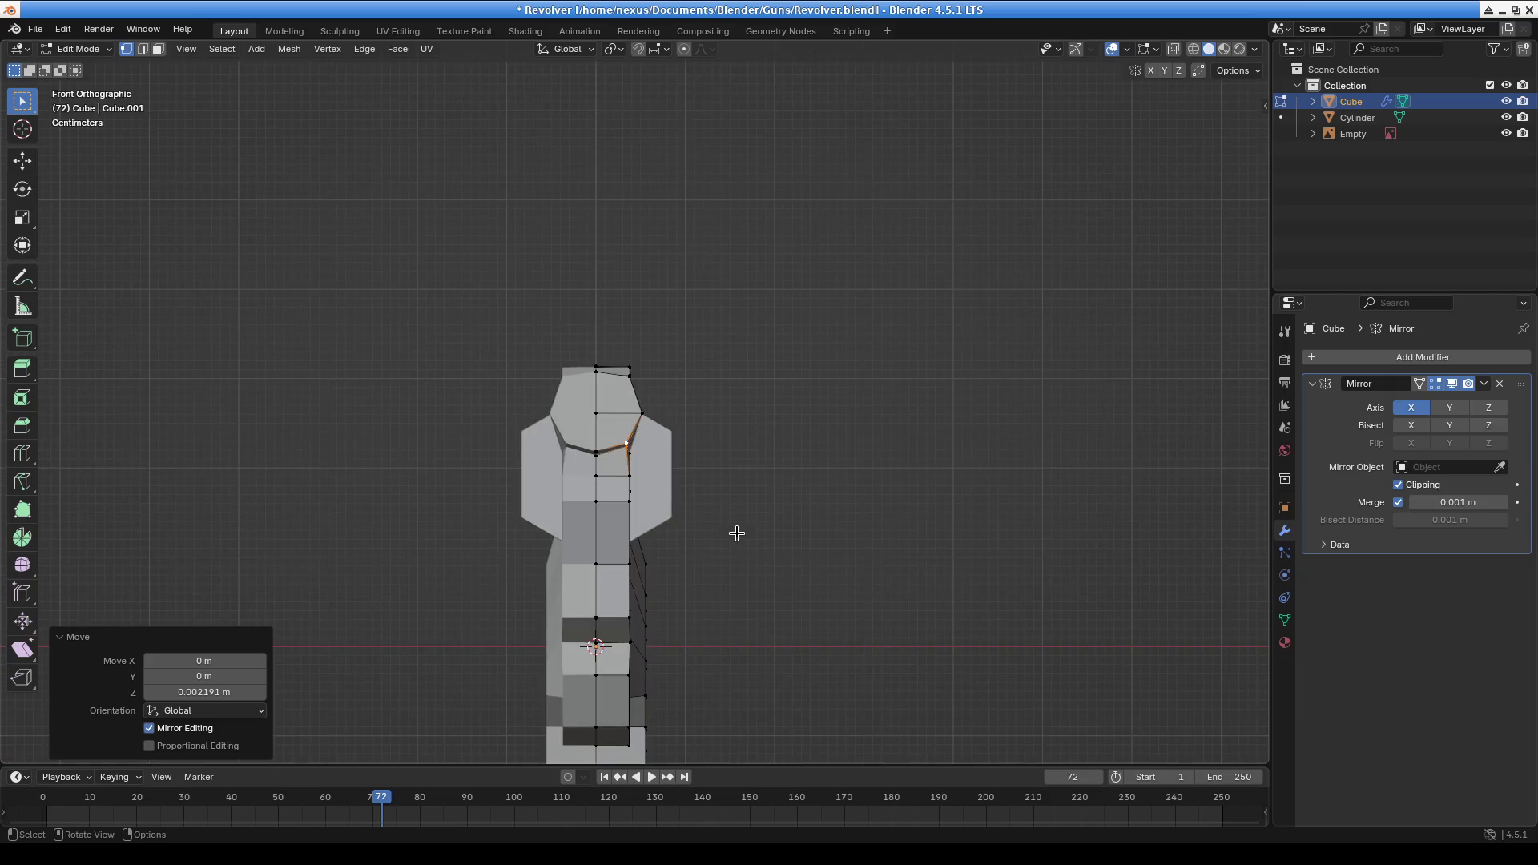
scroll(558, 462, up, 6)
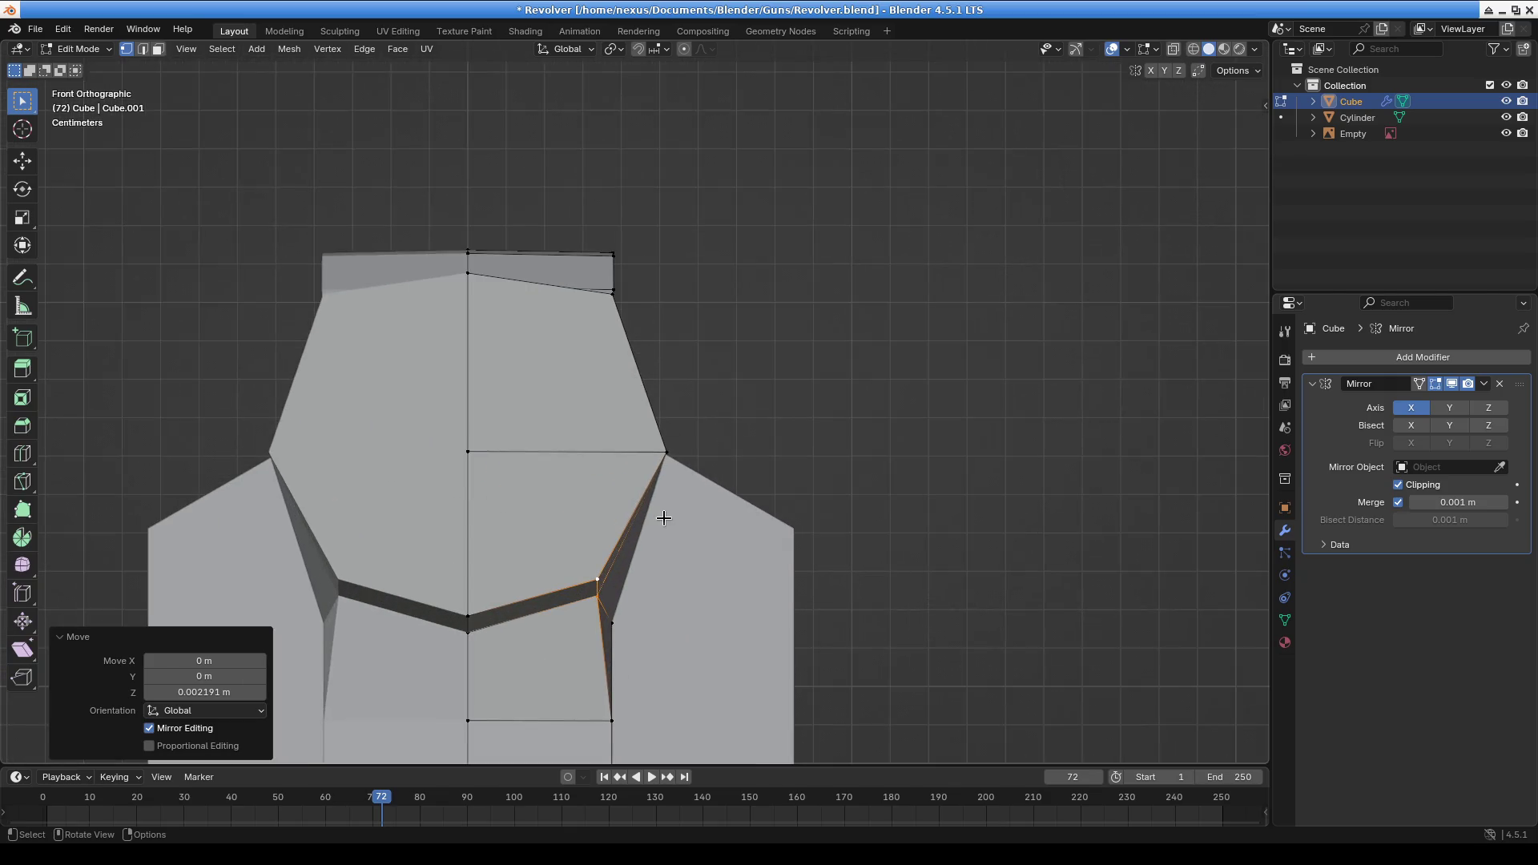
click(600, 587)
key(g)
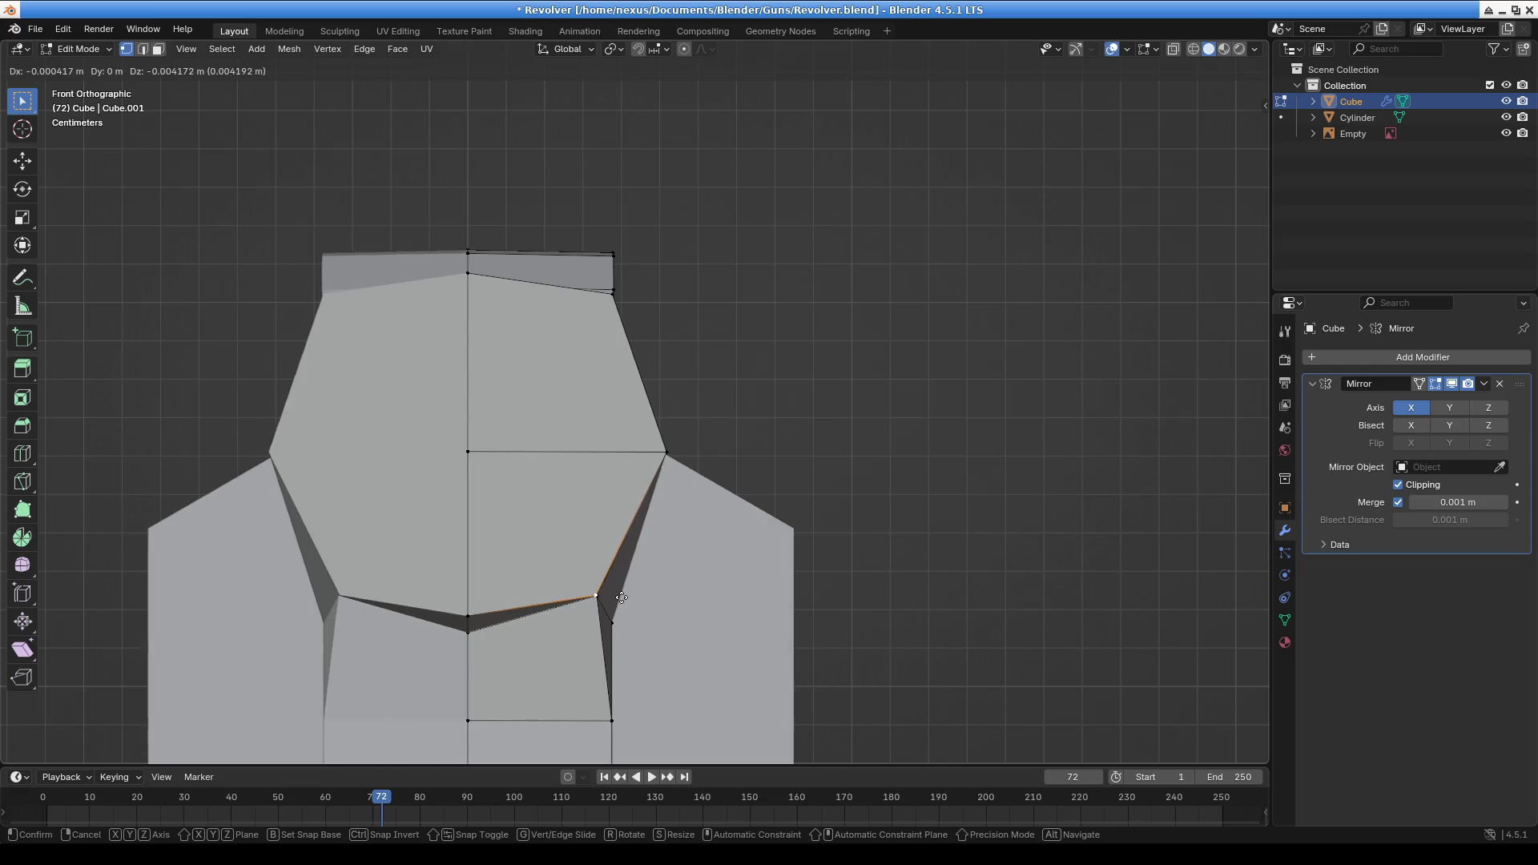
click(622, 599)
click(465, 615)
key(g)
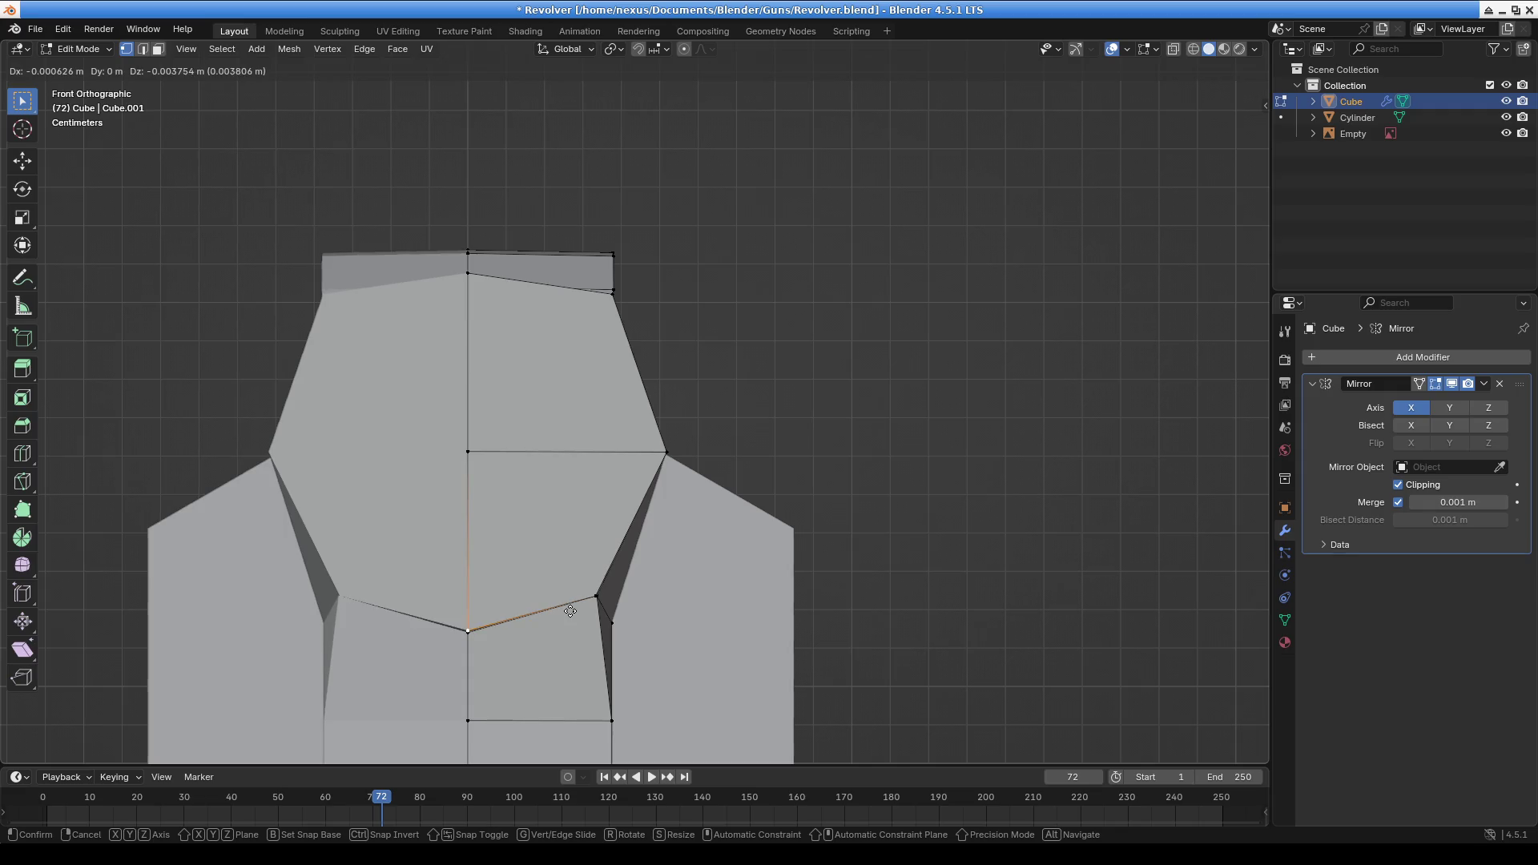
click(568, 611)
mouse_move(620, 325)
shift+middle_down()
mouse_move(654, 506)
mouse_move(426, 557)
shift+middle_up()
click(649, 482)
key(KP_5)
key(KP_1)
scroll(655, 515, up, 8)
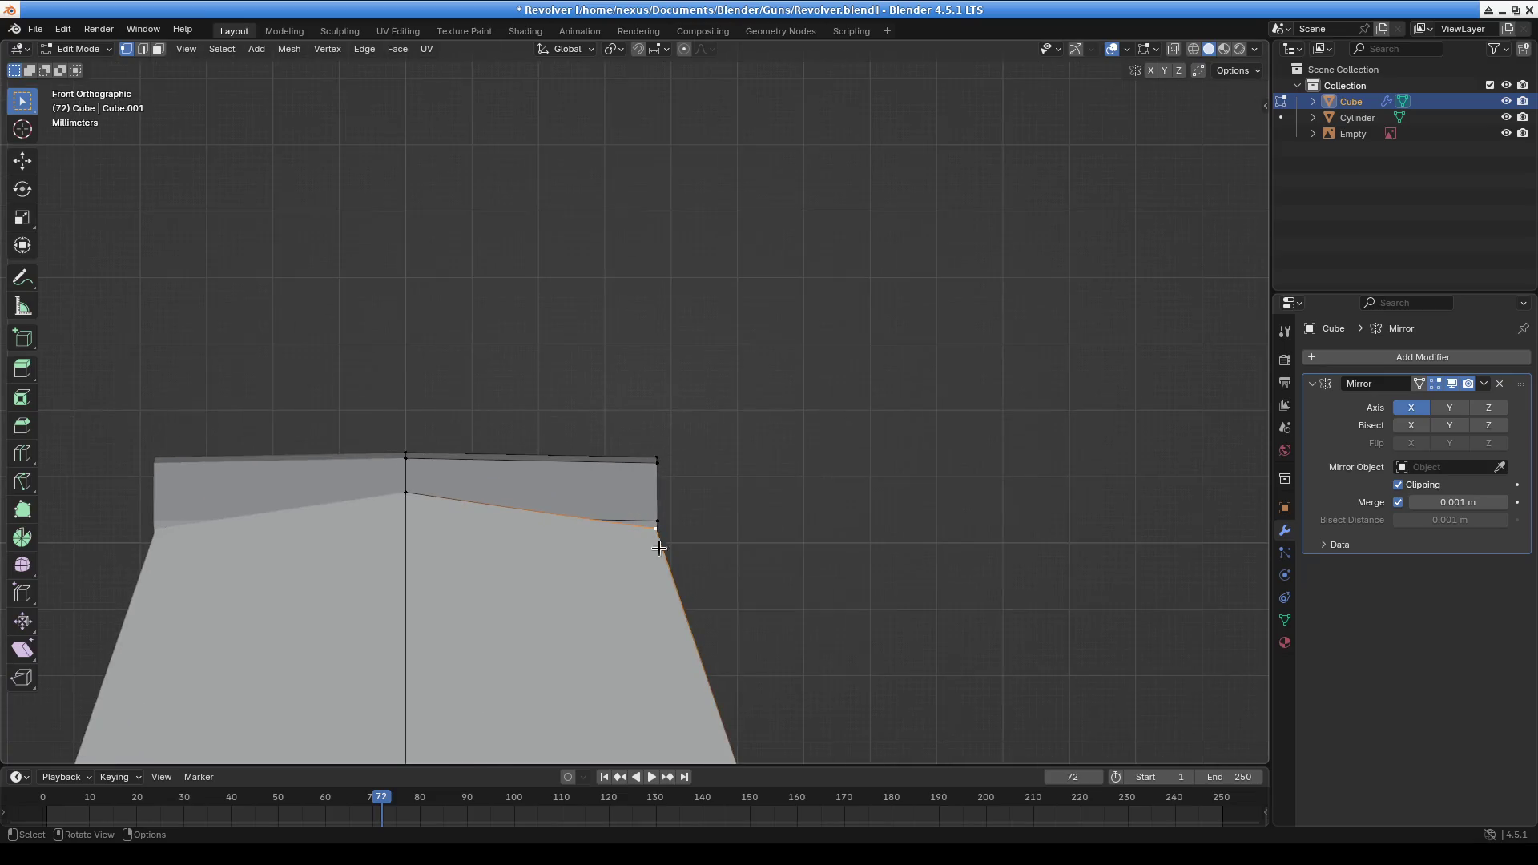
mouse_move(591, 591)
middle_down()
mouse_move(546, 570)
mouse_move(601, 577)
mouse_move(659, 633)
mouse_move(655, 558)
mouse_move(613, 552)
mouse_move(650, 574)
middle_up()
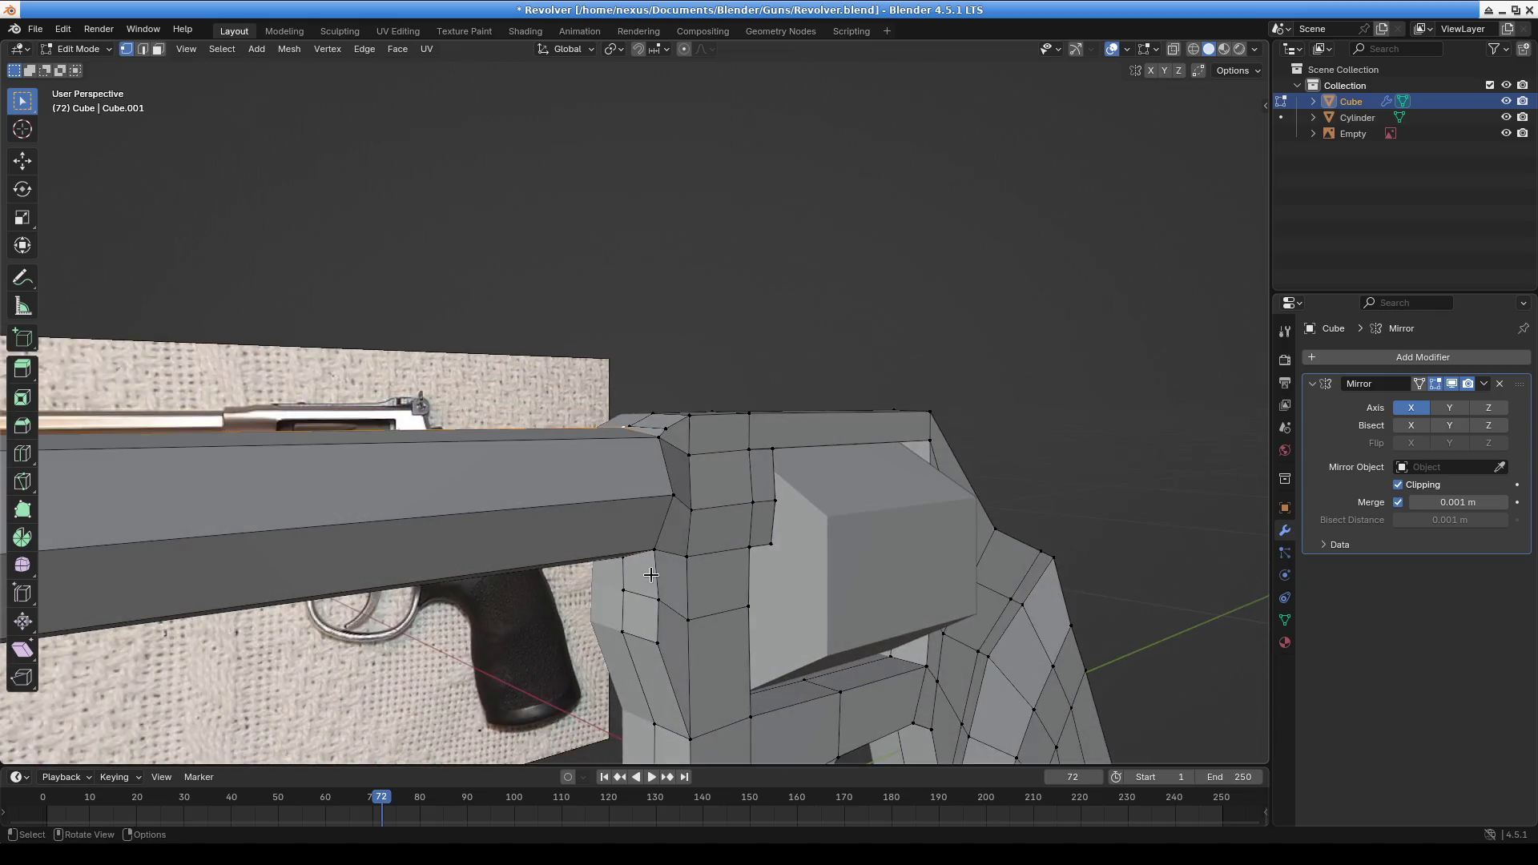
Select the barrel's faces and its hexagonal end cap
alt+shift+click(672, 491)
mouse_move(617, 491)
middle_down()
mouse_move(681, 531)
mouse_move(797, 491)
mouse_move(965, 515)
mouse_move(773, 491)
mouse_move(722, 589)
mouse_move(329, 494)
middle_up()
drag(108, 391, 180, 567)
middle_drag(180, 567, 371, 577)
shift+click(498, 464)
mouse_move(498, 464)
middle_down()
mouse_move(587, 541)
mouse_move(497, 598)
mouse_move(516, 577)
middle_up()
scroll(553, 533, up, 4)
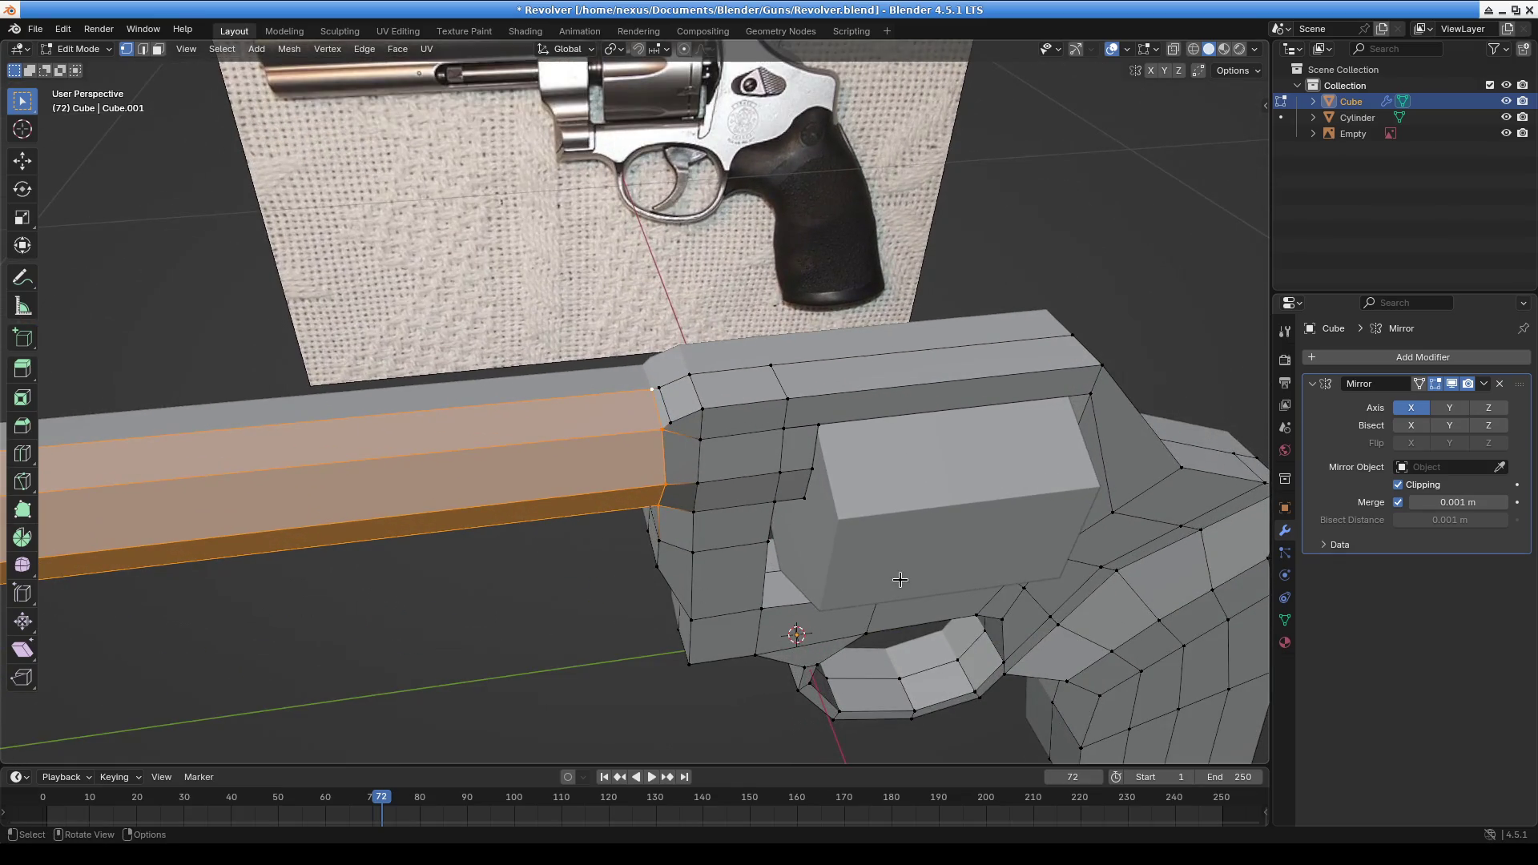
scroll(875, 602, down, 1)
Try narrowing the barrel along X, then undo to keep its original width
key(s)
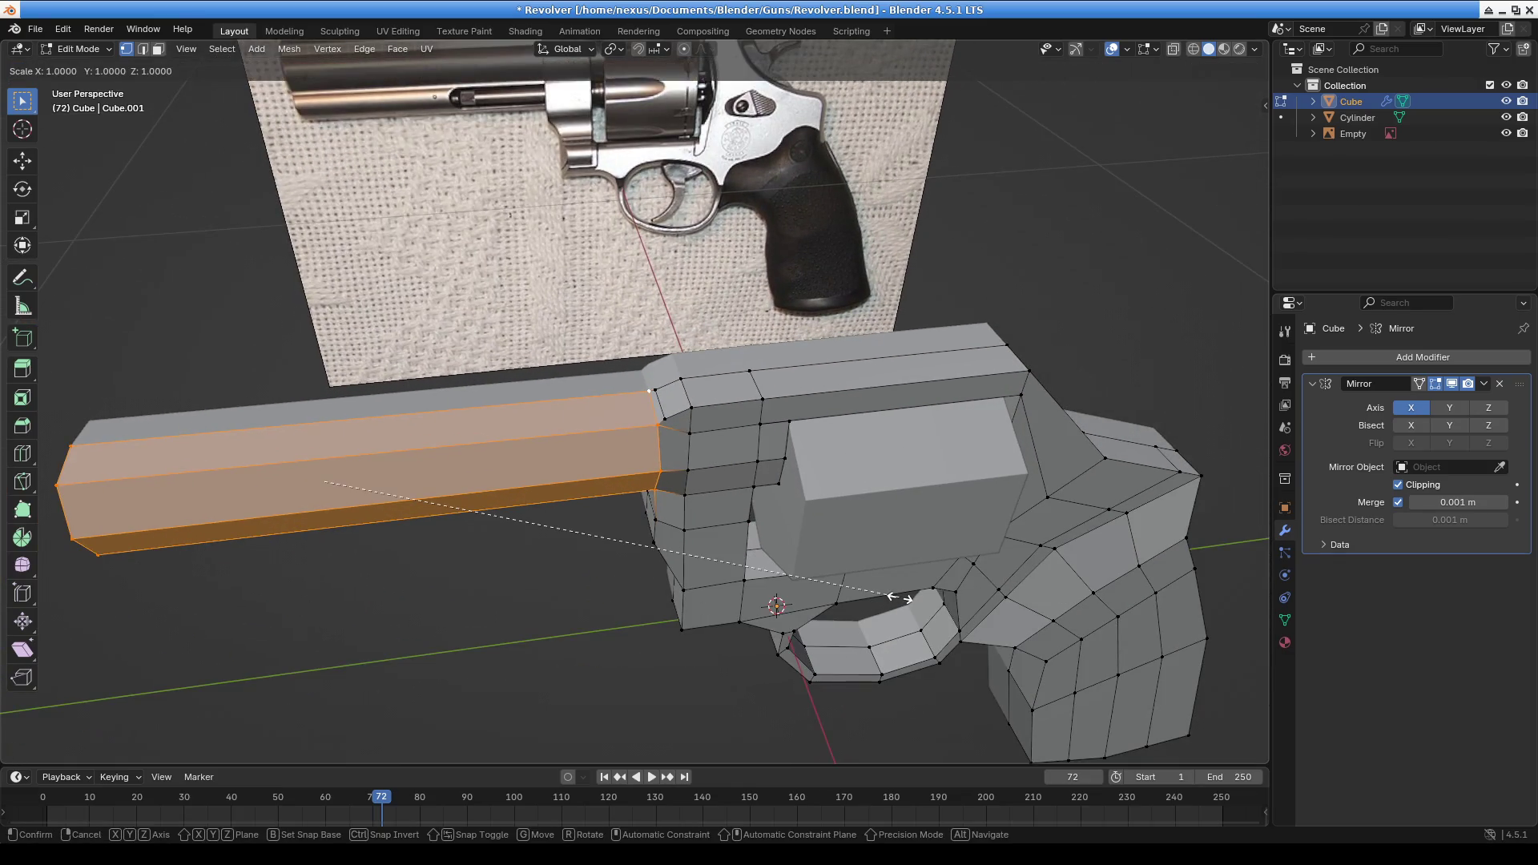
key(x)
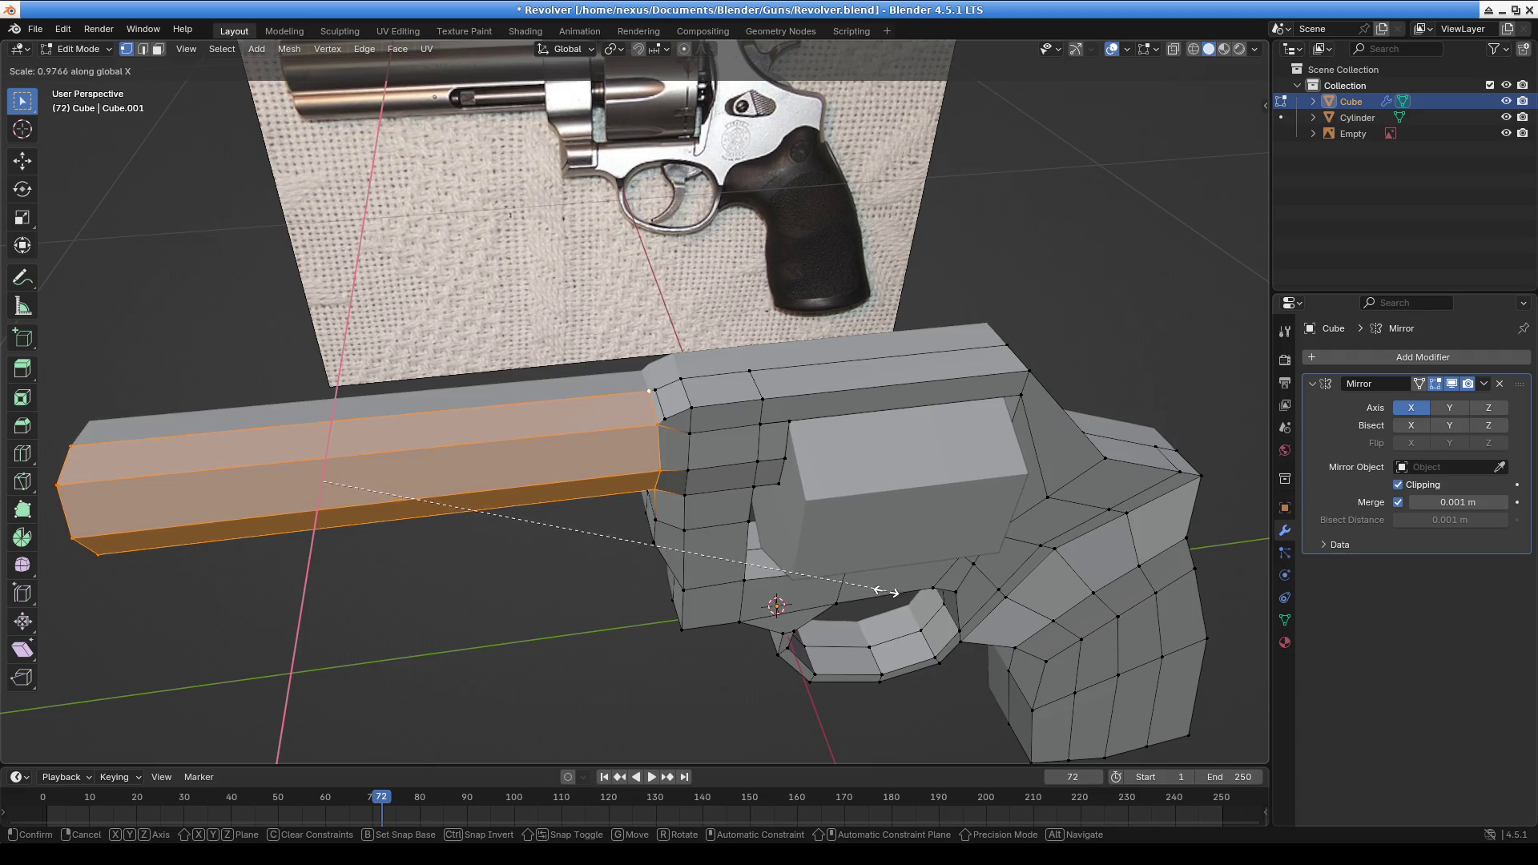
click(831, 579)
mouse_move(831, 579)
middle_down()
mouse_move(801, 593)
mouse_move(830, 589)
middle_up()
key(KP_1)
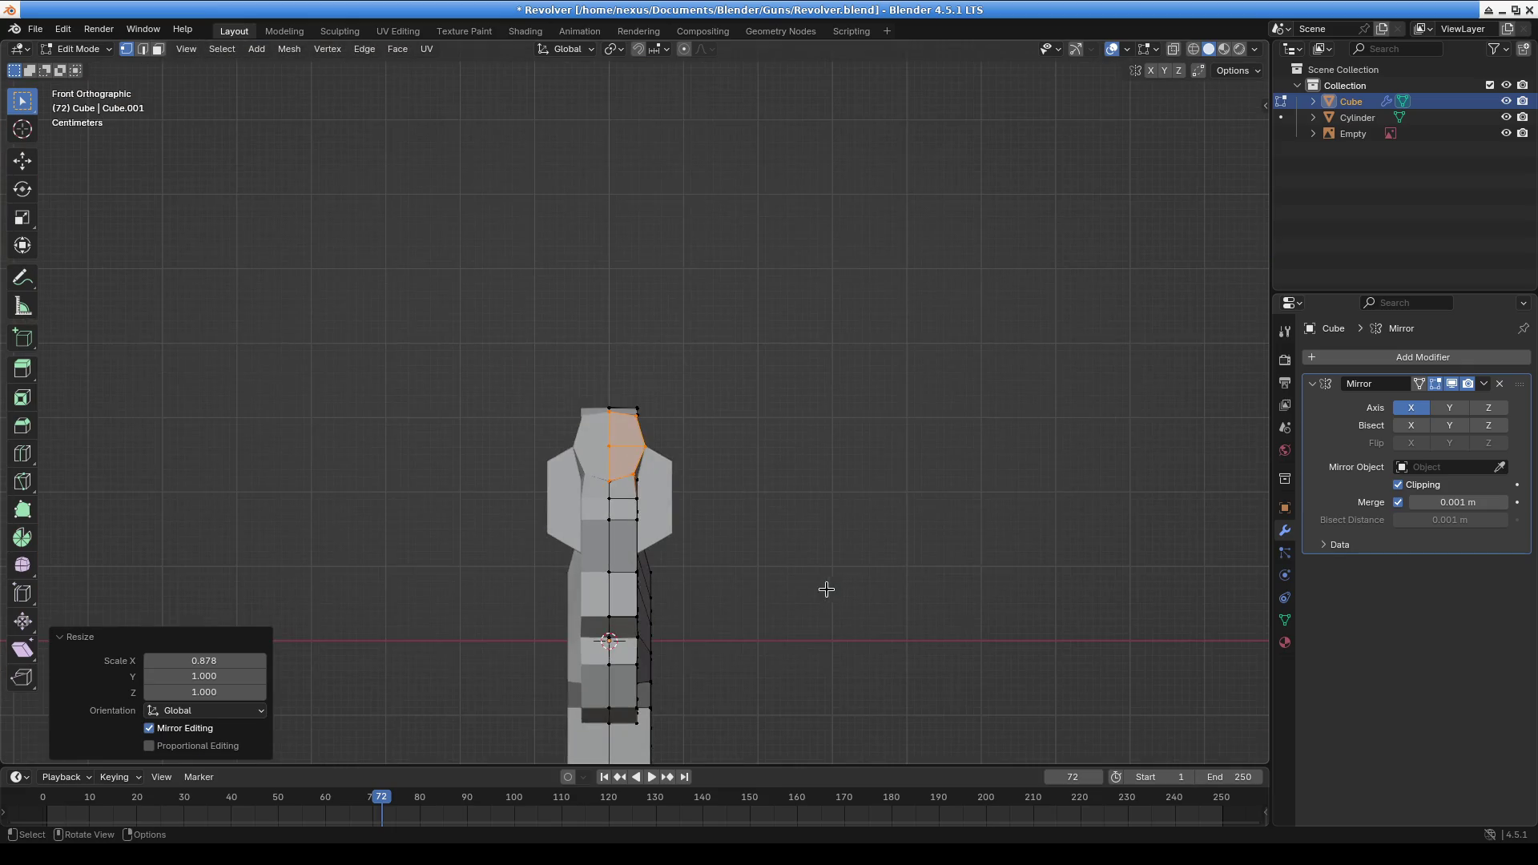
scroll(814, 521, up, 5)
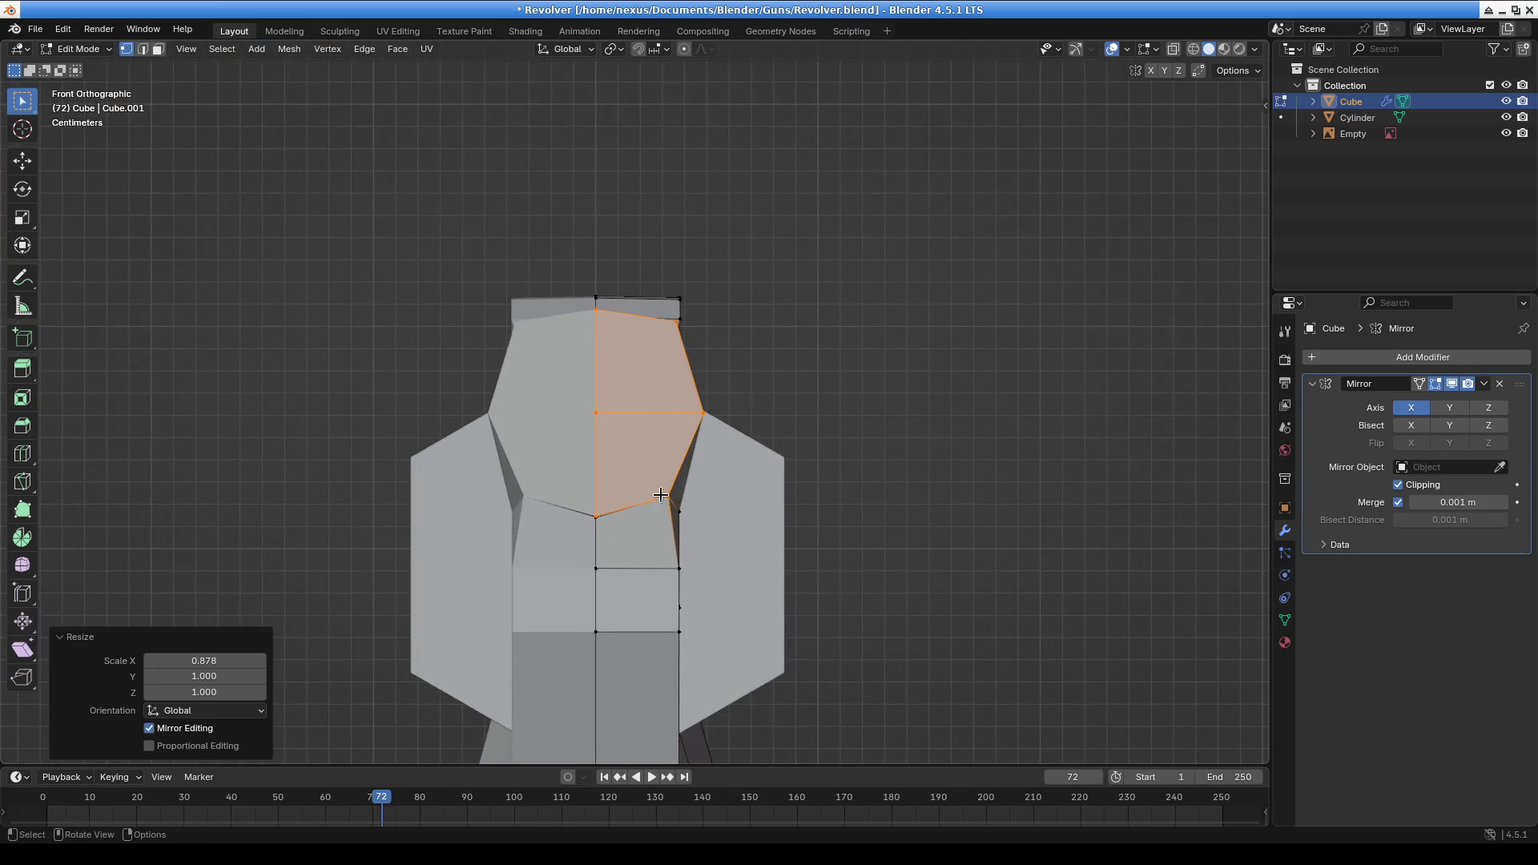
key(ctrl+z)
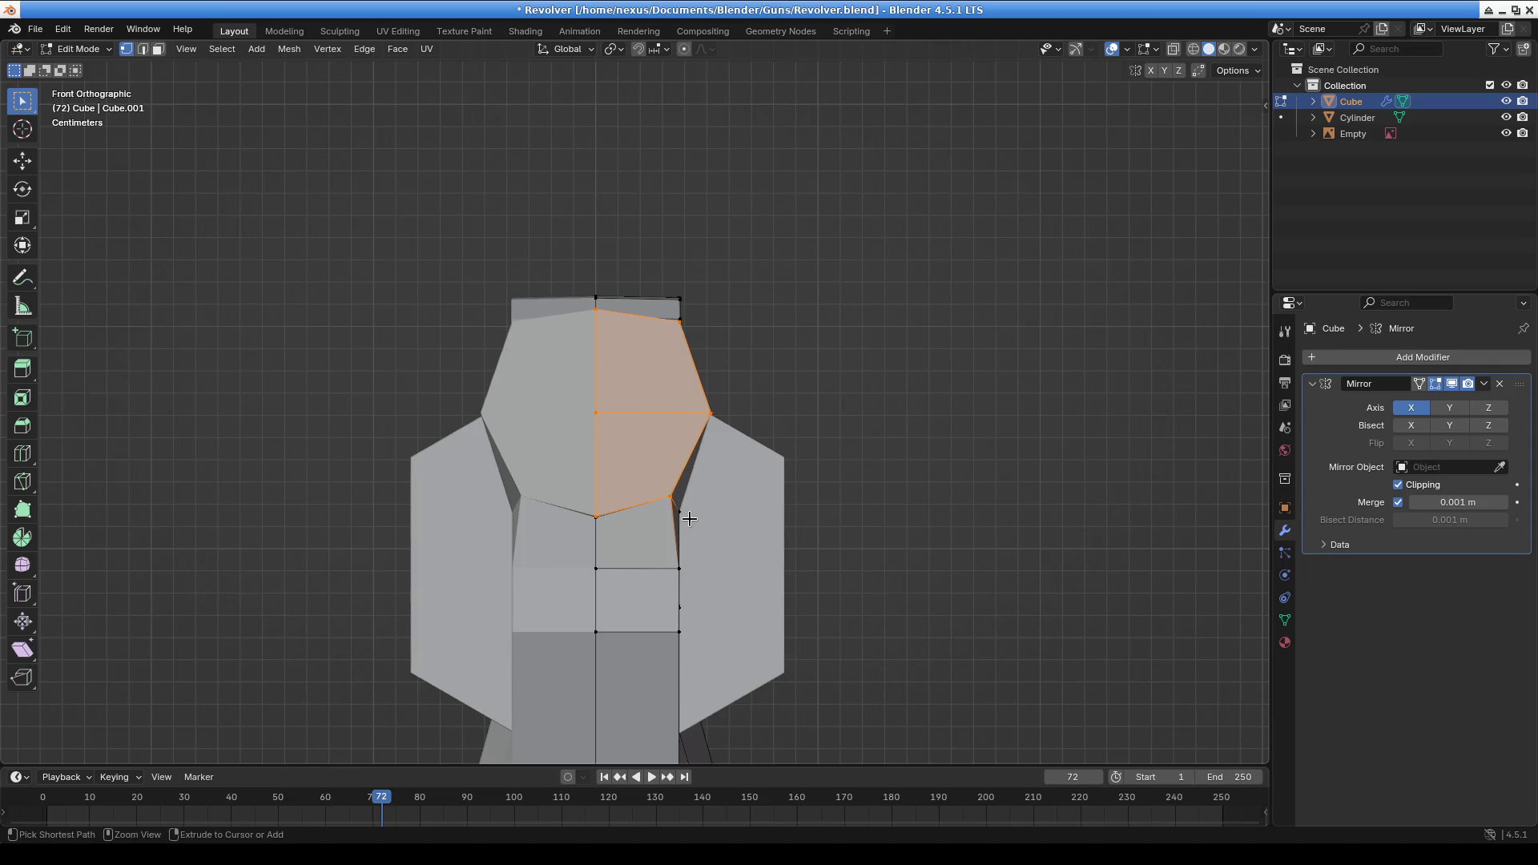
Move the frame's side edge by -0.003254 m X and 0.004505 m Z to sit against the barrel
click(689, 519)
scroll(705, 522, up, 3)
scroll(810, 610, down, 1)
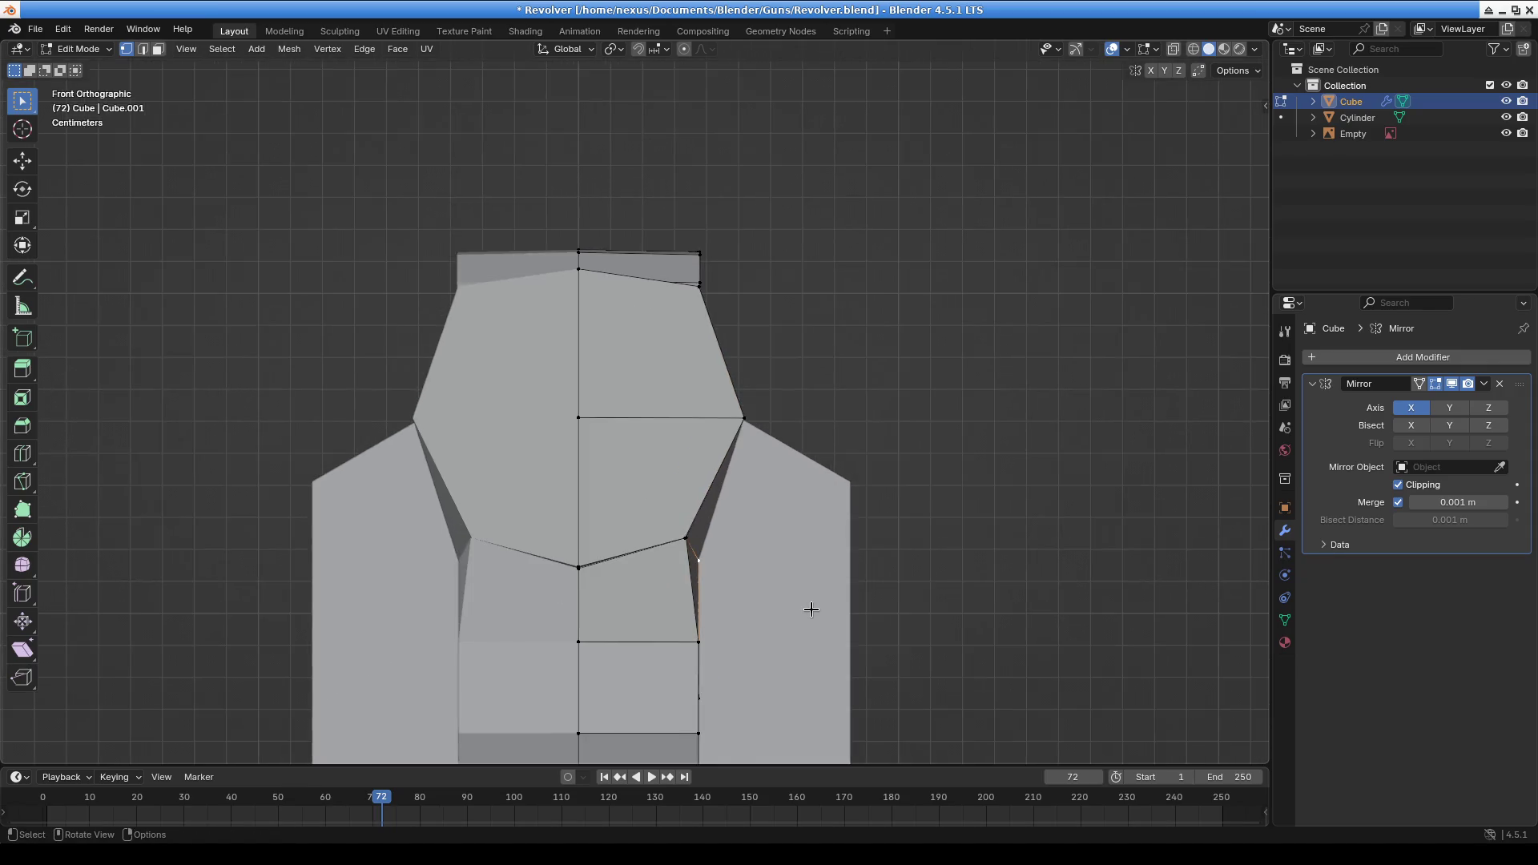
key(g)
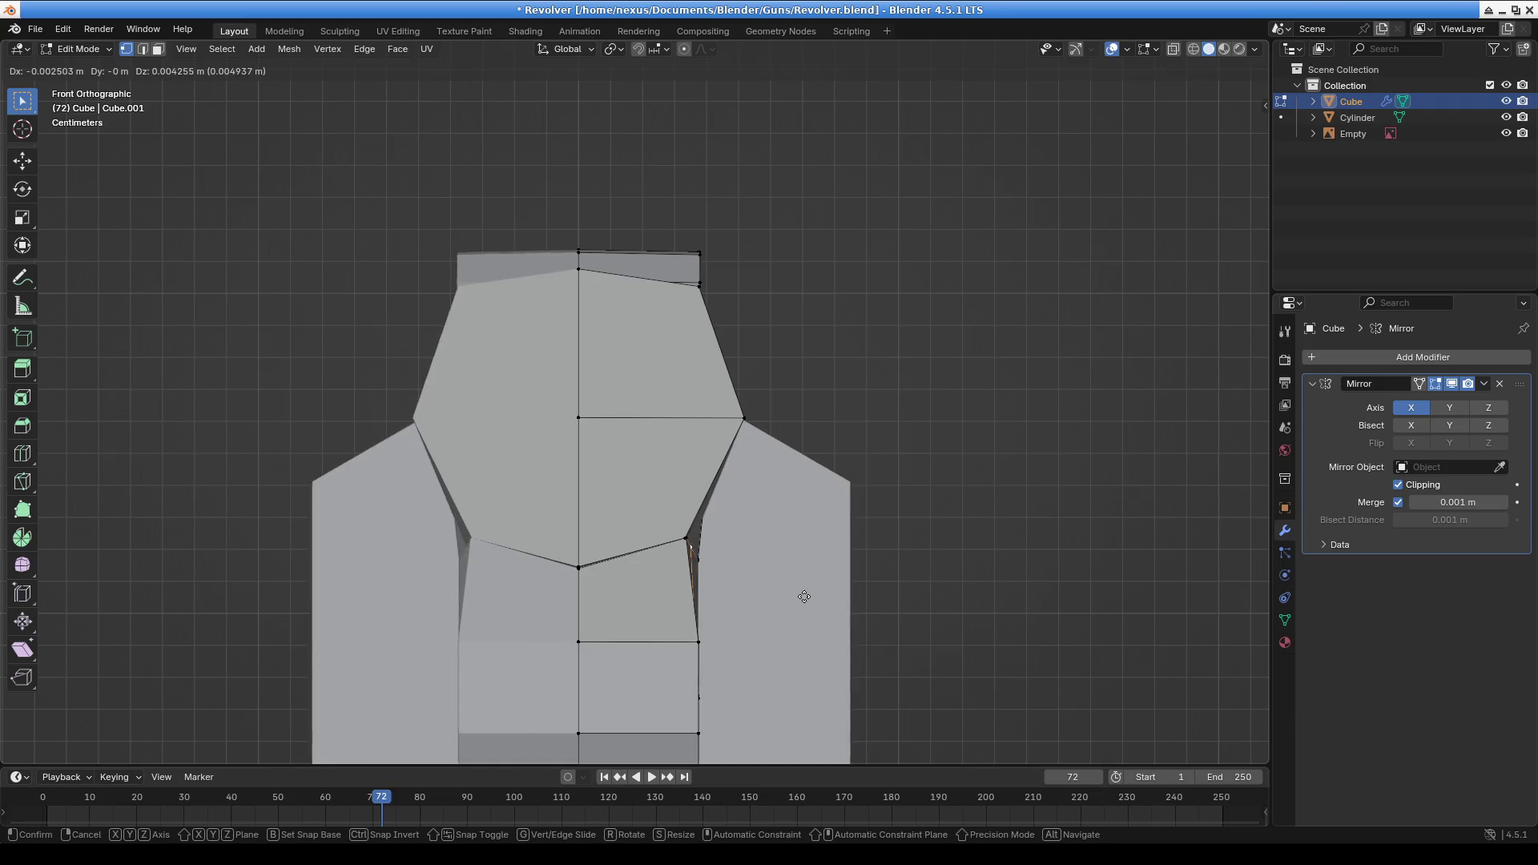
click(802, 596)
mouse_move(802, 596)
middle_down()
mouse_move(673, 598)
mouse_move(792, 623)
mouse_move(910, 577)
mouse_move(752, 337)
mouse_move(689, 387)
mouse_move(657, 481)
mouse_move(627, 433)
mouse_move(742, 382)
middle_up()
Undo a sideways X shift of the edges, then raise the selected vertex along Z
key(g)
key(x)
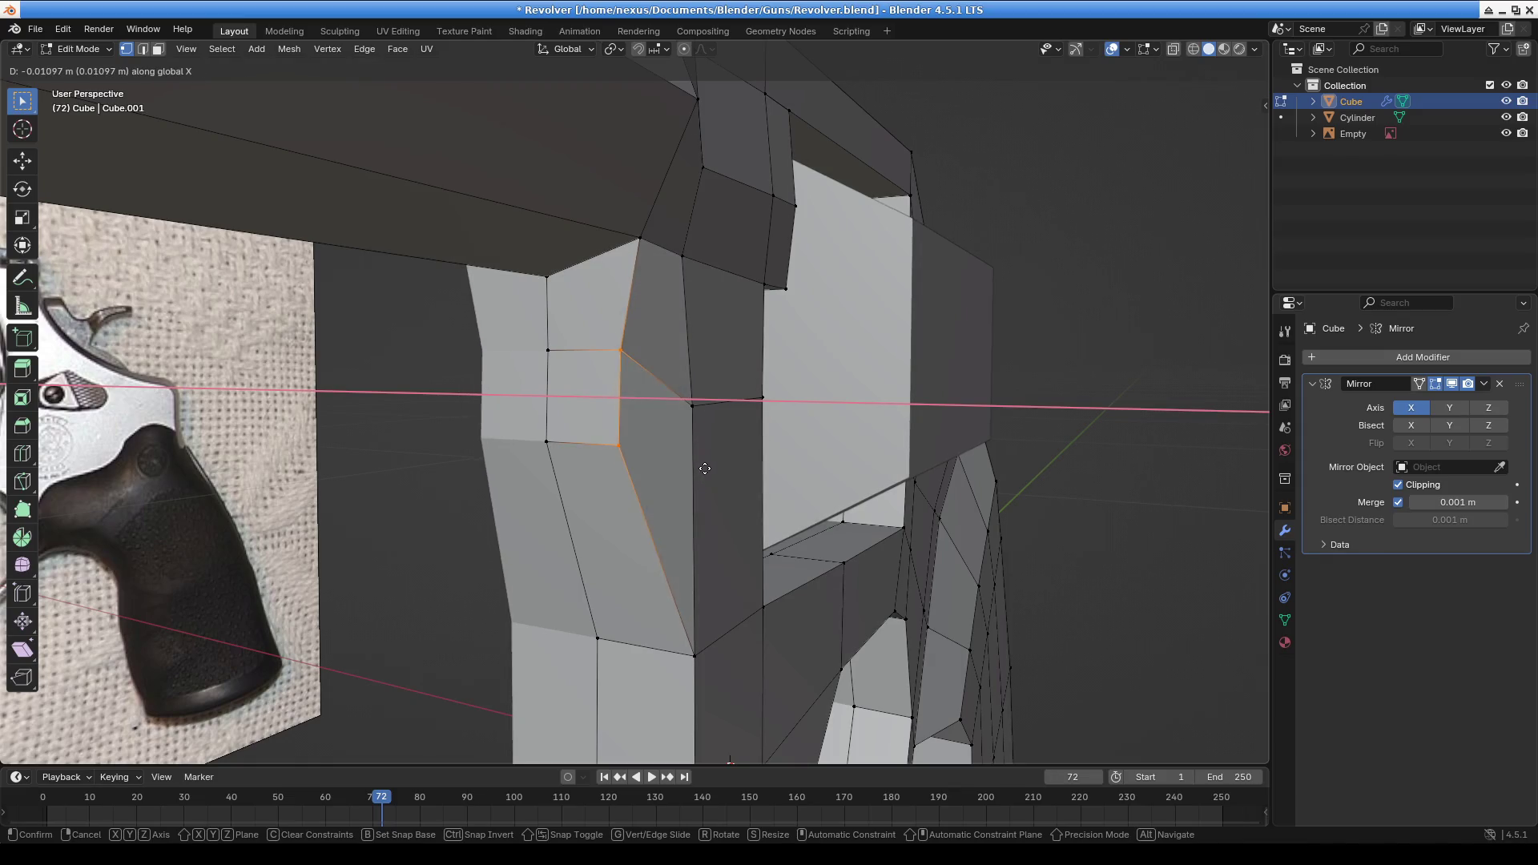
click(705, 457)
key(ctrl+z)
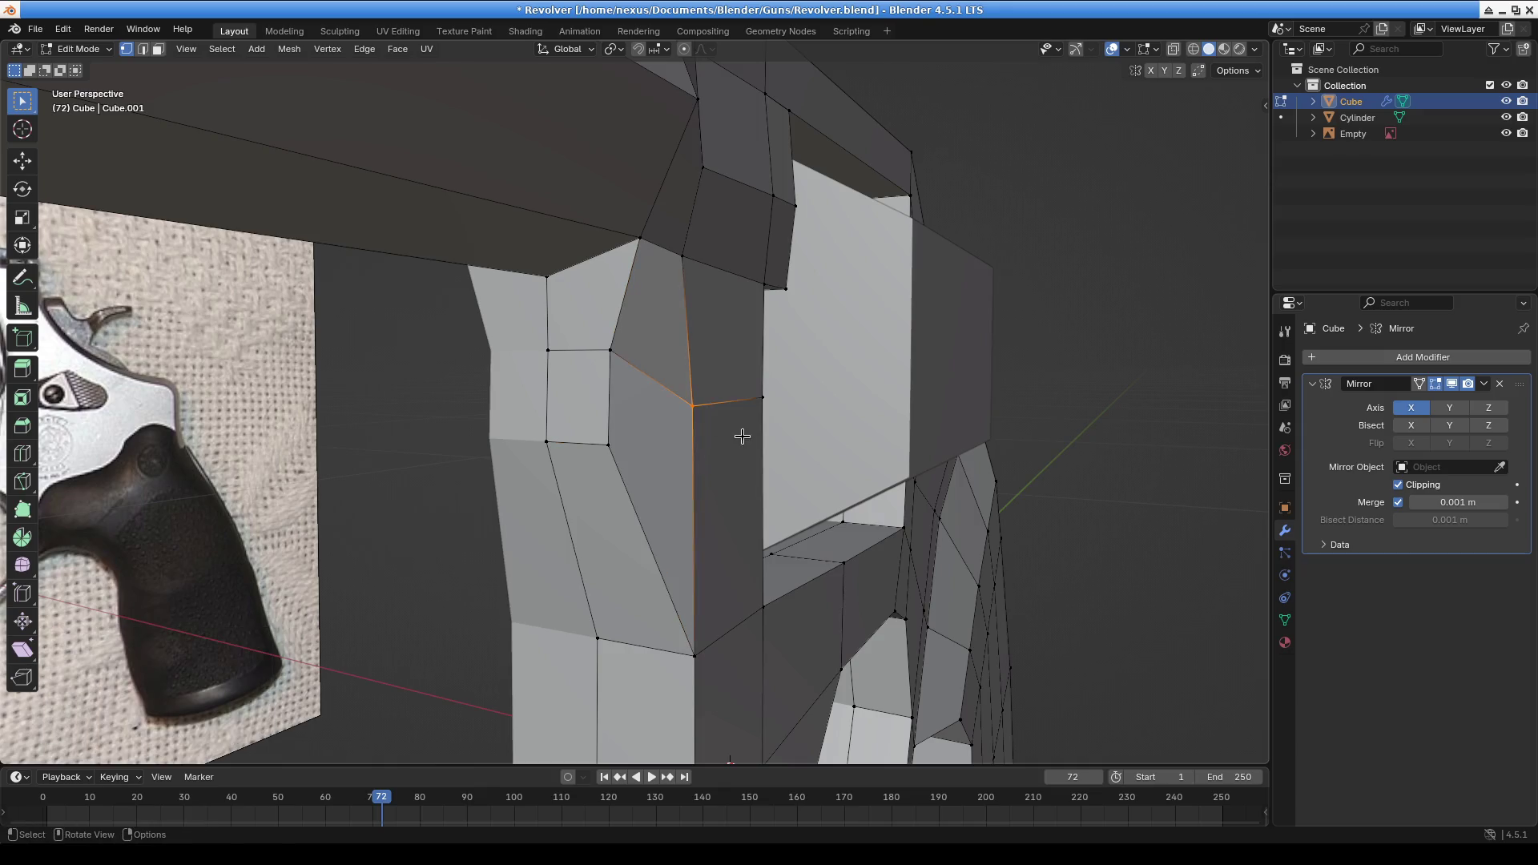
key(g)
key(z)
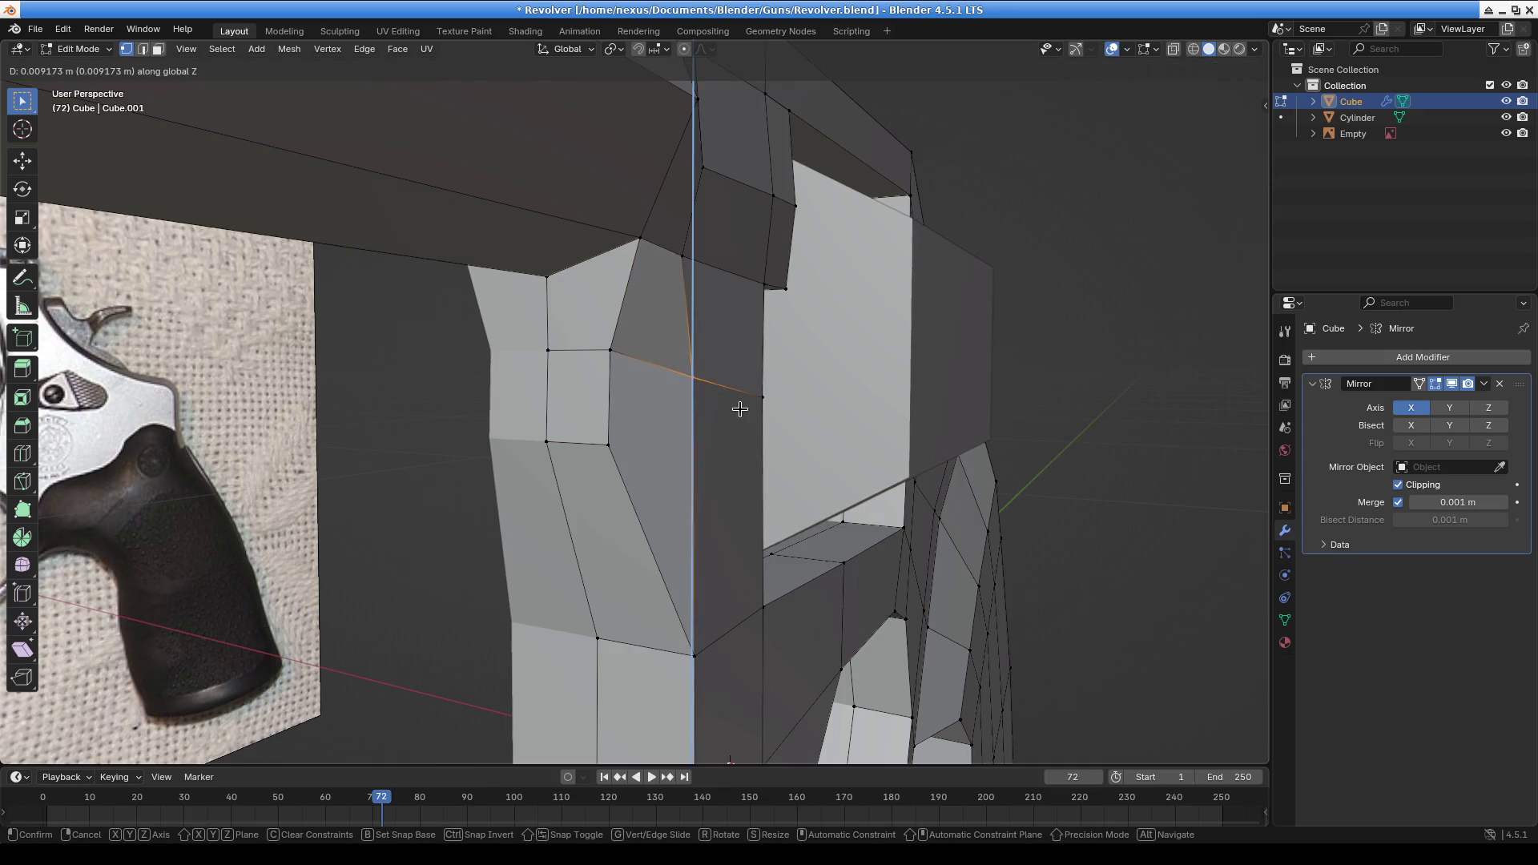
click(740, 409)
Reposition a frame edge and two frame vertices to match the reference photo
scroll(721, 361, down, 5)
mouse_move(697, 326)
middle_down()
mouse_move(607, 326)
mouse_move(652, 628)
mouse_move(824, 550)
mouse_move(772, 566)
middle_up()
scroll(852, 463, up, 5)
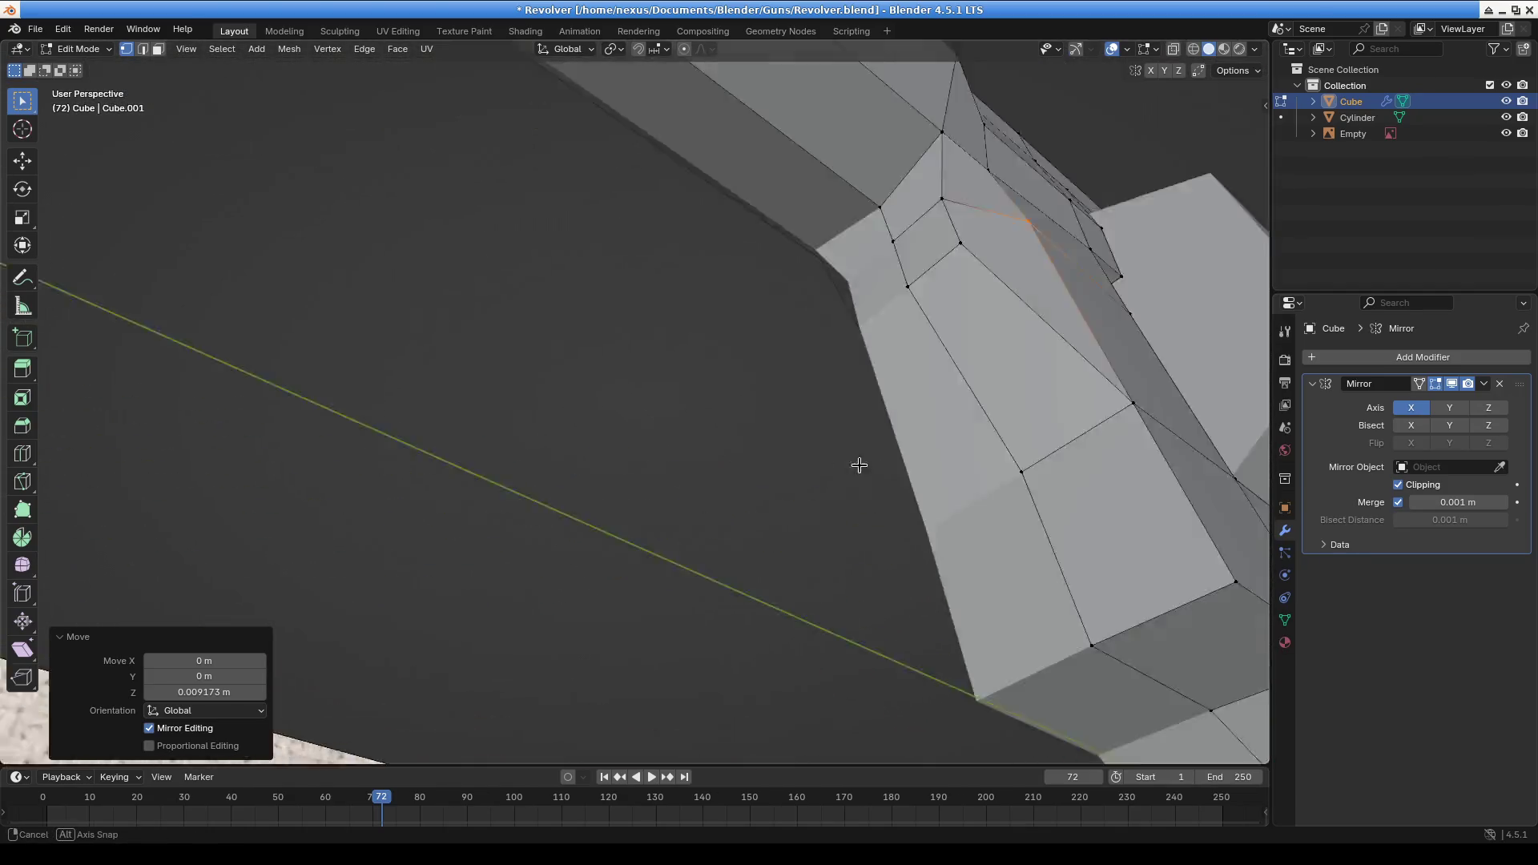
scroll(853, 463, down, 5)
mouse_move(903, 550)
middle_down()
mouse_move(684, 354)
mouse_move(700, 326)
mouse_move(617, 375)
middle_up()
key(g)
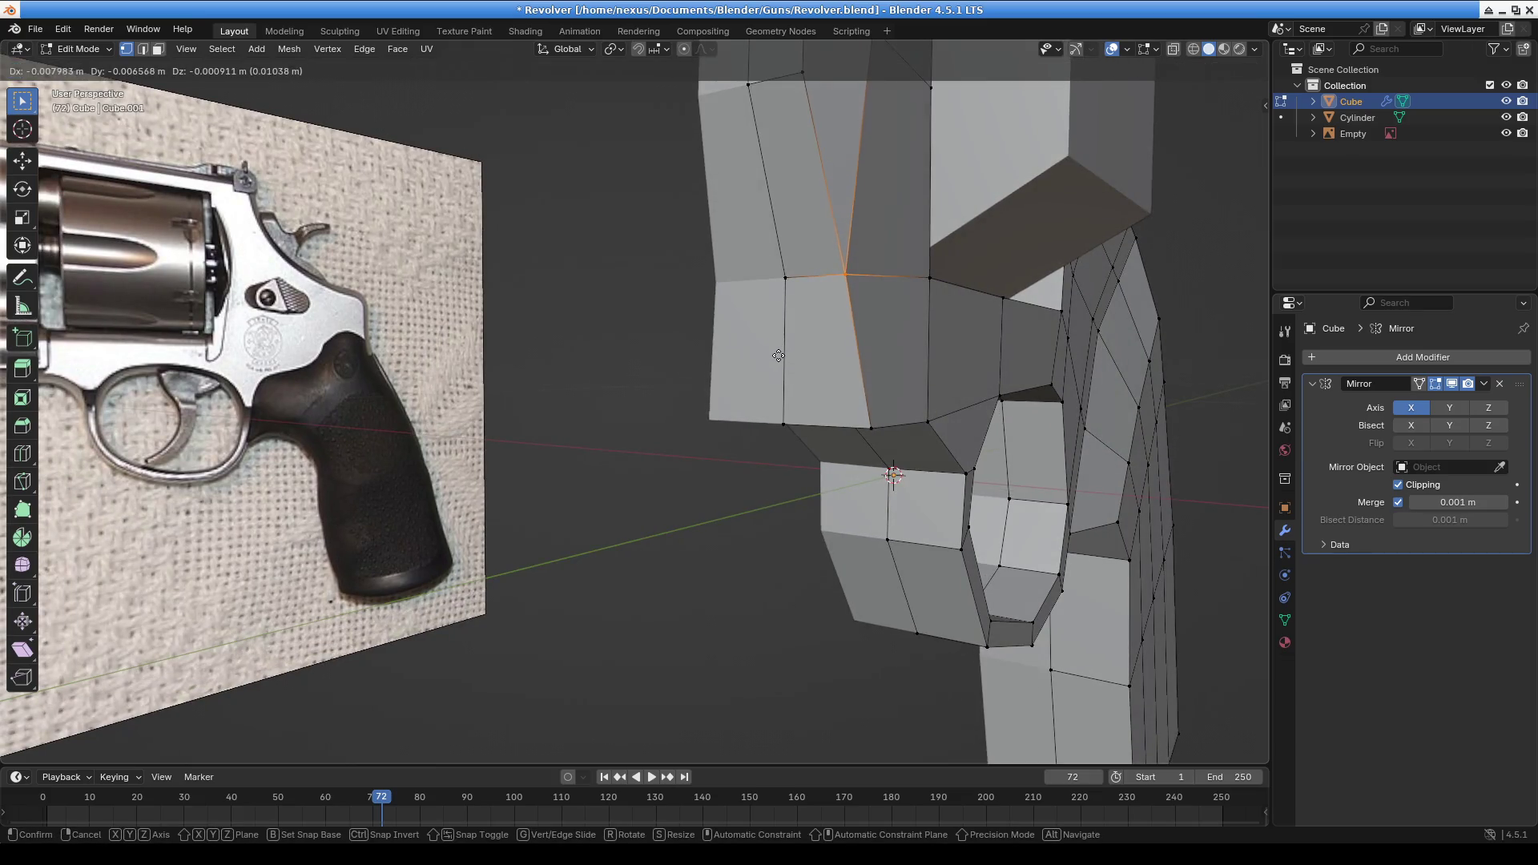
click(778, 355)
click(872, 430)
key(g)
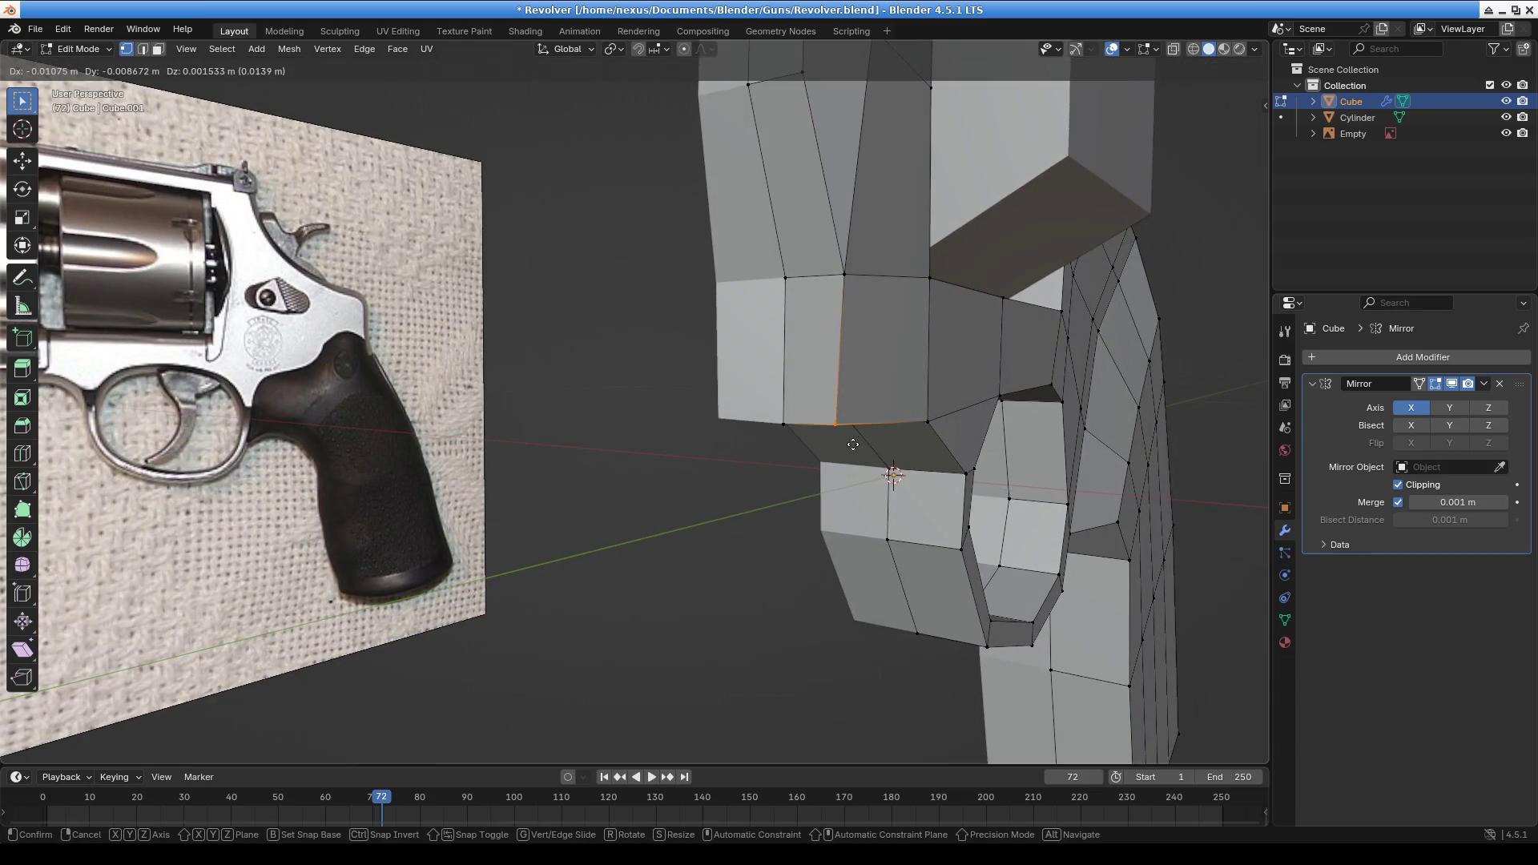
click(851, 443)
key(g)
click(807, 429)
Shift the next frame vertex left and nudge another frame edge slightly
click(785, 422)
key(g)
click(790, 408)
mouse_move(789, 408)
middle_down()
mouse_move(882, 416)
mouse_move(732, 436)
mouse_move(657, 388)
middle_up()
click(623, 330)
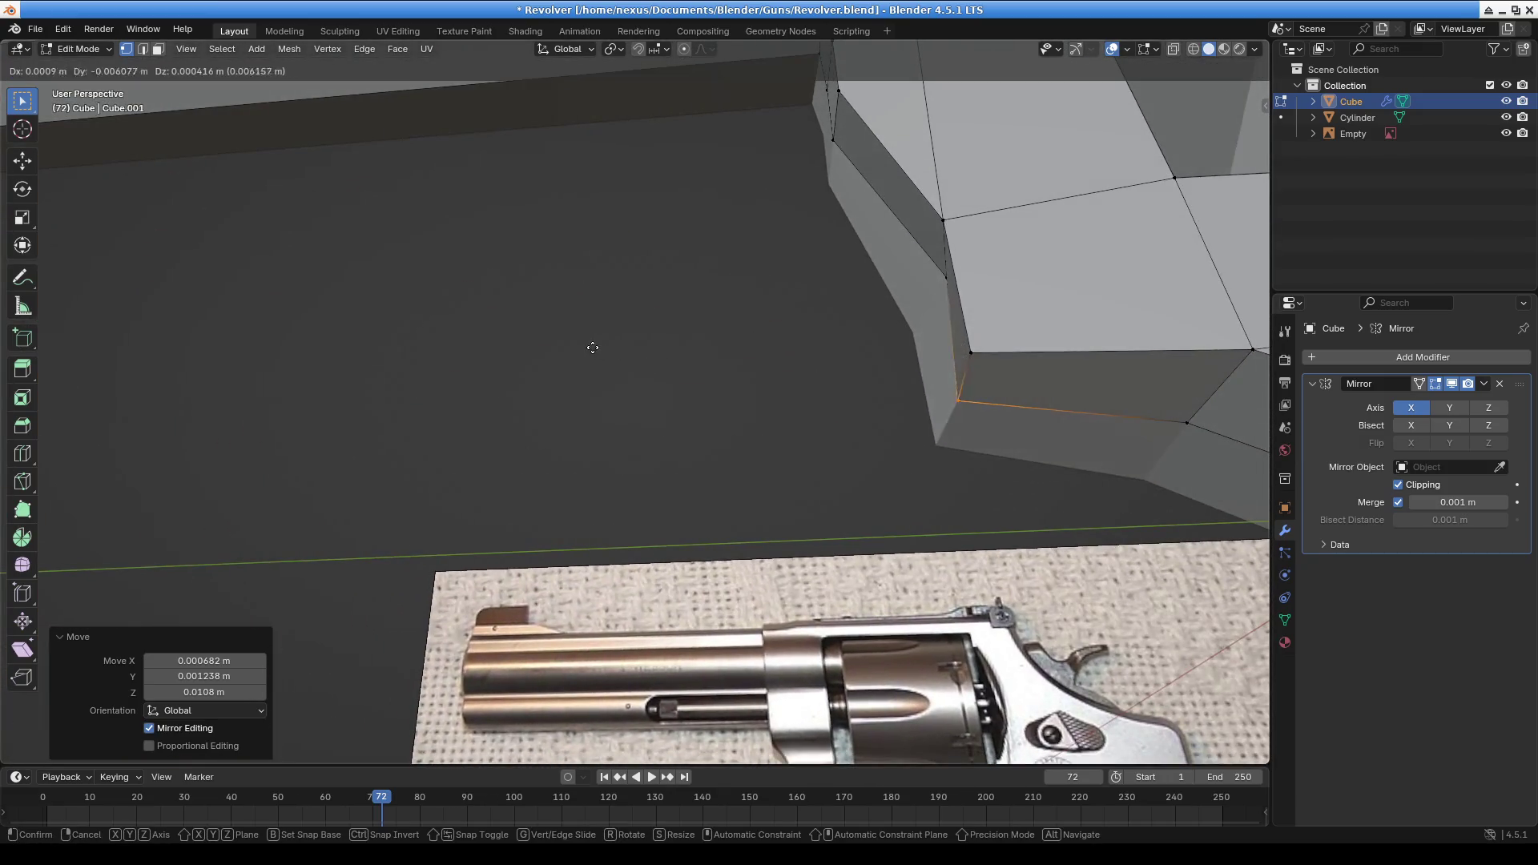
click(926, 298)
mouse_move(927, 298)
middle_down()
mouse_move(841, 347)
mouse_move(860, 342)
mouse_move(742, 347)
mouse_move(810, 338)
mouse_move(827, 361)
mouse_move(516, 302)
mouse_move(542, 384)
mouse_move(419, 432)
mouse_move(440, 470)
mouse_move(492, 492)
middle_up()
key(g)
click(807, 390)
Box-select and shift the bottom edge sideways, then nudge the left and upper frame vertices
key(b)
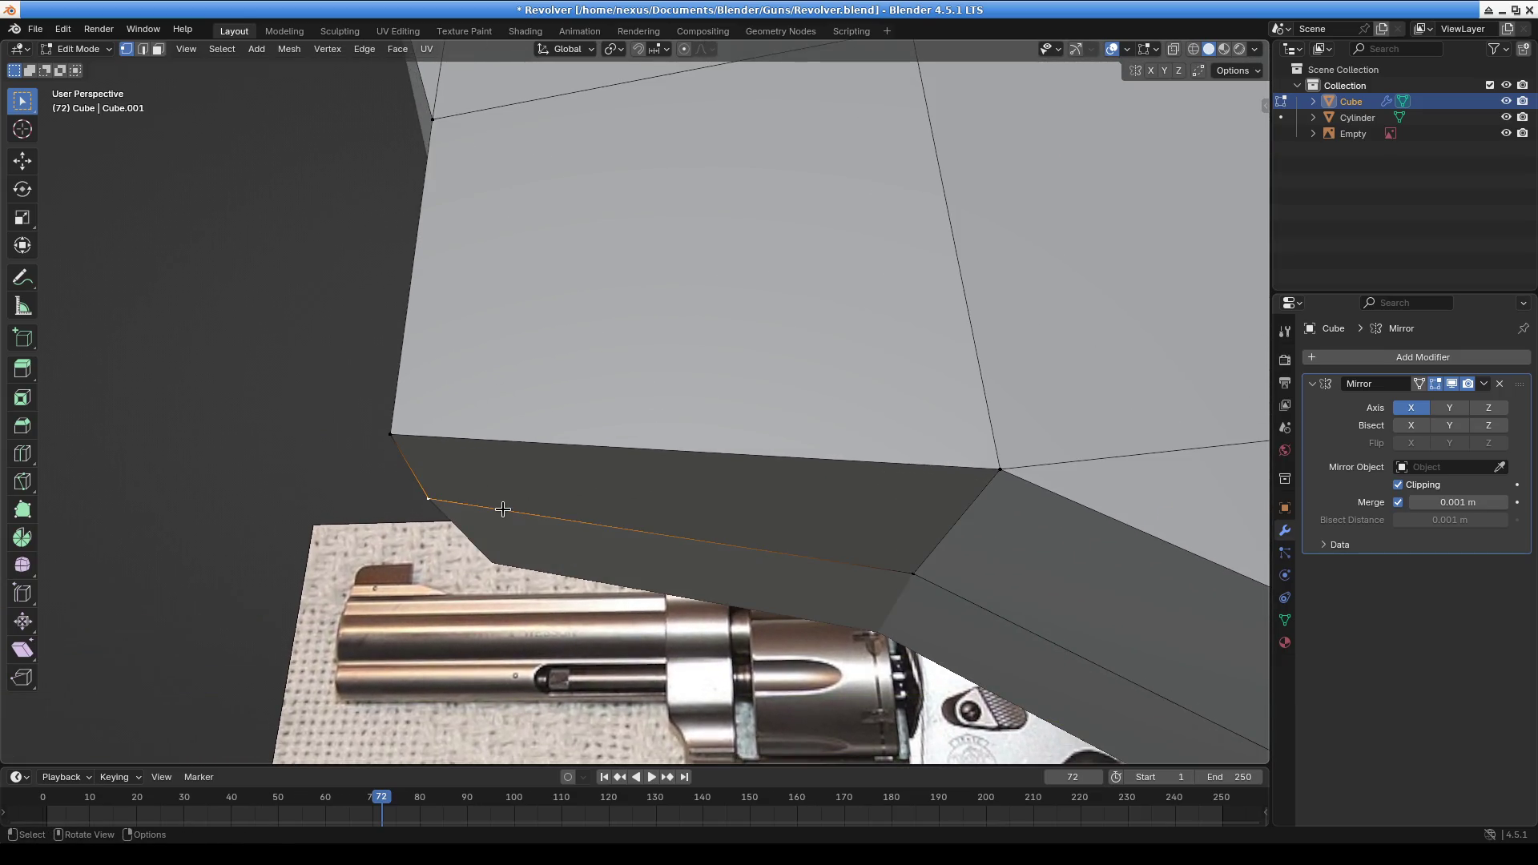
key(g)
click(537, 513)
click(389, 425)
key(g)
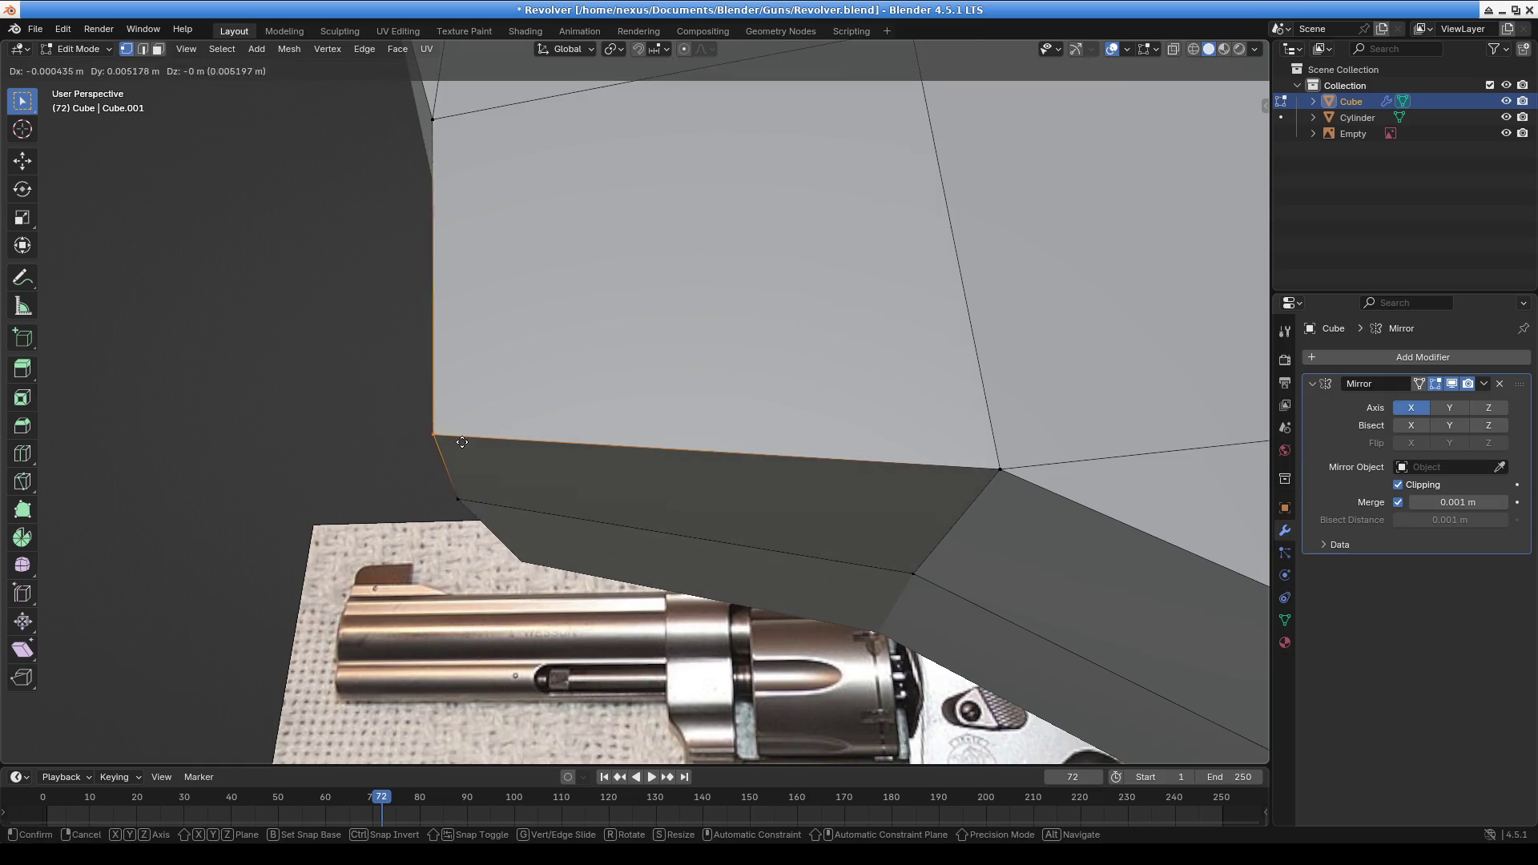
click(472, 477)
mouse_move(473, 477)
middle_down()
mouse_move(568, 487)
mouse_move(657, 411)
mouse_move(641, 457)
mouse_move(465, 424)
mouse_move(561, 337)
middle_up()
click(607, 244)
key(g)
click(657, 249)
Move the barrel-joint vertex by -0.001182 m X, -0.000747 m Y and 0.002949 m Z
scroll(657, 250, down, 3)
click(613, 197)
scroll(592, 183, up, 1)
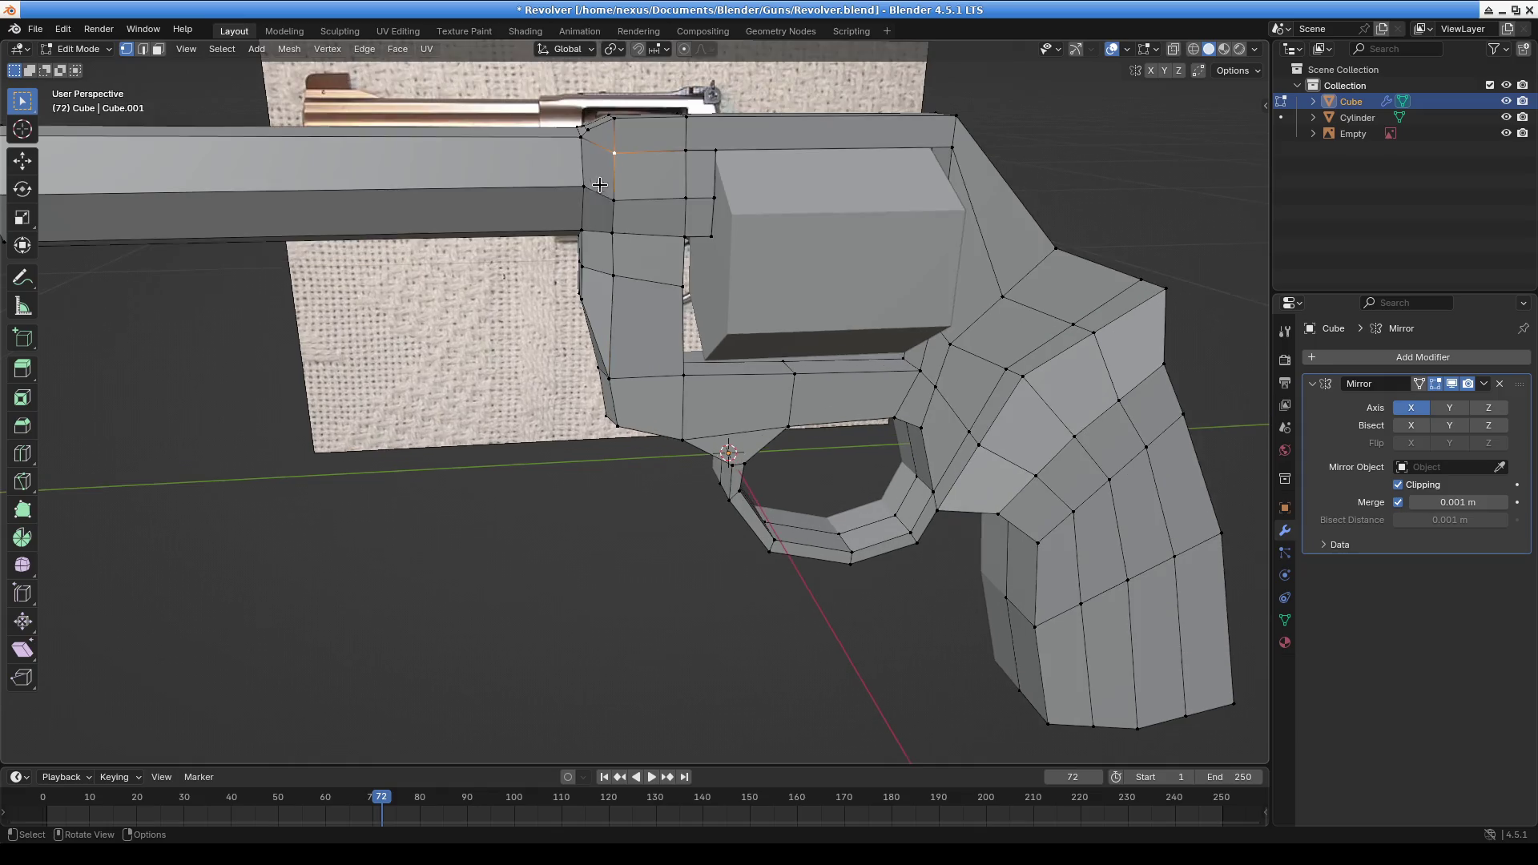
key(KP_Decimal)
scroll(667, 219, down, 5)
mouse_move(628, 223)
middle_down()
mouse_move(628, 427)
mouse_move(612, 425)
middle_up()
scroll(627, 377, up, 3)
key(g)
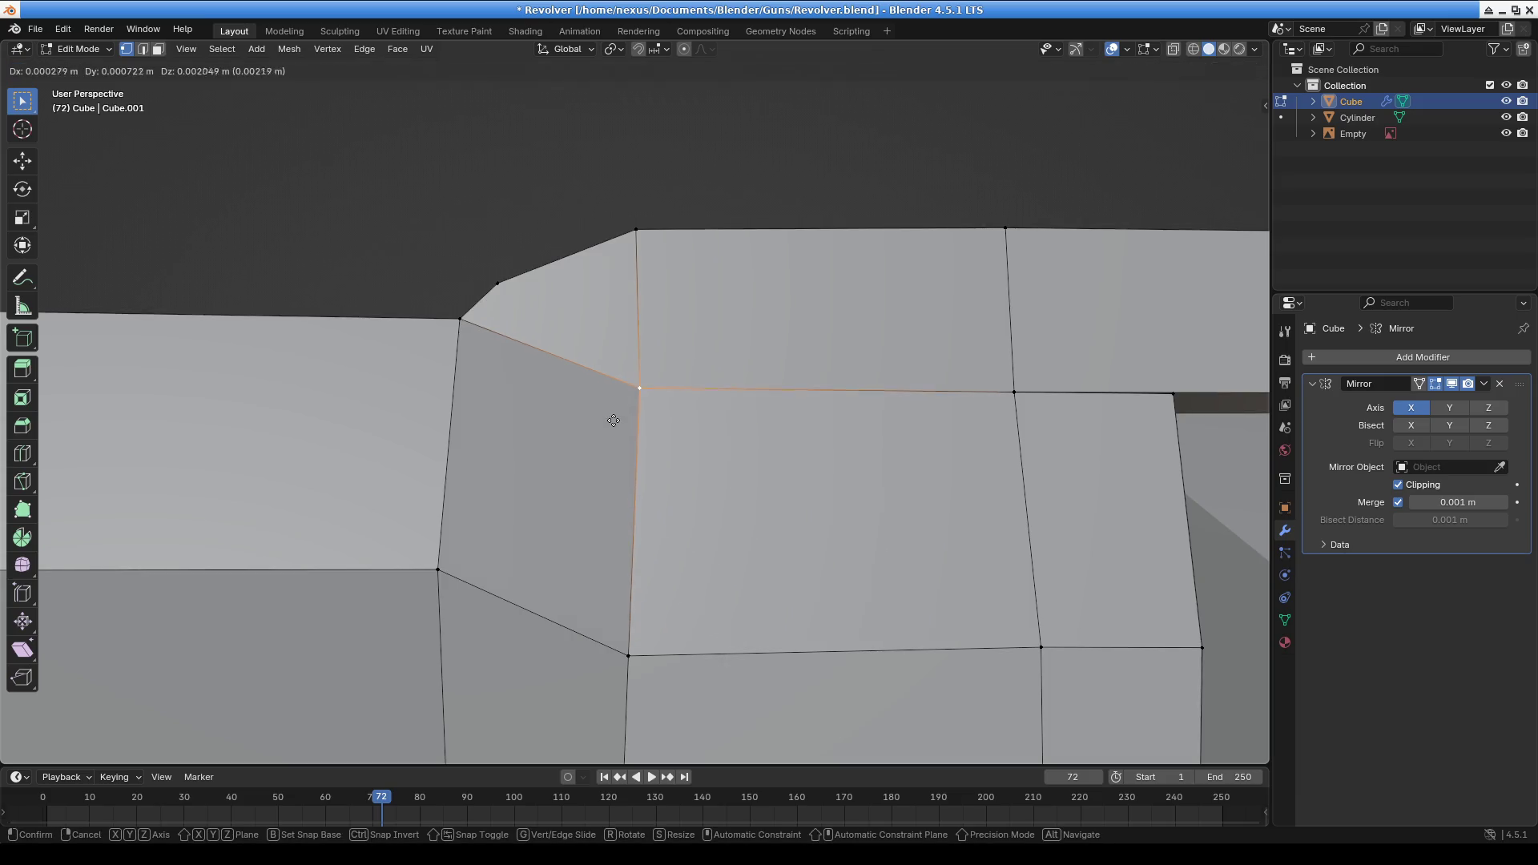
click(611, 408)
click(1046, 416)
mouse_move(1140, 581)
middle_down()
mouse_move(773, 608)
mouse_move(527, 314)
middle_up()
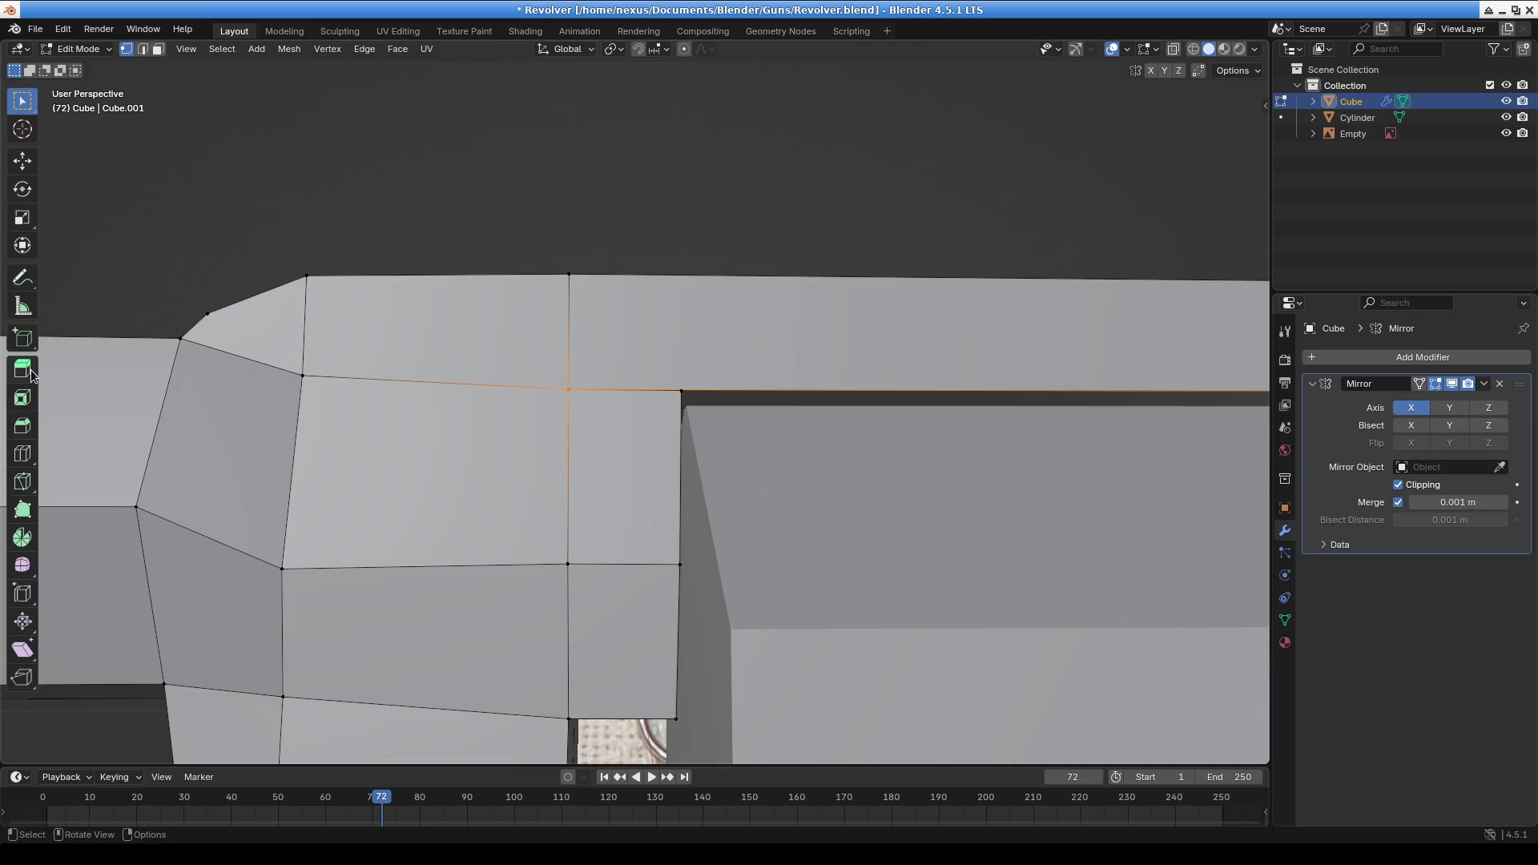
Add an edge loop along the frame top, sliding it toward the barrel joint
key(ctrl+r)
click(708, 282)
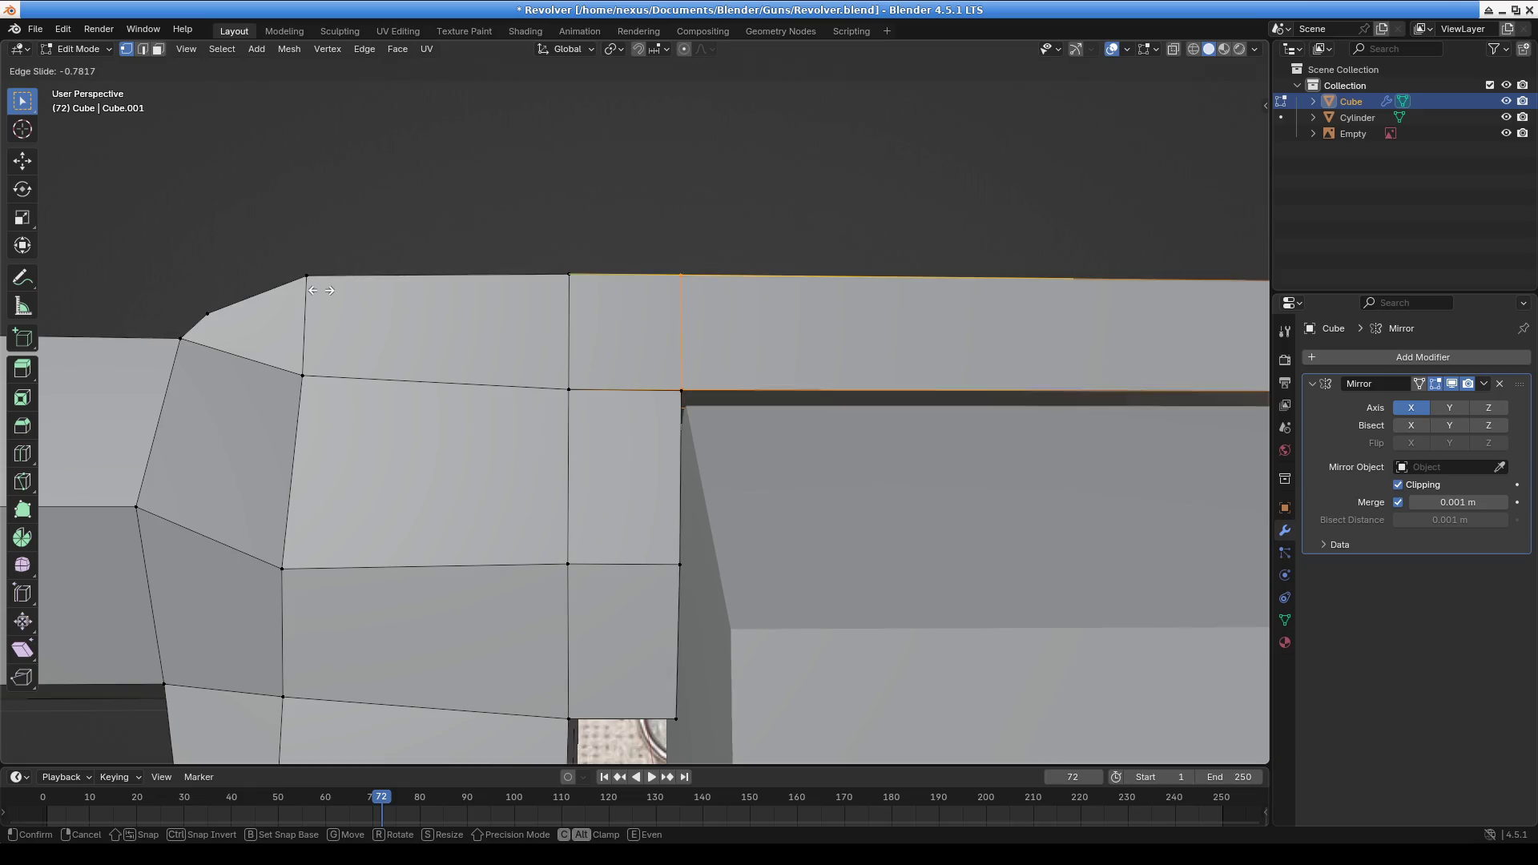
click(319, 326)
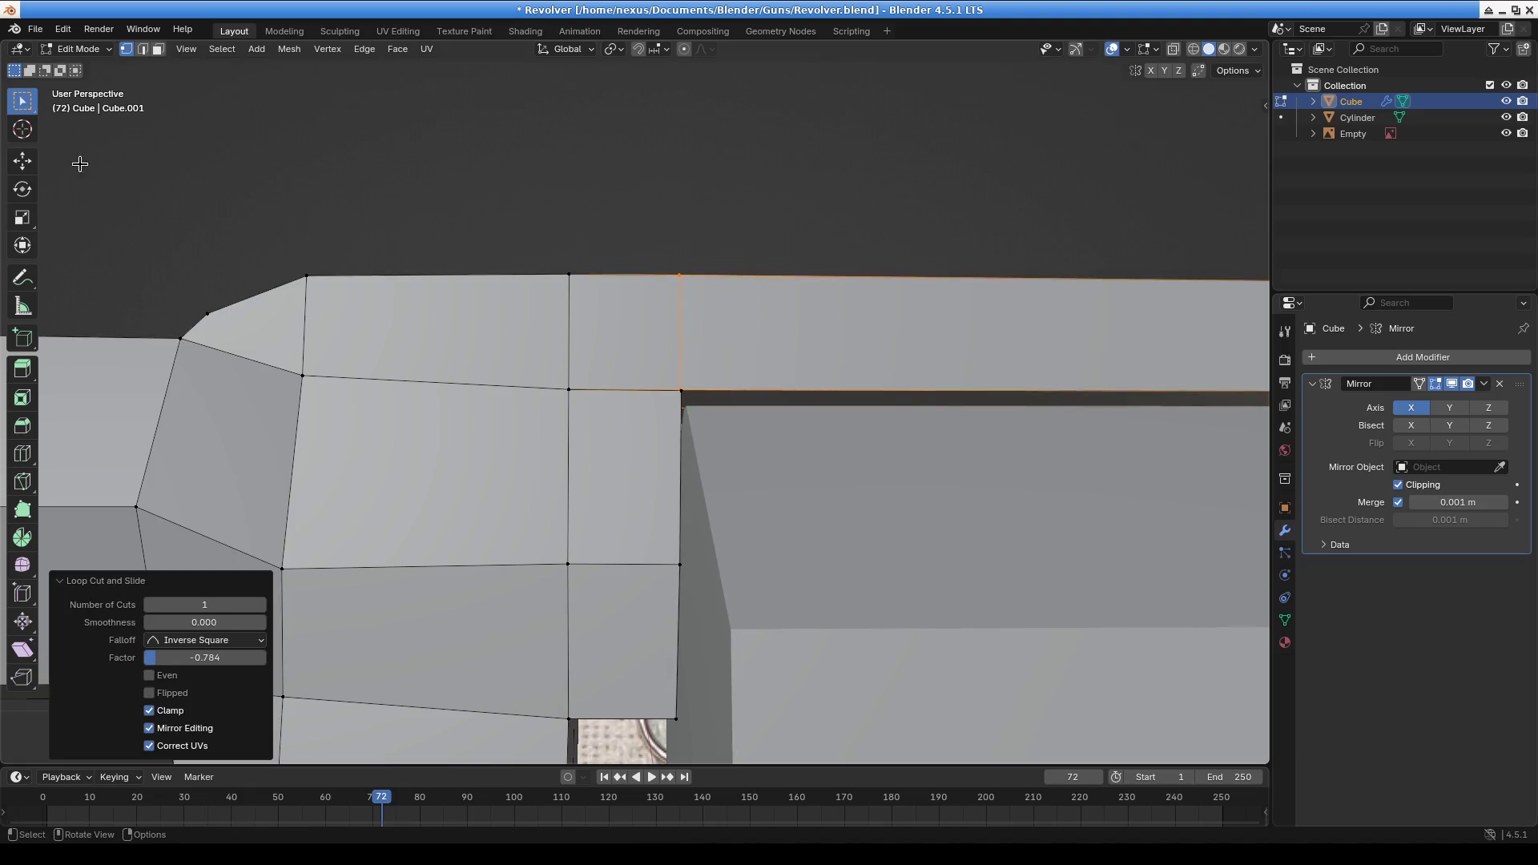
mouse_move(643, 385)
middle_down()
mouse_move(649, 457)
mouse_move(604, 429)
mouse_move(661, 343)
middle_up()
Box-select the joint vertices and merge them By Distance, then At Center
drag(662, 343, 698, 394)
middle_drag(698, 393, 782, 443)
key(m)
click(782, 445)
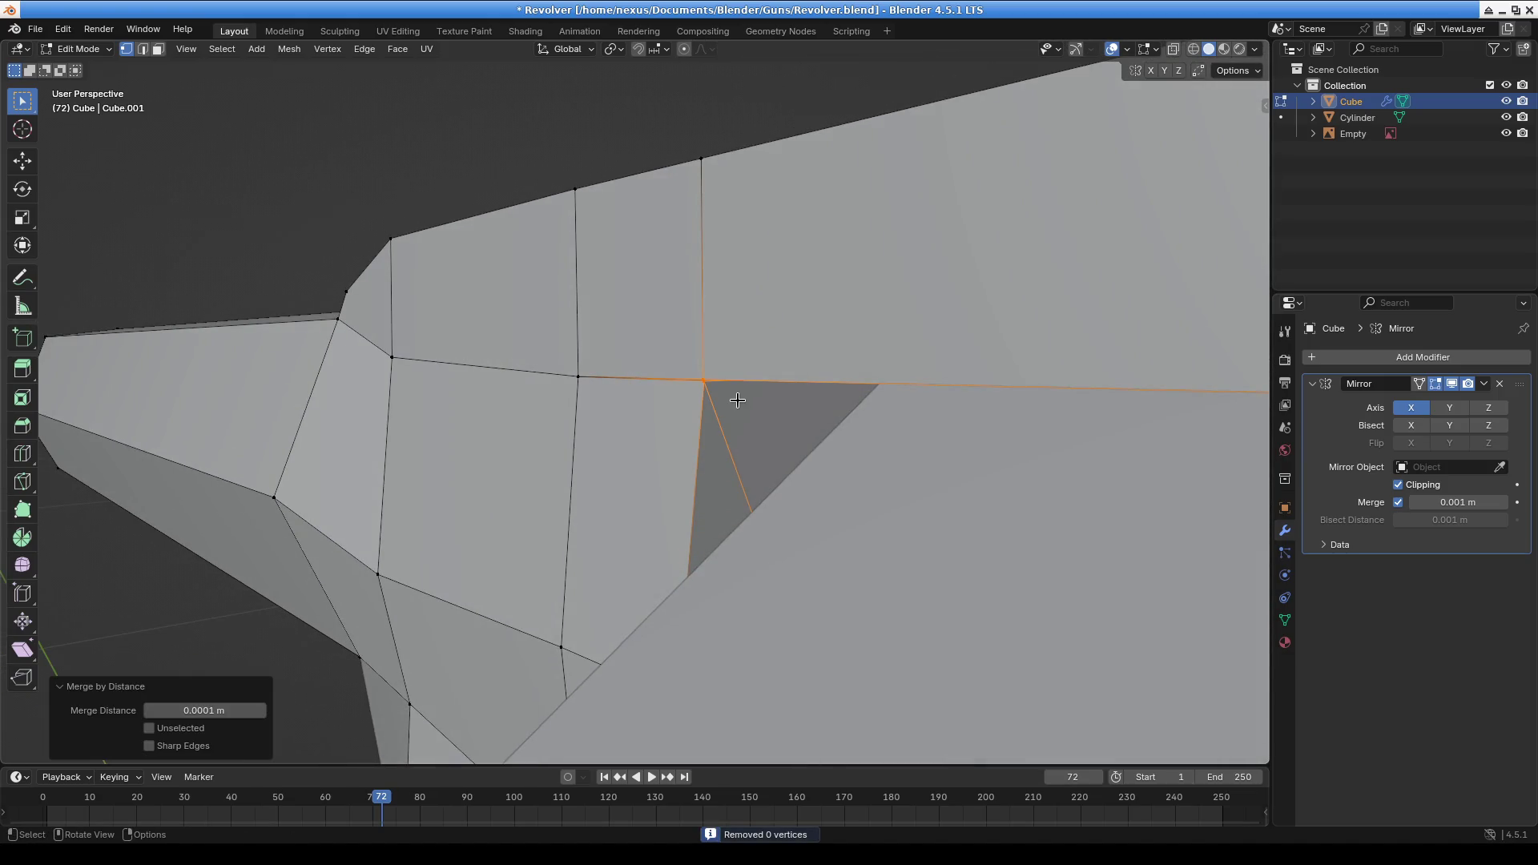
key(m)
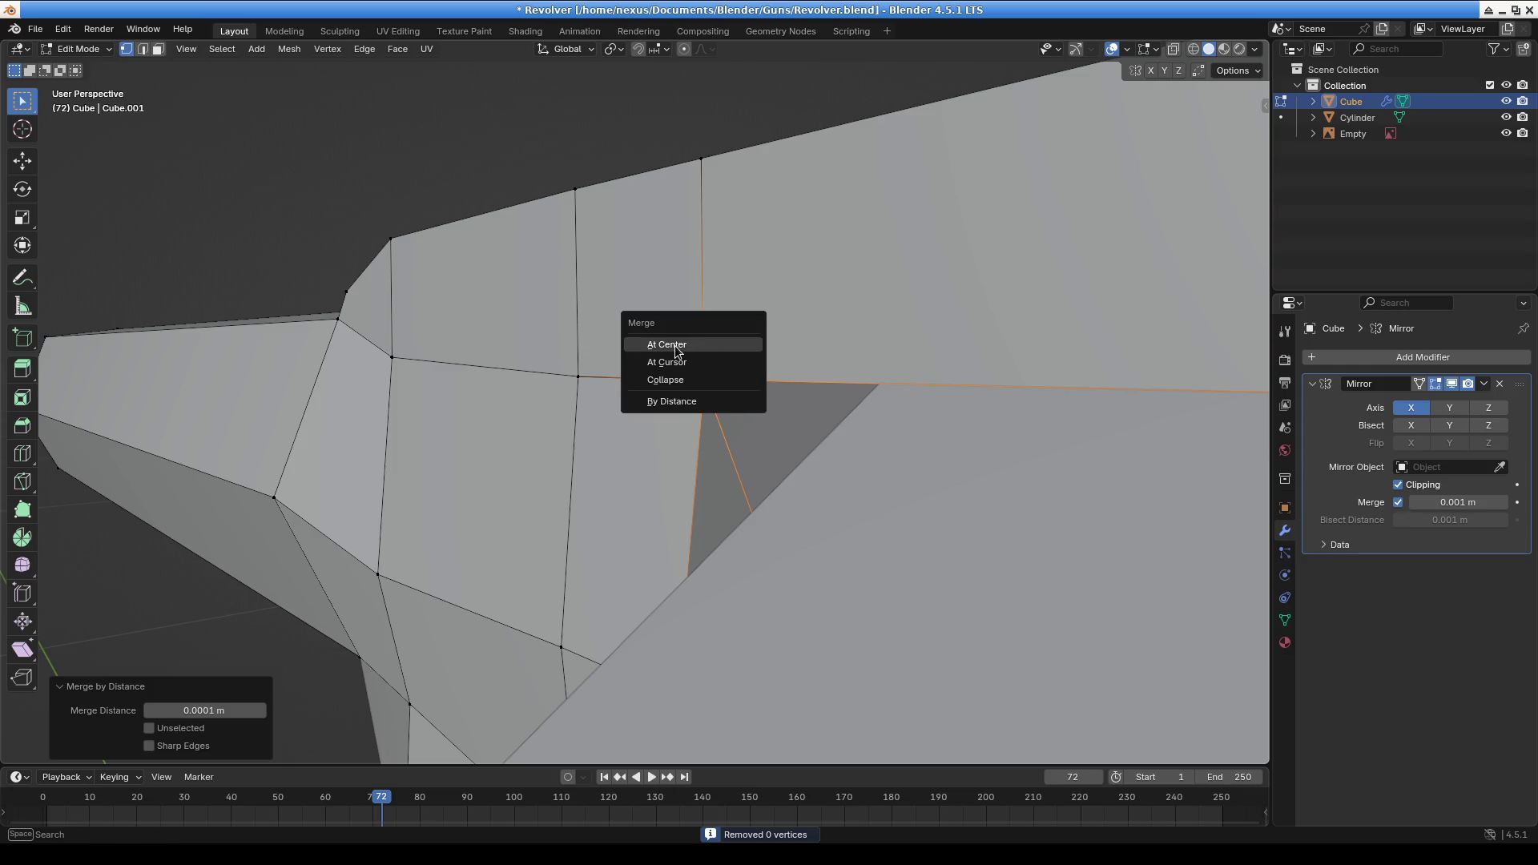
click(674, 345)
Merge the remaining joint vertices at their centre and hide the Cylinder object
mouse_move(931, 417)
middle_down()
mouse_move(694, 398)
mouse_move(673, 412)
mouse_move(982, 368)
mouse_move(780, 432)
mouse_move(783, 392)
mouse_move(730, 411)
middle_up()
click(792, 417)
mouse_move(936, 420)
middle_down()
mouse_move(687, 419)
mouse_move(646, 440)
mouse_move(673, 446)
mouse_move(668, 356)
mouse_move(577, 411)
mouse_move(632, 399)
mouse_move(602, 472)
mouse_move(652, 419)
mouse_move(635, 457)
mouse_move(783, 419)
mouse_move(673, 460)
mouse_move(604, 539)
mouse_move(560, 635)
mouse_move(617, 533)
mouse_move(636, 550)
mouse_move(659, 422)
mouse_move(690, 470)
mouse_move(916, 466)
mouse_move(921, 481)
mouse_move(965, 436)
mouse_move(910, 422)
mouse_move(879, 460)
mouse_move(699, 485)
mouse_move(583, 476)
middle_up()
key(m)
click(650, 438)
click(1506, 117)
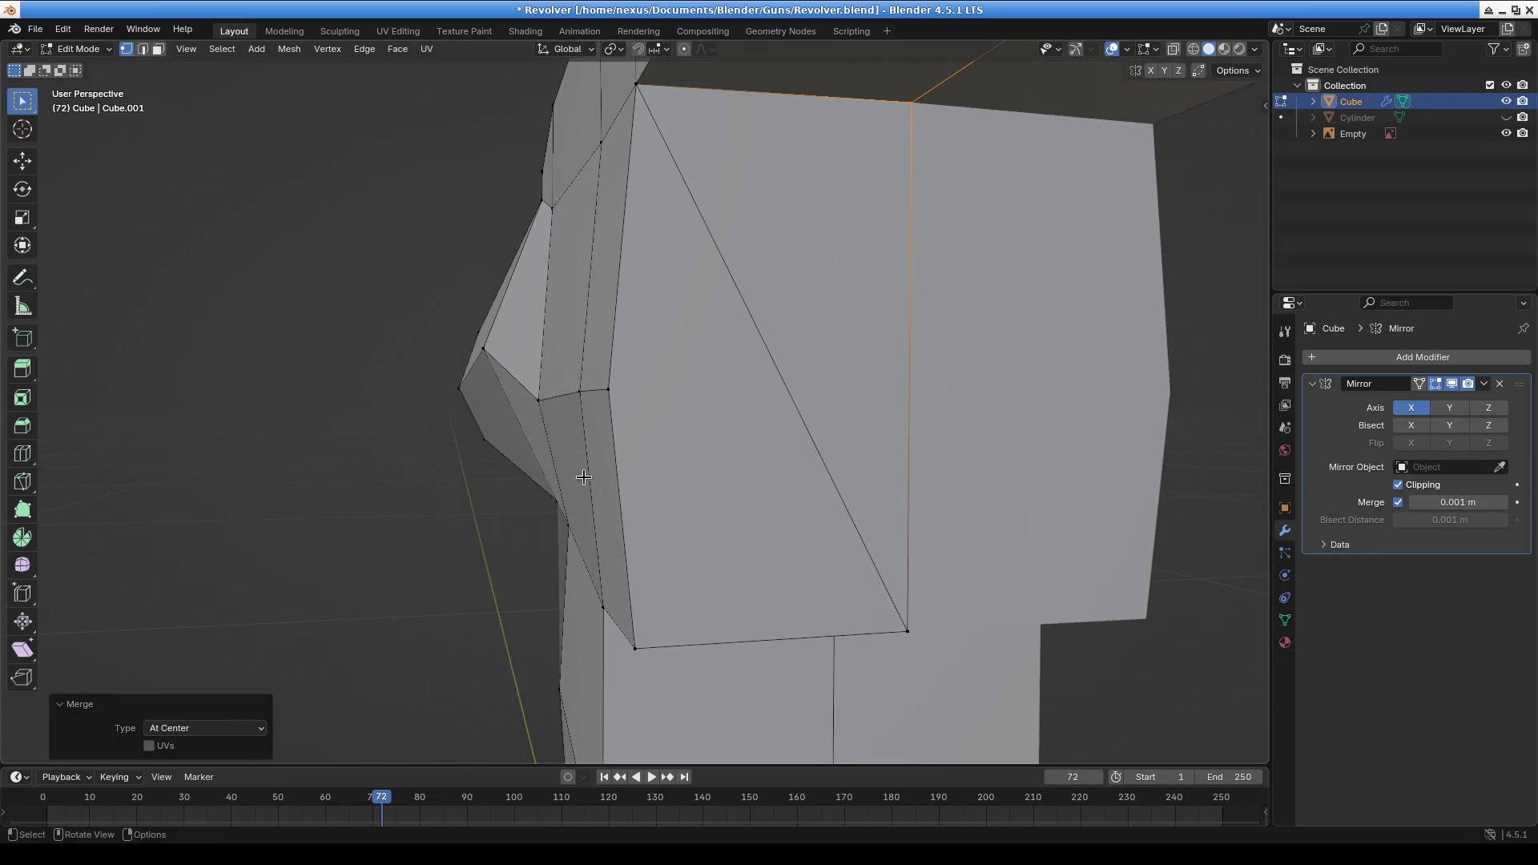
Select the two triangles on the frame's side, undoing an accidental merge at centre
click(158, 49)
click(789, 360)
shift+click(718, 454)
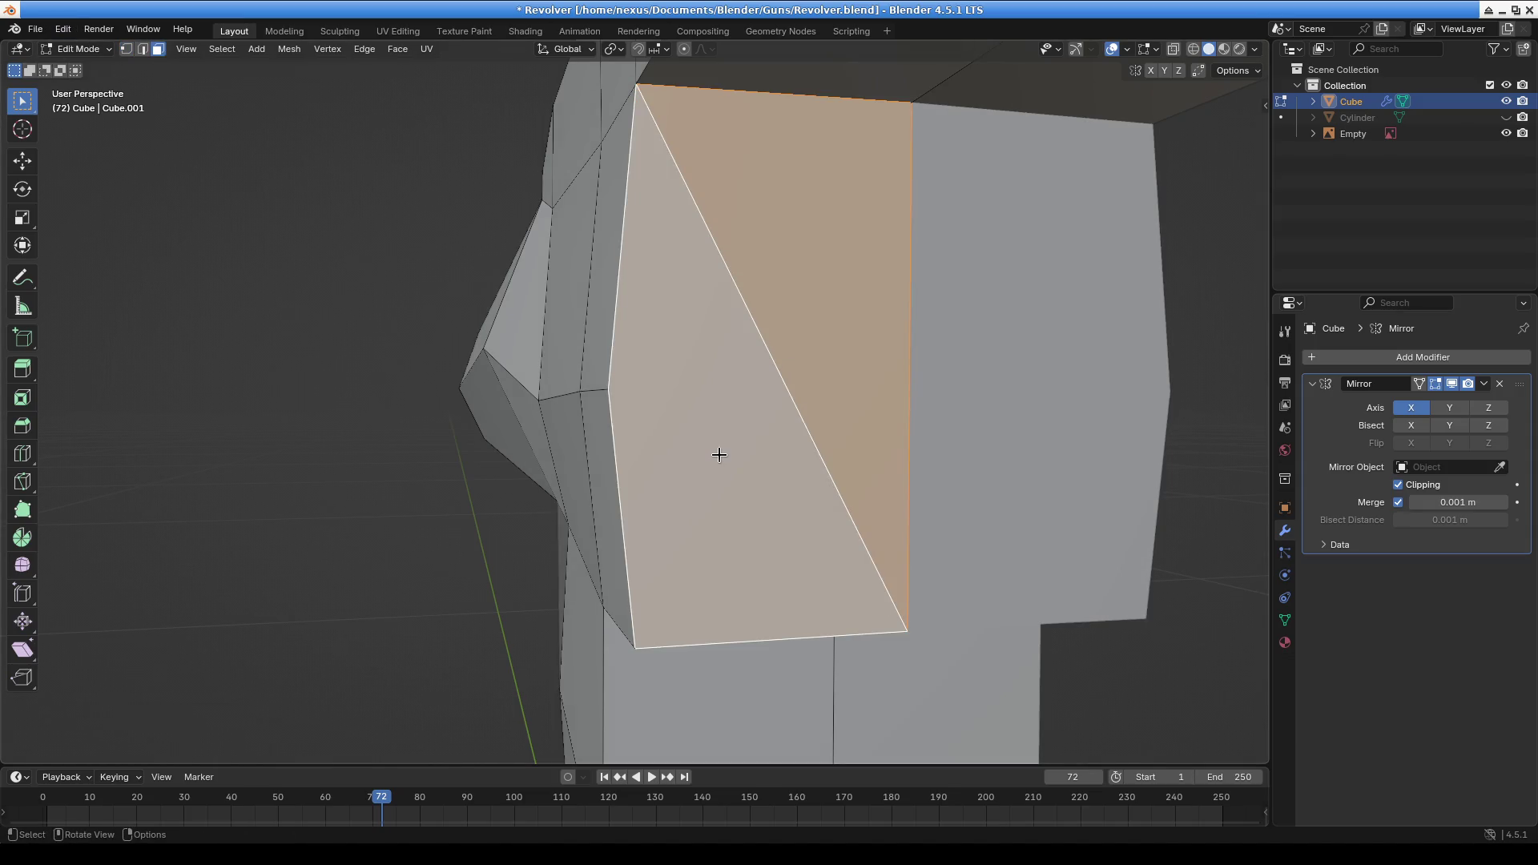
key(m)
click(719, 454)
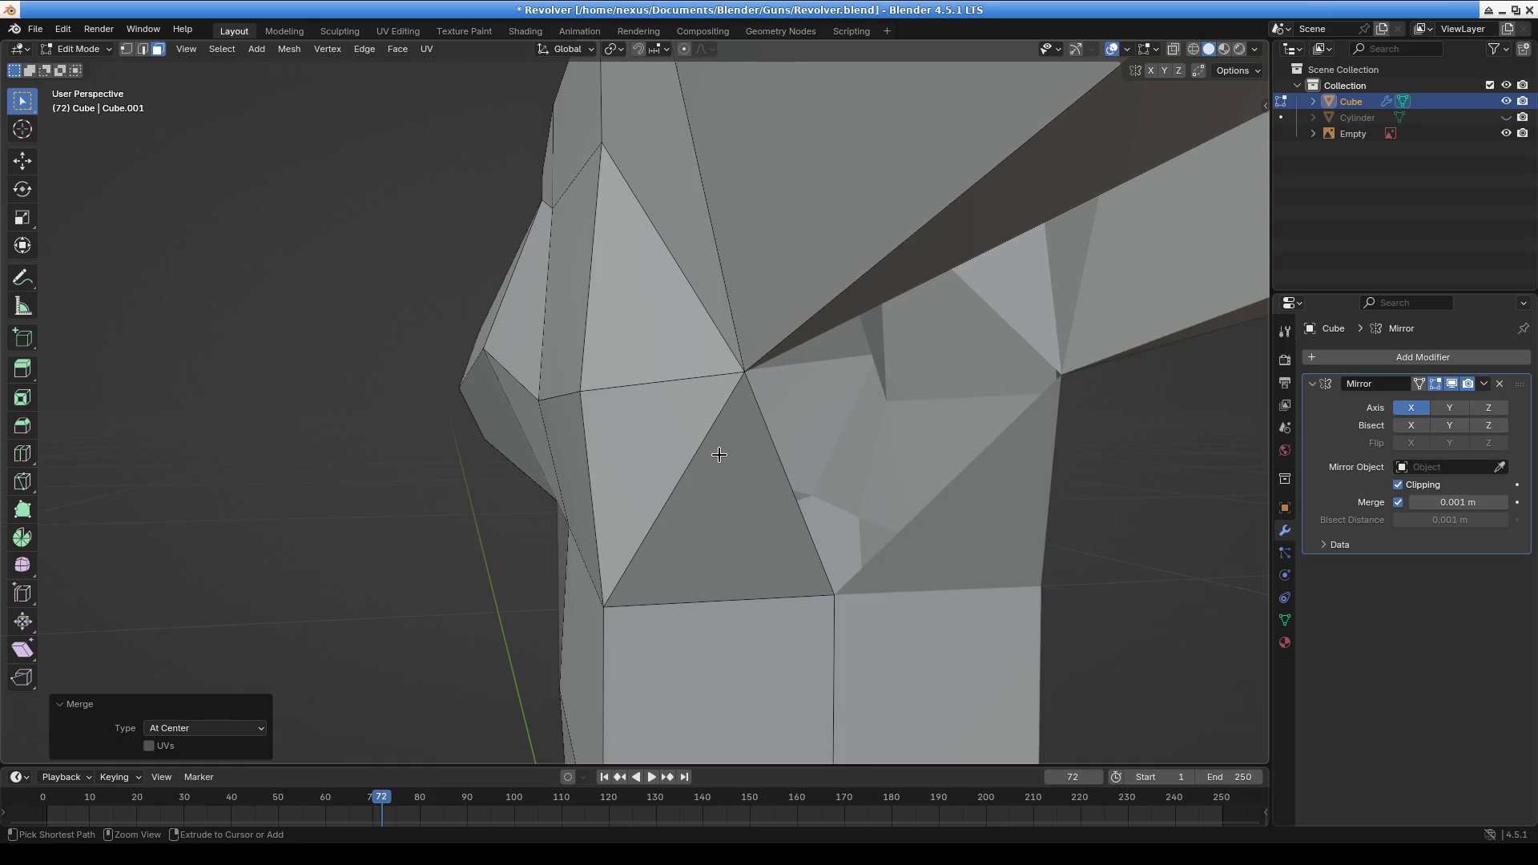
key(ctrl+z)
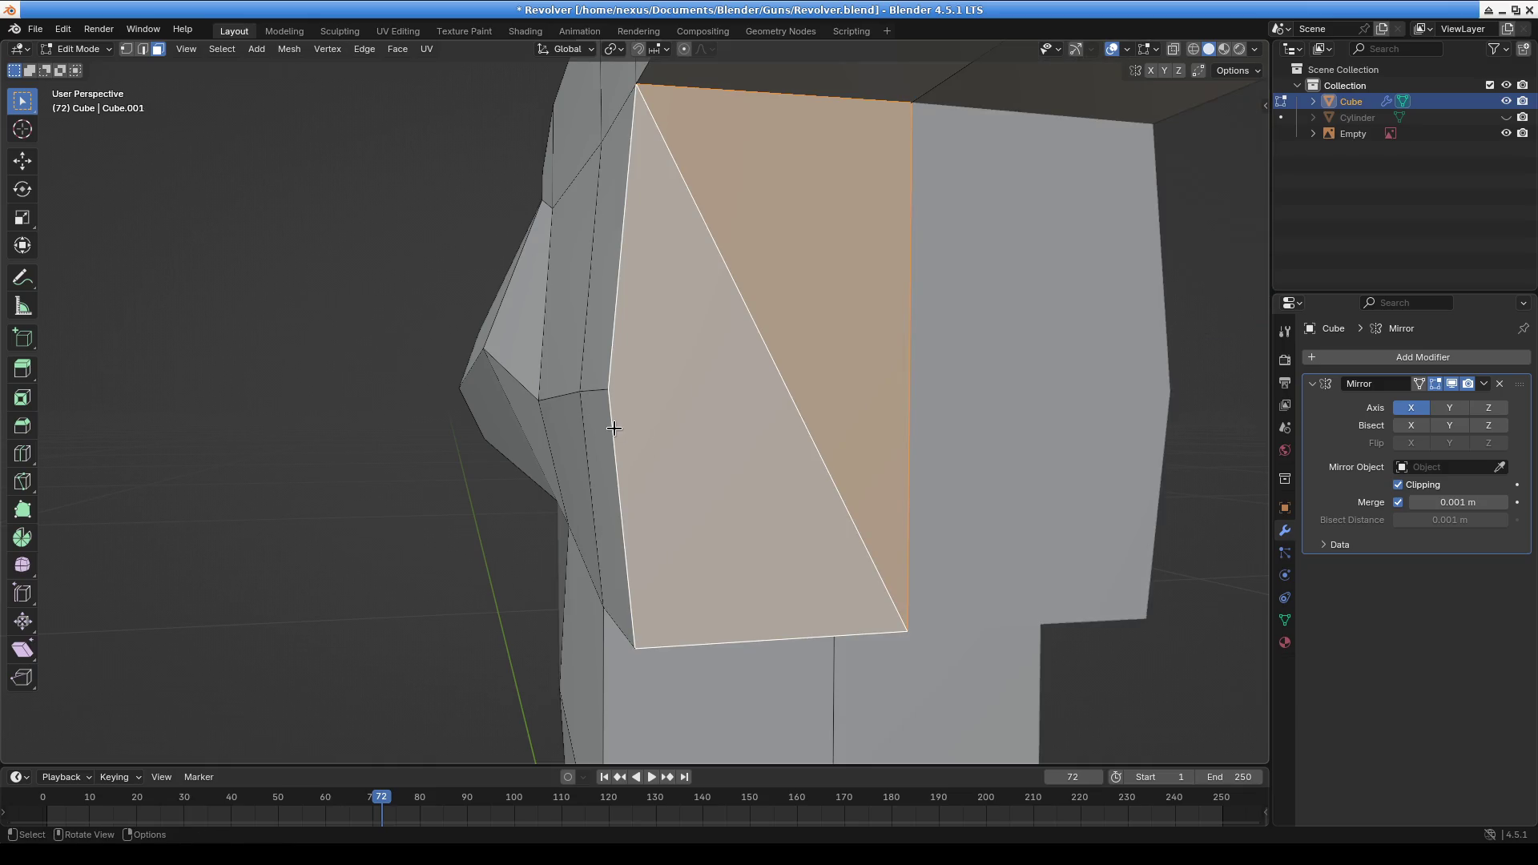
Dissolve the two triangles into one quad and add an edge loop across it
right_click(613, 428)
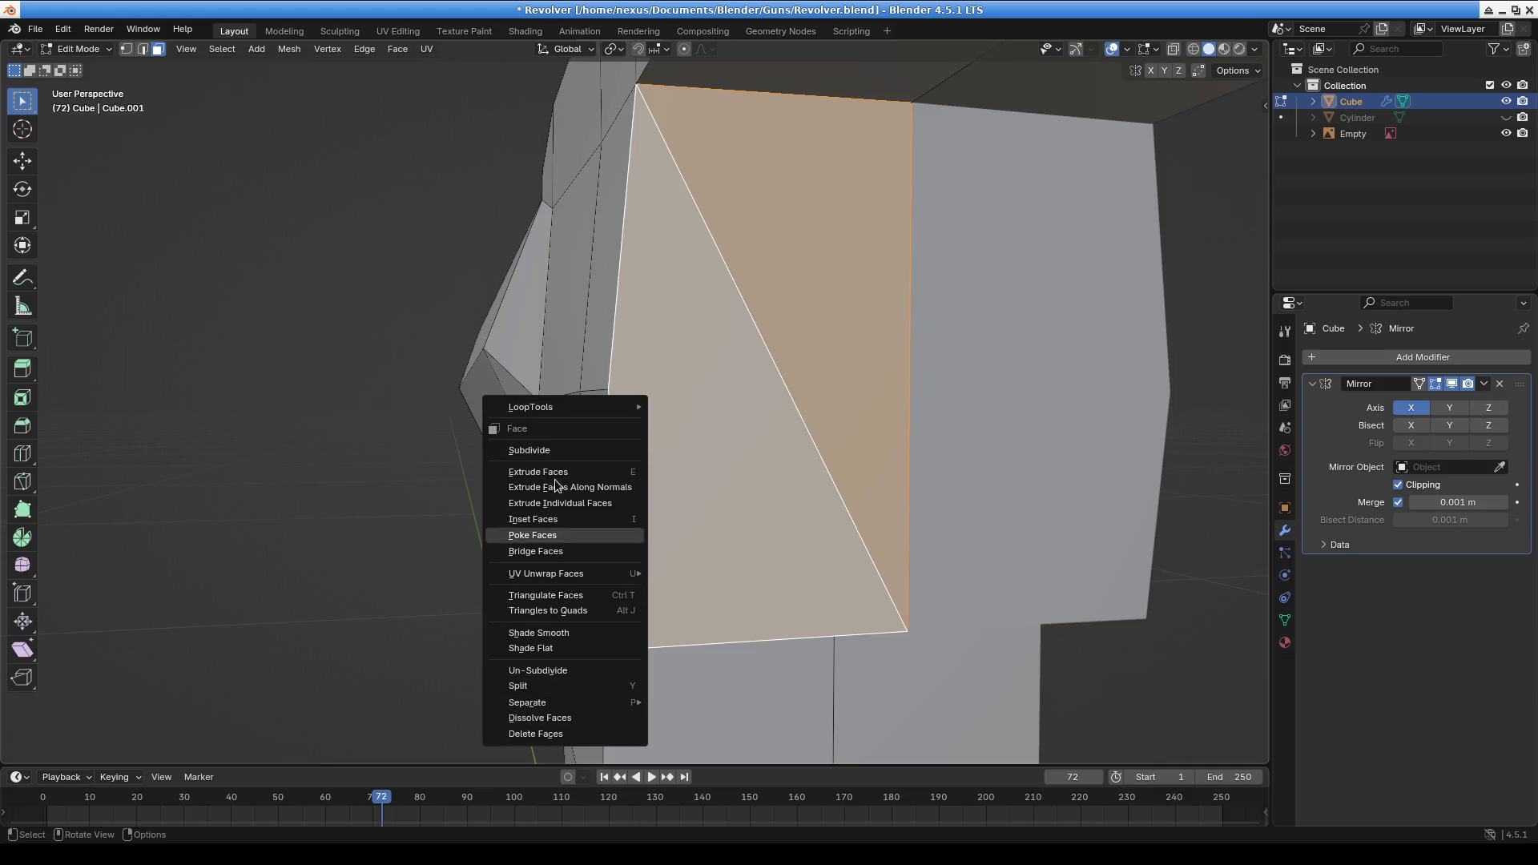
click(553, 718)
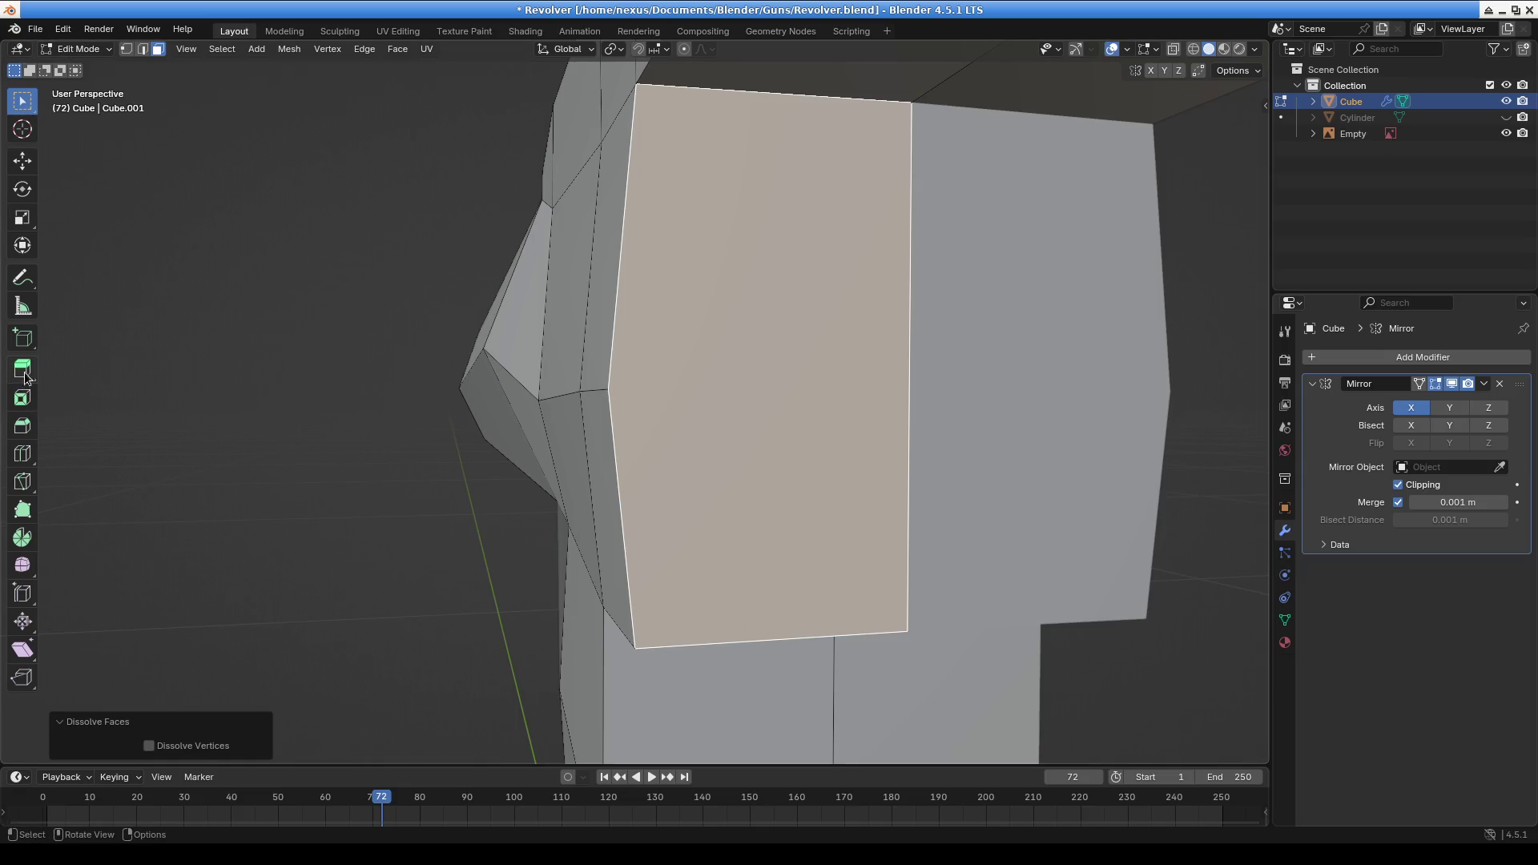
click(23, 453)
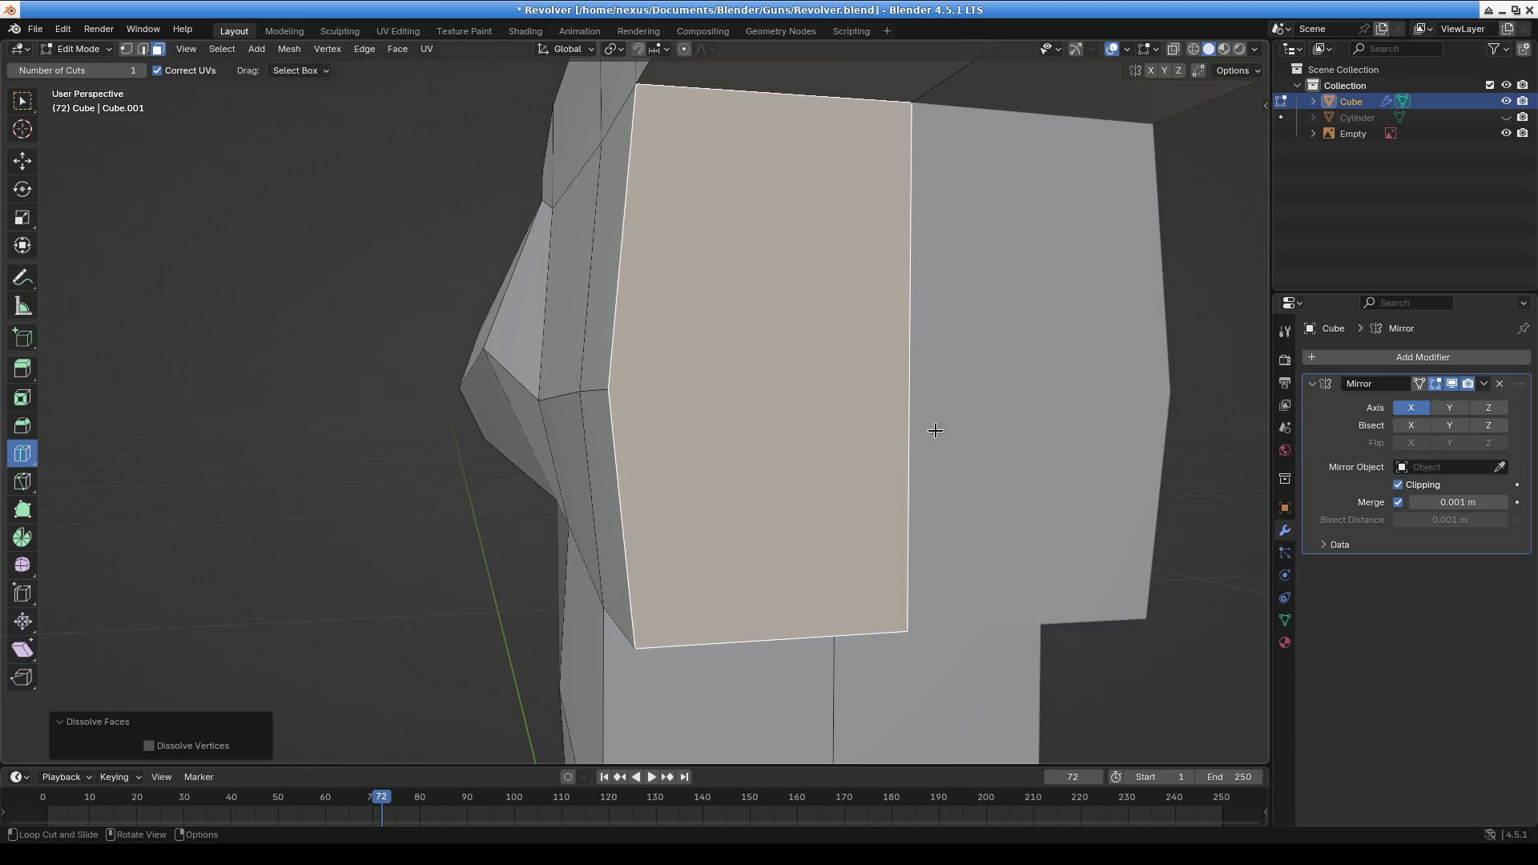
click(906, 370)
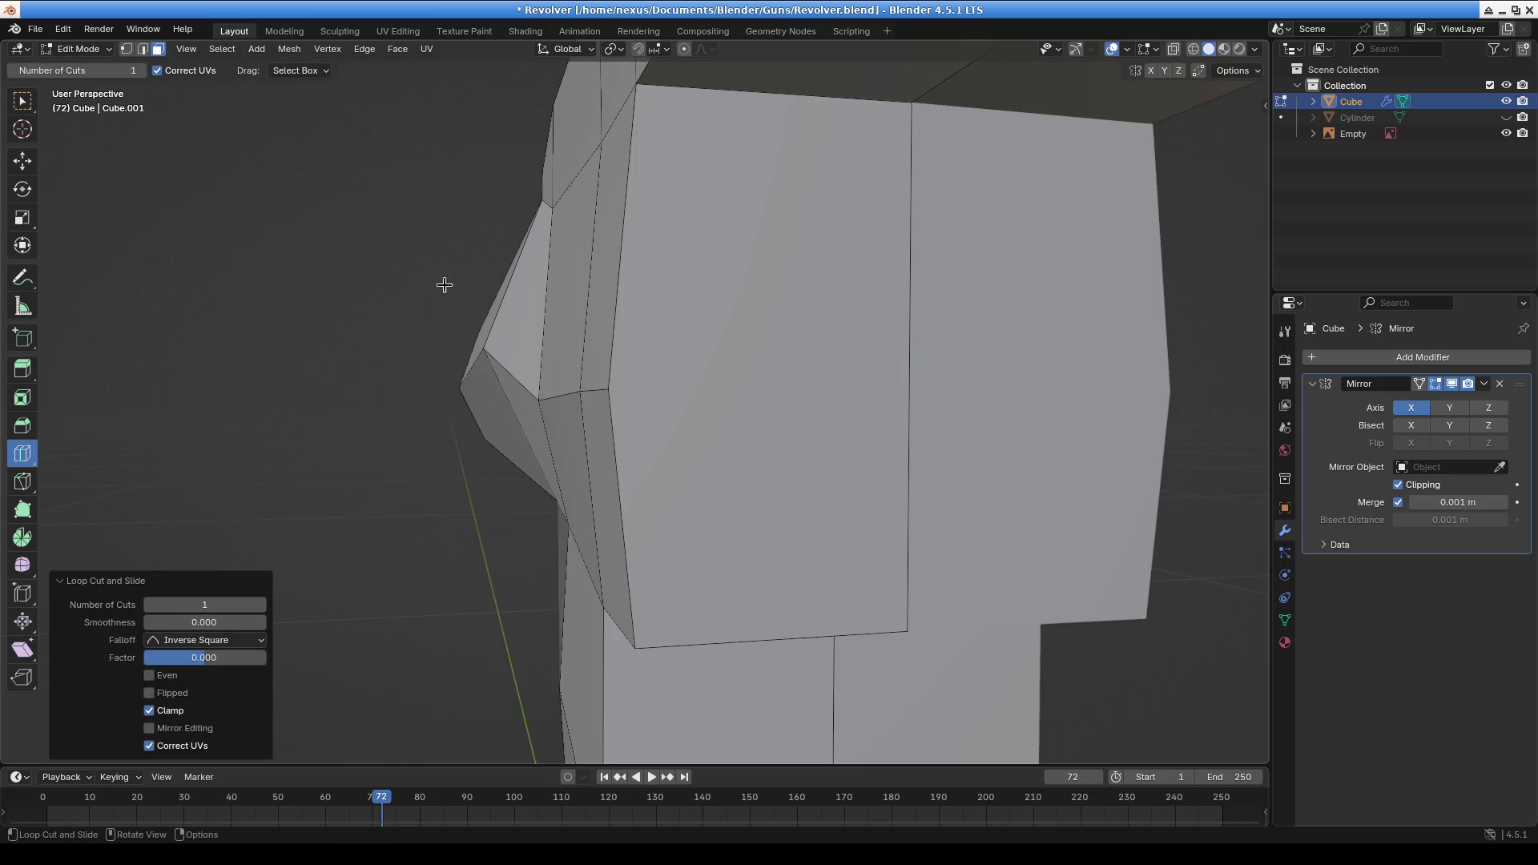
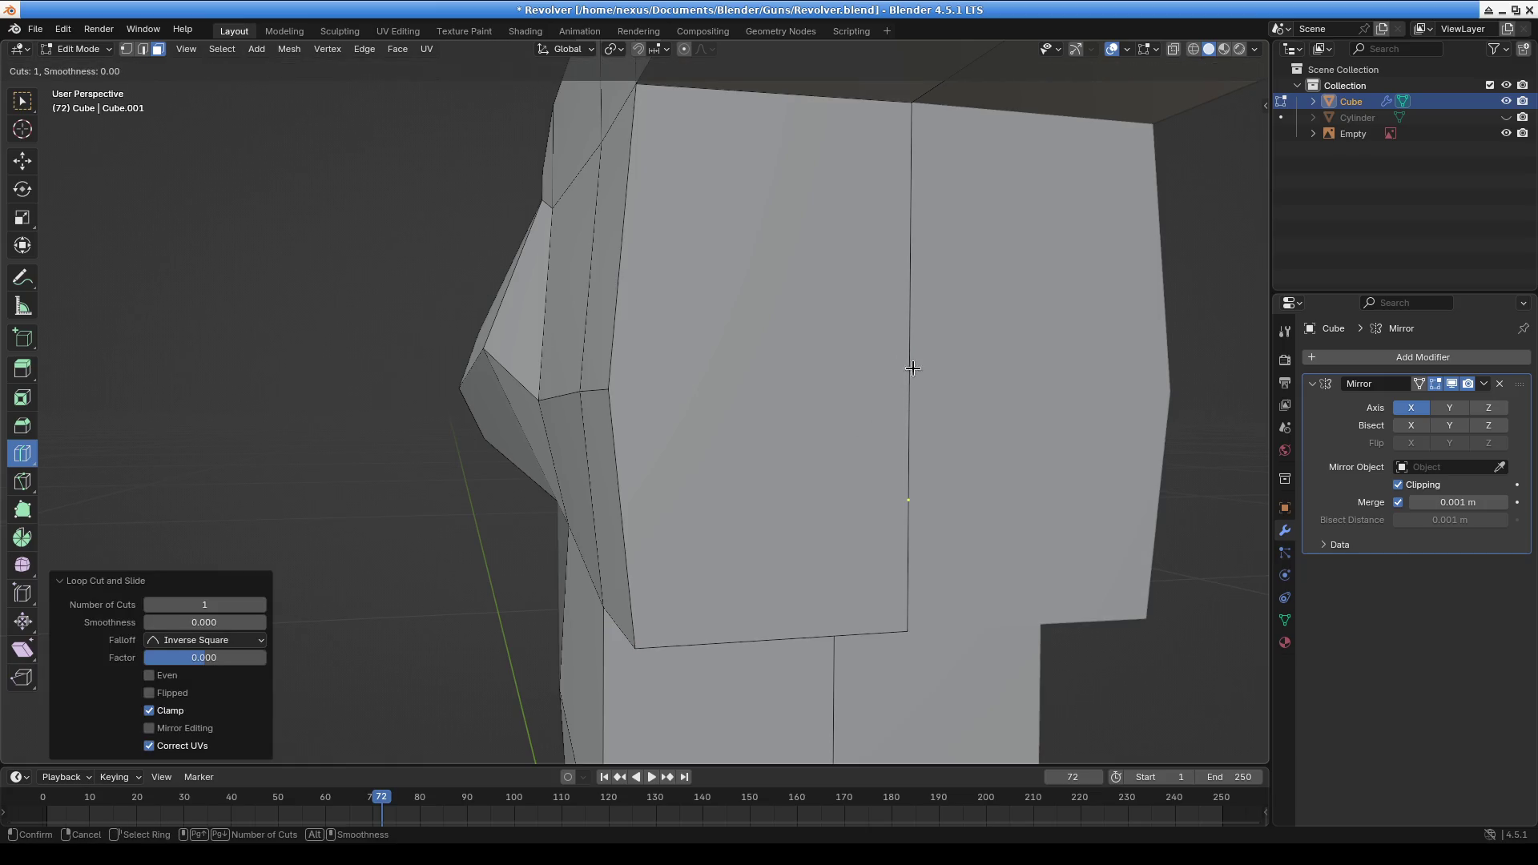
In vertex mode, scale the middle vertical loop to zero on X to straighten the new edge
click(126, 54)
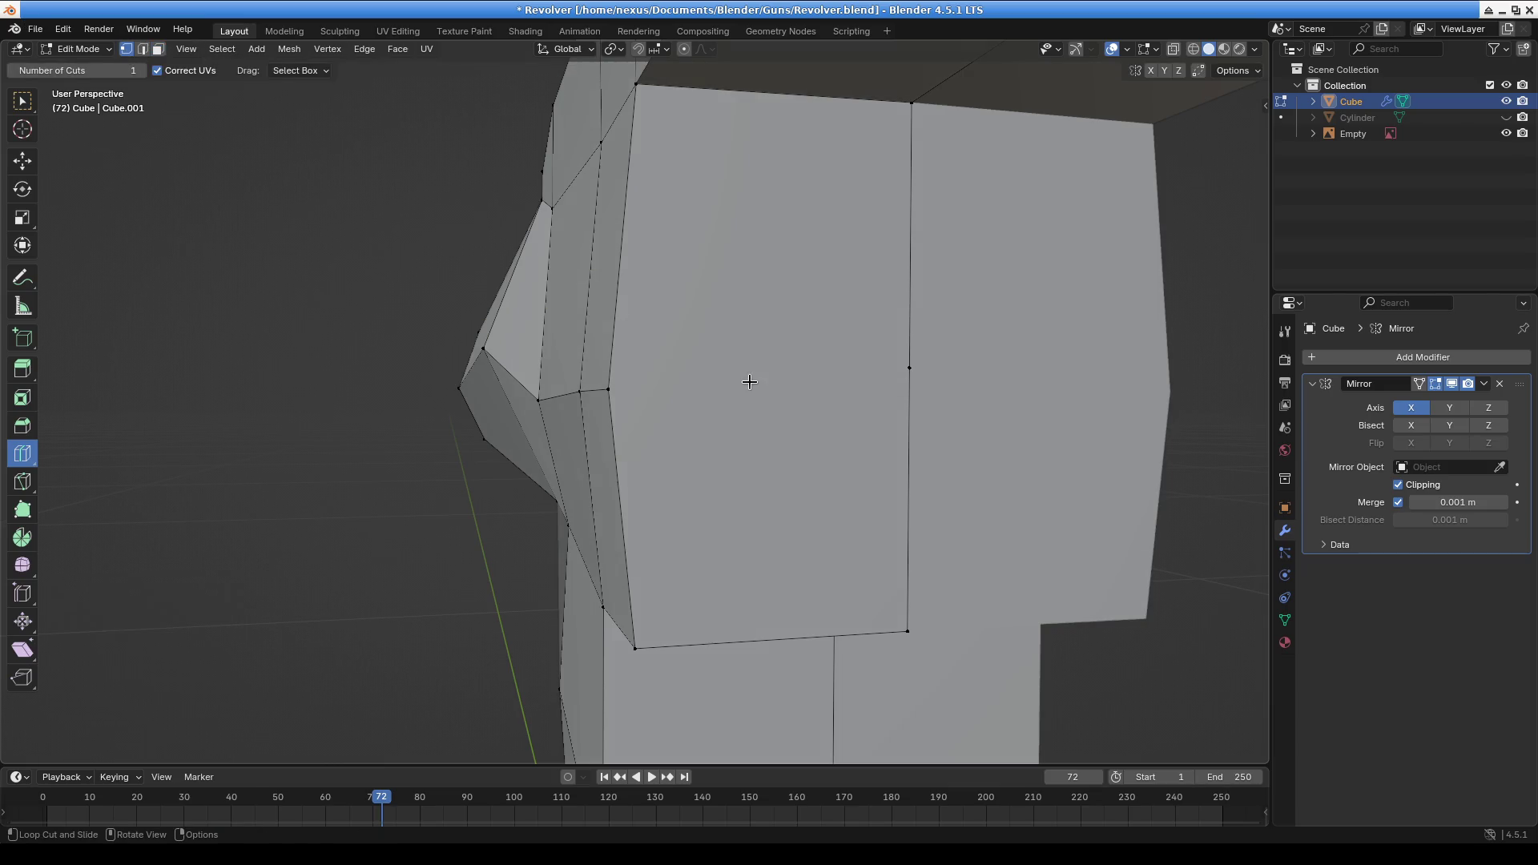
click(23, 101)
alt+click(614, 394)
alt+shift+click(907, 409)
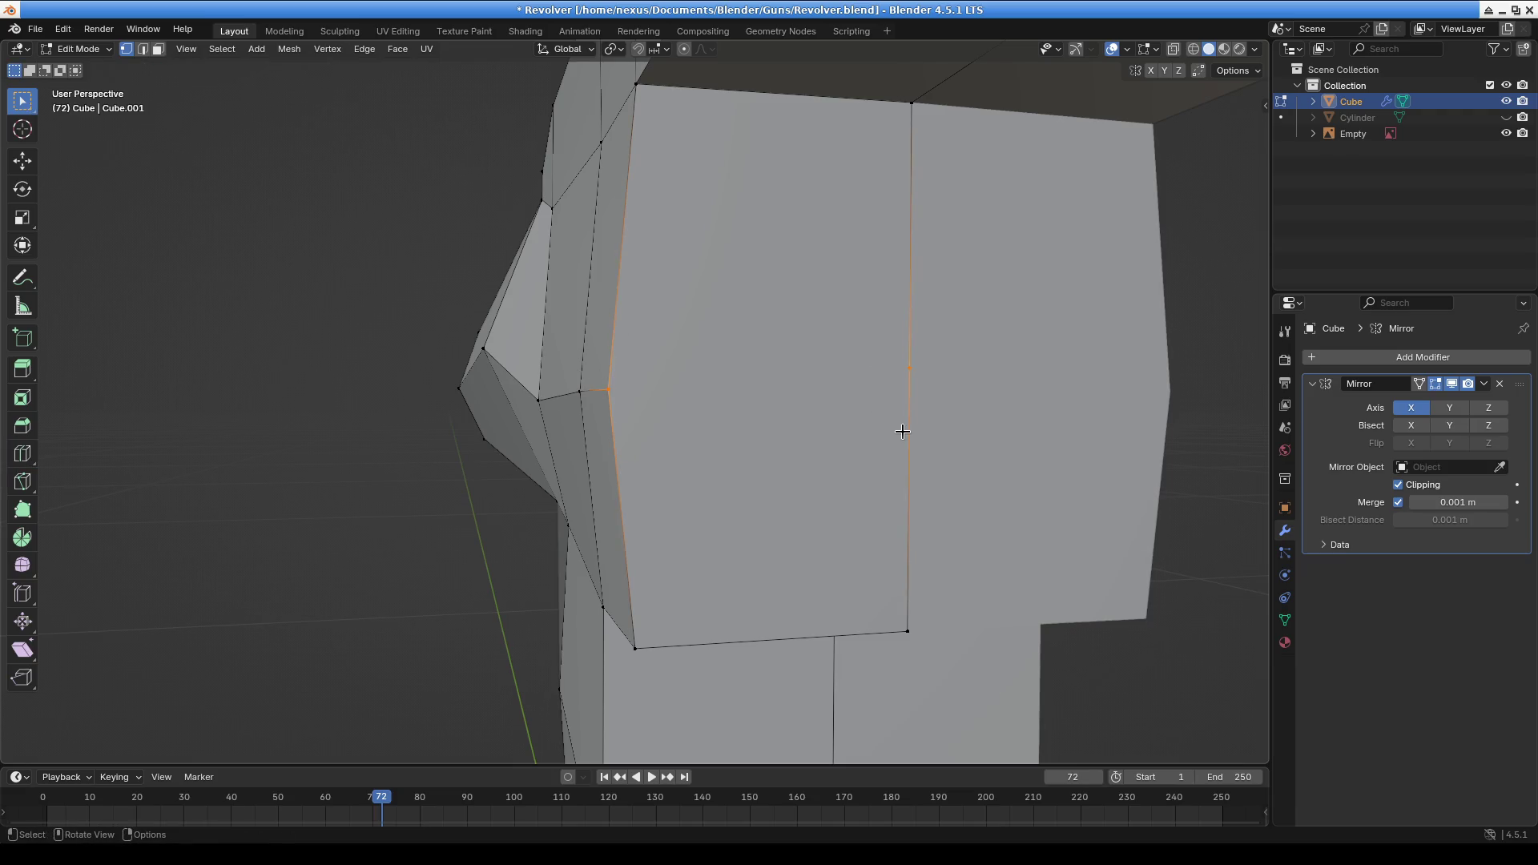
key(m)
key(Escape)
alt+click(898, 356)
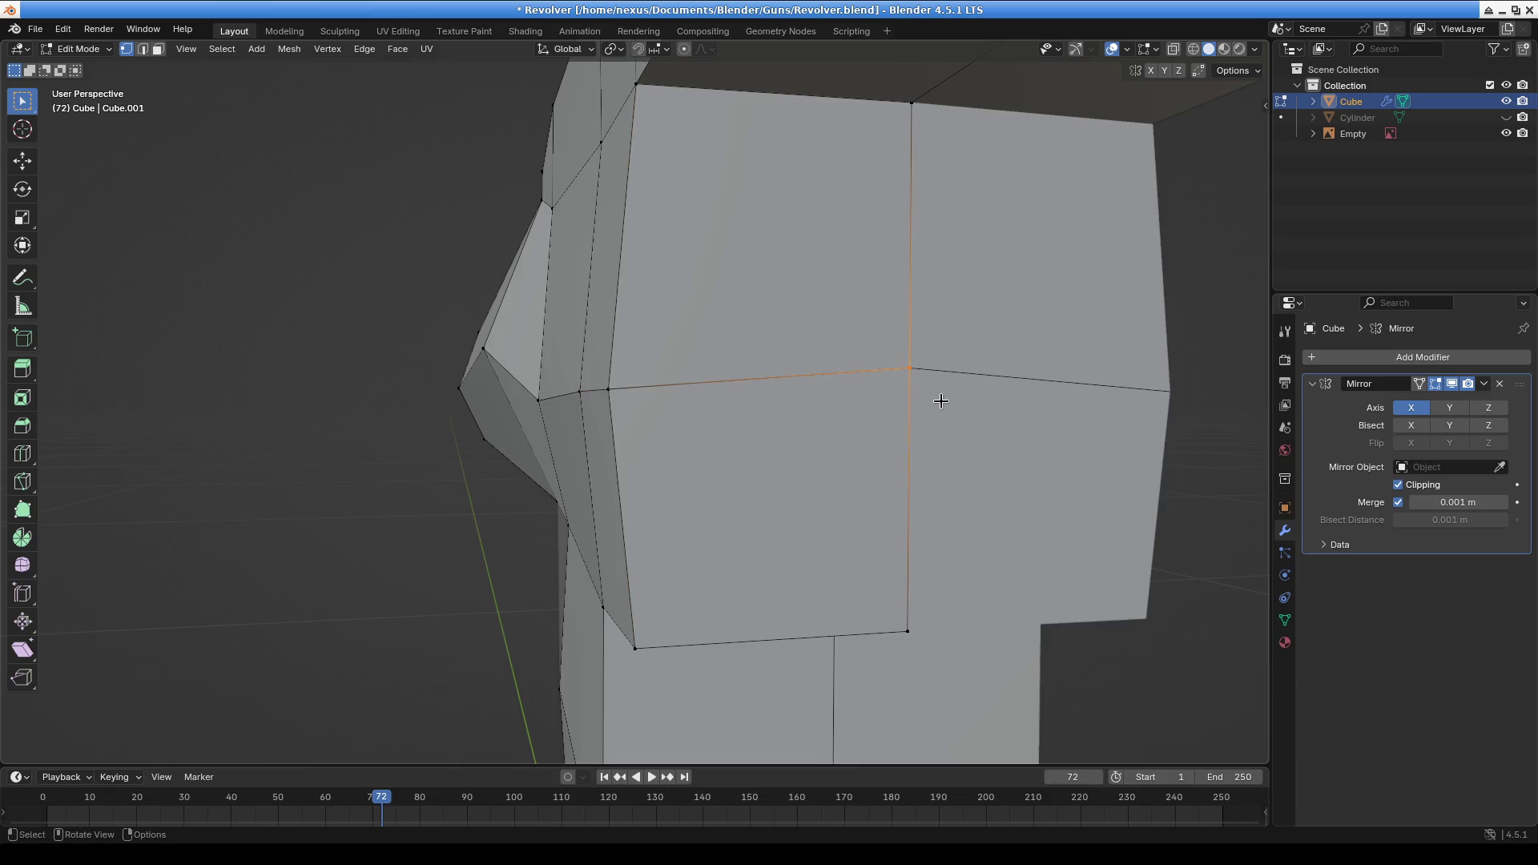
key(s)
key(x)
key(0)
key(Return)
click(188, 125)
Delete the upper middle face to open a hole in the frame's side
click(804, 301)
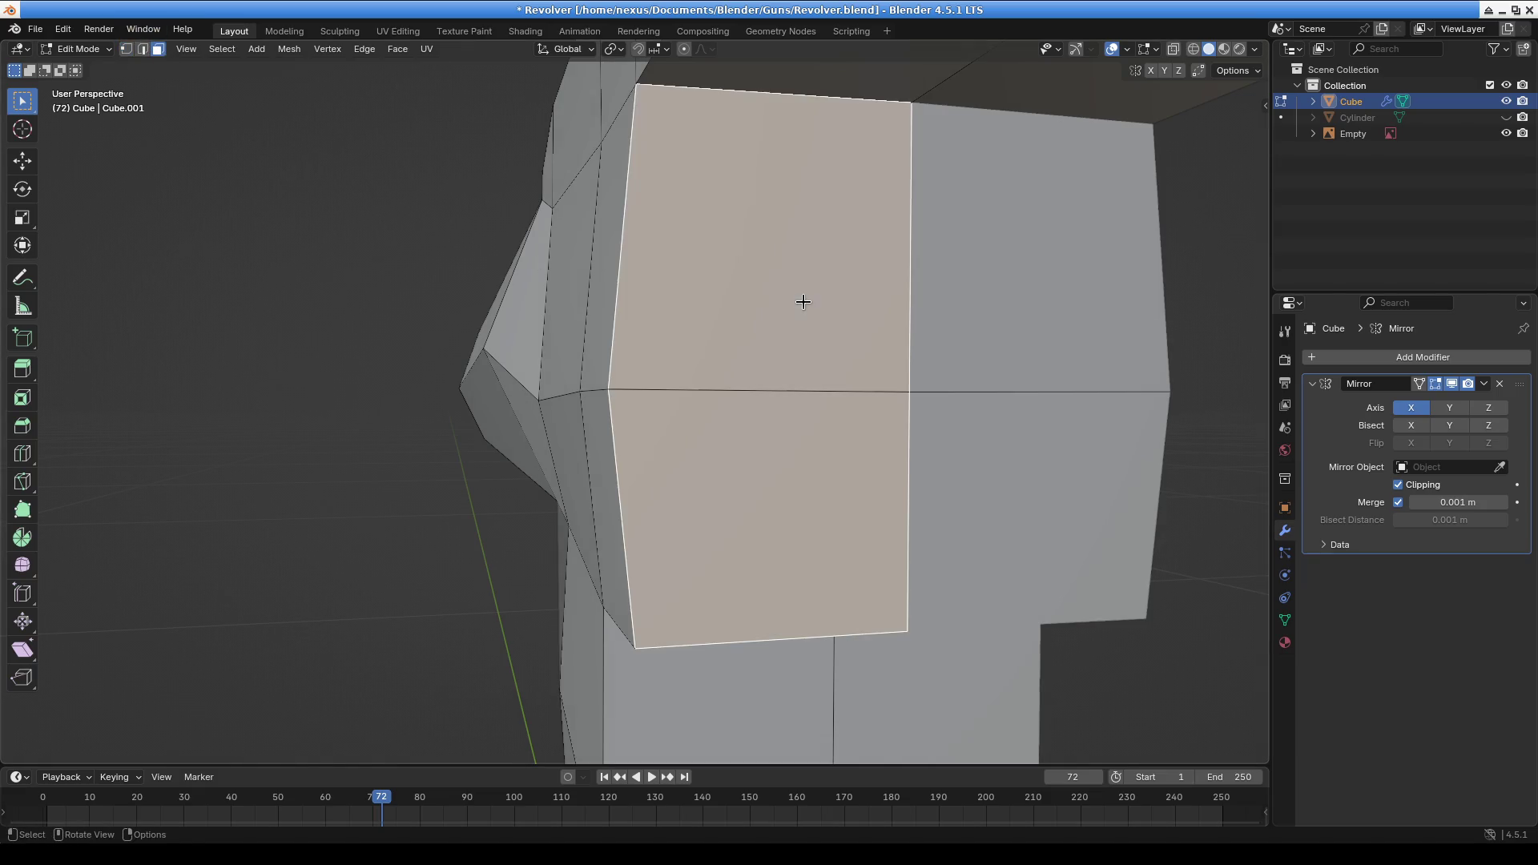
key(x)
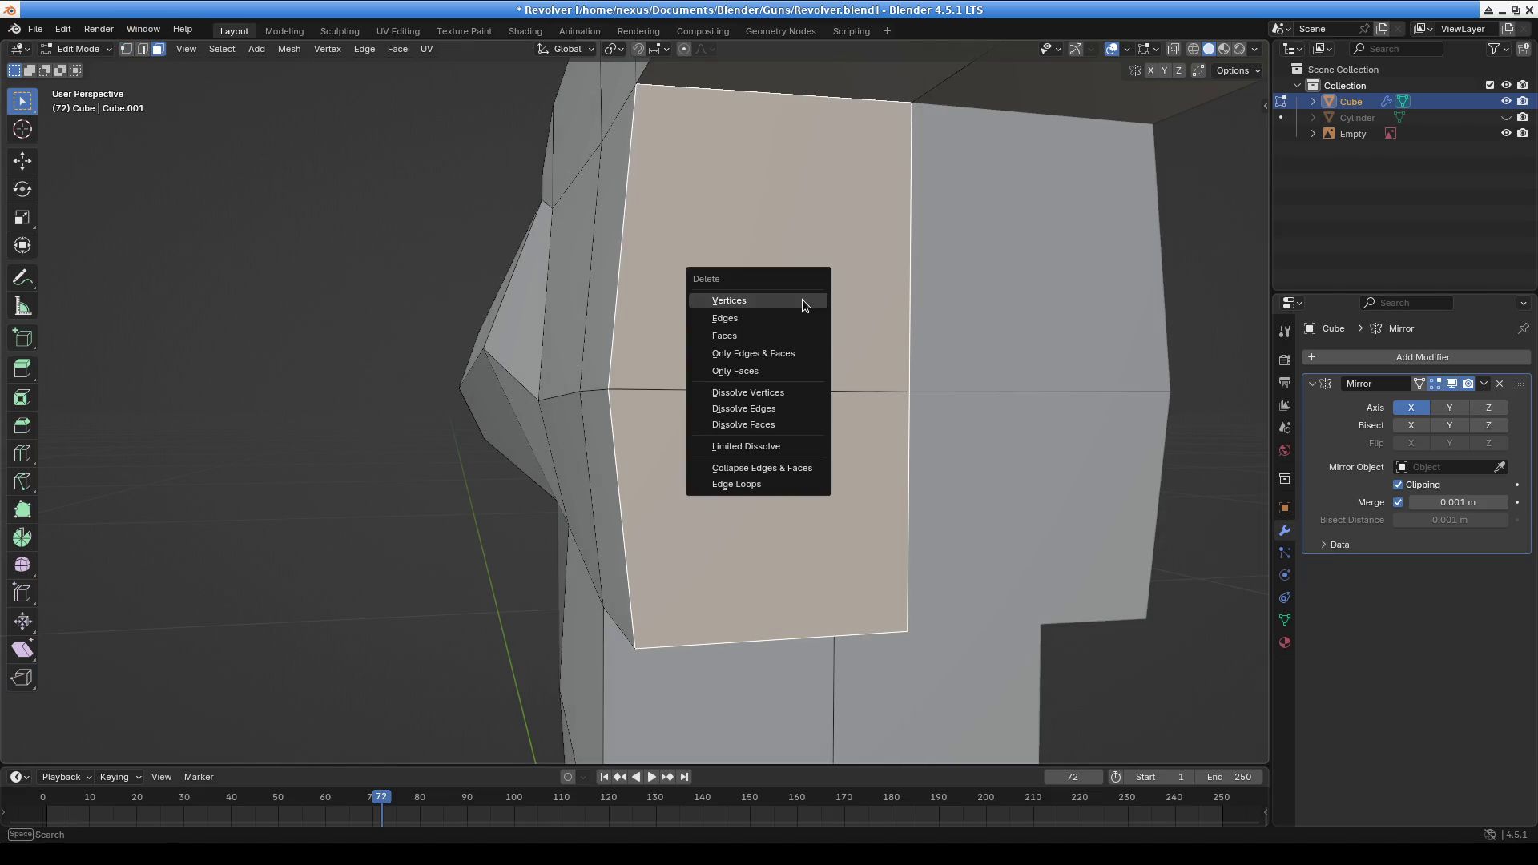
click(763, 330)
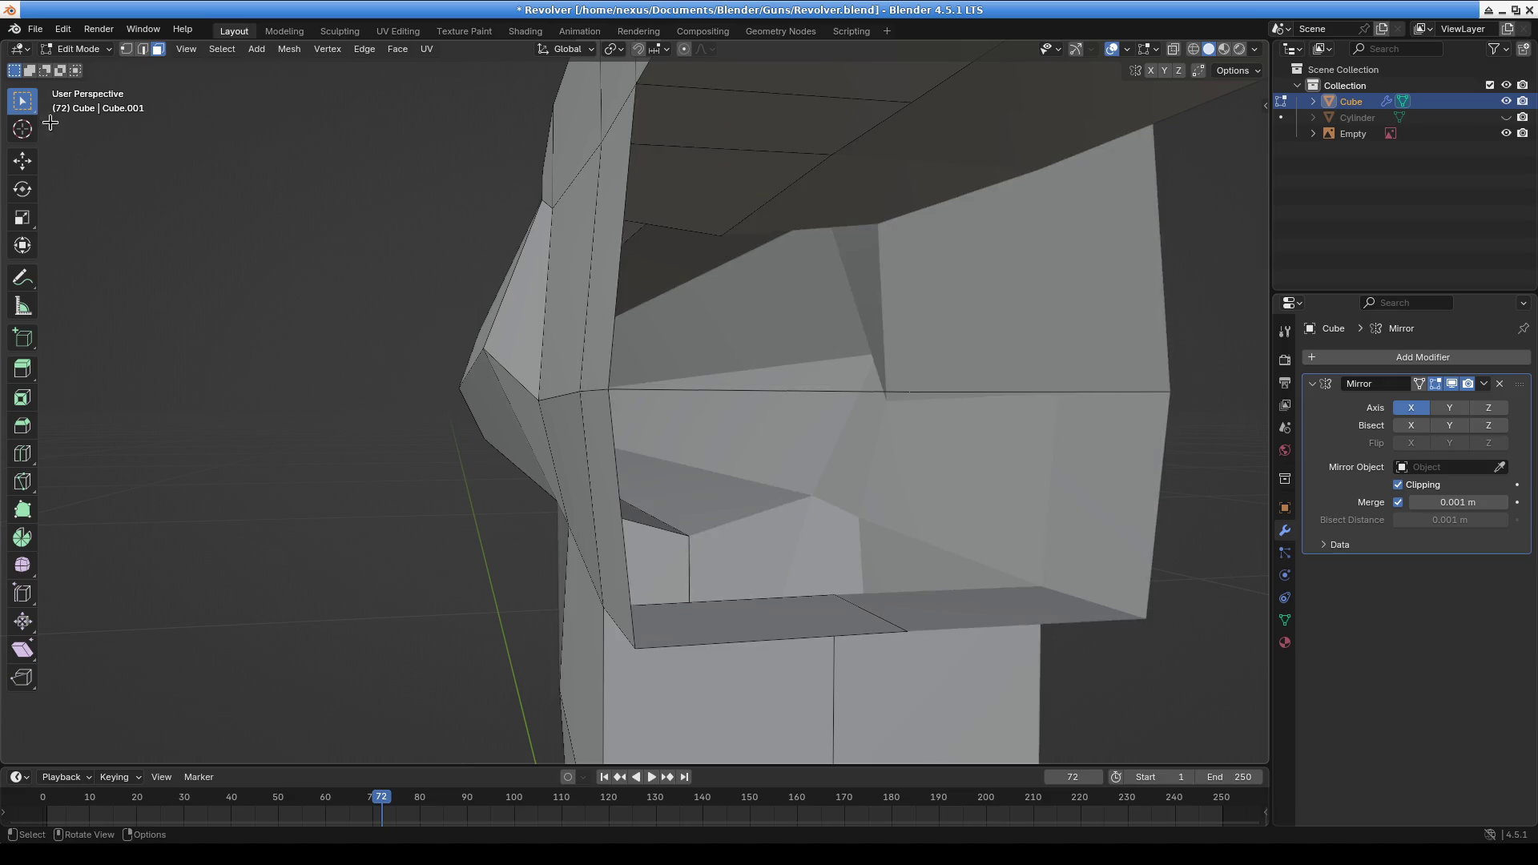
In edge mode, fill the bottom and side border edges of the hole with a new face
click(90, 54)
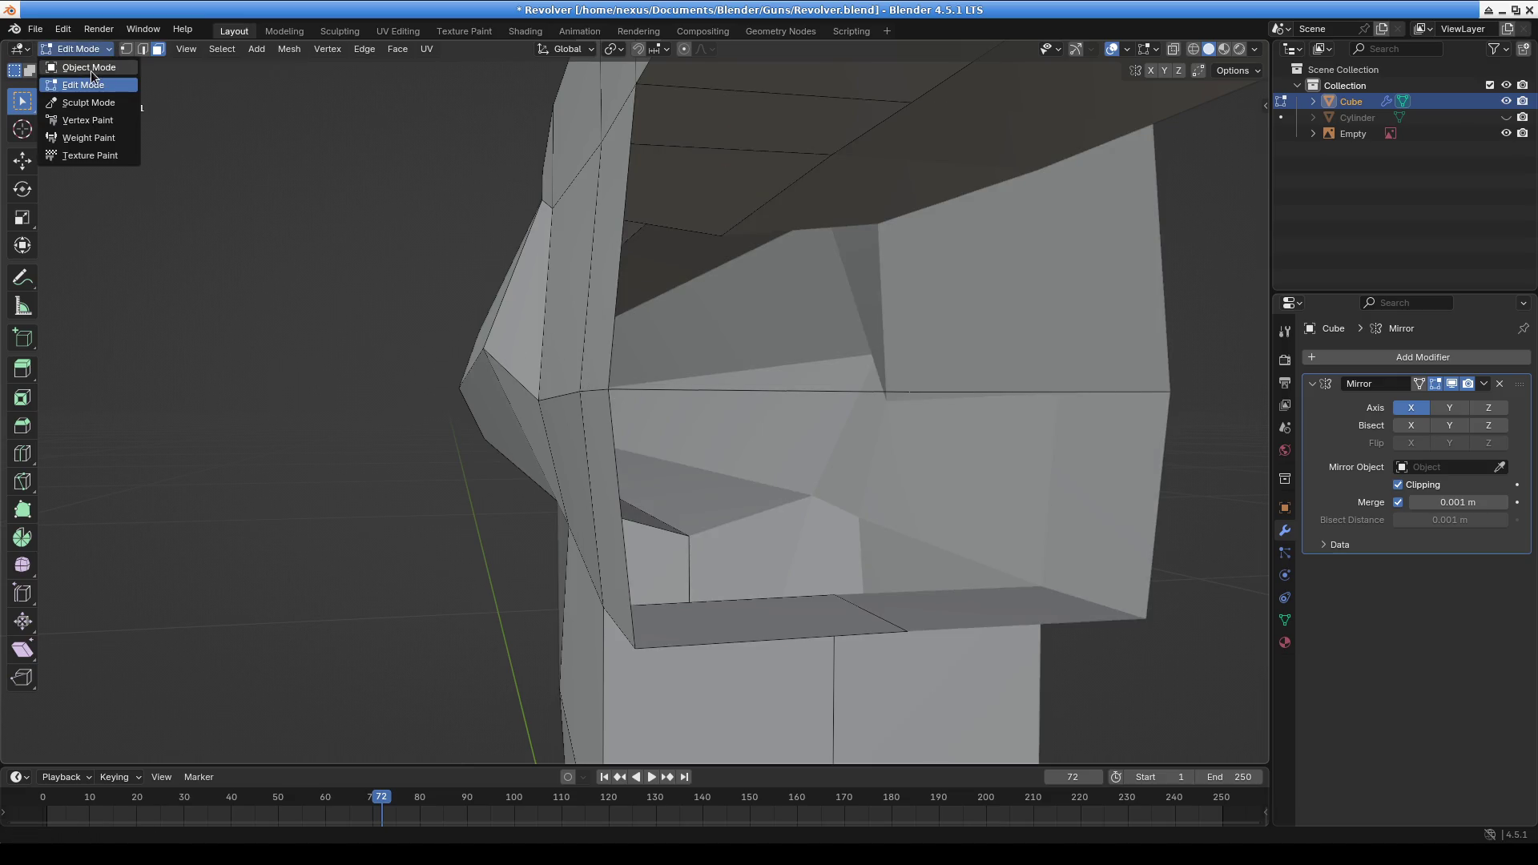
click(142, 48)
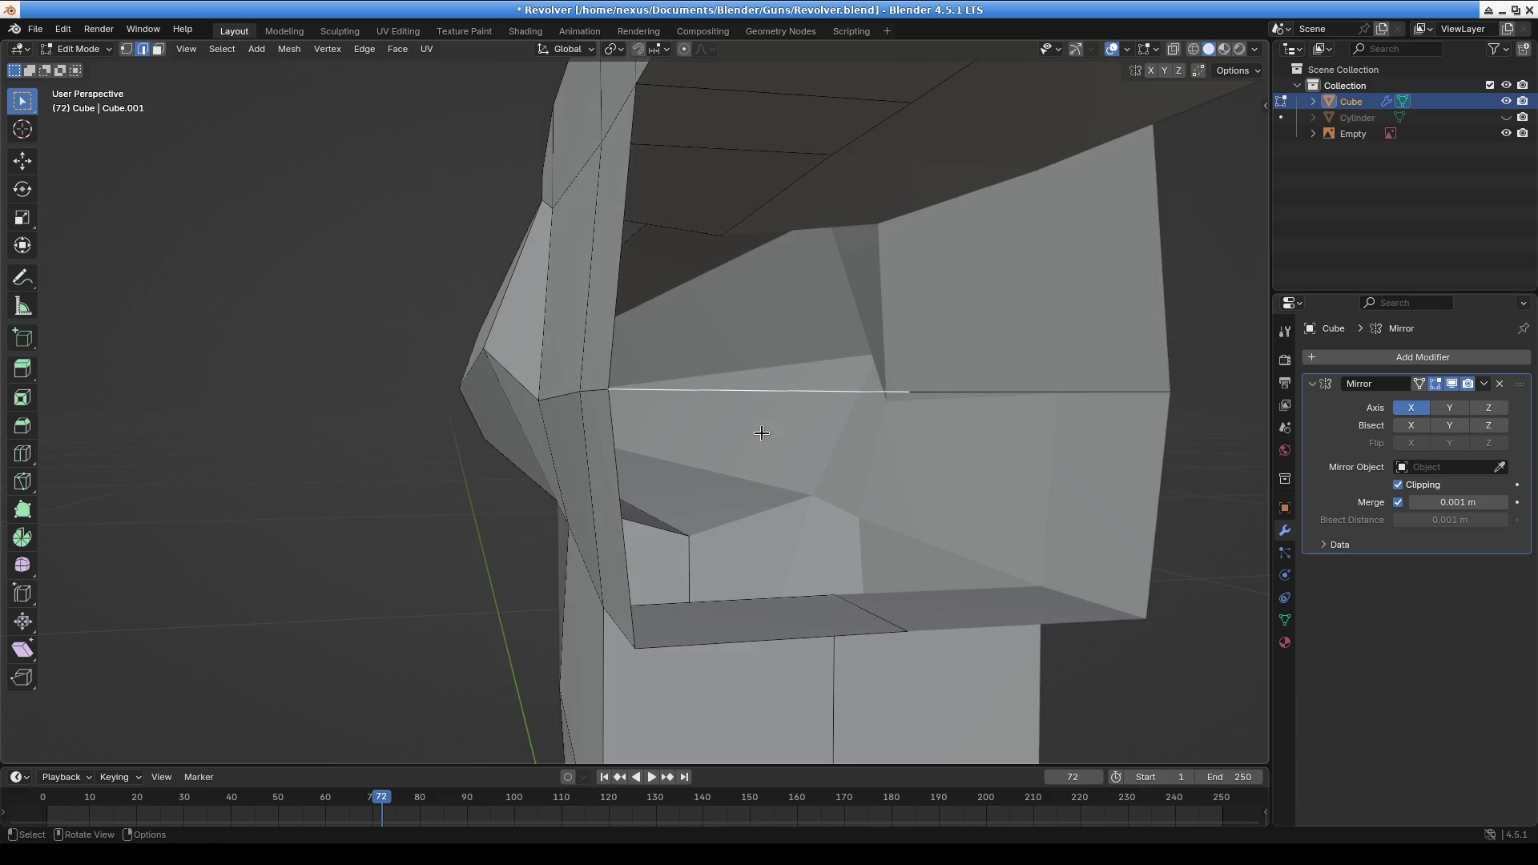
shift+click(771, 644)
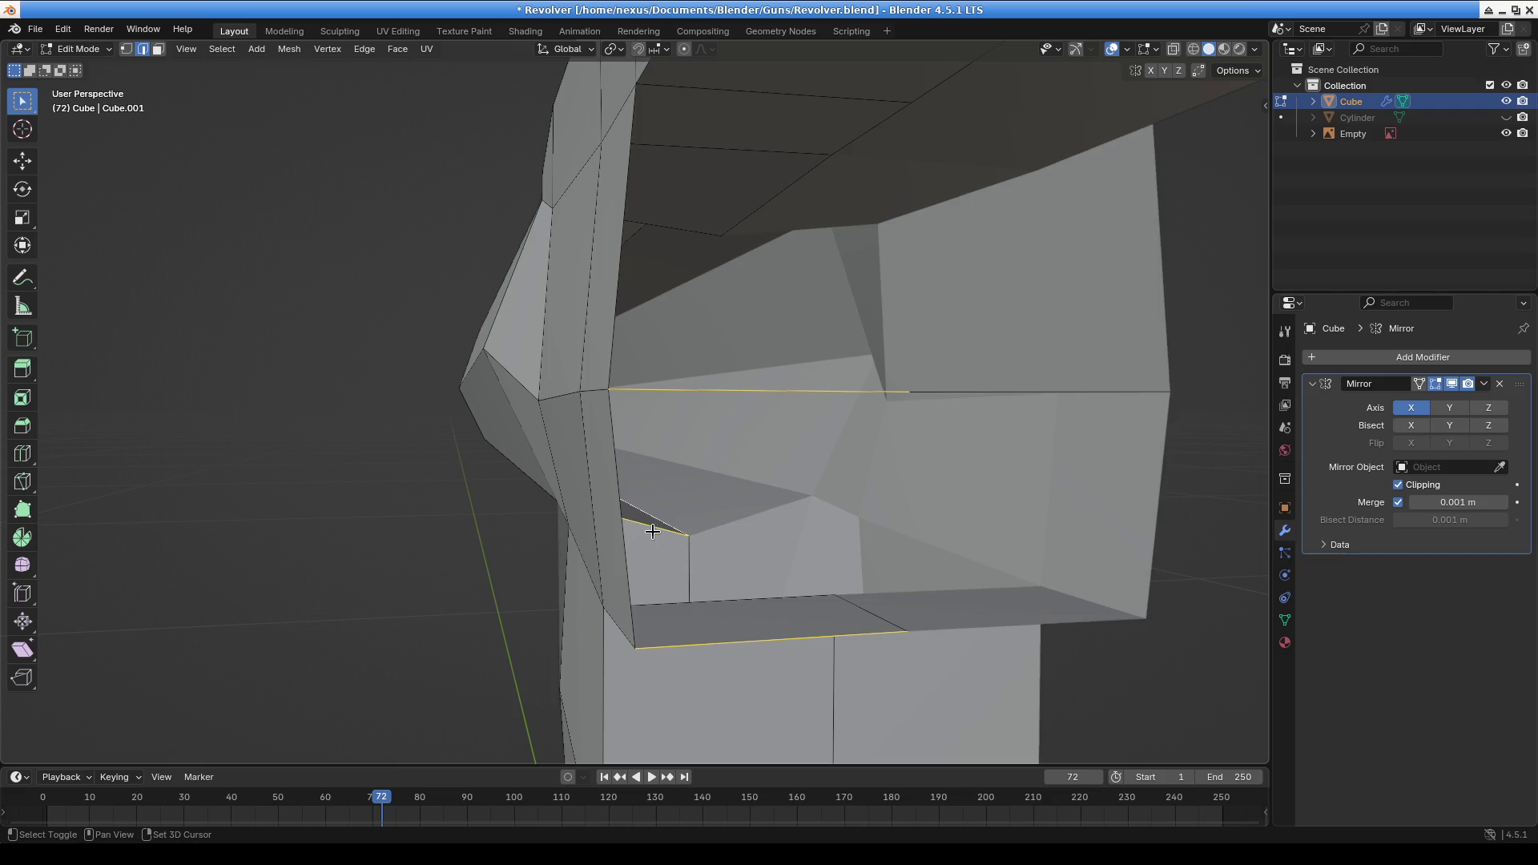
shift+click(653, 531)
shift+click(653, 567)
mouse_move(653, 568)
middle_down()
mouse_move(762, 647)
mouse_move(723, 561)
mouse_move(687, 368)
mouse_move(628, 406)
mouse_move(617, 394)
middle_up()
key(f)
Fill the remaining gap between the long left edge and the top edge with a face
click(546, 315)
shift+click(622, 375)
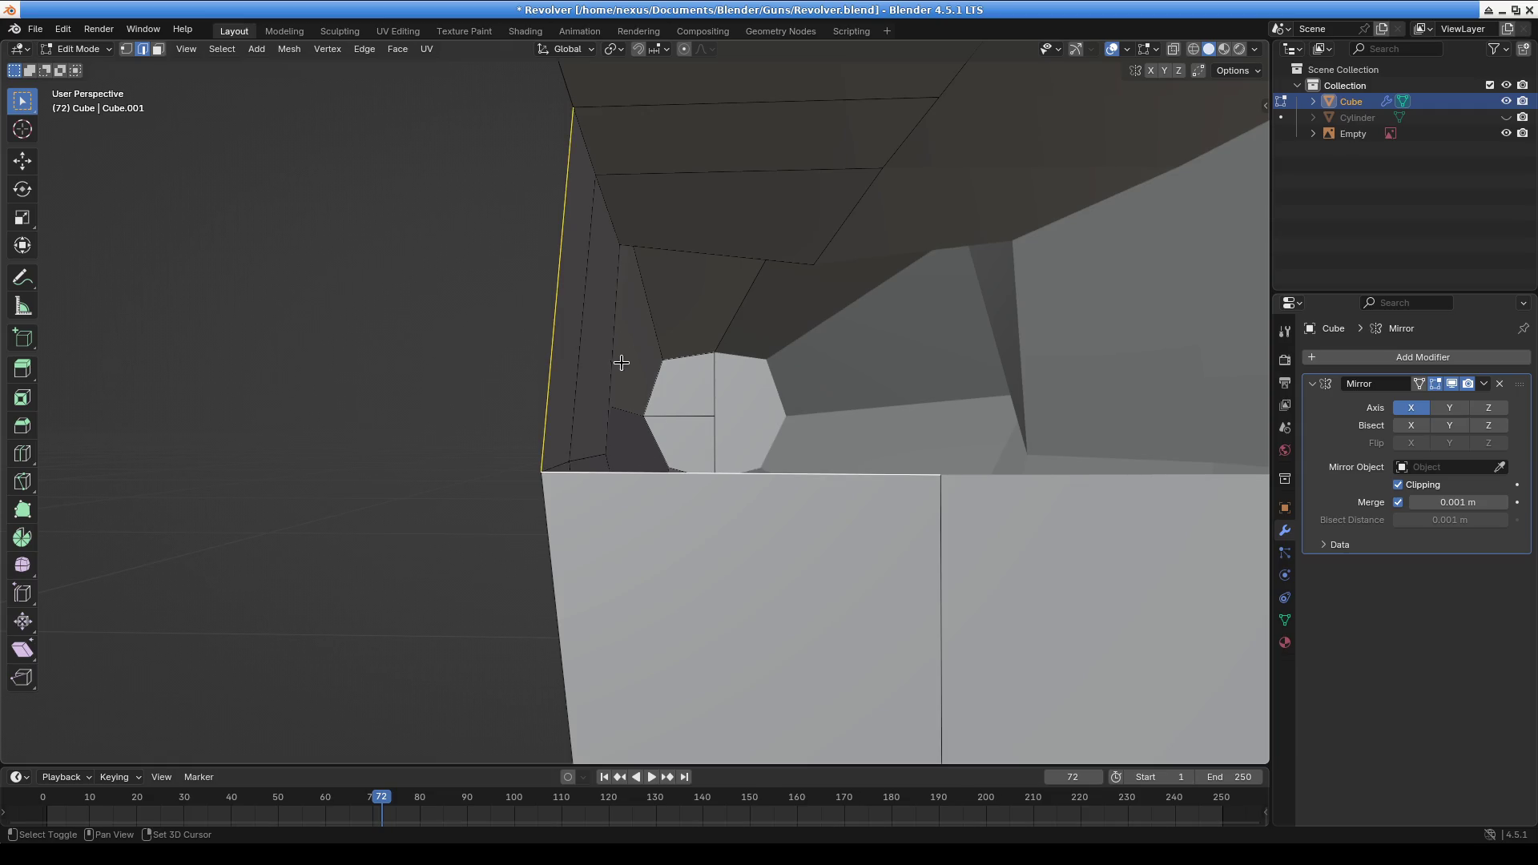
shift+click(666, 109)
mouse_move(670, 113)
middle_down()
mouse_move(700, 309)
mouse_move(728, 319)
mouse_move(618, 401)
middle_up()
key(f)
scroll(617, 401, down, 3)
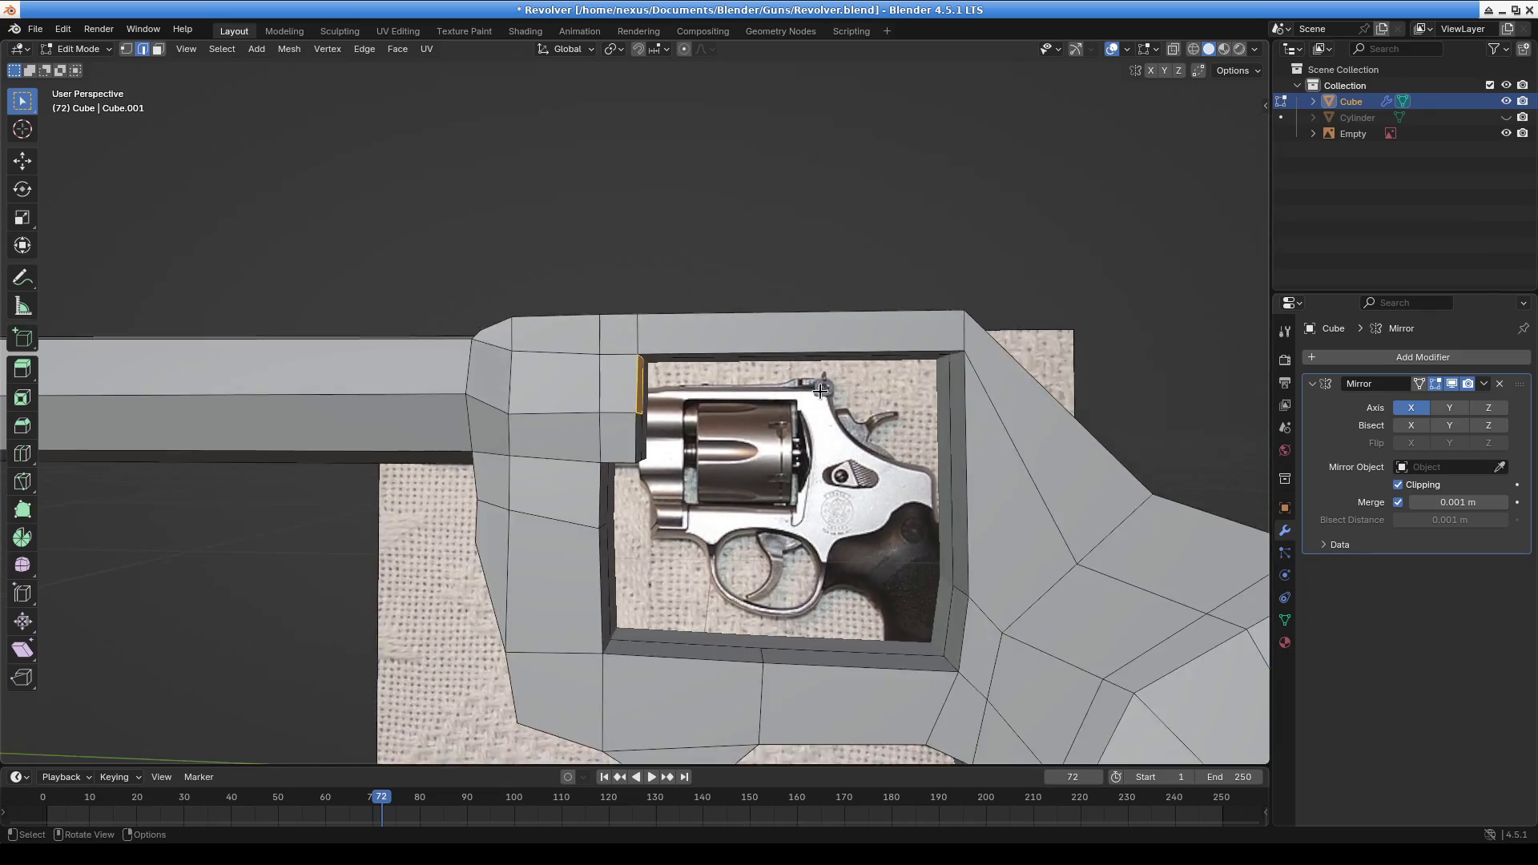
Raise the vertex on the frame's front 0.008994 m along Z
scroll(617, 401, up, 4)
key(1)
click(507, 327)
key(g)
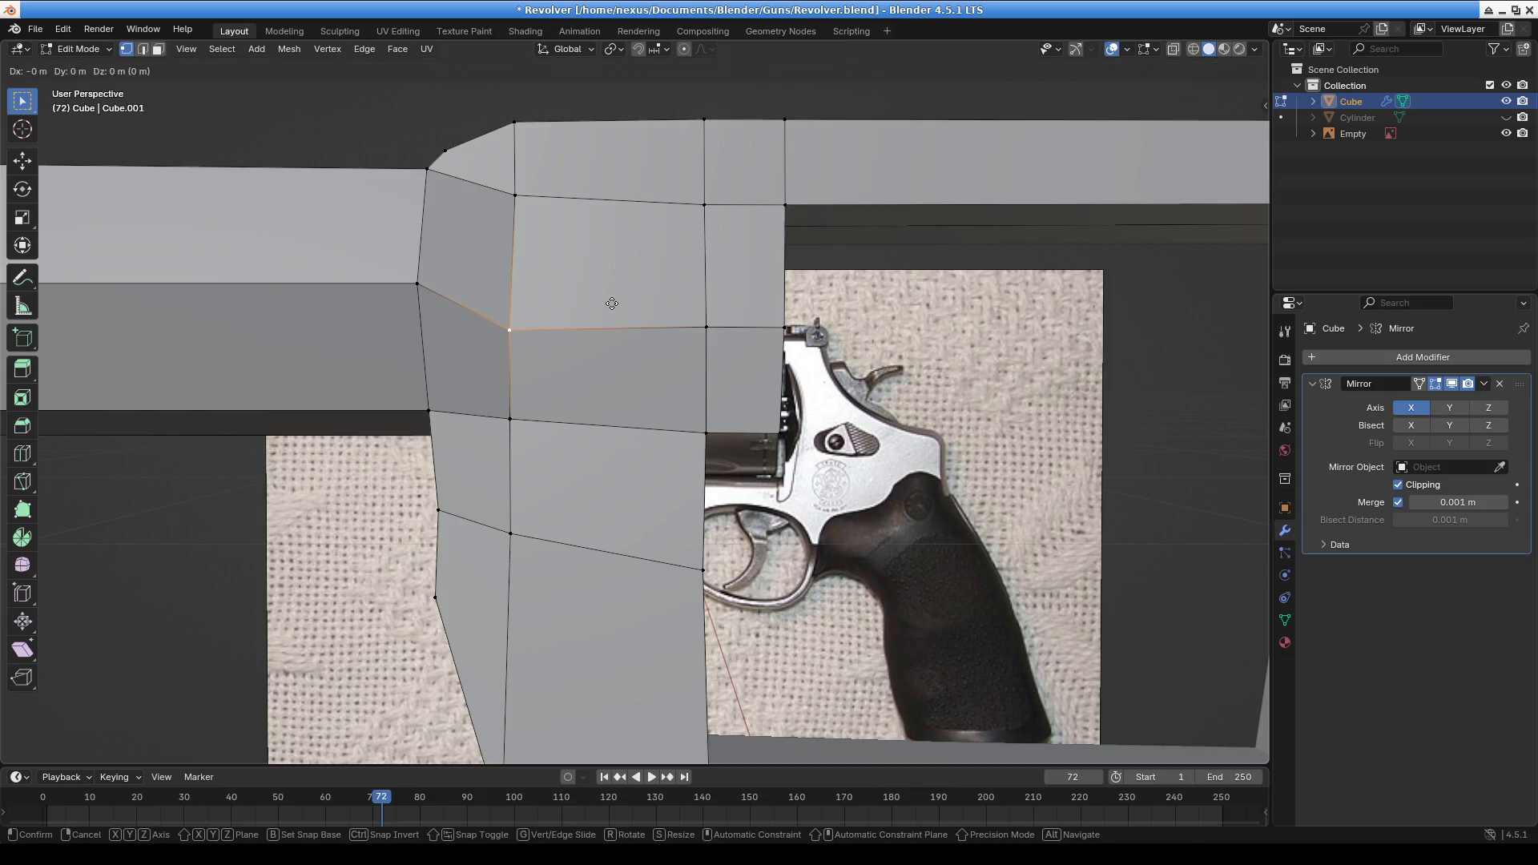
key(z)
click(612, 274)
Add another vertex to the selection and turn on X-ray so the reference shows through
scroll(625, 401, down, 8)
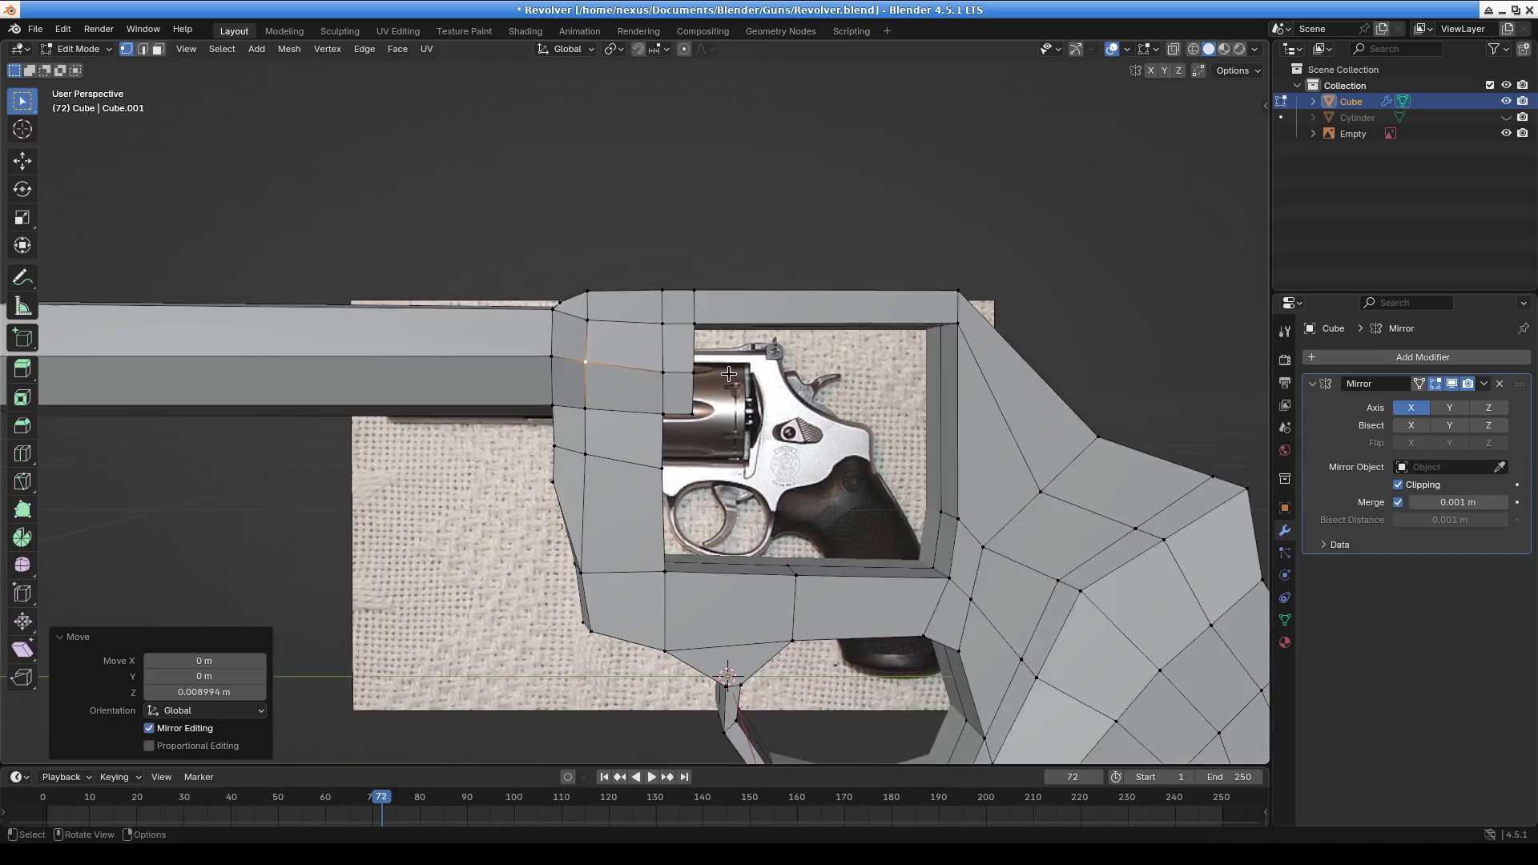
mouse_move(617, 413)
middle_down()
mouse_move(639, 423)
mouse_move(601, 425)
middle_up()
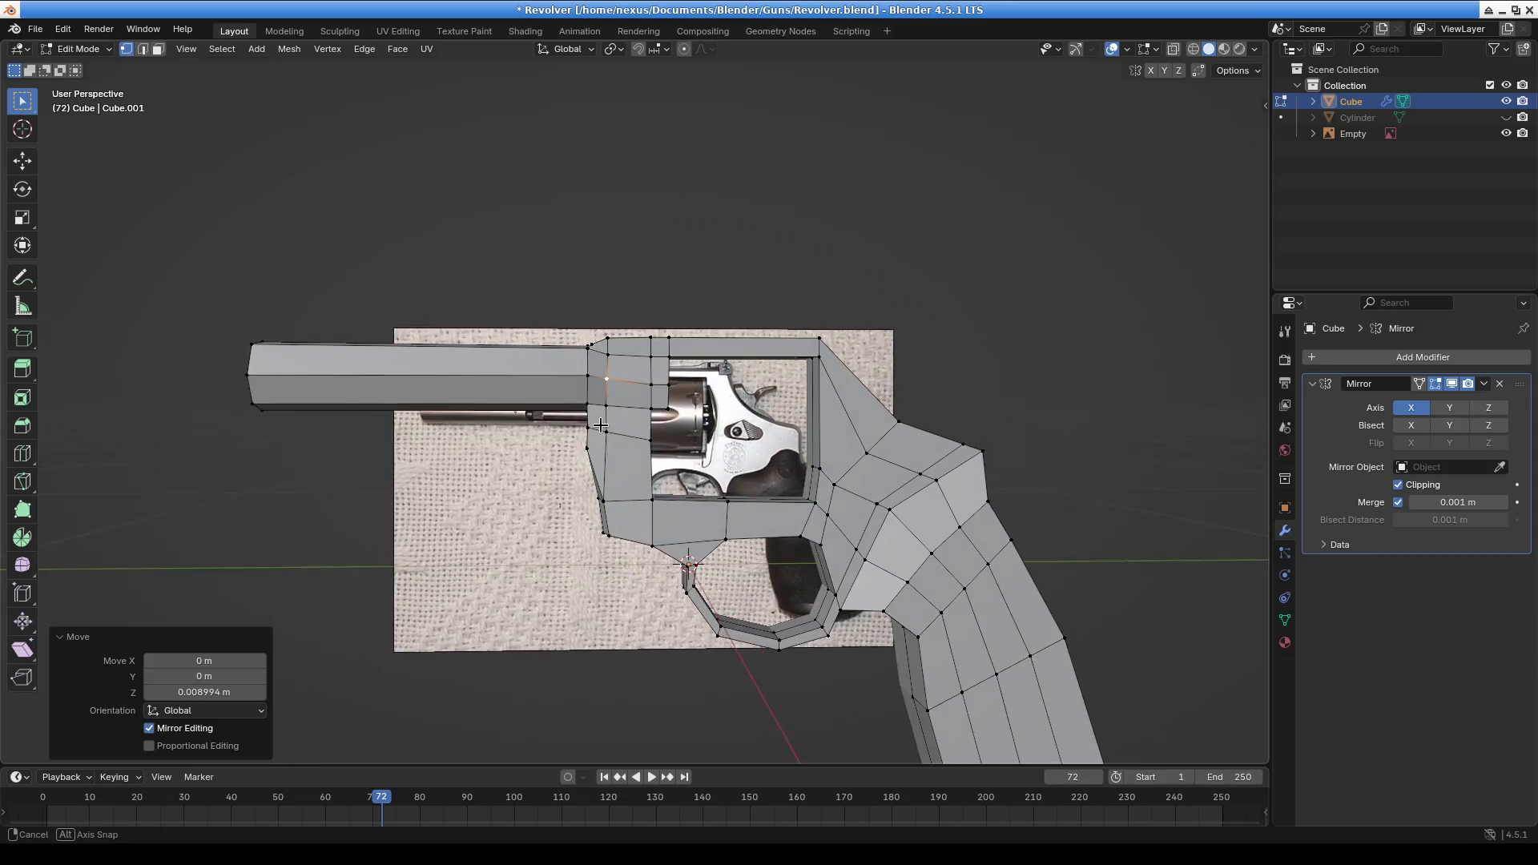
scroll(598, 424, up, 8)
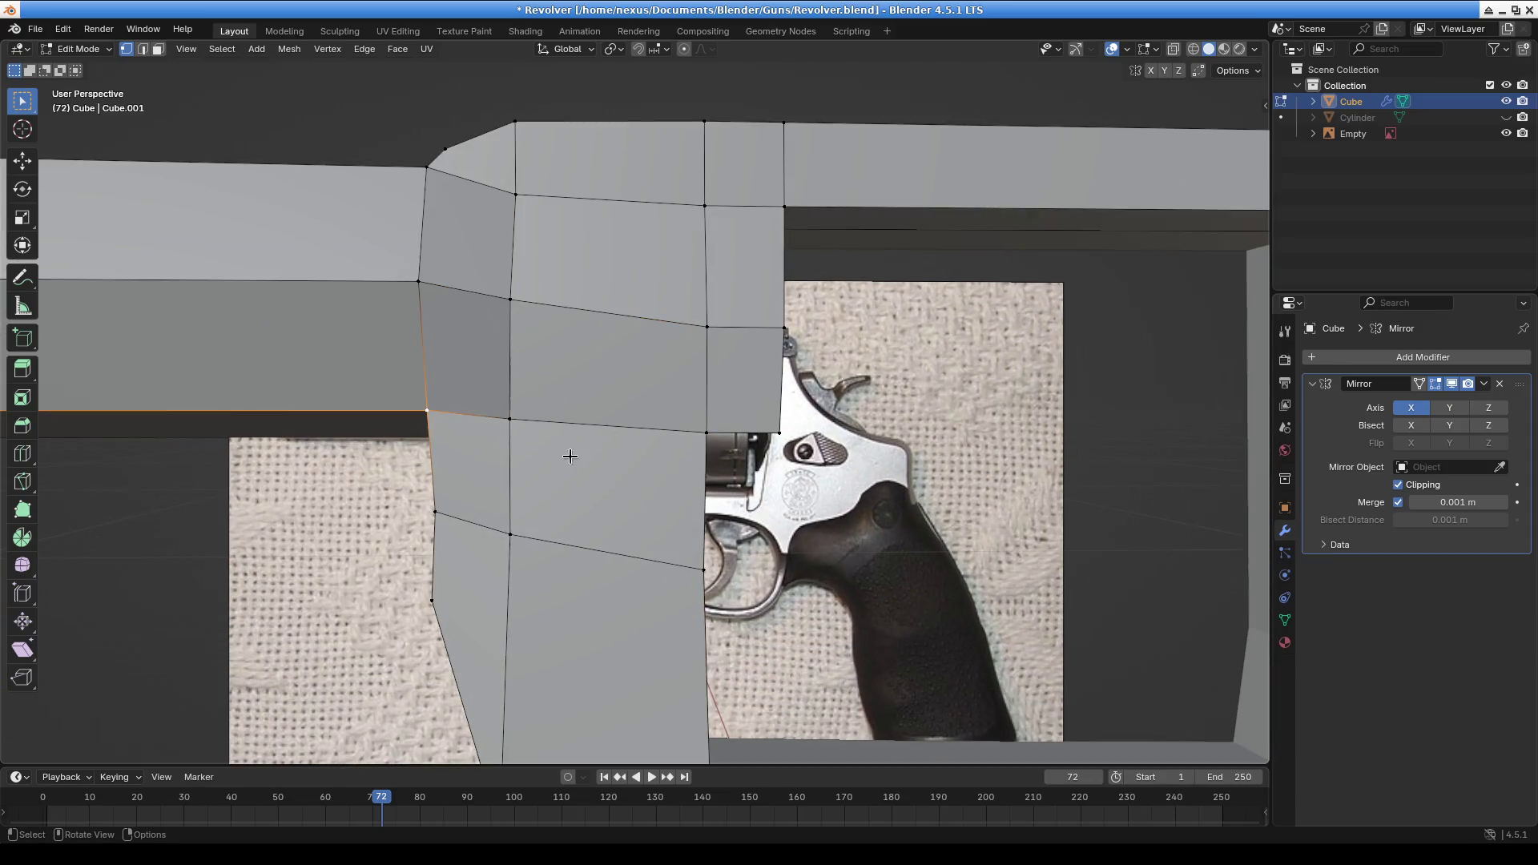
shift+click(600, 431)
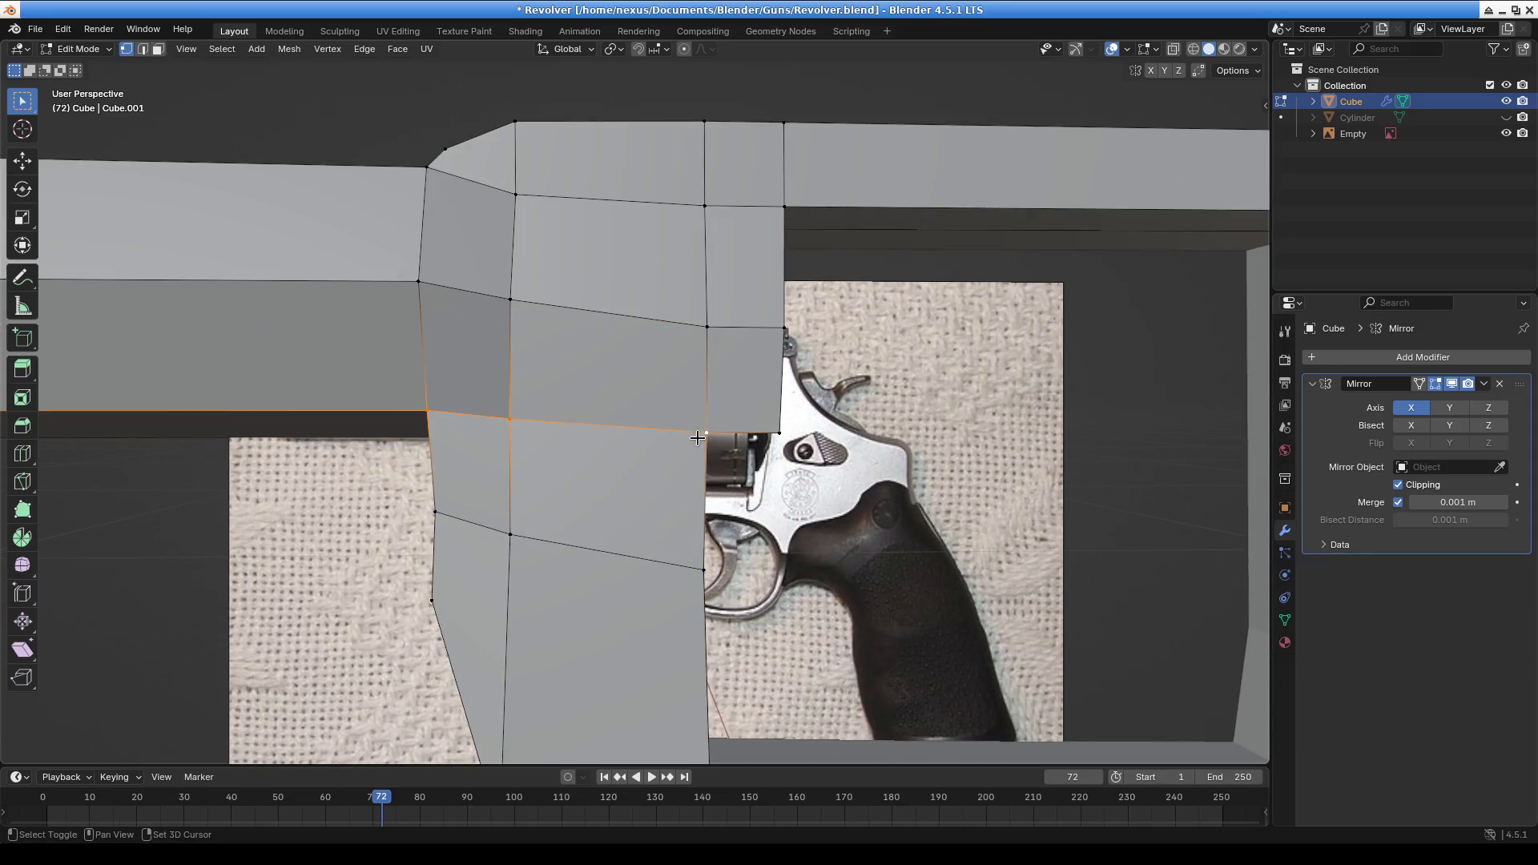
click(1193, 49)
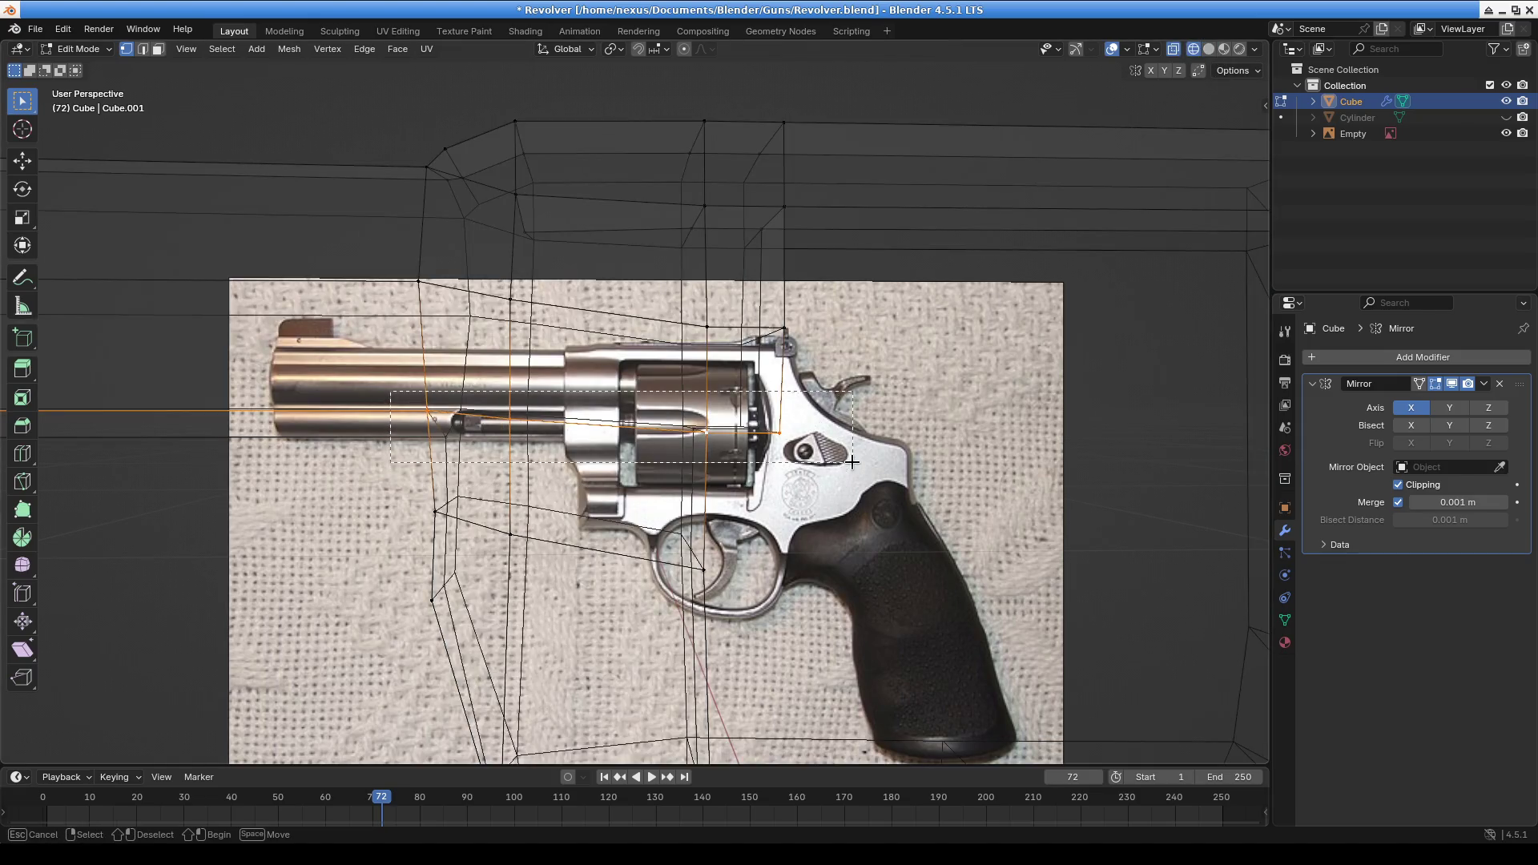
Drop the extra barrel edges from the selection and move the remaining edges along Z
click(736, 441)
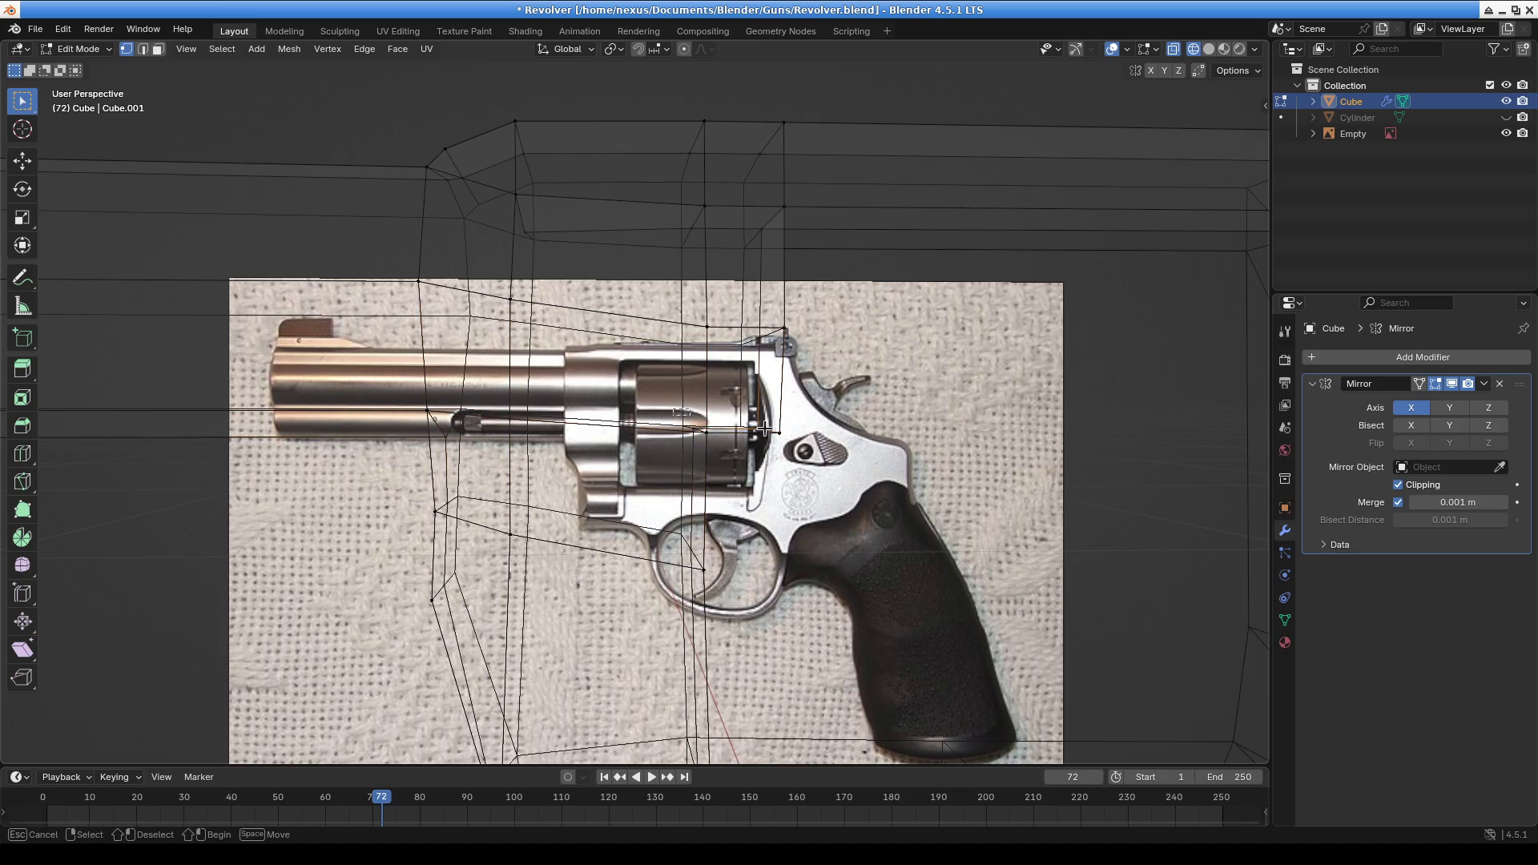
key(g)
key(z)
click(599, 438)
middle_drag(615, 448, 495, 409)
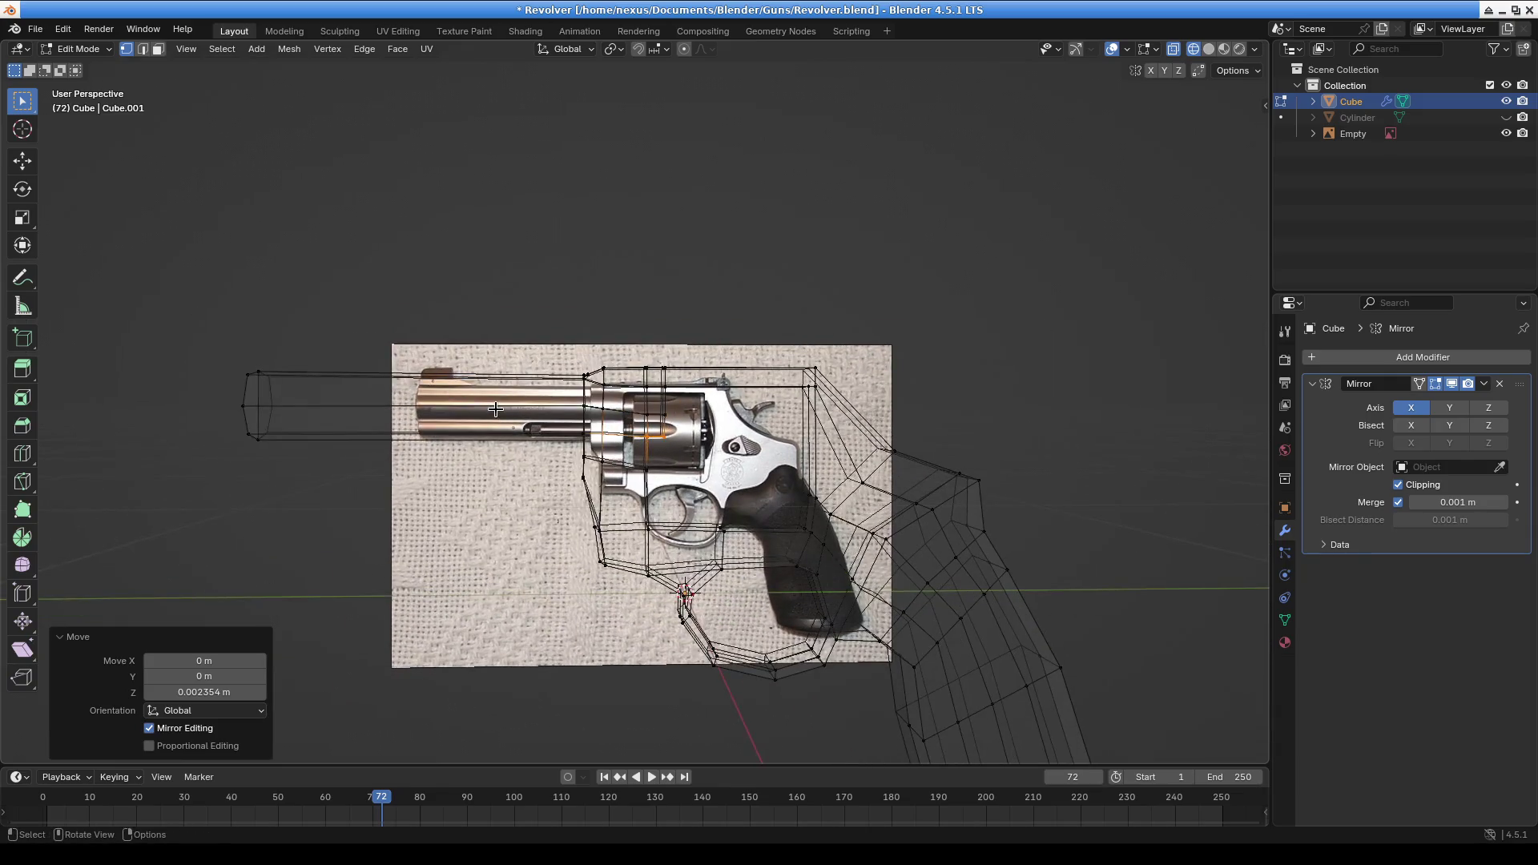
In Right Orthographic view, raise the cylinder-front edge to match the photo
key(KP_3)
scroll(693, 487, up, 4)
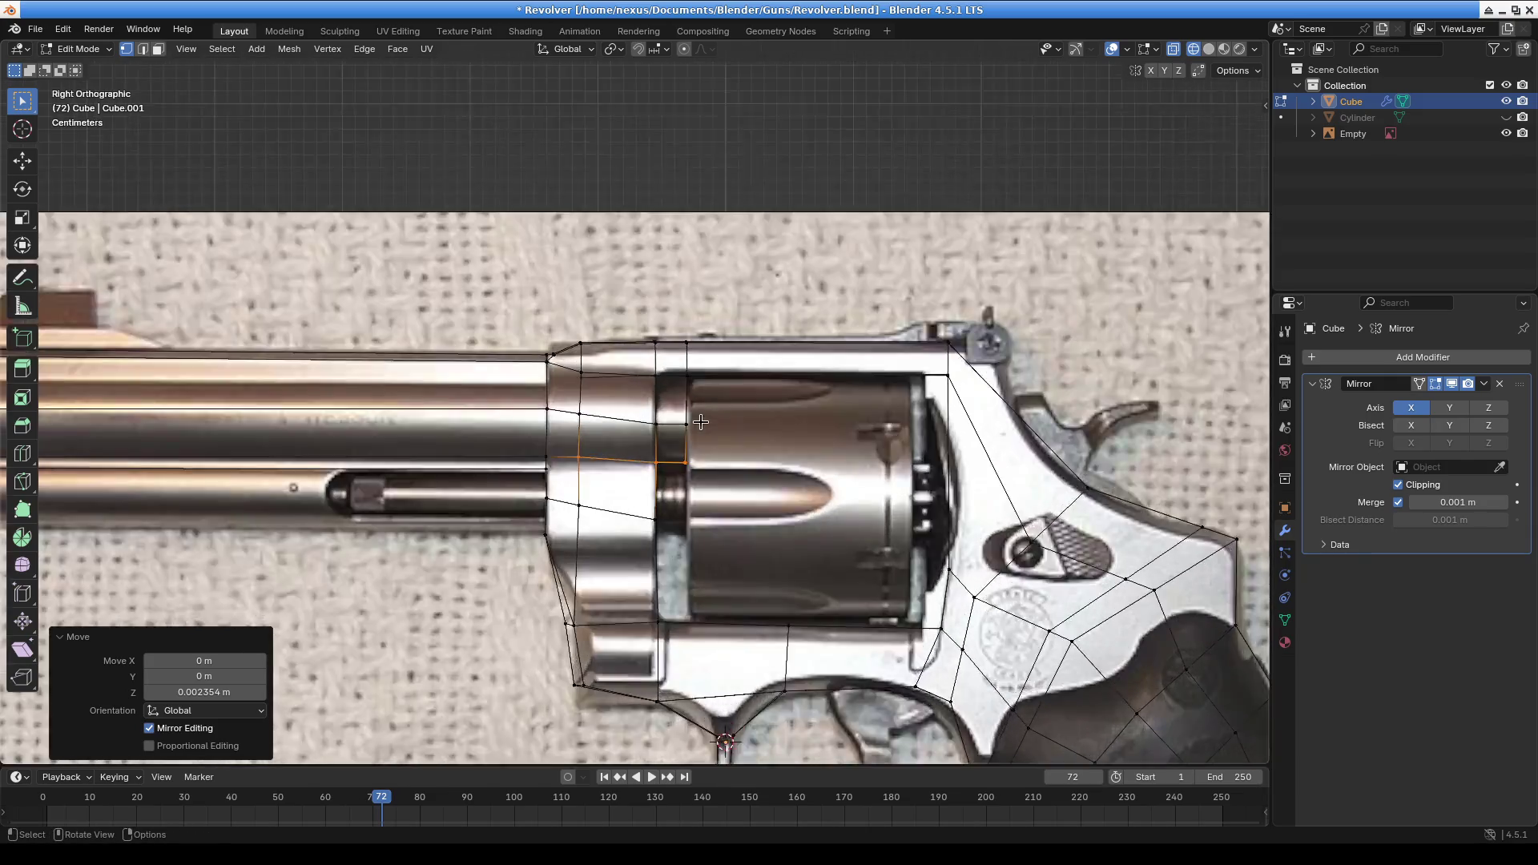
click(747, 440)
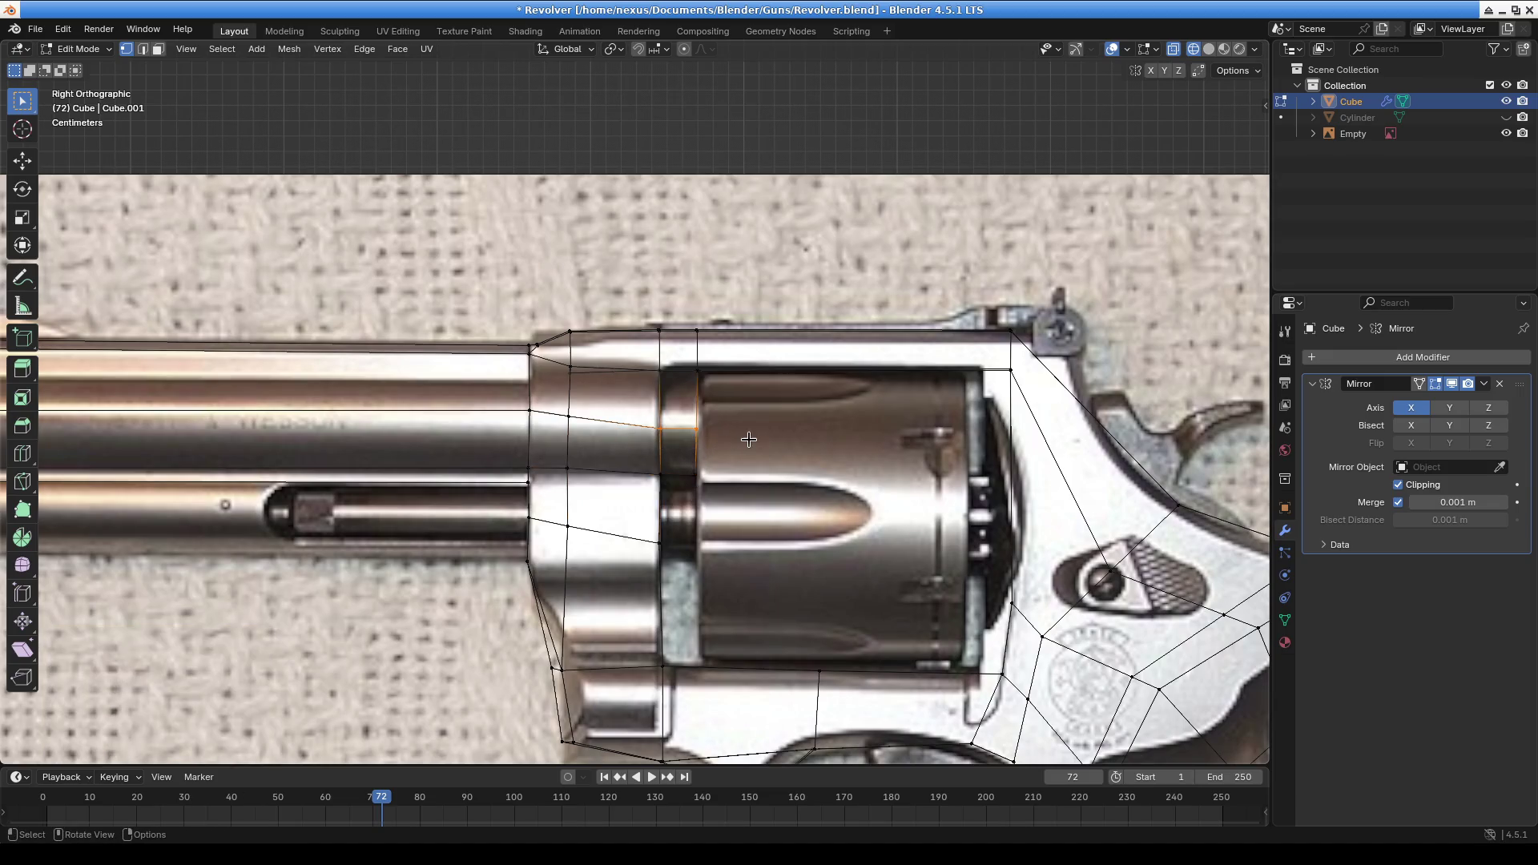
scroll(697, 478, down, 1)
mouse_move(697, 479)
shift+middle_down()
mouse_move(769, 392)
mouse_move(744, 365)
shift+middle_up()
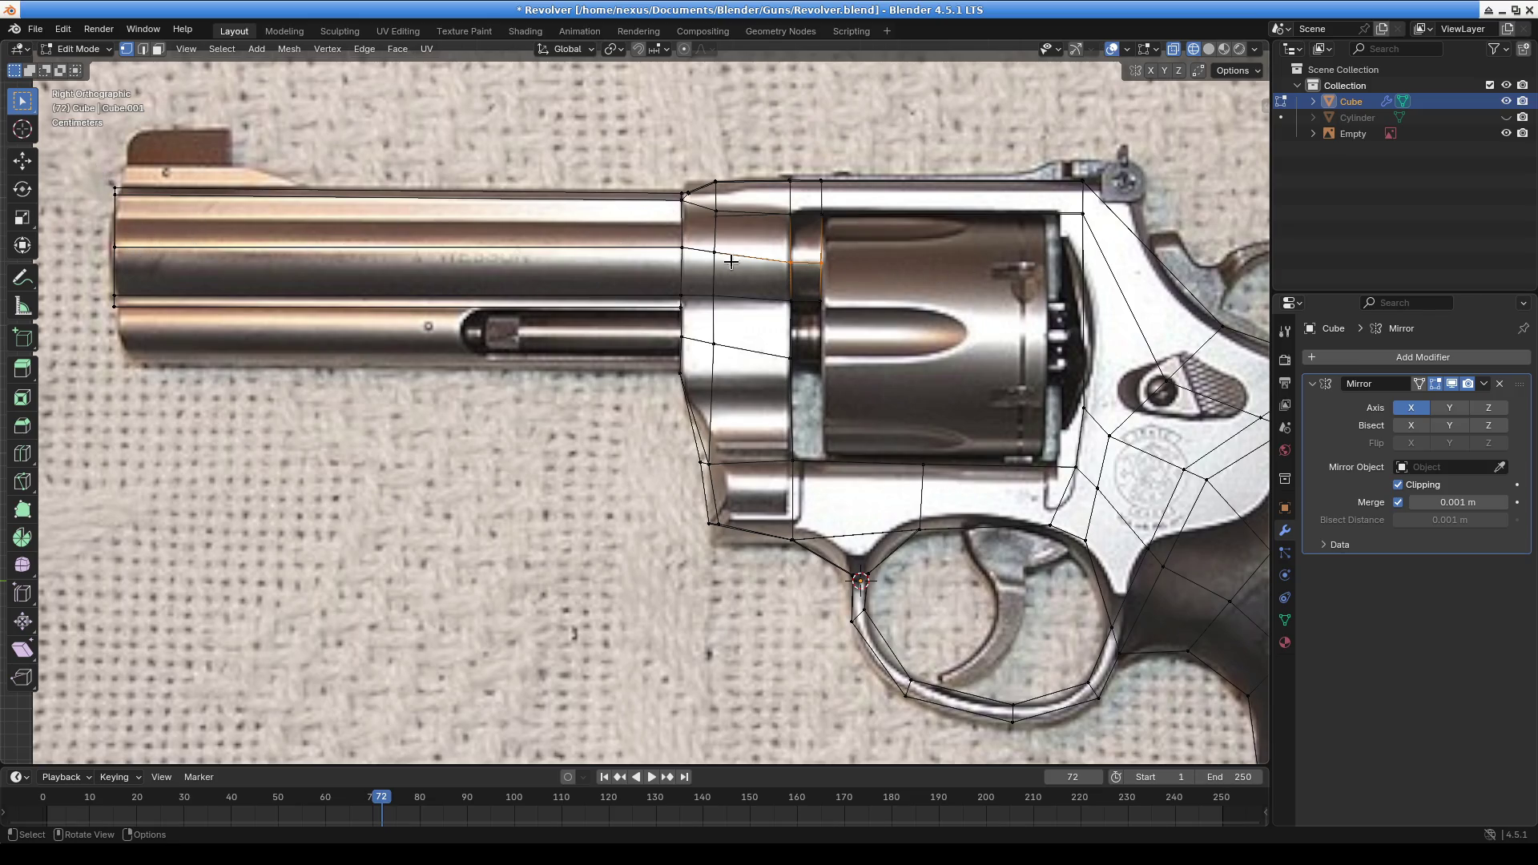
scroll(705, 258, up, 3)
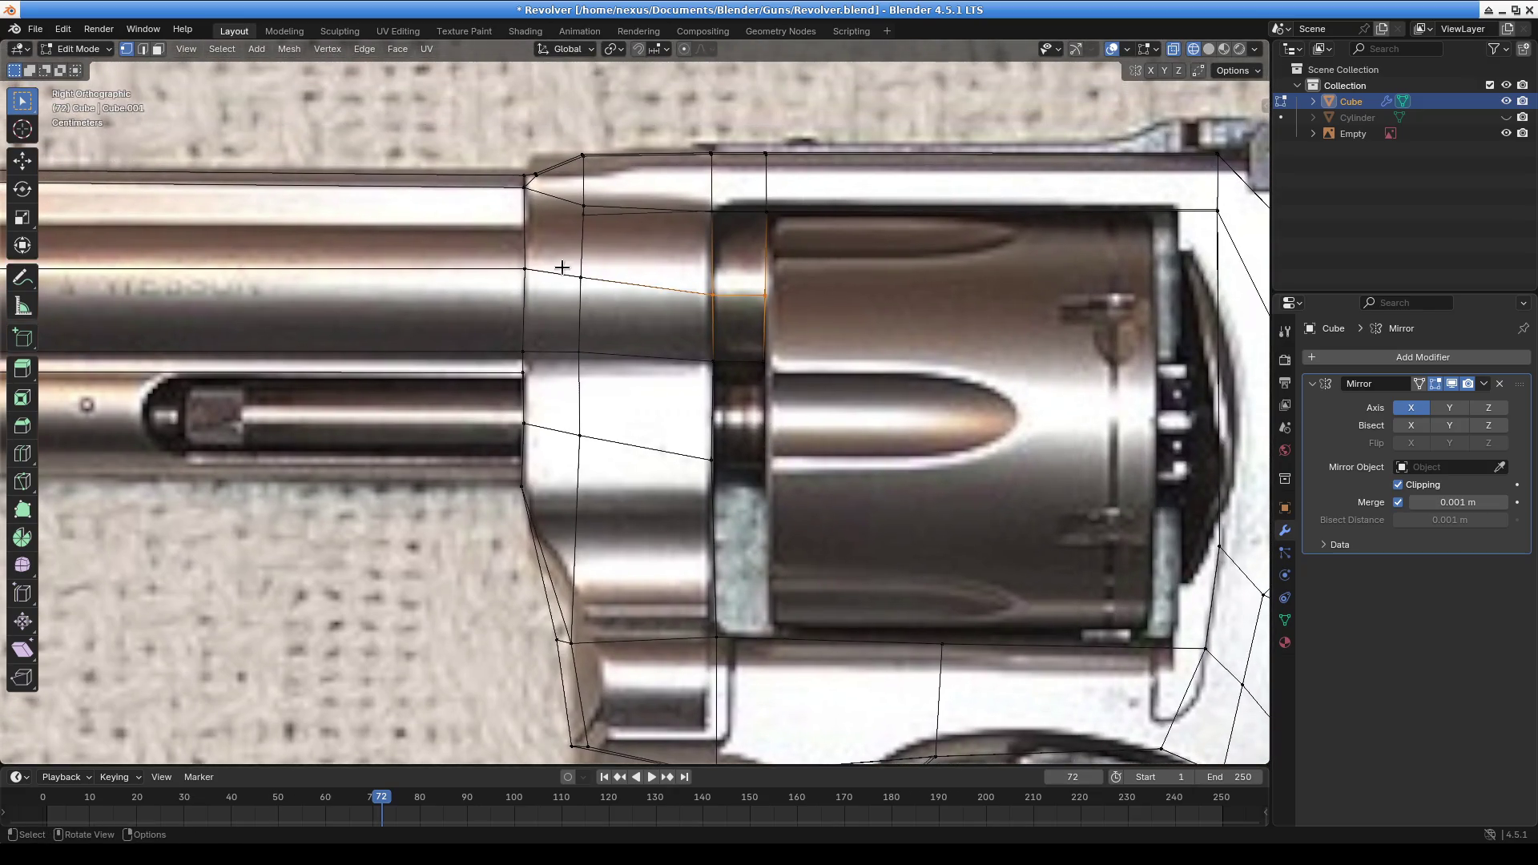
key(g)
click(810, 301)
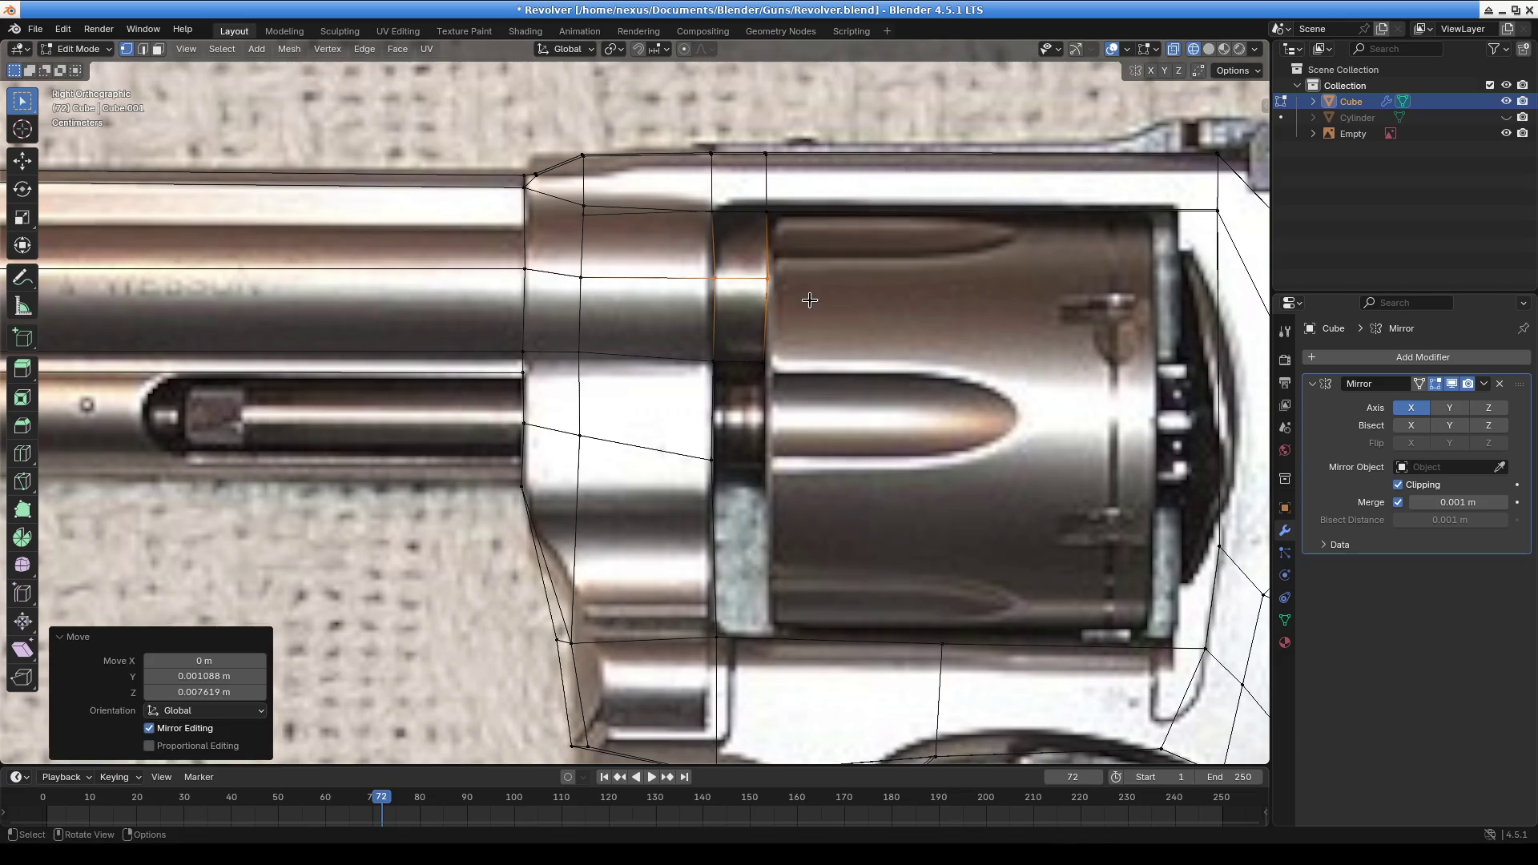
Move the neighbouring edges along with it to follow the reference
shift+click(568, 253)
key(g)
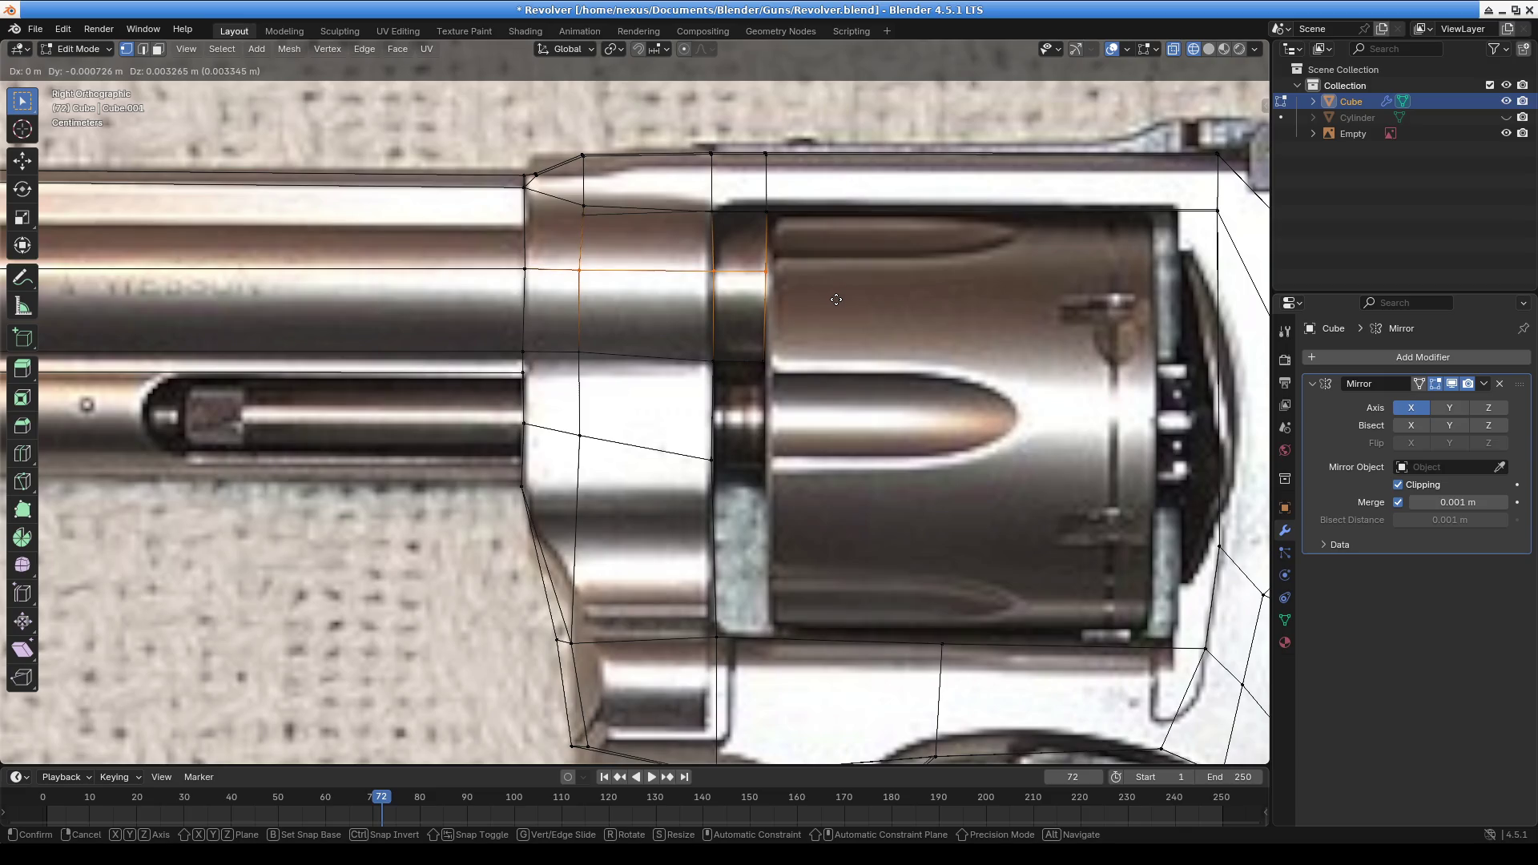
click(836, 298)
scroll(835, 298, down, 5)
scroll(561, 240, up, 1)
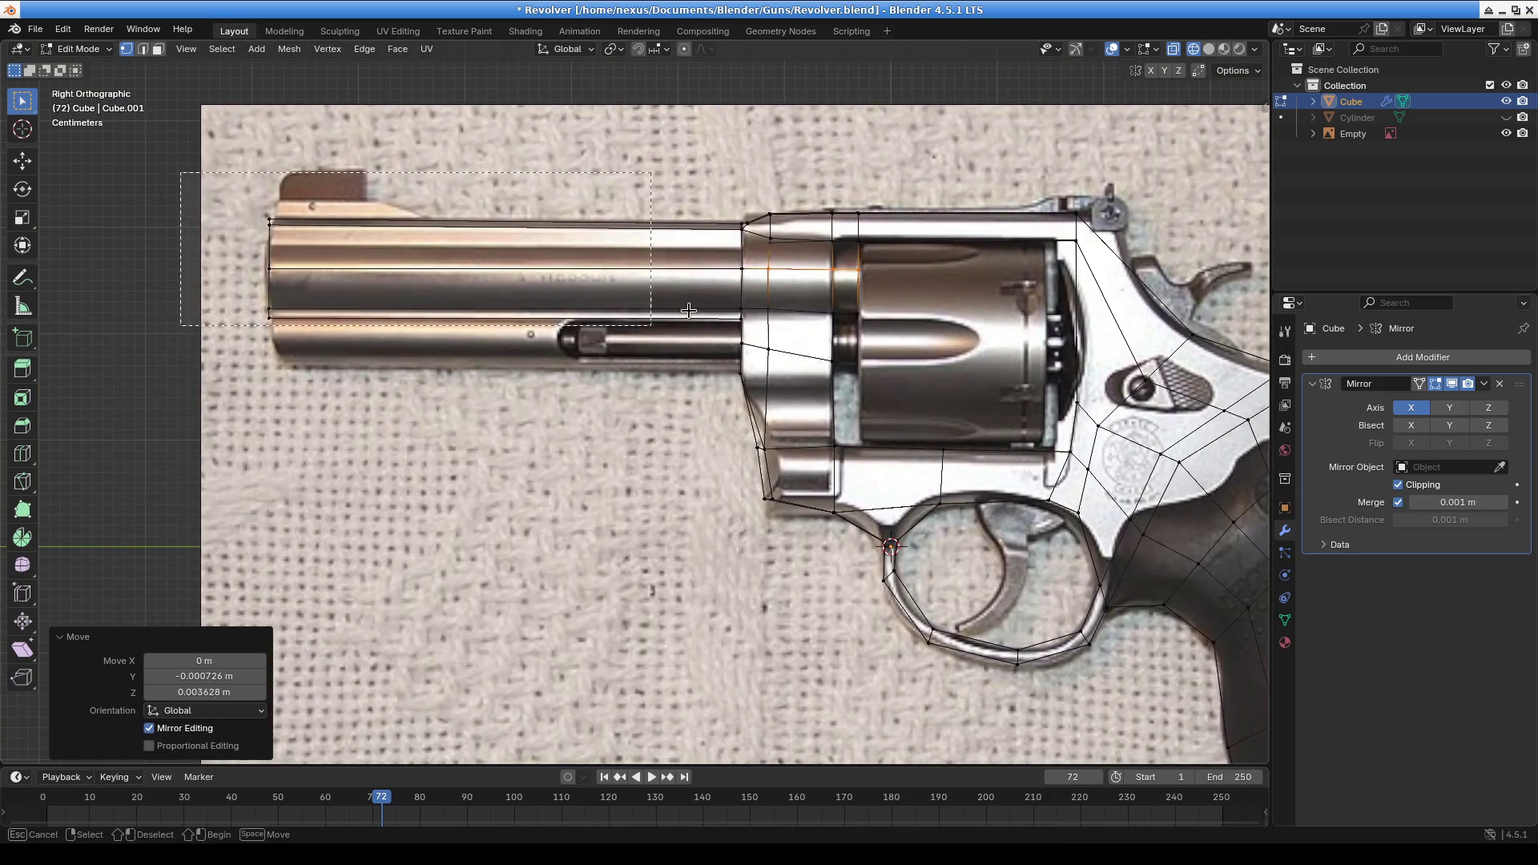
Select the edge loop around the cylinder frame and start a proportional-editing move
click(429, 150)
alt+click(801, 269)
scroll(819, 344, up, 3)
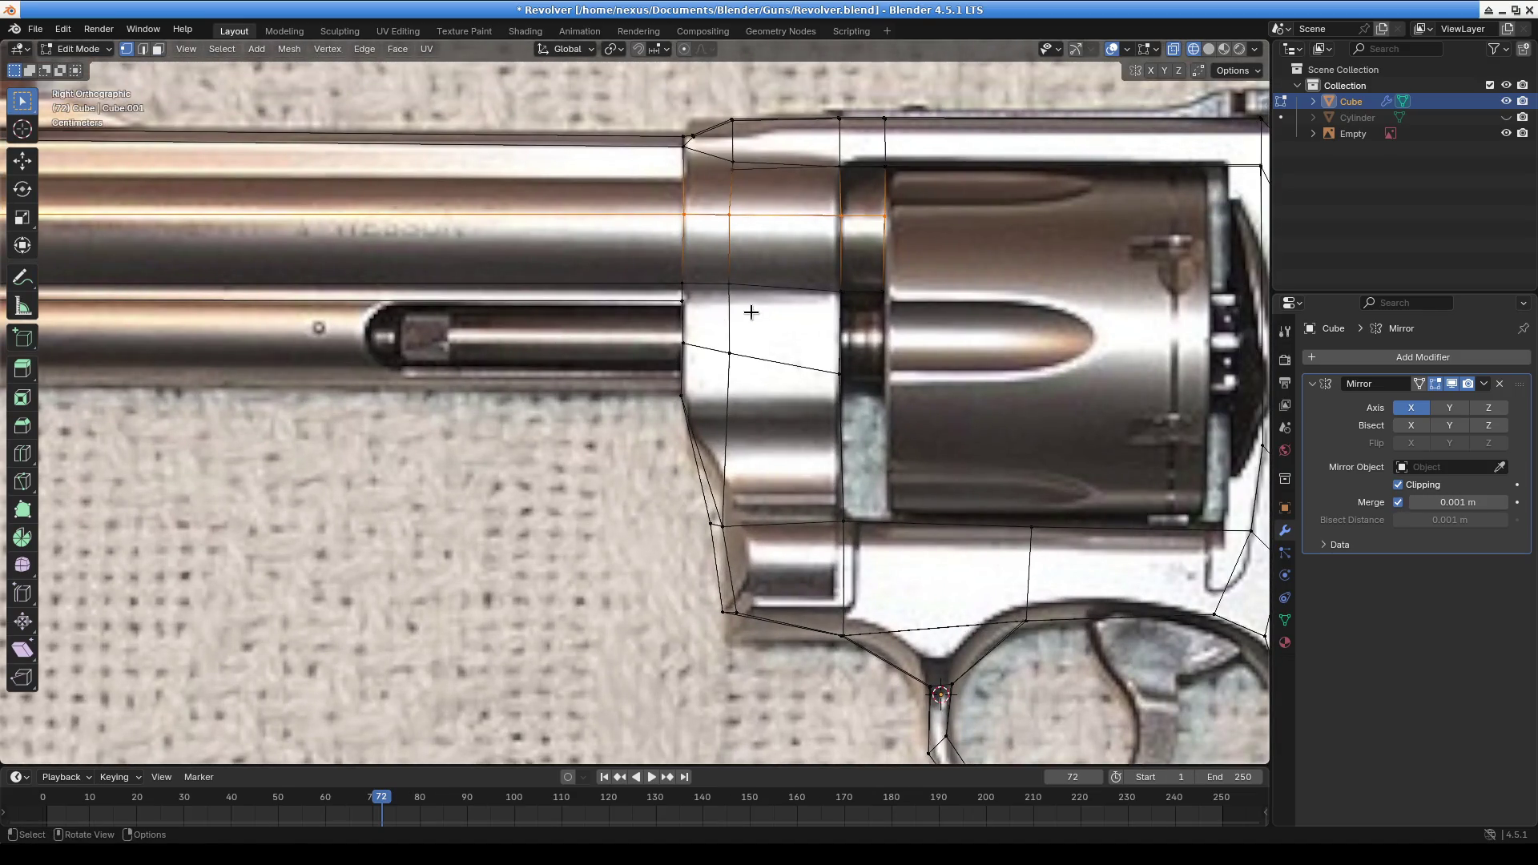
click(686, 50)
key(g)
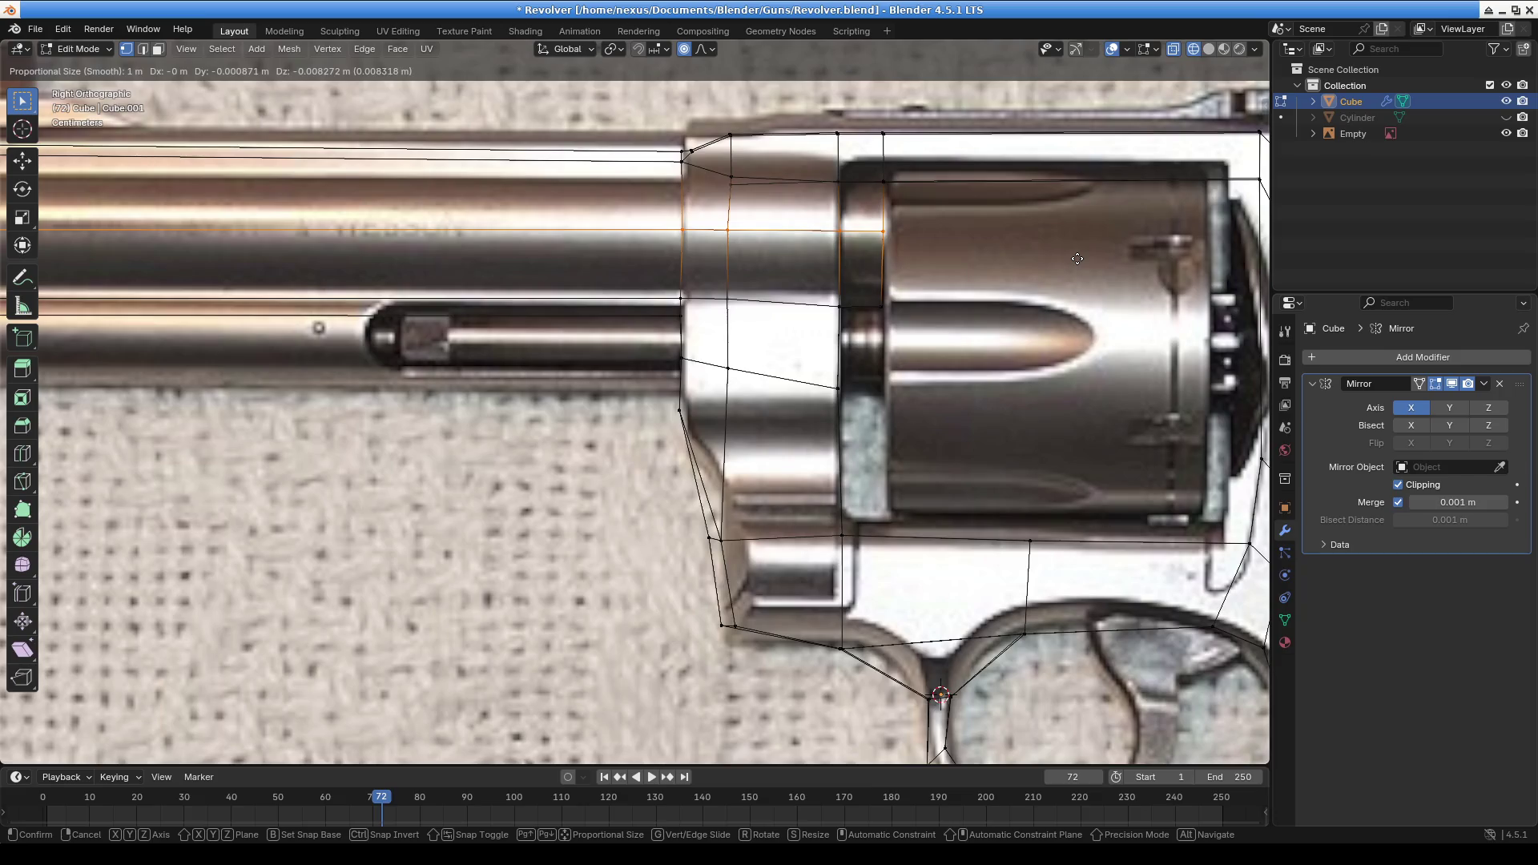
Apply proportional moves that raise the frame vertices 0.003135 m on Z
click(1078, 253)
scroll(1021, 308, down, 5)
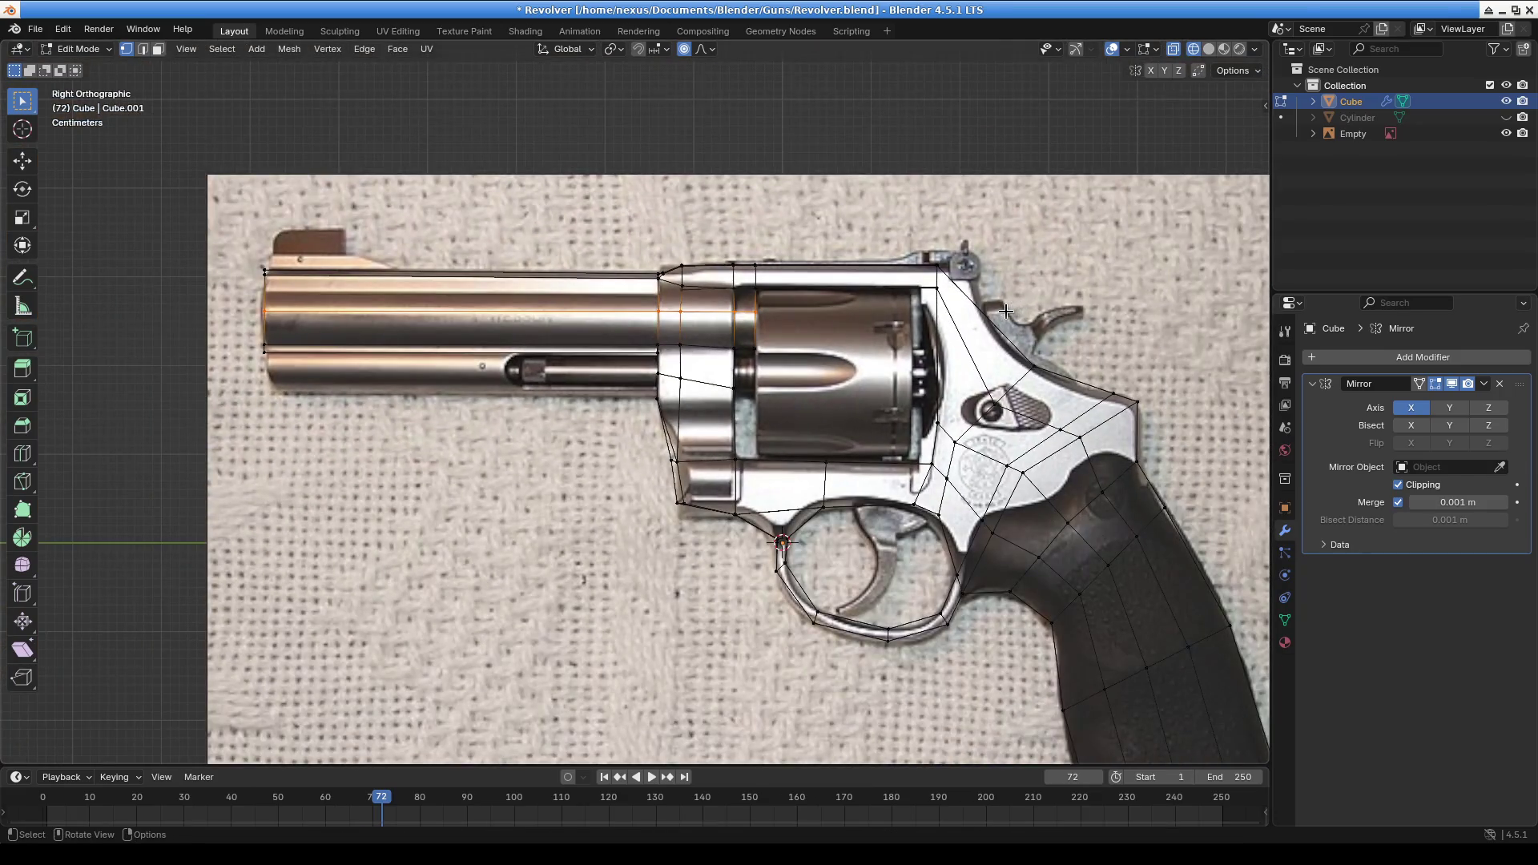
scroll(989, 310, up, 1)
ctrl+scroll(935, 351, up, 1)
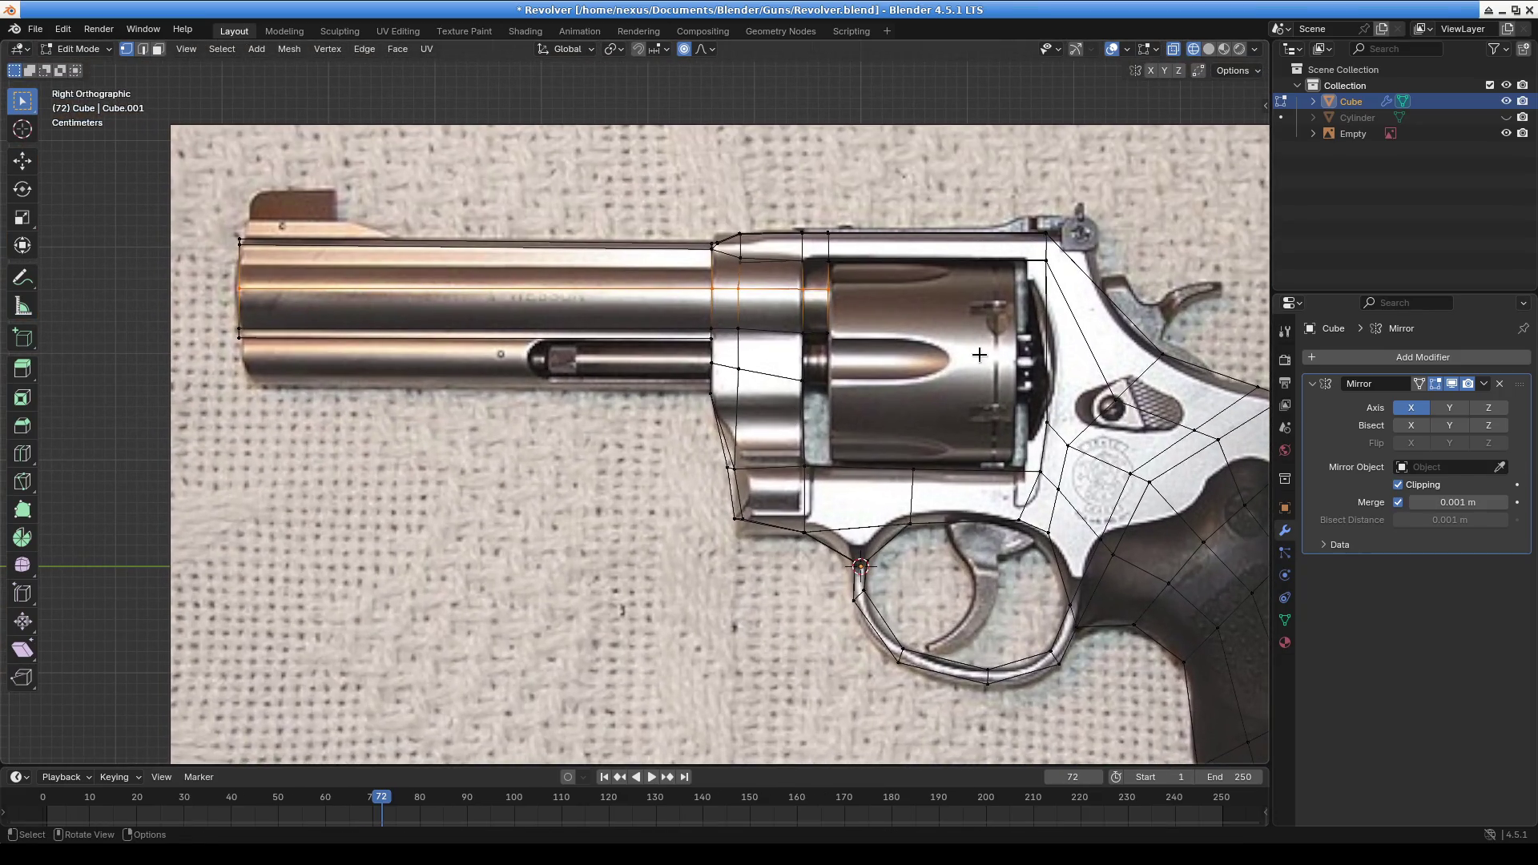
key(g)
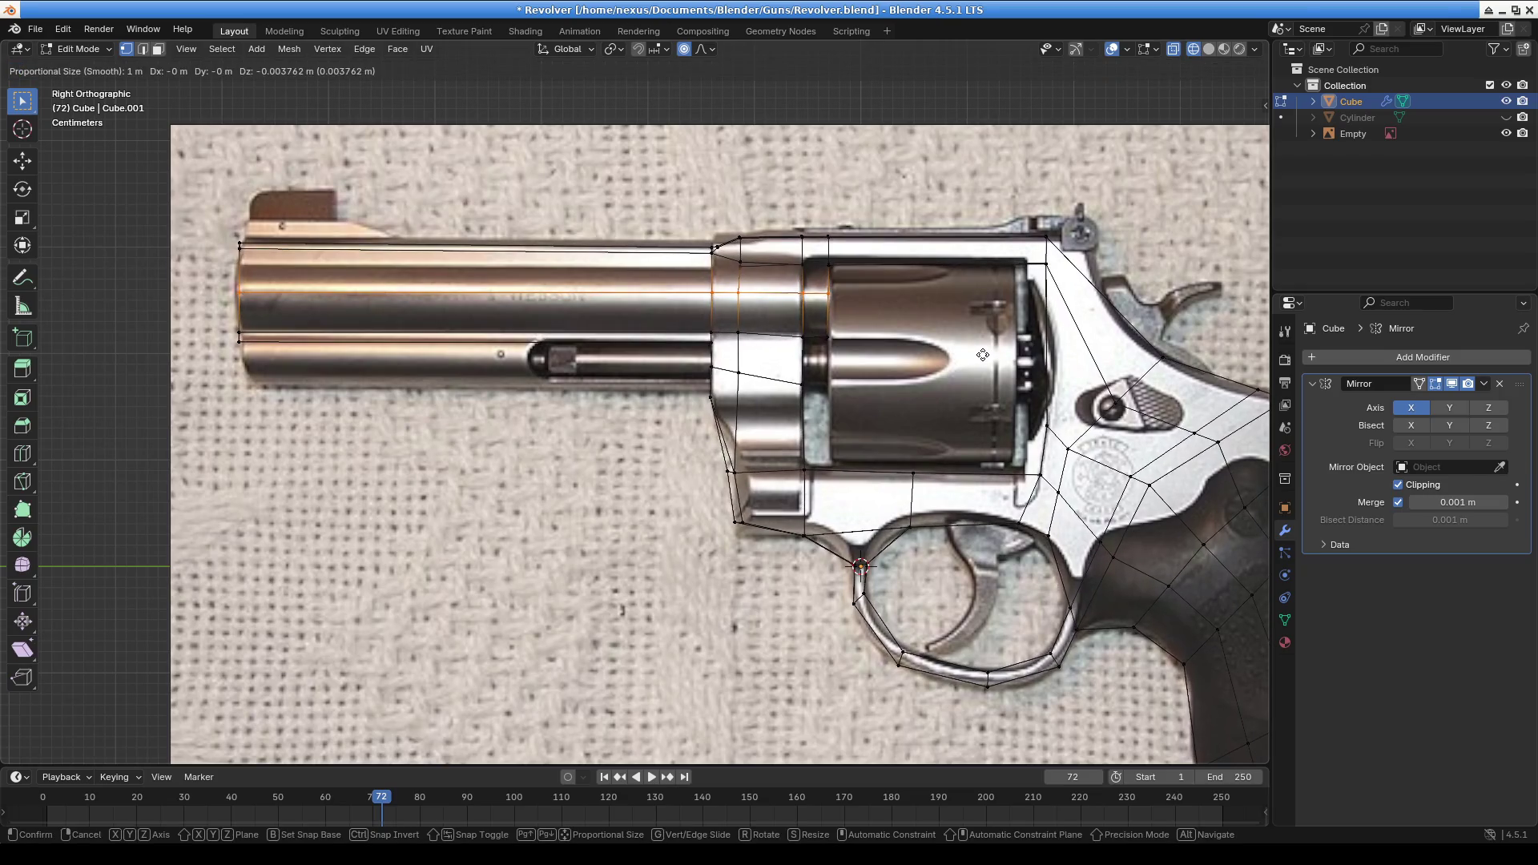
scroll(983, 355, up, 20)
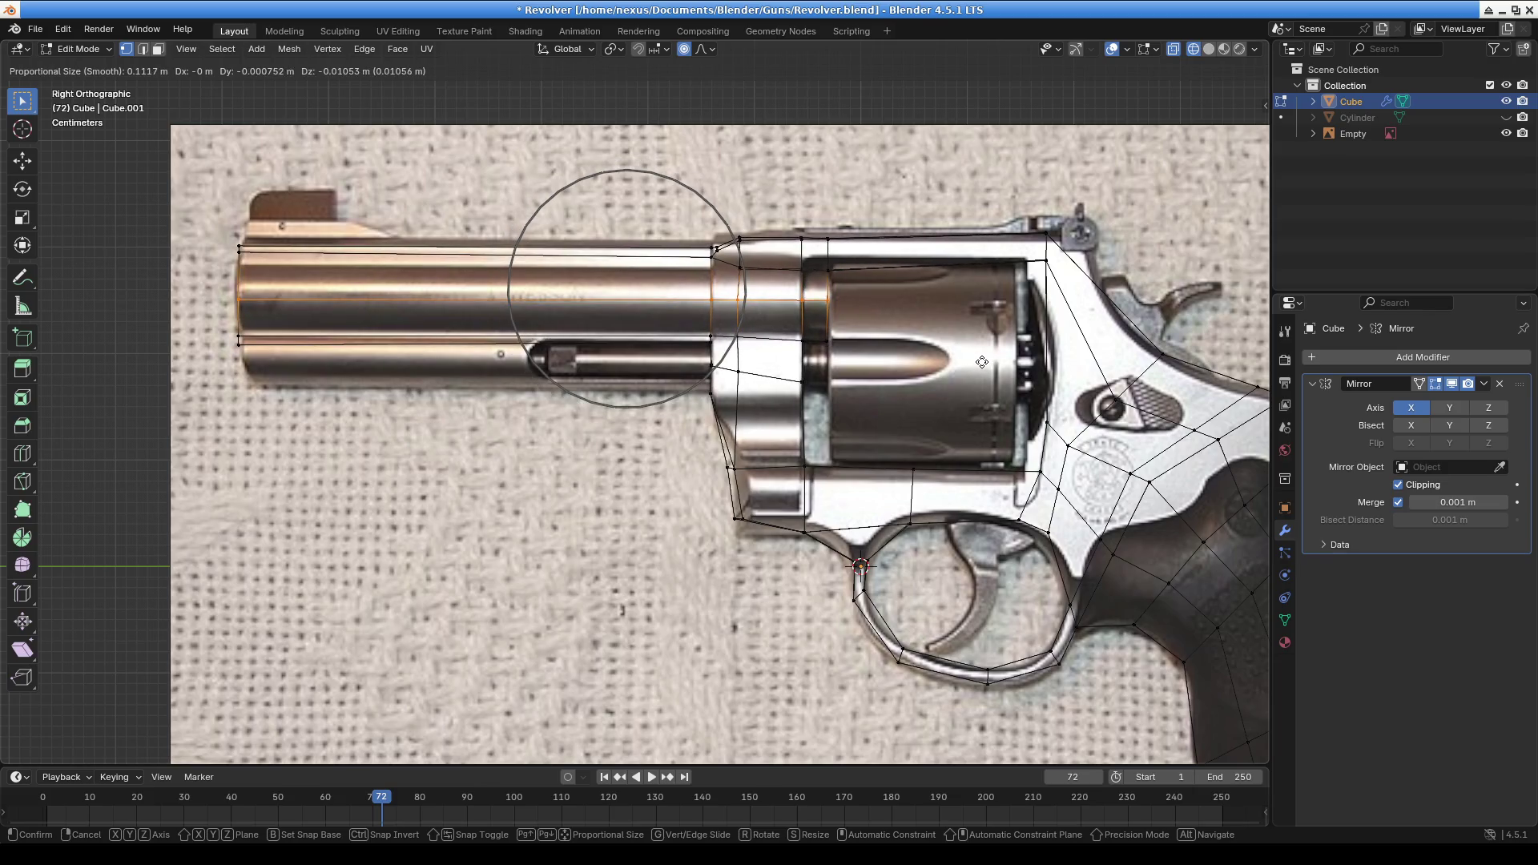
click(981, 362)
scroll(476, 345, up, 3)
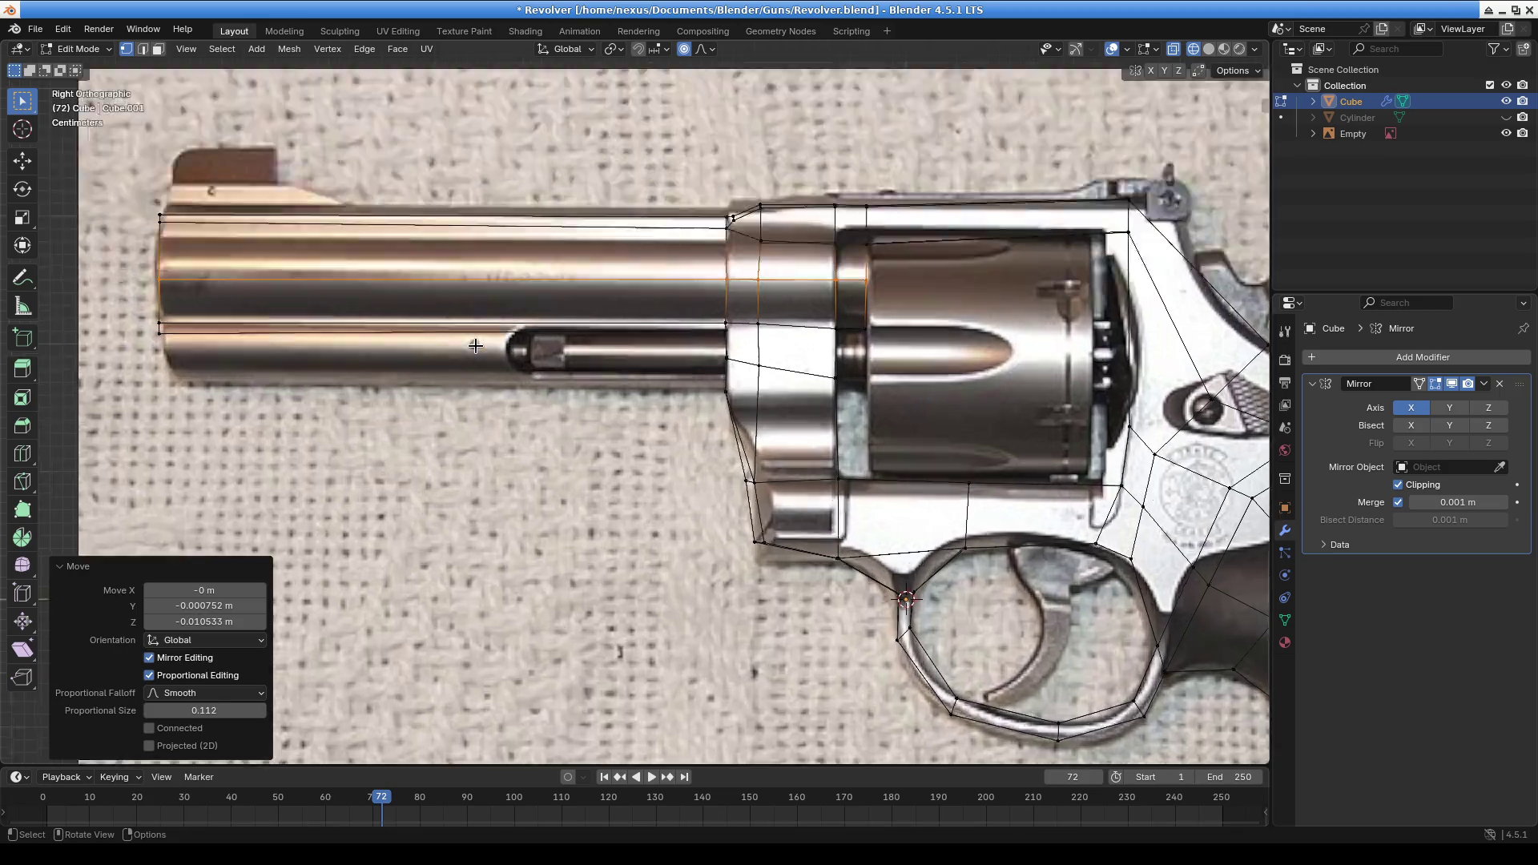
Nudge the frame vertex beside the cylinder slightly down
click(972, 313)
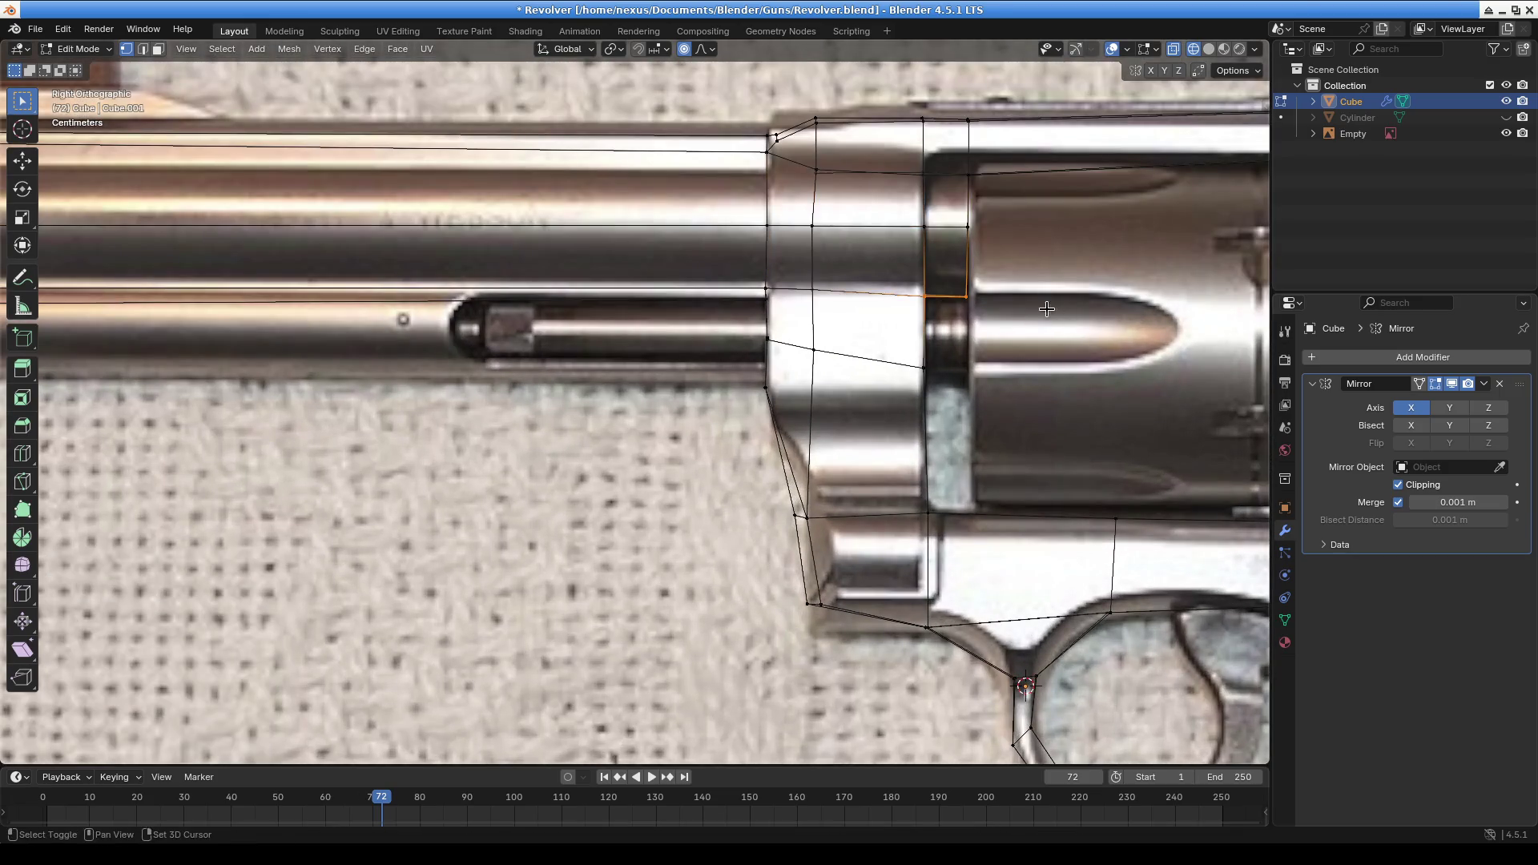
shift+middle_drag(770, 290, 676, 269)
click(689, 265)
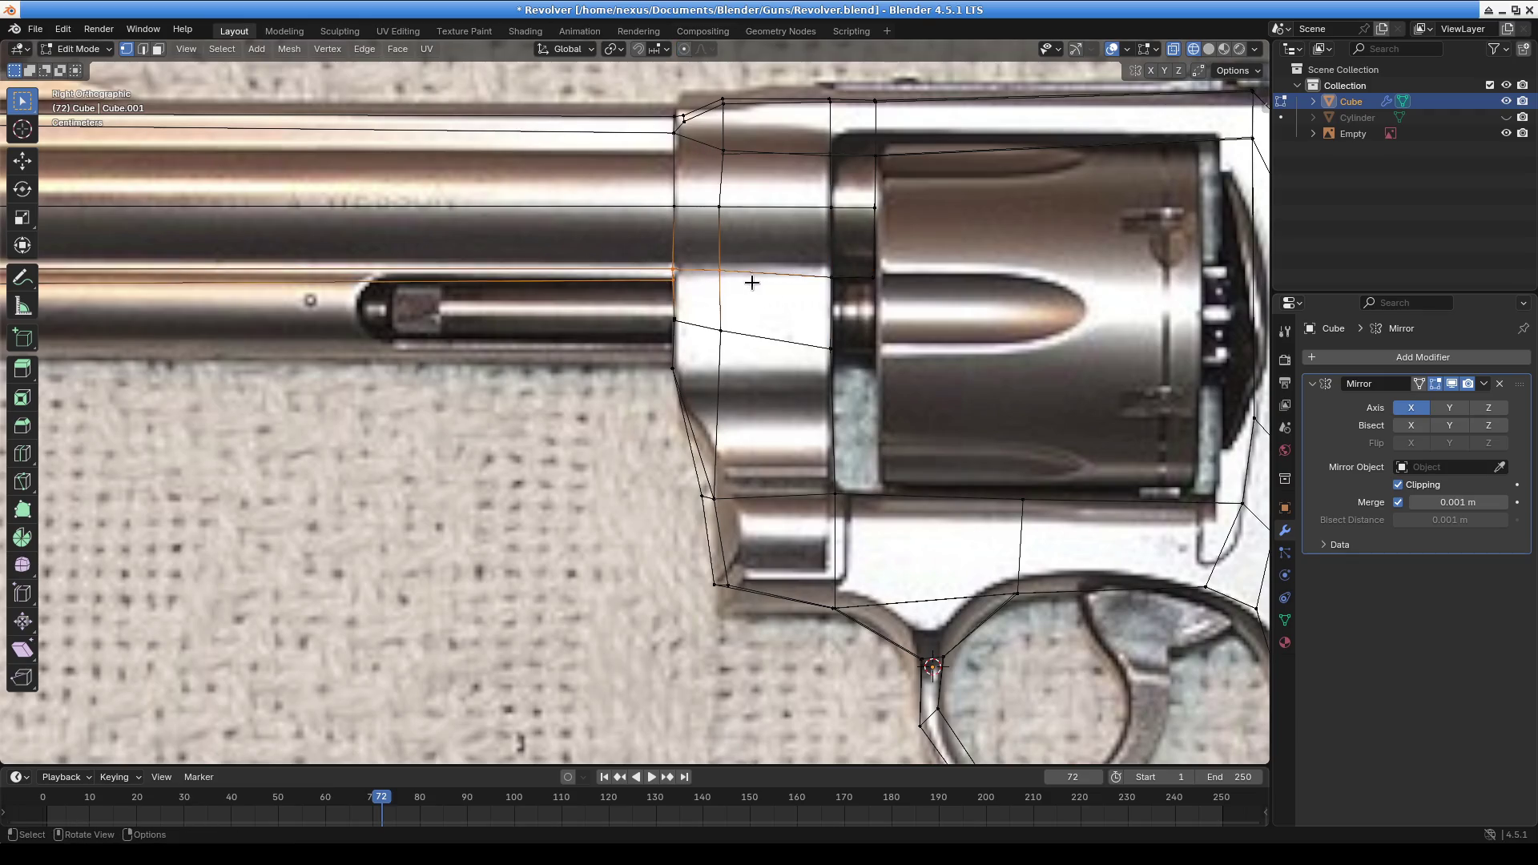
key(g)
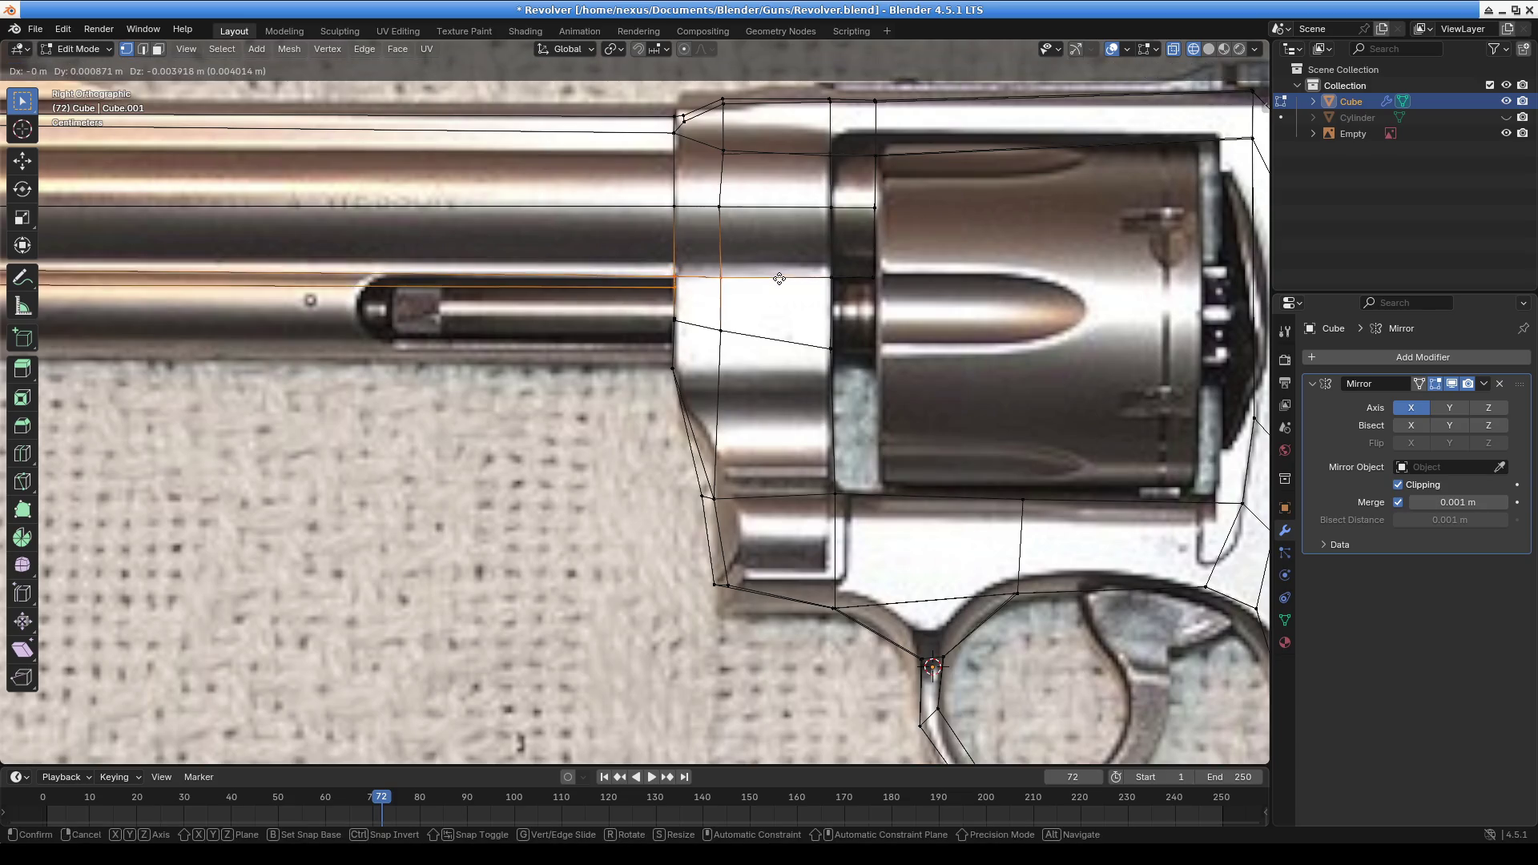
click(779, 279)
scroll(610, 354, down, 2)
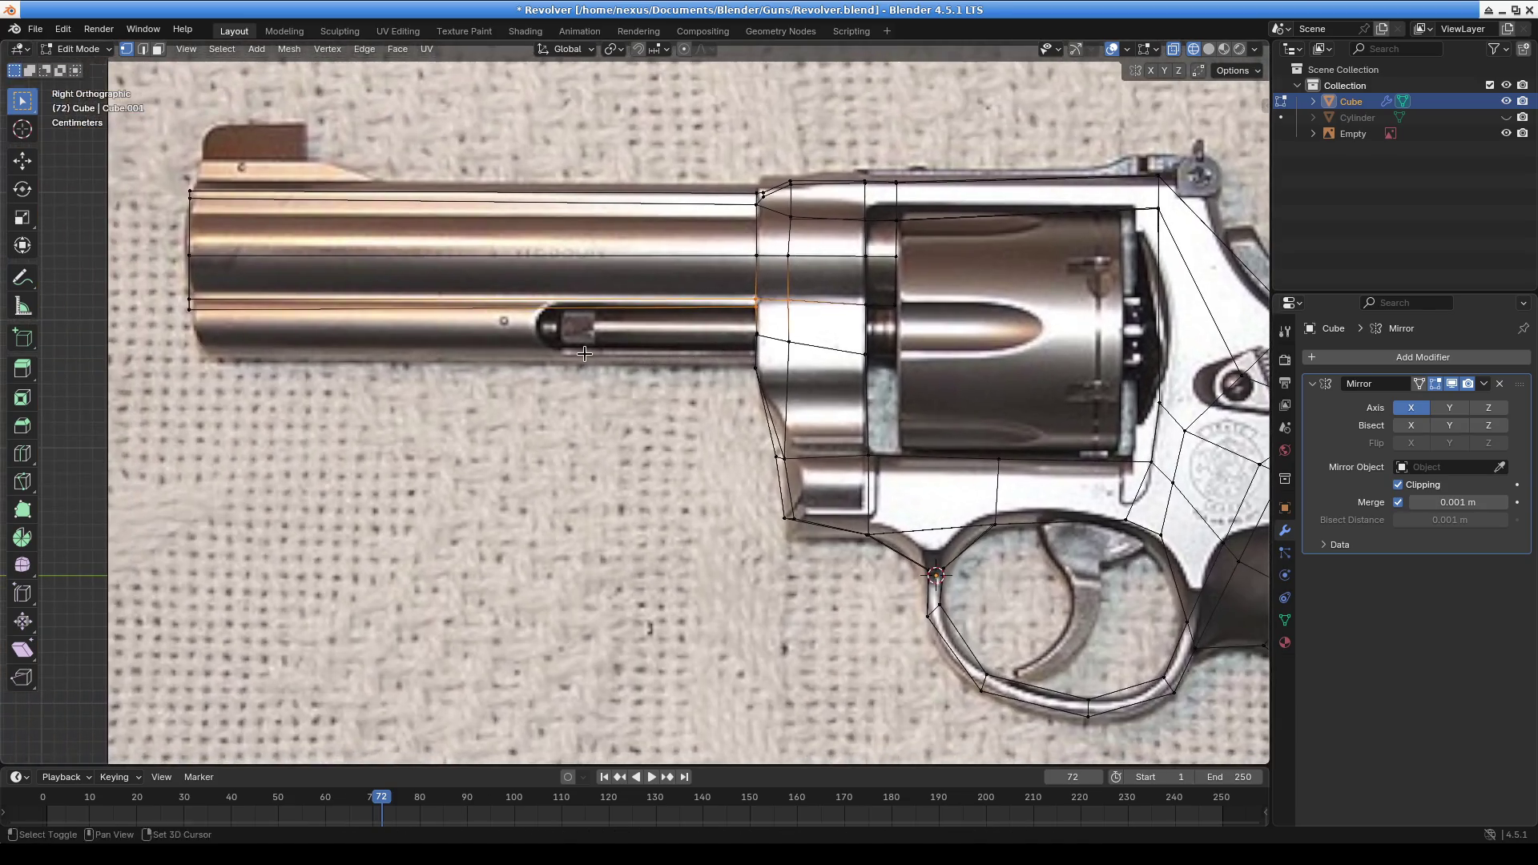
Raise the lower barrel edge slightly to follow the photo outline
shift+click(188, 298)
key(g)
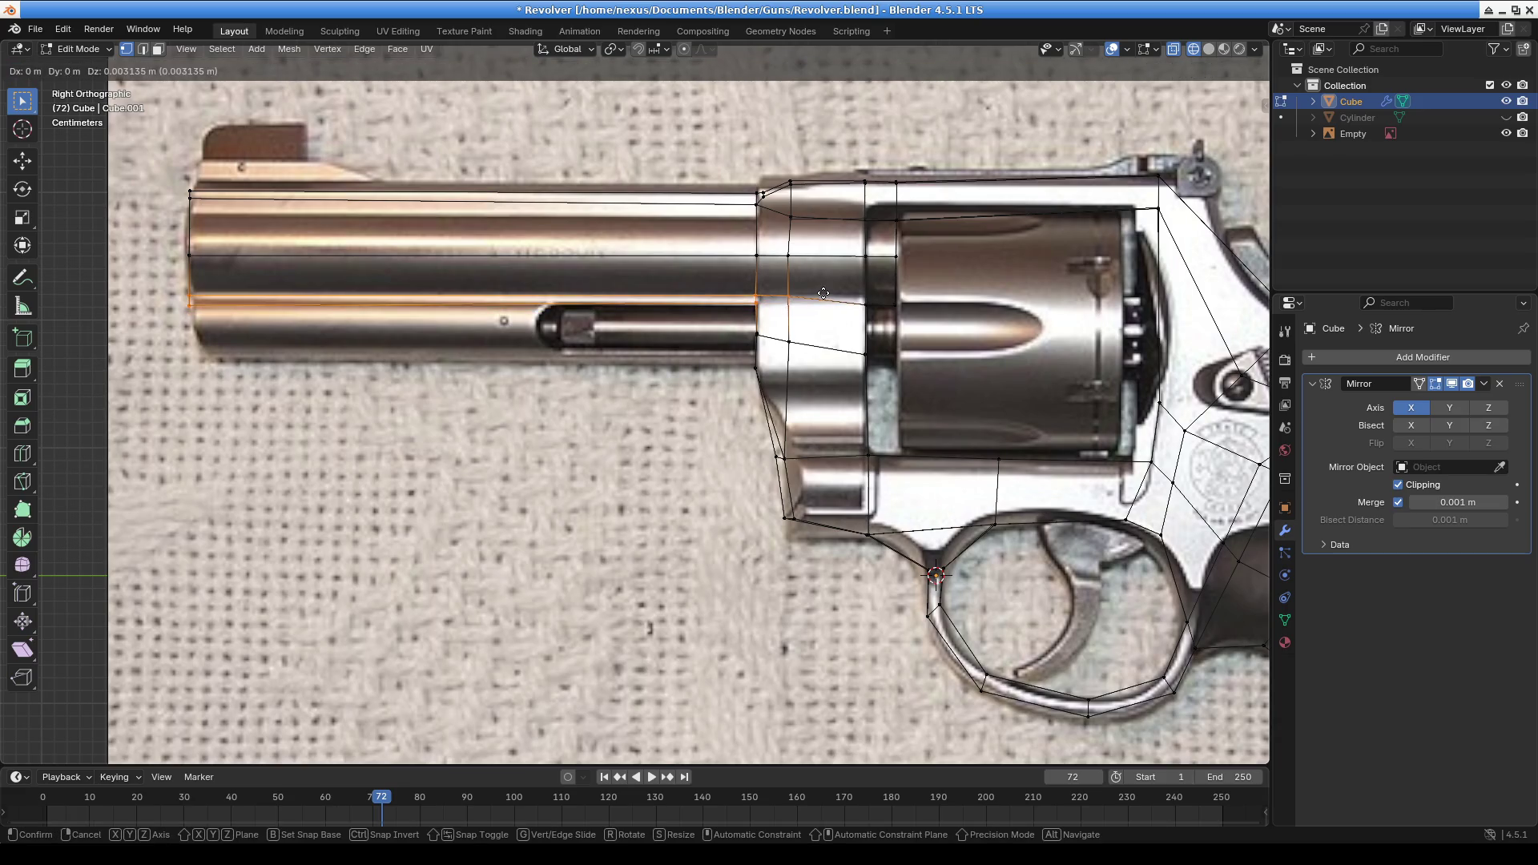
click(797, 304)
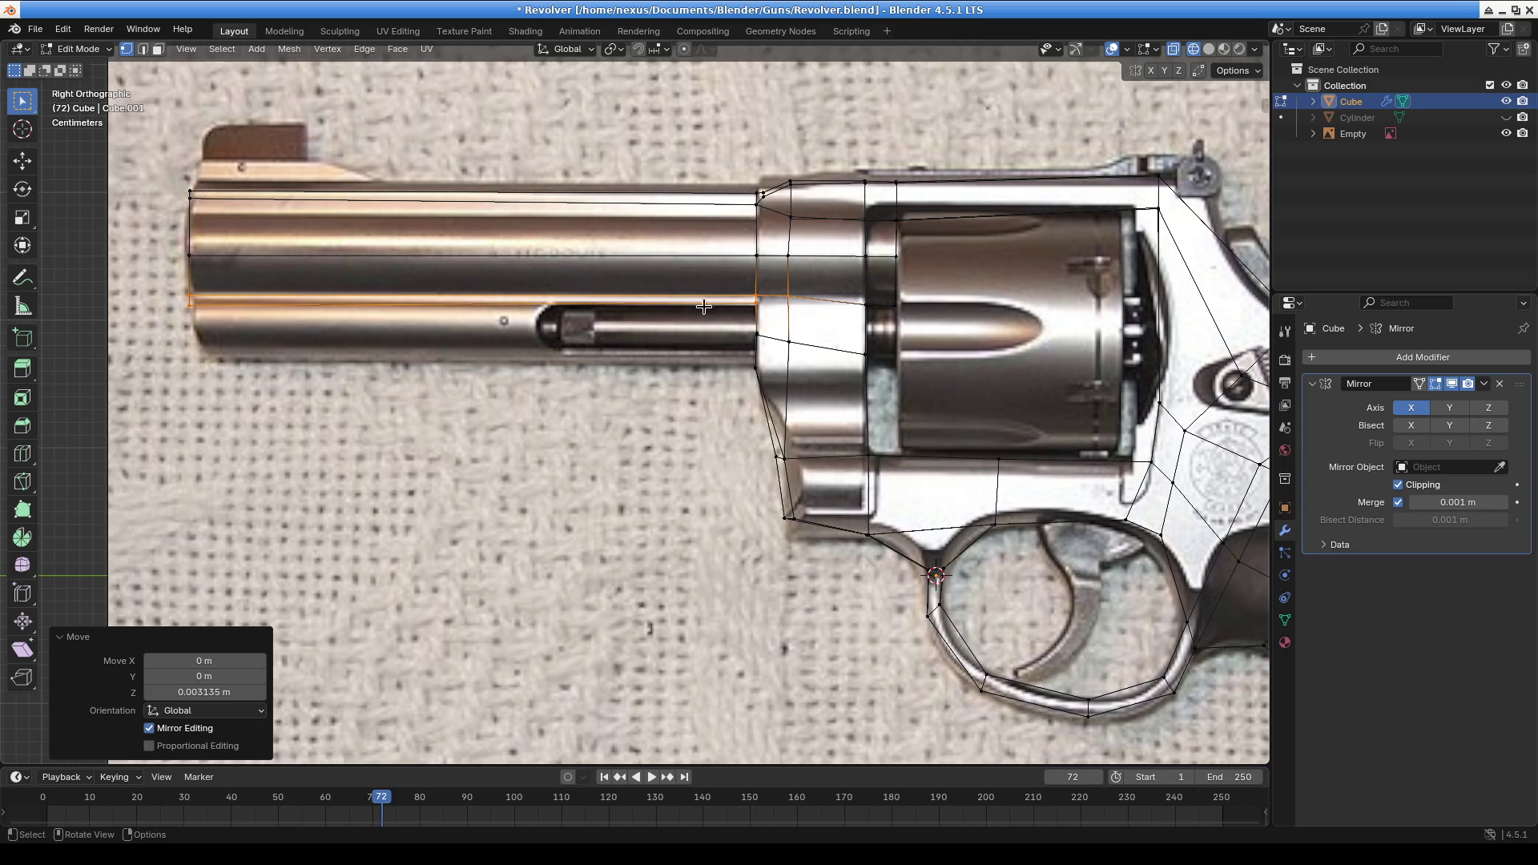
mouse_move(743, 293)
middle_down()
mouse_move(633, 357)
mouse_move(632, 344)
middle_up()
Lower the selected edges slightly along Z
key(g)
key(z)
click(676, 319)
scroll(721, 318, down, 4)
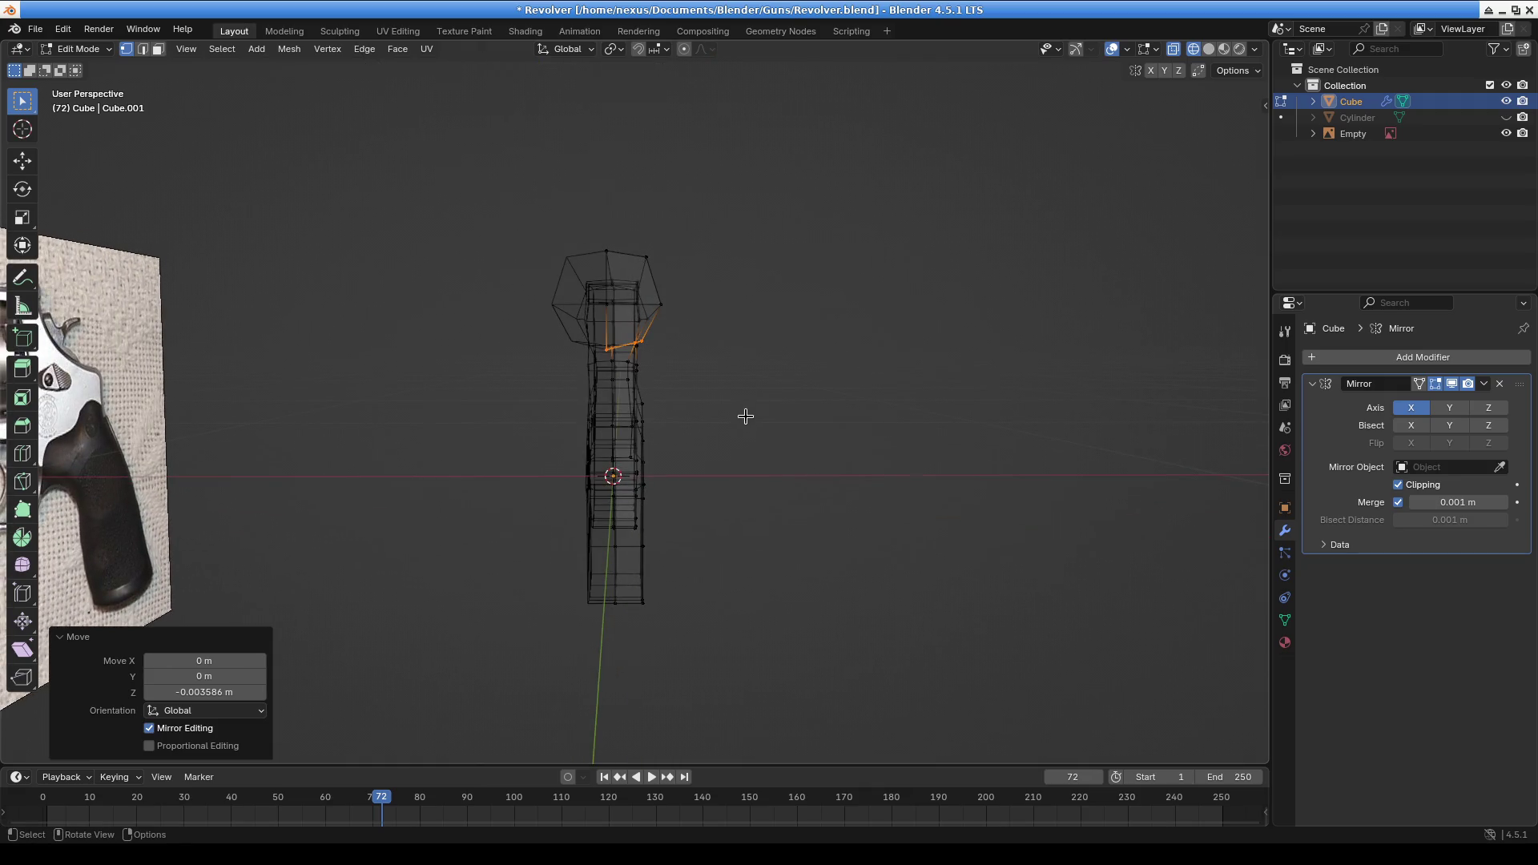
Switch to front view and show the mesh with solid shading
key(KP_1)
scroll(717, 393, up, 5)
mouse_move(718, 394)
middle_down()
mouse_move(694, 386)
mouse_move(723, 394)
middle_up()
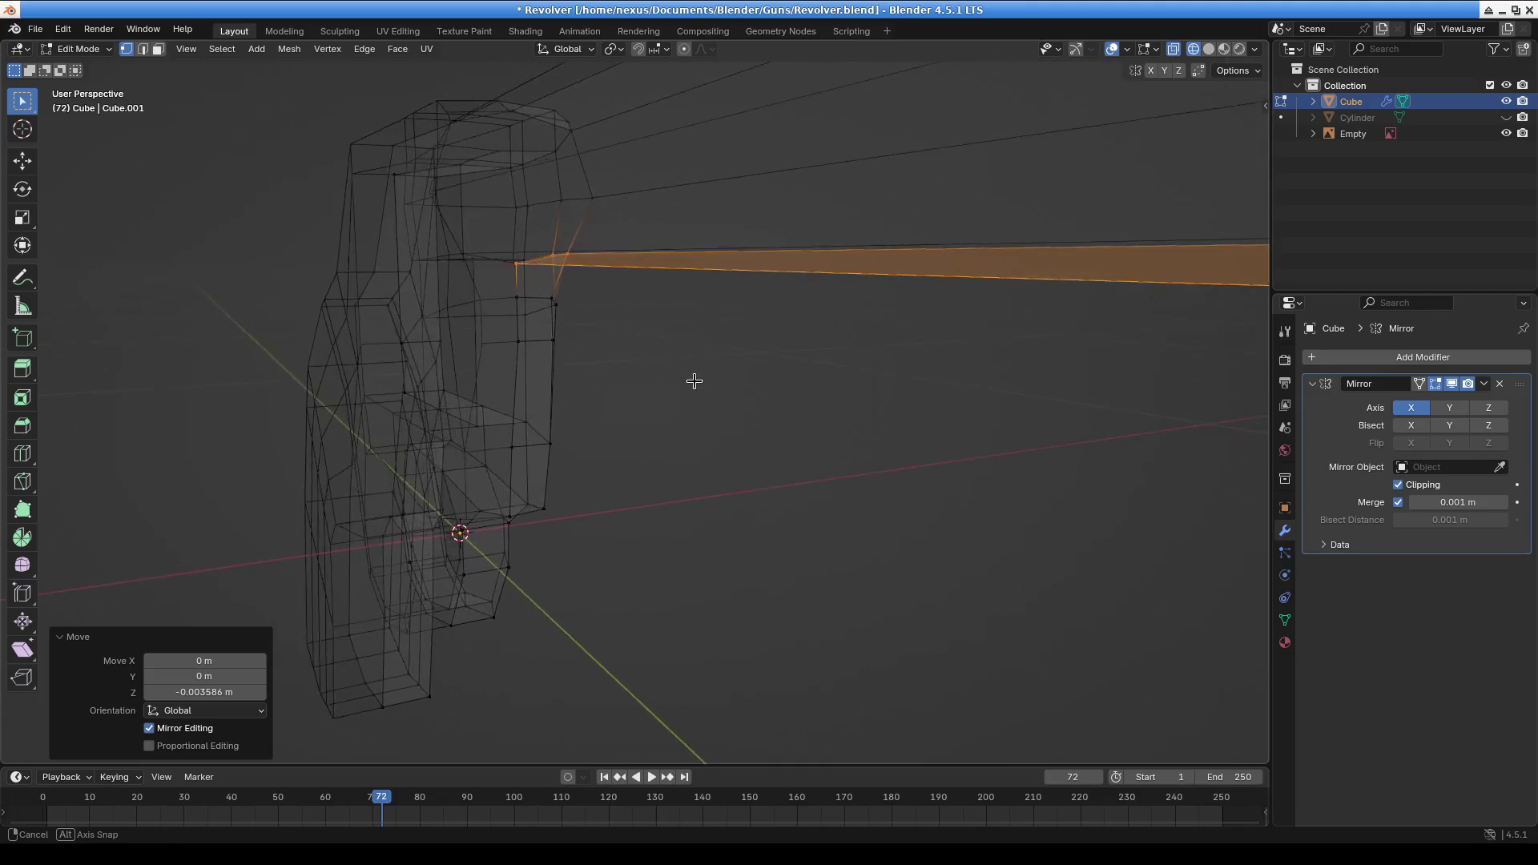
key(KP_1)
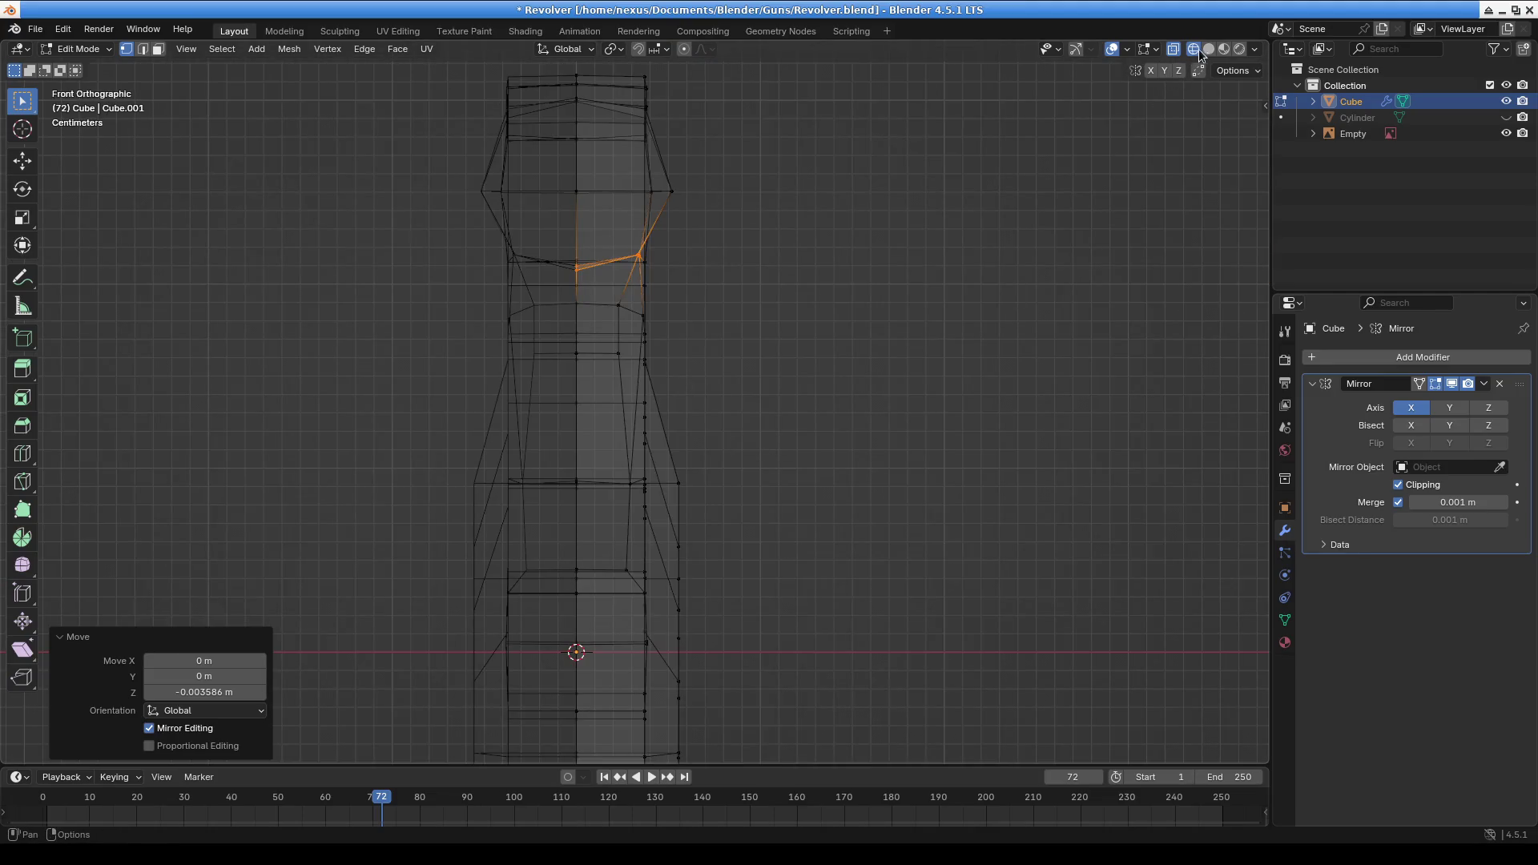
click(1209, 49)
scroll(646, 257, up, 2)
mouse_move(645, 258)
middle_down()
mouse_move(738, 257)
mouse_move(750, 361)
mouse_move(704, 371)
middle_up()
scroll(702, 369, down, 4)
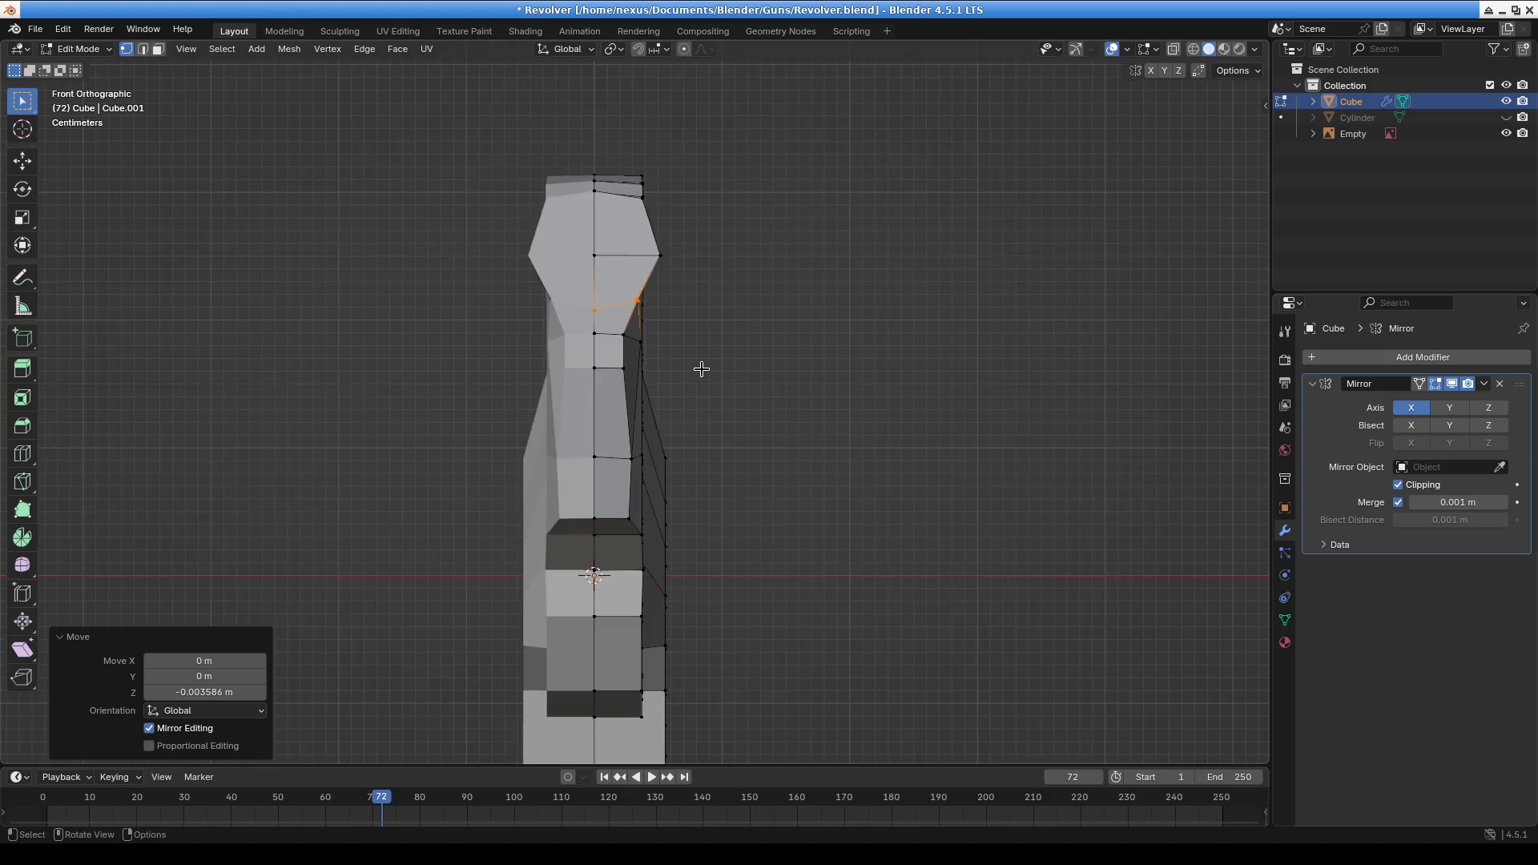
scroll(702, 368, down, 6)
mouse_move(738, 353)
middle_down()
mouse_move(753, 416)
mouse_move(790, 357)
mouse_move(796, 389)
middle_up()
scroll(752, 415, up, 3)
Lower the barrel-junction edges 0.005437 m along Z to flatten the barrel's underside
key(g)
key(z)
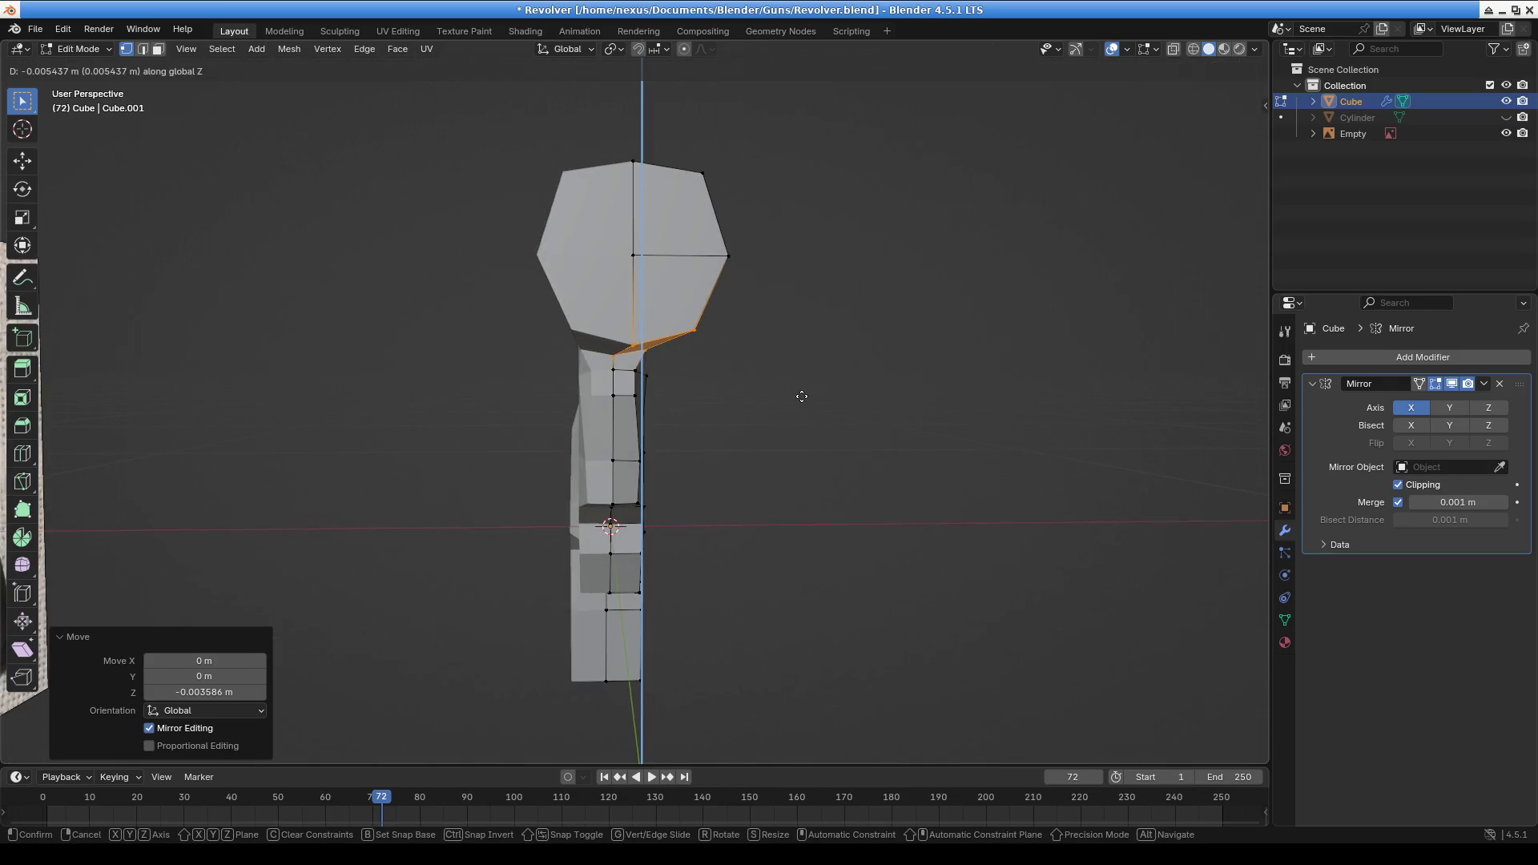
click(802, 395)
mouse_move(719, 318)
middle_down()
mouse_move(645, 350)
mouse_move(705, 356)
mouse_move(814, 416)
mouse_move(556, 420)
mouse_move(464, 312)
mouse_move(491, 457)
mouse_move(590, 405)
mouse_move(302, 371)
mouse_move(405, 342)
middle_up()
Shift the barrel-frame junction edge sideways along X
click(673, 264)
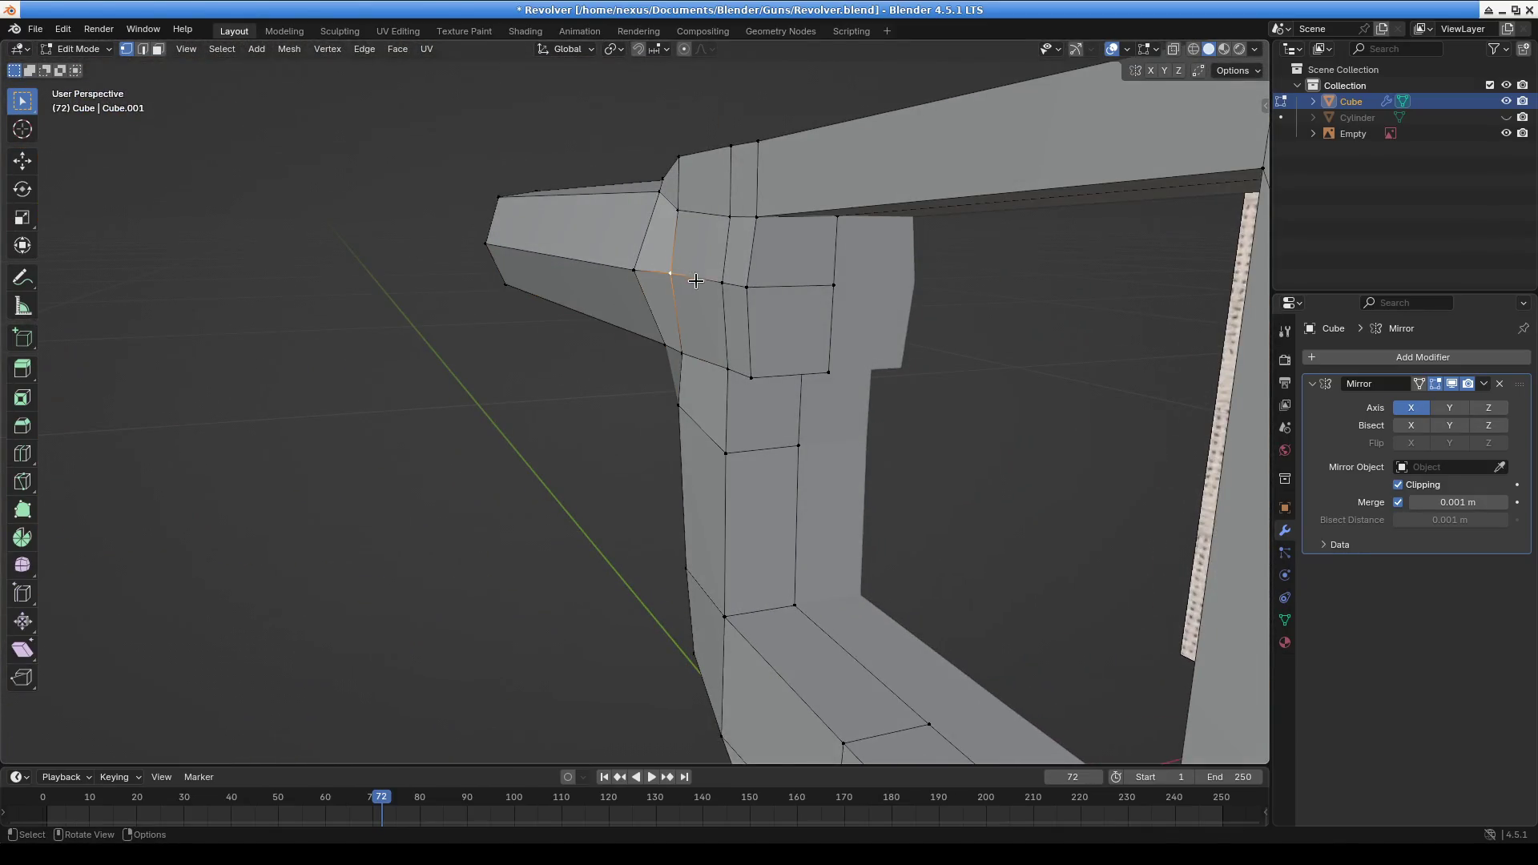
key(g)
key(x)
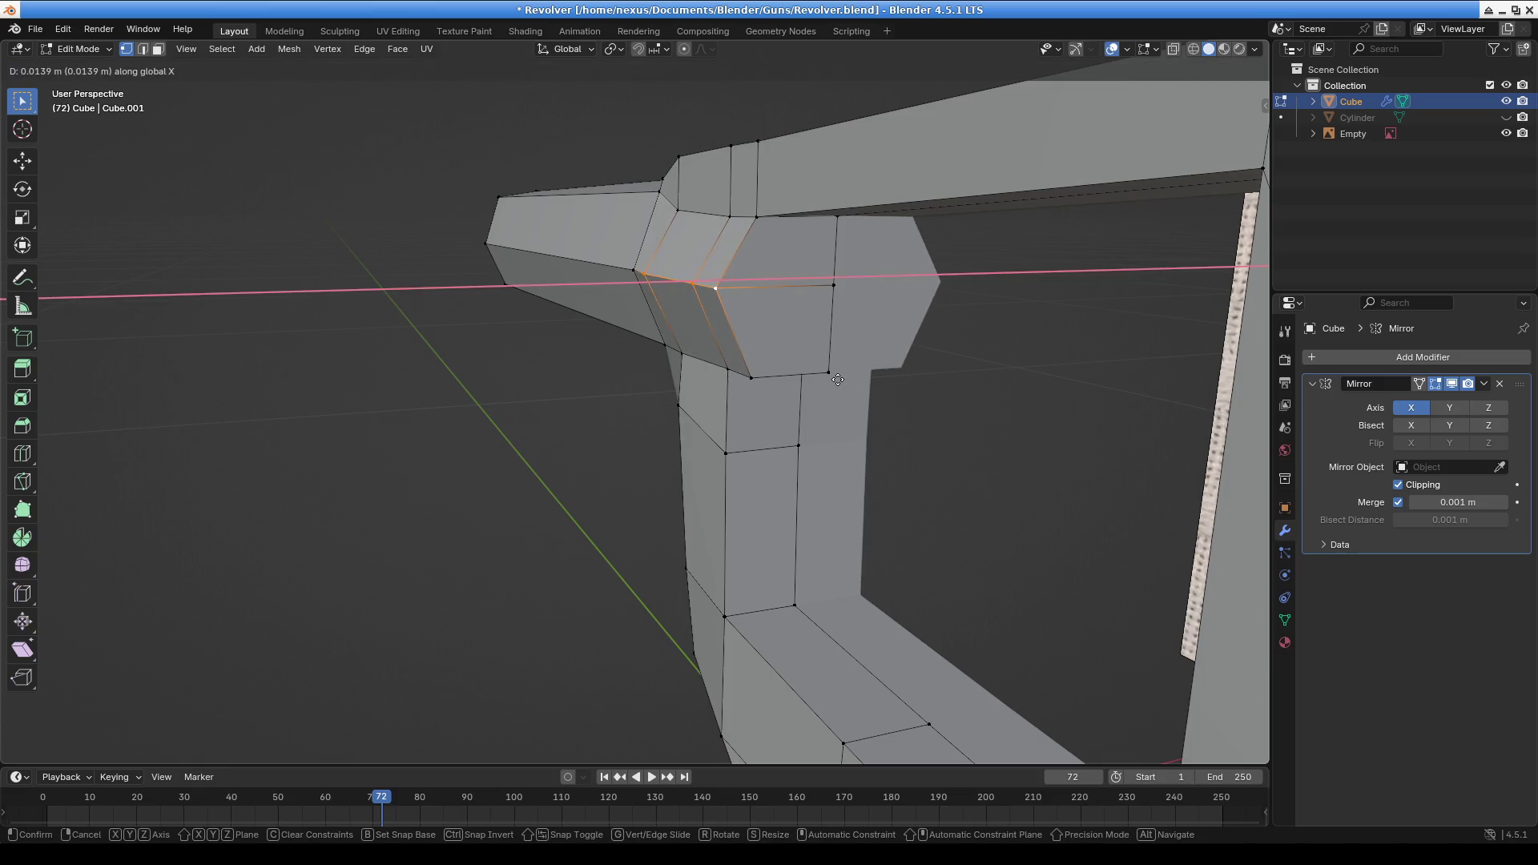
click(838, 379)
Widen the neighbouring junction edges about 6 mm along X
click(662, 361)
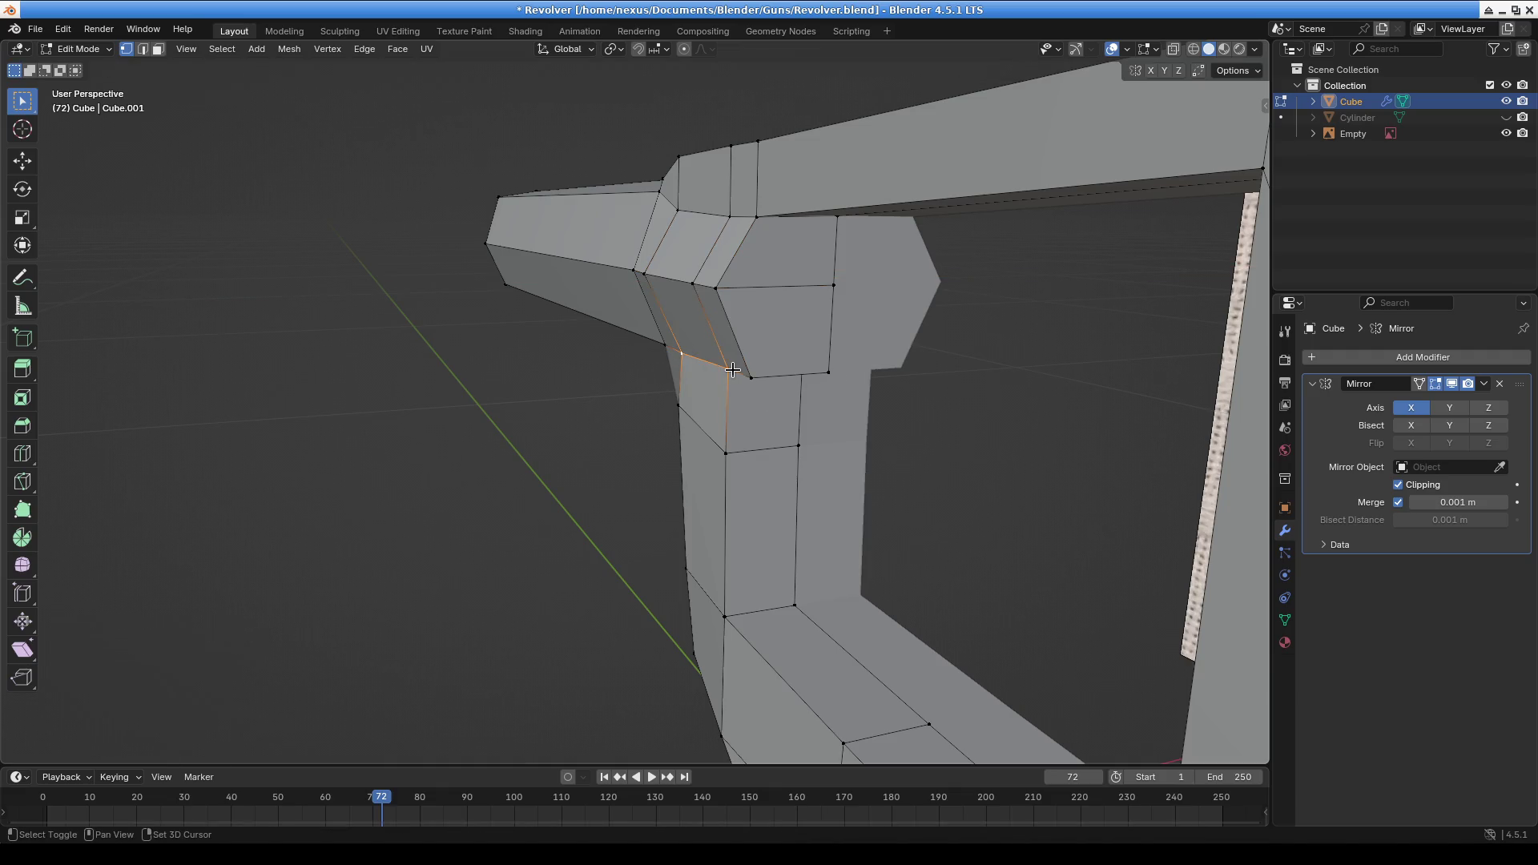
shift+click(660, 348)
middle_drag(660, 347, 701, 347)
ctrl+click(701, 339)
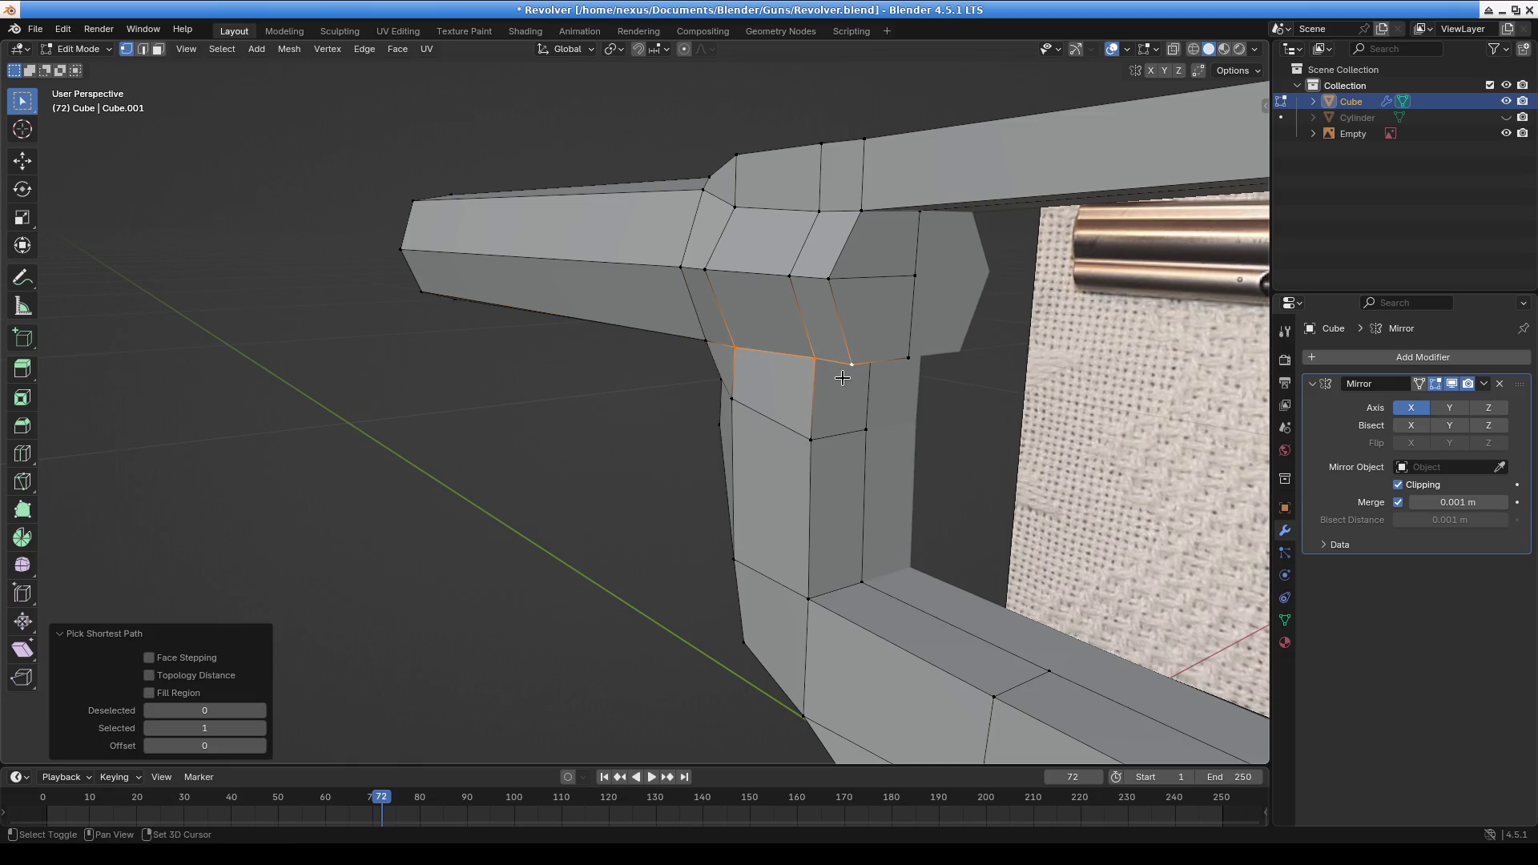
key(g)
key(x)
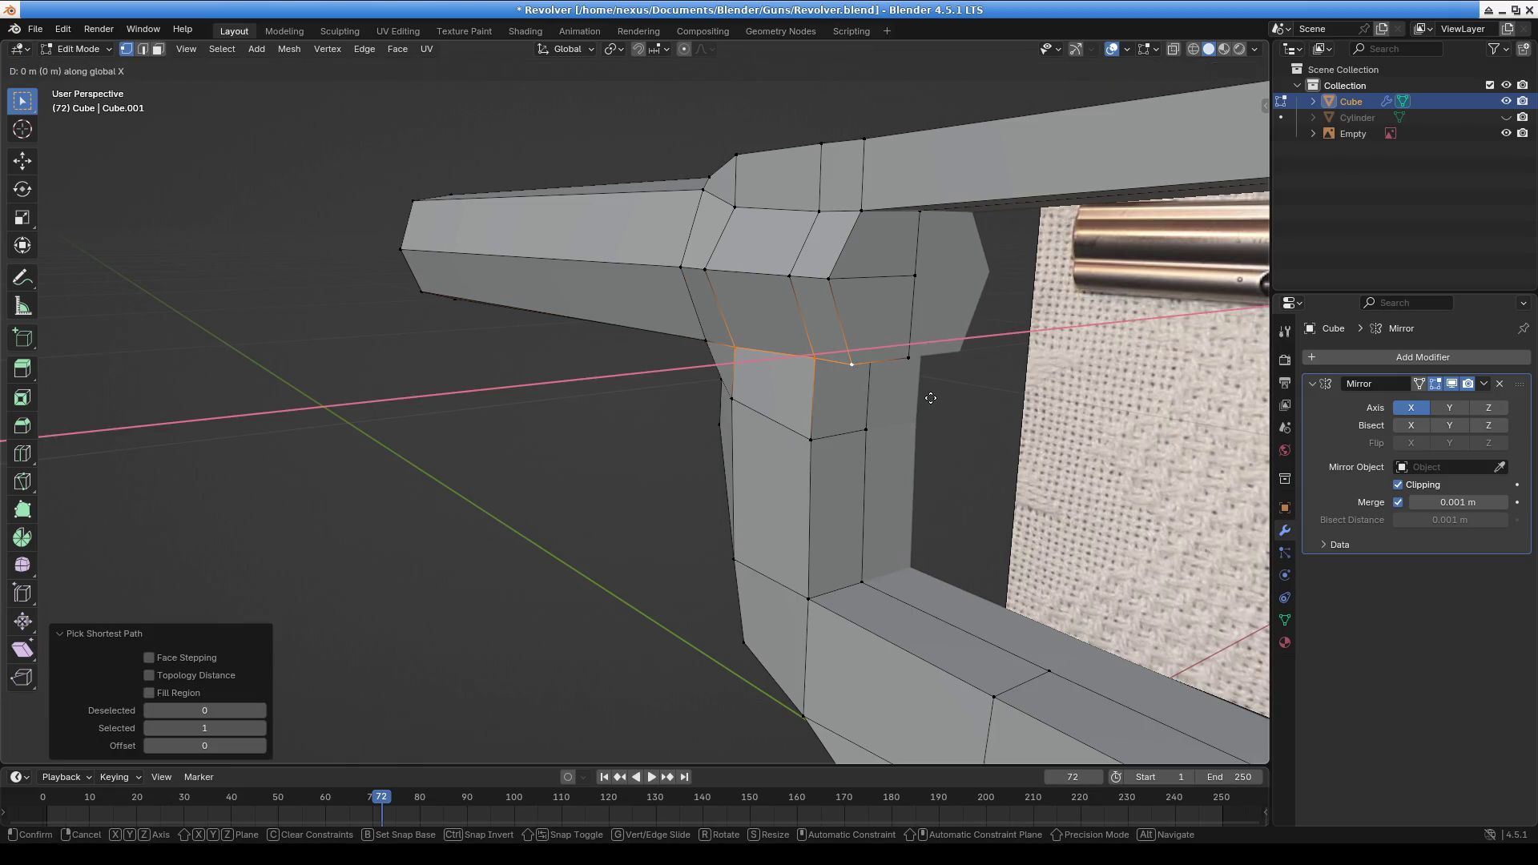
click(920, 396)
mouse_move(920, 395)
middle_down()
mouse_move(956, 448)
mouse_move(929, 257)
middle_up()
Raise the top strap edge near the cylinder 0.009196 m along Z
shift+click(923, 219)
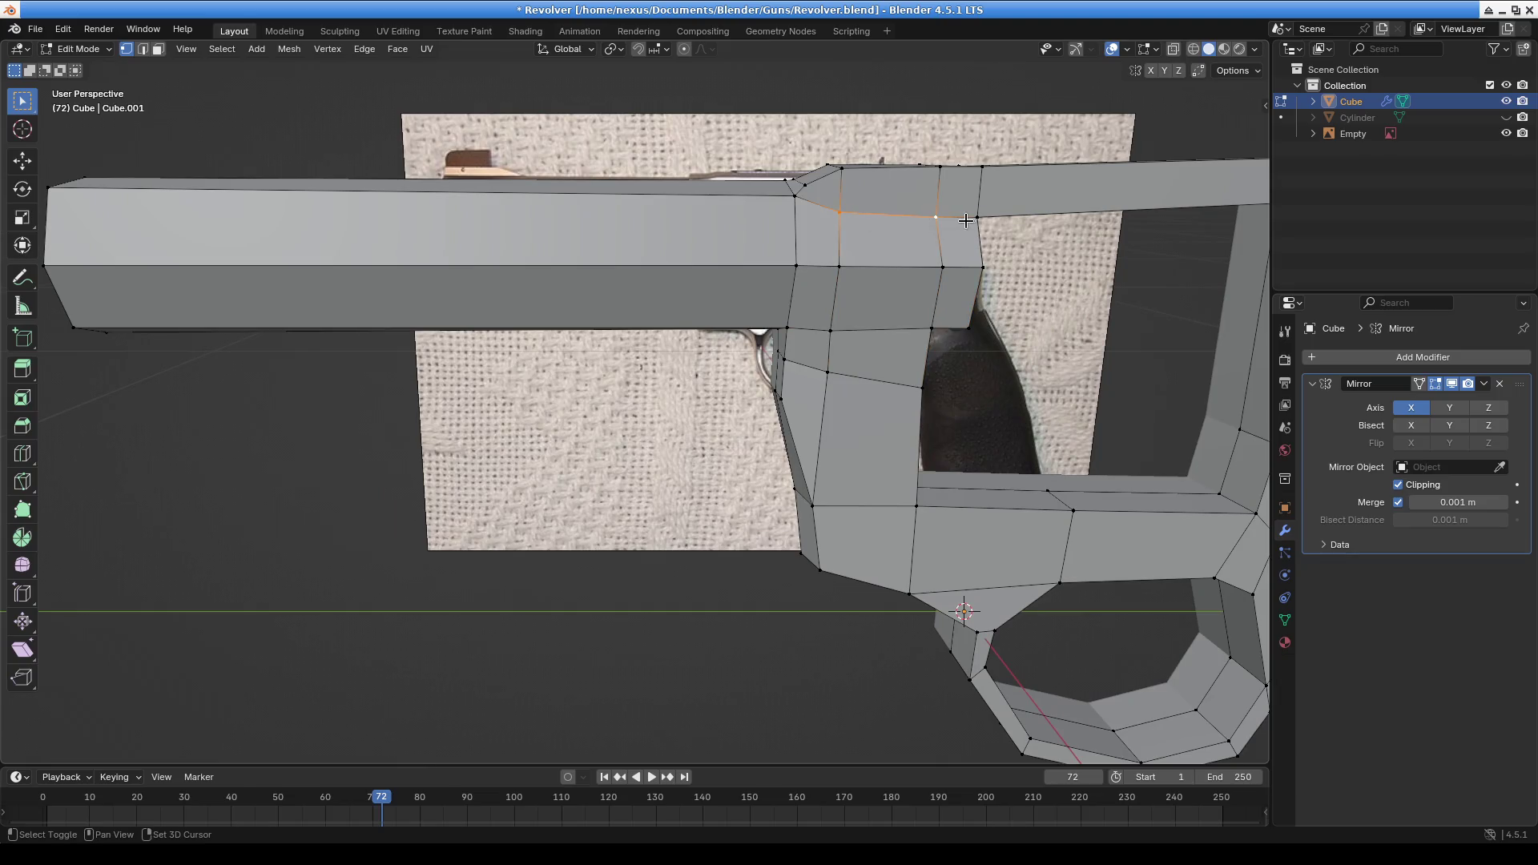
middle_drag(1047, 312, 720, 244)
key(g)
key(z)
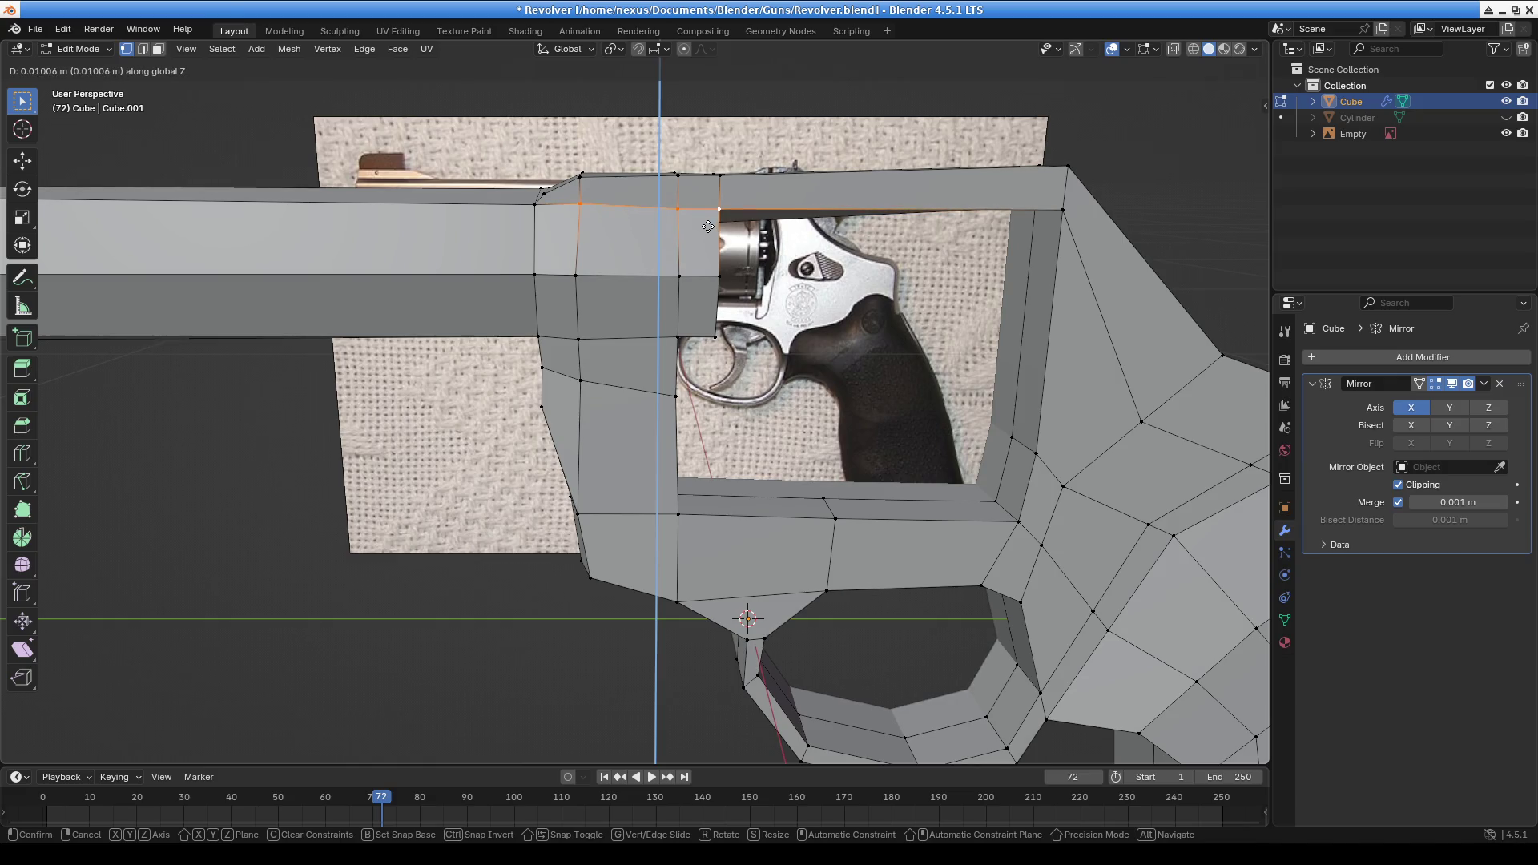
click(705, 233)
scroll(706, 233, up, 2)
middle_drag(706, 233, 607, 200)
scroll(576, 299, up, 3)
Raise the frame's corner vertex about 3 mm (0.003355 m) along Z
click(577, 299)
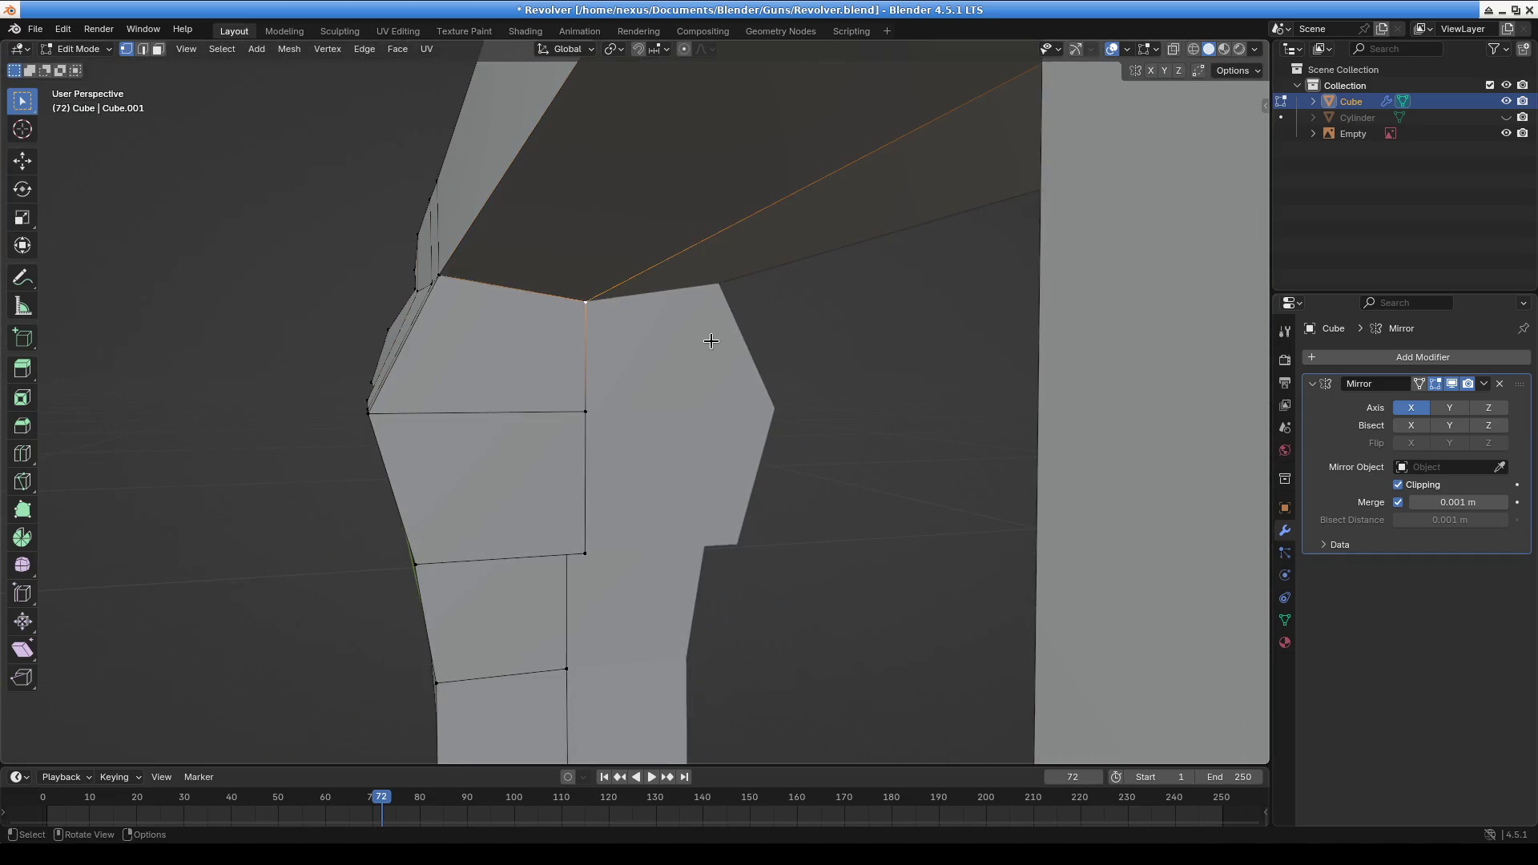
key(g)
key(z)
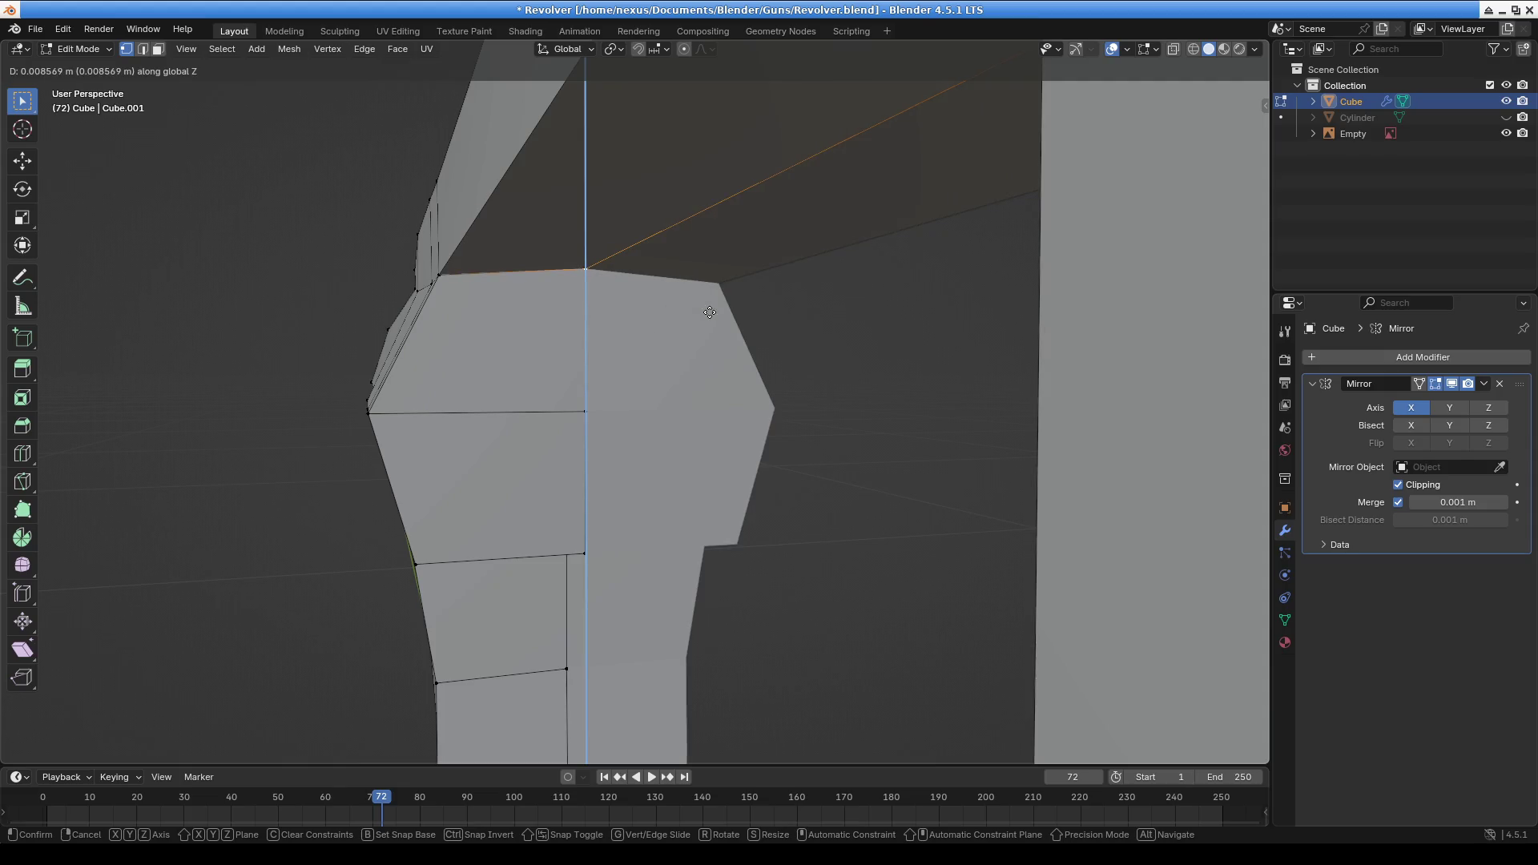
click(710, 310)
scroll(886, 347, down, 5)
mouse_move(886, 347)
middle_down()
mouse_move(1058, 366)
mouse_move(497, 376)
middle_up()
scroll(656, 443, up, 5)
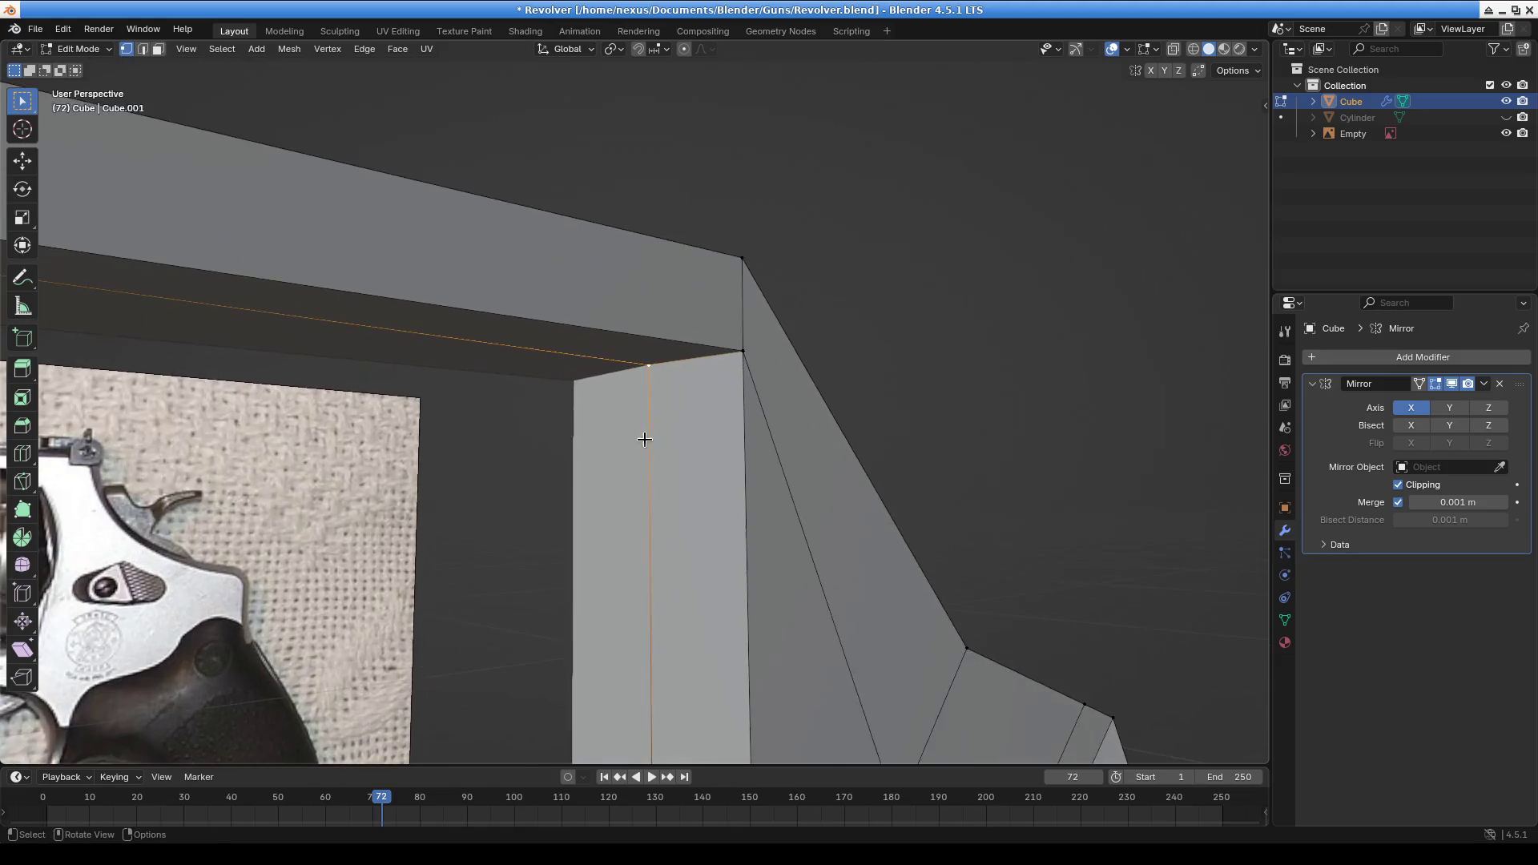
key(g)
key(z)
click(625, 463)
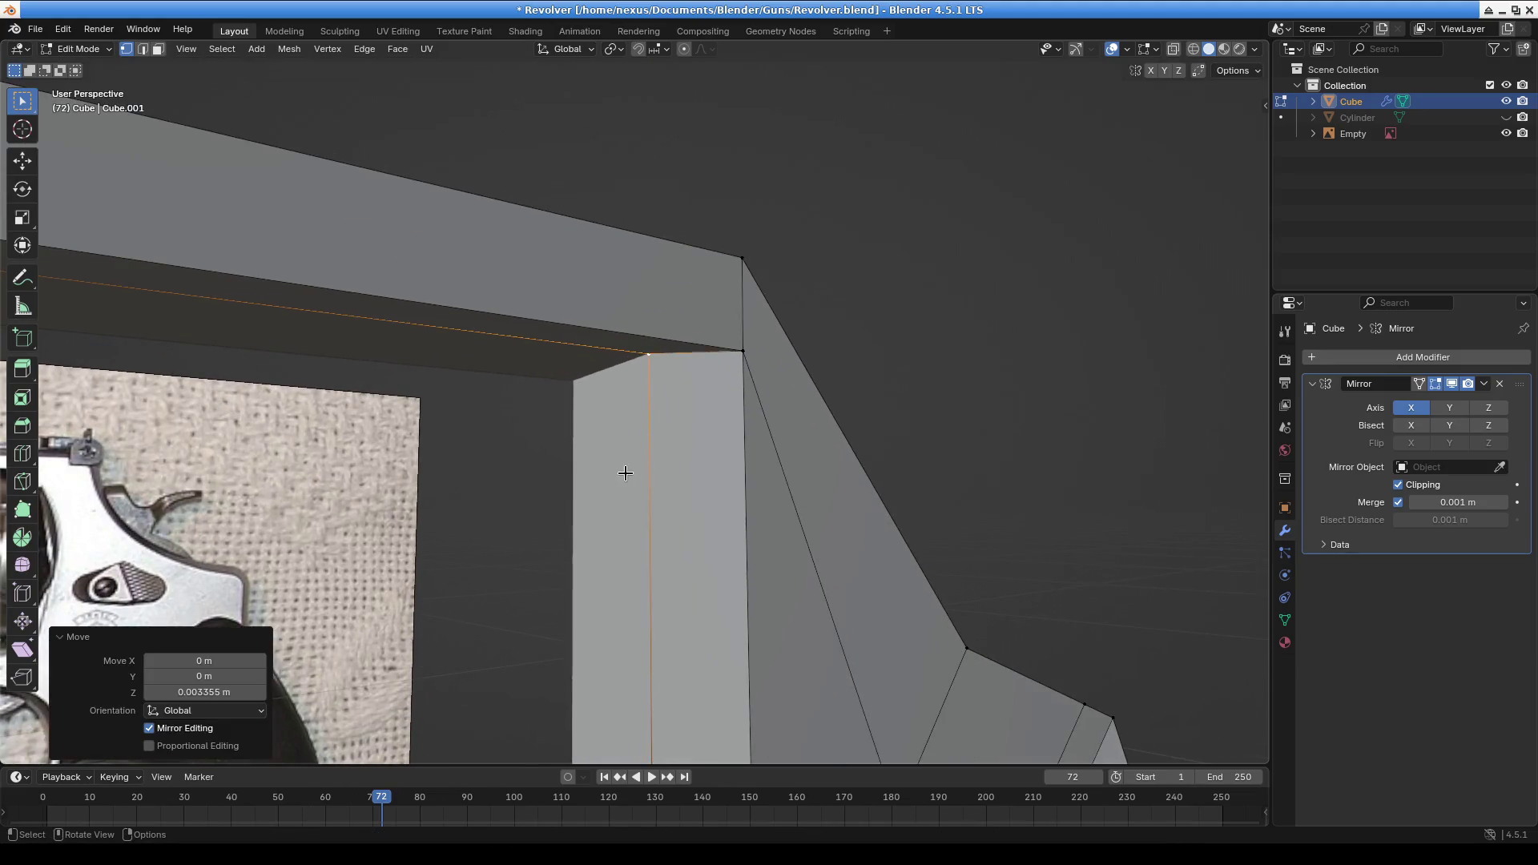
scroll(535, 519, down, 5)
middle_drag(535, 519, 609, 449)
scroll(669, 328, up, 5)
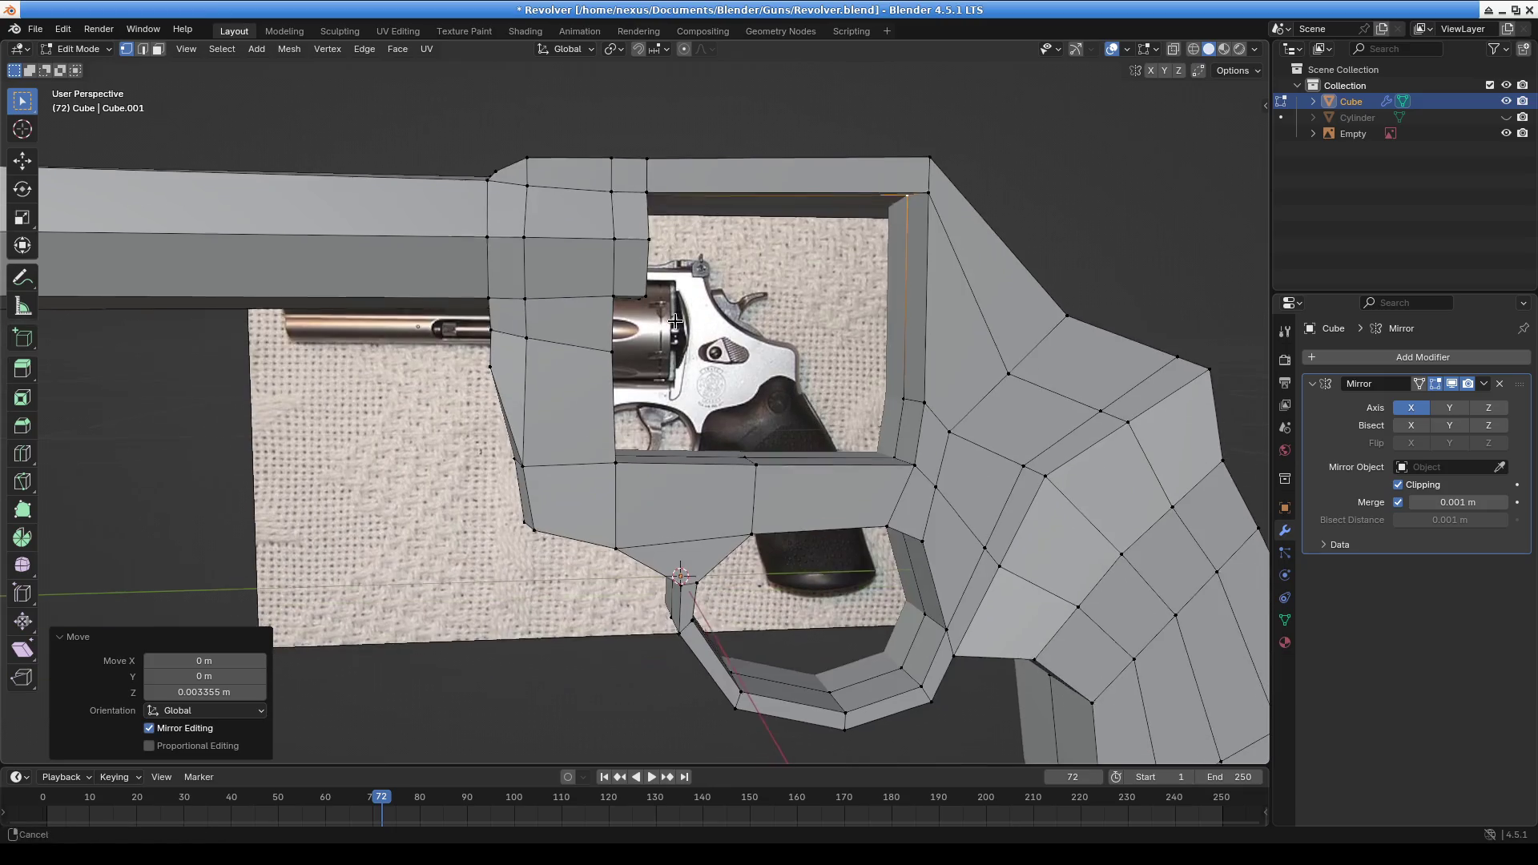
mouse_move(669, 328)
middle_down()
mouse_move(705, 337)
mouse_move(745, 315)
mouse_move(573, 422)
mouse_move(777, 310)
mouse_move(690, 161)
mouse_move(683, 331)
mouse_move(577, 385)
mouse_move(570, 223)
middle_up()
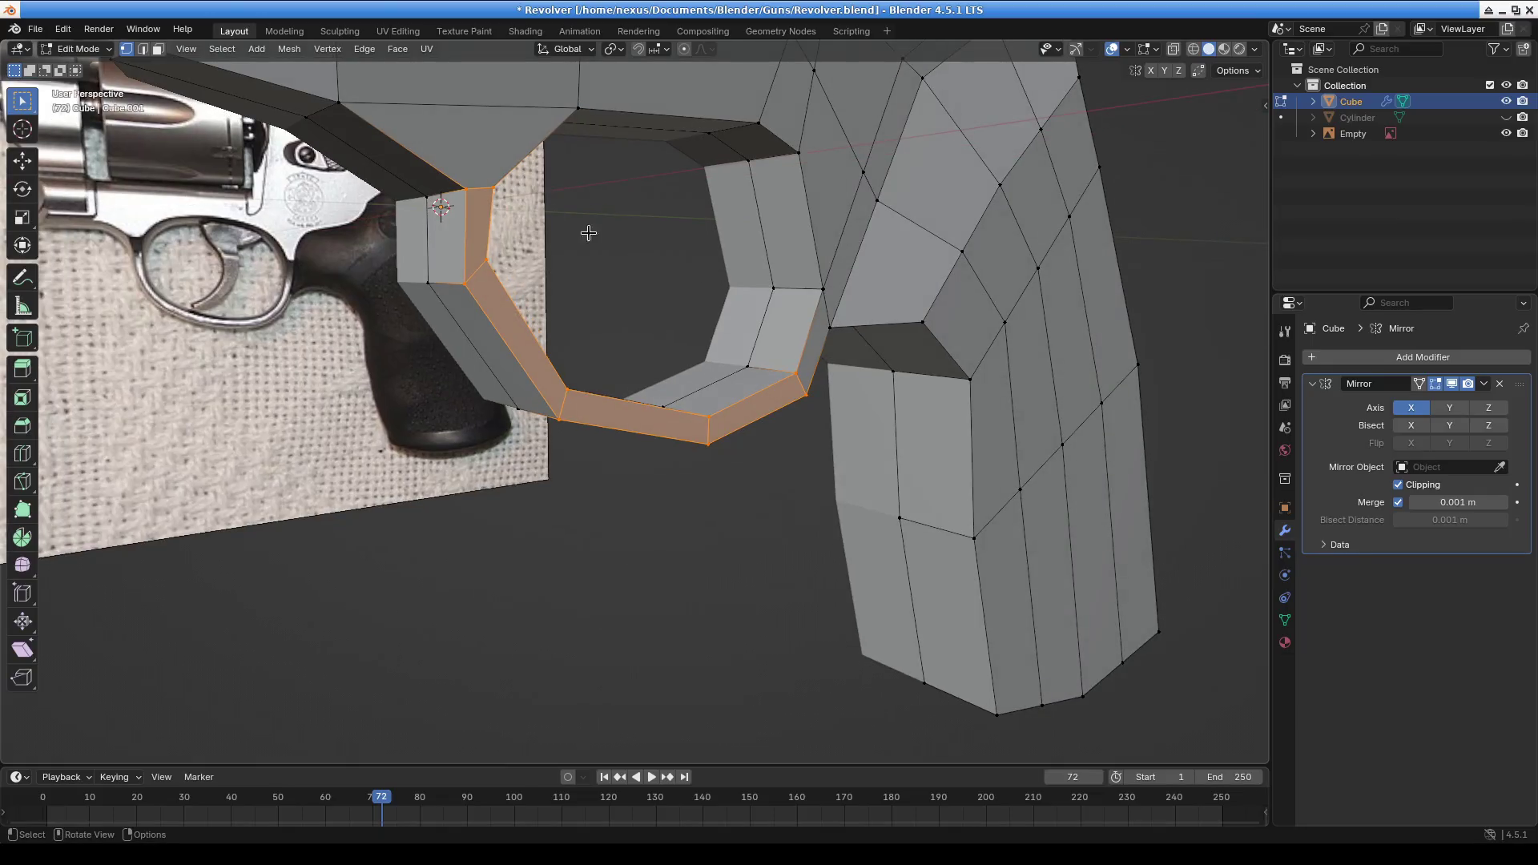
Narrow the selected trigger guard loop along X into a thin band
key(g)
key(x)
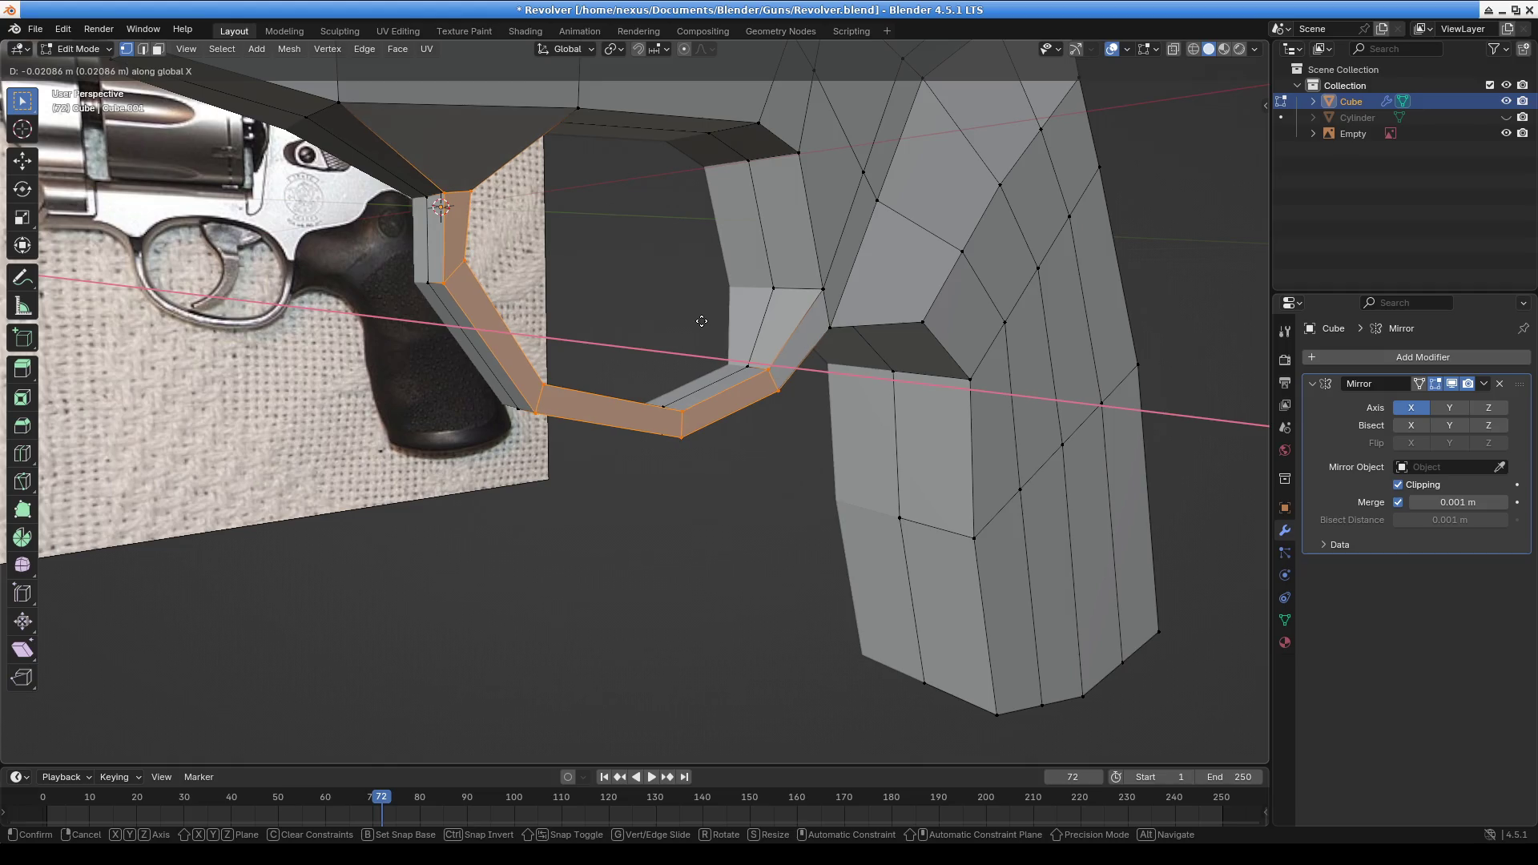
click(700, 321)
mouse_move(700, 320)
middle_down()
mouse_move(801, 401)
mouse_move(962, 436)
mouse_move(714, 443)
mouse_move(882, 444)
mouse_move(783, 446)
mouse_move(965, 425)
mouse_move(707, 422)
mouse_move(776, 405)
mouse_move(793, 436)
mouse_move(398, 446)
mouse_move(357, 429)
mouse_move(393, 406)
mouse_move(701, 432)
mouse_move(796, 293)
middle_up()
Push the grip's upper vertices about 0.0068 m outward along X, then check from the side
shift+click(781, 268)
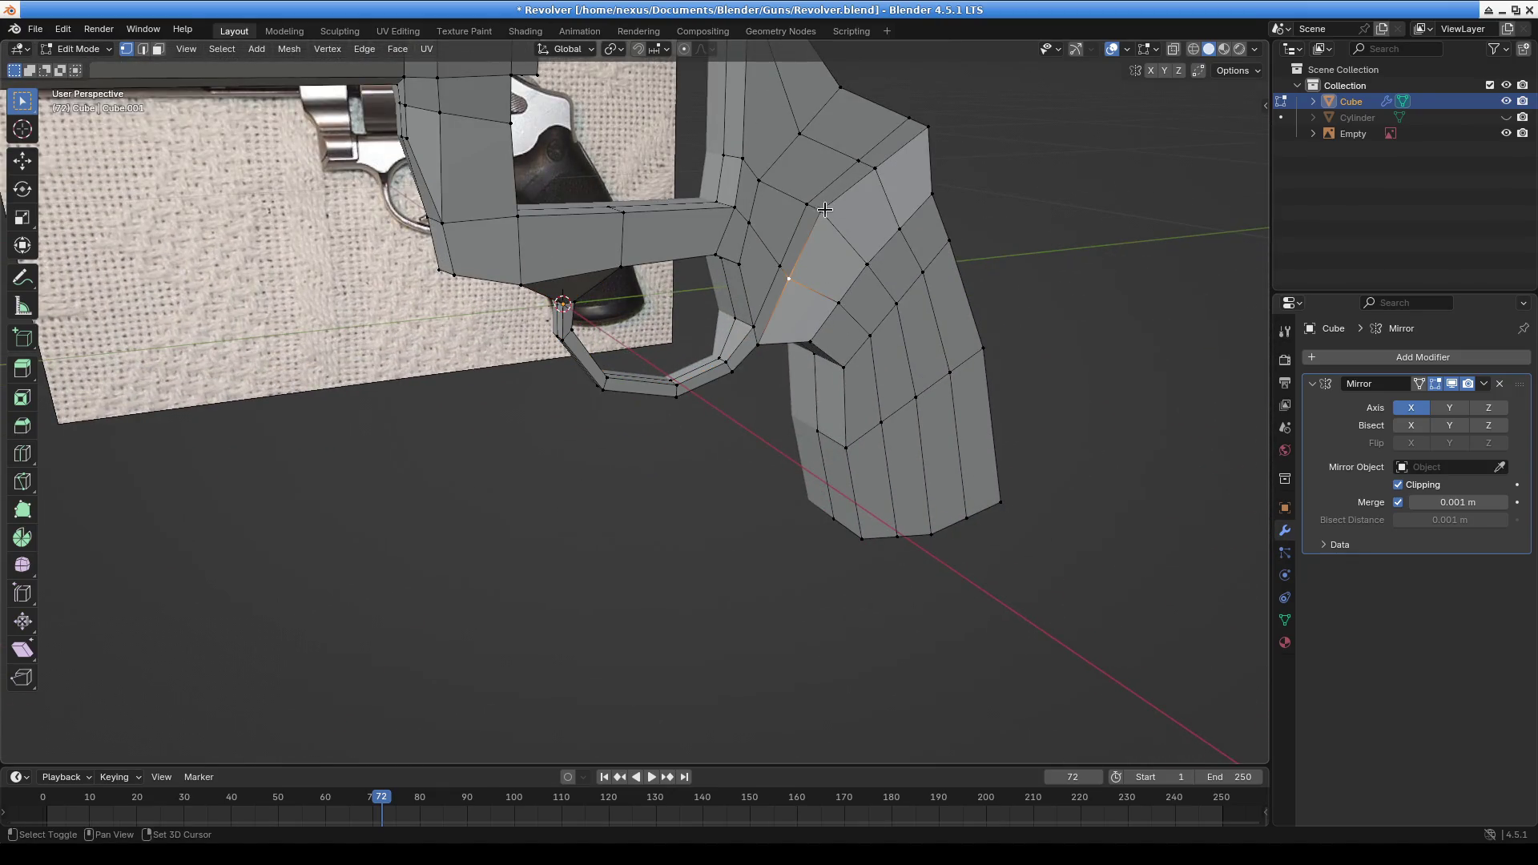
middle_drag(869, 242, 679, 261)
key(g)
key(x)
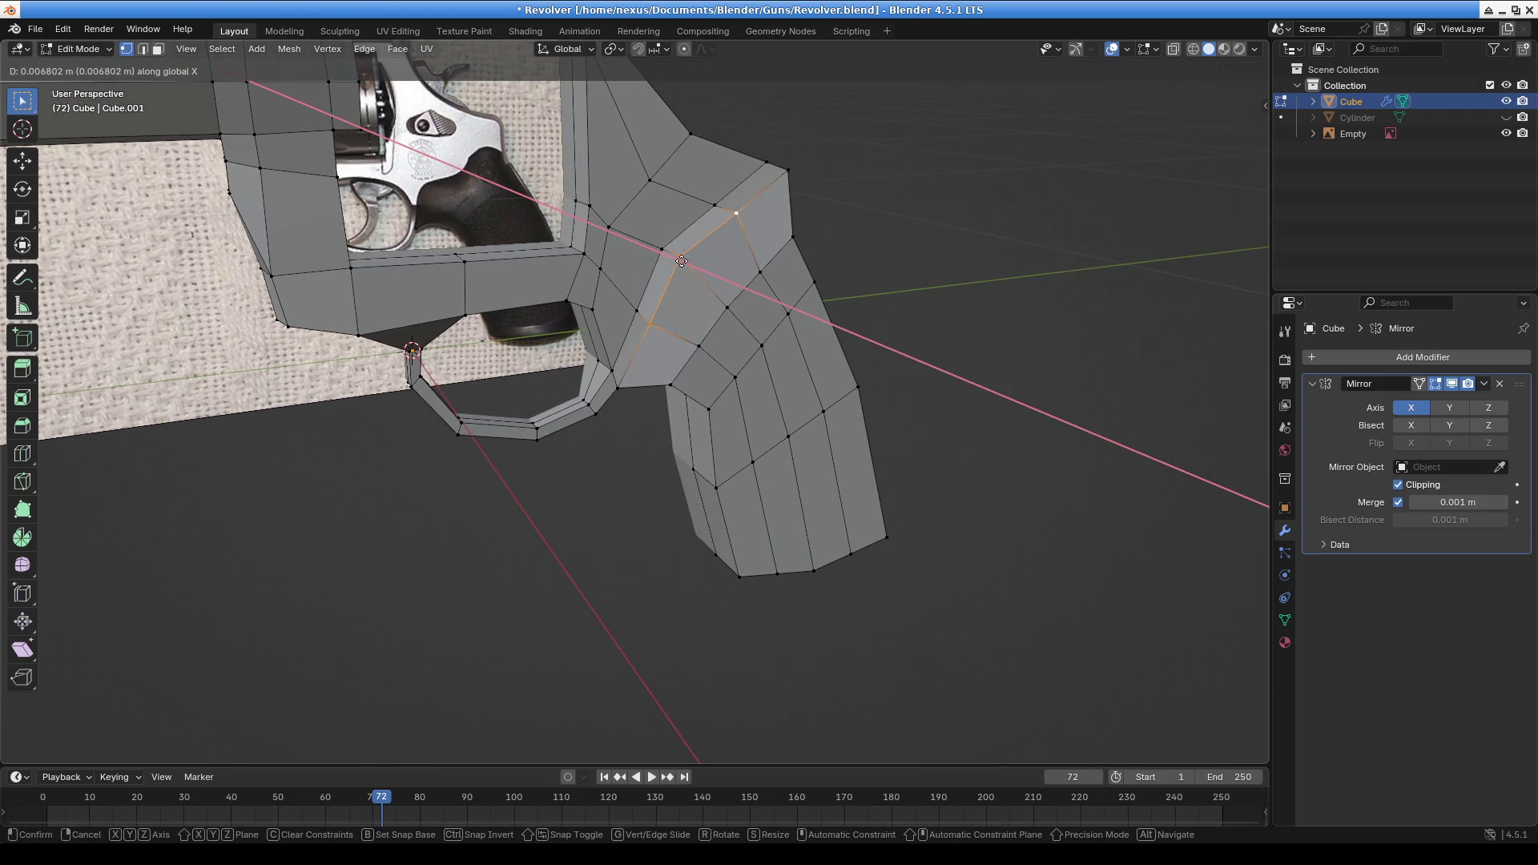
click(681, 261)
mouse_move(681, 261)
middle_down()
mouse_move(639, 268)
mouse_move(688, 312)
middle_up()
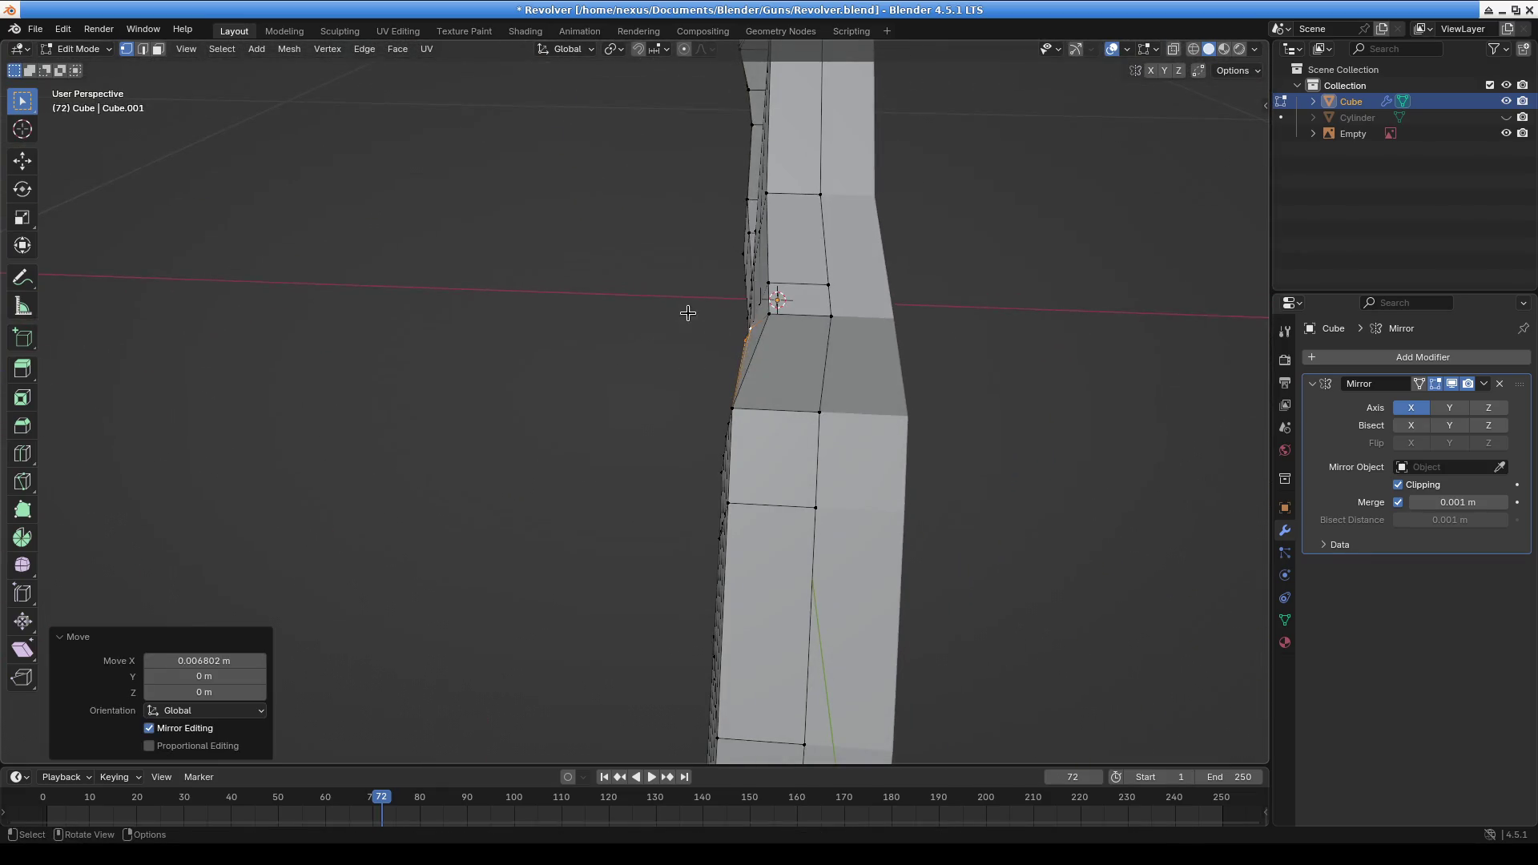
mouse_move(783, 197)
middle_down()
mouse_move(810, 286)
mouse_move(895, 269)
middle_up()
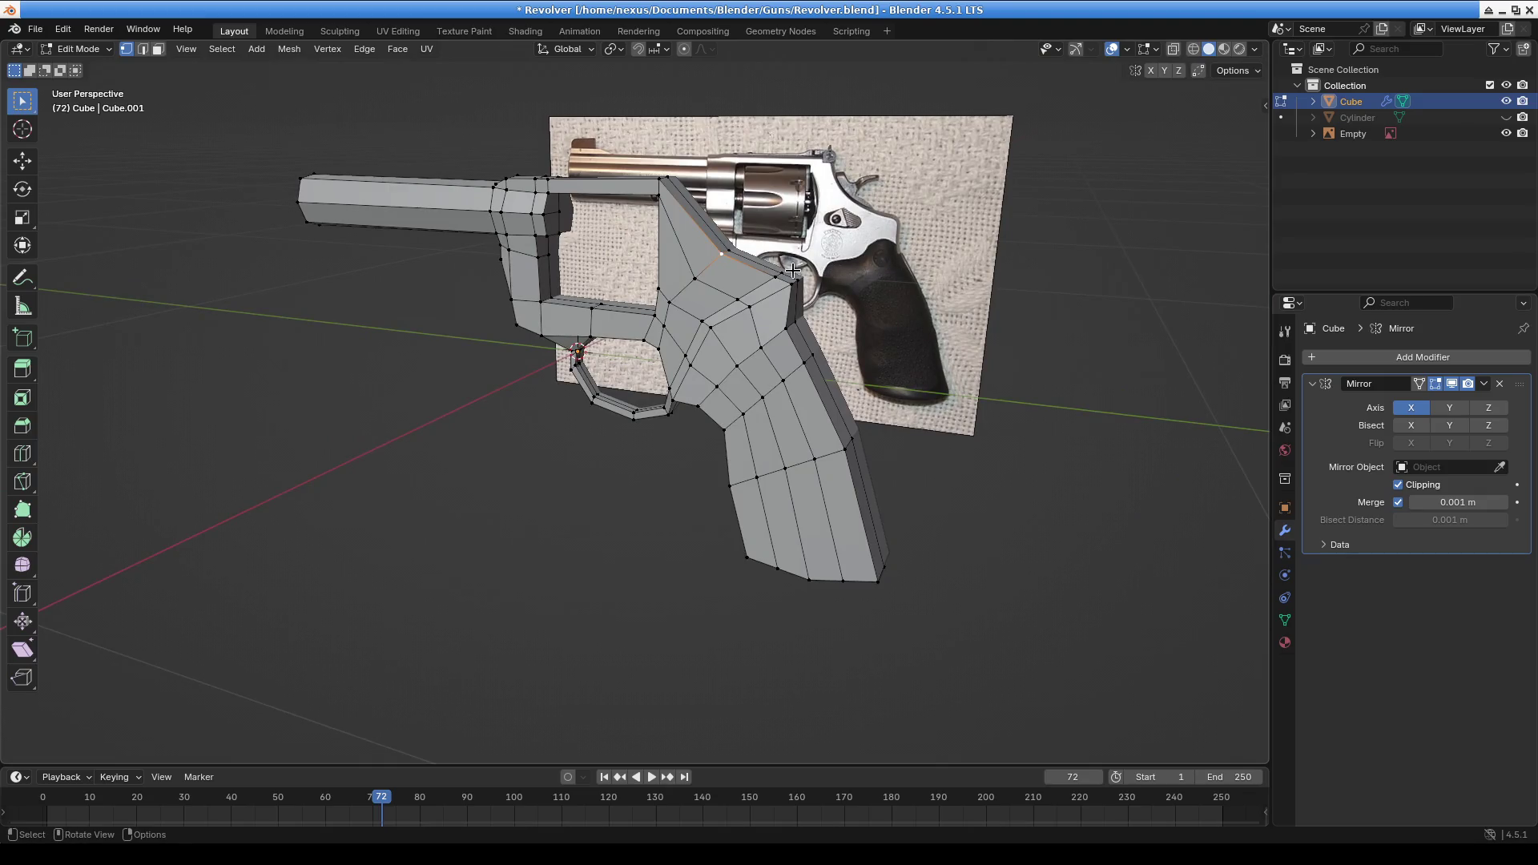
mouse_move(814, 284)
middle_down()
mouse_move(561, 216)
mouse_move(679, 375)
middle_up()
Shift the selected top edge of the frame slightly along Z
scroll(535, 200, up, 4)
scroll(679, 375, up, 5)
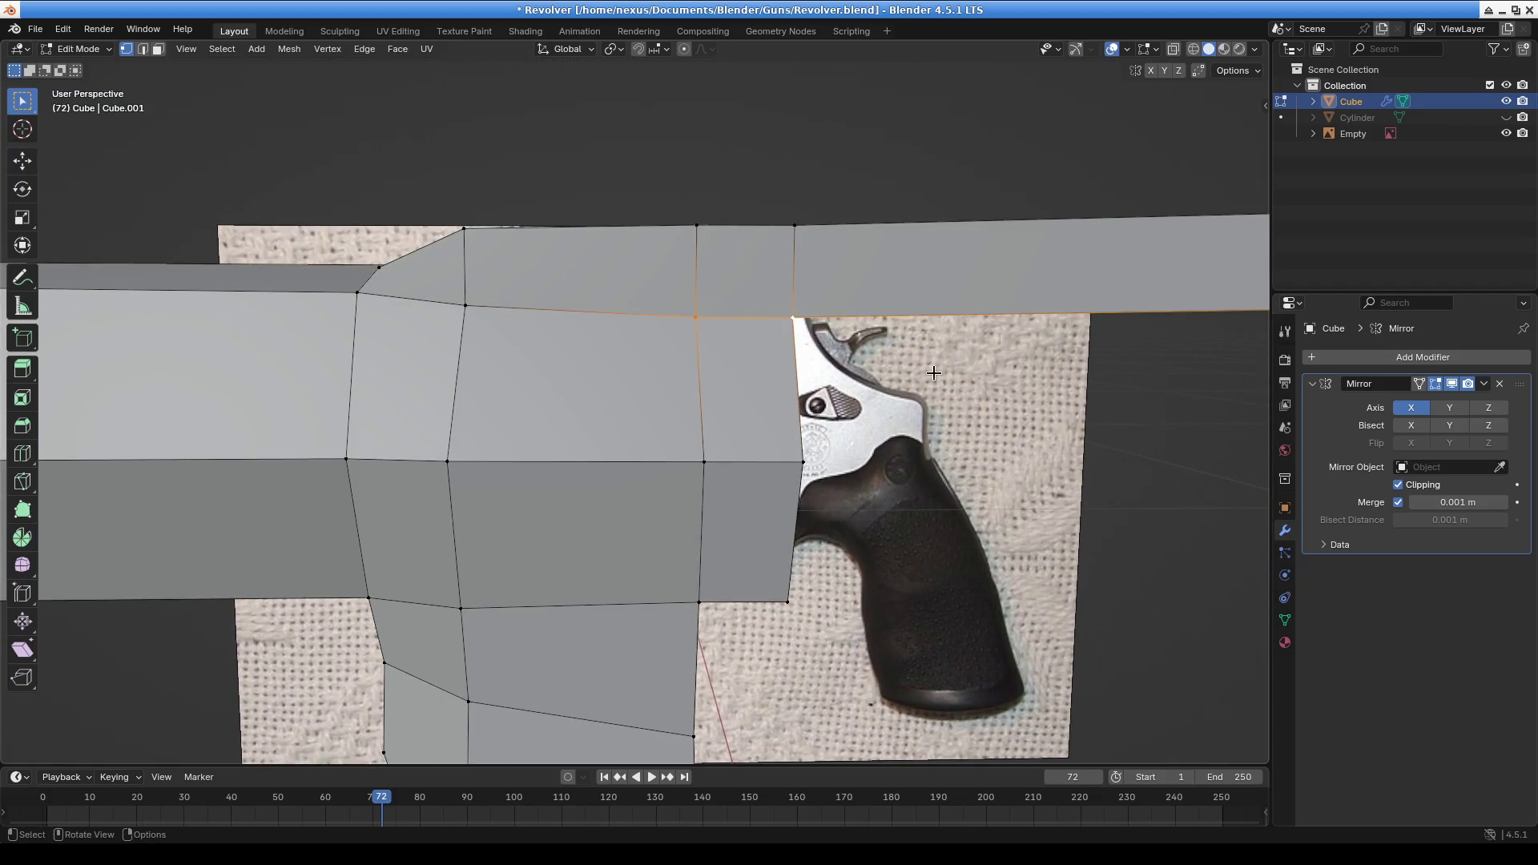
scroll(933, 373, down, 4)
key(g)
key(z)
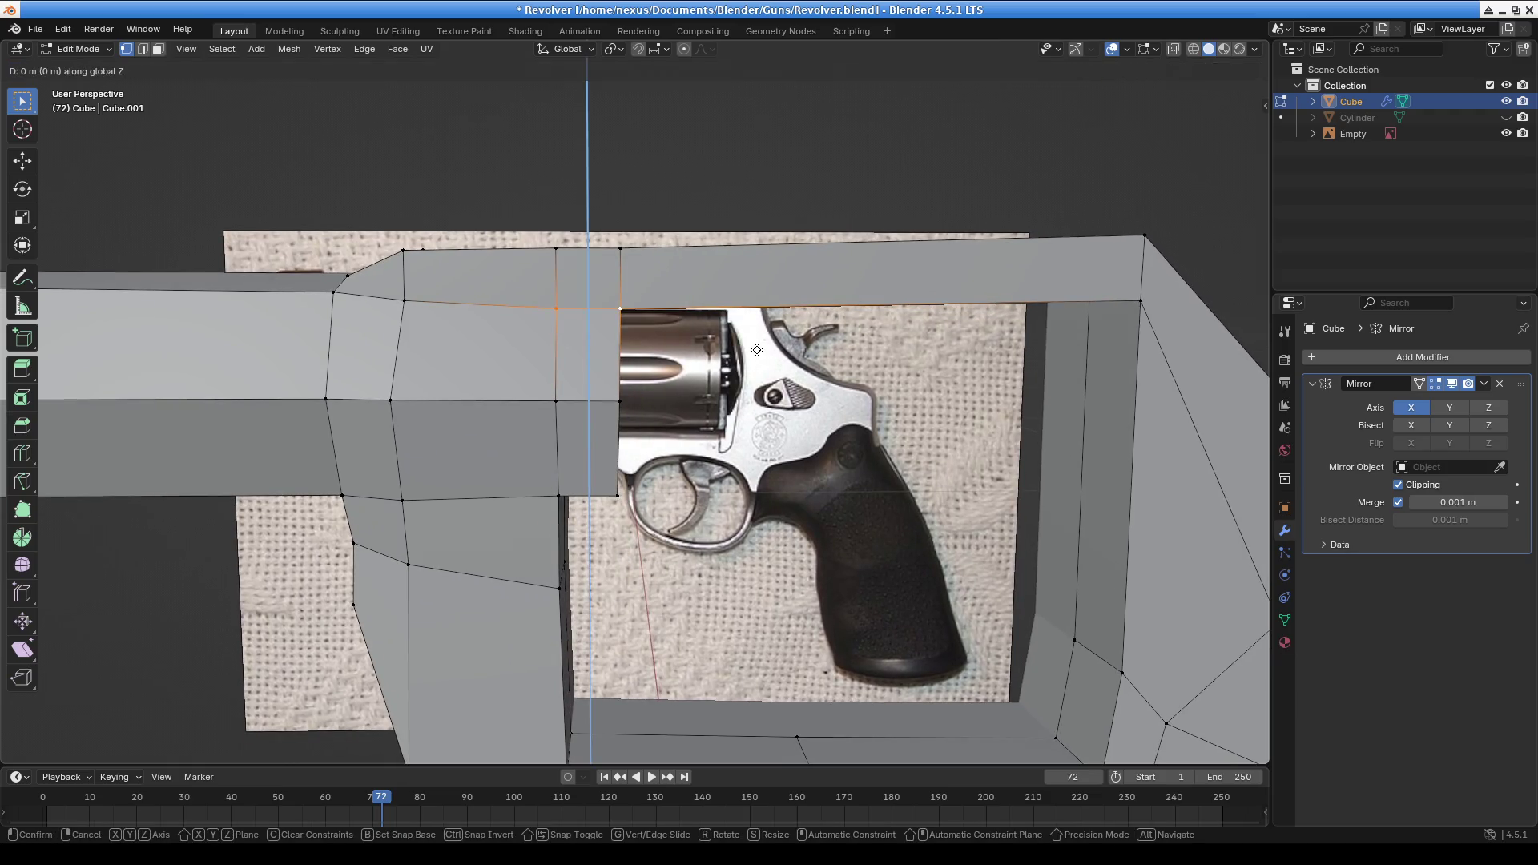
right_click(756, 342)
mouse_move(756, 342)
middle_down()
mouse_move(615, 306)
mouse_move(834, 380)
mouse_move(794, 443)
middle_up()
key(g)
key(z)
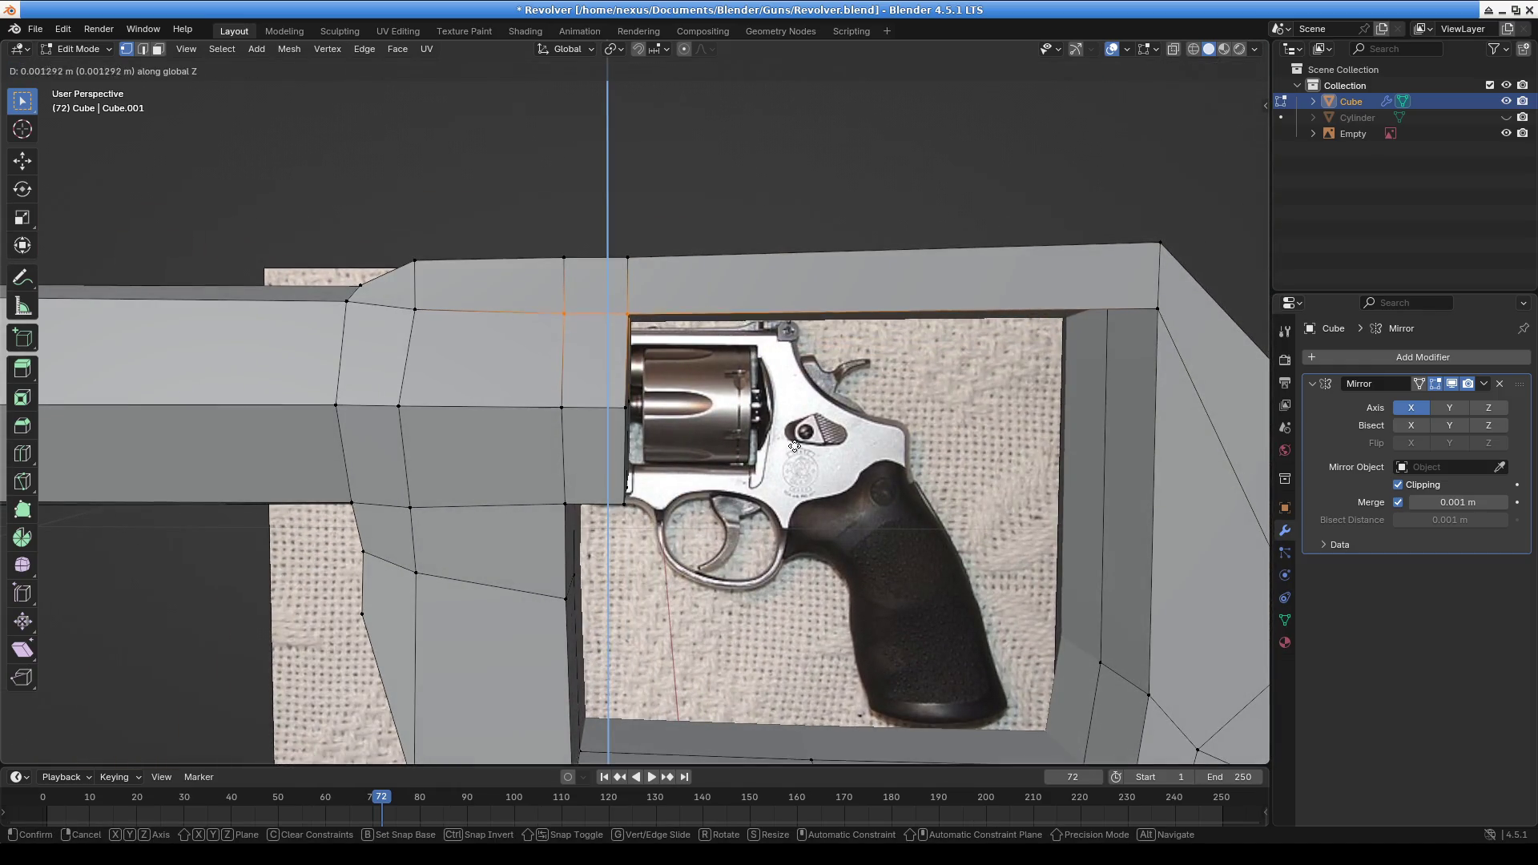
click(793, 445)
Reposition a vertex on the frame's top to match the reference photo
click(427, 322)
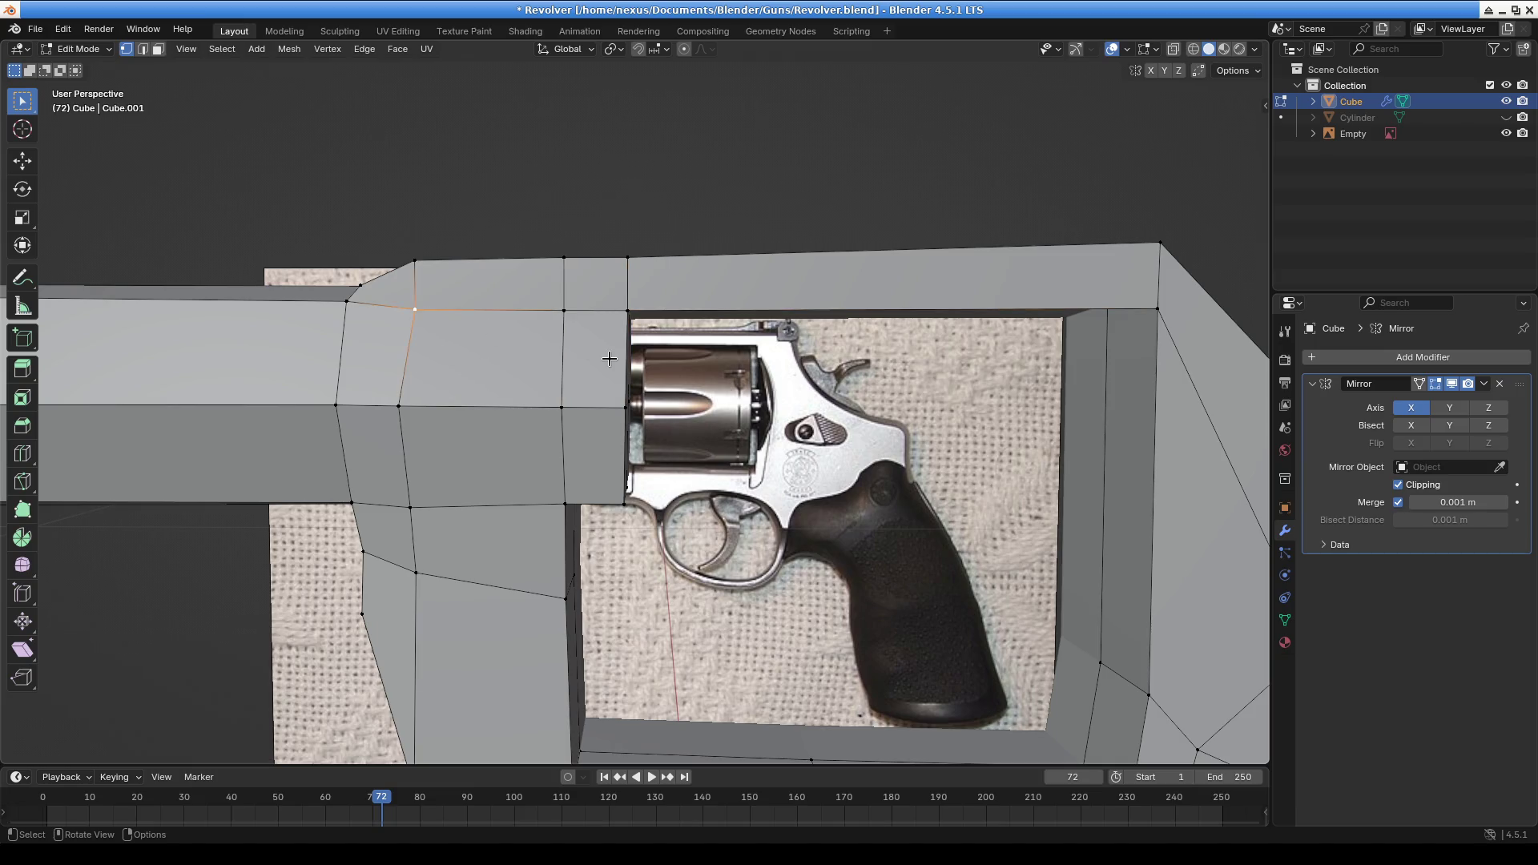
key(g)
click(610, 356)
mouse_move(611, 356)
shift+middle_down()
mouse_move(818, 385)
mouse_move(497, 254)
shift+middle_up()
scroll(611, 275, up, 5)
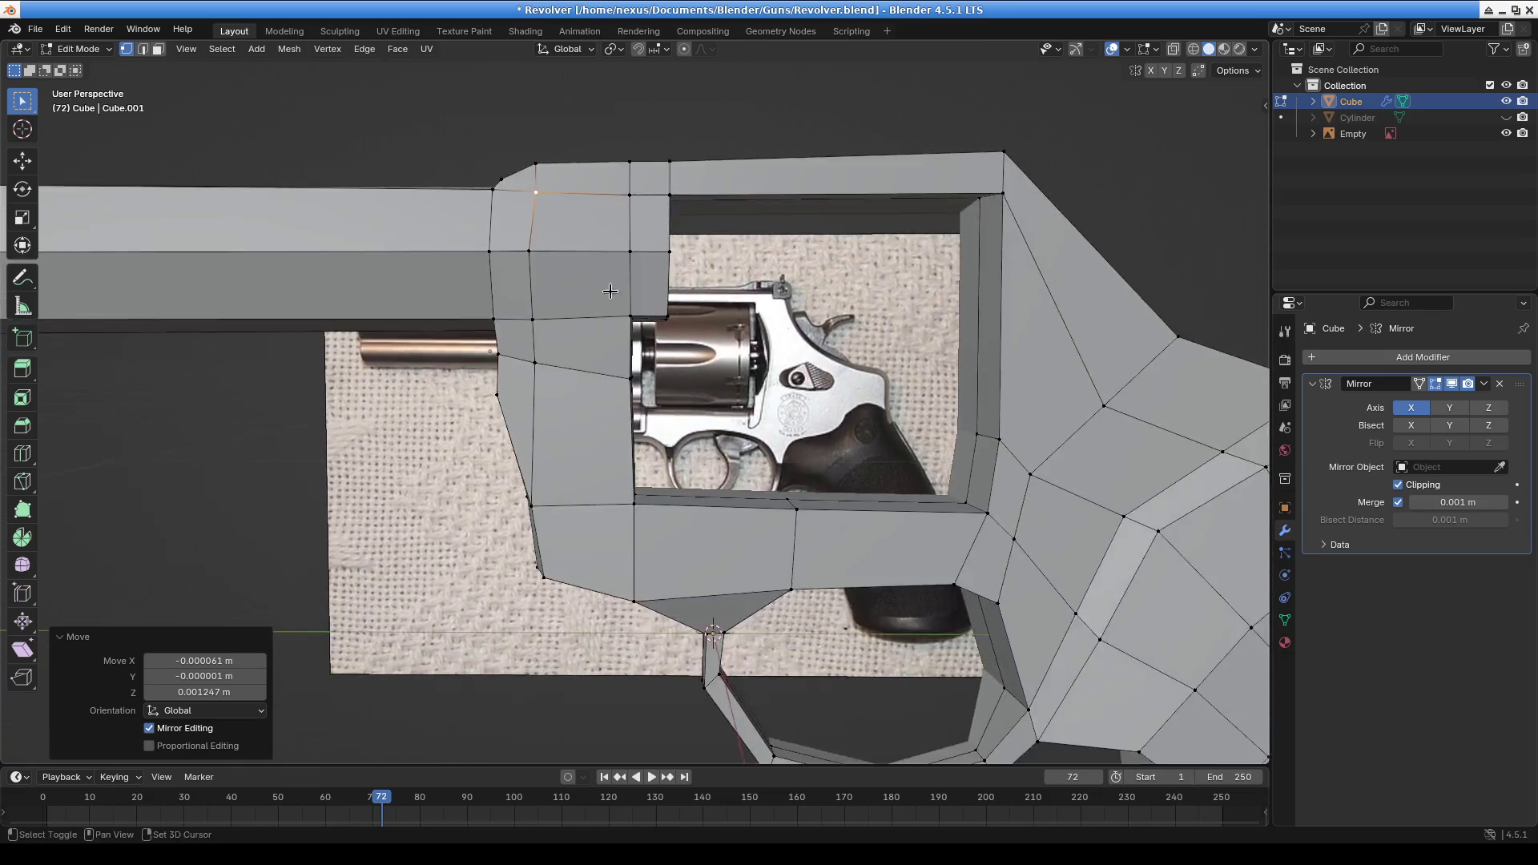
Select the top strip above the cylinder opening and lower it slightly along Z
drag(602, 213, 715, 278)
middle_drag(715, 277, 651, 303)
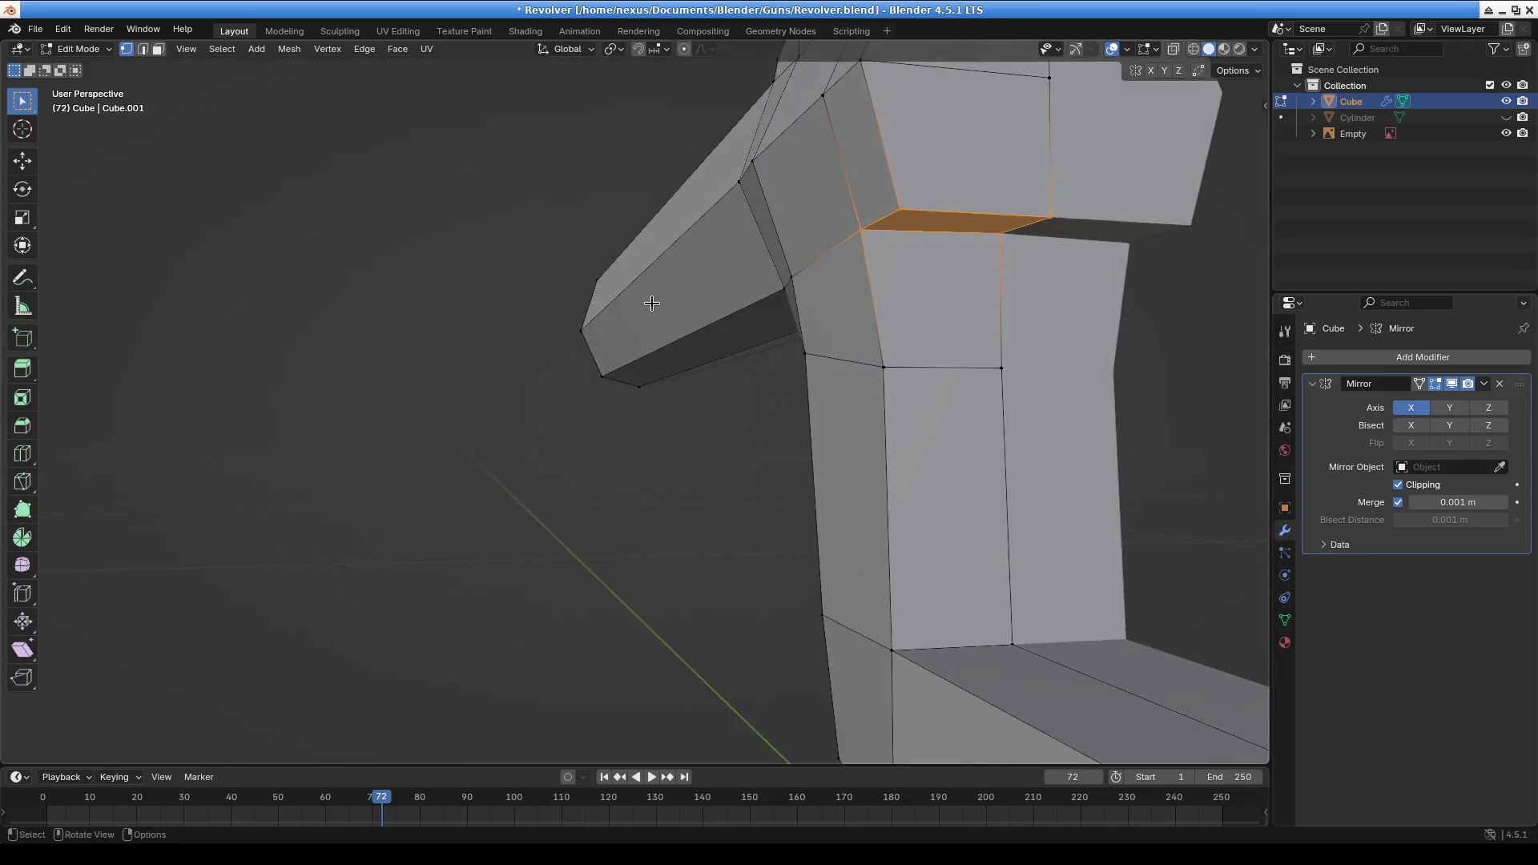
key(g)
key(z)
click(651, 303)
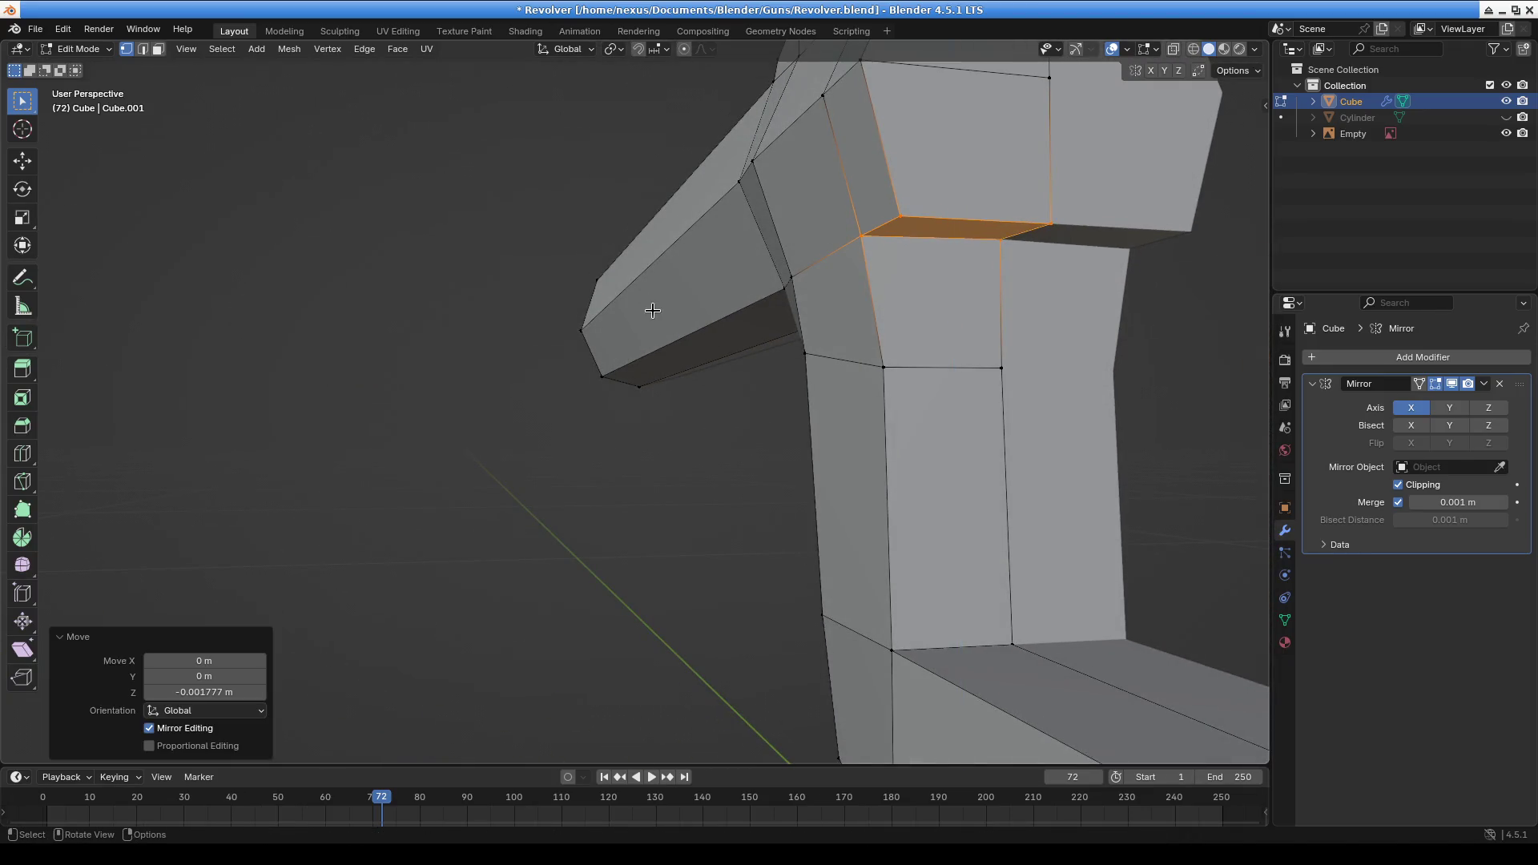
scroll(714, 358, down, 3)
scroll(714, 358, down, 3)
Lower the strip's edges about 0.009 m along Z, then view the revolver from the side
middle_drag(869, 343, 798, 310)
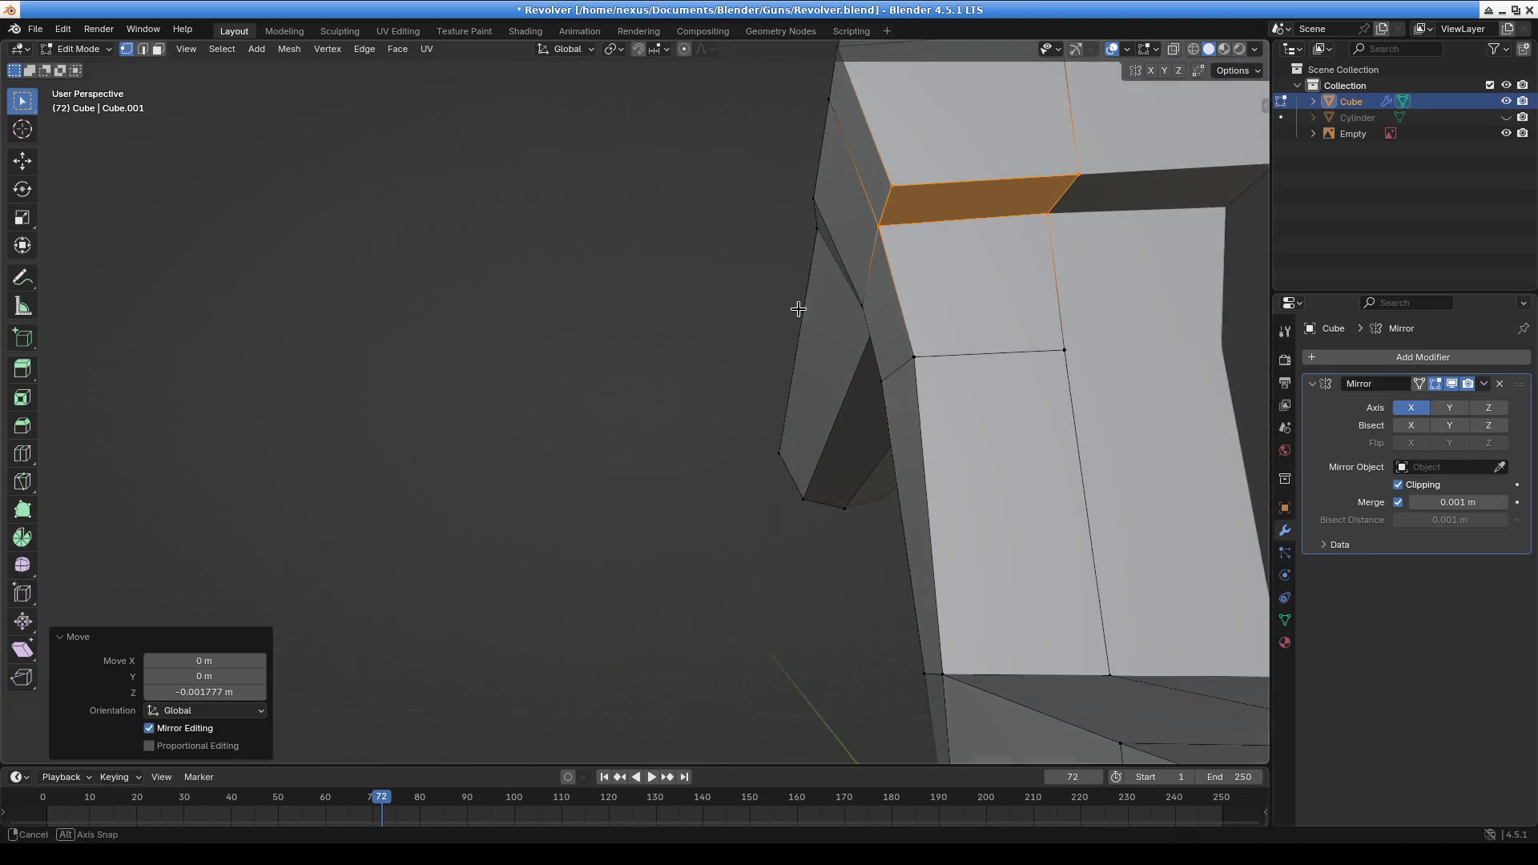
shift+click(1050, 210)
key(g)
key(z)
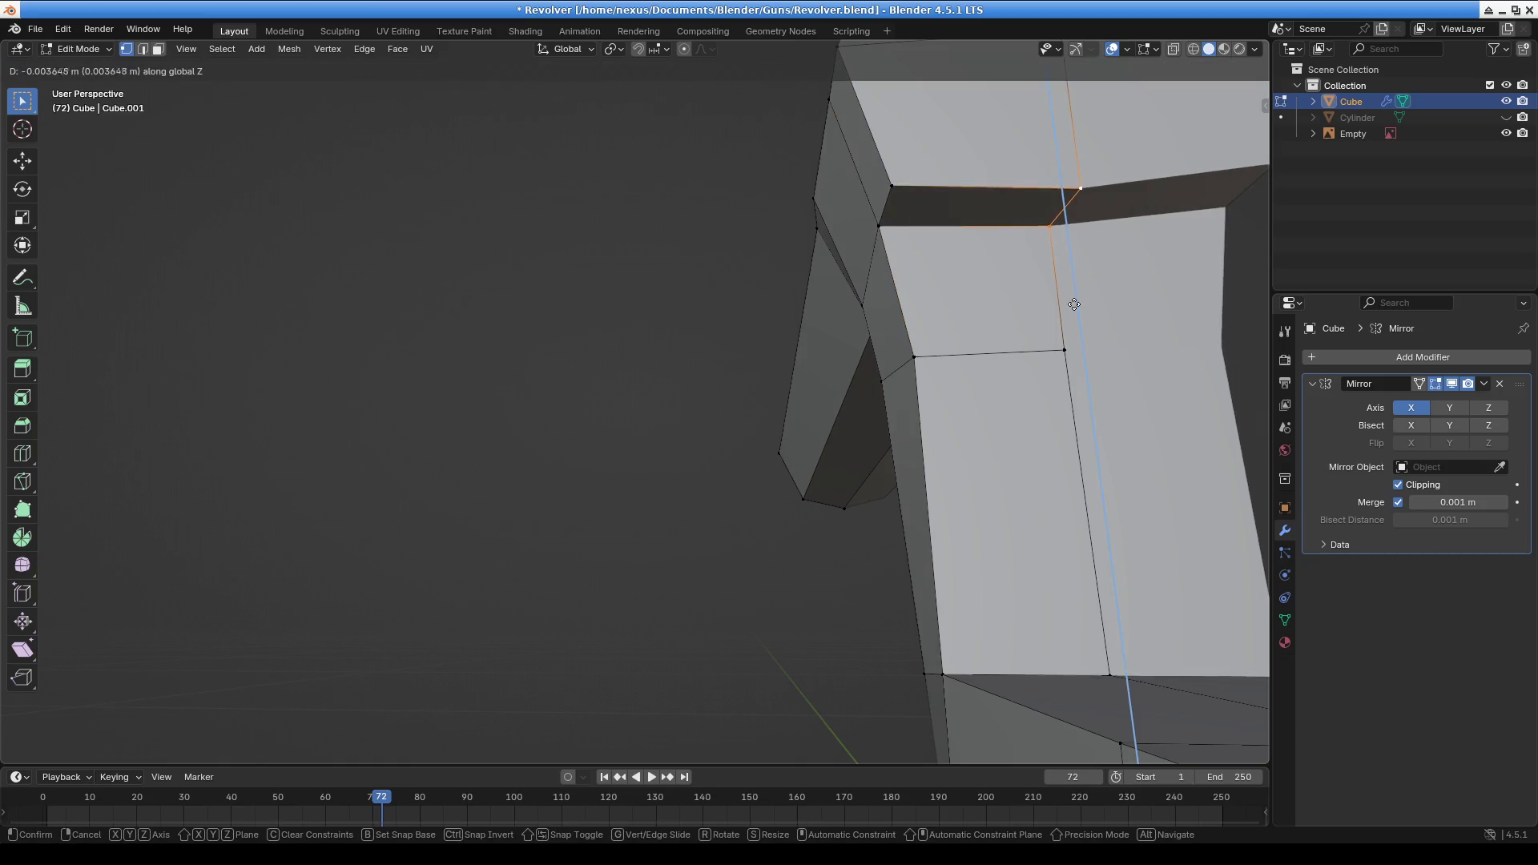
click(1042, 356)
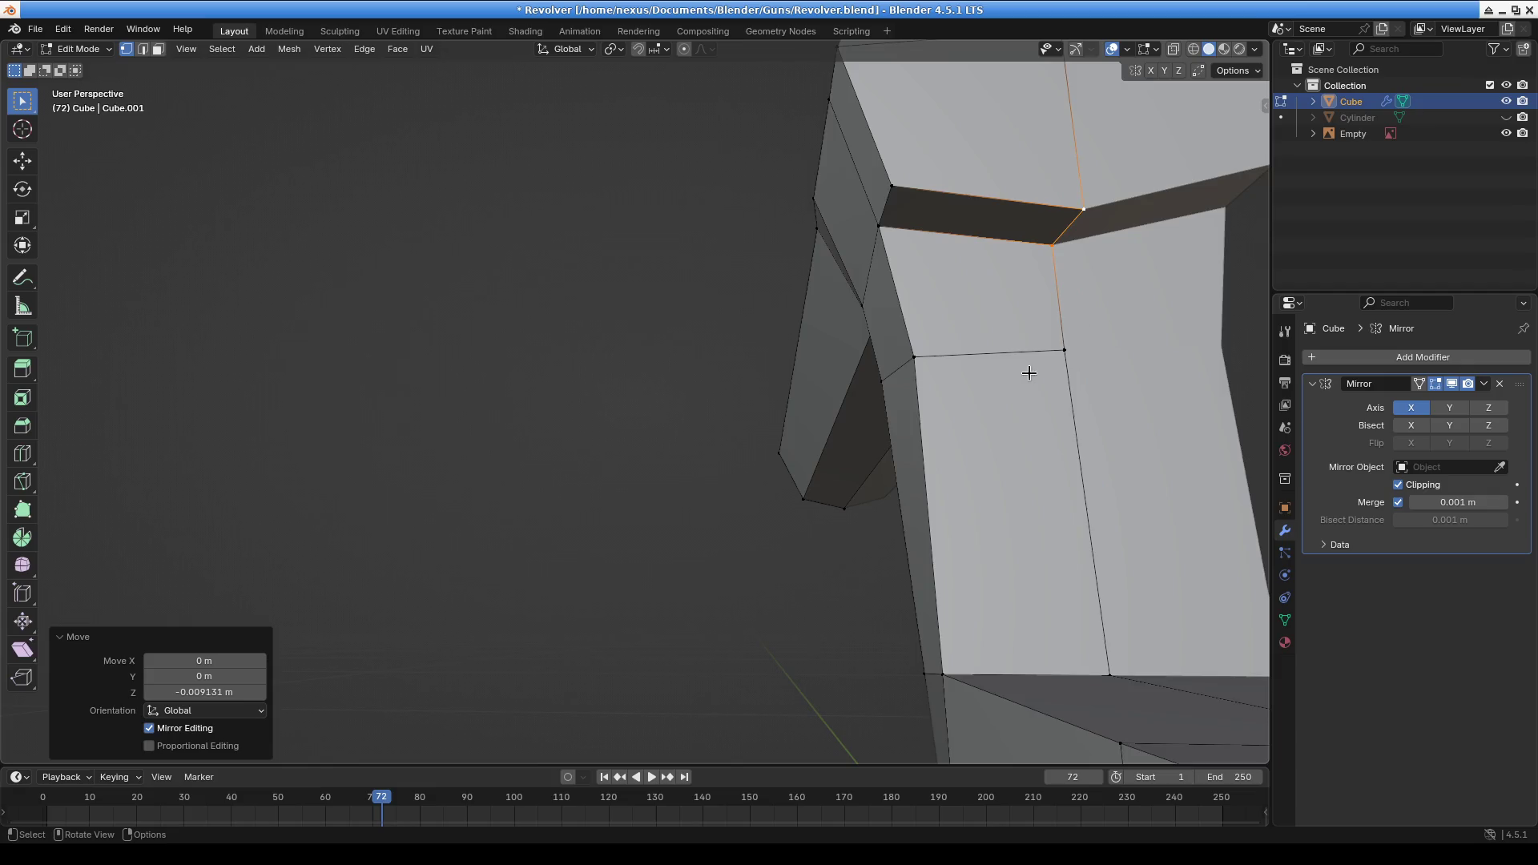
scroll(934, 416, down, 5)
middle_drag(934, 415, 1011, 432)
scroll(1011, 432, down, 3)
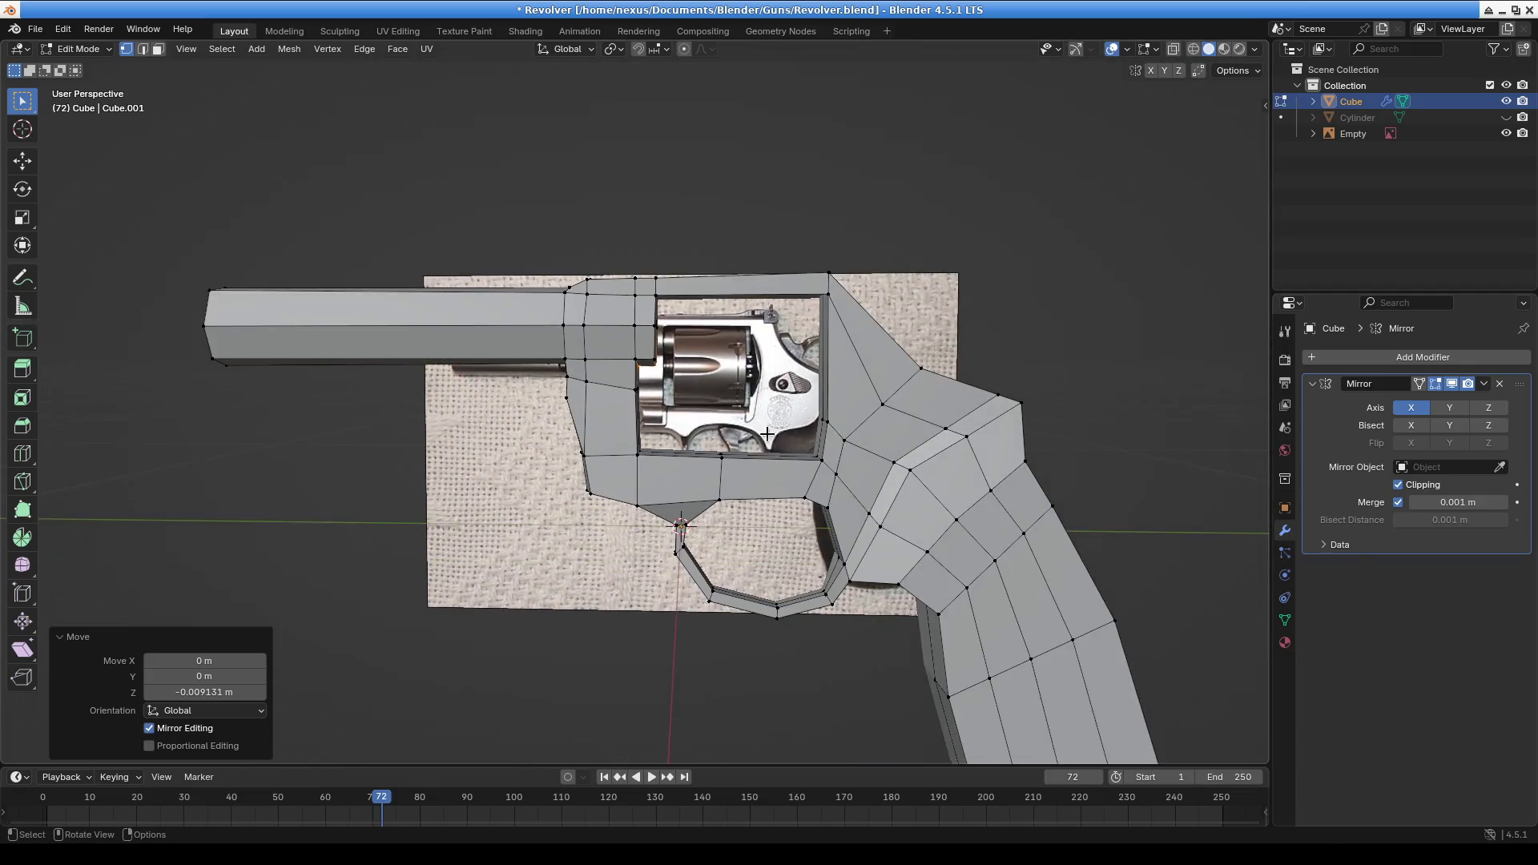
scroll(635, 333, up, 4)
mouse_move(635, 334)
middle_down()
mouse_move(808, 362)
mouse_move(670, 354)
mouse_move(513, 561)
mouse_move(489, 551)
mouse_move(663, 577)
mouse_move(591, 481)
mouse_move(999, 504)
mouse_move(548, 502)
mouse_move(769, 513)
middle_up()
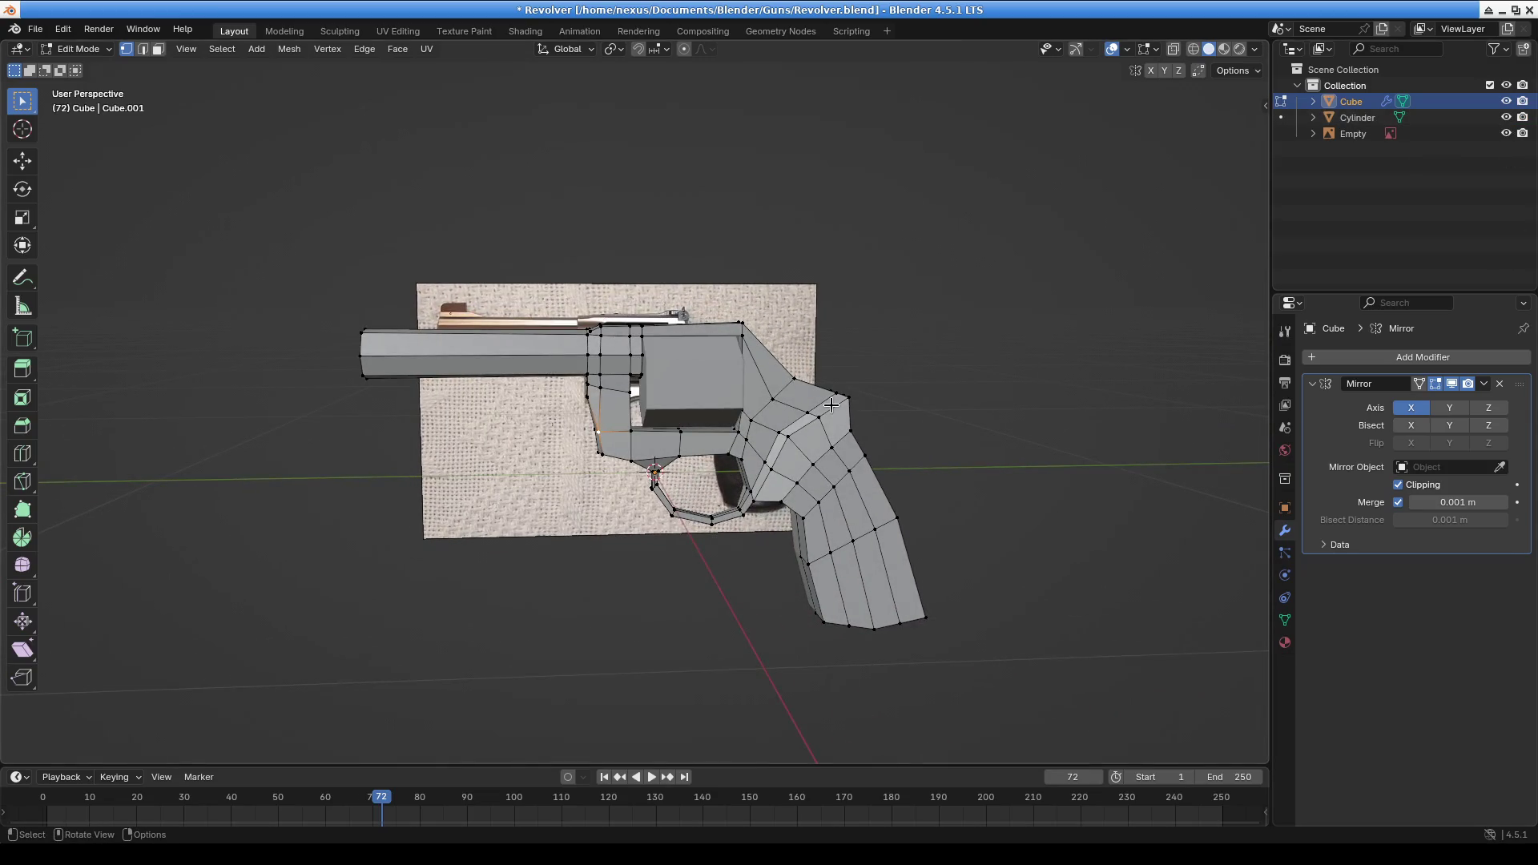
mouse_move(636, 375)
middle_down()
mouse_move(903, 401)
mouse_move(879, 430)
mouse_move(877, 397)
middle_up()
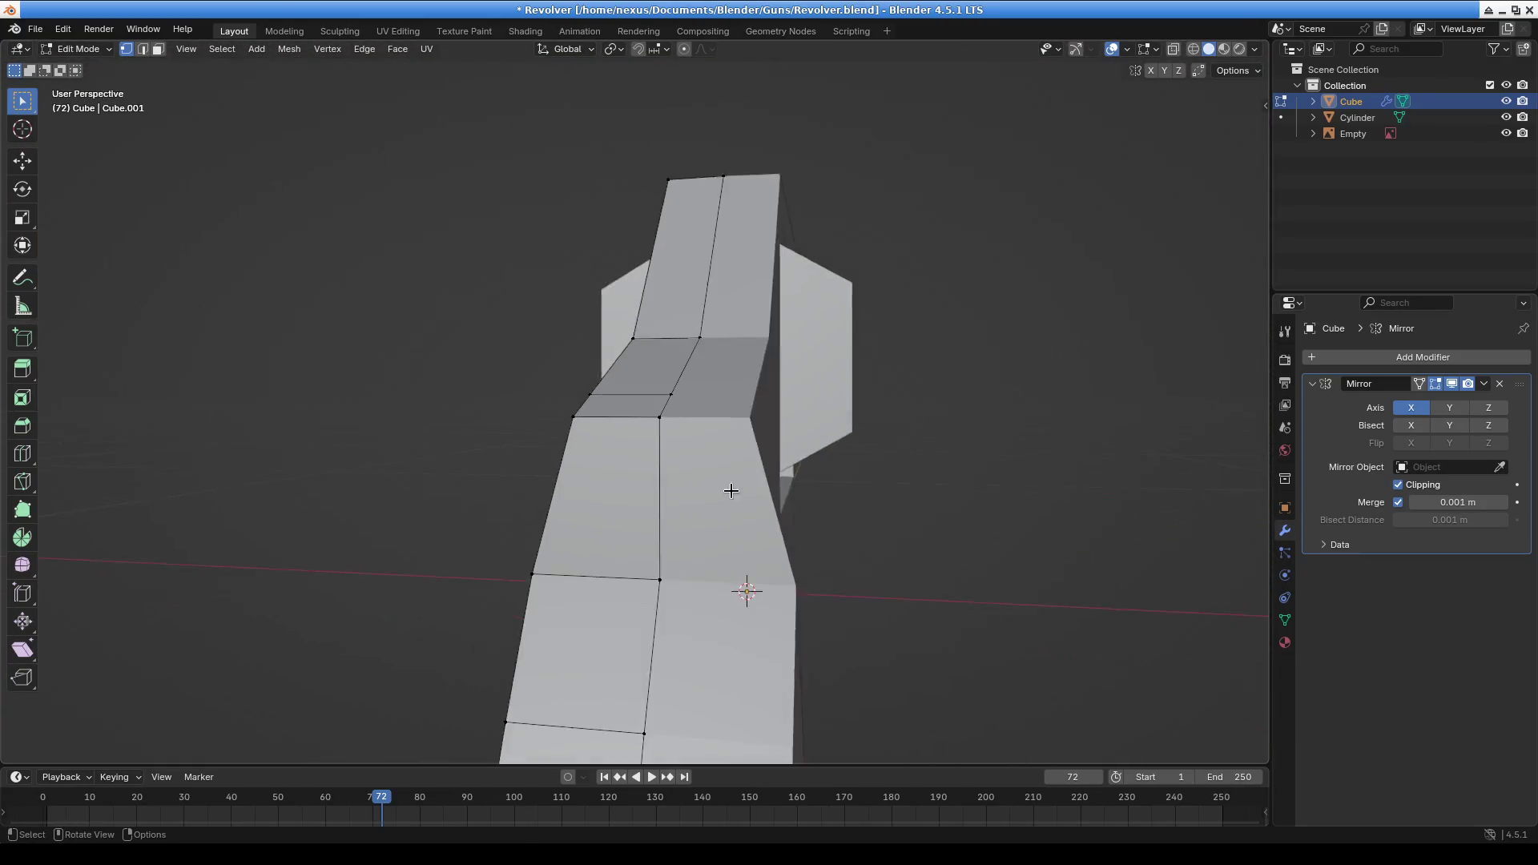
mouse_move(731, 491)
middle_down()
mouse_move(871, 511)
mouse_move(868, 463)
mouse_move(872, 480)
middle_up()
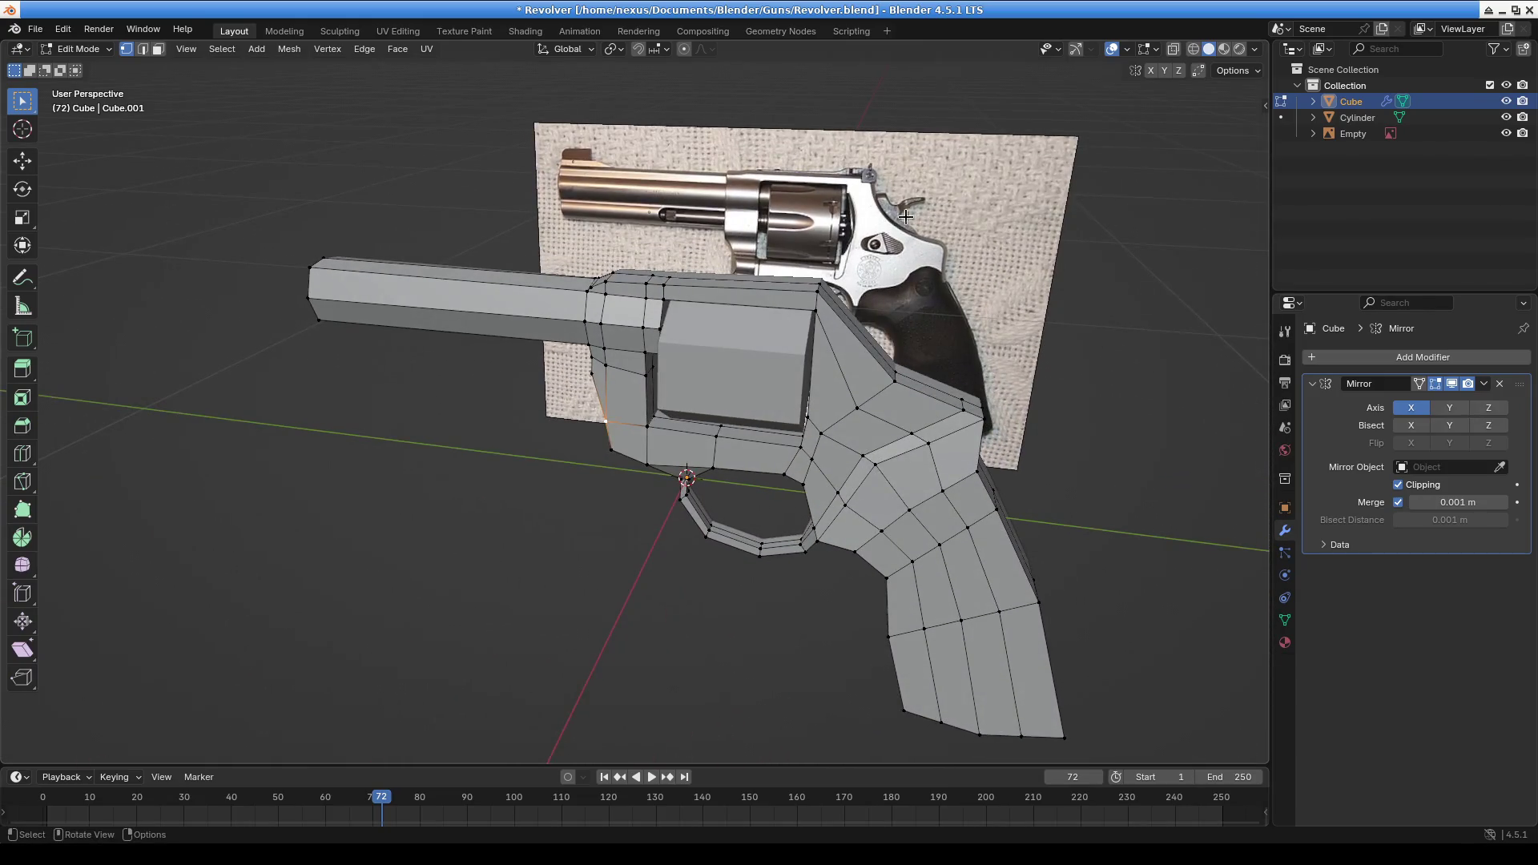
middle_drag(800, 430, 772, 430)
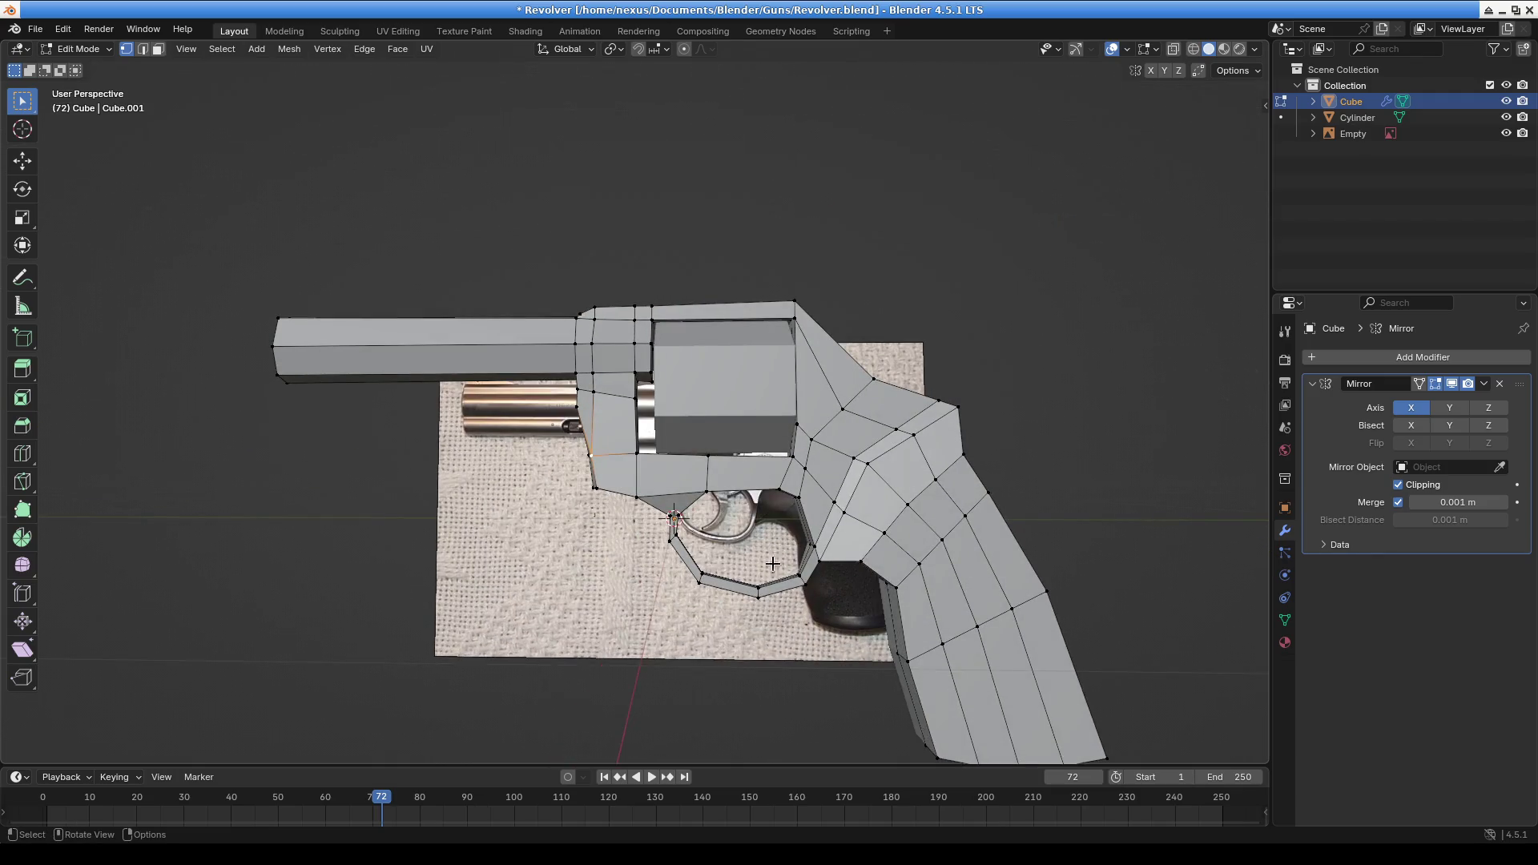
mouse_move(769, 558)
middle_down()
mouse_move(632, 288)
mouse_move(204, 109)
middle_up()
Return to Object Mode and add a new cube to the scene
click(77, 49)
click(76, 69)
click(215, 49)
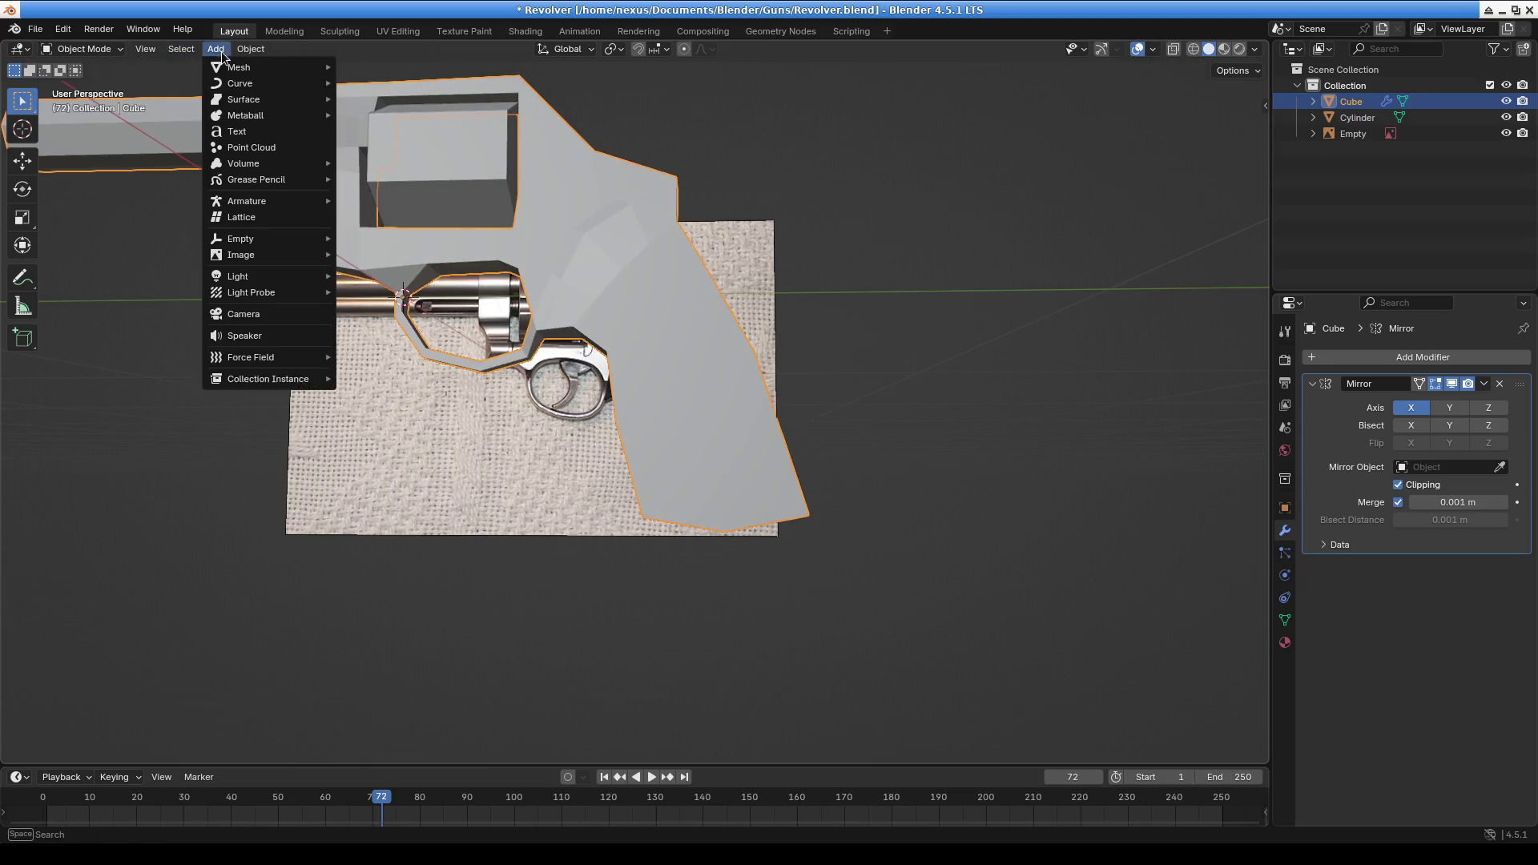
mouse_move(264, 68)
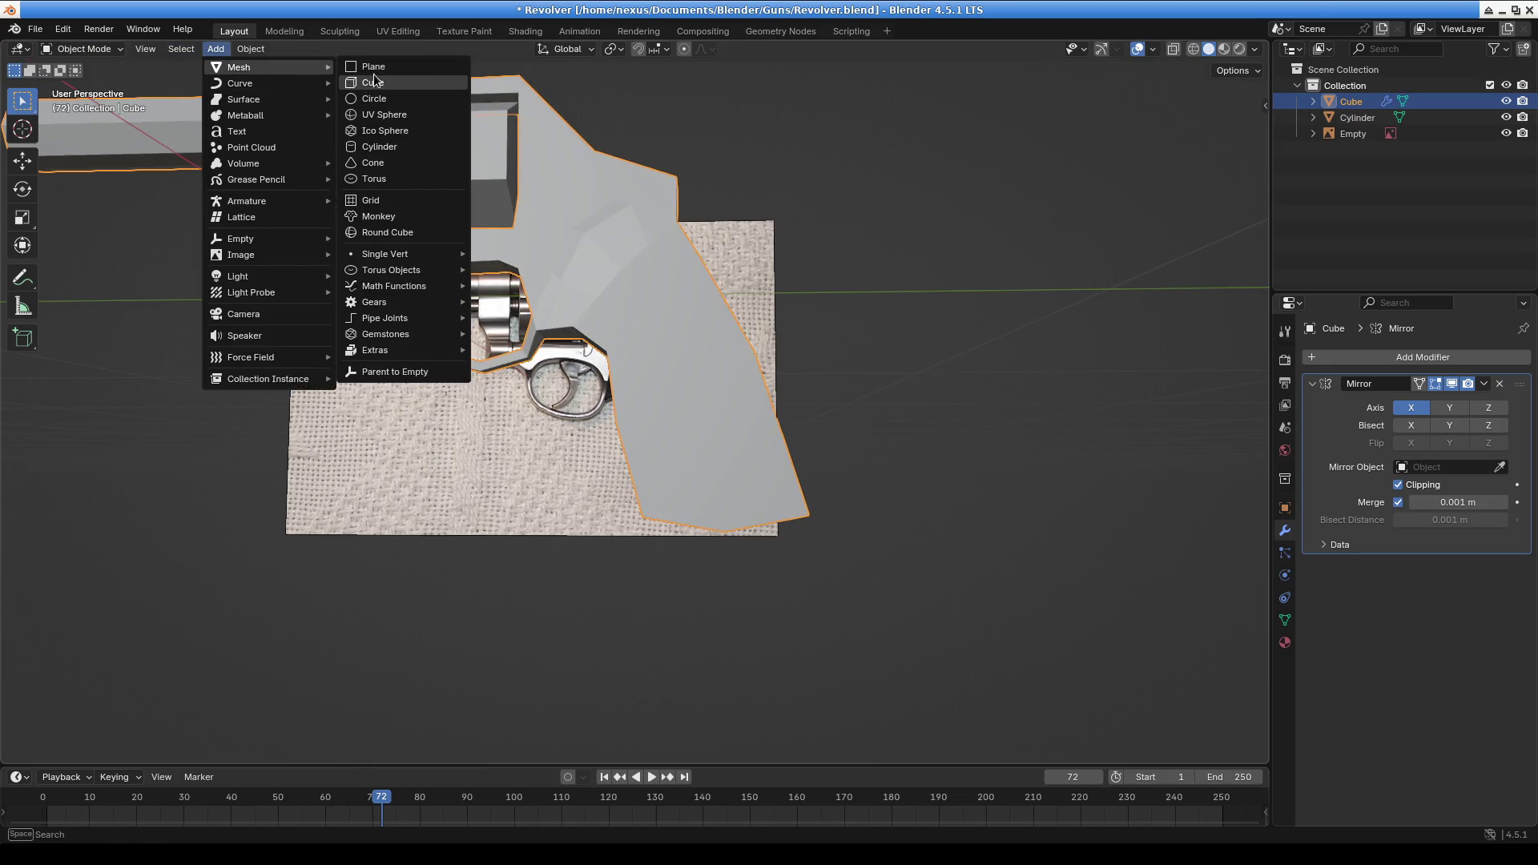
click(373, 83)
scroll(891, 411, down, 5)
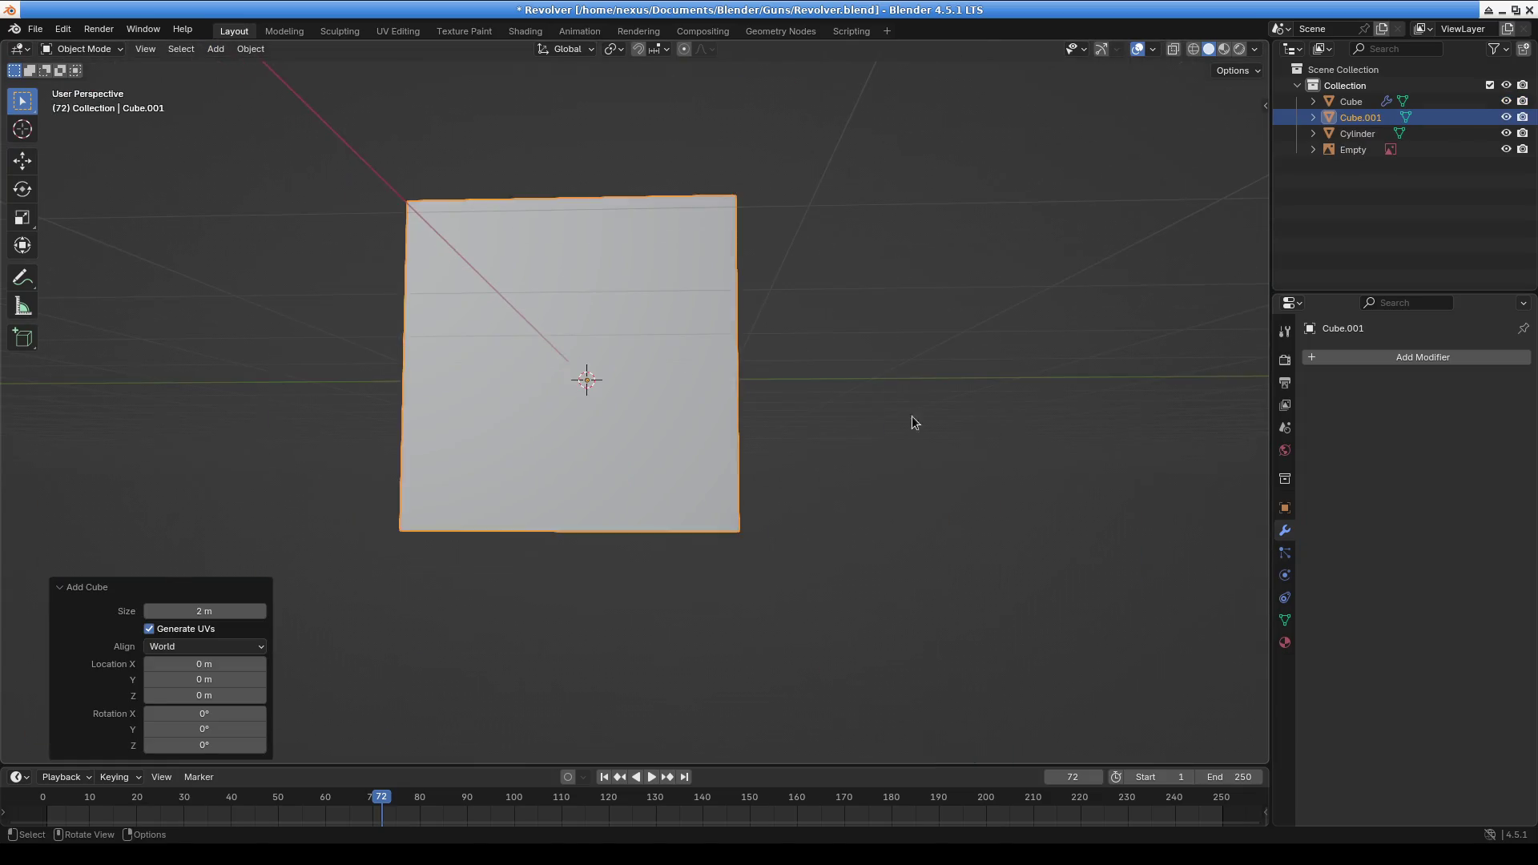
key(s)
key(Escape)
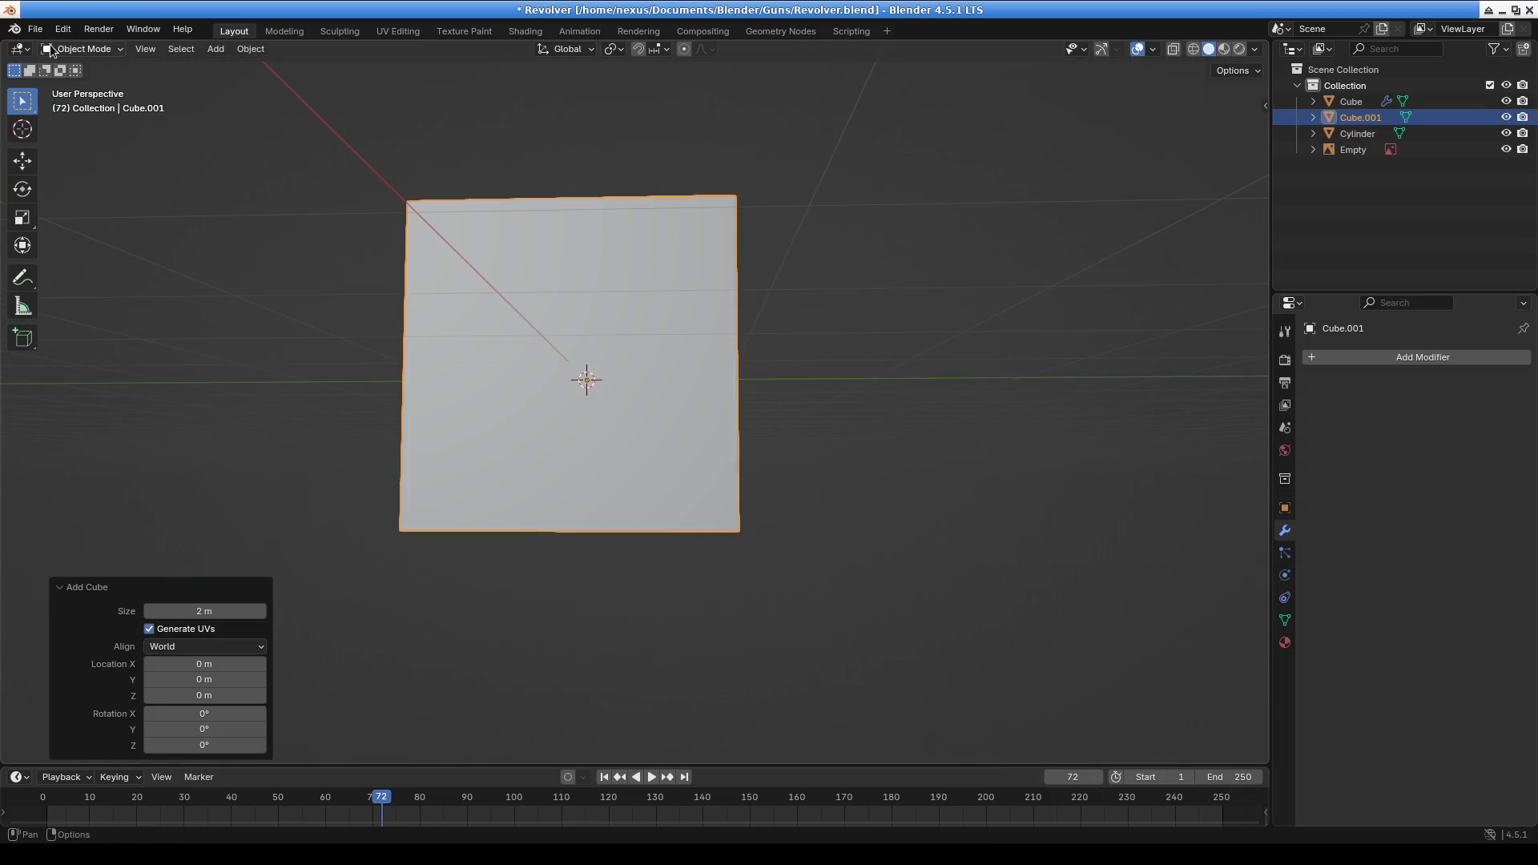
scroll(530, 287, up, 3)
scroll(531, 287, down, 1)
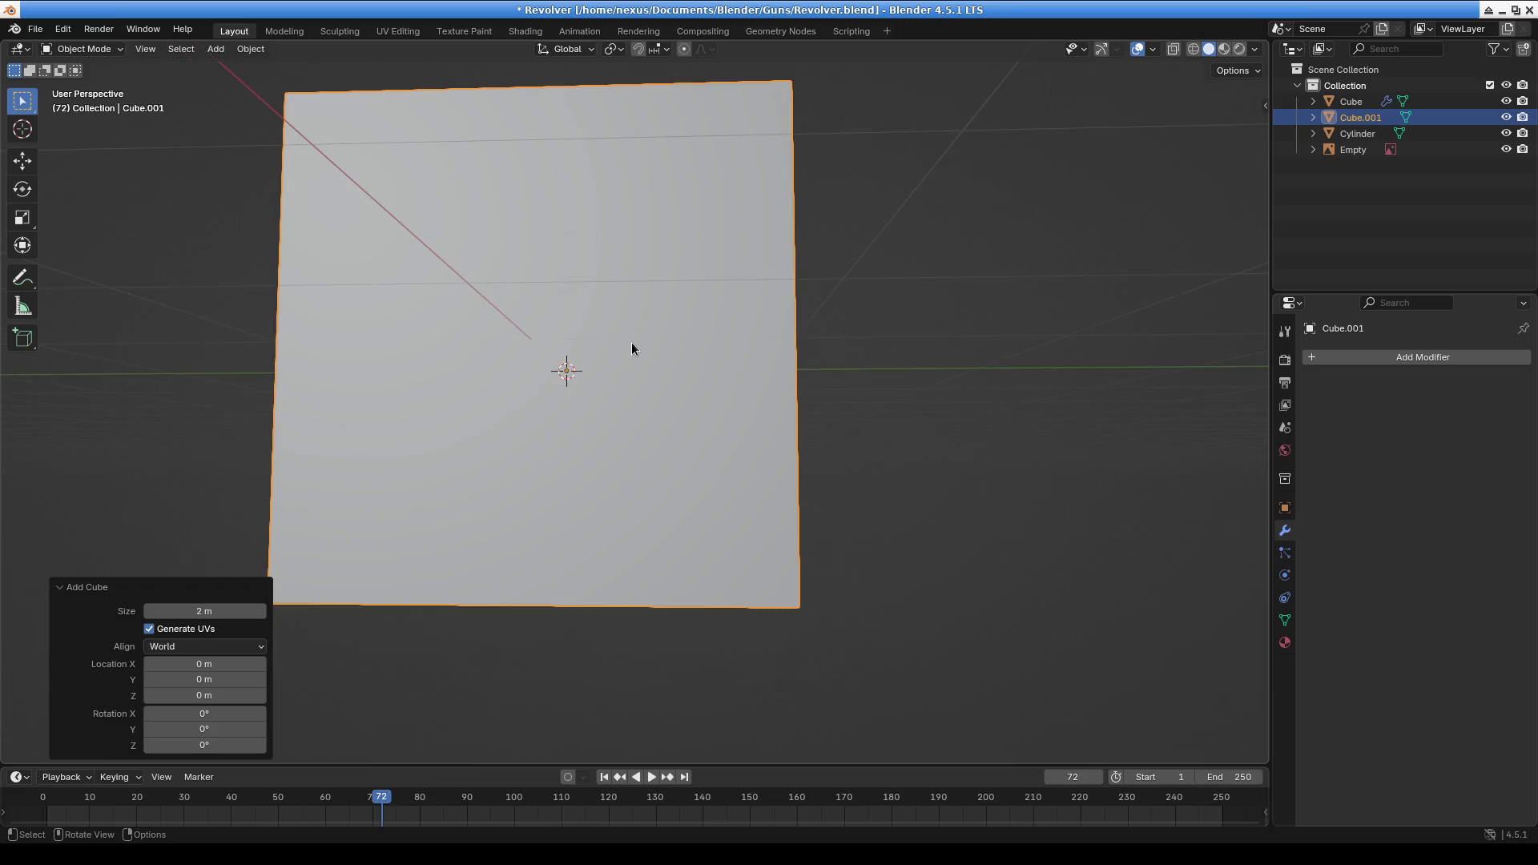
In Edit Mode, shrink the cube to 0.042, place it in the trigger guard, scale it to 0.456
key(Tab)
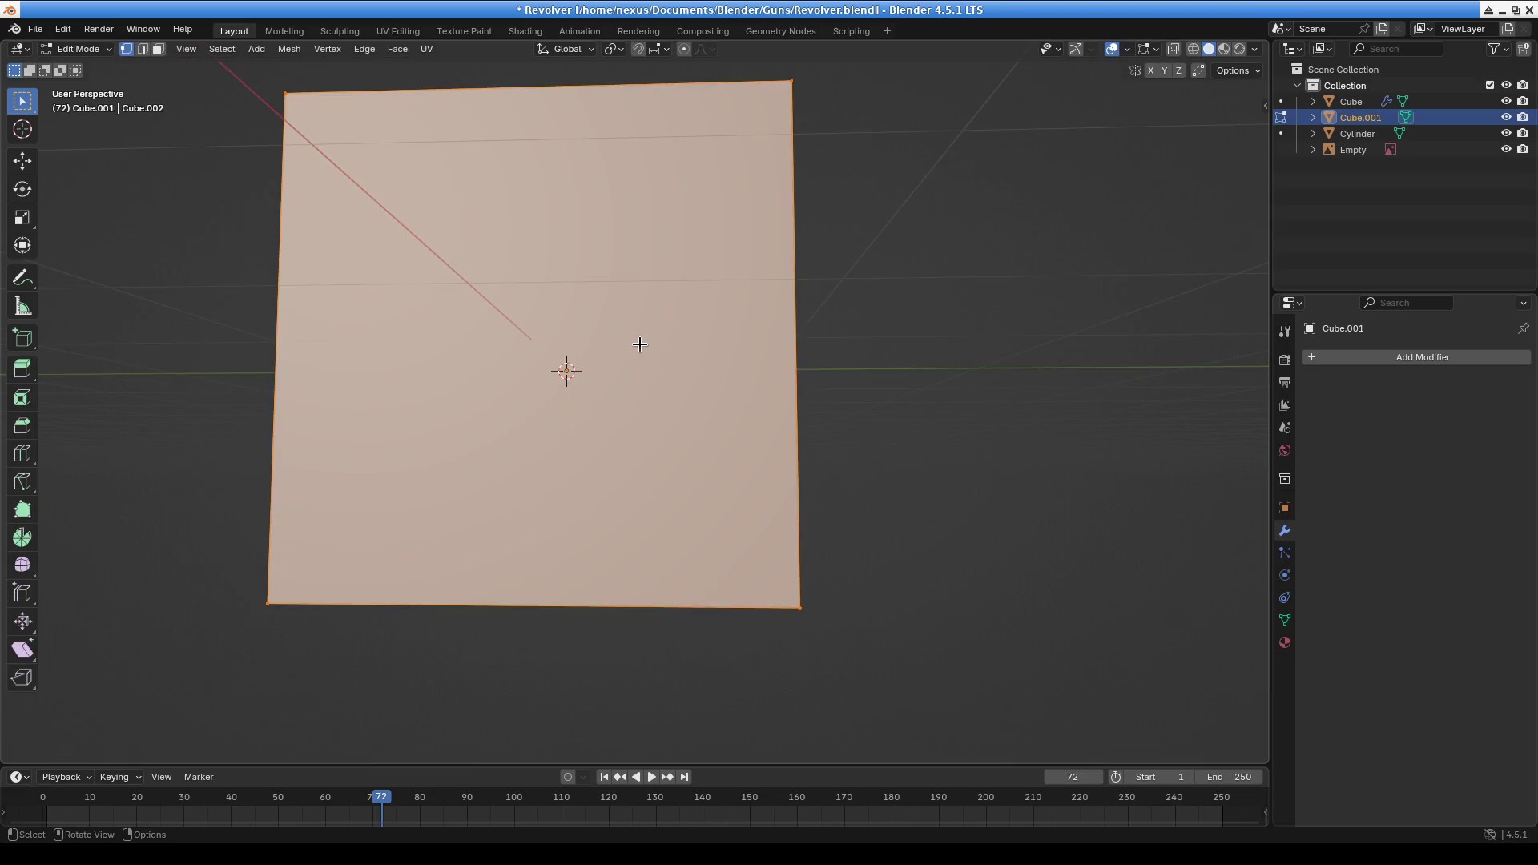
key(s)
click(593, 376)
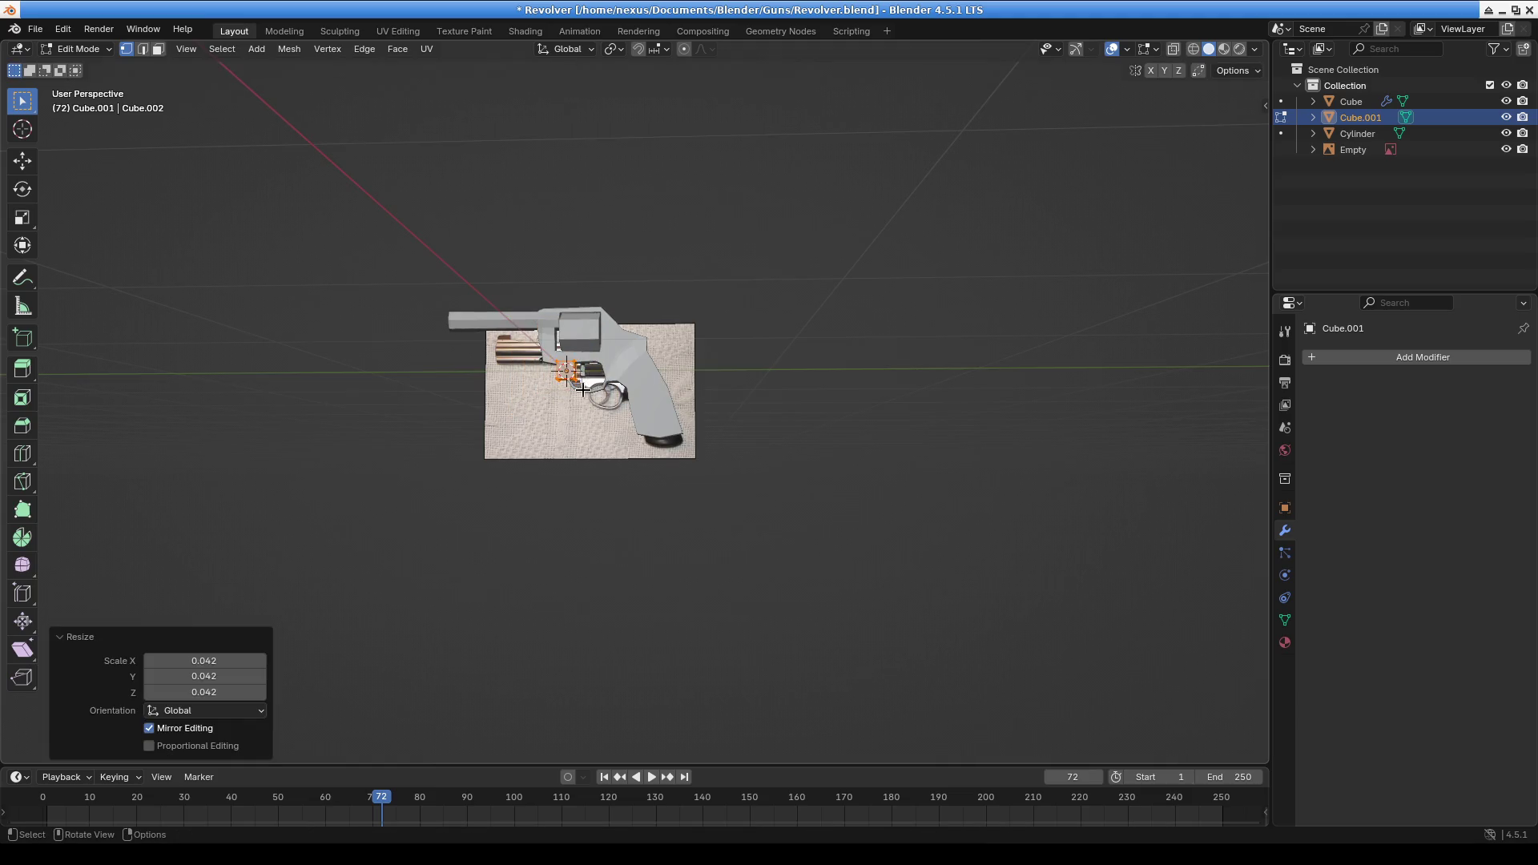
scroll(701, 510, up, 5)
key(g)
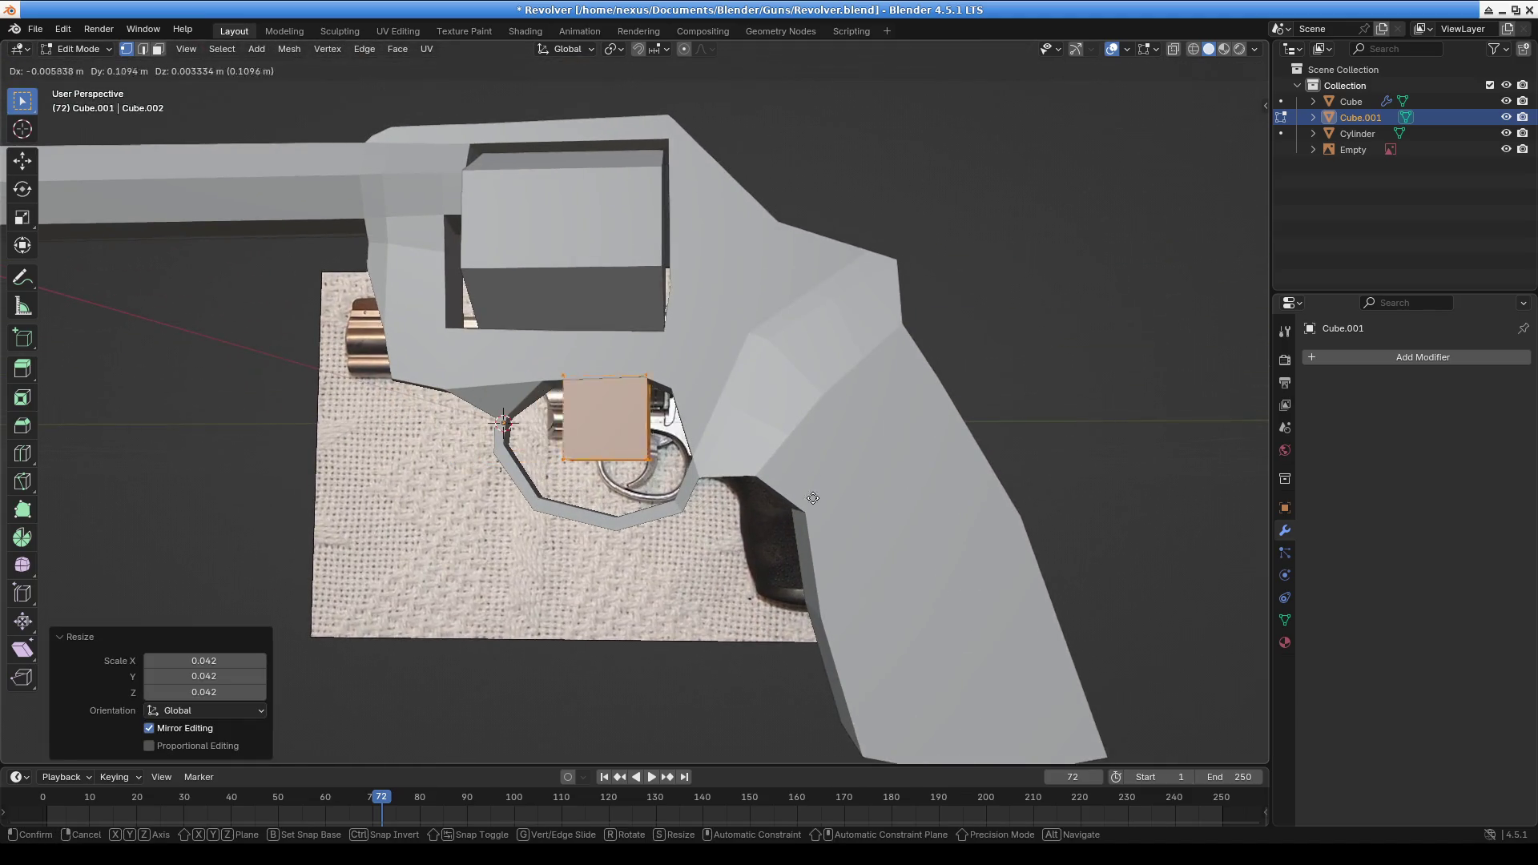
click(818, 501)
key(s)
click(868, 475)
In side view with X-ray on, move the cube to the trigger's top against the frame
scroll(597, 379, up, 5)
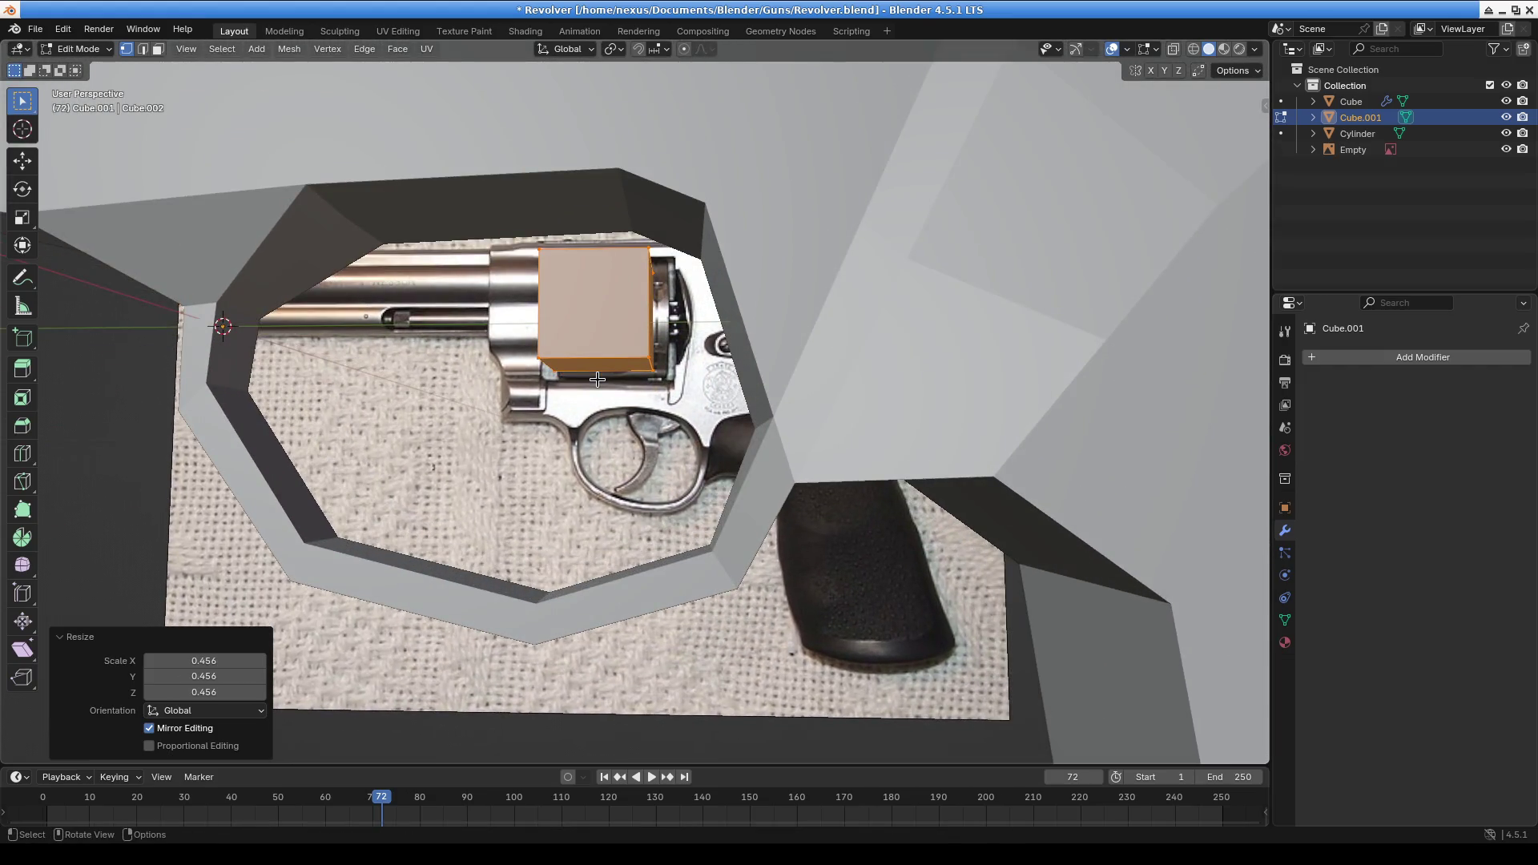
key(KP_3)
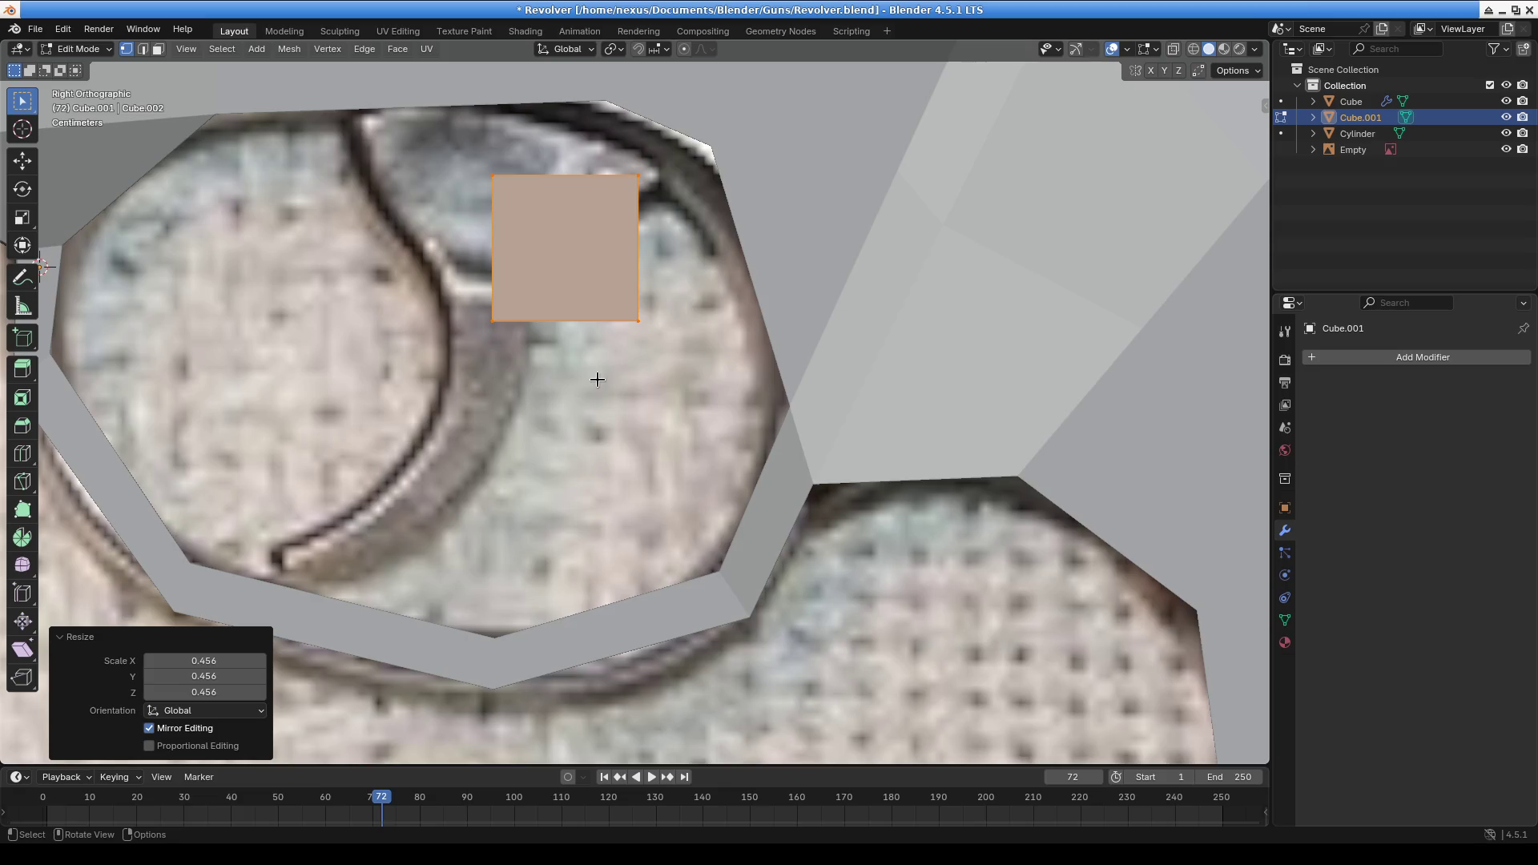
scroll(597, 379, down, 4)
scroll(732, 428, up, 2)
key(g)
click(823, 393)
click(740, 319)
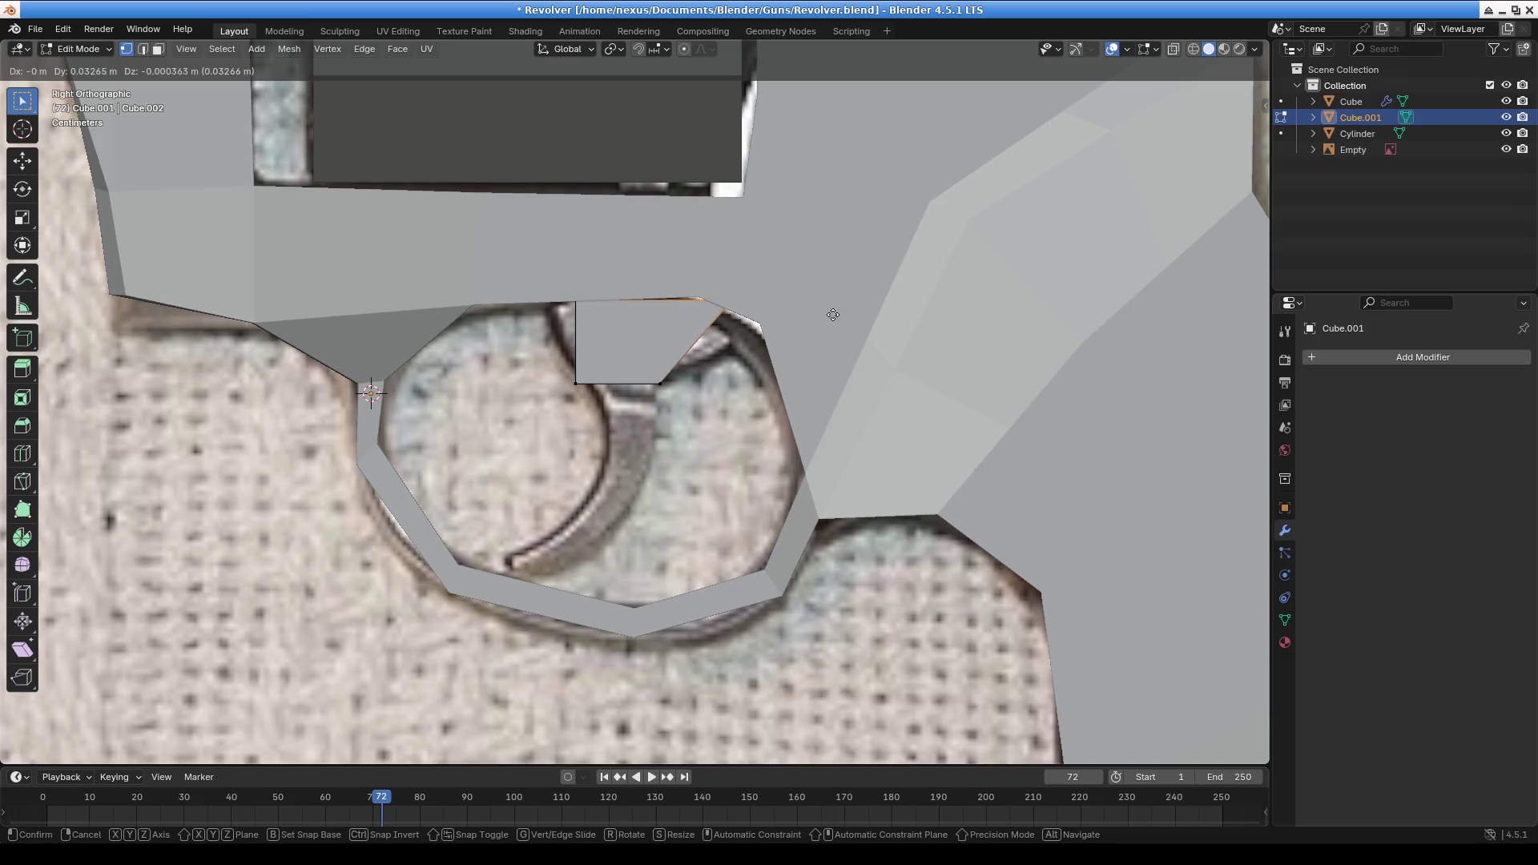
click(811, 326)
click(1194, 50)
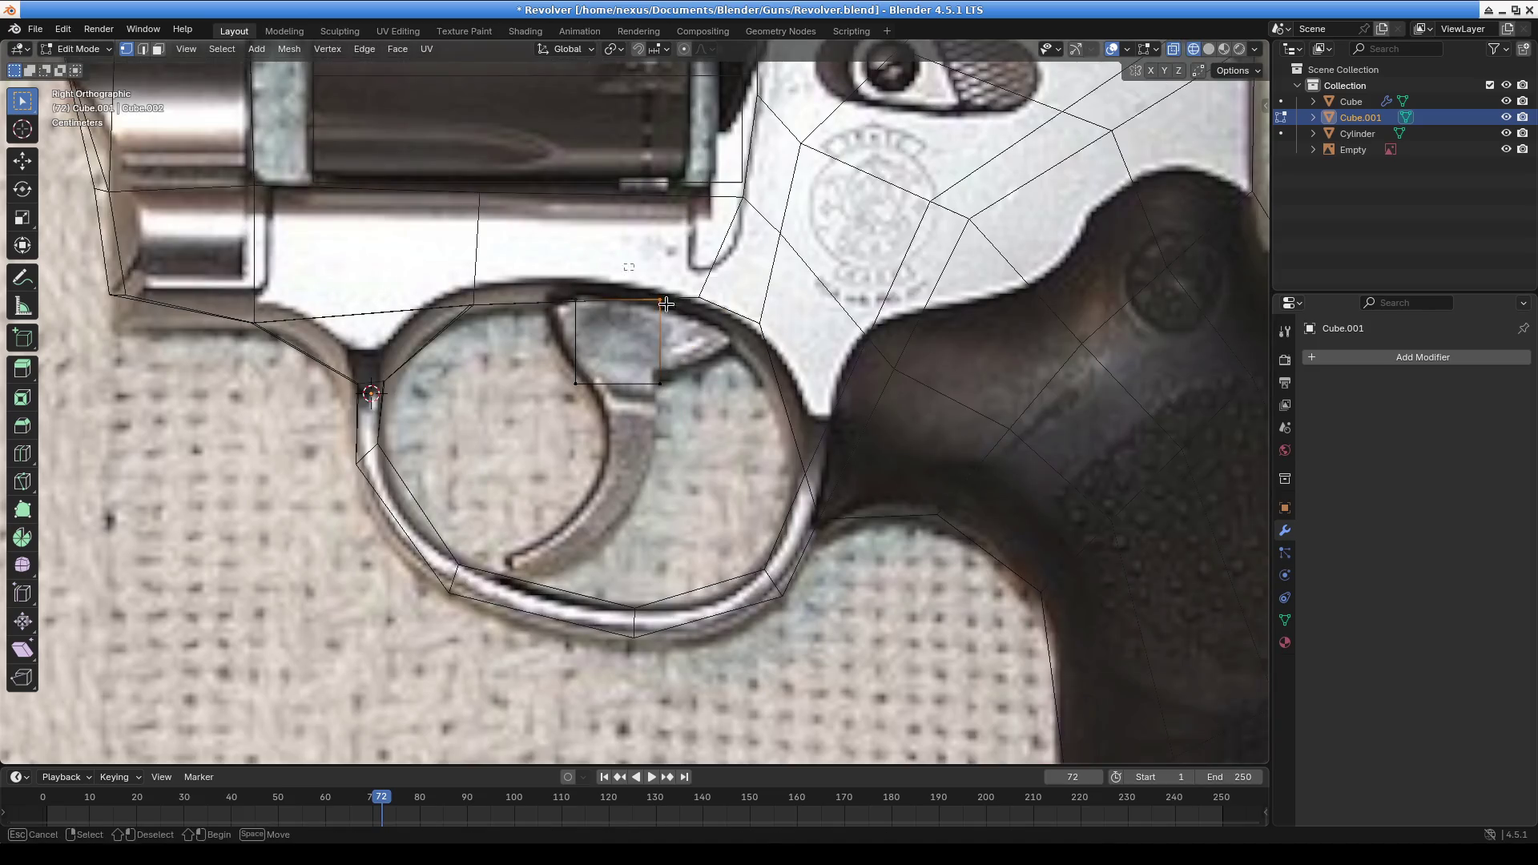
key(g)
click(767, 313)
Nudge the trigger-top vertex left and upward to follow the reference curve
drag(576, 302, 553, 301)
key(g)
key(Escape)
key(g)
click(583, 298)
key(g)
click(582, 295)
Adjust the vertices around the trigger top and a lower vertex to fit the trigger's outline
drag(525, 346, 607, 389)
key(g)
click(597, 396)
key(g)
click(568, 394)
click(568, 394)
key(g)
click(599, 390)
Extrude the trigger's lower edge downward, then nudge and narrow it to follow the curve
shift+click(702, 420)
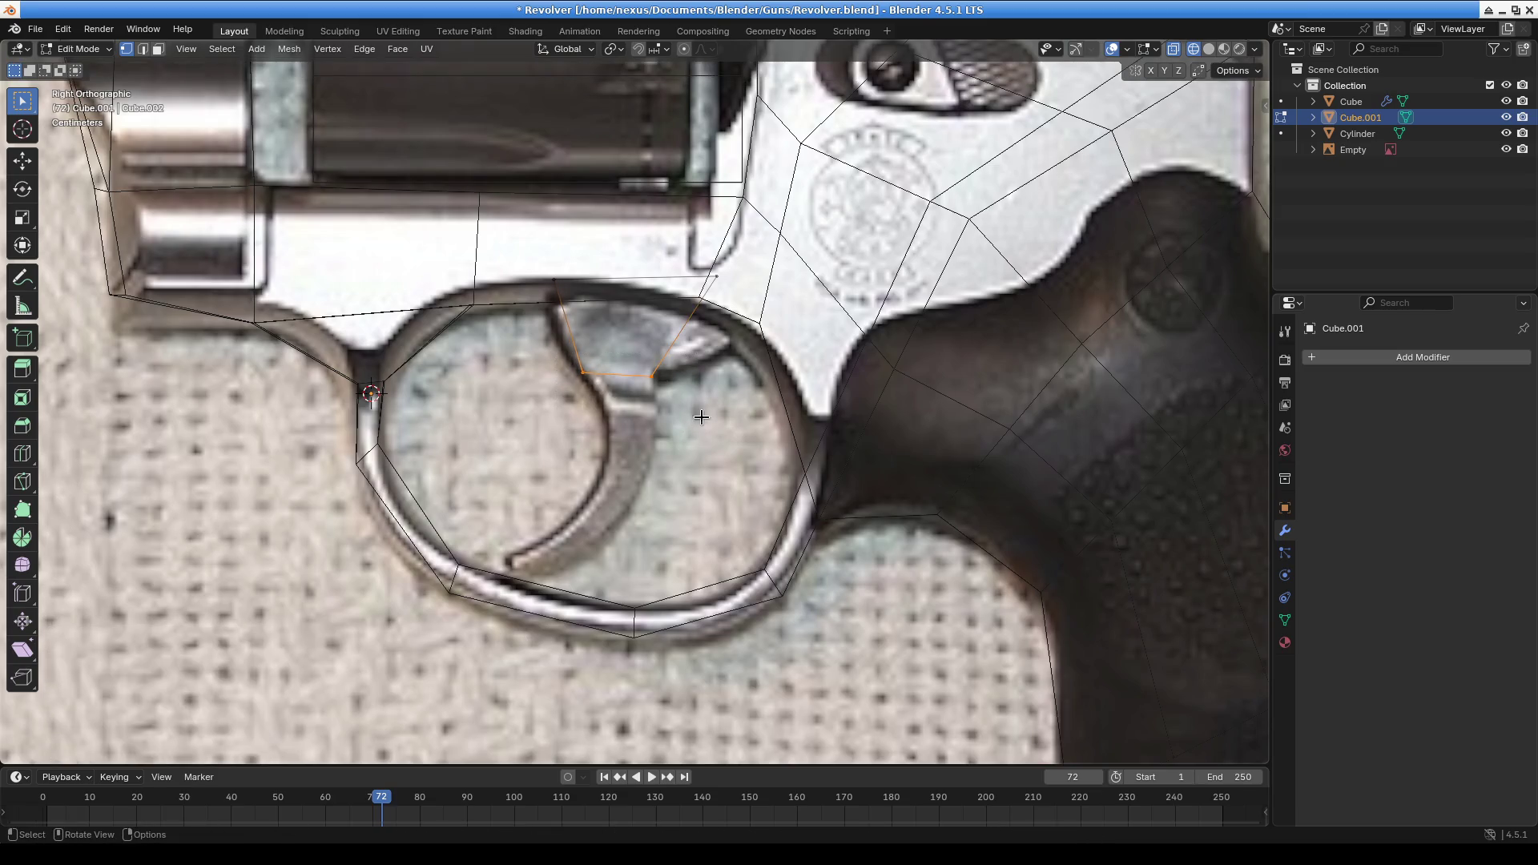
key(e)
click(722, 477)
key(g)
click(758, 465)
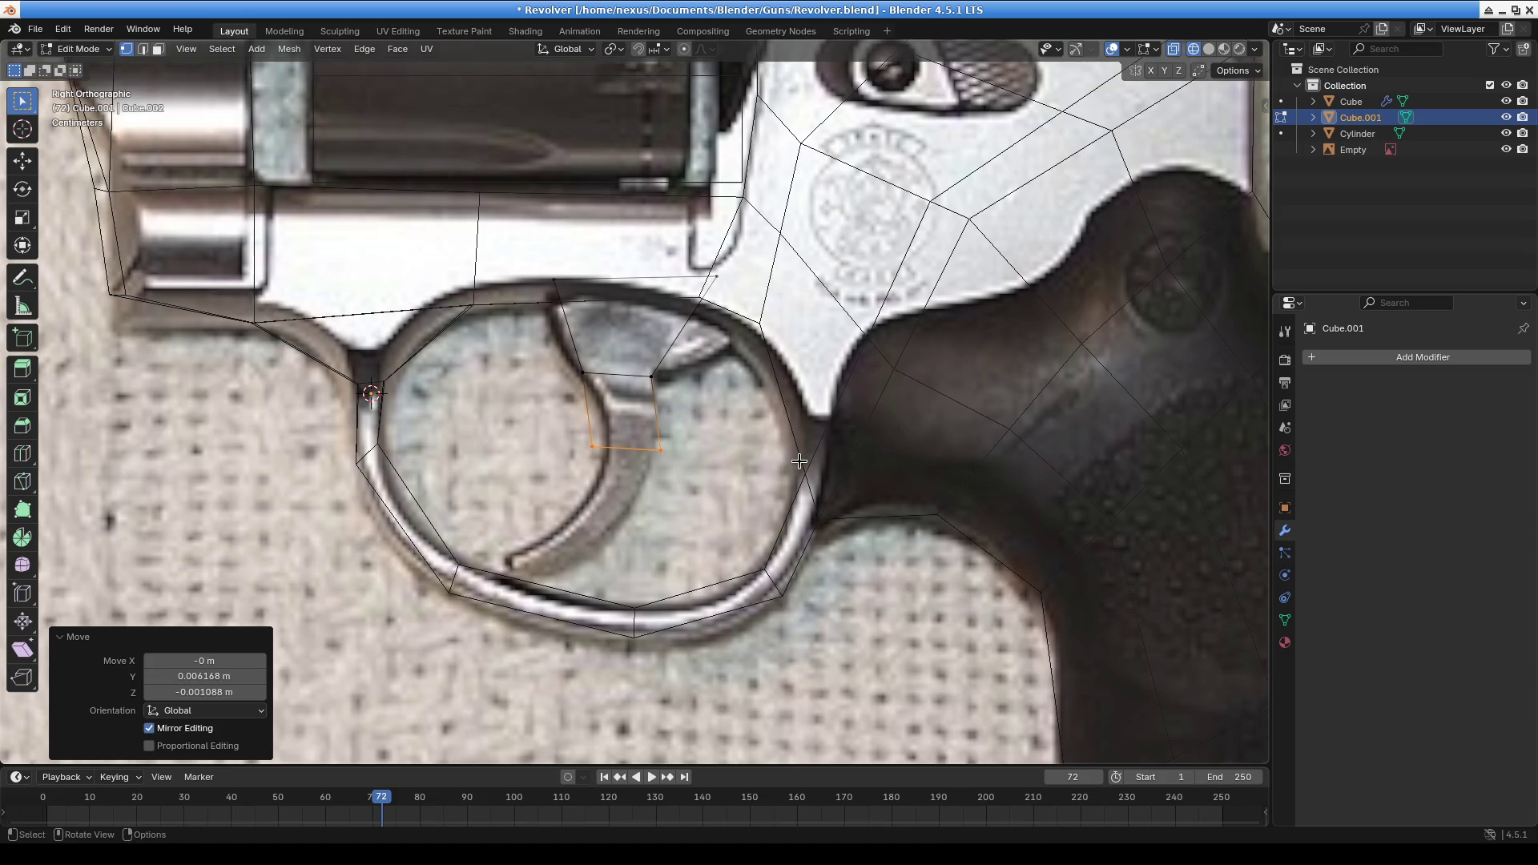
key(s)
key(x)
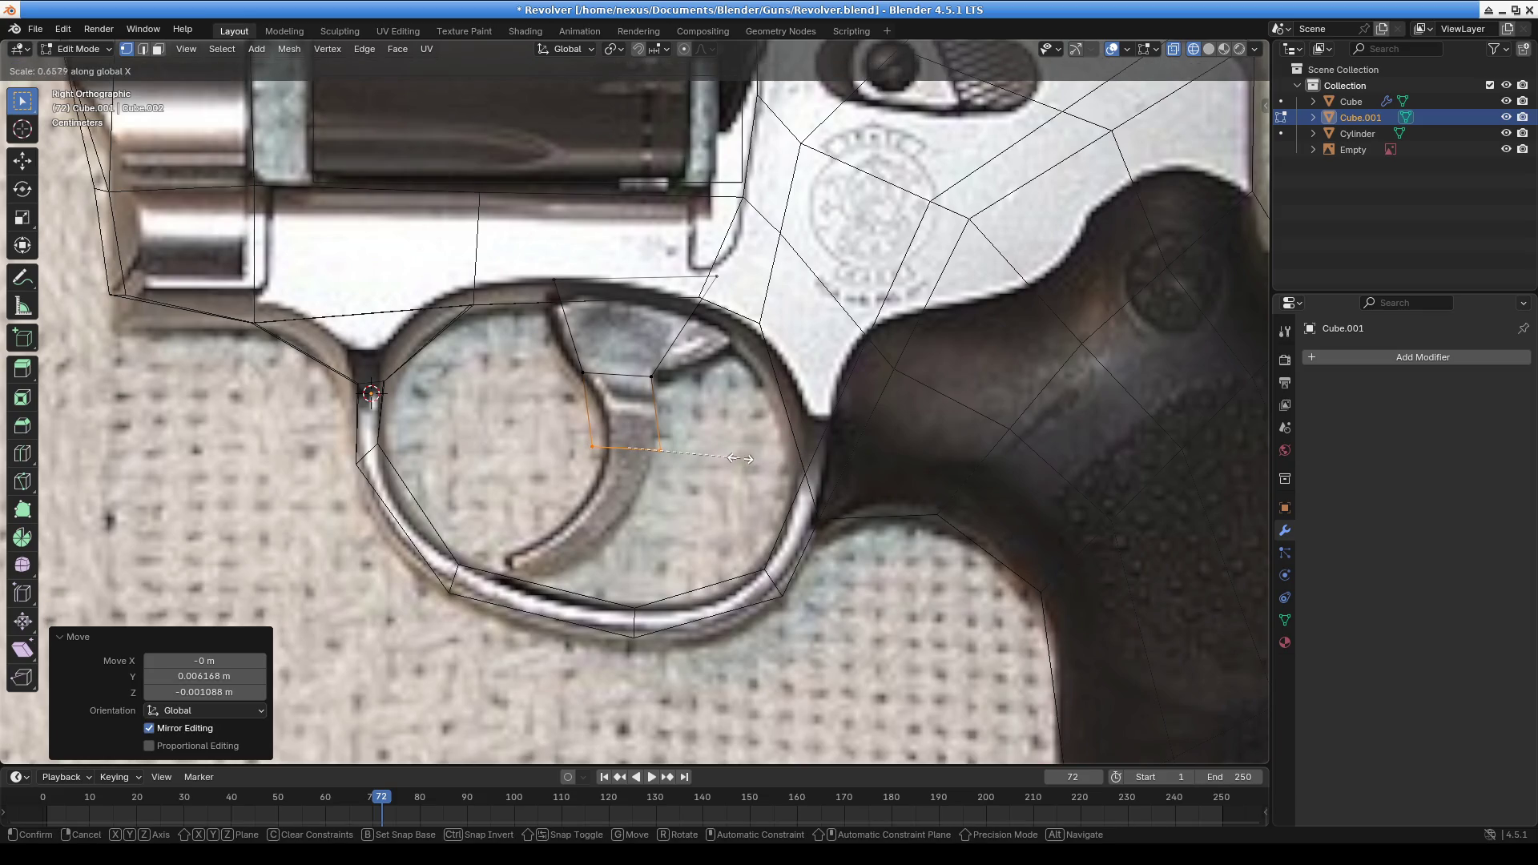
key(y)
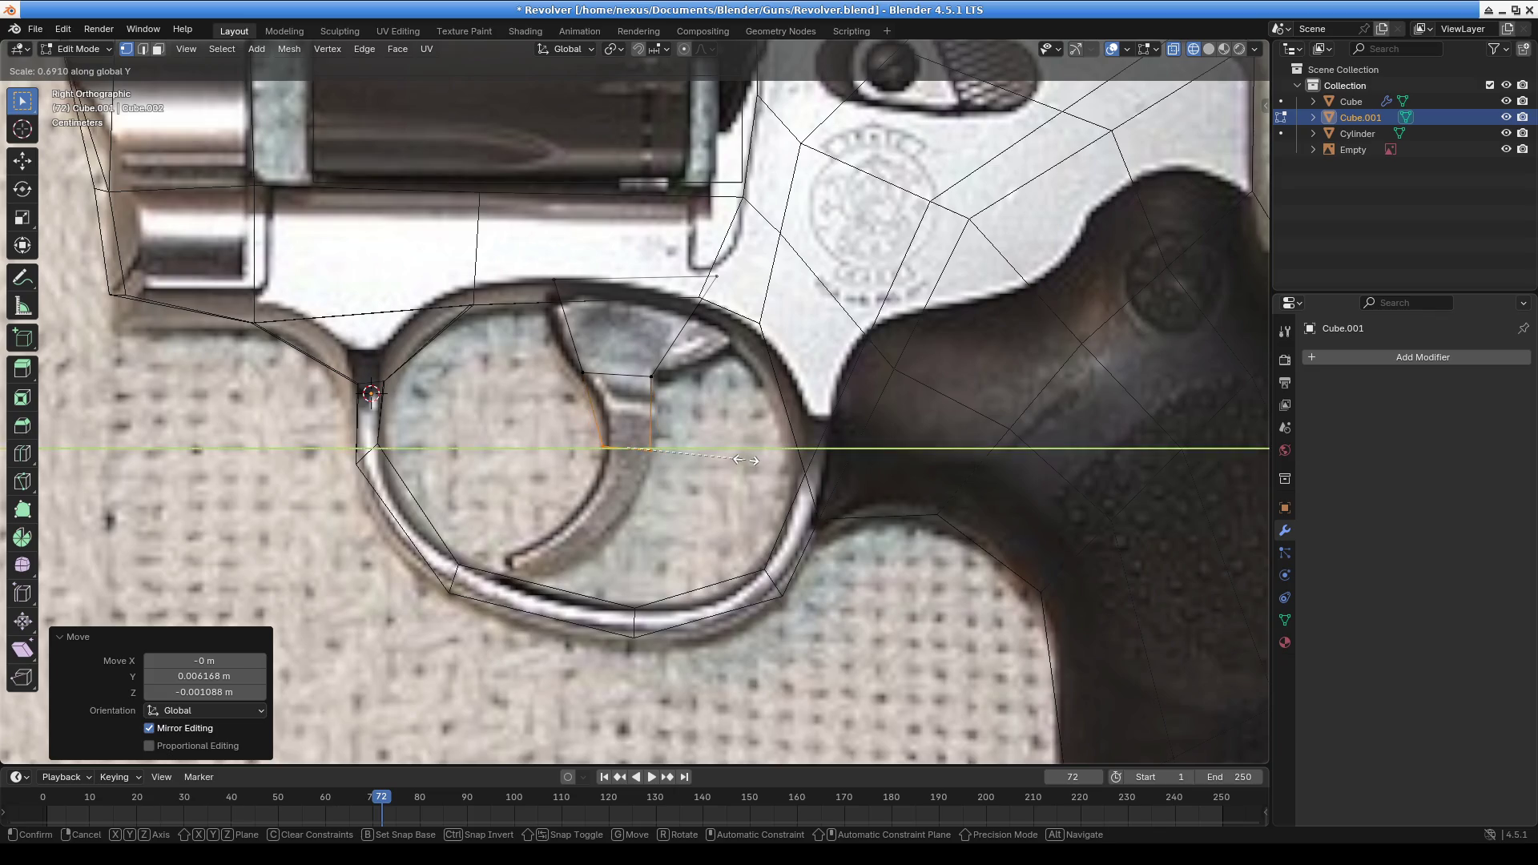
click(741, 459)
click(586, 373)
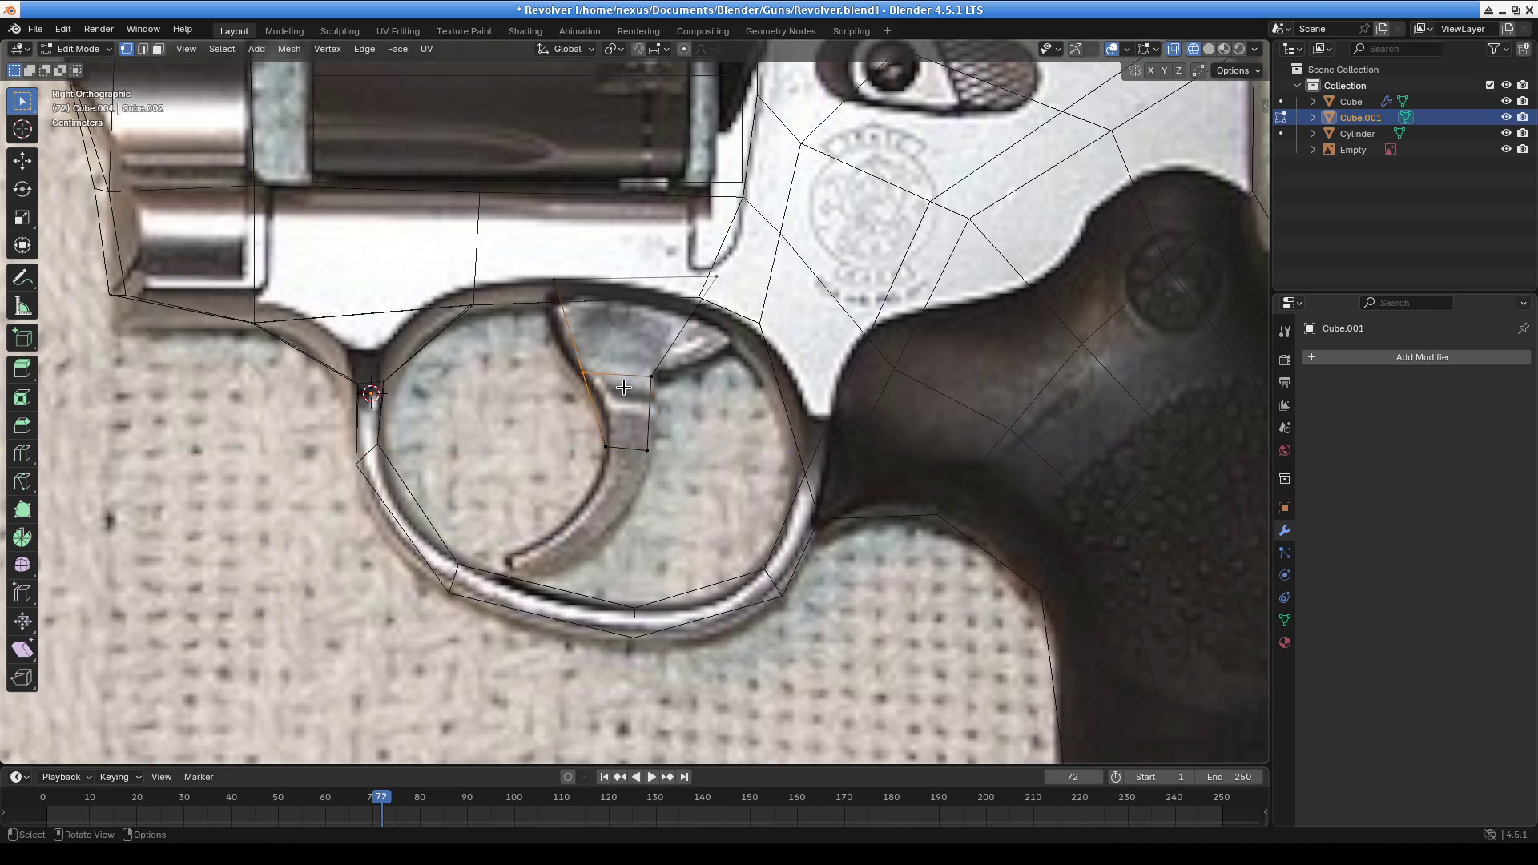
Place a trigger vertex on the curve, then extrude the lower edge down in three sections
key(g)
click(636, 392)
click(725, 513)
key(e)
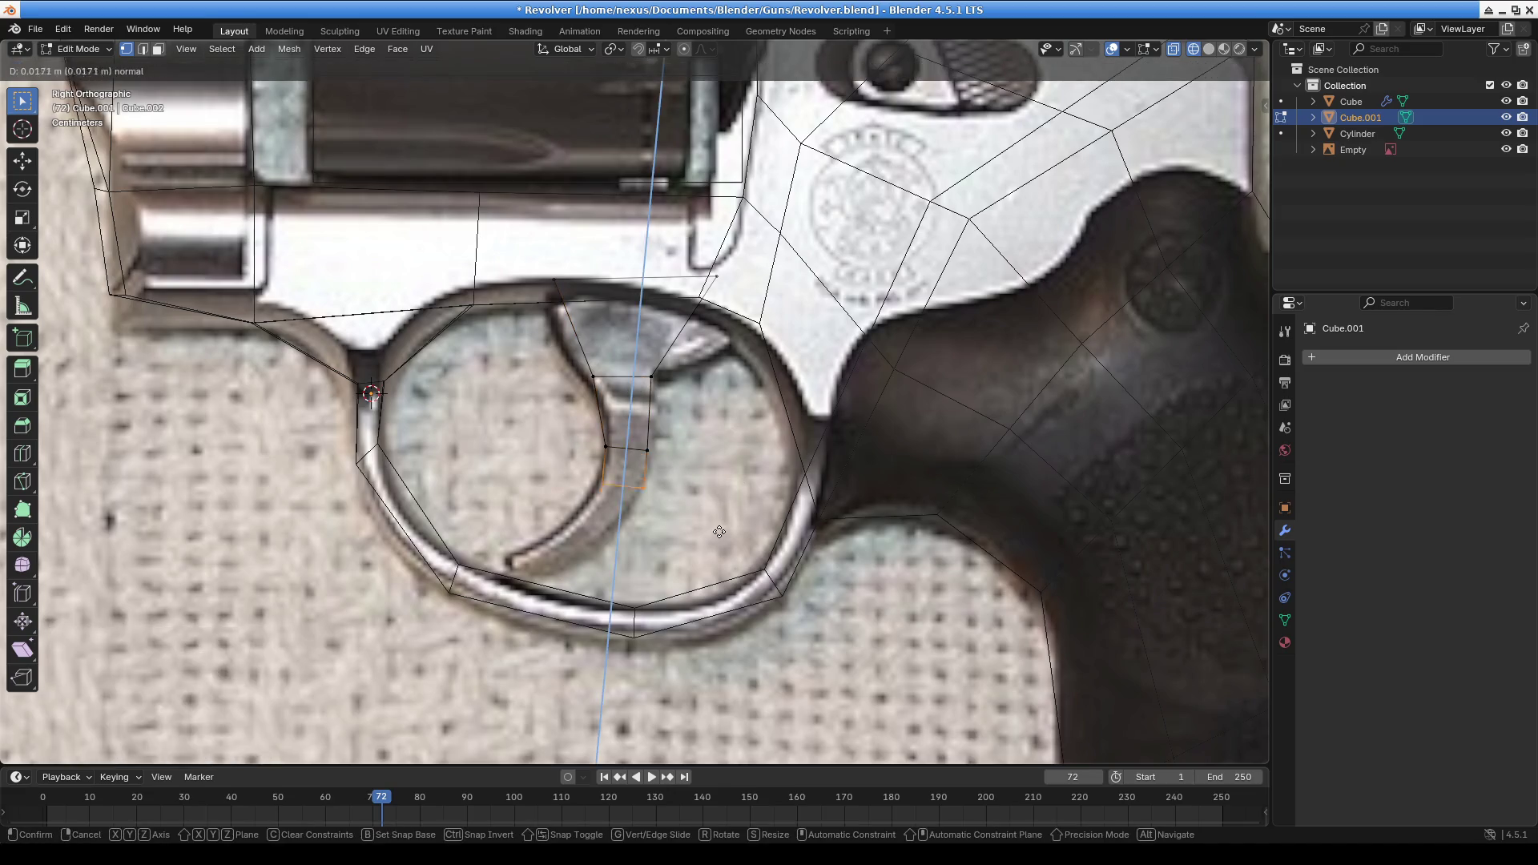
click(718, 535)
key(e)
click(662, 597)
key(e)
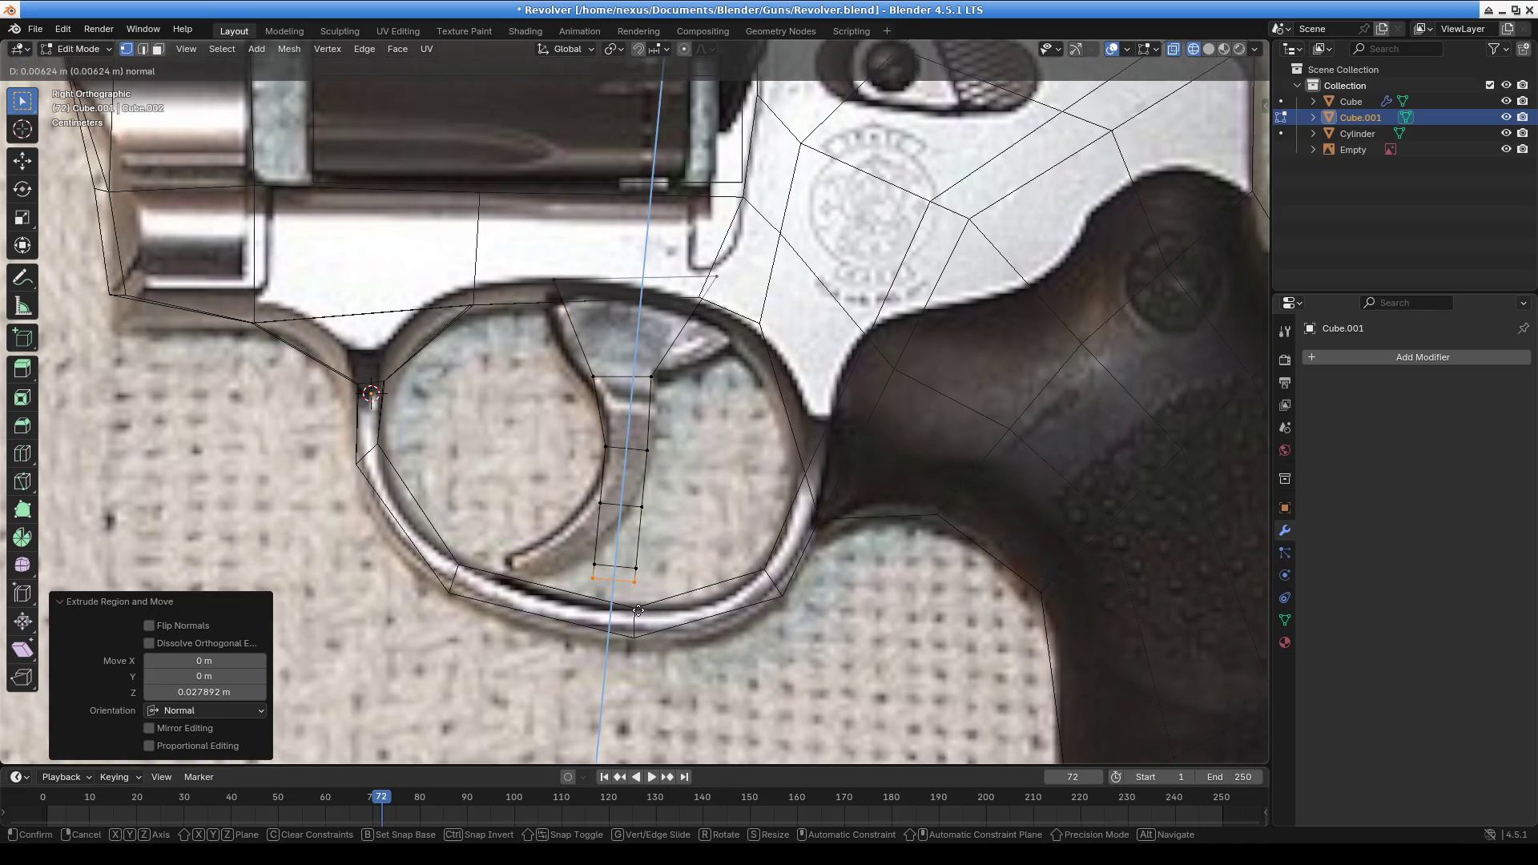
click(637, 620)
Move an upper trigger edge and move and rotate the bottom edge to match the trigger angle
alt+click(617, 504)
key(g)
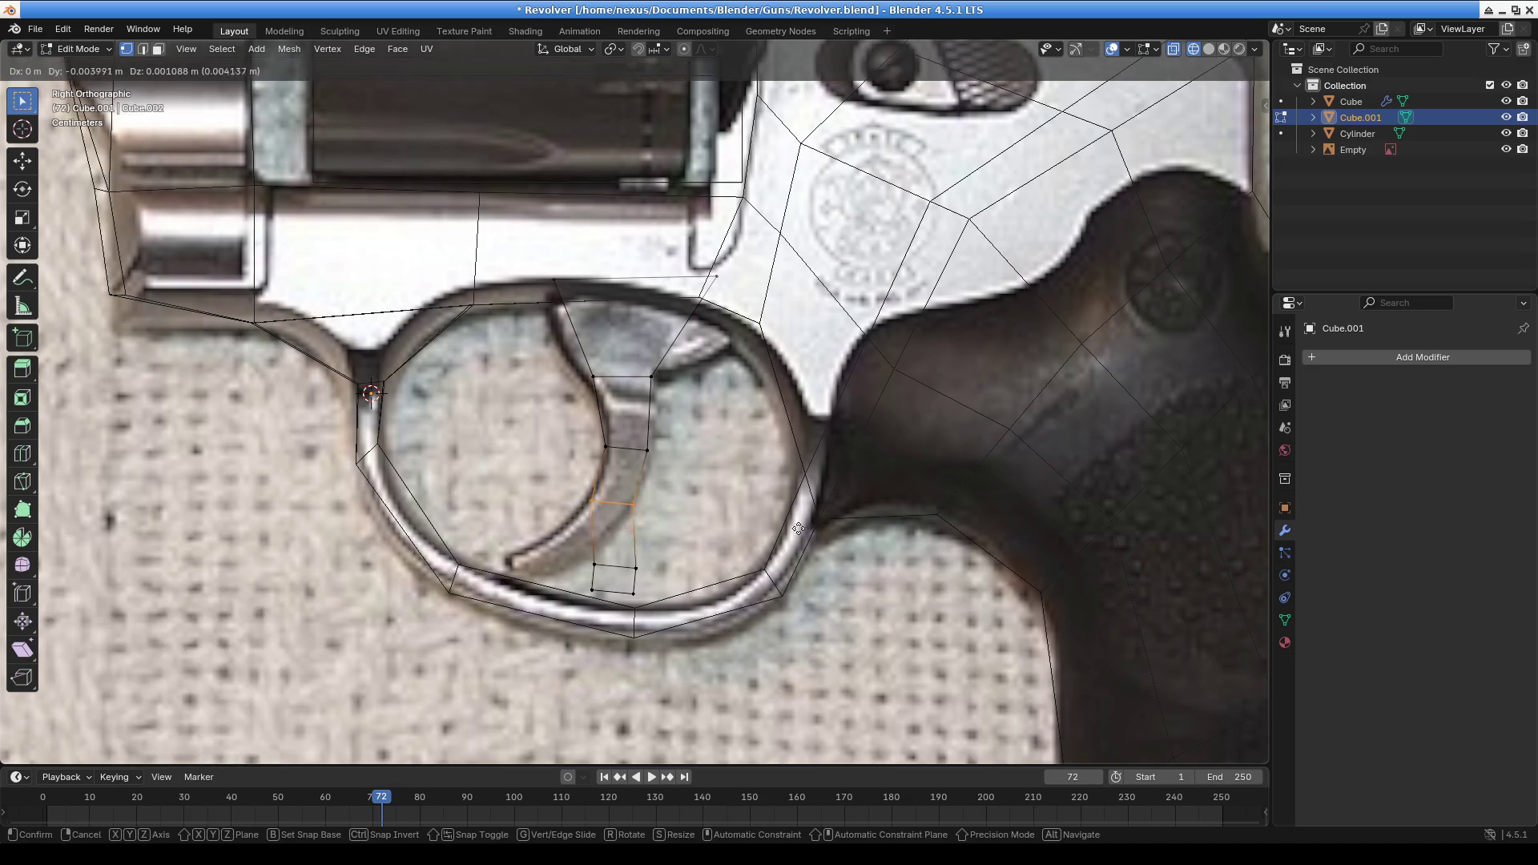
click(801, 533)
alt+click(617, 565)
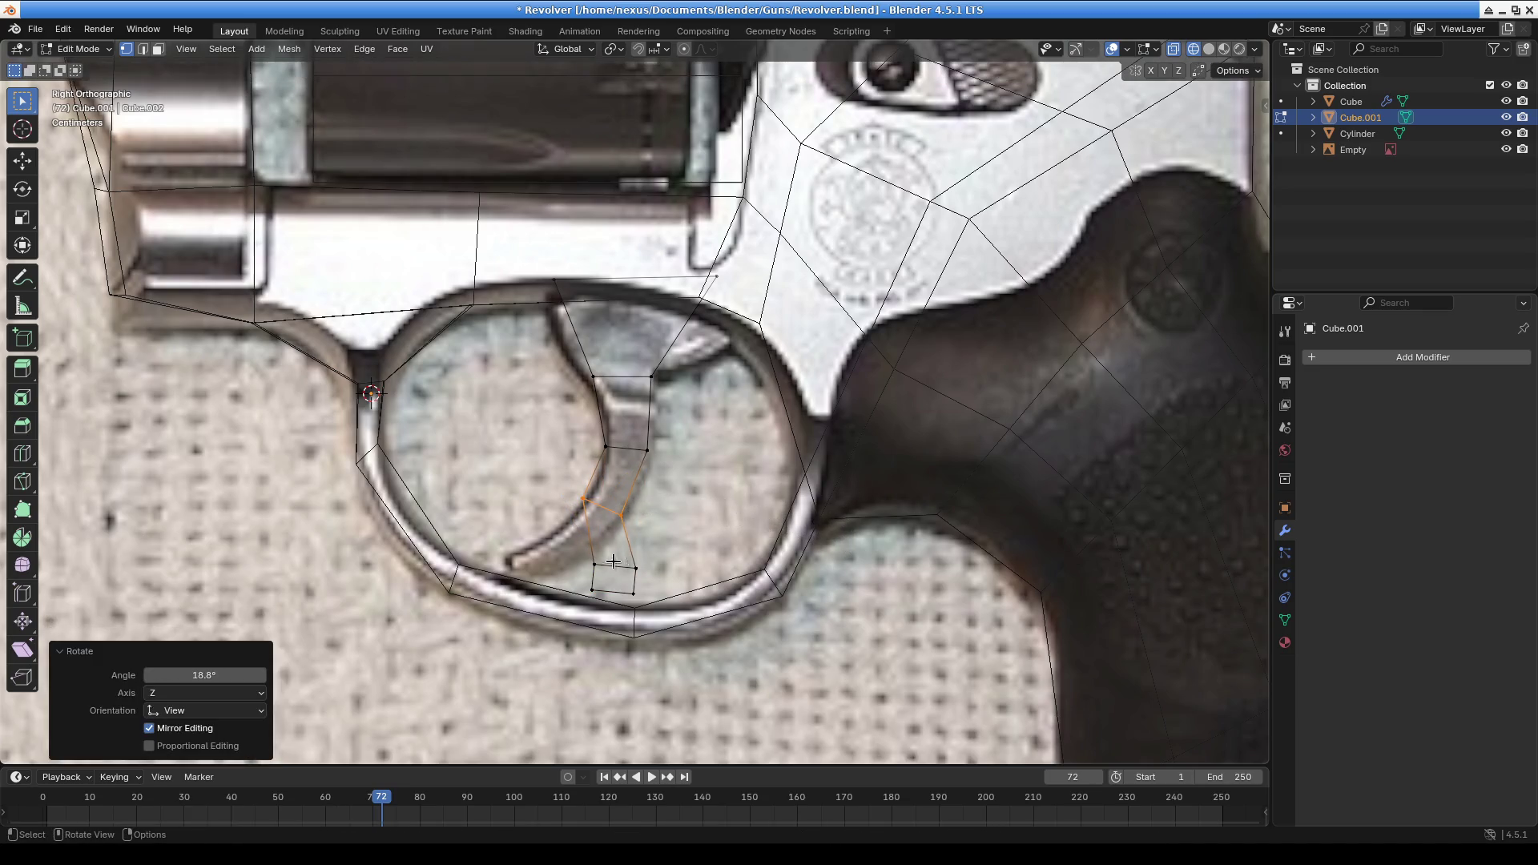
key(g)
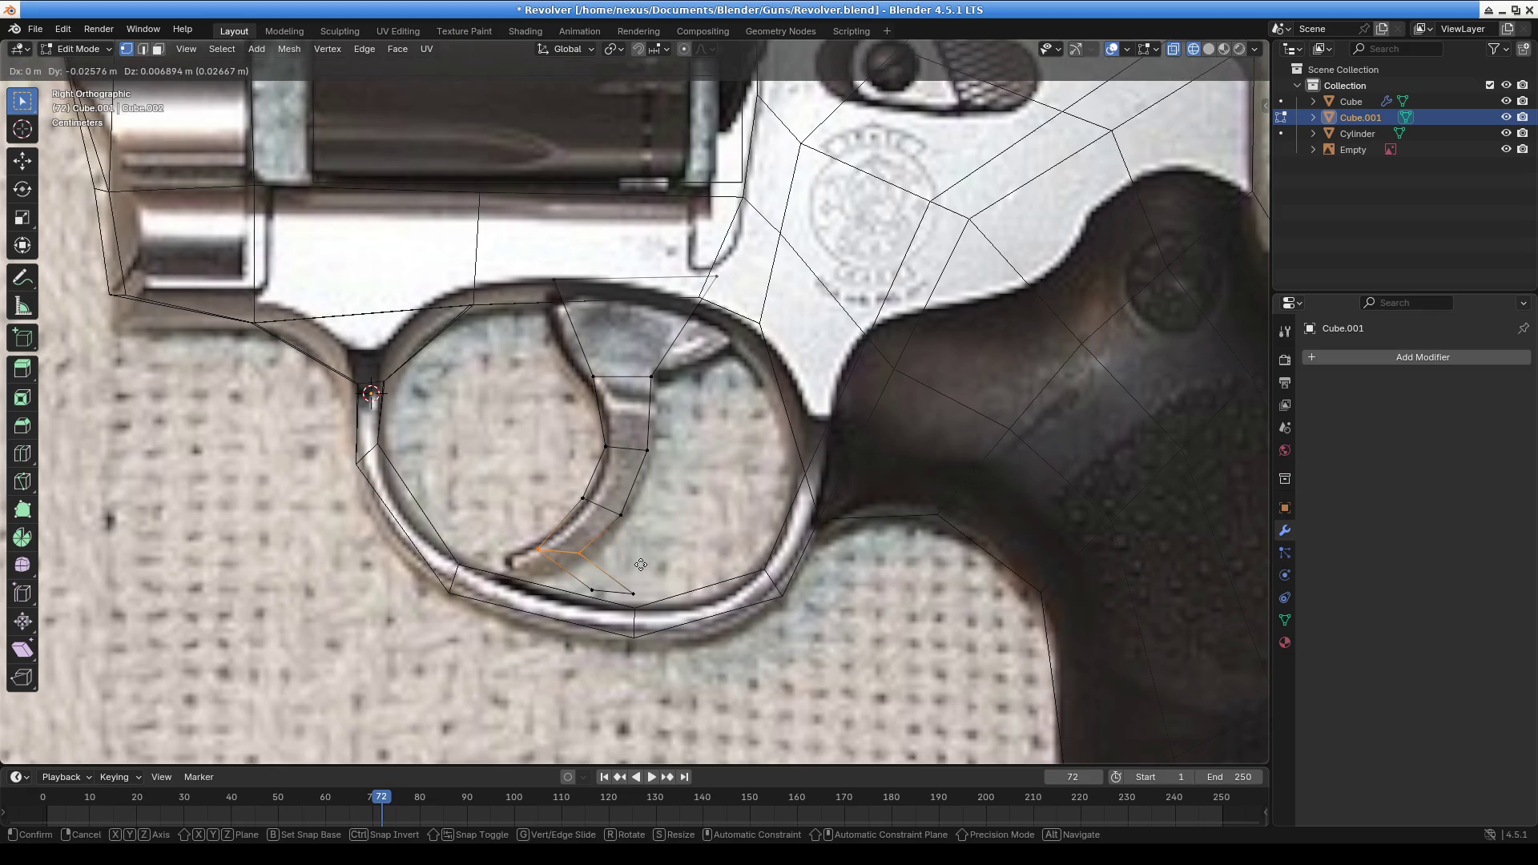
click(641, 564)
key(r)
click(754, 633)
Move the lowest trigger edge toward the tip, nudging it into place
click(637, 595)
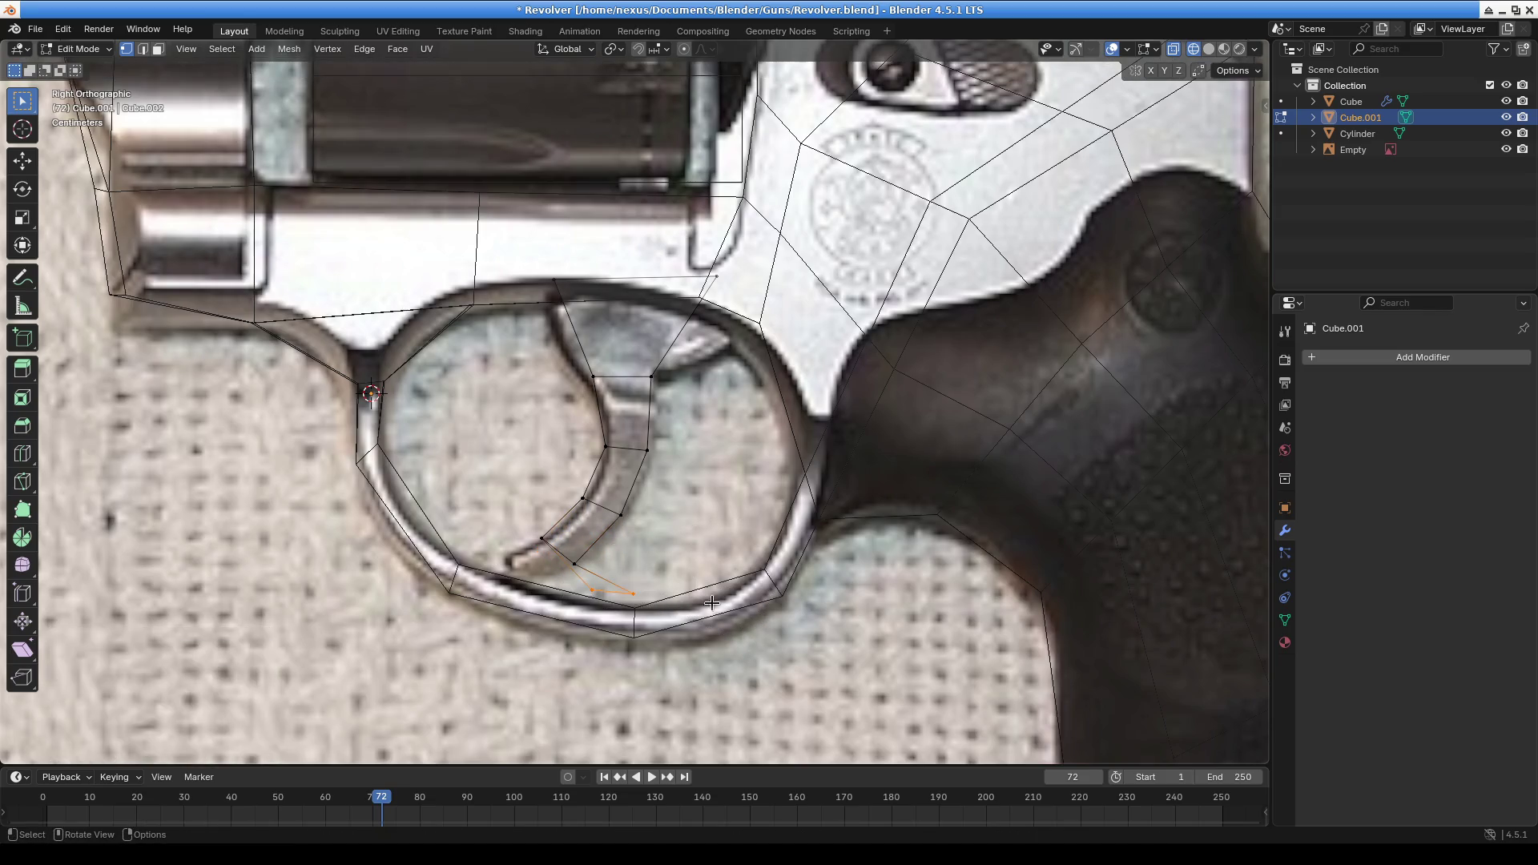
key(g)
click(644, 593)
key(r)
right_click(805, 460)
key(g)
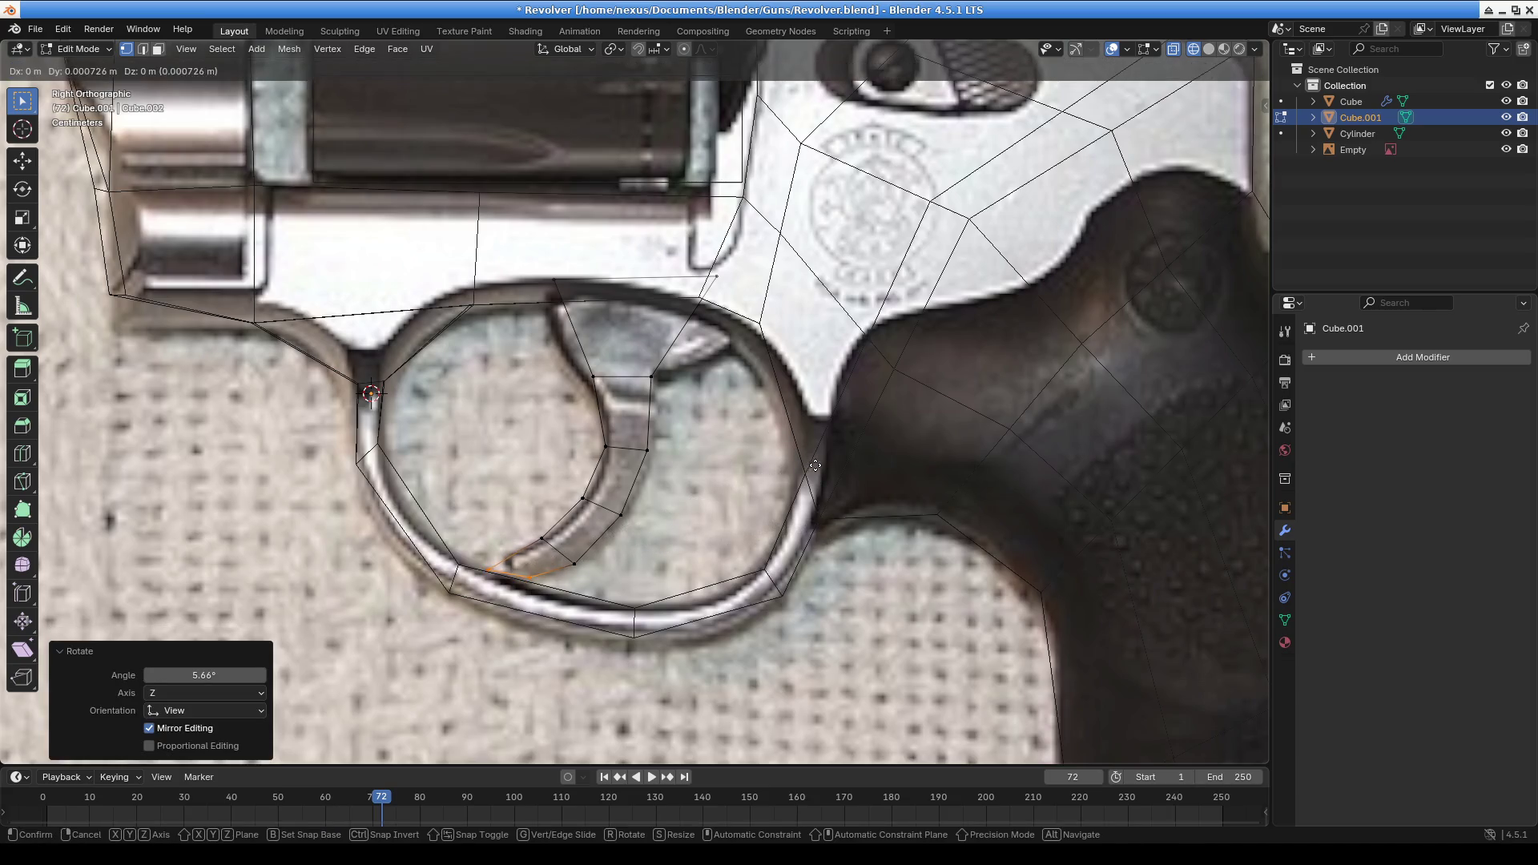
click(821, 463)
Move three lower trigger edges onto the reference photo's trigger outline
click(574, 568)
key(g)
click(587, 557)
click(517, 572)
key(g)
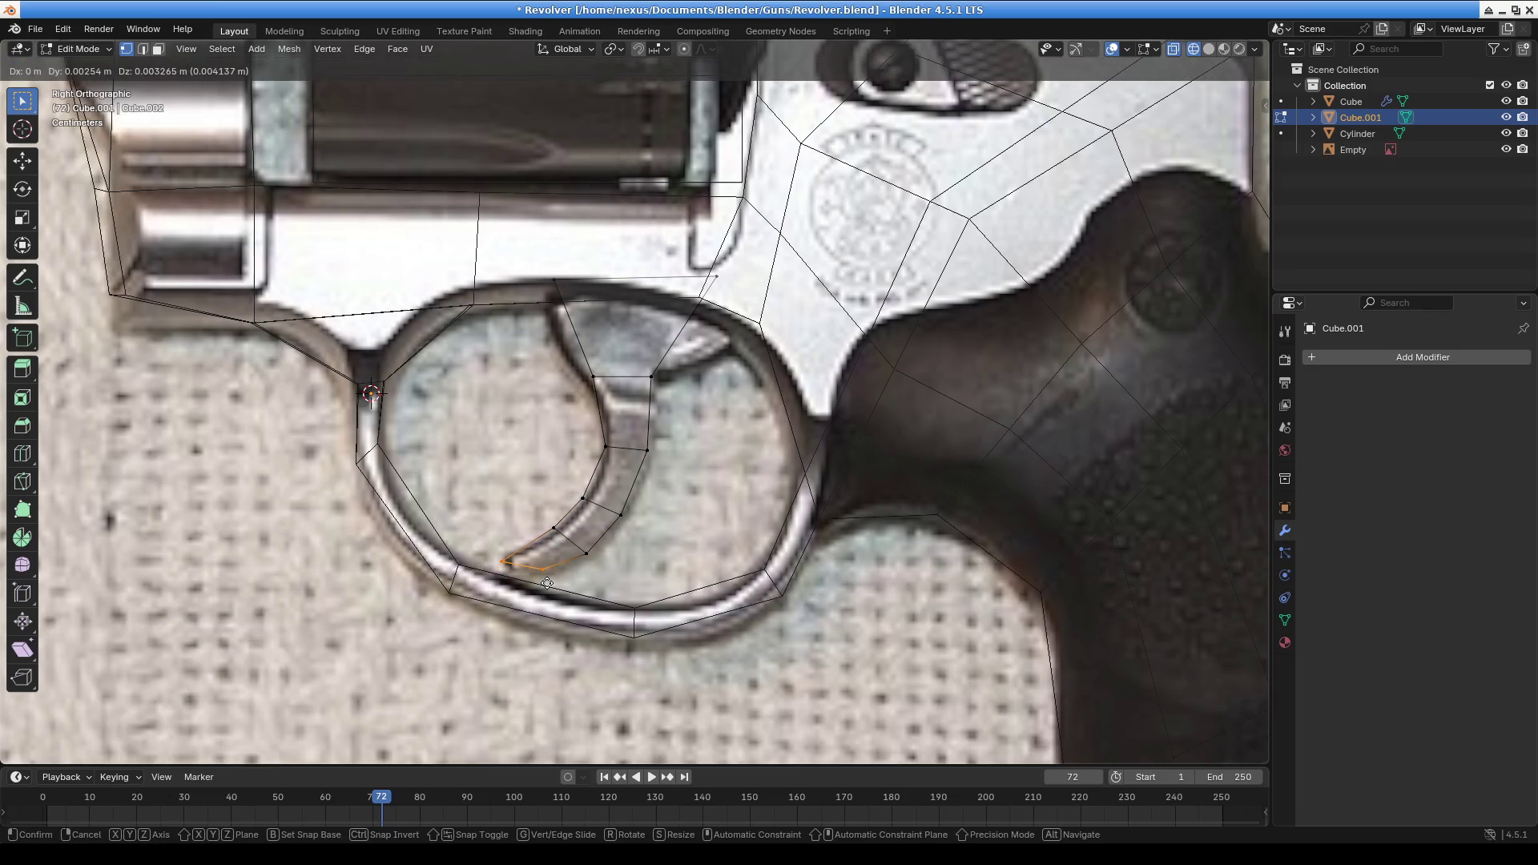
click(547, 583)
click(563, 534)
key(g)
click(557, 529)
Reposition two more trigger edges along the curve, fine-tuning the lower one
click(597, 481)
key(g)
click(609, 501)
click(633, 522)
click(633, 521)
key(g)
click(641, 521)
key(g)
click(657, 519)
Move the trigger's front edge and two vertices onto the reference outline
click(643, 481)
key(g)
click(668, 463)
click(607, 446)
key(g)
click(612, 449)
click(652, 376)
key(g)
click(674, 393)
click(614, 391)
drag(584, 368, 602, 394)
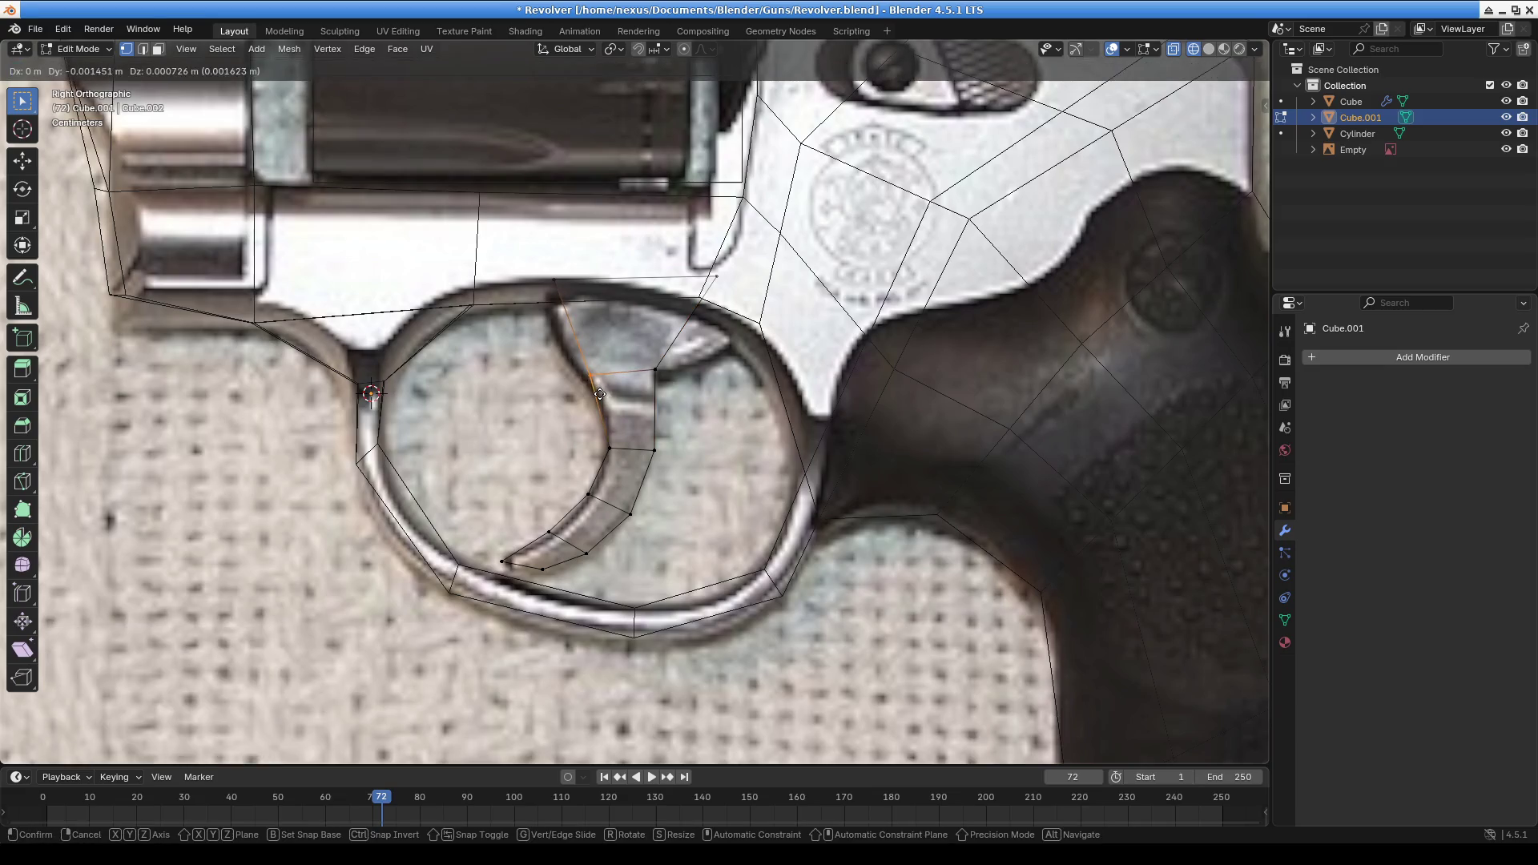
Nudge the top, middle and back trigger vertices onto the curve, the last by -0.001086 m on Z
click(555, 281)
key(g)
click(563, 318)
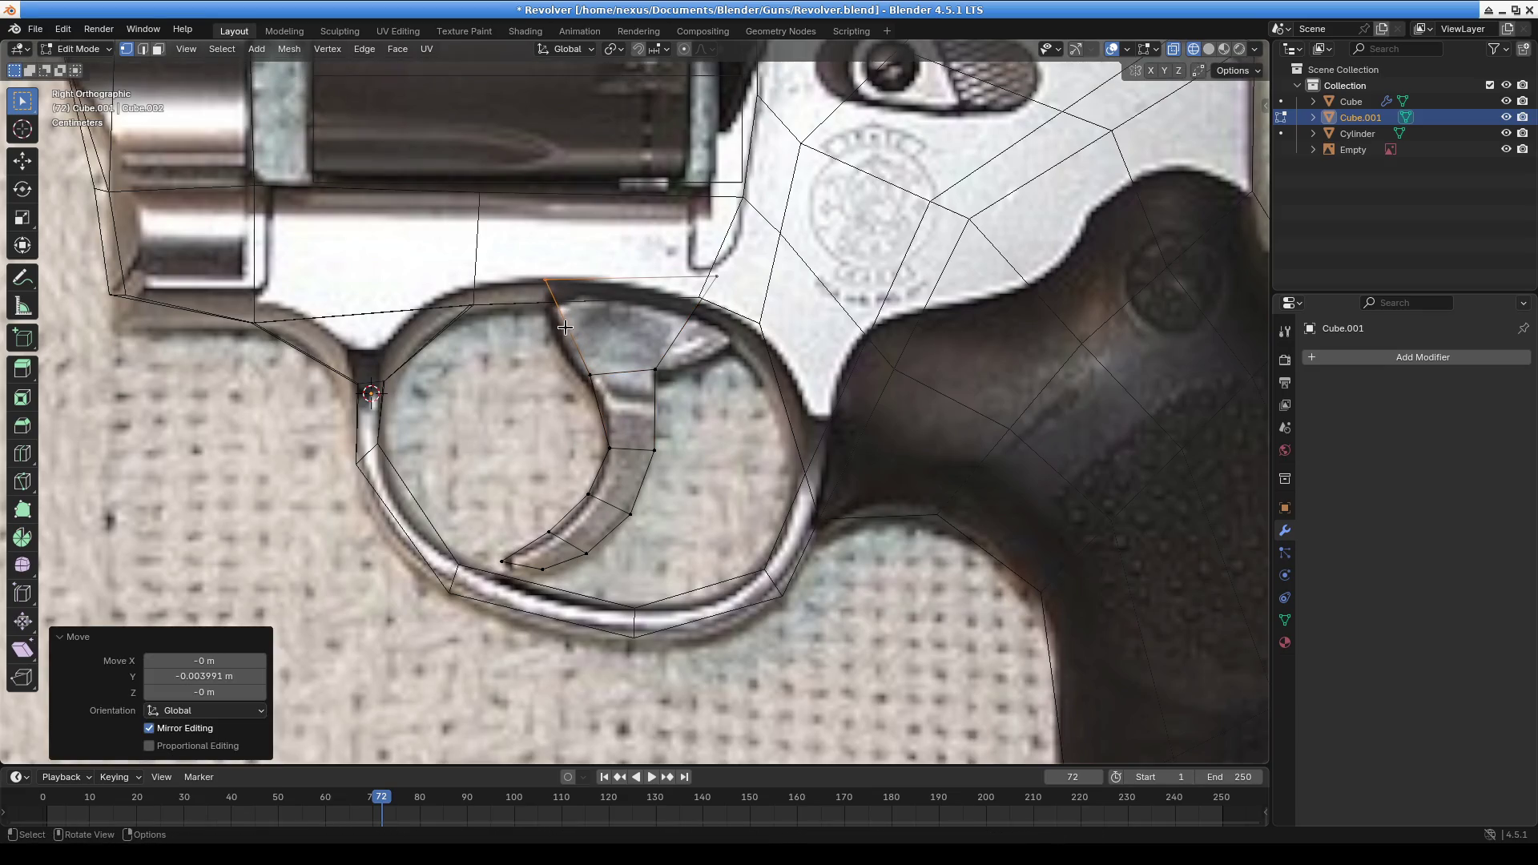
click(582, 386)
key(g)
click(599, 385)
click(655, 371)
key(g)
click(667, 391)
scroll(601, 503, down, 5)
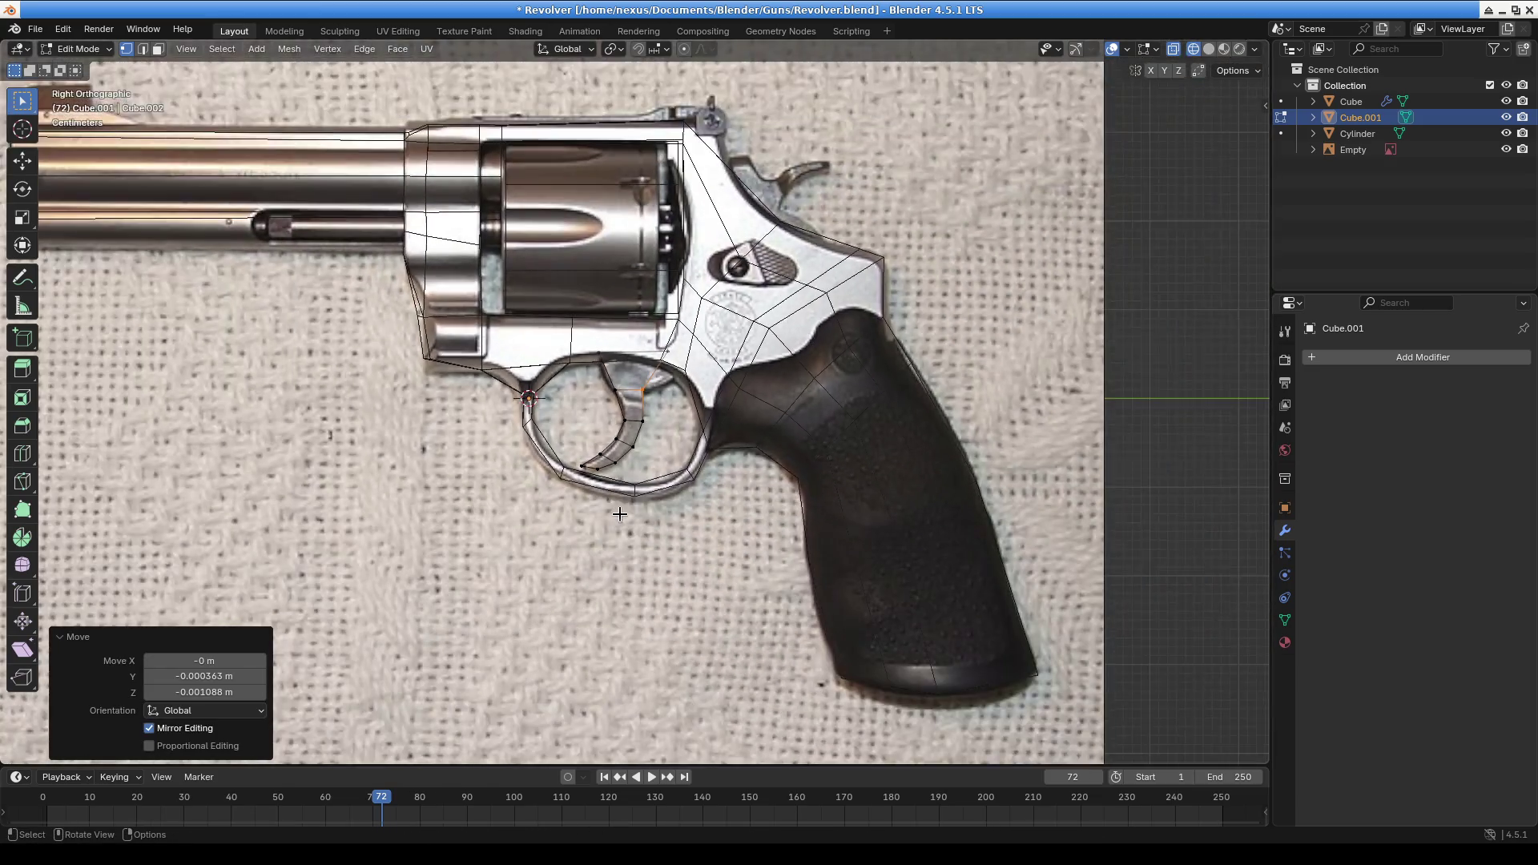
Switch to Solid shading and orbit in to view the trigger guard in perspective
click(1210, 49)
mouse_move(770, 398)
middle_down()
mouse_move(942, 430)
mouse_move(718, 395)
mouse_move(1212, 436)
mouse_move(206, 463)
middle_up()
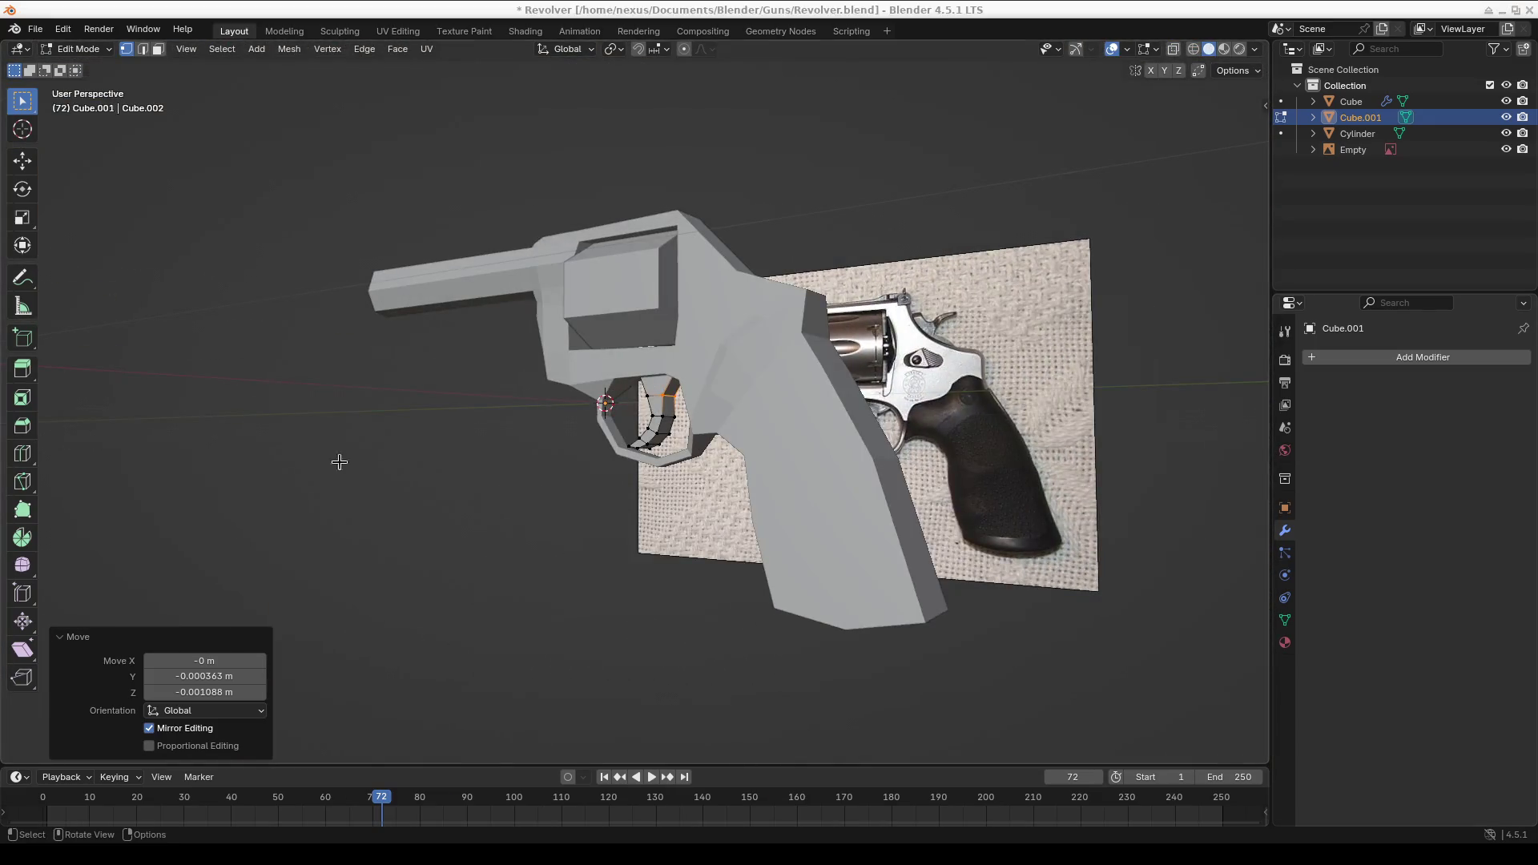
scroll(206, 463, up, 6)
mouse_move(411, 454)
middle_down()
mouse_move(564, 474)
mouse_move(797, 432)
middle_up()
scroll(612, 433, up, 2)
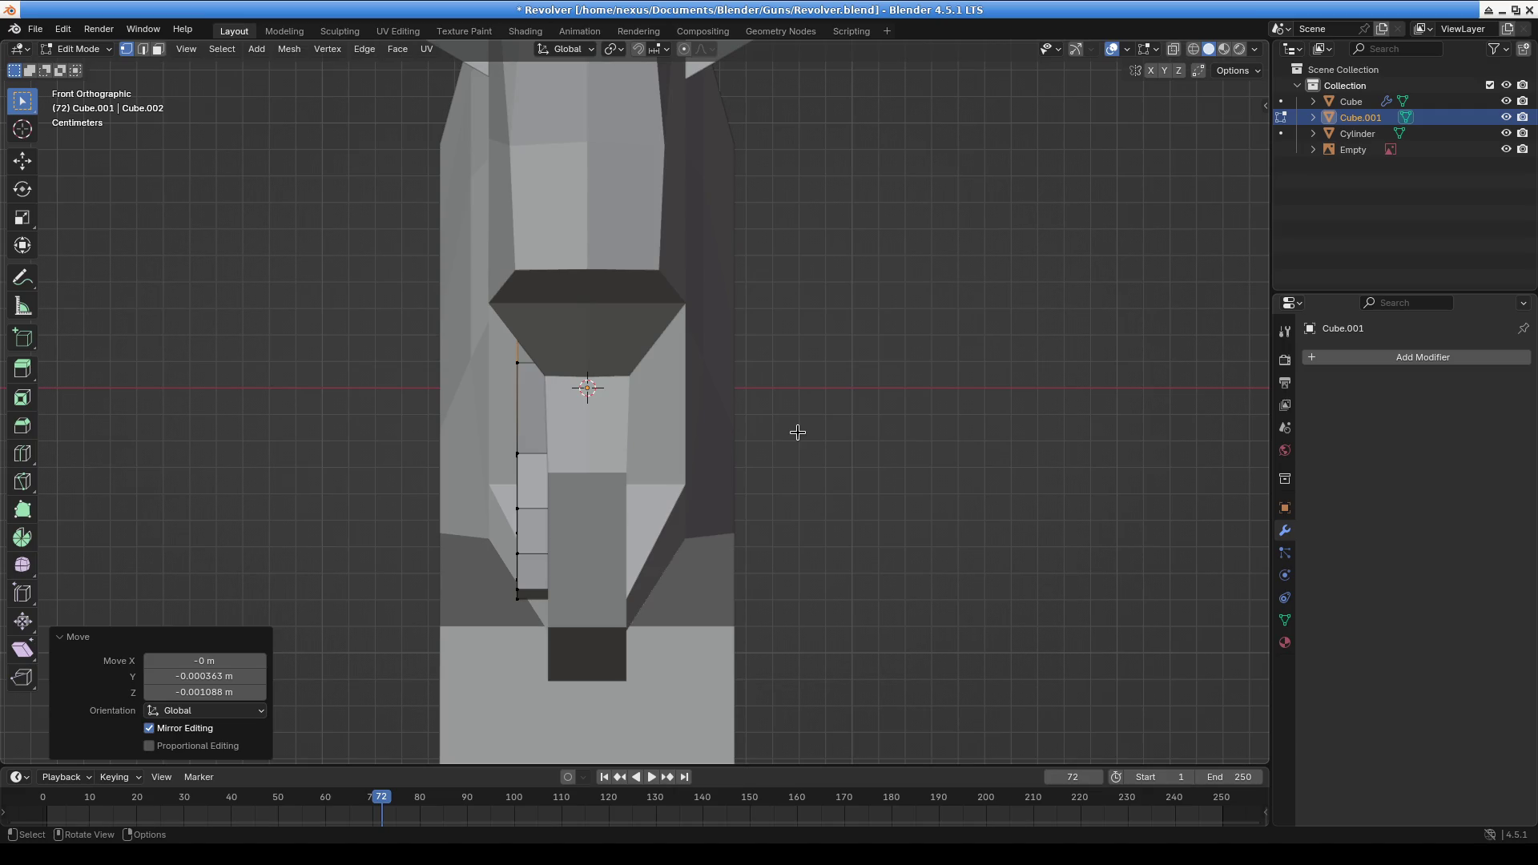
Select the whole trigger strip and shift it sideways along X
key(ctrl+l)
key(g)
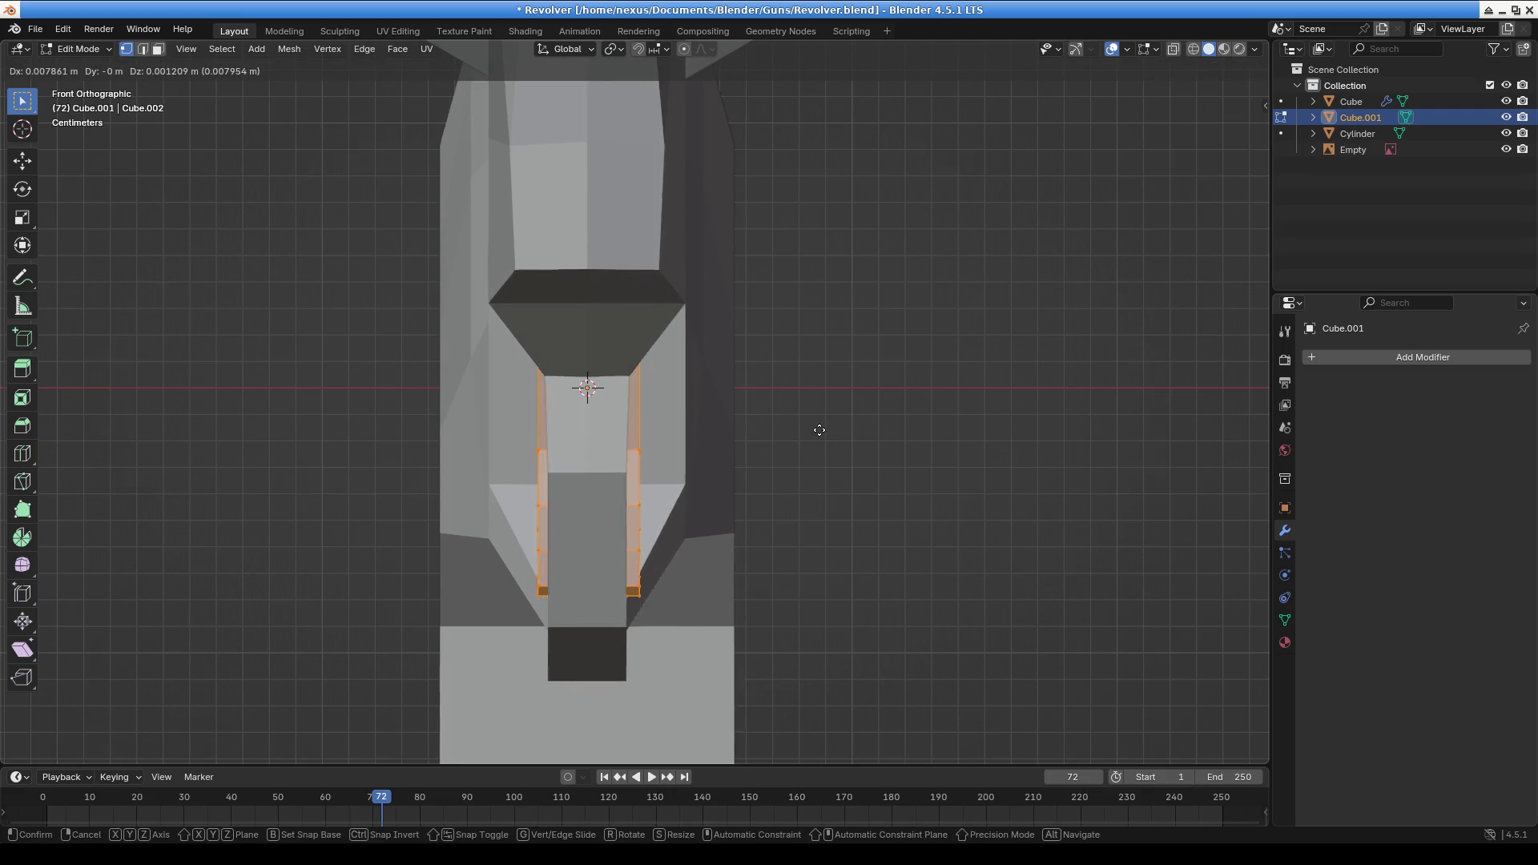
click(818, 428)
key(g)
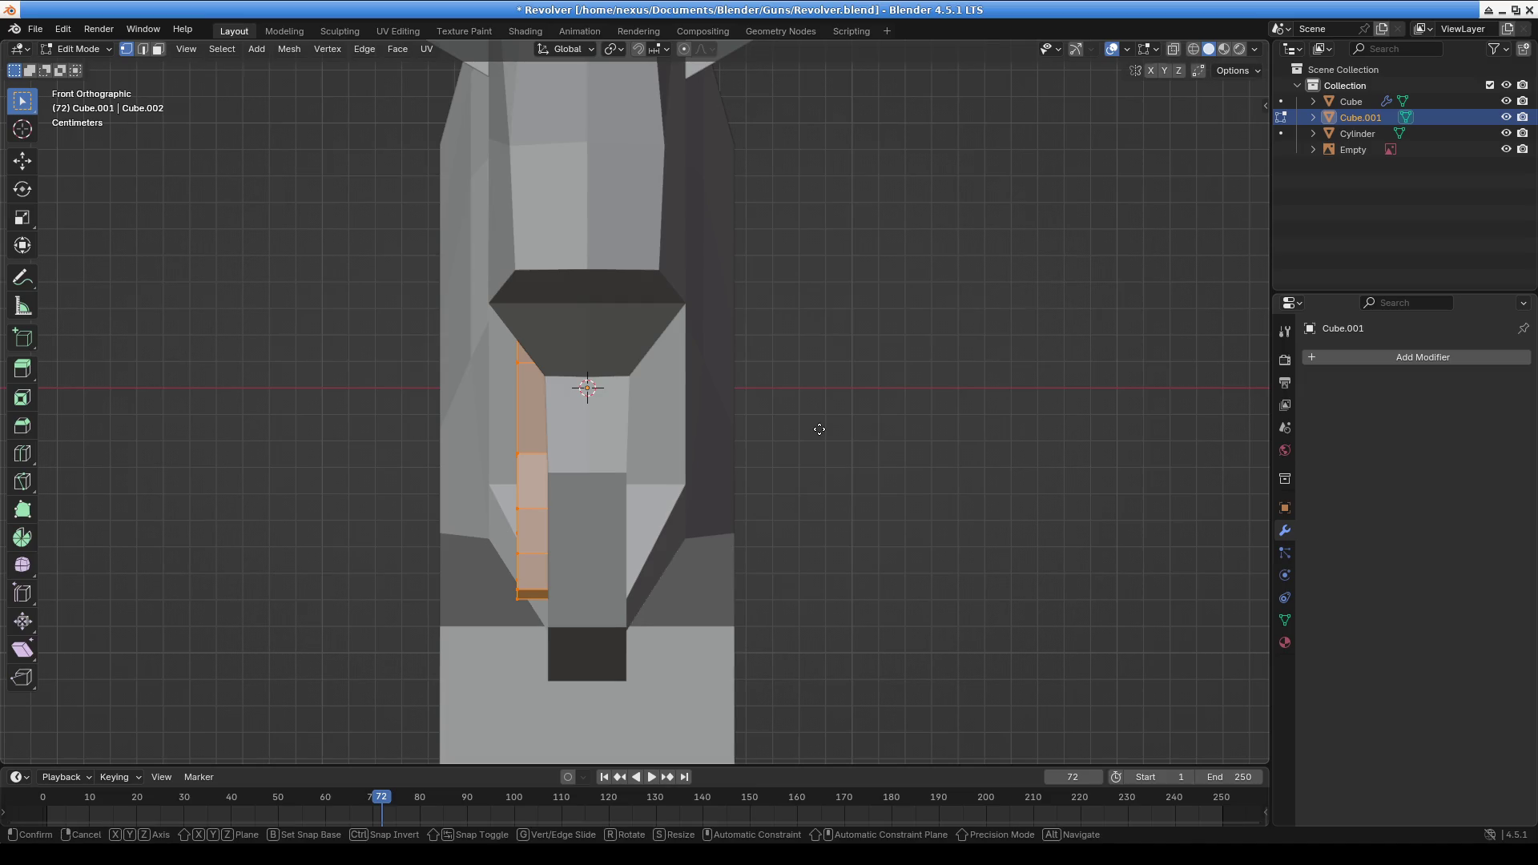
key(x)
click(838, 431)
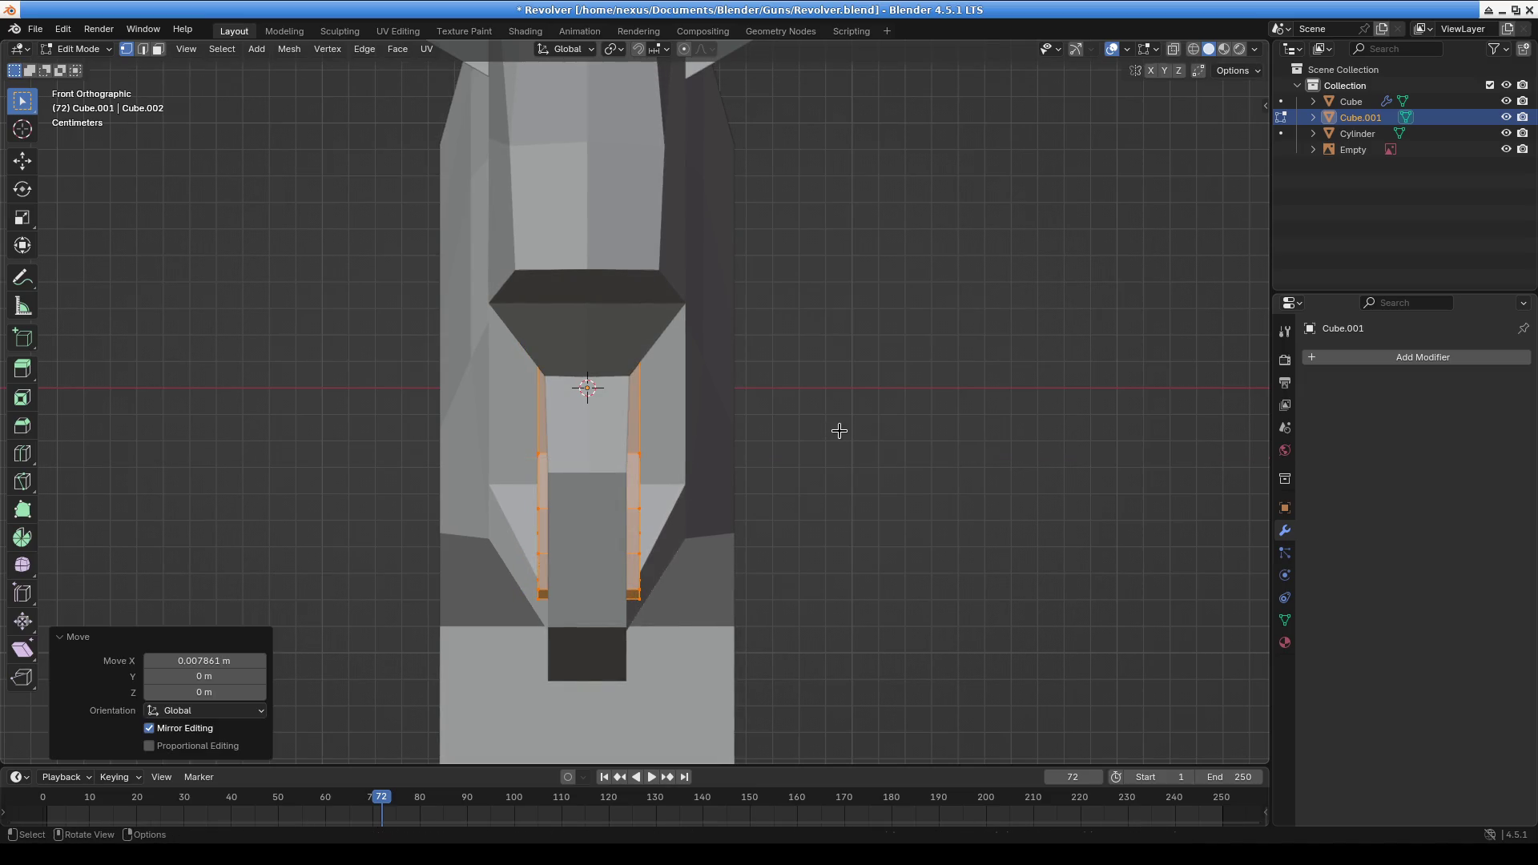
Thin the trigger along X, then shrink it uniformly to 0.888
key(s)
key(x)
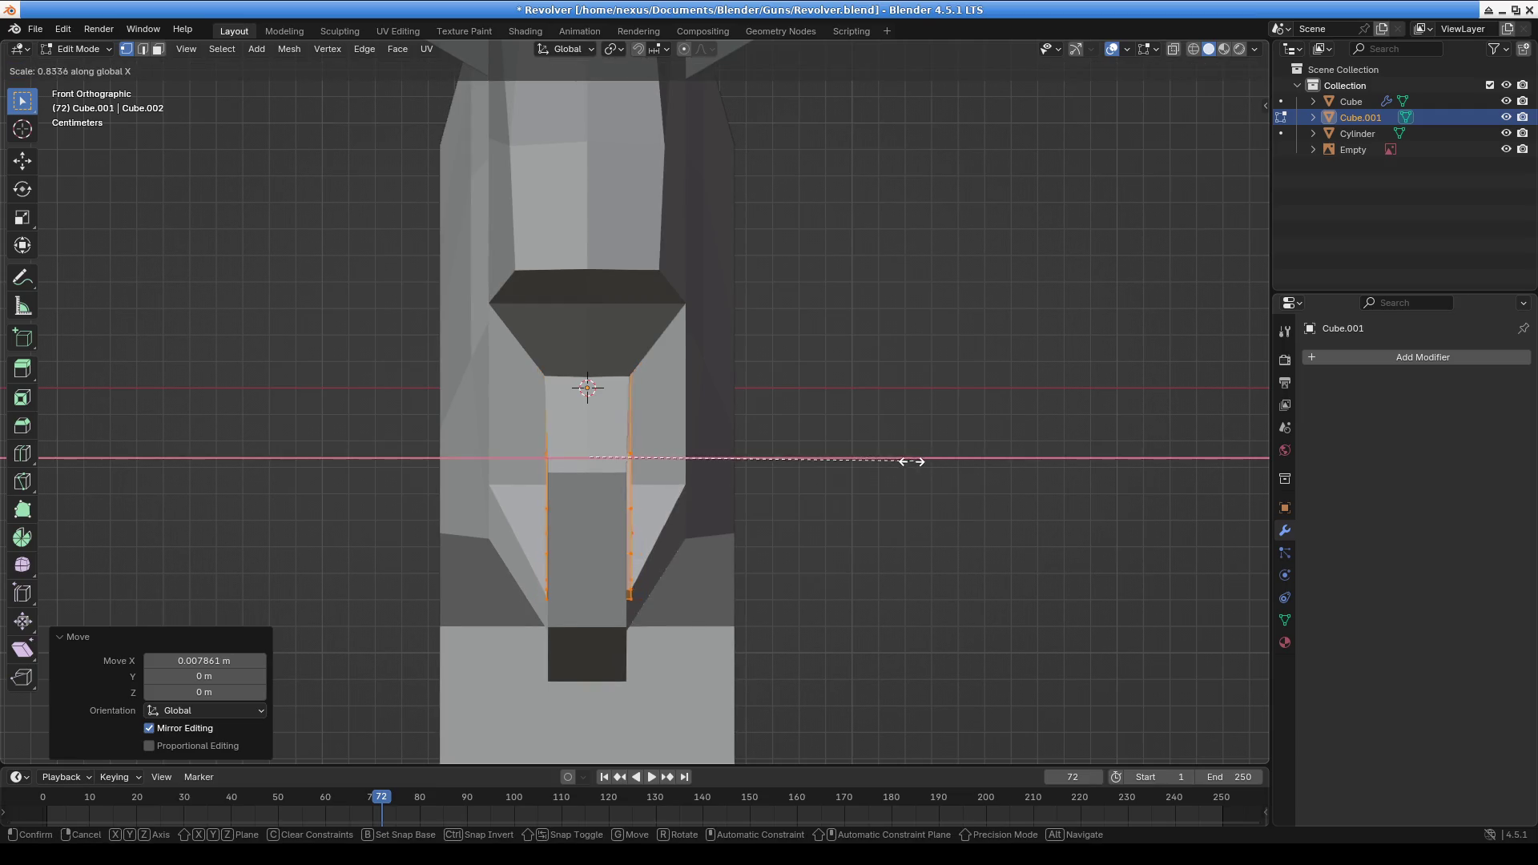
click(798, 465)
mouse_move(801, 464)
middle_down()
mouse_move(801, 515)
mouse_move(902, 535)
mouse_move(911, 500)
mouse_move(880, 484)
middle_up()
key(s)
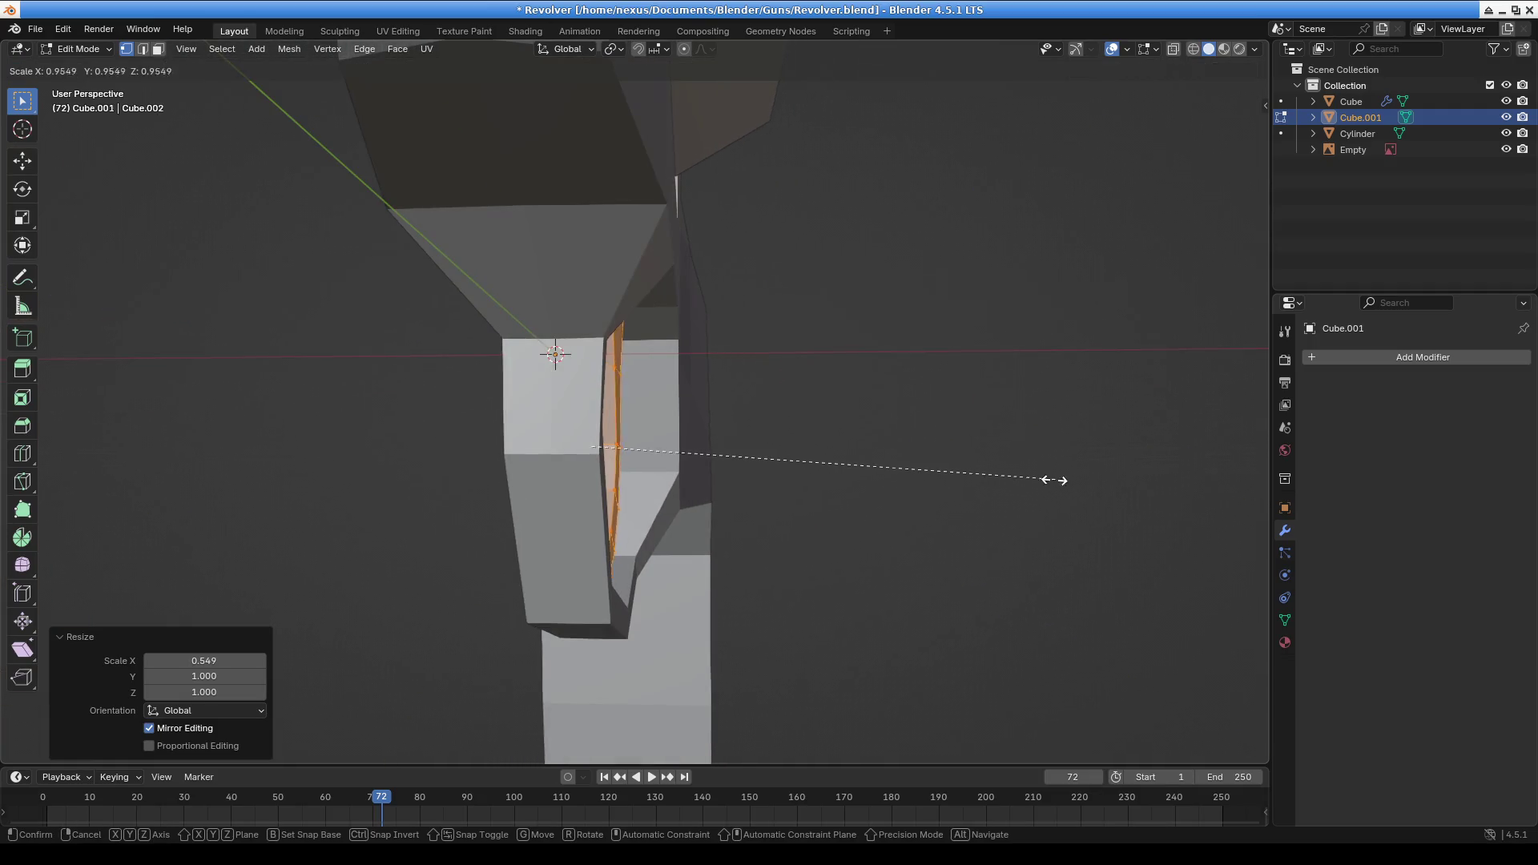
click(978, 456)
mouse_move(978, 456)
middle_down()
mouse_move(817, 471)
mouse_move(858, 463)
mouse_move(758, 522)
mouse_move(773, 509)
mouse_move(697, 481)
mouse_move(659, 548)
mouse_move(969, 560)
mouse_move(601, 543)
mouse_move(590, 618)
mouse_move(539, 575)
mouse_move(353, 275)
mouse_move(694, 516)
middle_up()
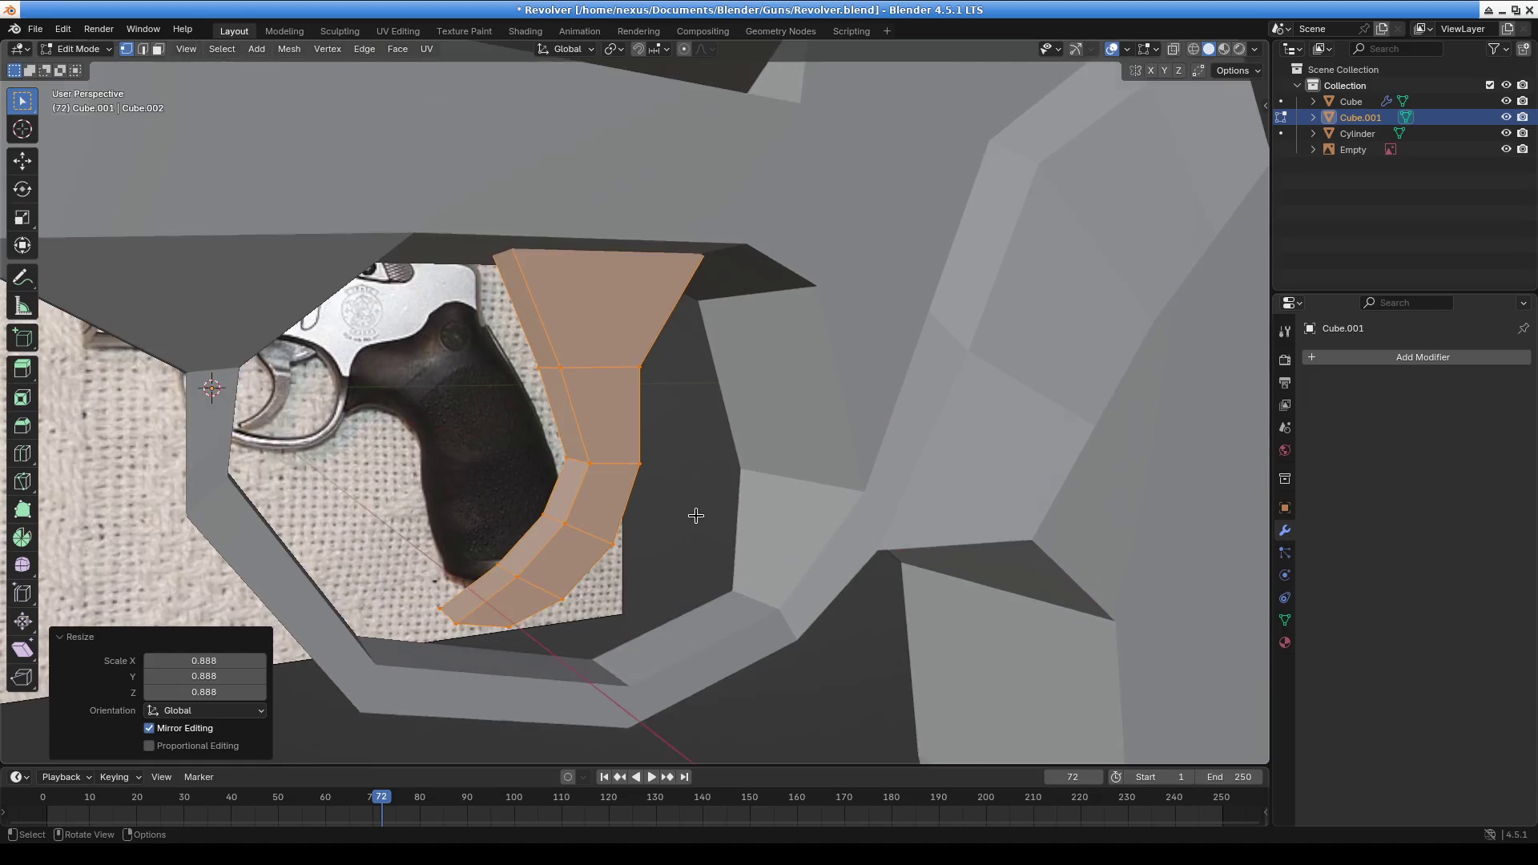
mouse_move(628, 566)
middle_down()
mouse_move(724, 532)
mouse_move(643, 551)
mouse_move(716, 564)
middle_up()
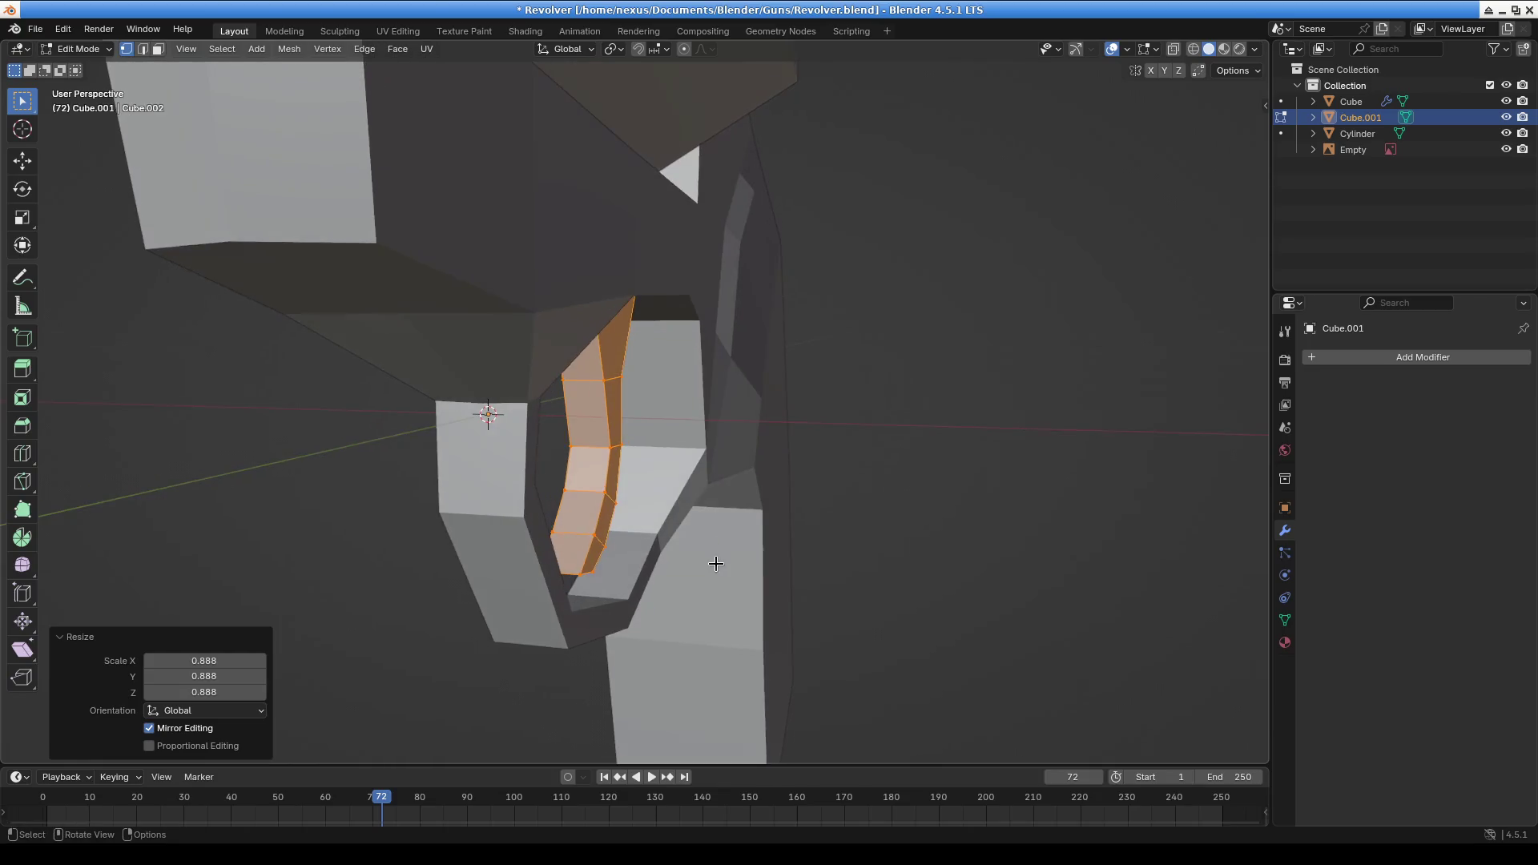
Narrow the trigger further along X to 0.869 and check it from Front view
key(s)
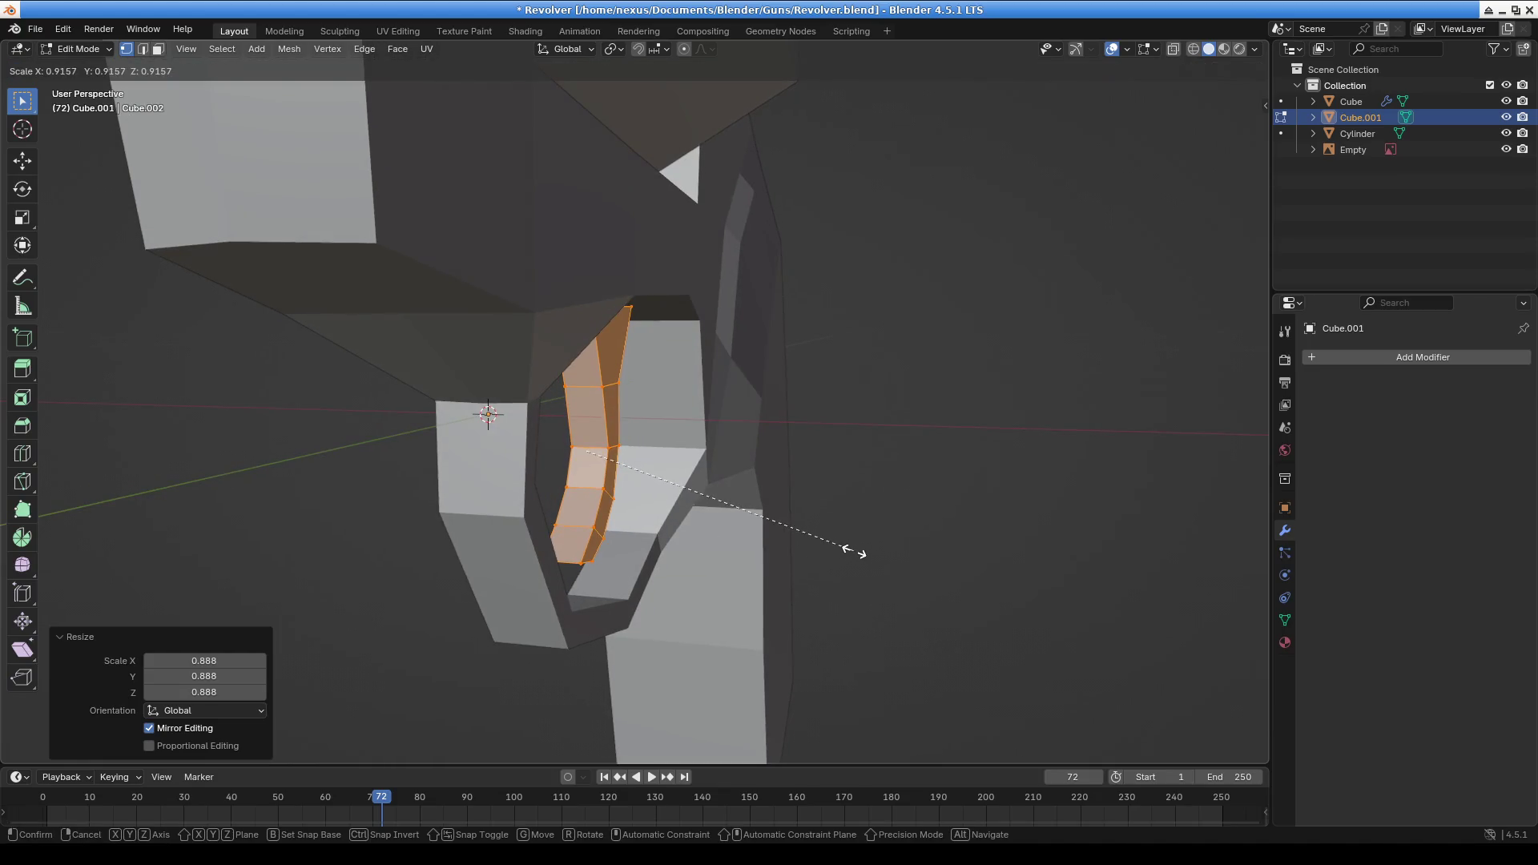
key(Escape)
key(s)
key(x)
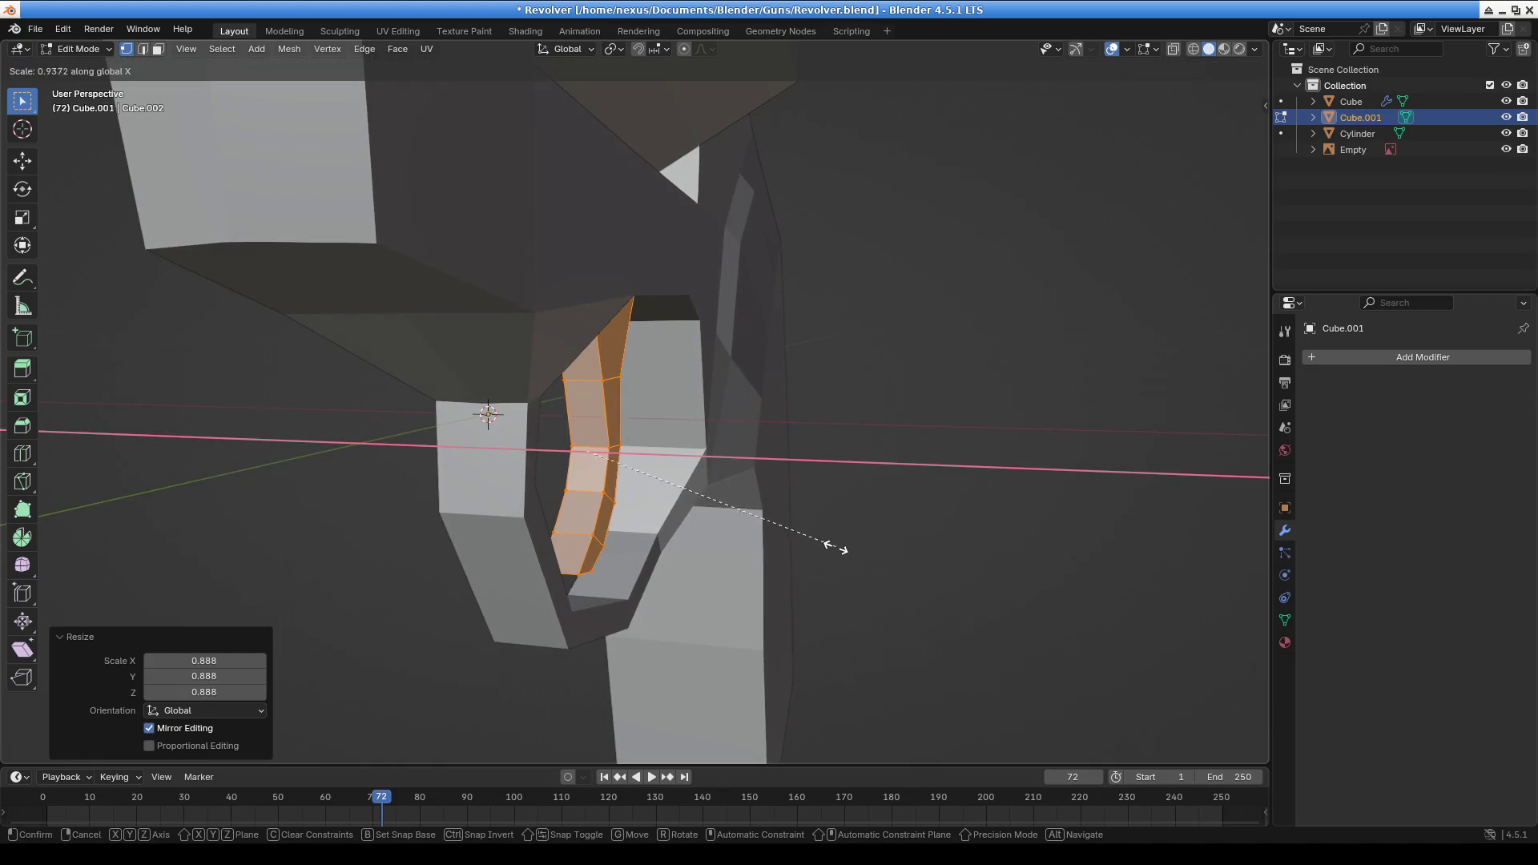
click(817, 544)
mouse_move(817, 544)
middle_down()
mouse_move(810, 566)
mouse_move(834, 521)
mouse_move(1030, 639)
mouse_move(1020, 579)
mouse_move(657, 537)
middle_up()
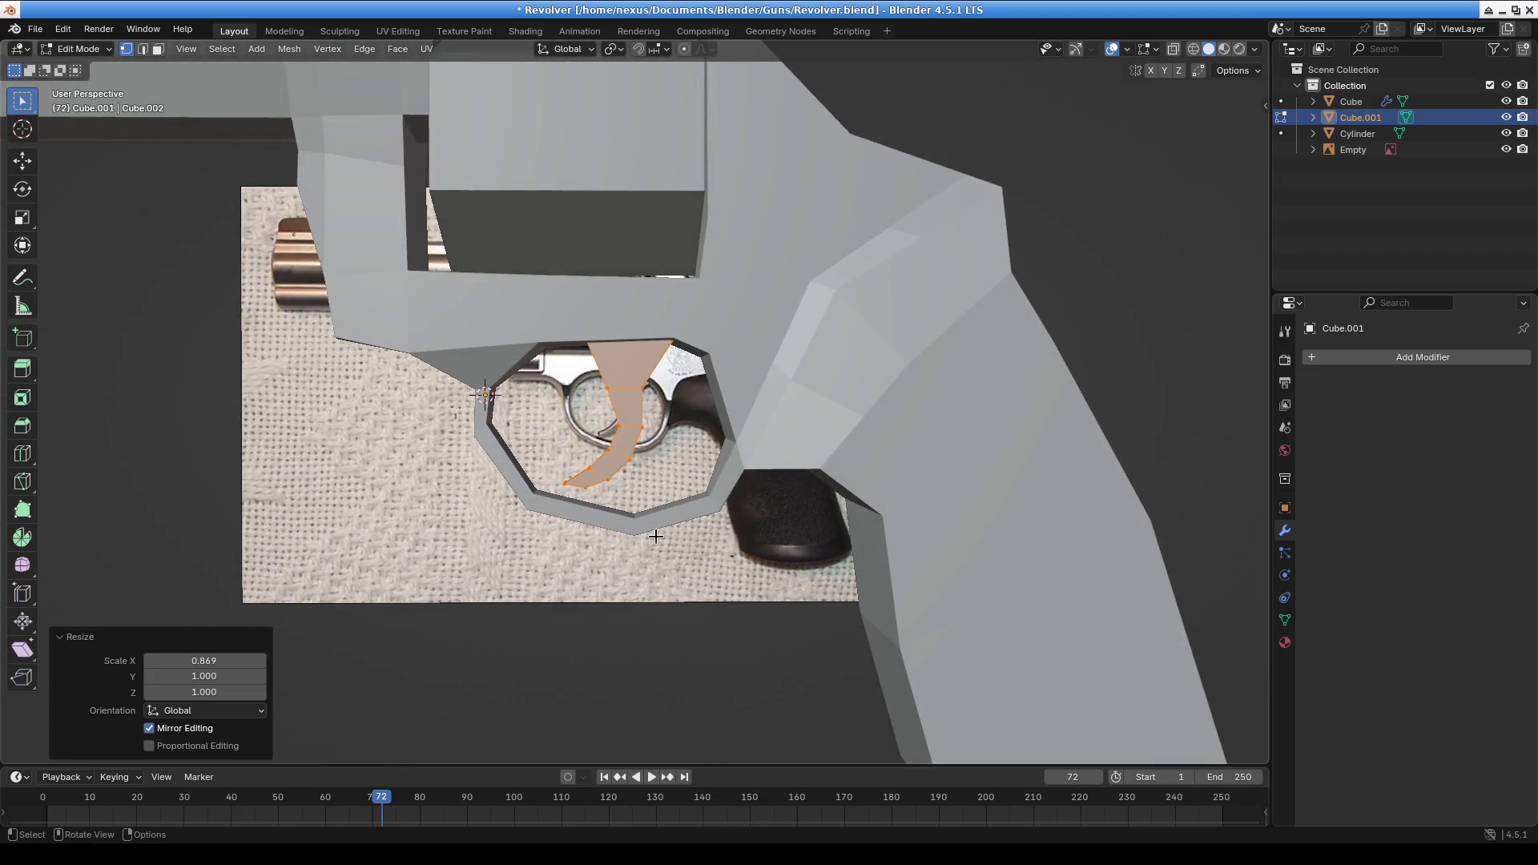
key(KP_1)
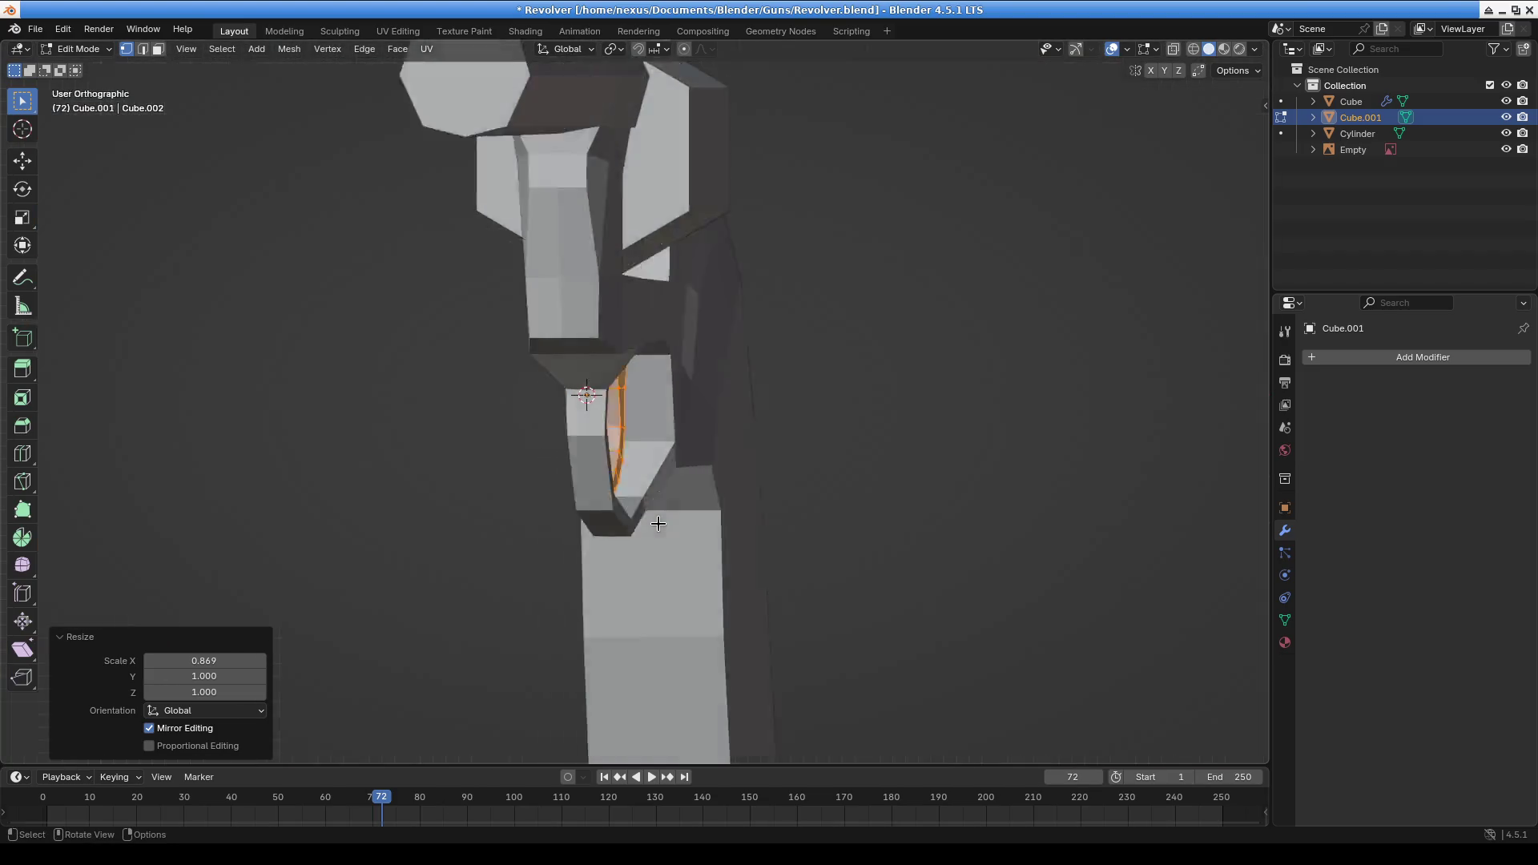
In right orthographic view with X-ray on, move the trigger's top vertices onto the photo outline
key(KP_3)
scroll(644, 415, up, 2)
click(716, 346)
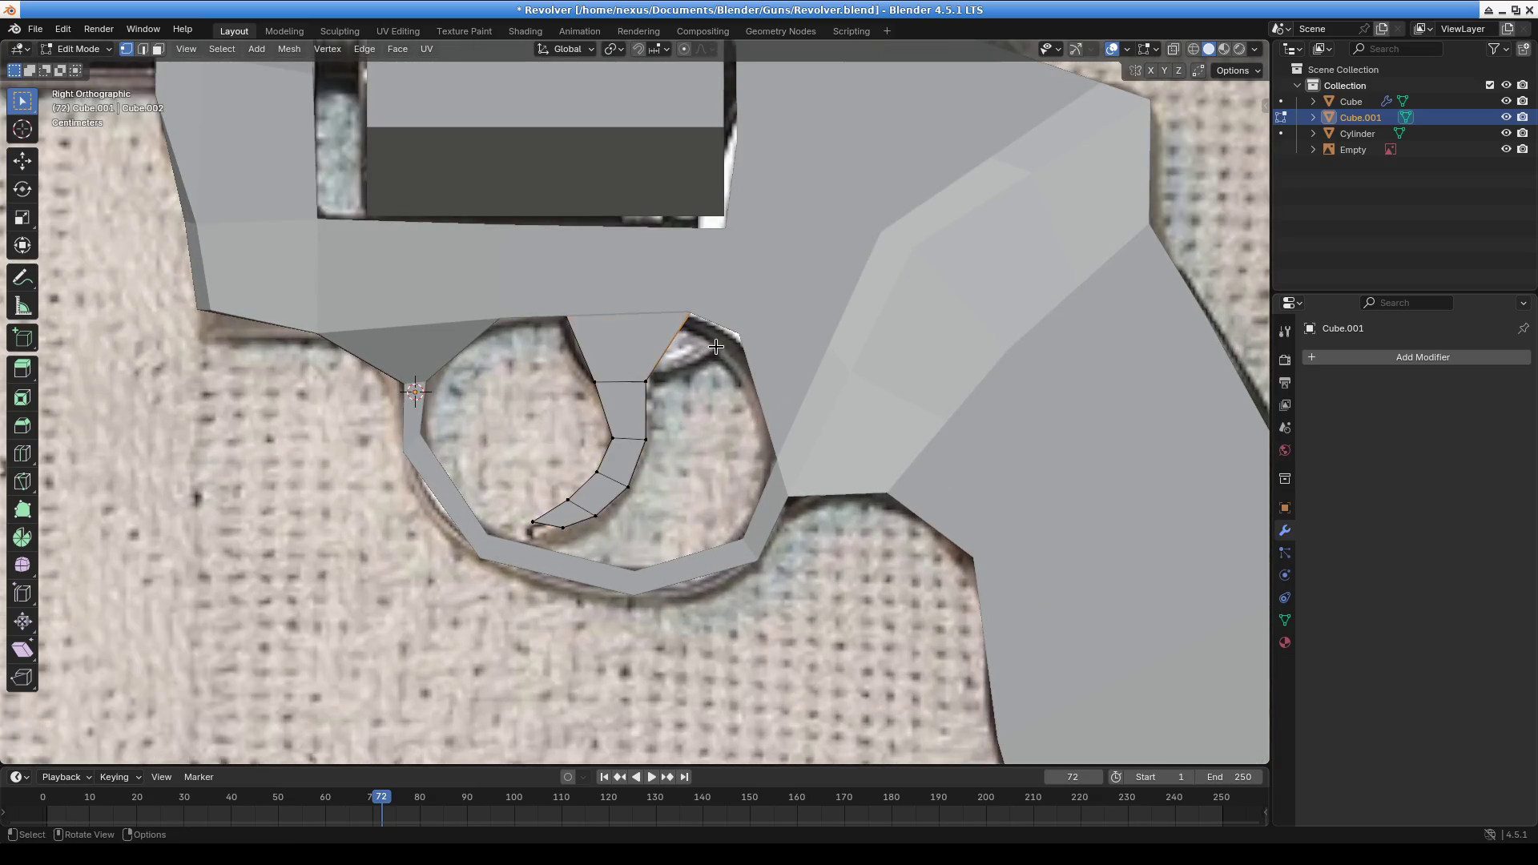
key(g)
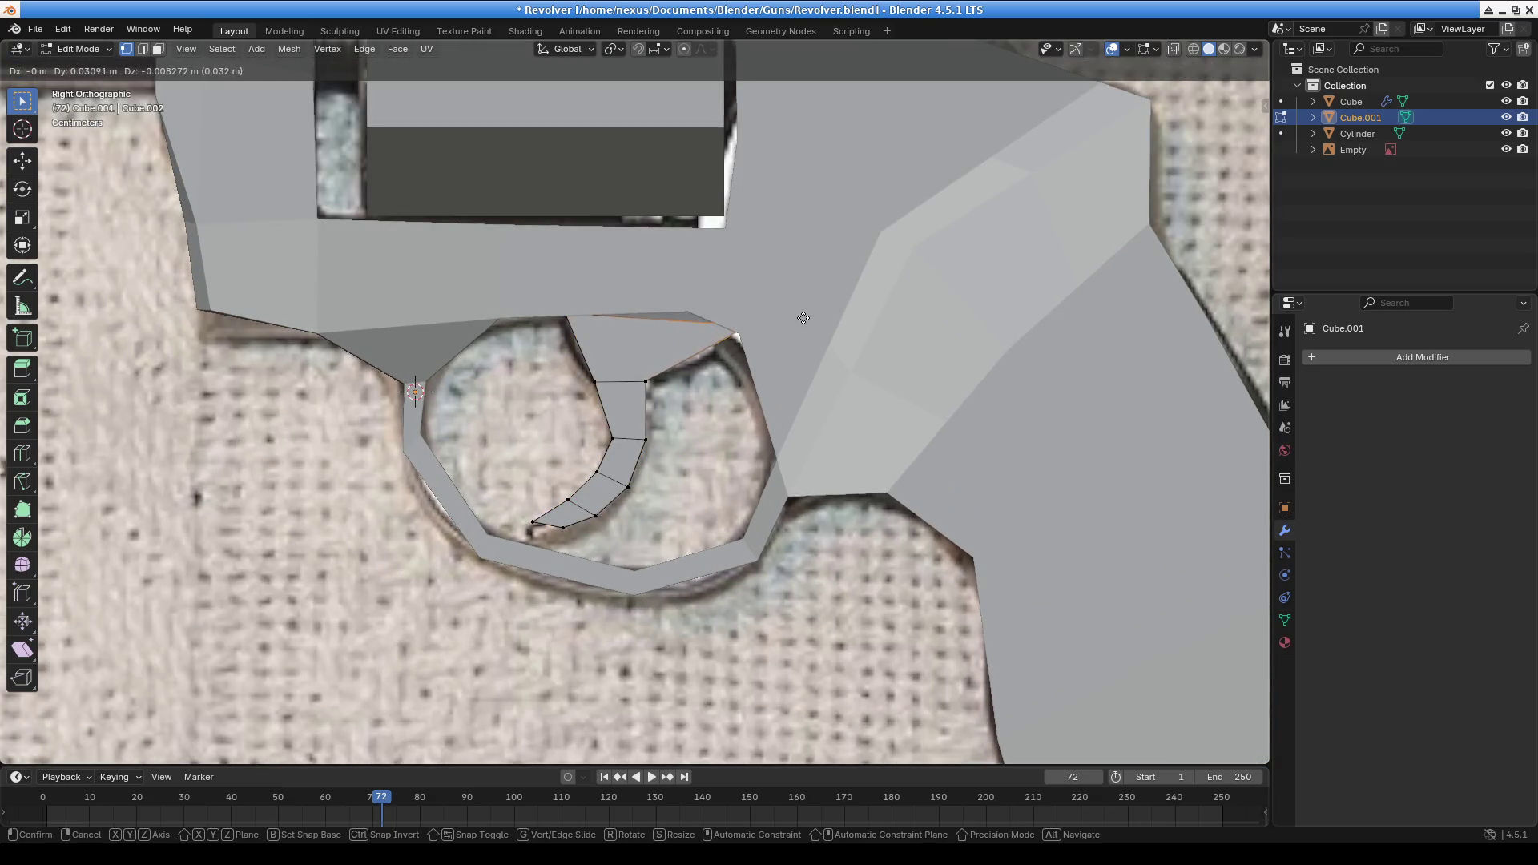
key(Escape)
click(1195, 50)
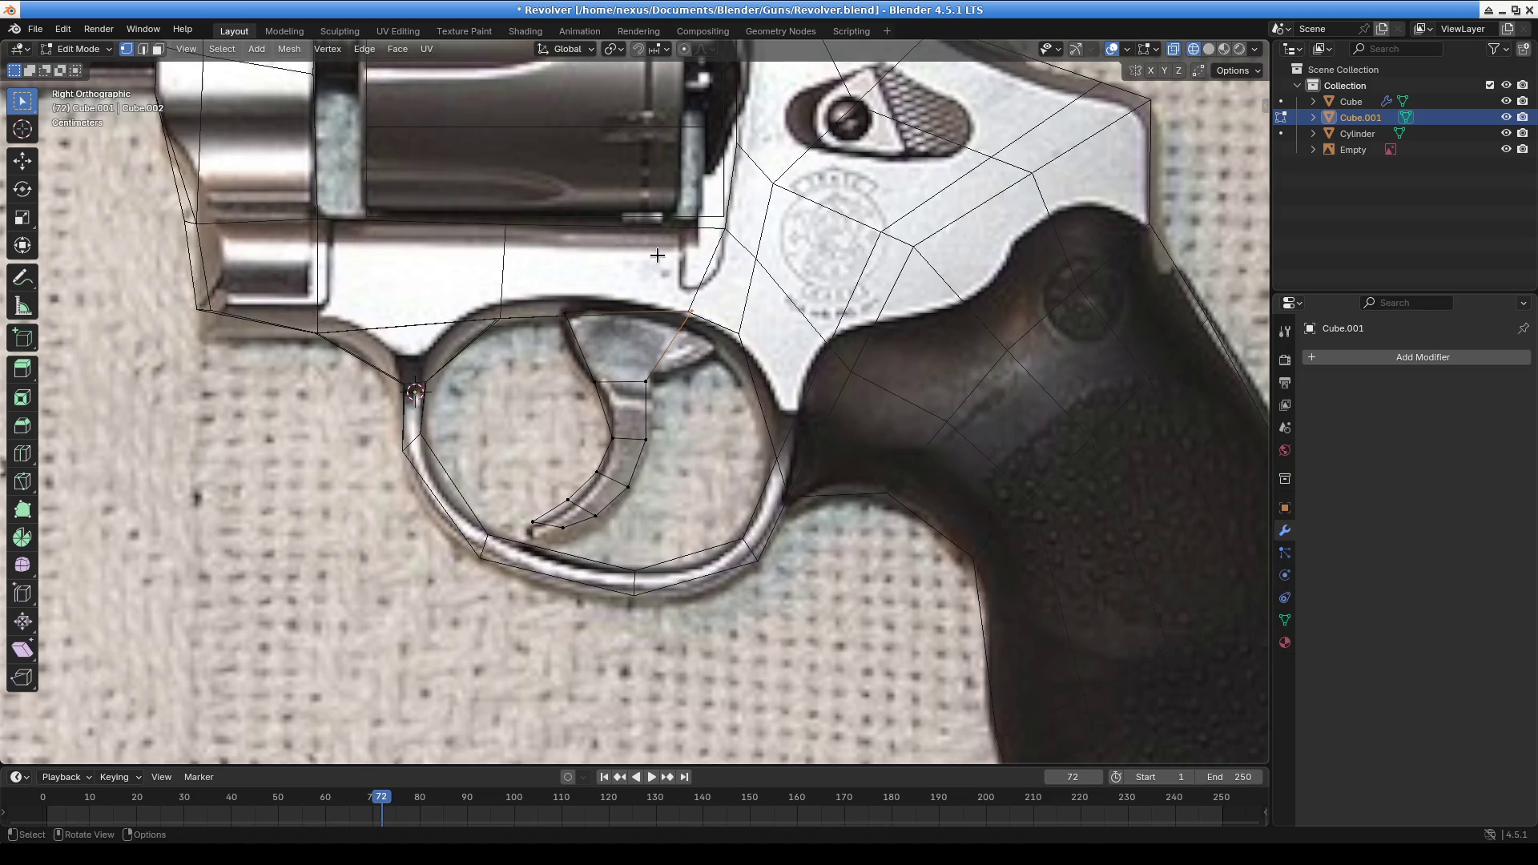
key(g)
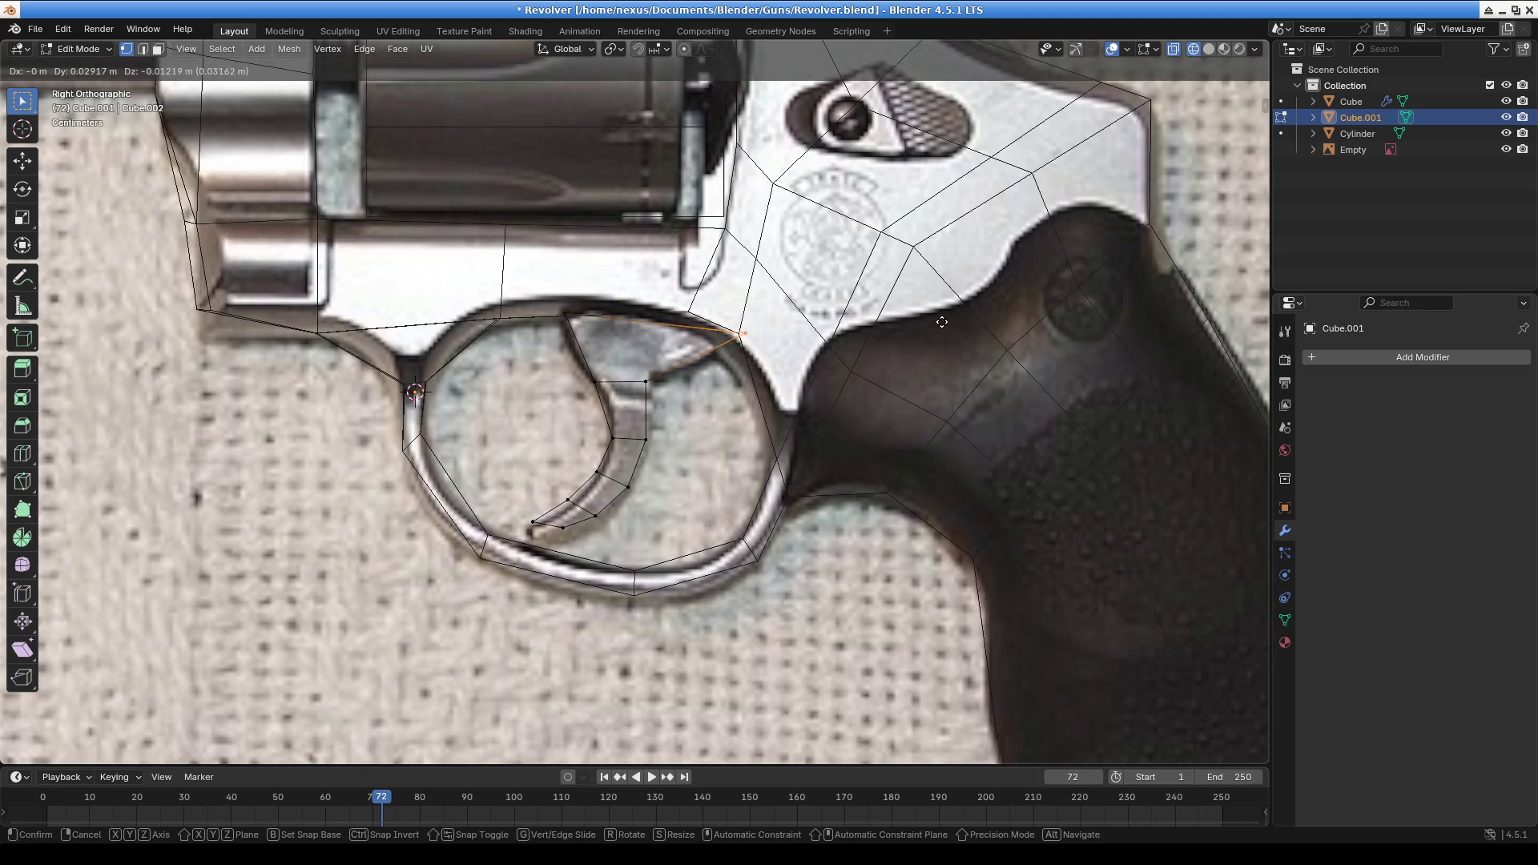
click(946, 316)
key(g)
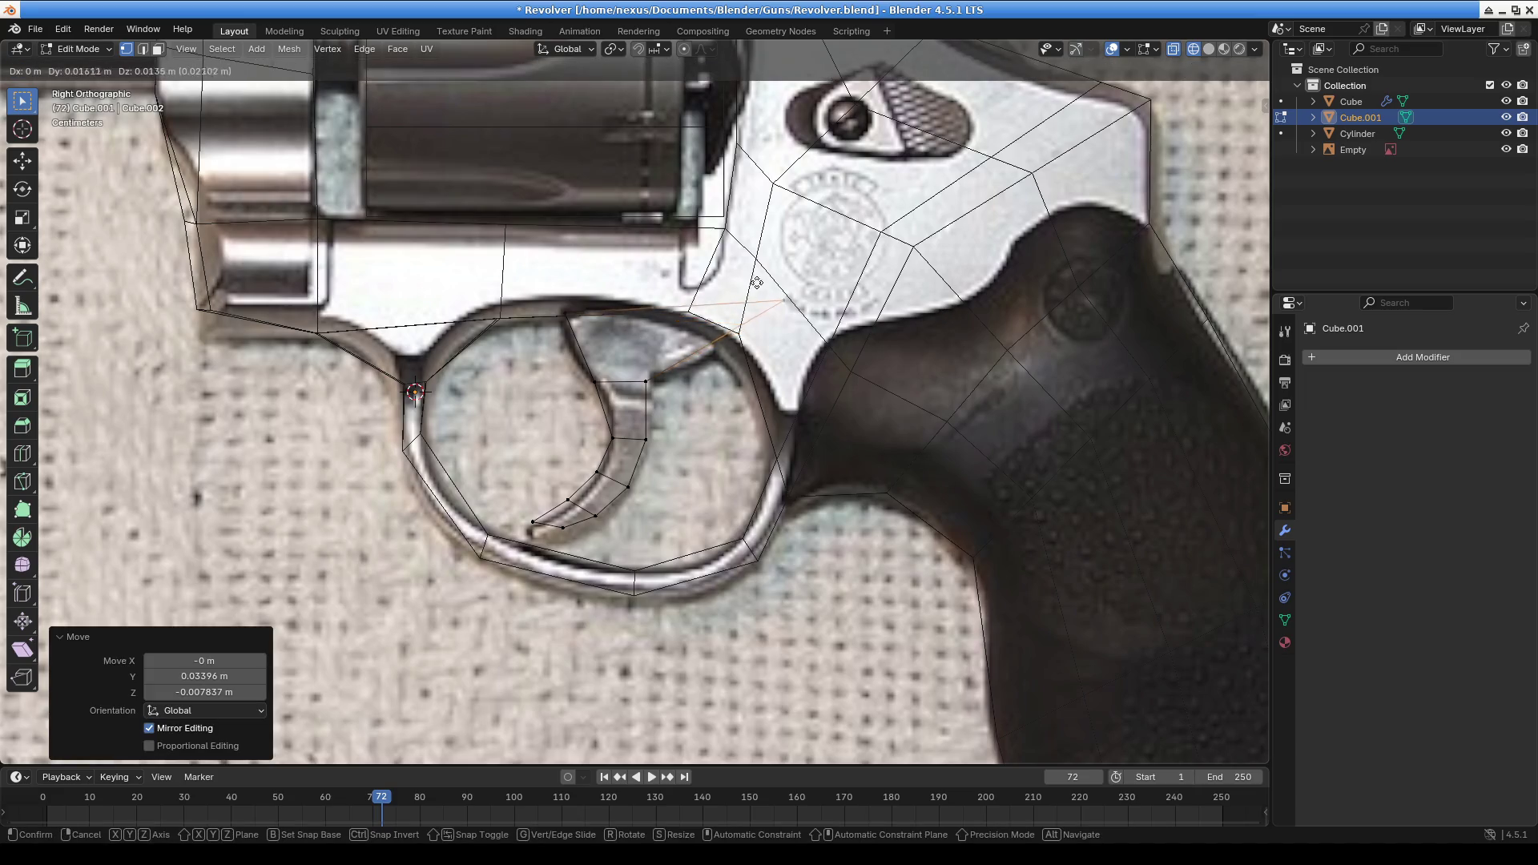
click(794, 278)
key(g)
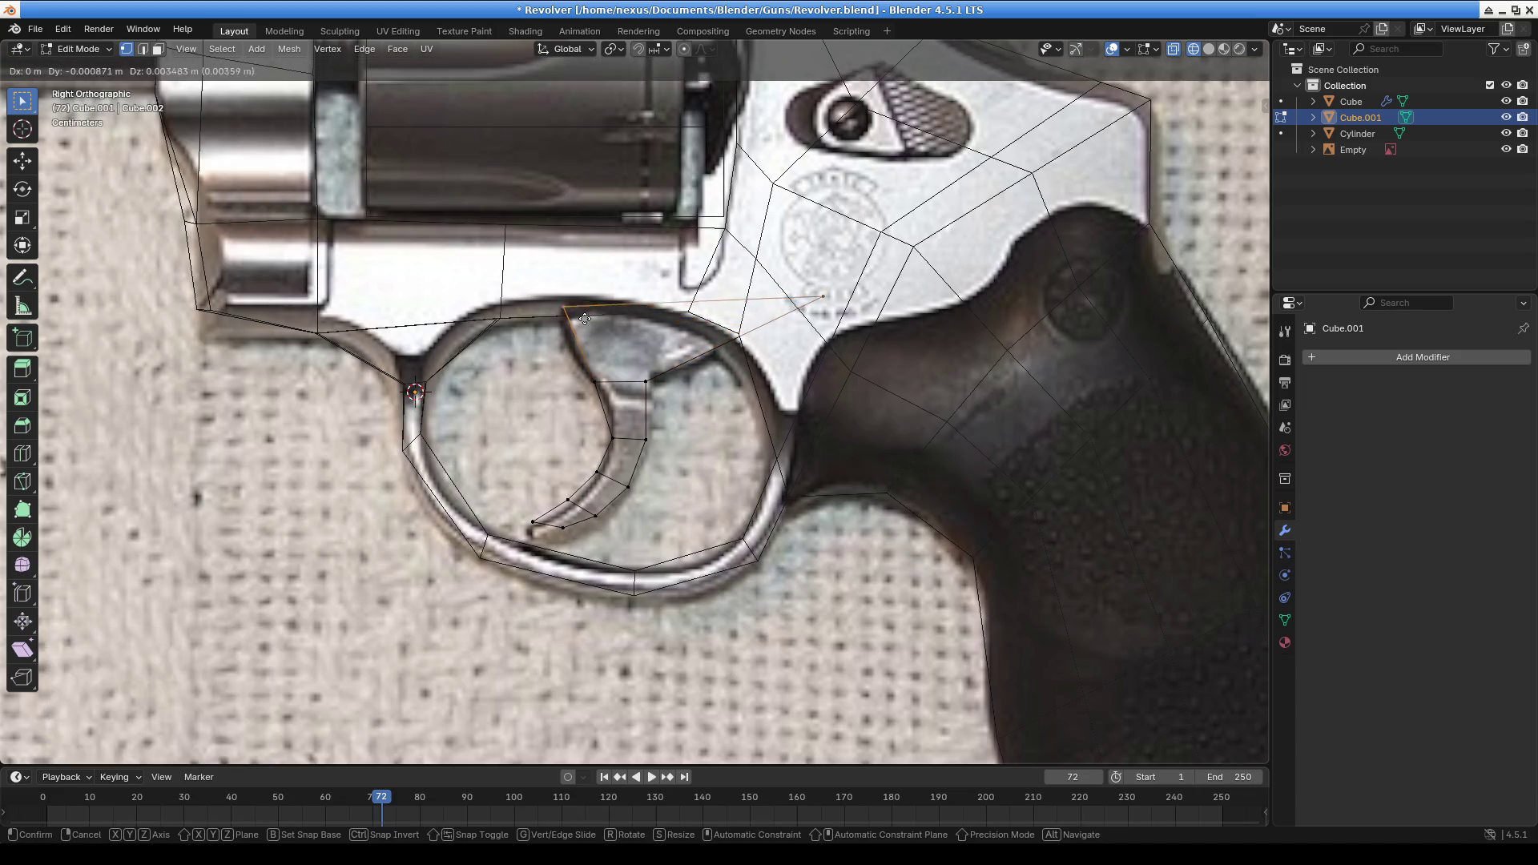
click(801, 325)
key(g)
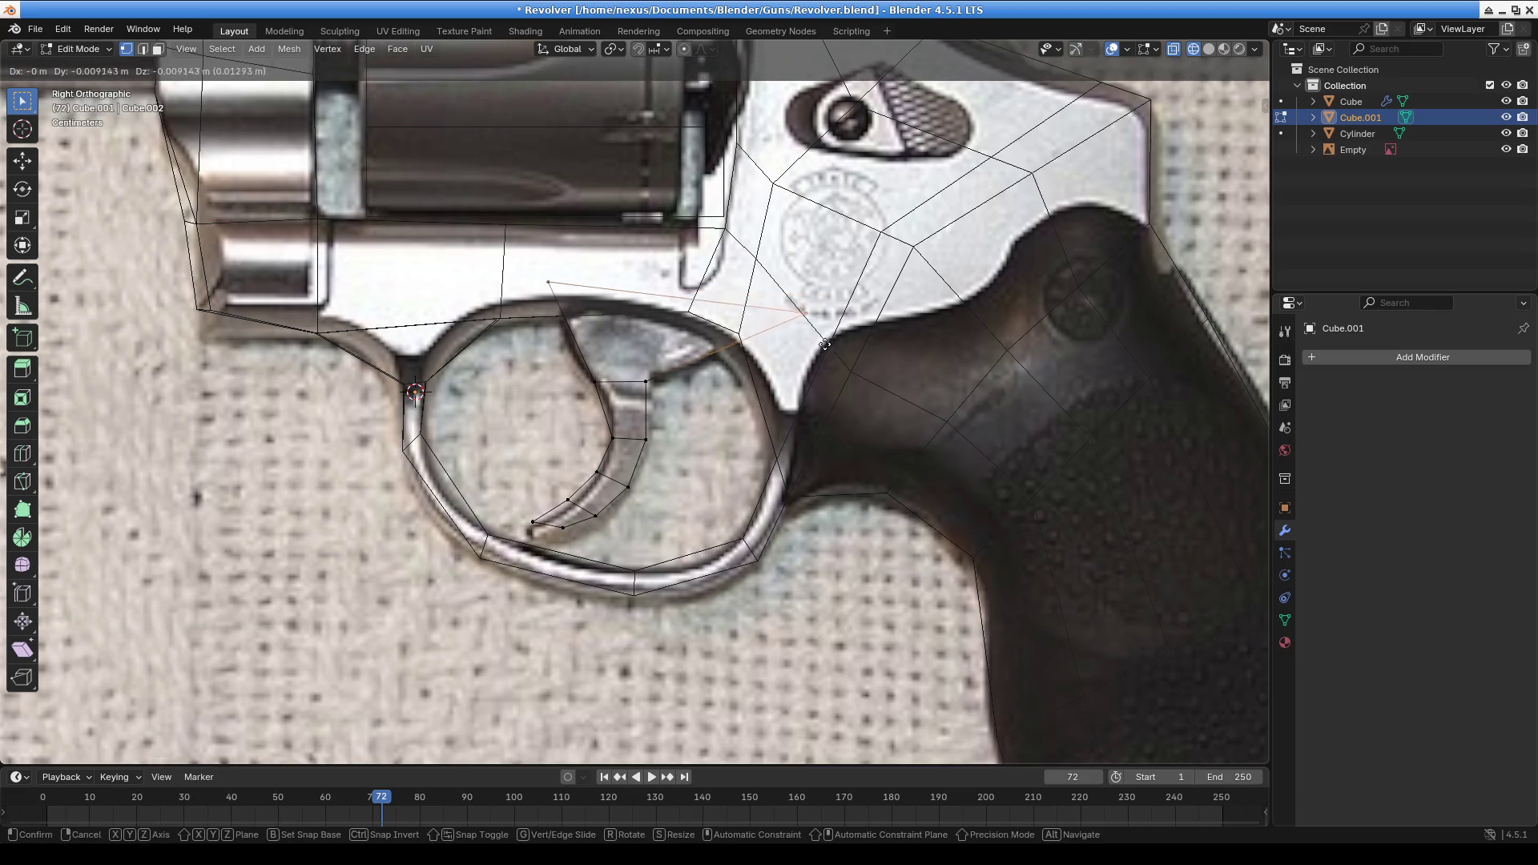
click(789, 358)
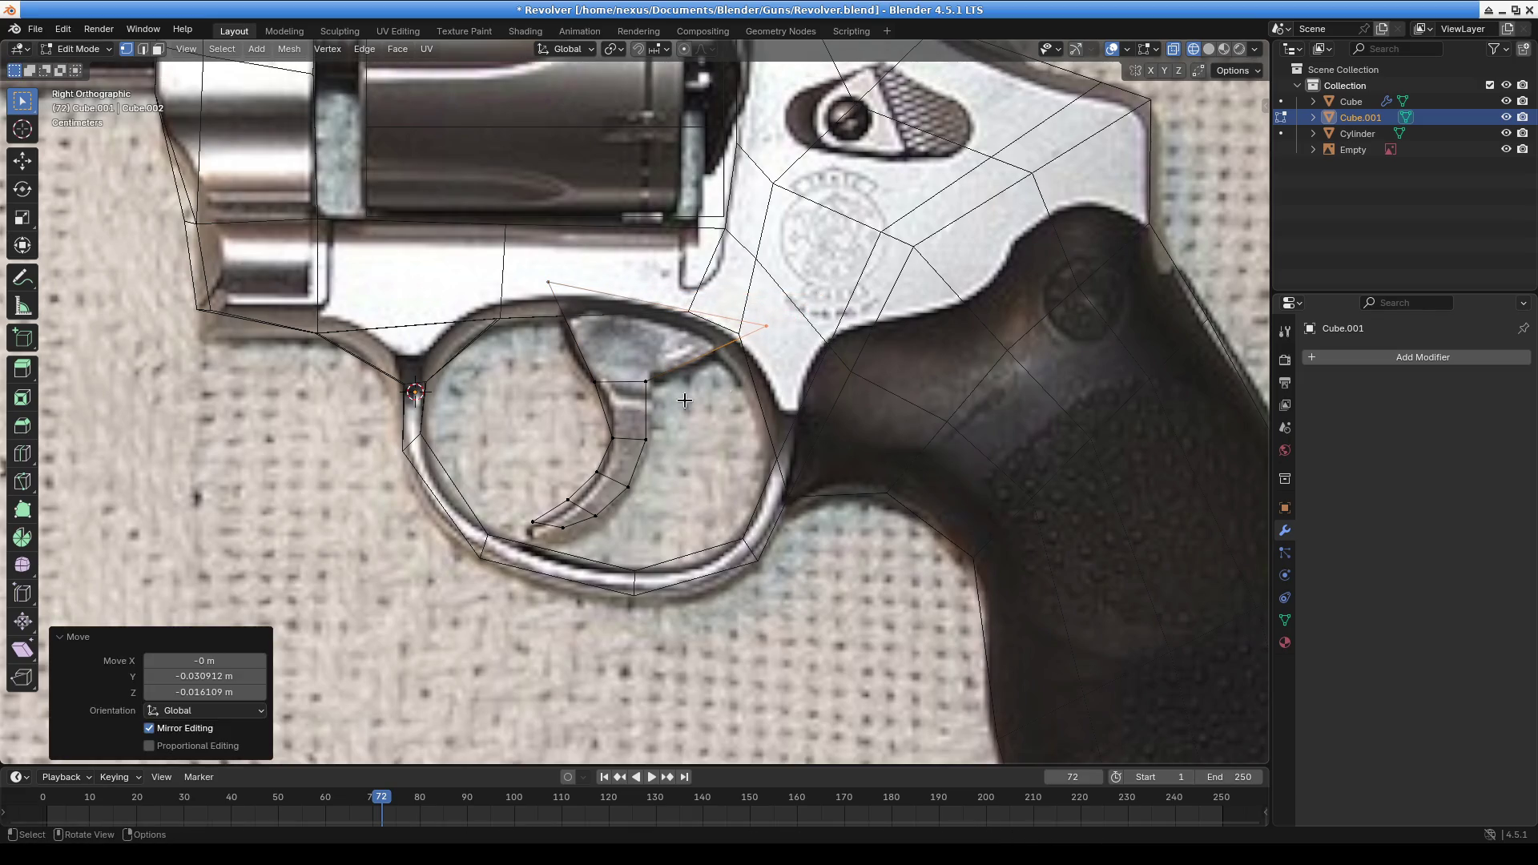
Move the vertices along the upper trigger blade onto the reference outline
click(603, 382)
key(g)
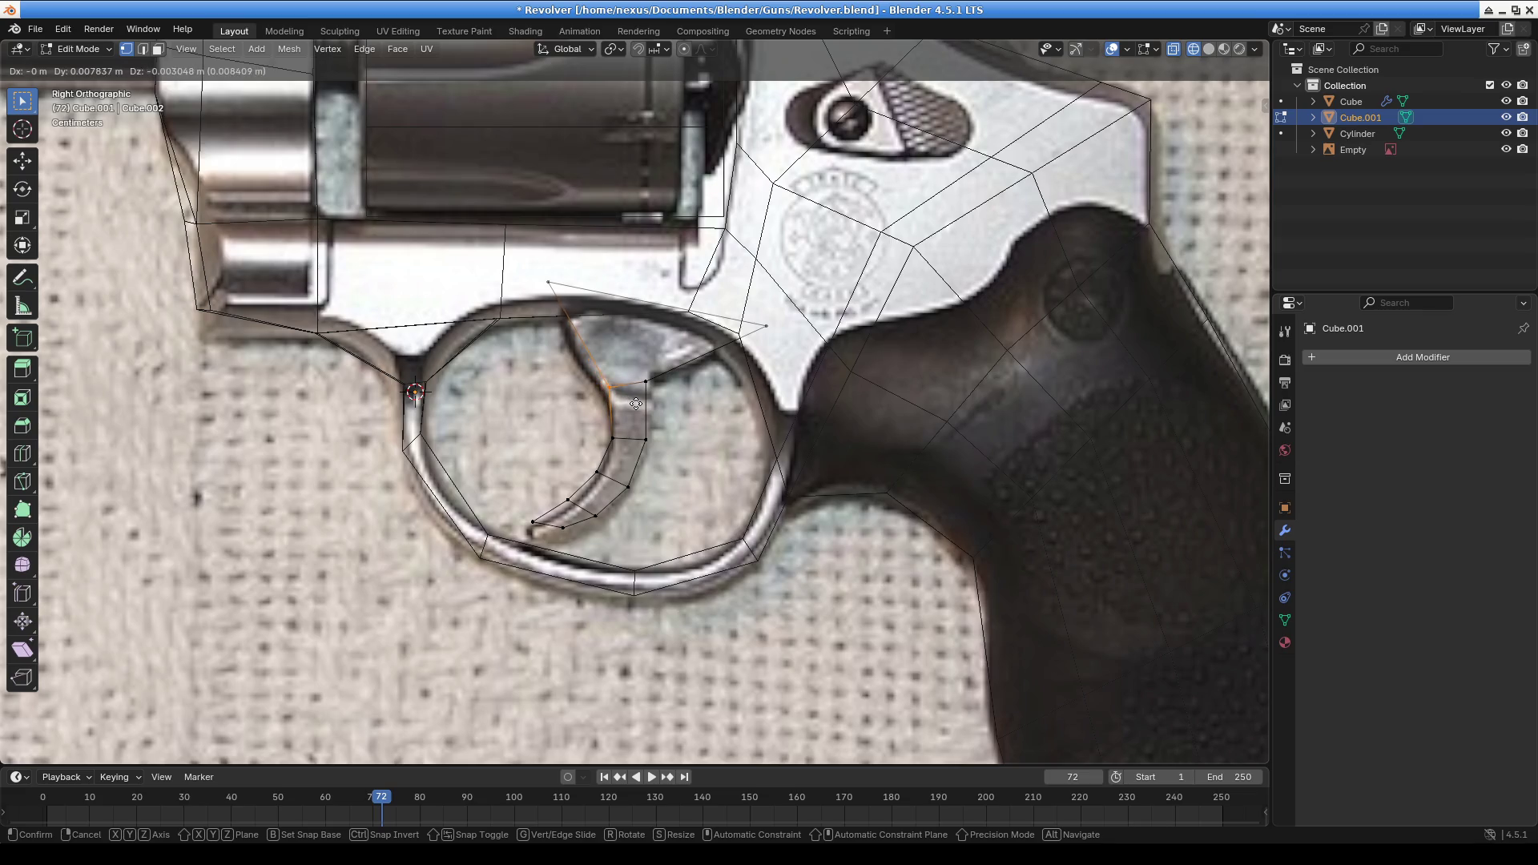
click(636, 404)
click(548, 282)
key(g)
click(566, 314)
click(646, 441)
key(g)
click(662, 449)
Shape the lower trigger vertices to follow the blade's curve in the photo
click(599, 472)
key(g)
click(601, 479)
click(629, 487)
key(g)
click(587, 522)
click(604, 525)
key(g)
click(615, 526)
click(565, 534)
key(g)
click(585, 550)
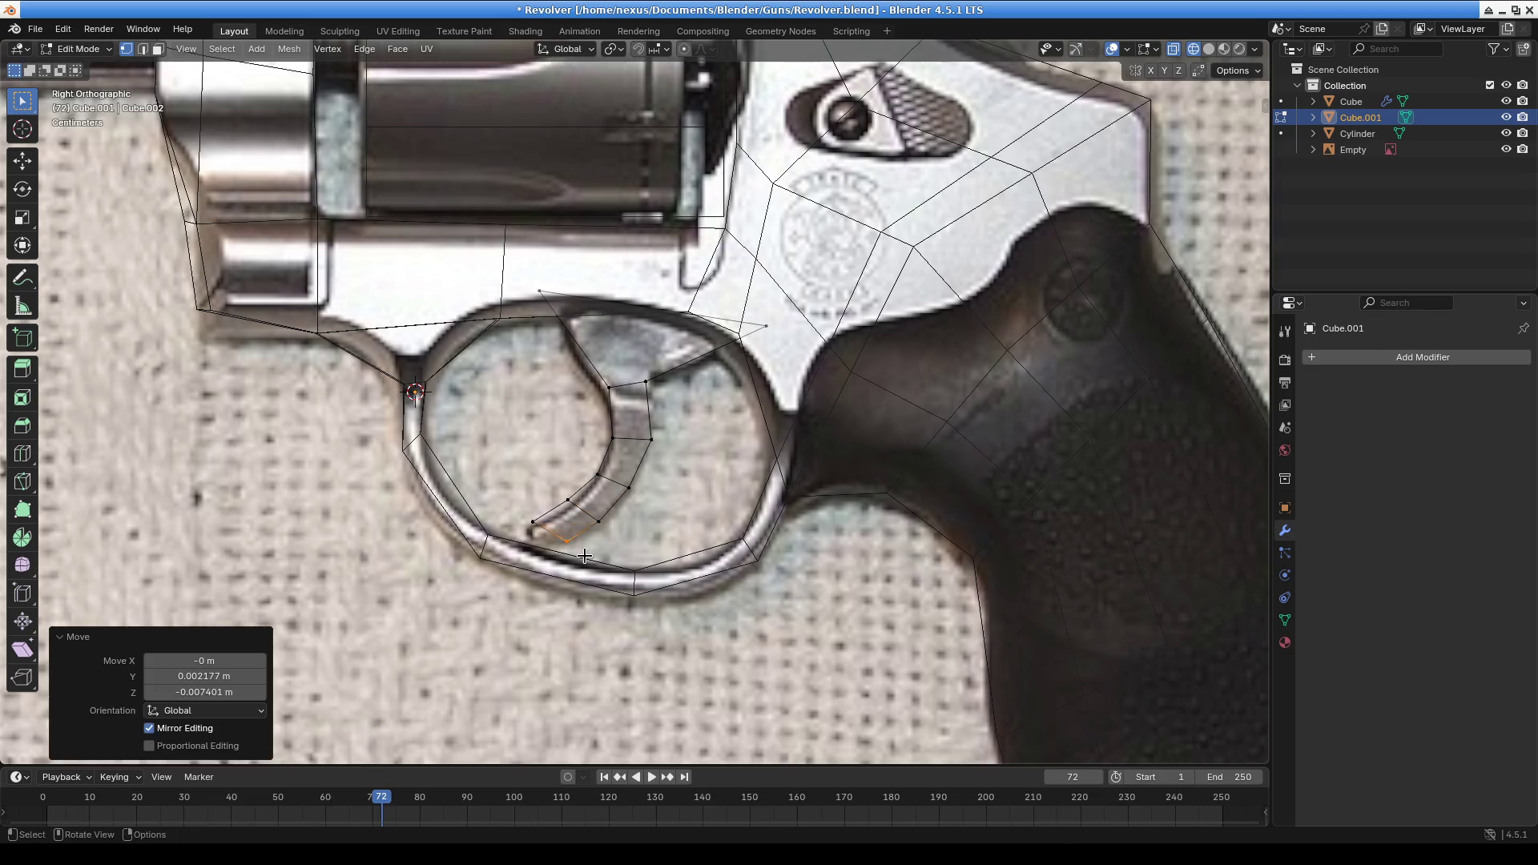
Refine more vertices near the trigger's bottom to match the photo outline
click(533, 522)
key(g)
click(575, 526)
click(566, 542)
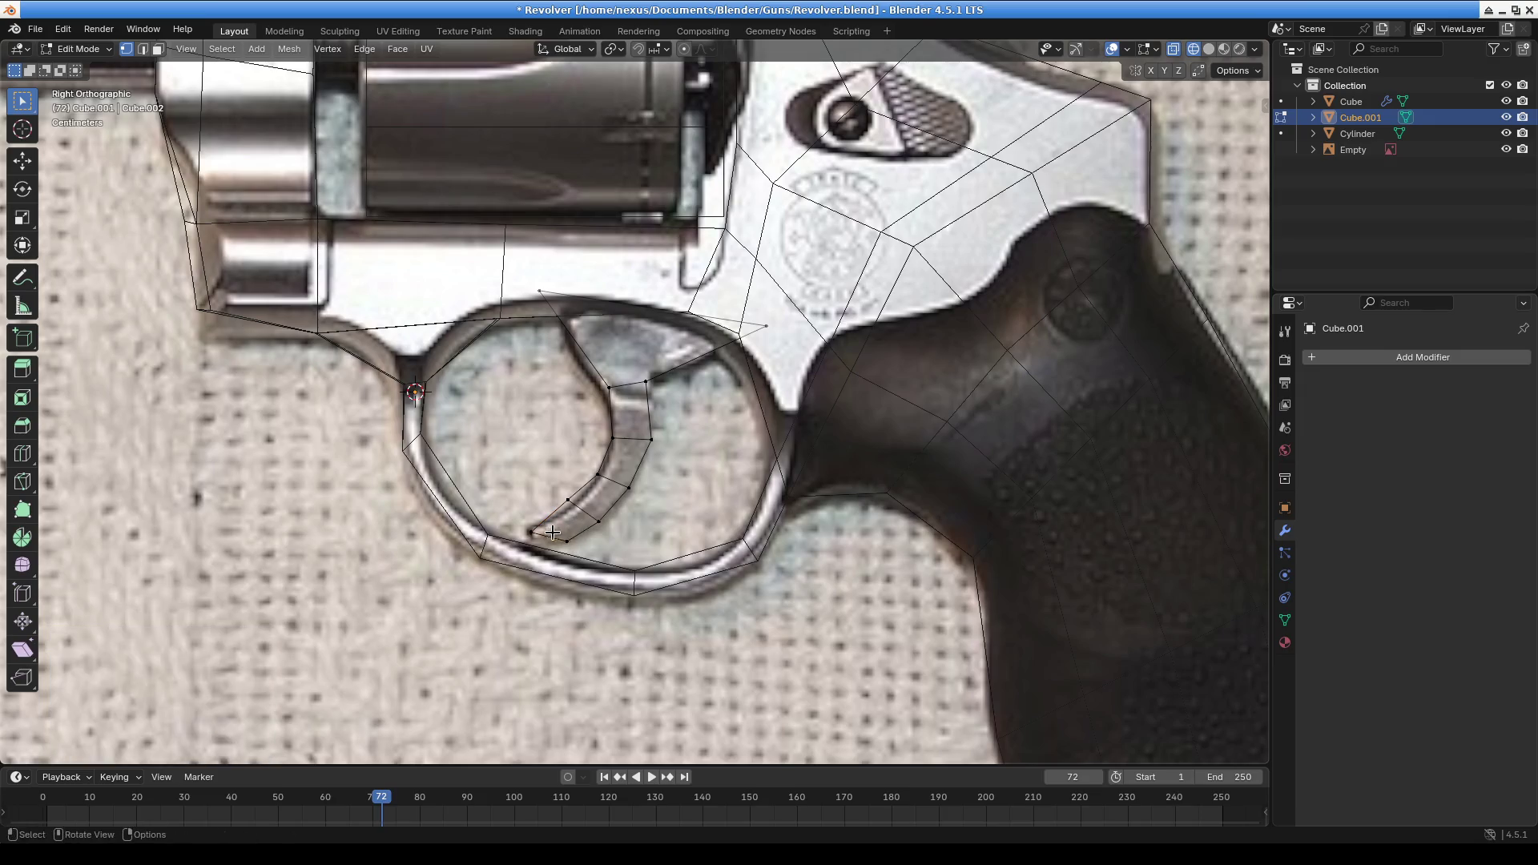
key(g)
click(570, 545)
click(567, 498)
key(g)
click(597, 468)
key(g)
click(601, 478)
Adjust the inner-curve and upper trigger vertices into place
click(630, 486)
key(g)
click(635, 500)
click(649, 439)
key(g)
click(652, 442)
click(597, 391)
key(g)
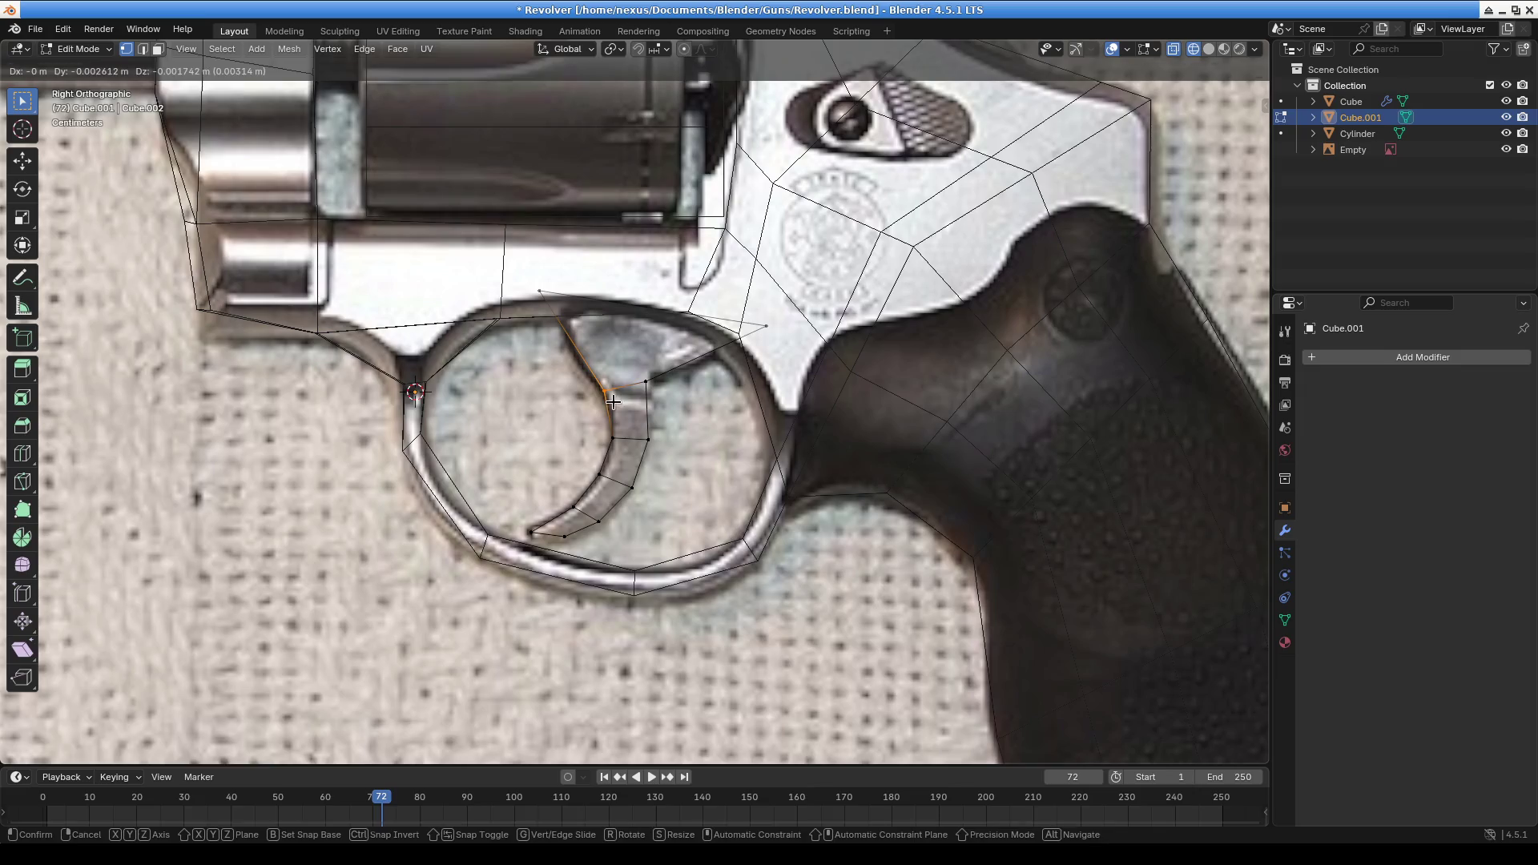
click(611, 401)
Inspect the trigger shape in perspective using solid and wireframe shading
scroll(657, 481, down, 1)
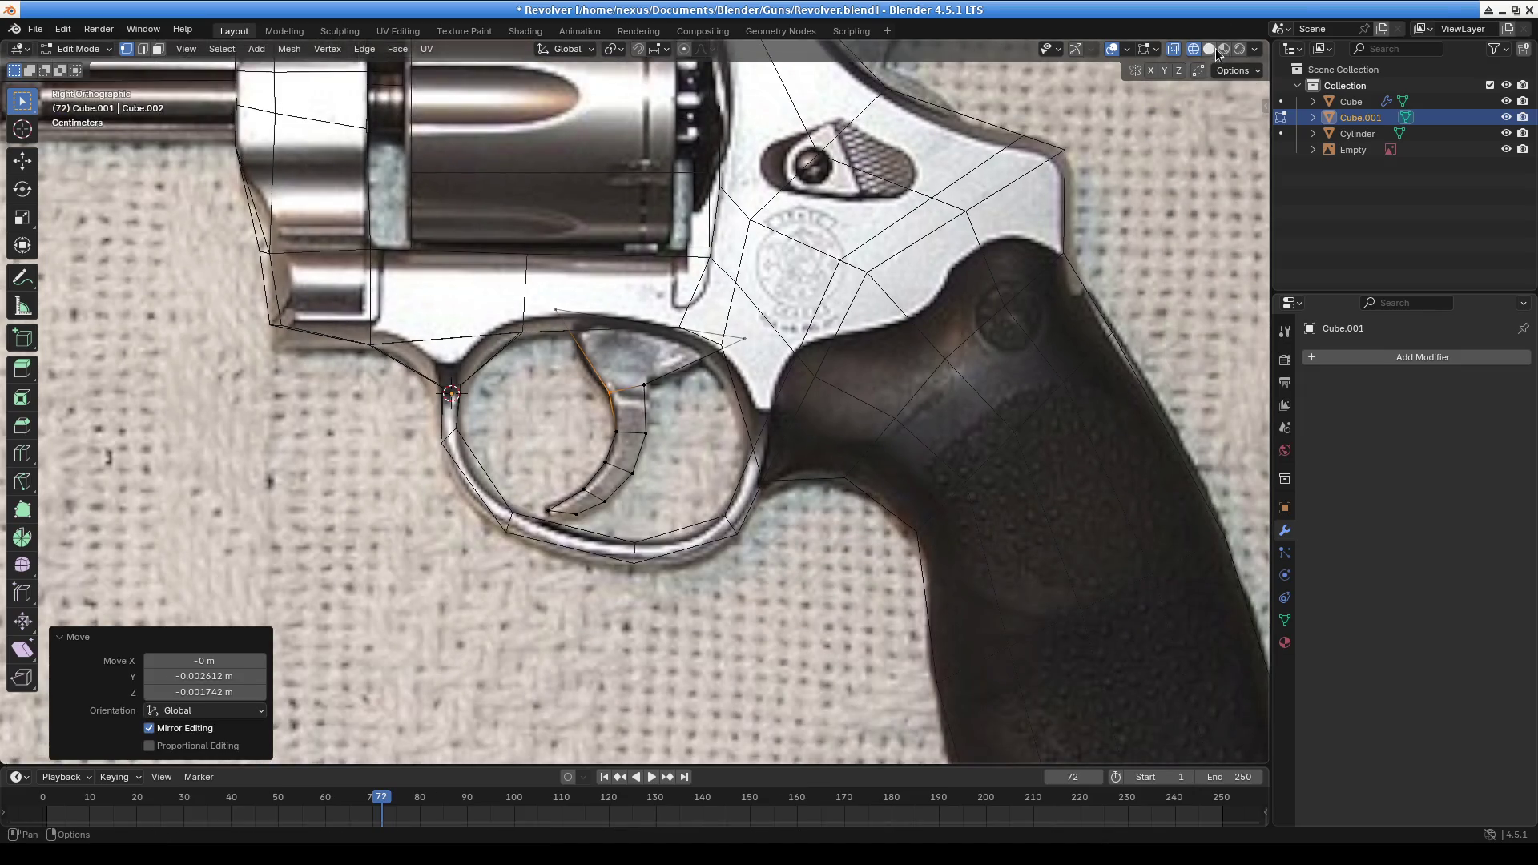
click(1214, 49)
mouse_move(969, 230)
middle_down()
mouse_move(711, 504)
mouse_move(807, 519)
mouse_move(999, 508)
mouse_move(986, 515)
mouse_move(1223, 149)
middle_up()
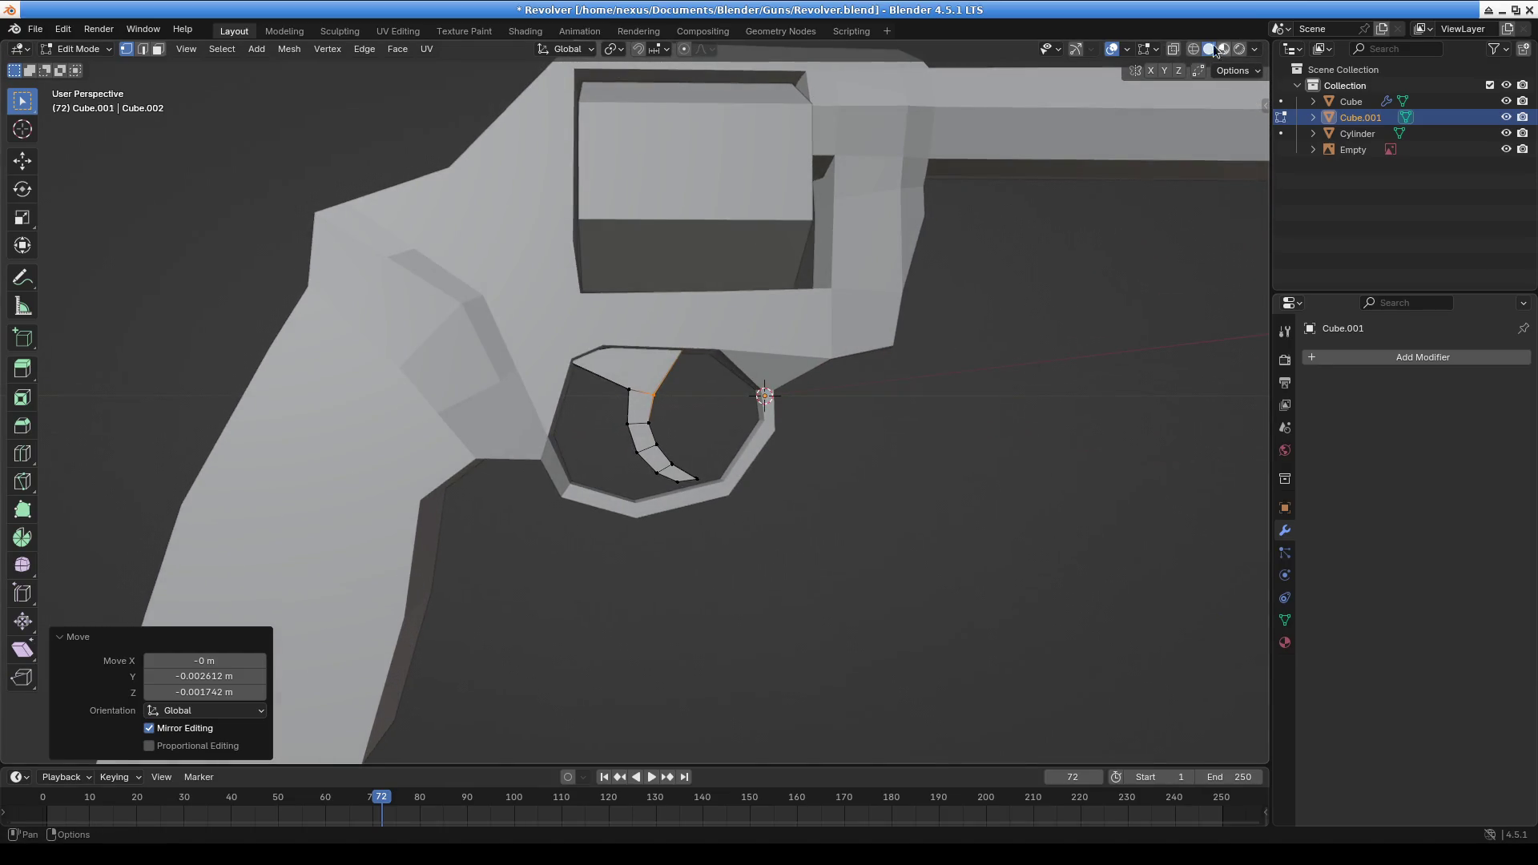
click(1199, 48)
click(1215, 50)
mouse_move(975, 240)
middle_down()
mouse_move(783, 353)
mouse_move(529, 370)
mouse_move(561, 361)
middle_up()
click(1194, 49)
middle_drag(697, 304, 729, 355)
Back in right orthographic view, box-select the trigger tip vertices and move them along the blade
key(KP_3)
scroll(871, 361, up, 5)
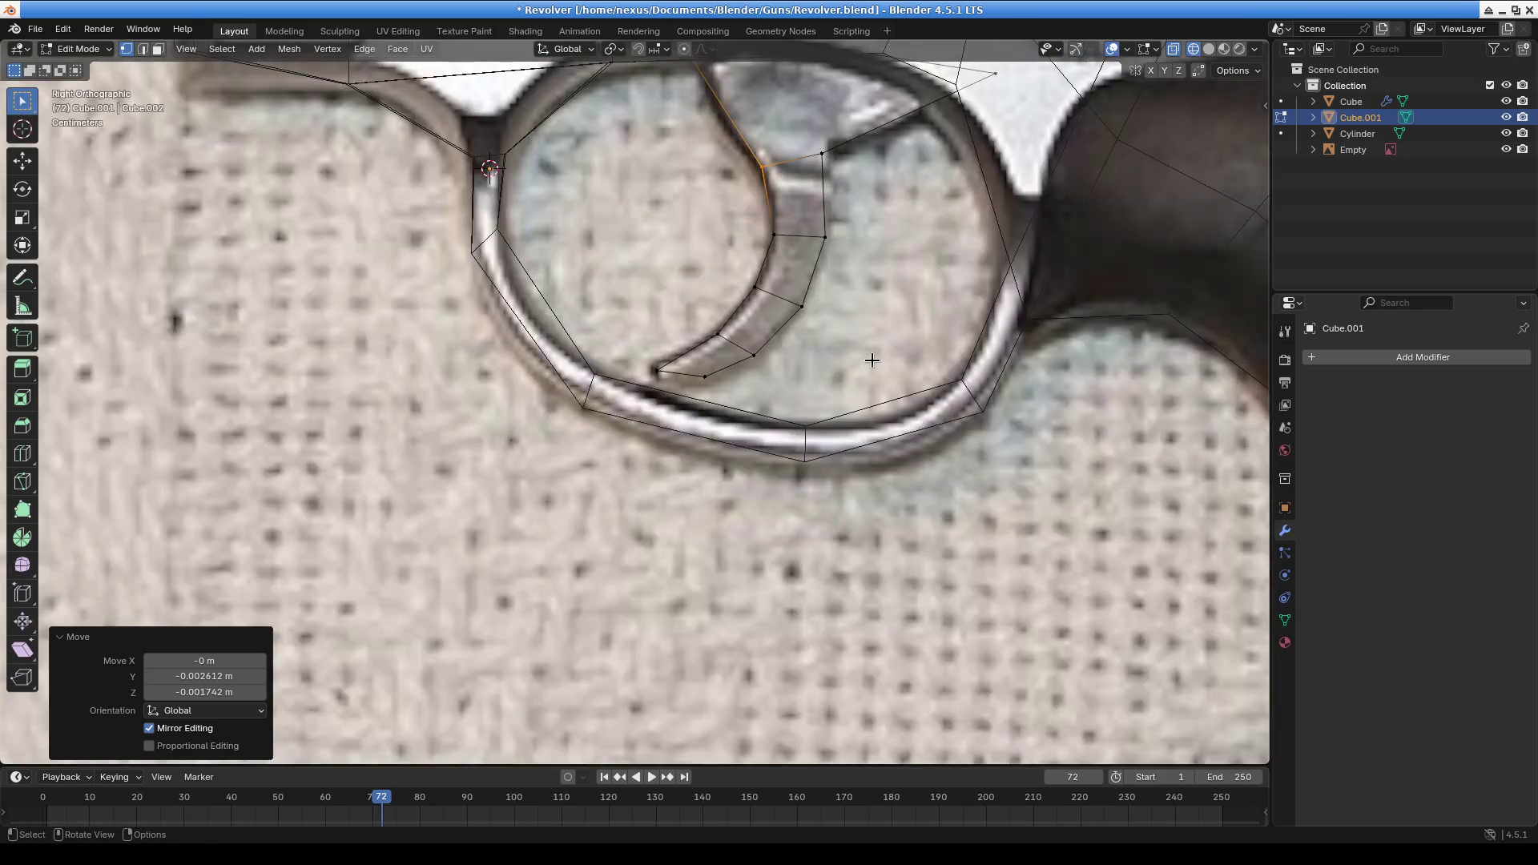
key(b)
drag(794, 385, 793, 378)
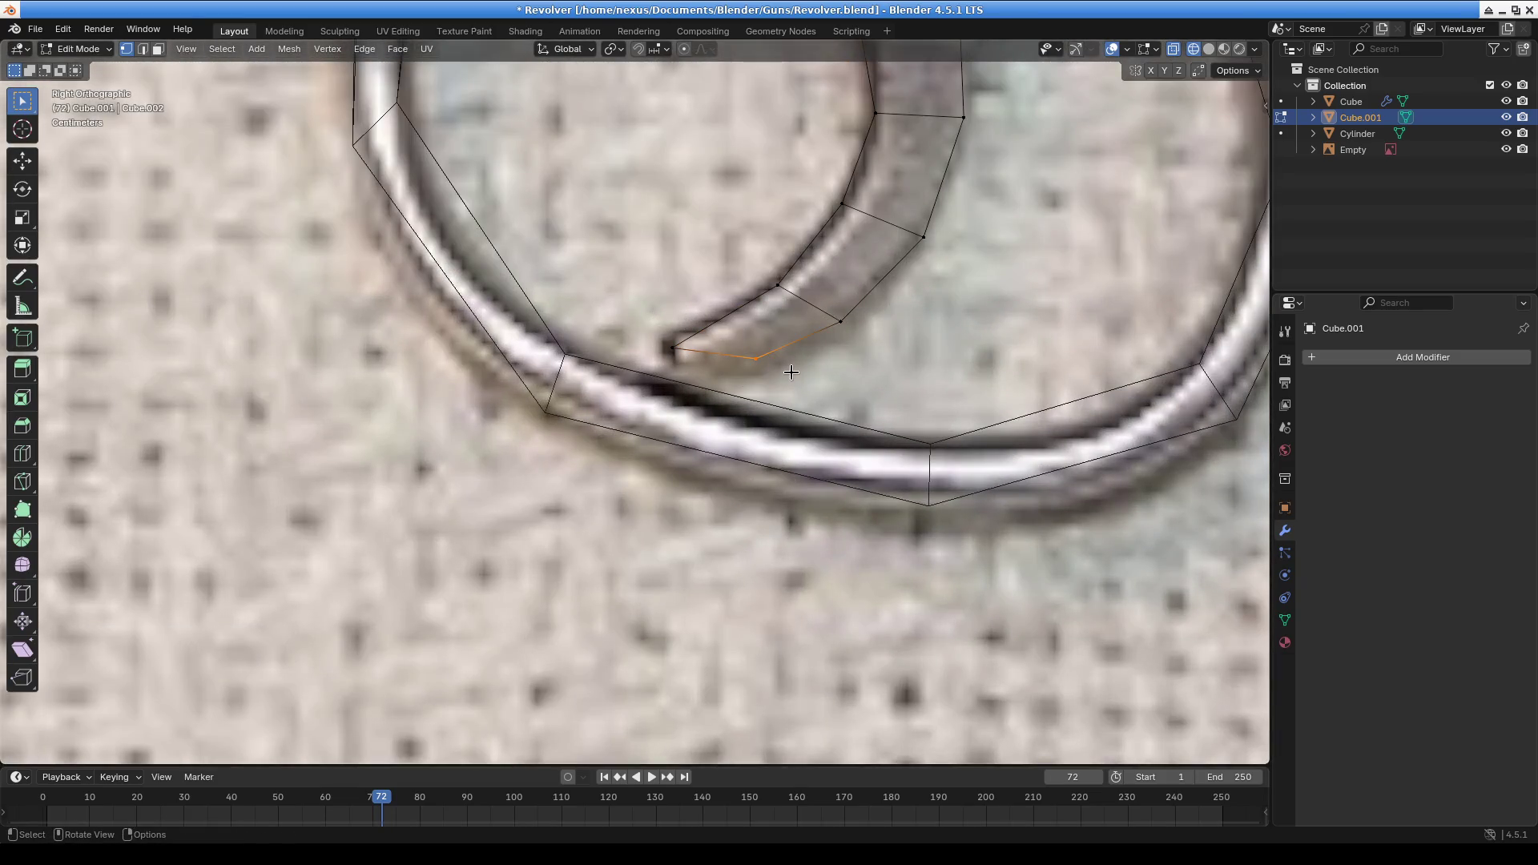
key(g)
click(724, 384)
click(681, 338)
key(g)
click(711, 343)
key(g)
click(705, 346)
key(g)
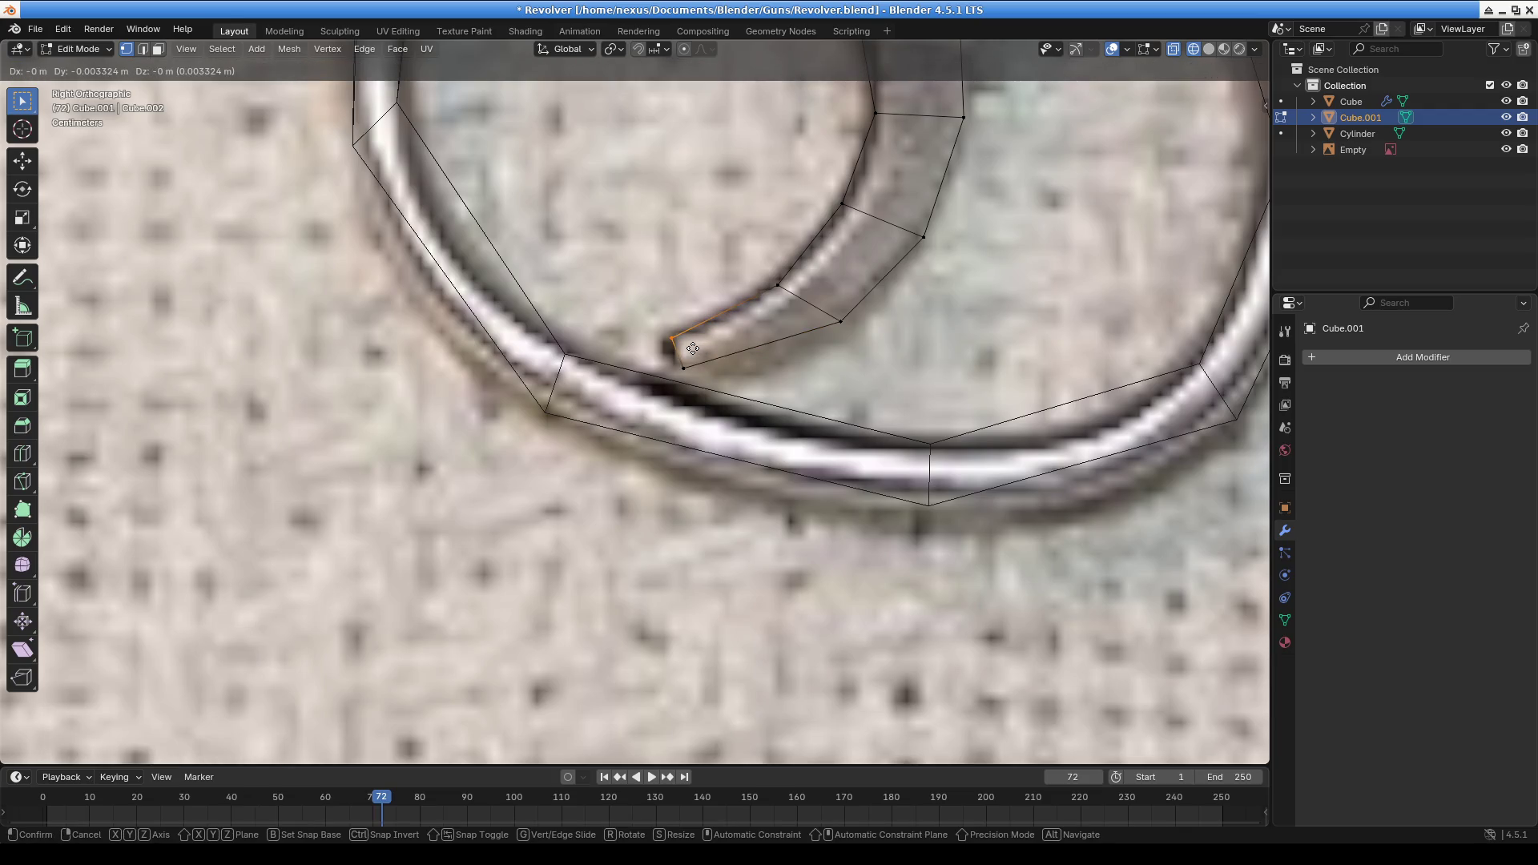
click(697, 354)
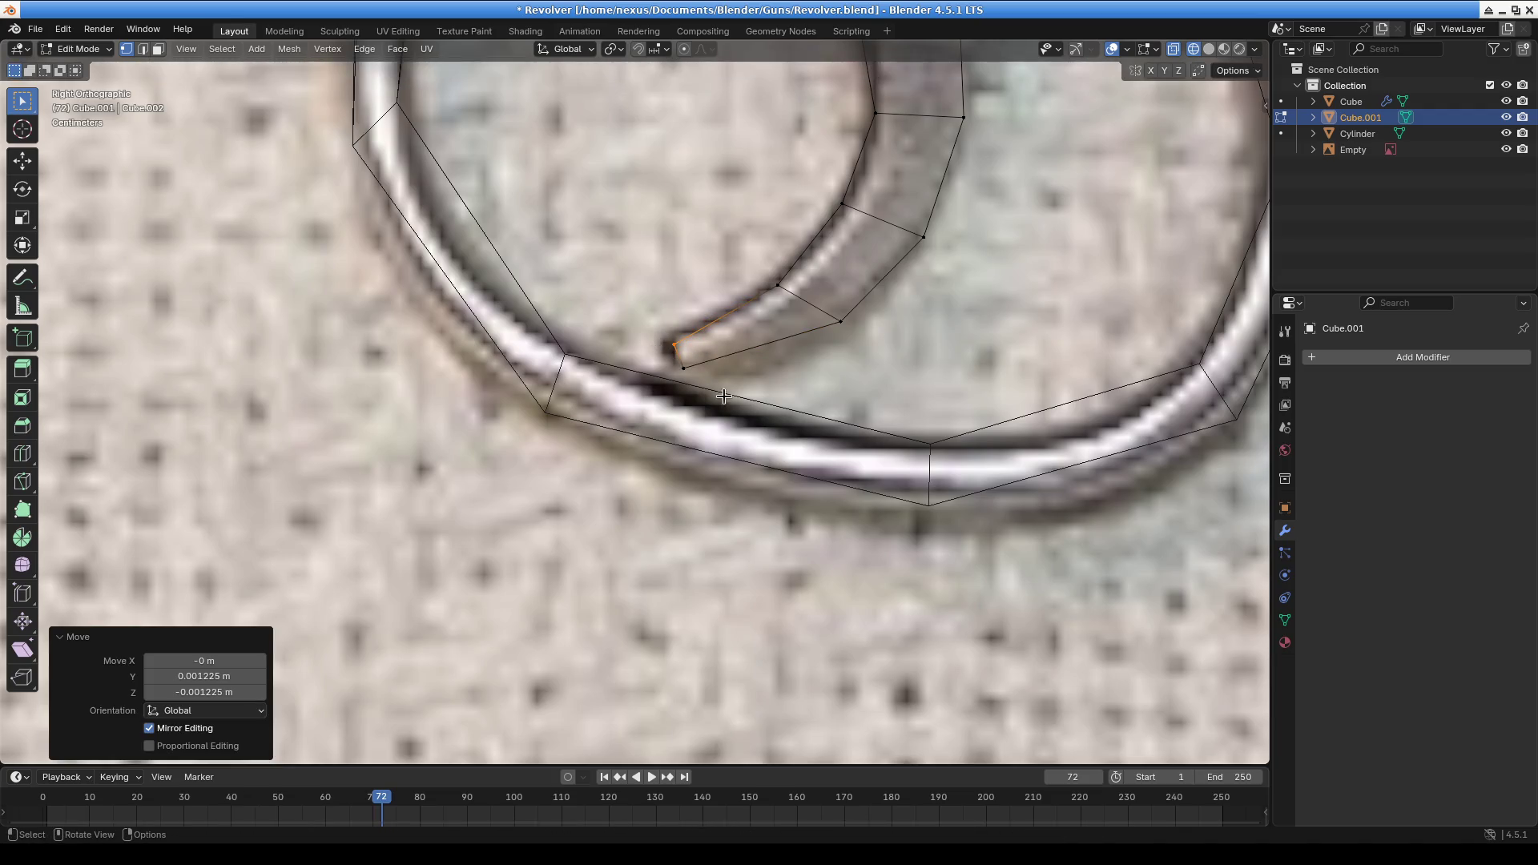
Nudge one more tip vertex (last move -0.00084 m on Z) and view the result in solid shading
scroll(707, 390, down, 1)
click(806, 337)
key(g)
click(809, 347)
key(g)
click(857, 280)
scroll(857, 284, down, 3)
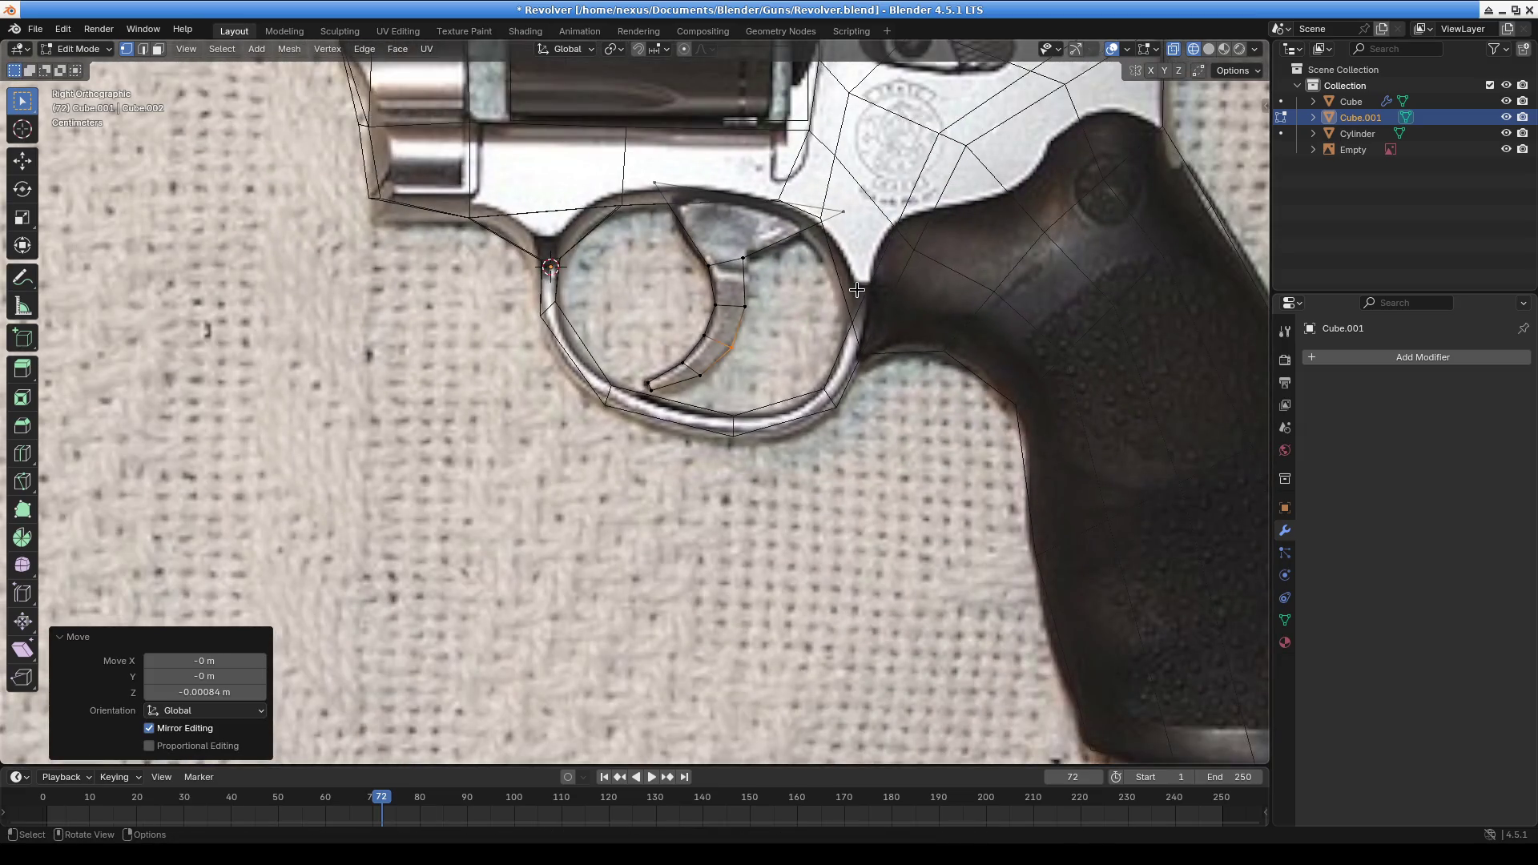
scroll(877, 281, down, 2)
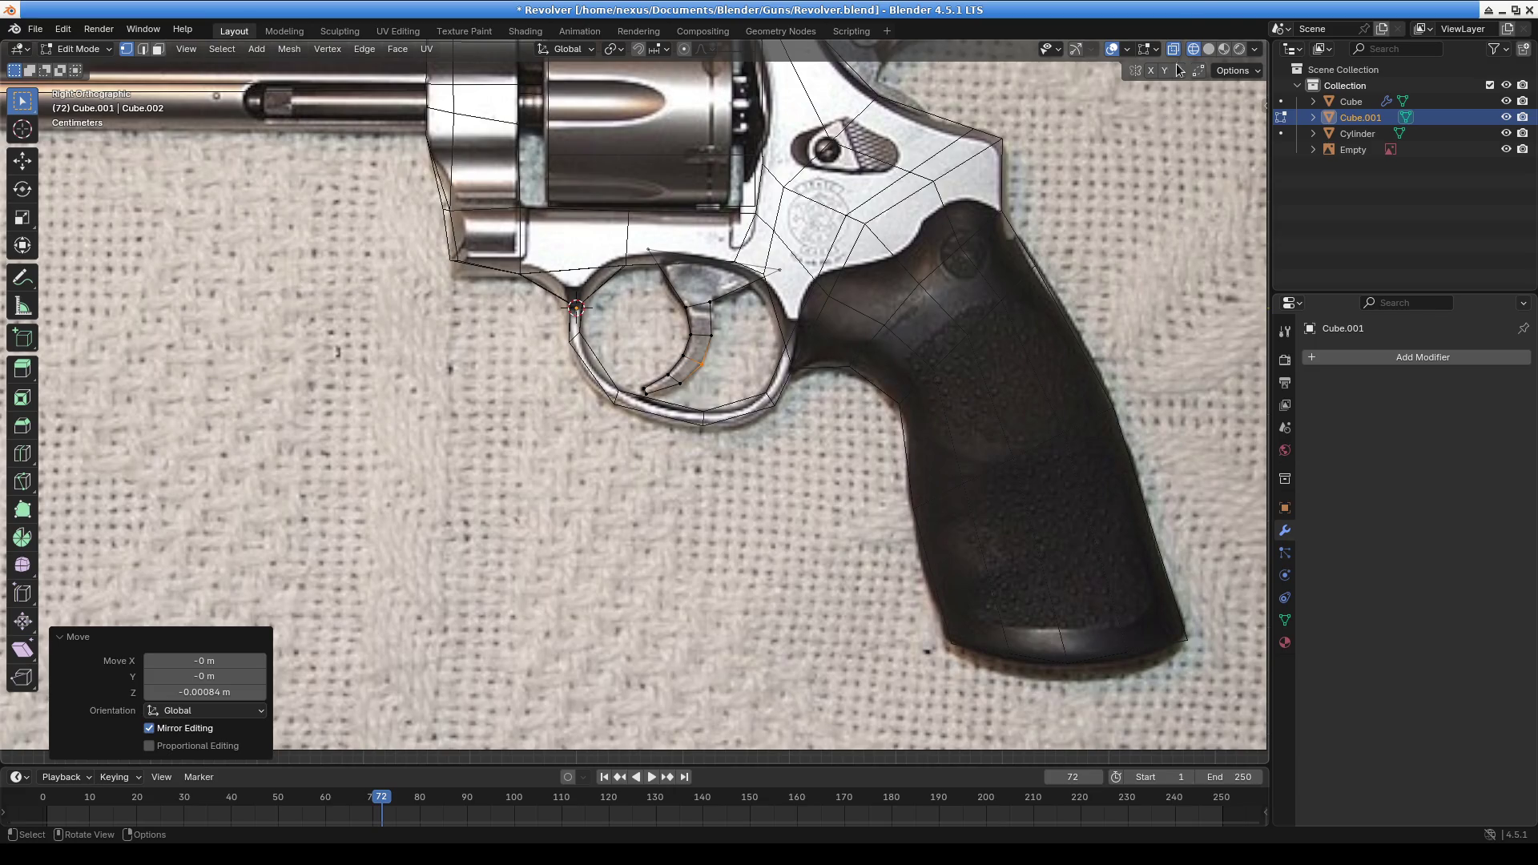
click(1211, 54)
Add an edge loop across the trigger near its top
mouse_move(802, 384)
middle_down()
mouse_move(828, 416)
mouse_move(657, 353)
mouse_move(793, 442)
mouse_move(721, 449)
mouse_move(795, 411)
mouse_move(824, 422)
mouse_move(680, 436)
mouse_move(711, 388)
middle_up()
scroll(785, 417, up, 5)
scroll(561, 401, up, 5)
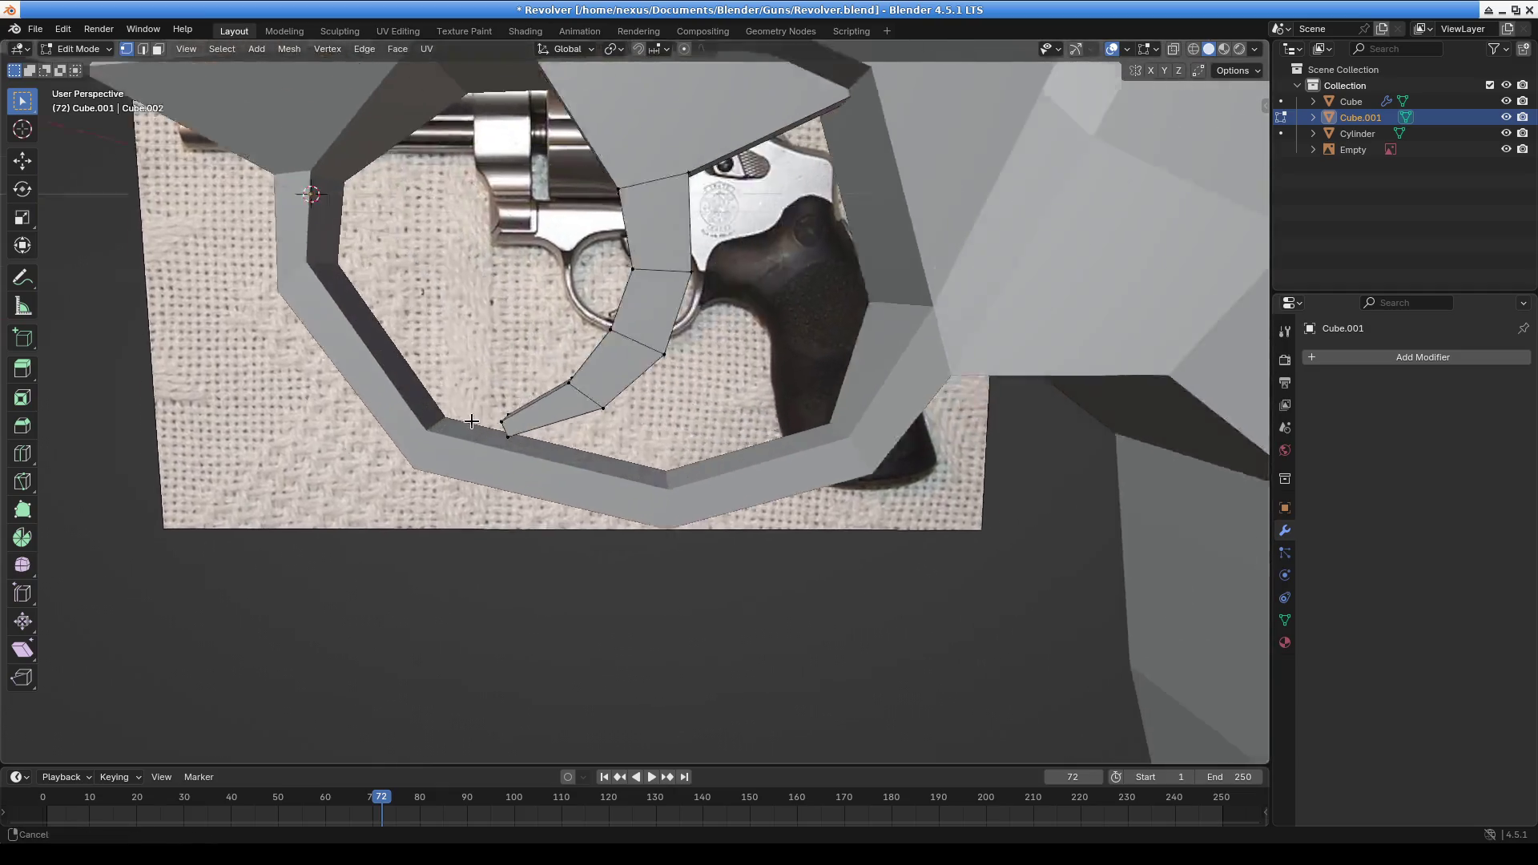
mouse_move(432, 384)
shift+middle_down()
mouse_move(773, 354)
mouse_move(843, 371)
mouse_move(786, 360)
shift+middle_up()
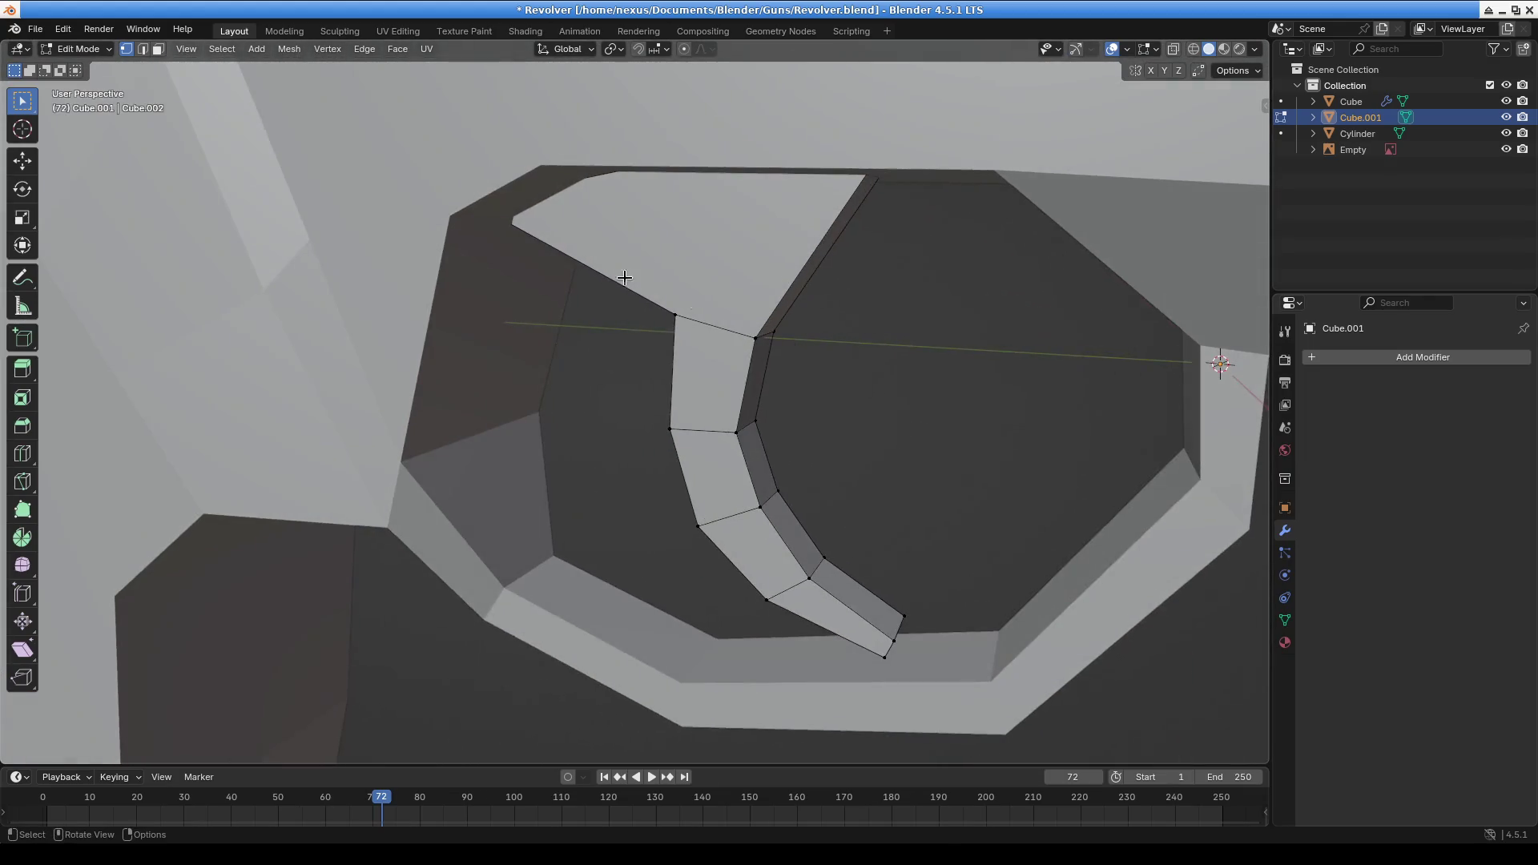
key(ctrl+r)
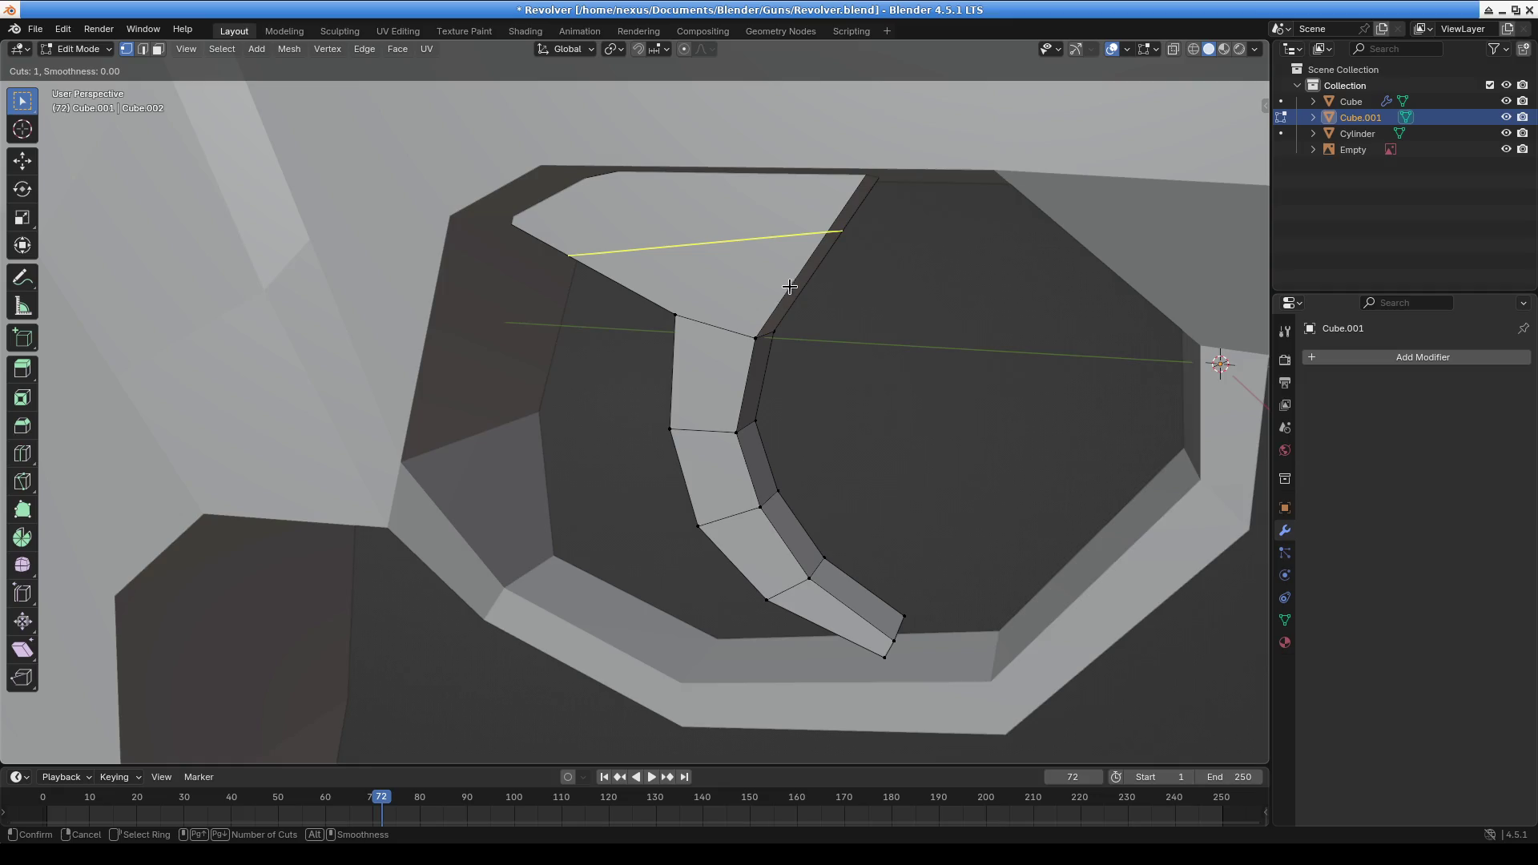
click(788, 289)
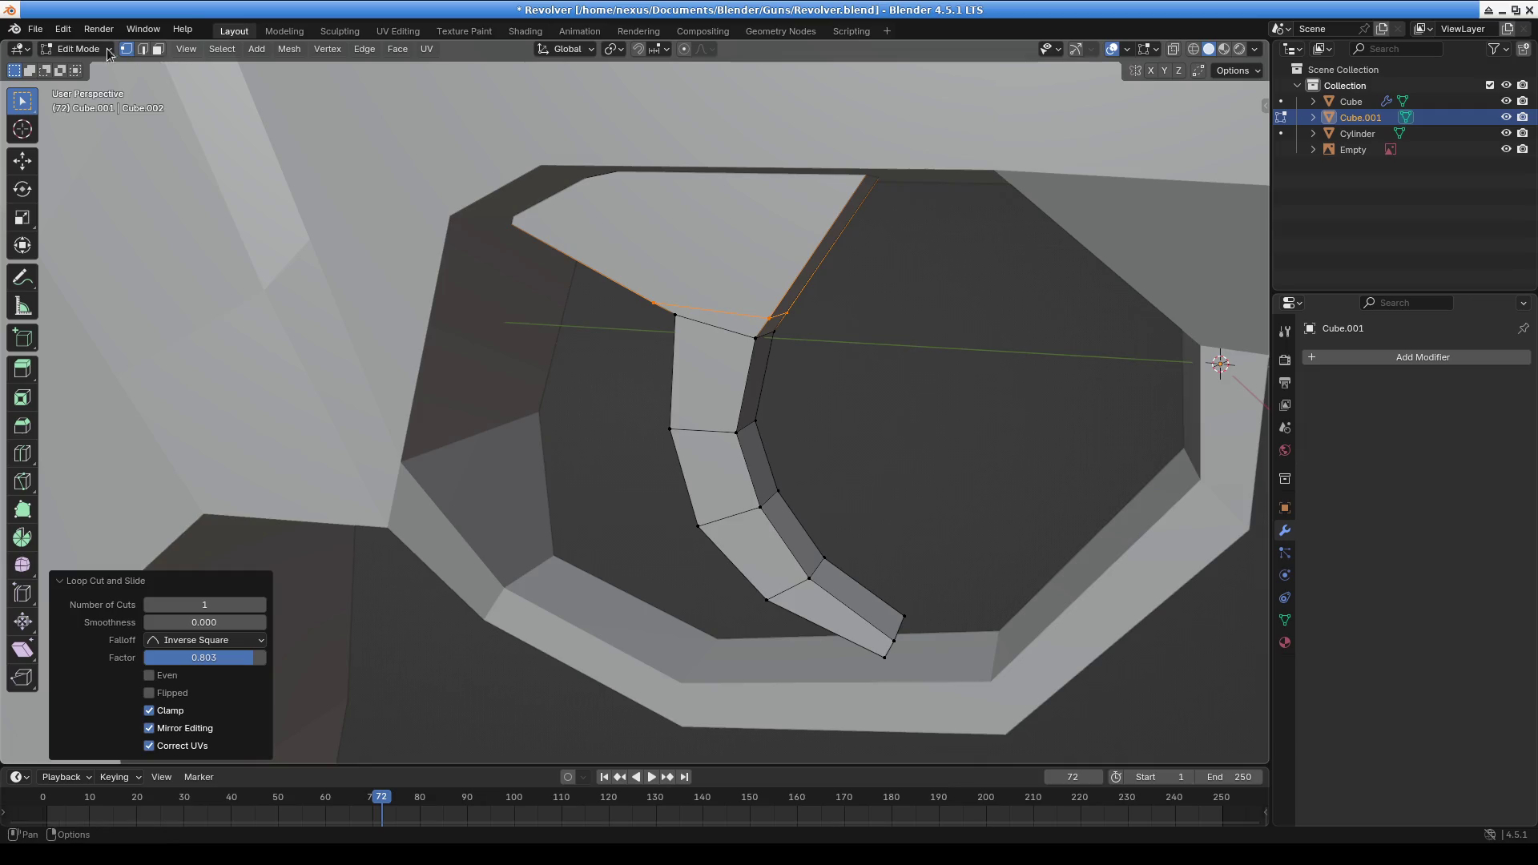
In X-ray, select the big triangular top face and narrow it along X
click(1173, 49)
mouse_move(1000, 110)
shift+mouse_down()
mouse_move(858, 173)
mouse_move(906, 147)
shift+mouse_up()
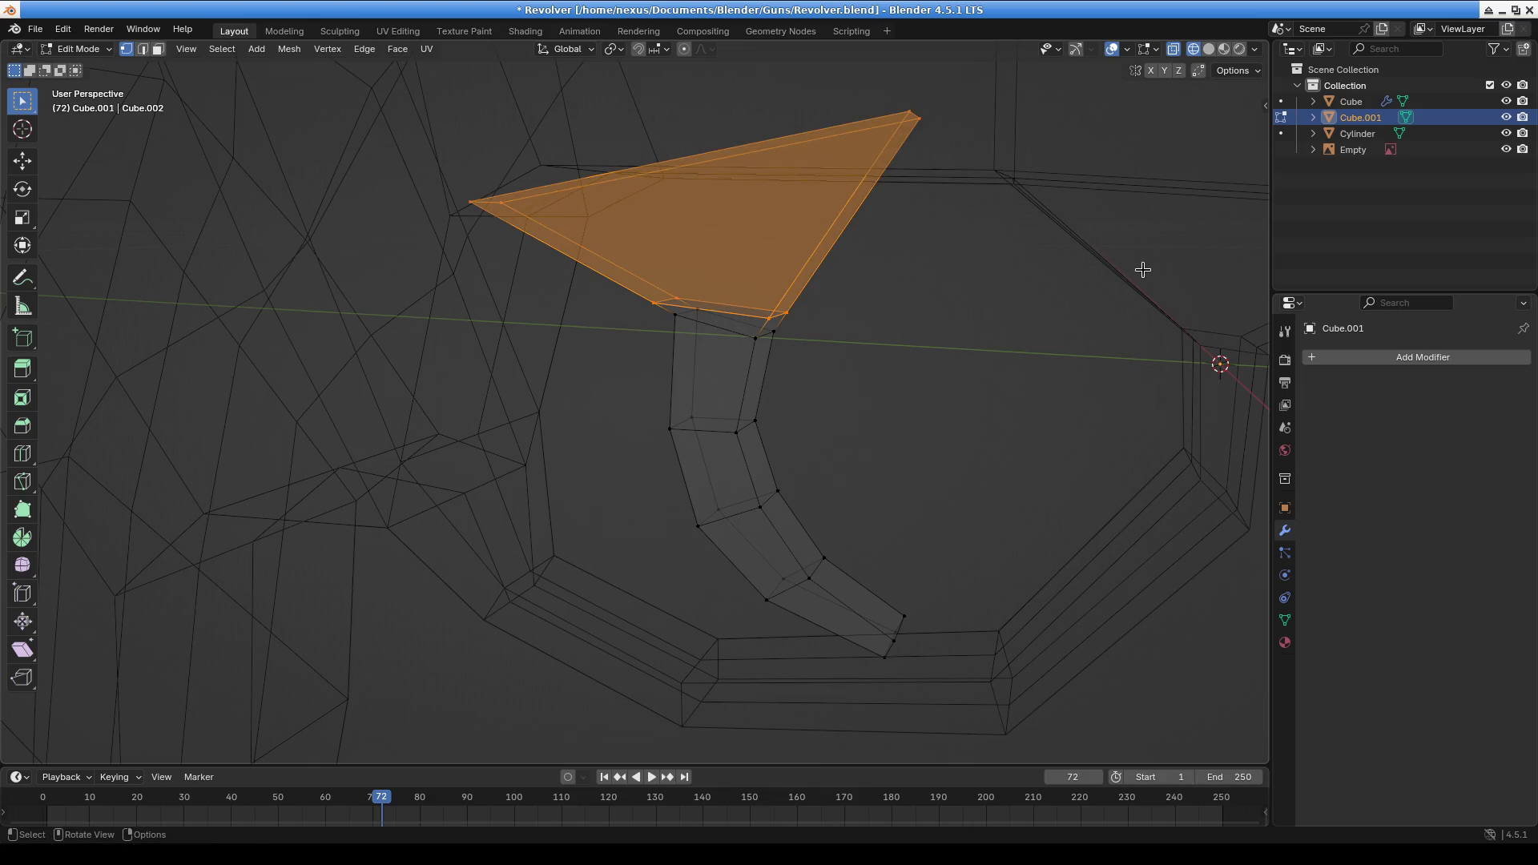
key(s)
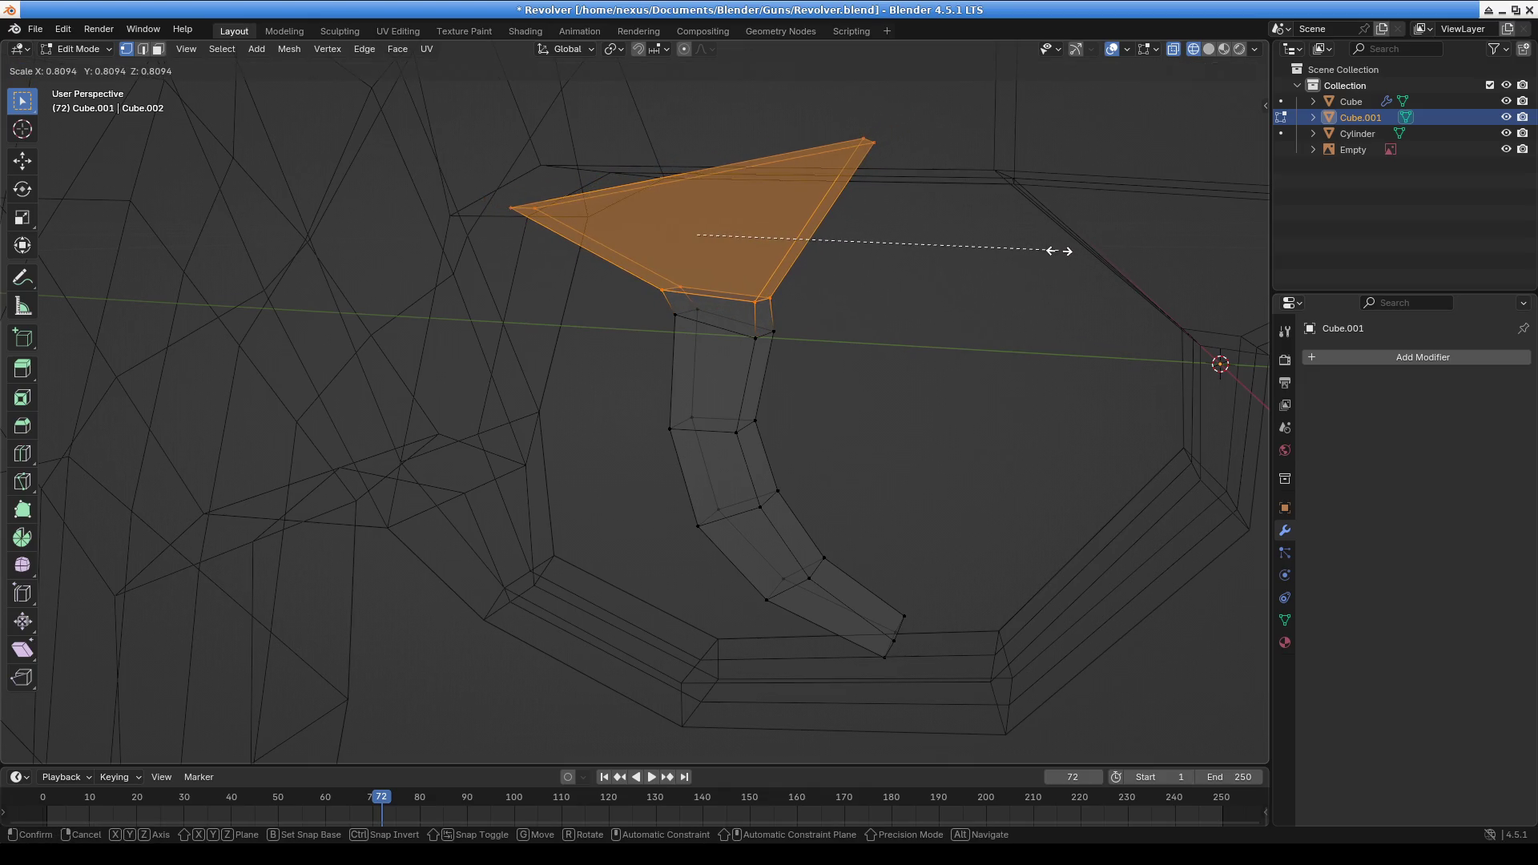
key(x)
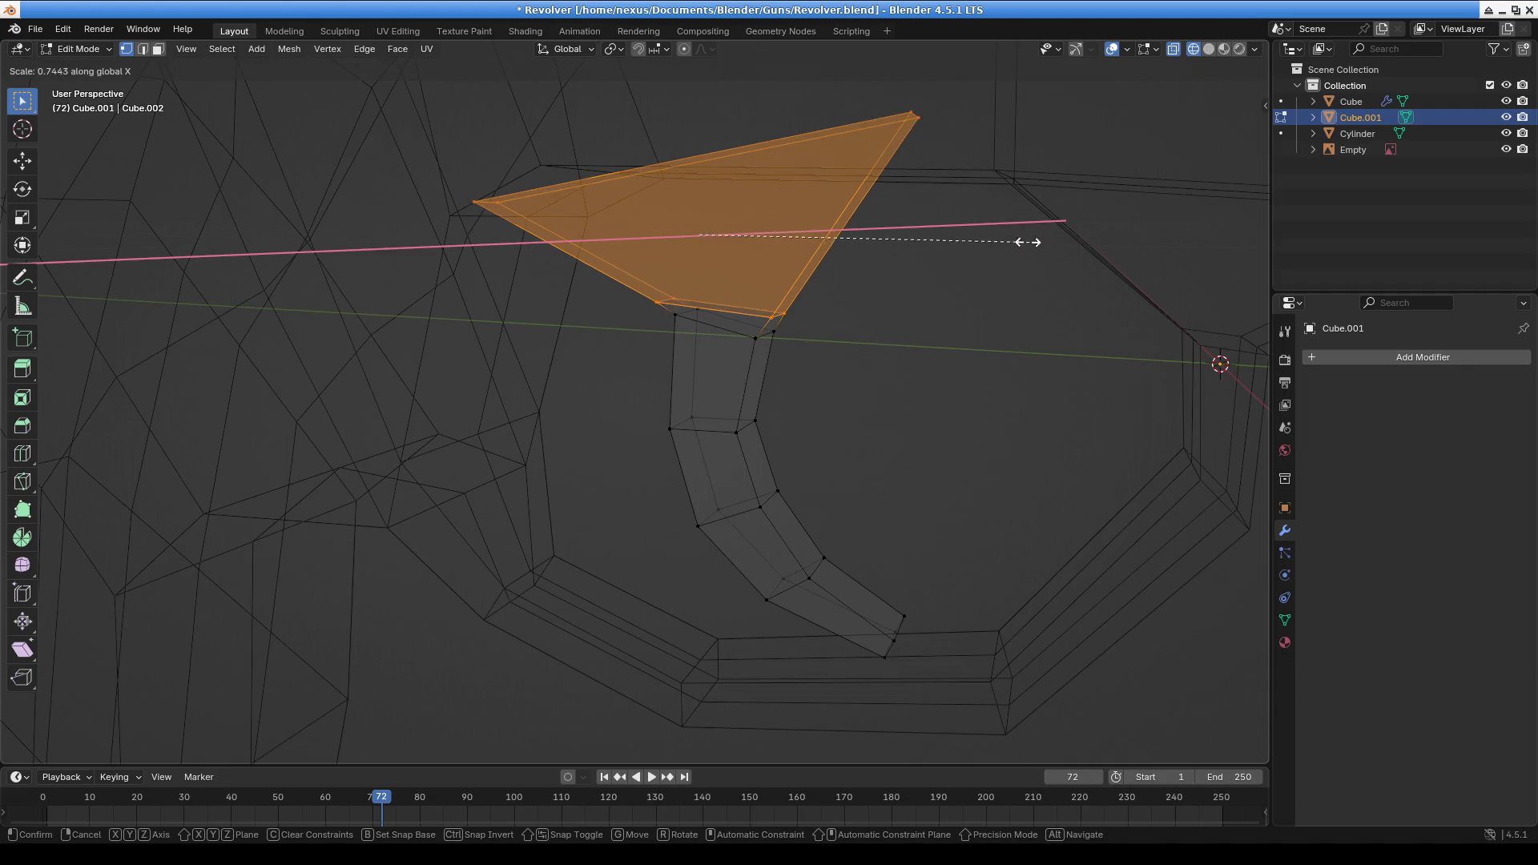
click(914, 238)
Undo an accidental face dissolve, then rescale the top face along X to 1.154 and inspect it
mouse_move(913, 238)
middle_down()
mouse_move(841, 321)
mouse_move(671, 382)
mouse_move(826, 353)
middle_up()
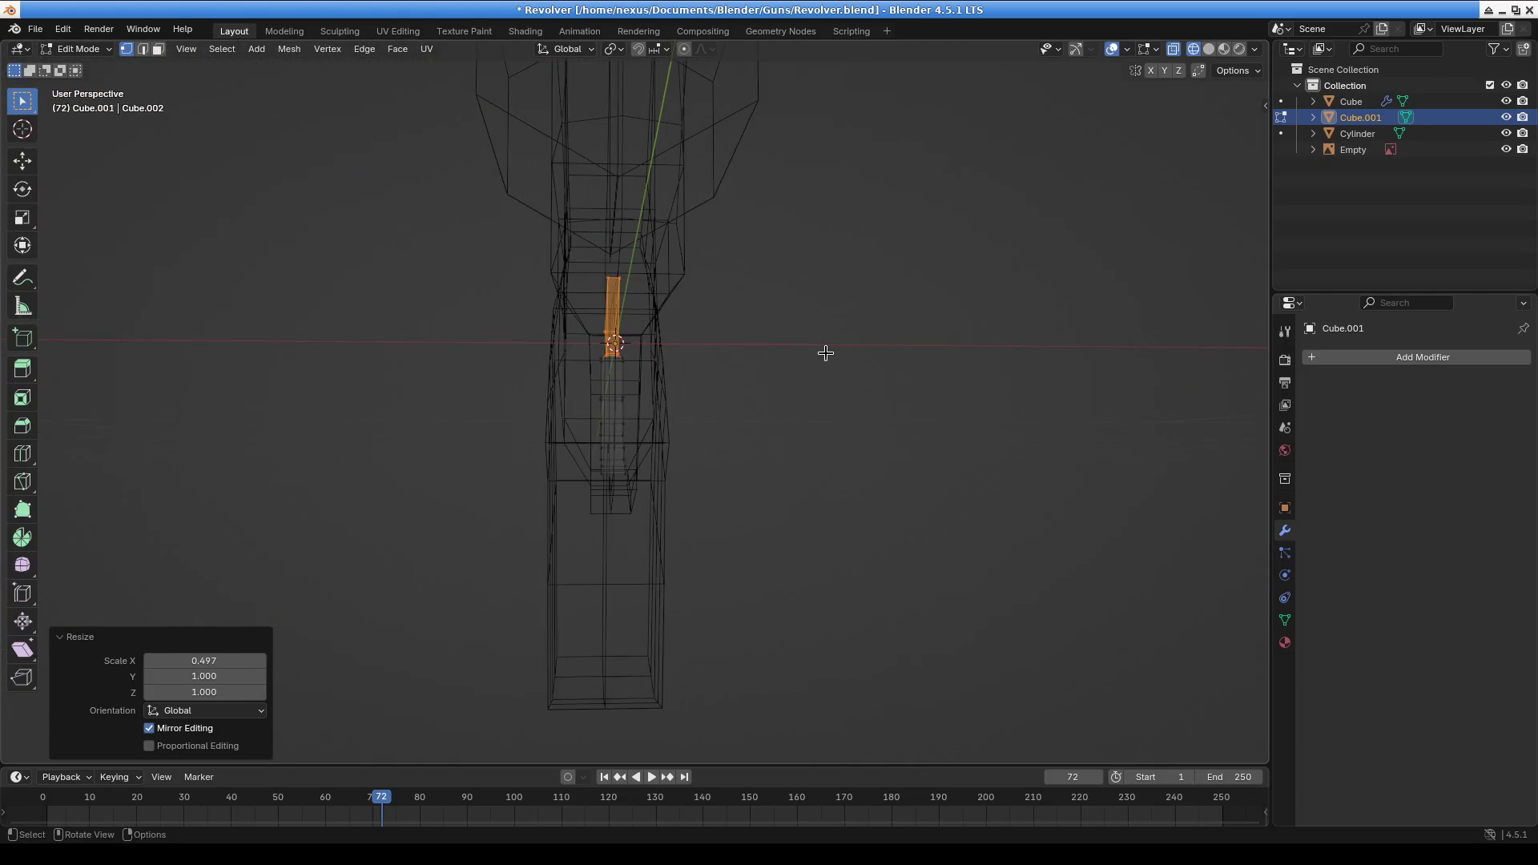
key(x)
click(825, 352)
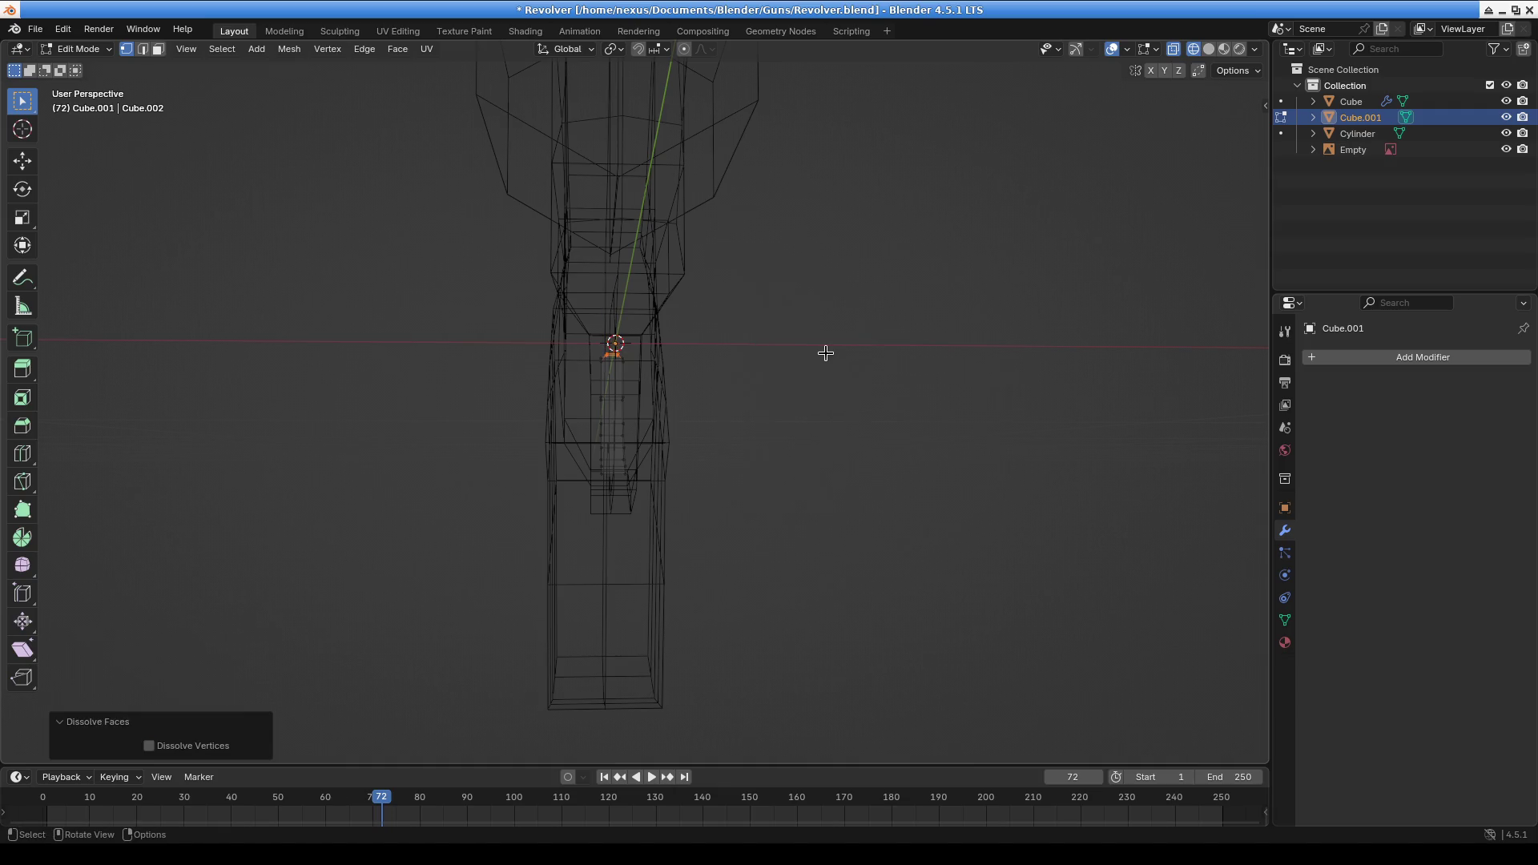
key(ctrl+z)
key(s)
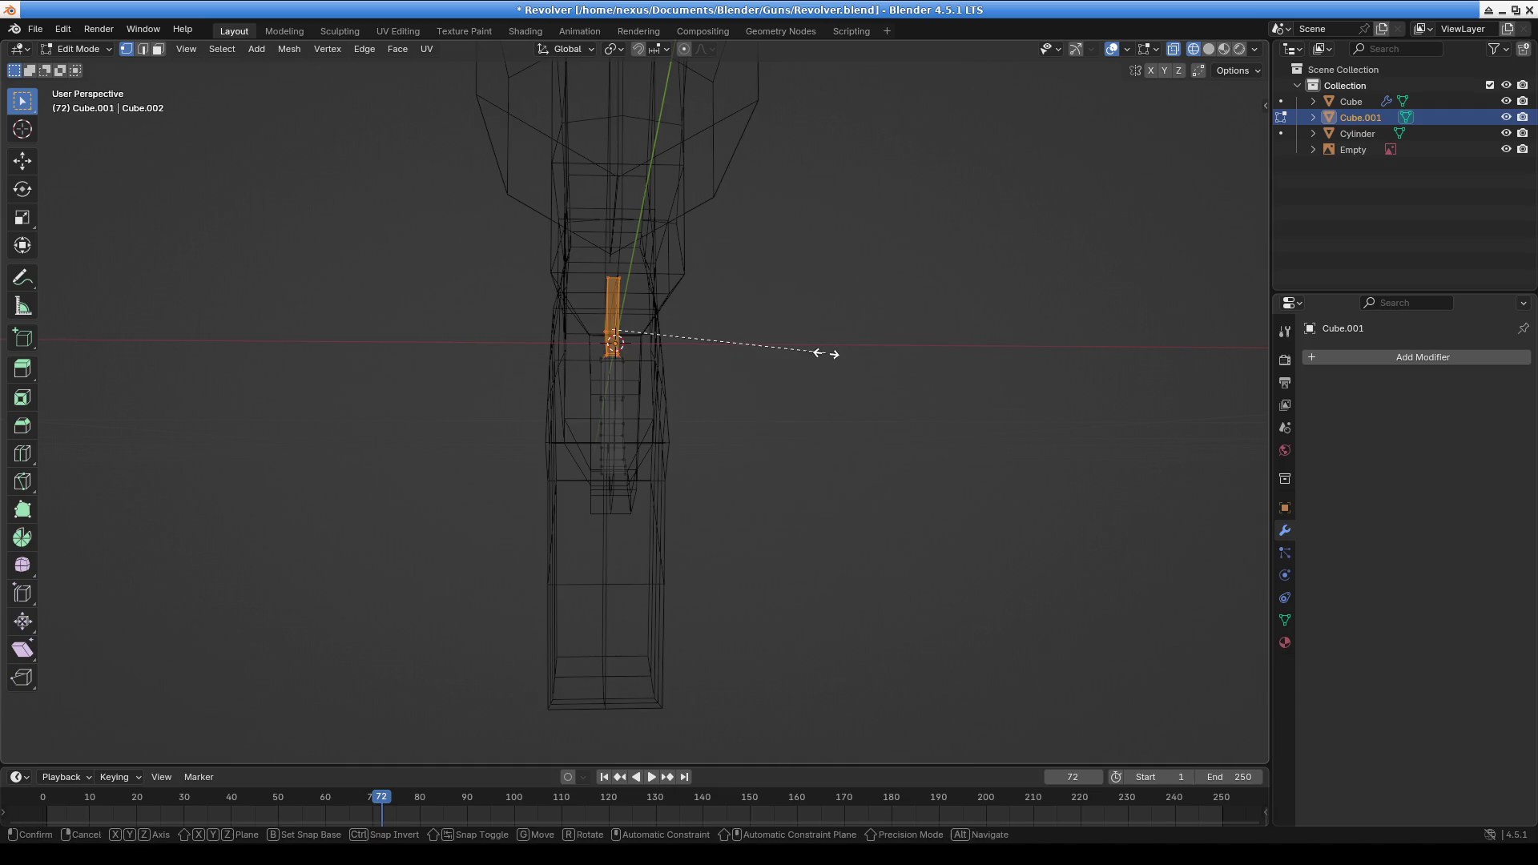
key(x)
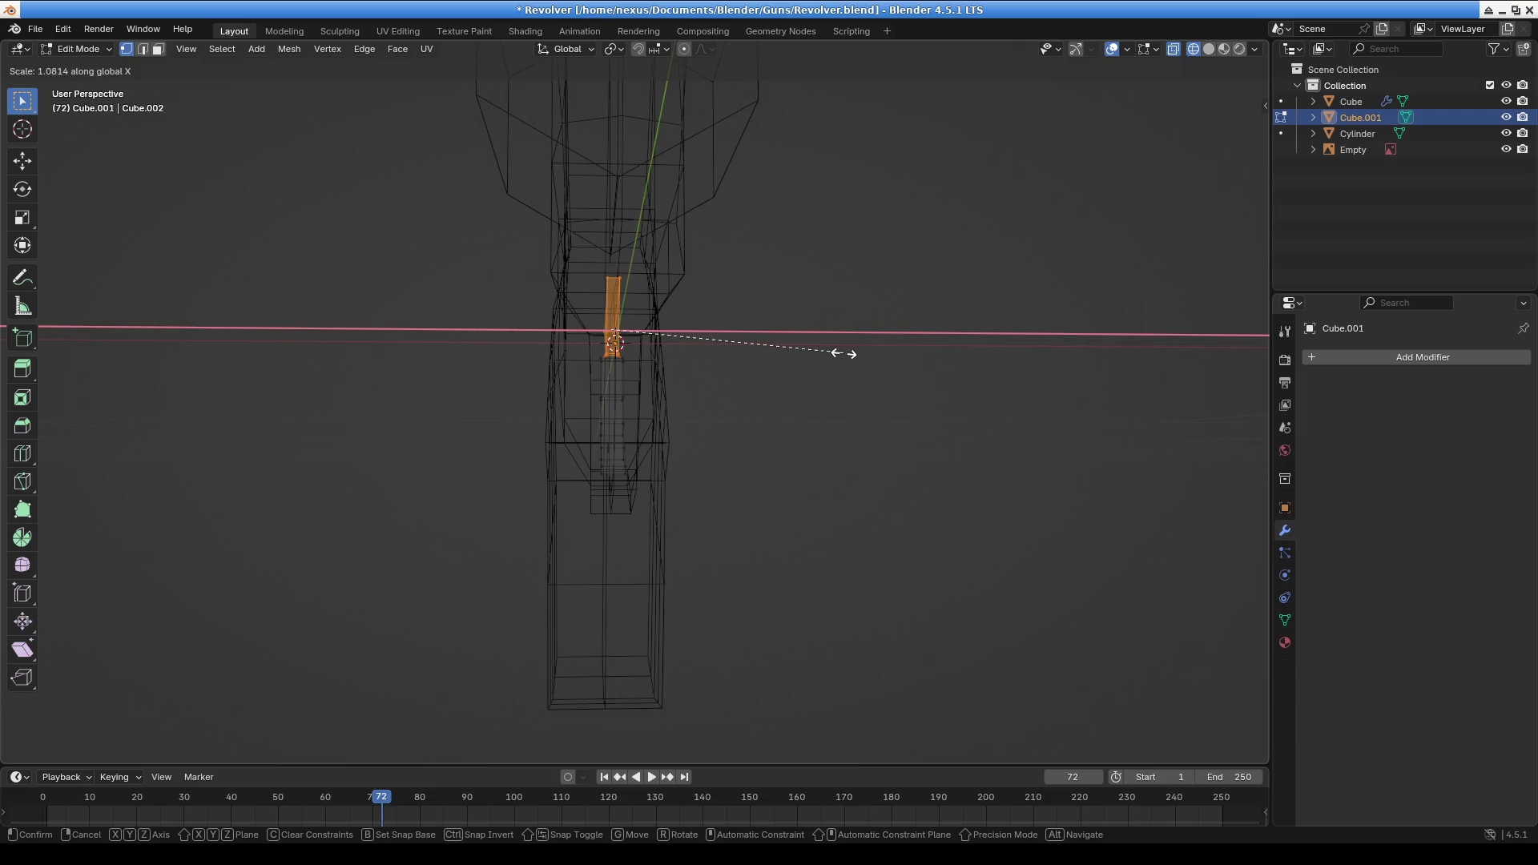
click(857, 351)
mouse_move(721, 371)
middle_down()
mouse_move(559, 409)
mouse_move(758, 343)
mouse_move(777, 436)
mouse_move(965, 449)
mouse_move(921, 394)
mouse_move(834, 433)
mouse_move(873, 419)
mouse_move(761, 377)
middle_up()
mouse_move(454, 350)
middle_down()
mouse_move(673, 341)
mouse_move(700, 326)
mouse_move(680, 248)
mouse_move(714, 320)
mouse_move(903, 315)
mouse_move(1047, 336)
mouse_move(1149, 312)
middle_up()
Deselect the mesh and switch from Edit Mode back to Object Mode
click(662, 586)
click(76, 49)
click(80, 68)
scroll(541, 375, down, 1)
mouse_move(541, 374)
middle_down()
mouse_move(681, 508)
mouse_move(896, 498)
mouse_move(588, 519)
mouse_move(480, 416)
middle_up()
click(93, 50)
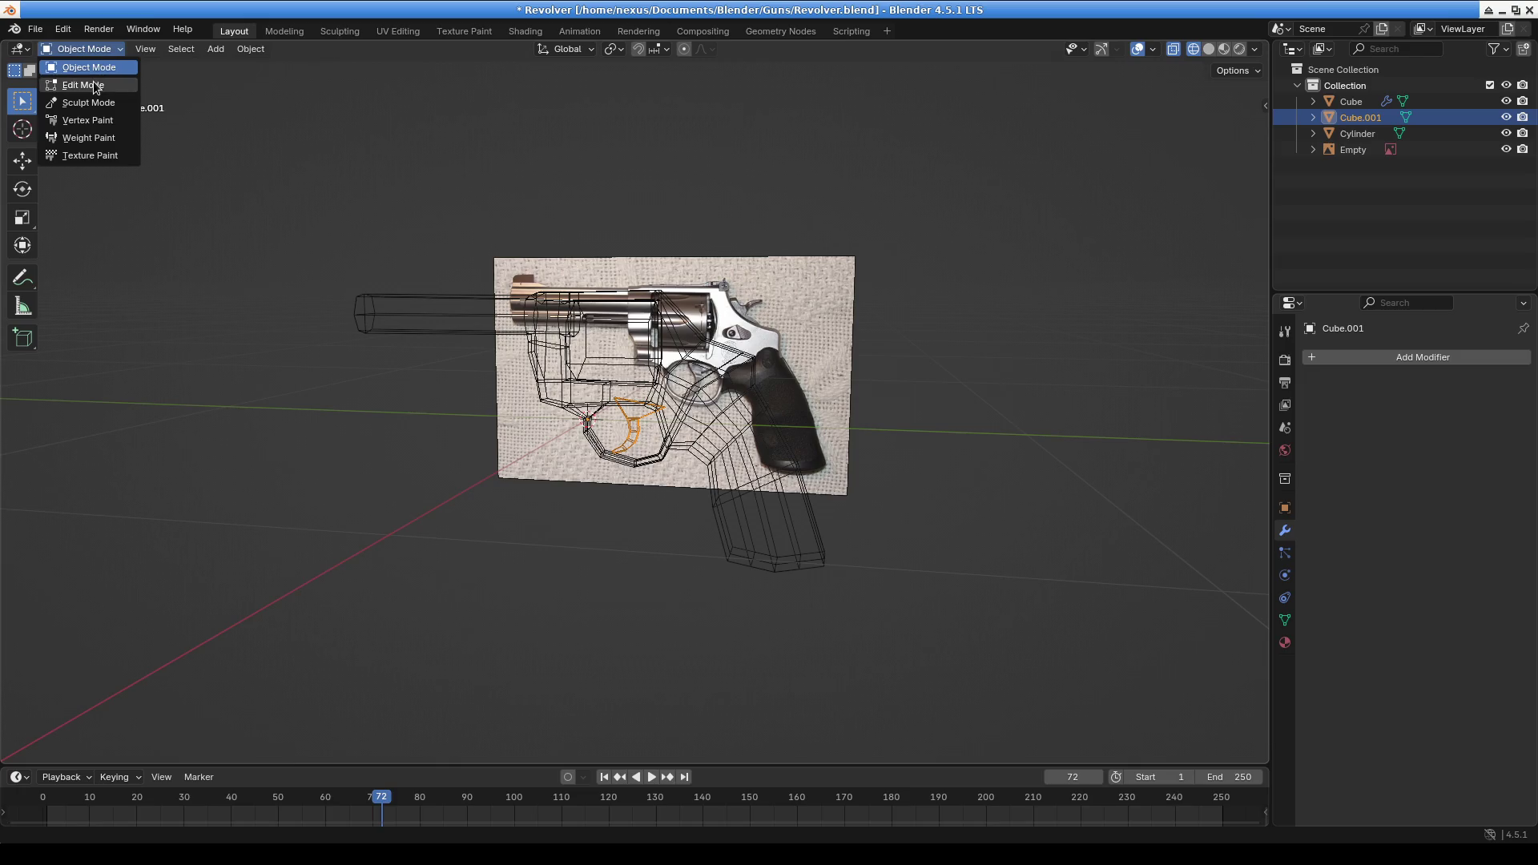
Rename Cube.001 to 'trigger' in the Outliner
double_click(1359, 118)
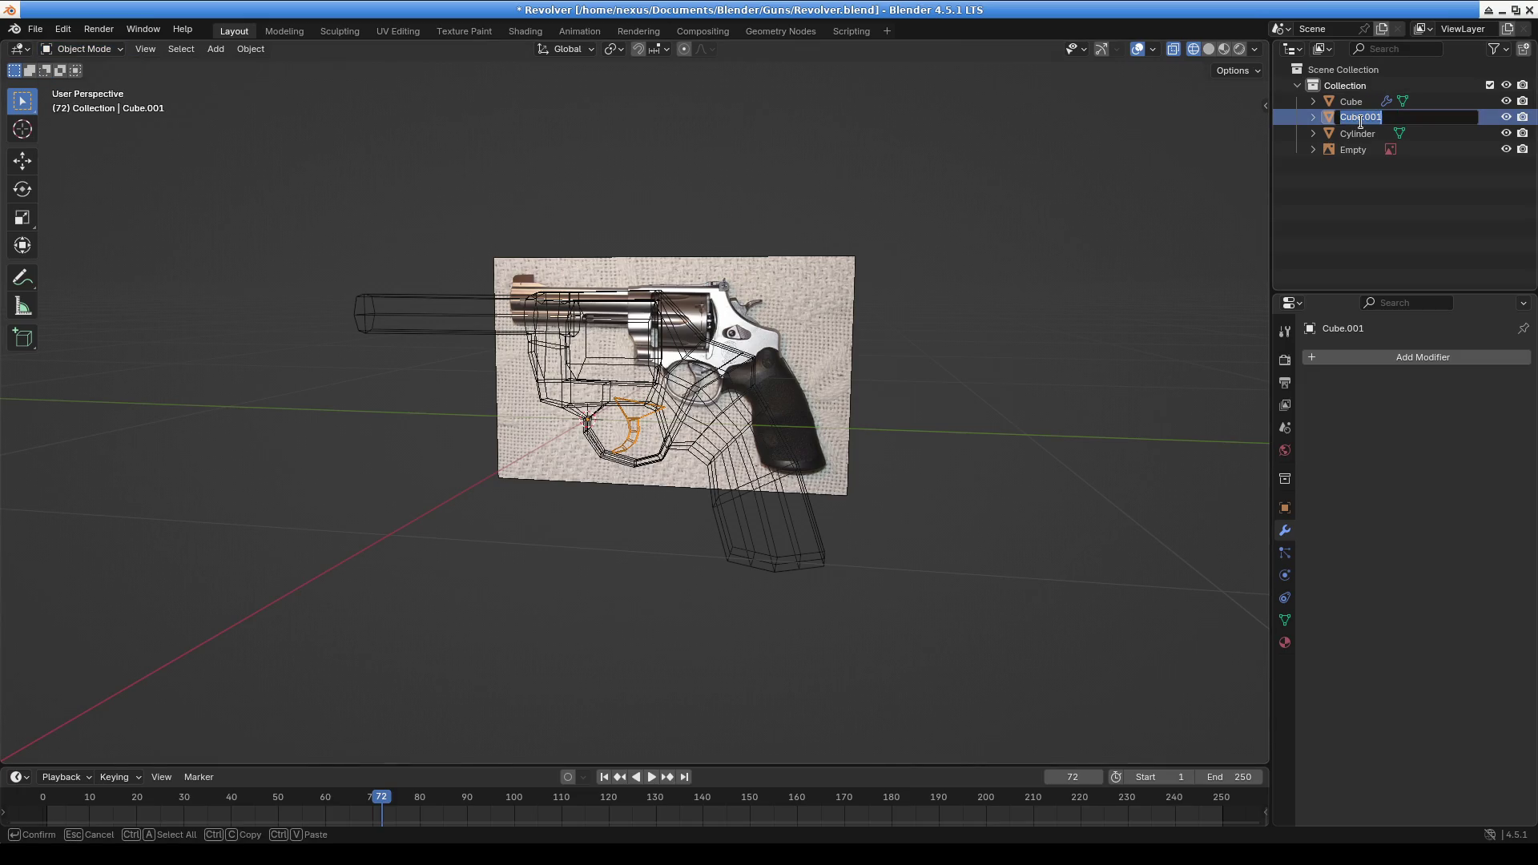
text(trigger)
key(Return)
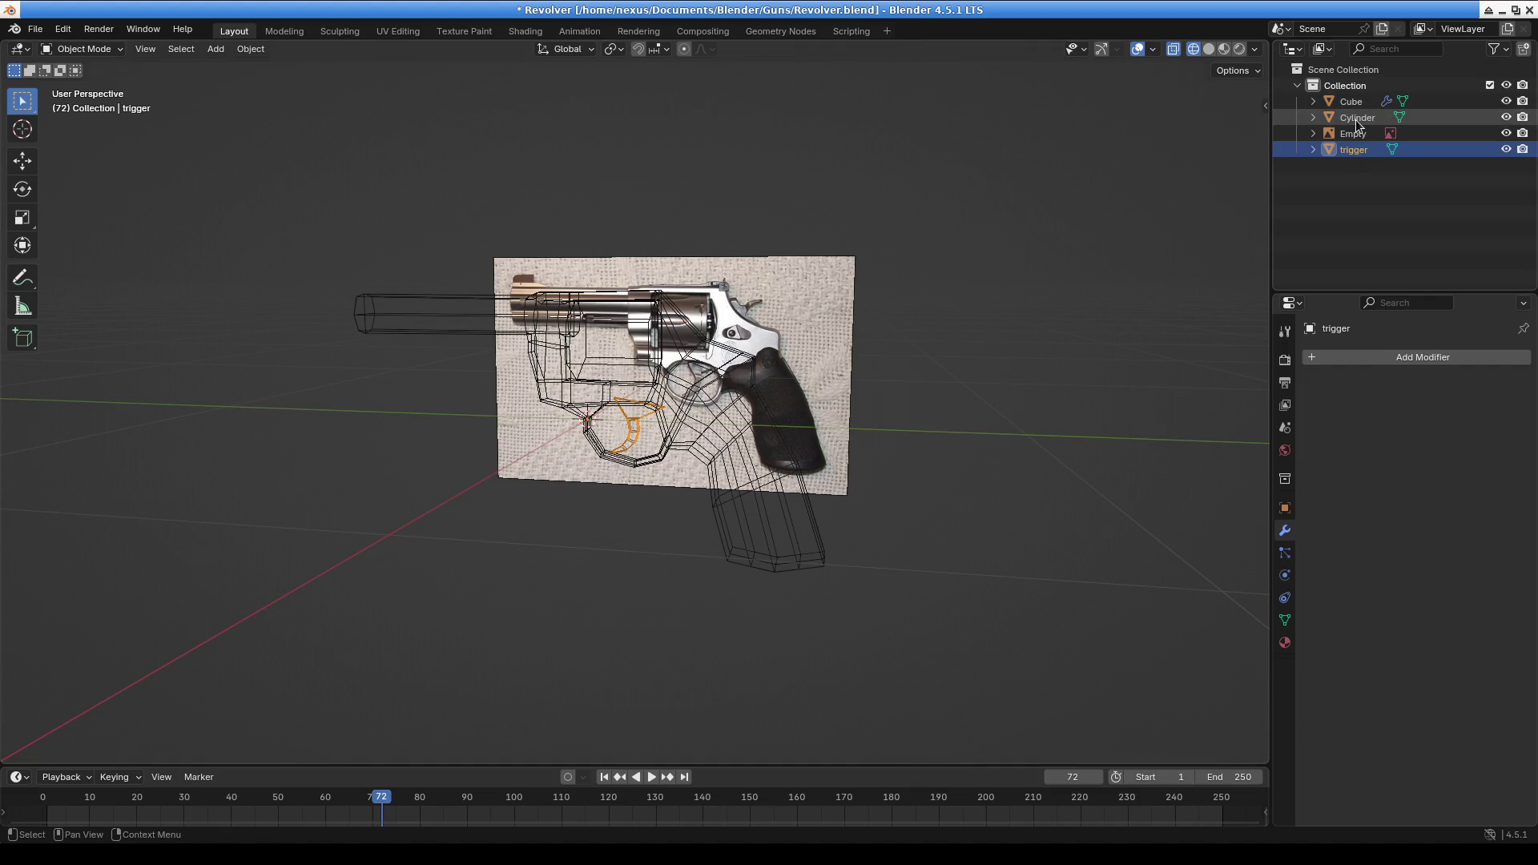
click(1357, 118)
mouse_move(845, 449)
middle_down()
mouse_move(1003, 456)
mouse_move(774, 458)
mouse_move(728, 479)
mouse_move(866, 461)
mouse_move(841, 459)
middle_up()
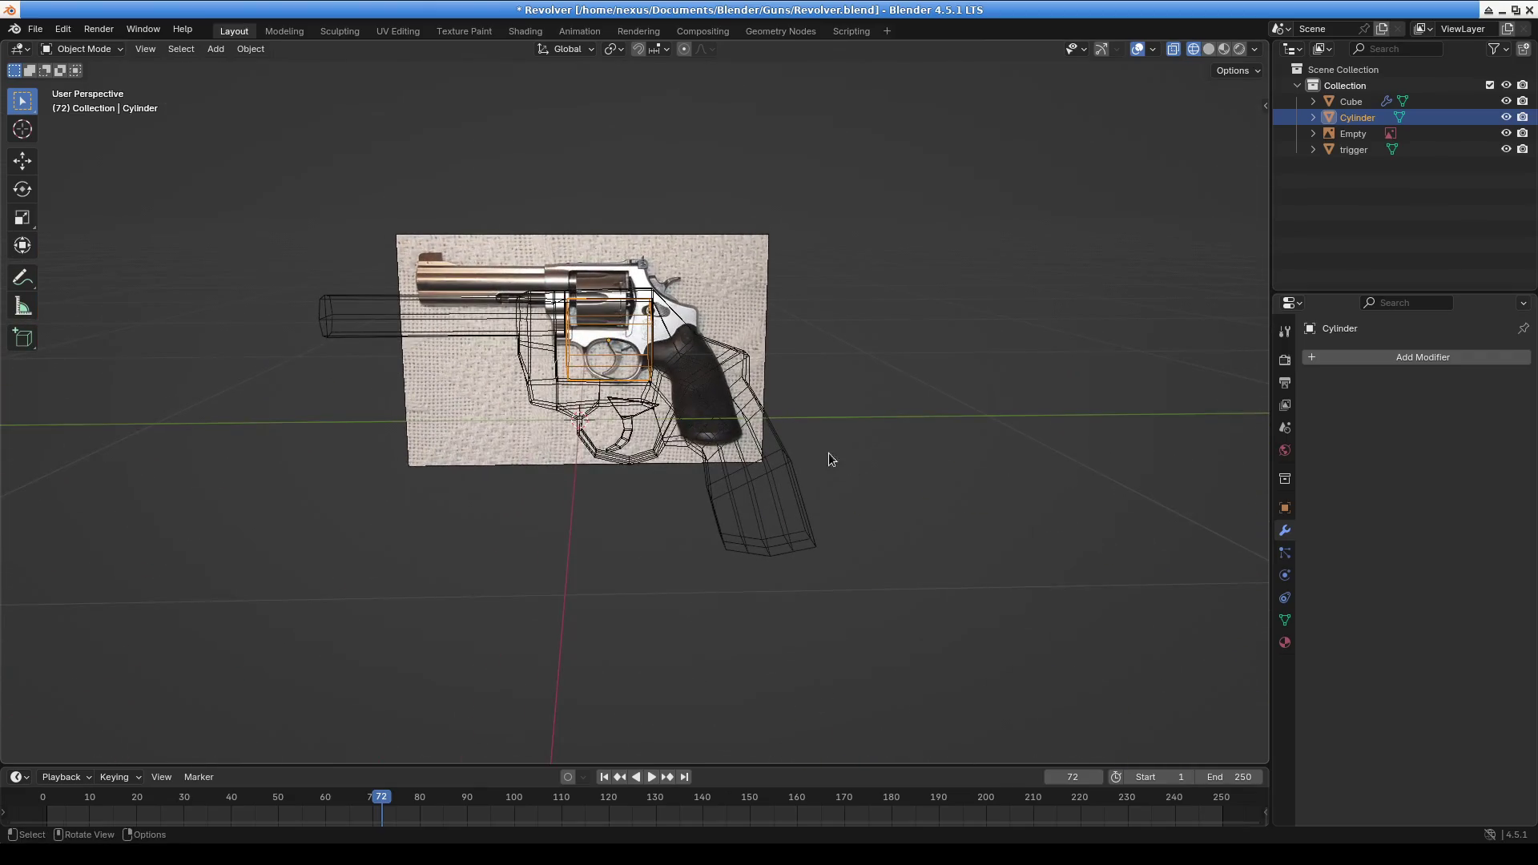
scroll(571, 265, up, 3)
mouse_move(571, 265)
middle_down()
mouse_move(664, 410)
mouse_move(694, 373)
mouse_move(668, 322)
middle_up()
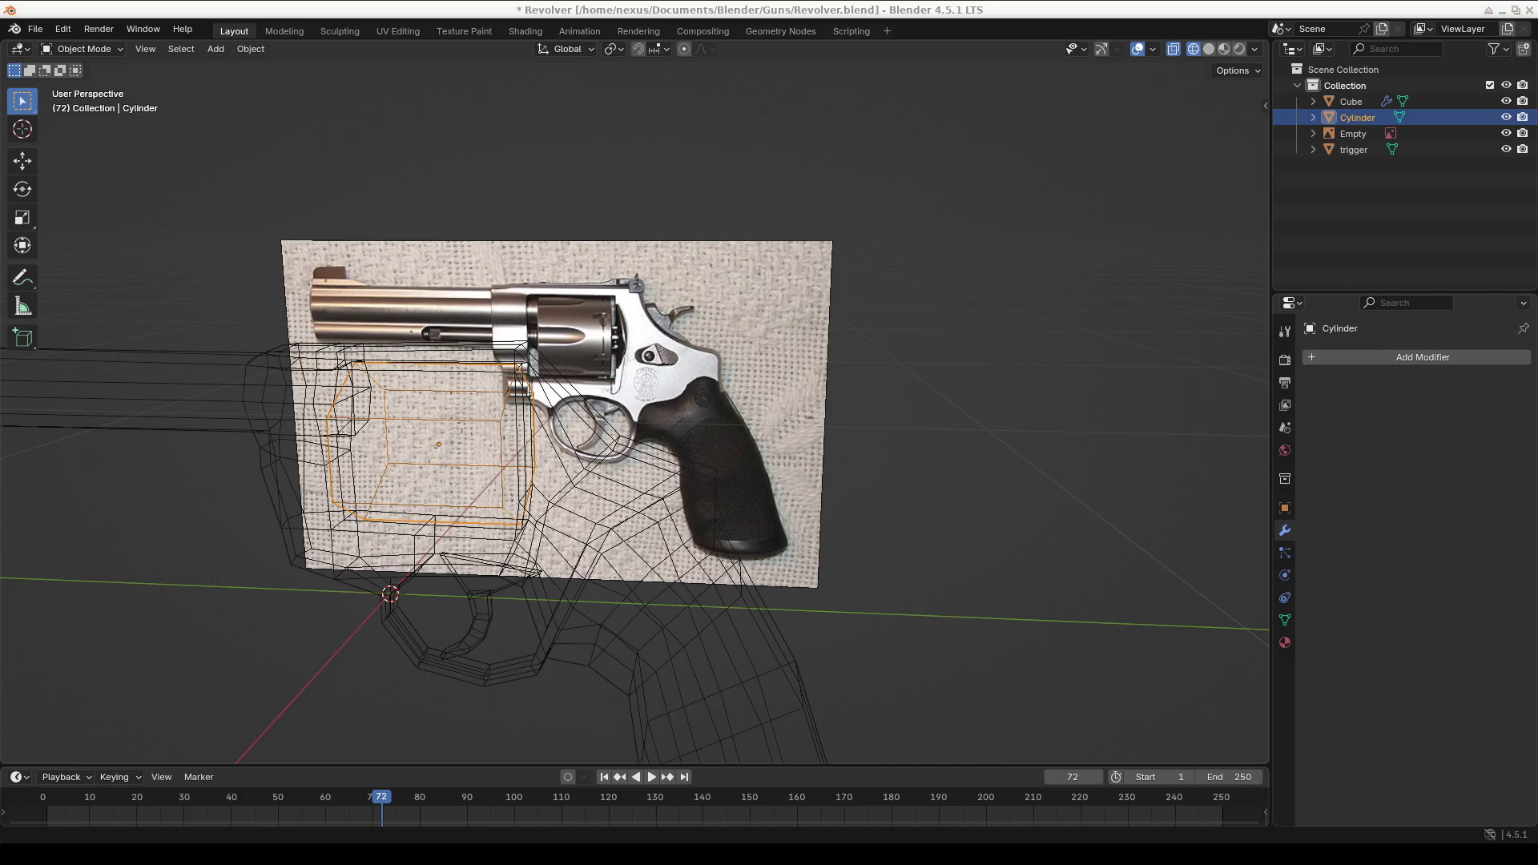
mouse_move(608, 421)
middle_down()
mouse_move(676, 420)
mouse_move(607, 415)
mouse_move(561, 384)
middle_up()
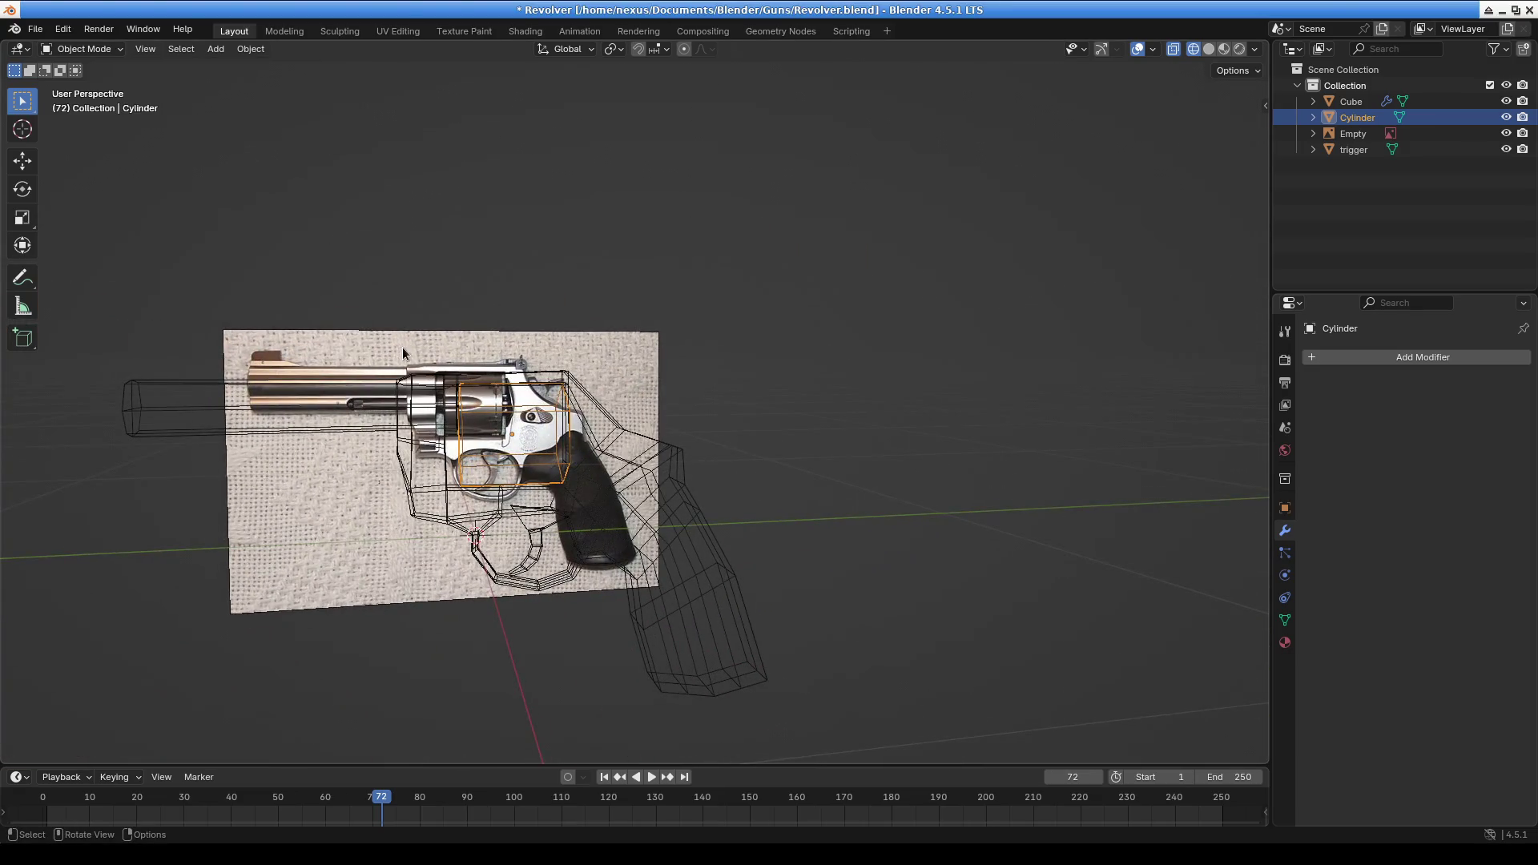
click(63, 28)
Add a new cube mesh to the scene from the Add menu
click(216, 49)
click(251, 49)
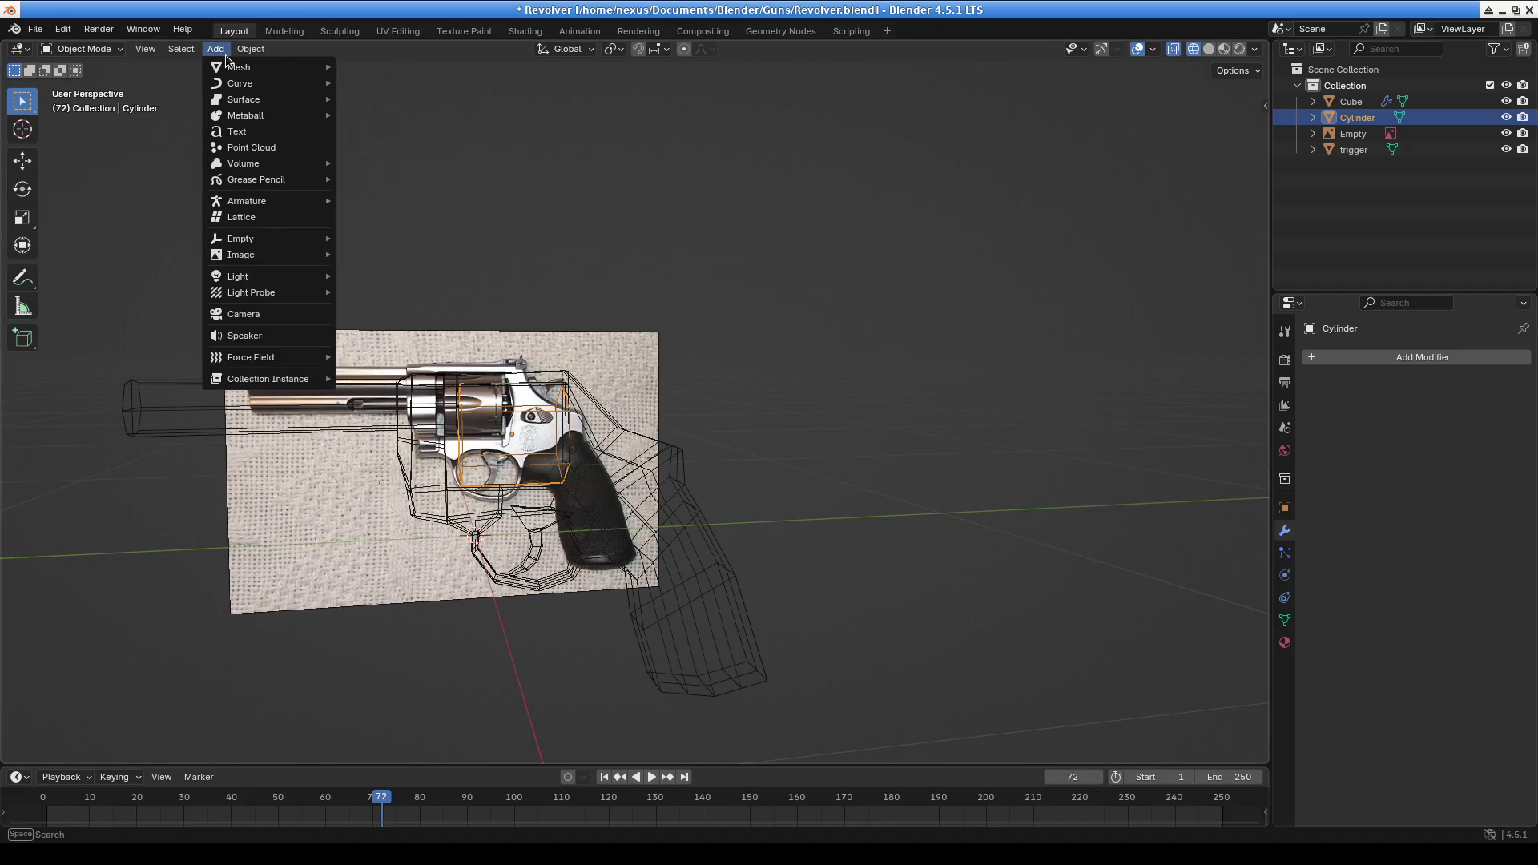
mouse_move(265, 67)
click(396, 85)
middle_drag(561, 361, 645, 425)
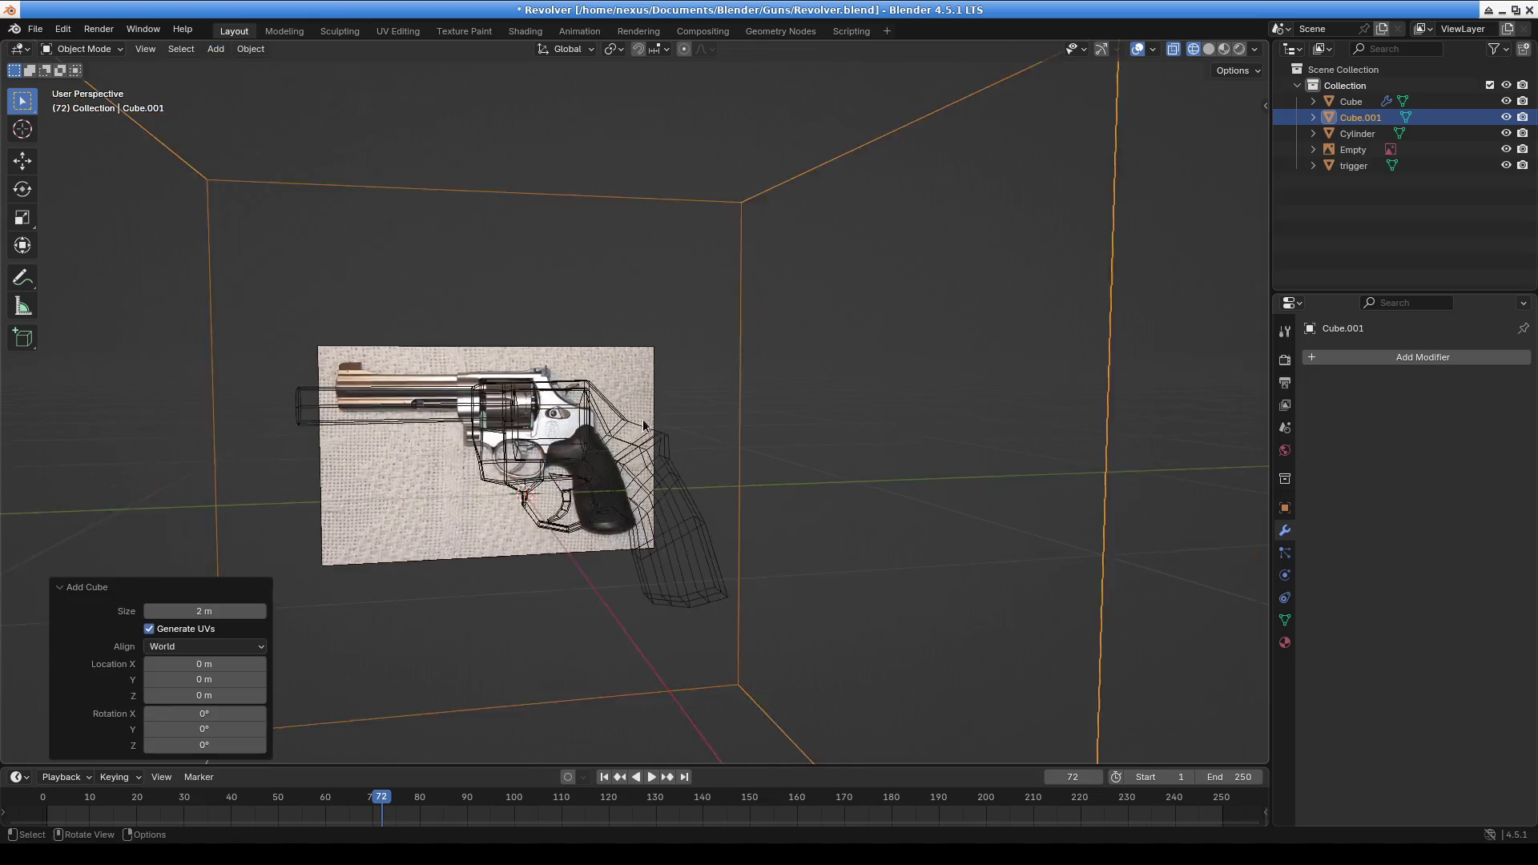
scroll(645, 426, down, 3)
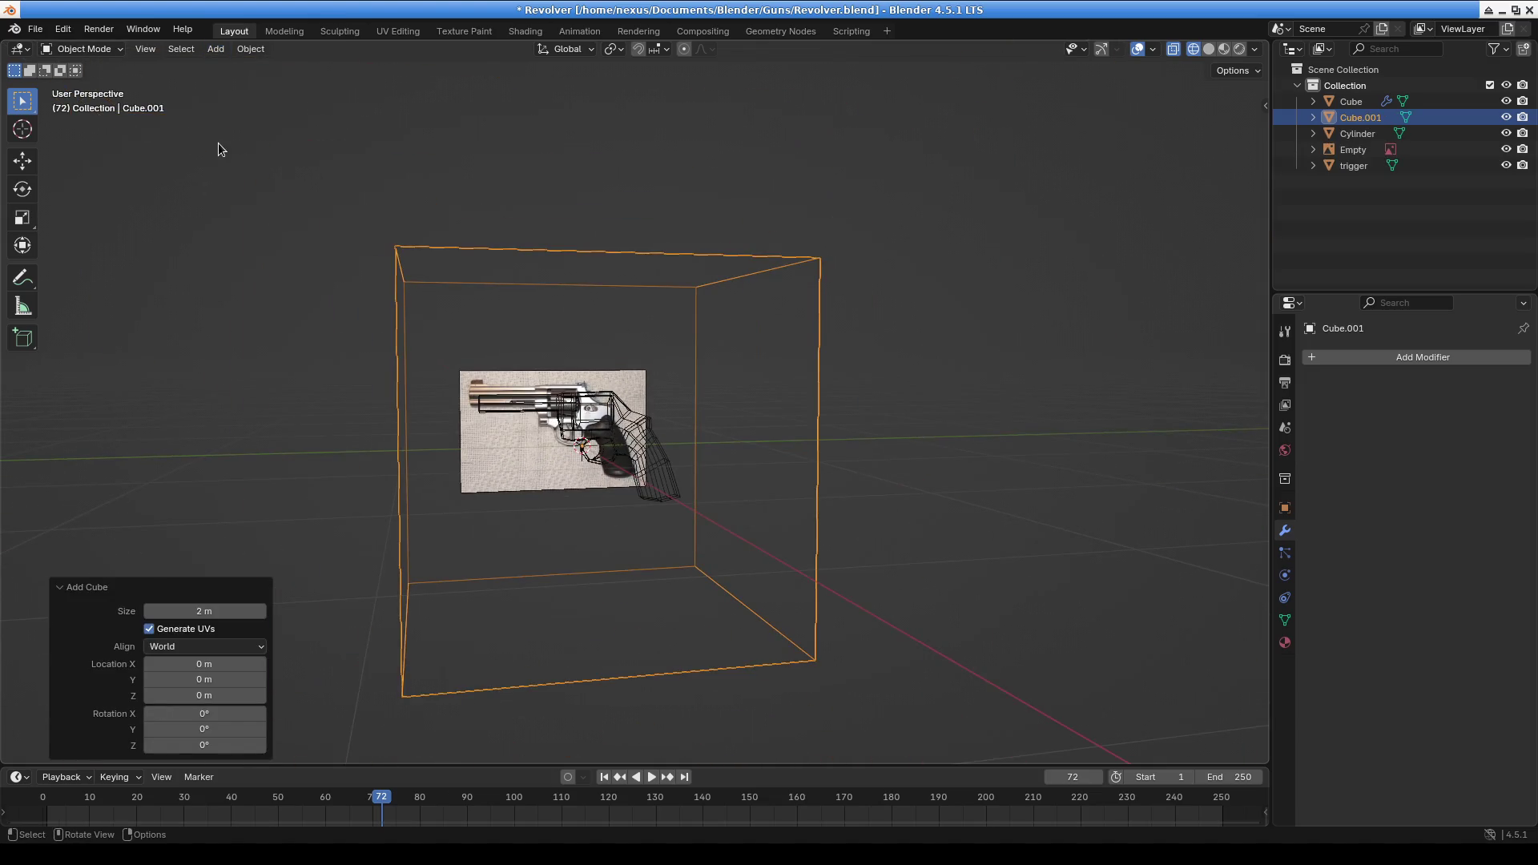
In Edit Mode, shrink the cube down to a tiny block
key(Tab)
key(s)
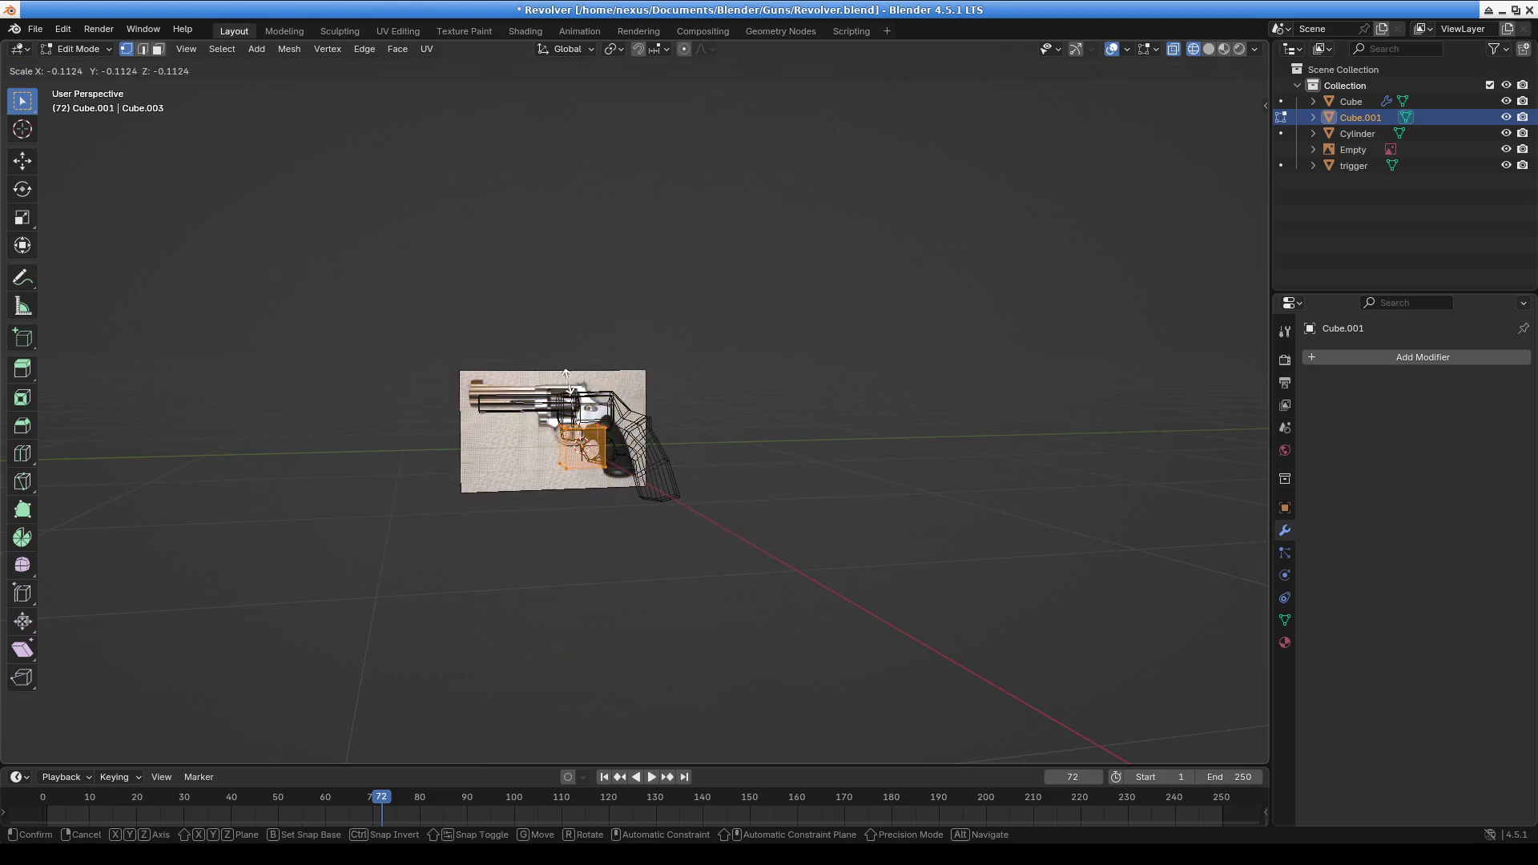
click(609, 473)
scroll(614, 475, up, 5)
In front orthographic view, move the small block up toward the reference photo
key(KP_1)
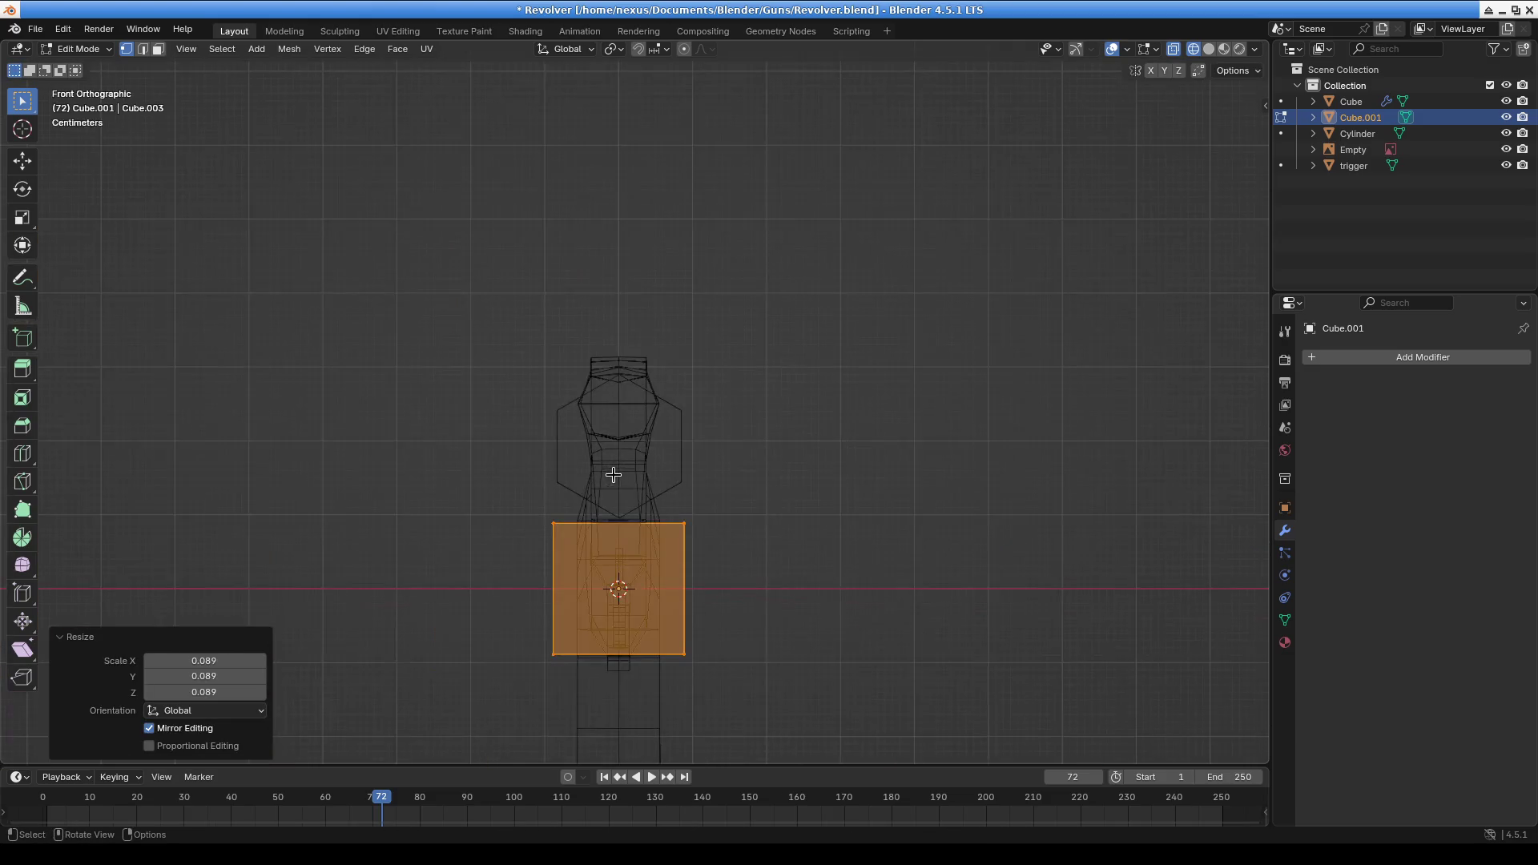
mouse_move(578, 535)
middle_down()
mouse_move(786, 529)
mouse_move(722, 481)
mouse_move(560, 433)
middle_up()
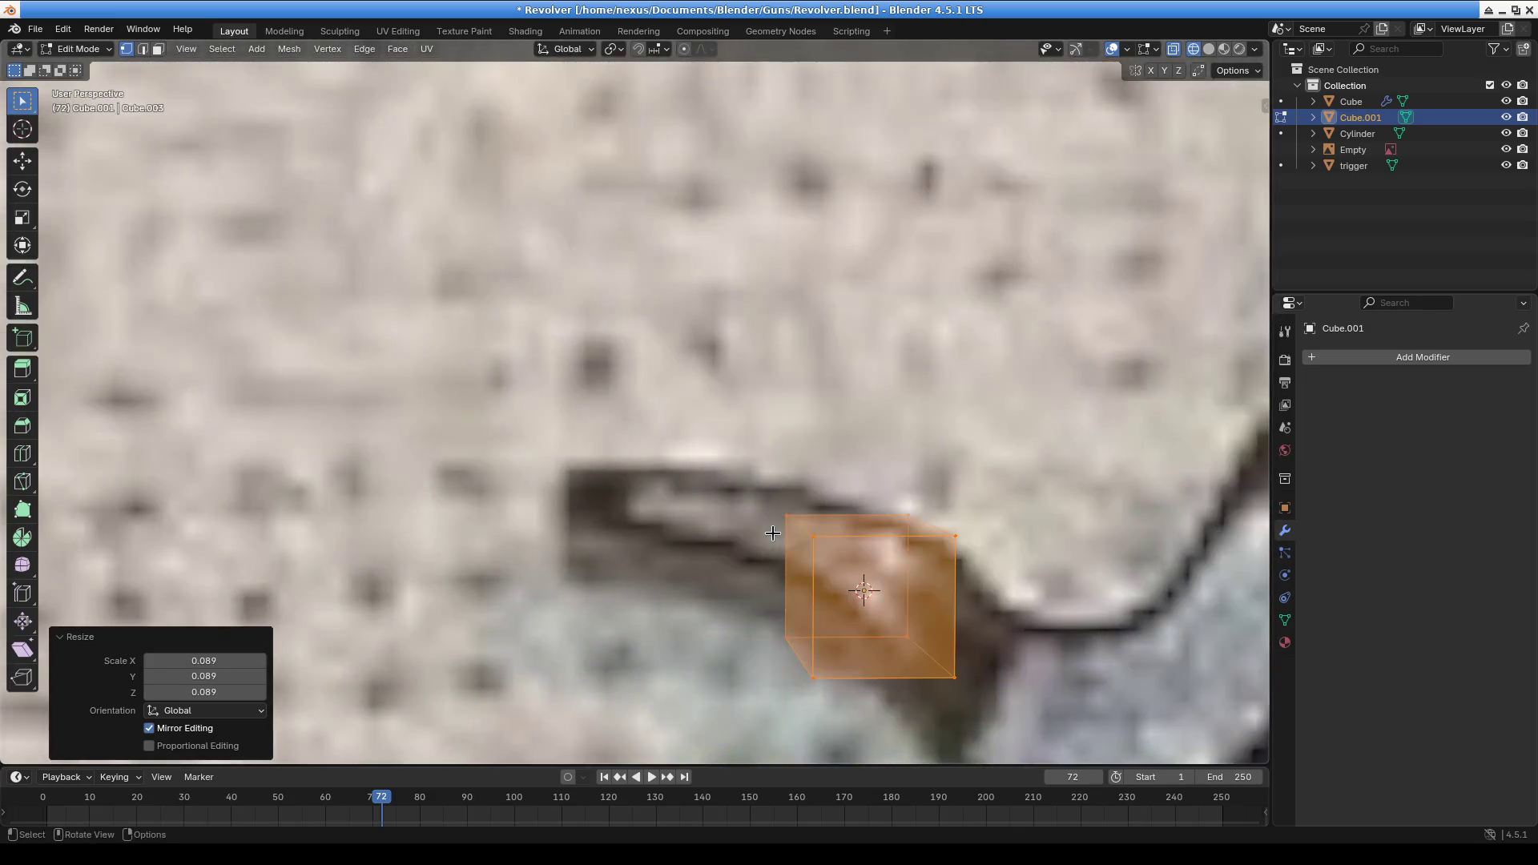
key(g)
click(500, 332)
scroll(501, 333, down, 5)
mouse_move(501, 332)
middle_down()
mouse_move(640, 441)
mouse_move(783, 519)
mouse_move(1171, 508)
middle_up()
key(s)
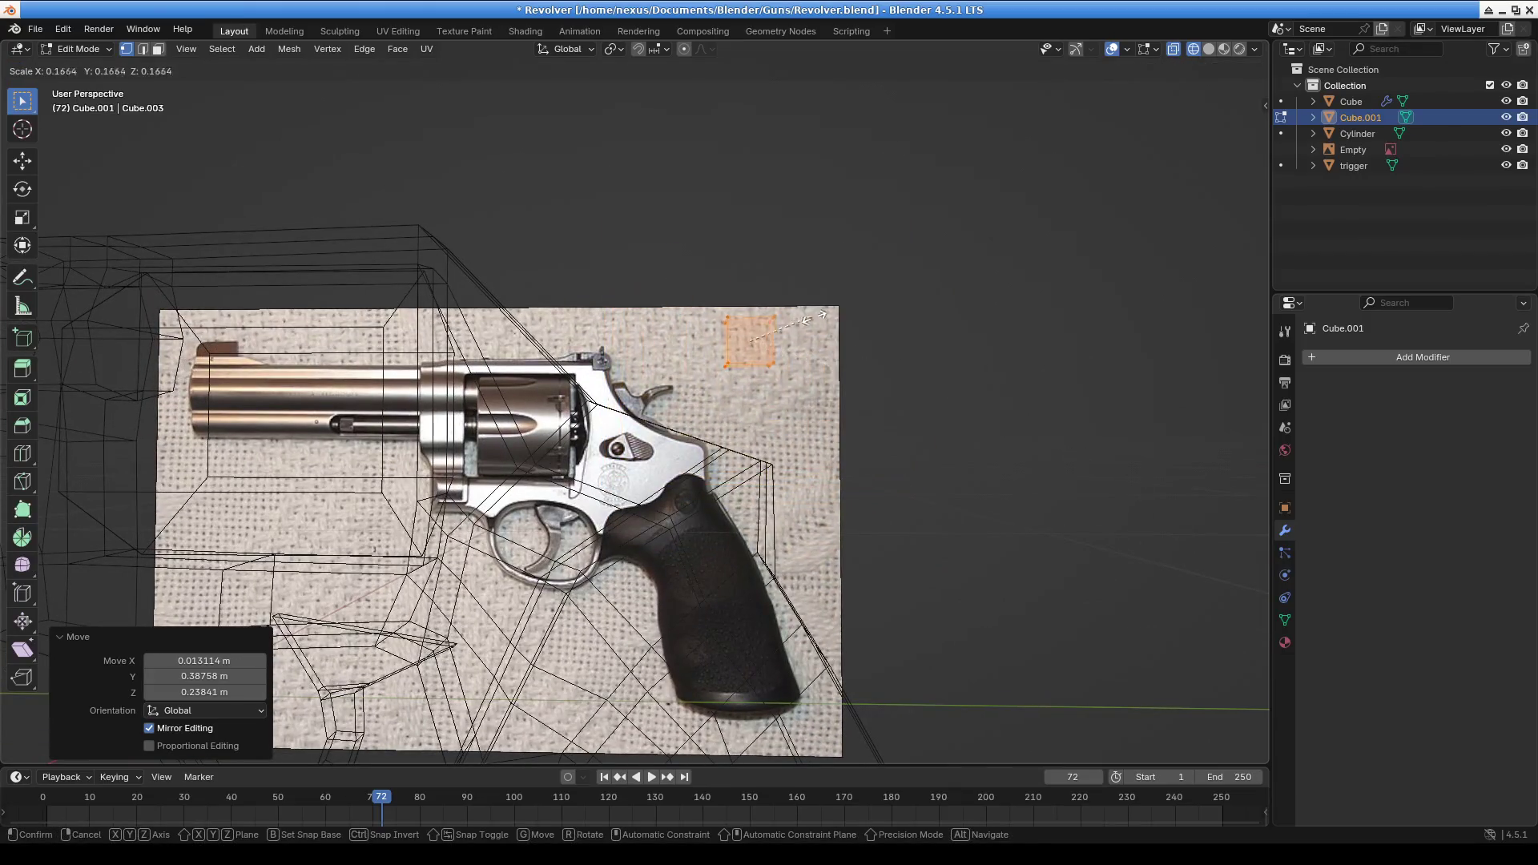
key(g)
click(872, 345)
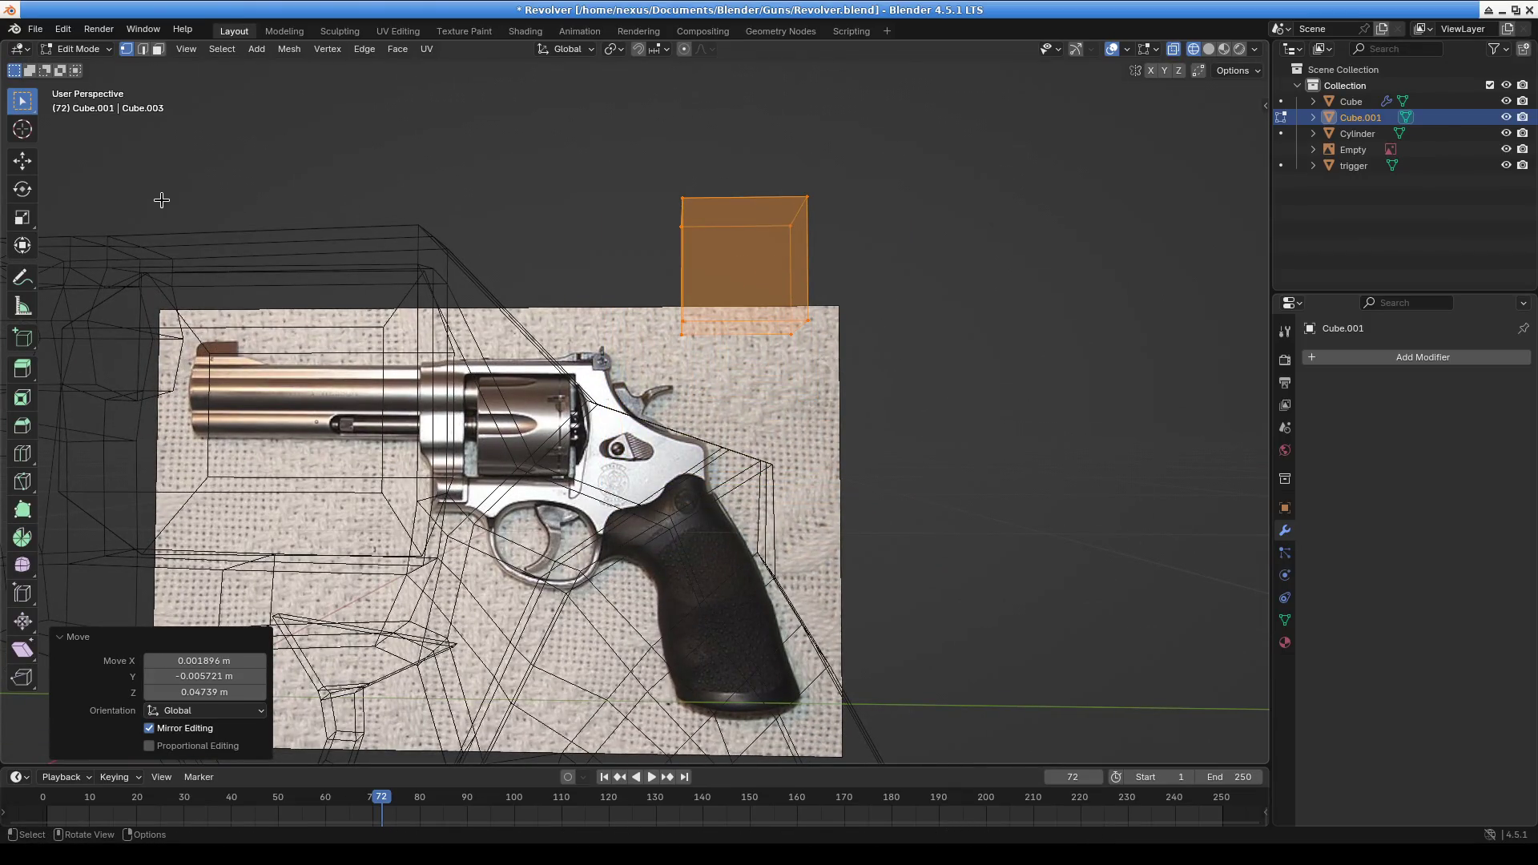
Loop-cut the block through its middle and widen that loop along X to 1.366
key(ctrl+r)
click(773, 258)
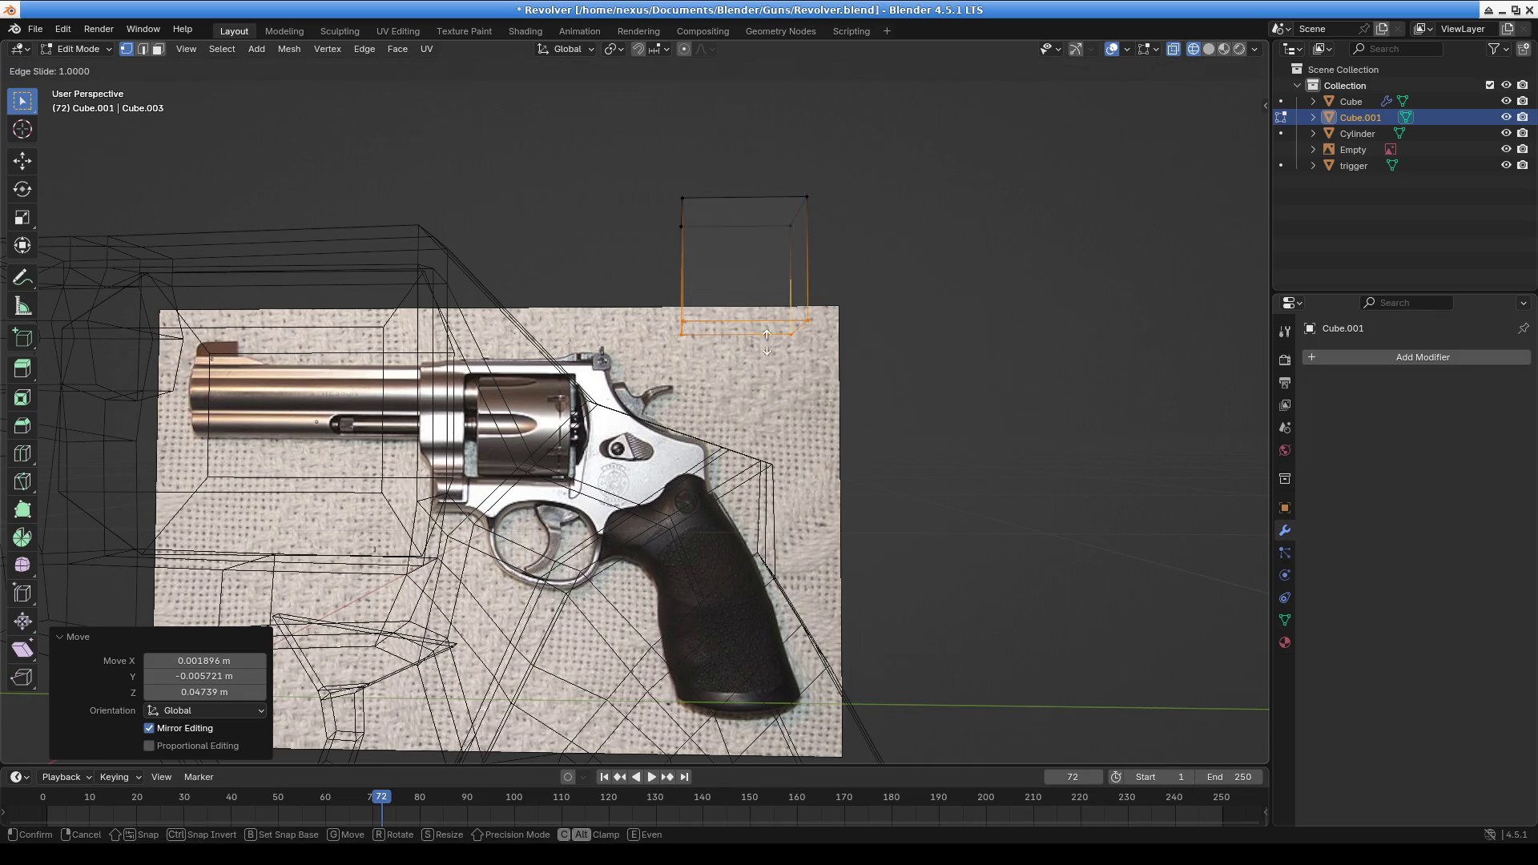
click(769, 272)
mouse_move(769, 273)
middle_down()
mouse_move(662, 275)
mouse_move(698, 351)
middle_up()
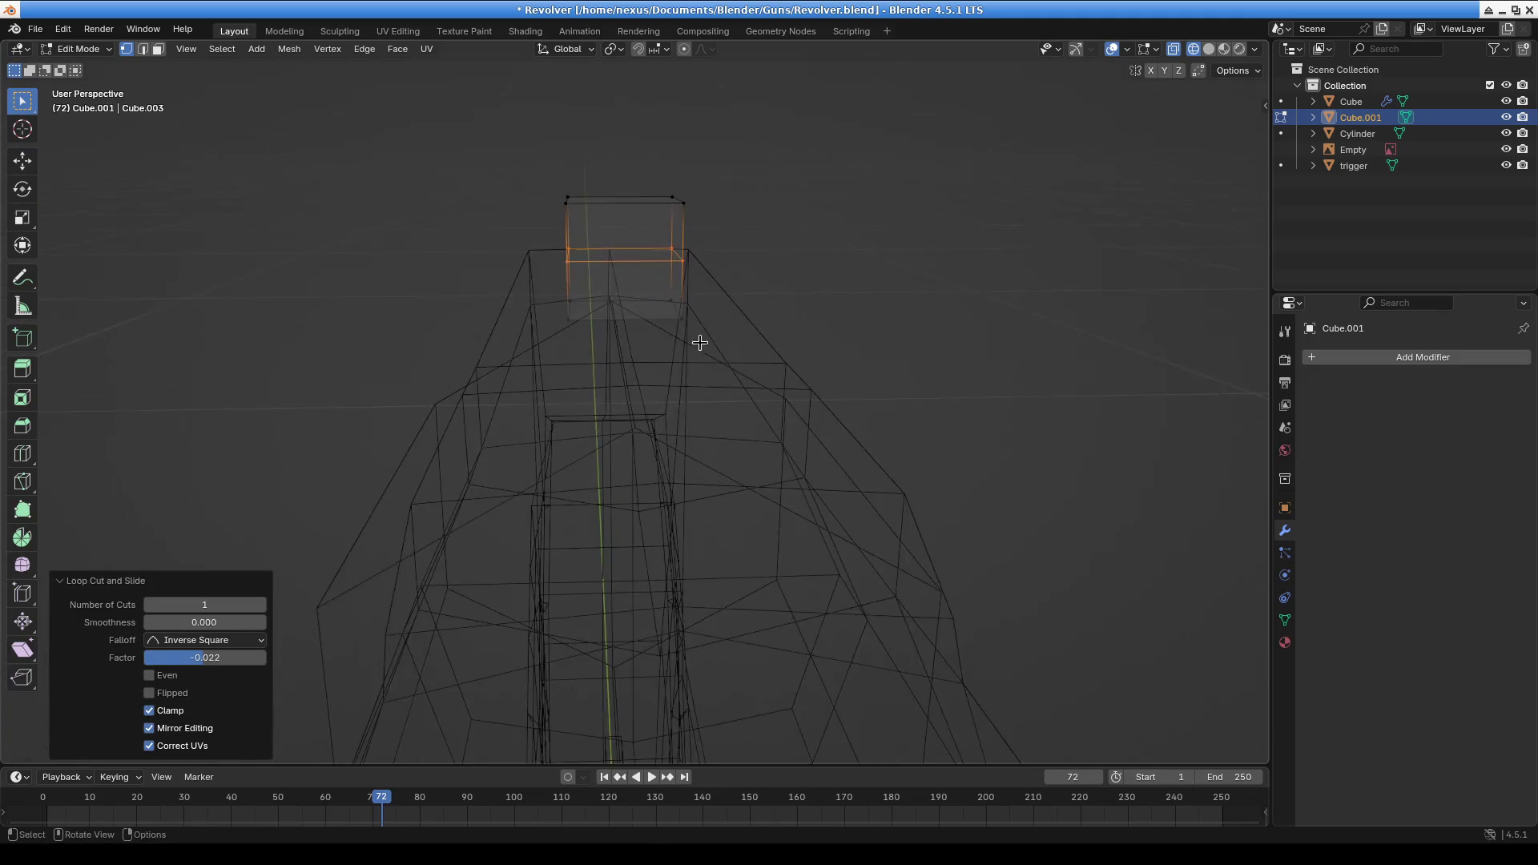
key(s)
key(x)
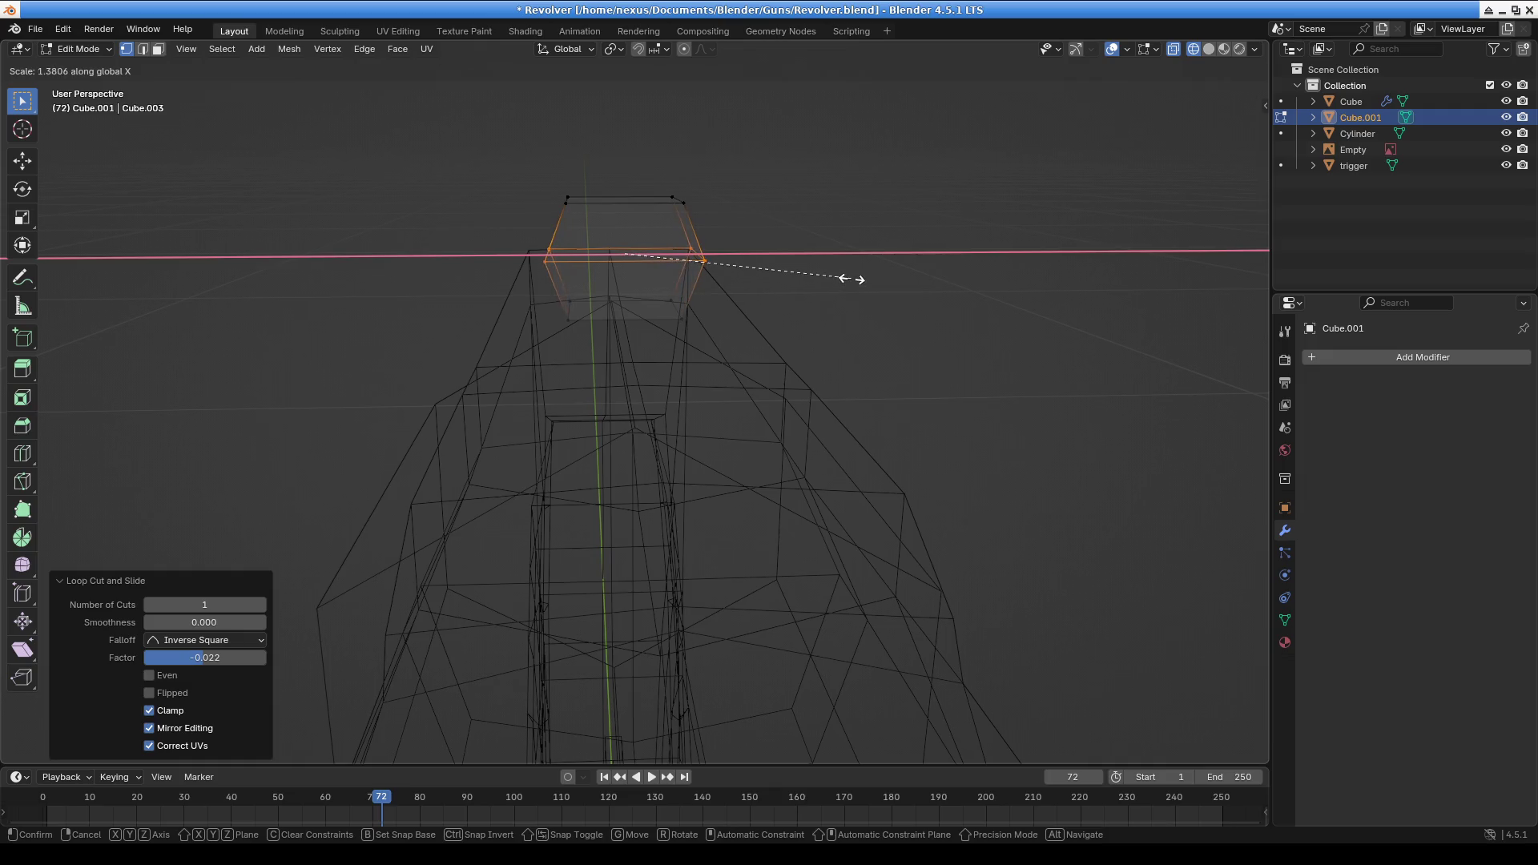
click(849, 279)
mouse_move(850, 279)
middle_down()
mouse_move(718, 368)
mouse_move(882, 368)
mouse_move(895, 409)
middle_up()
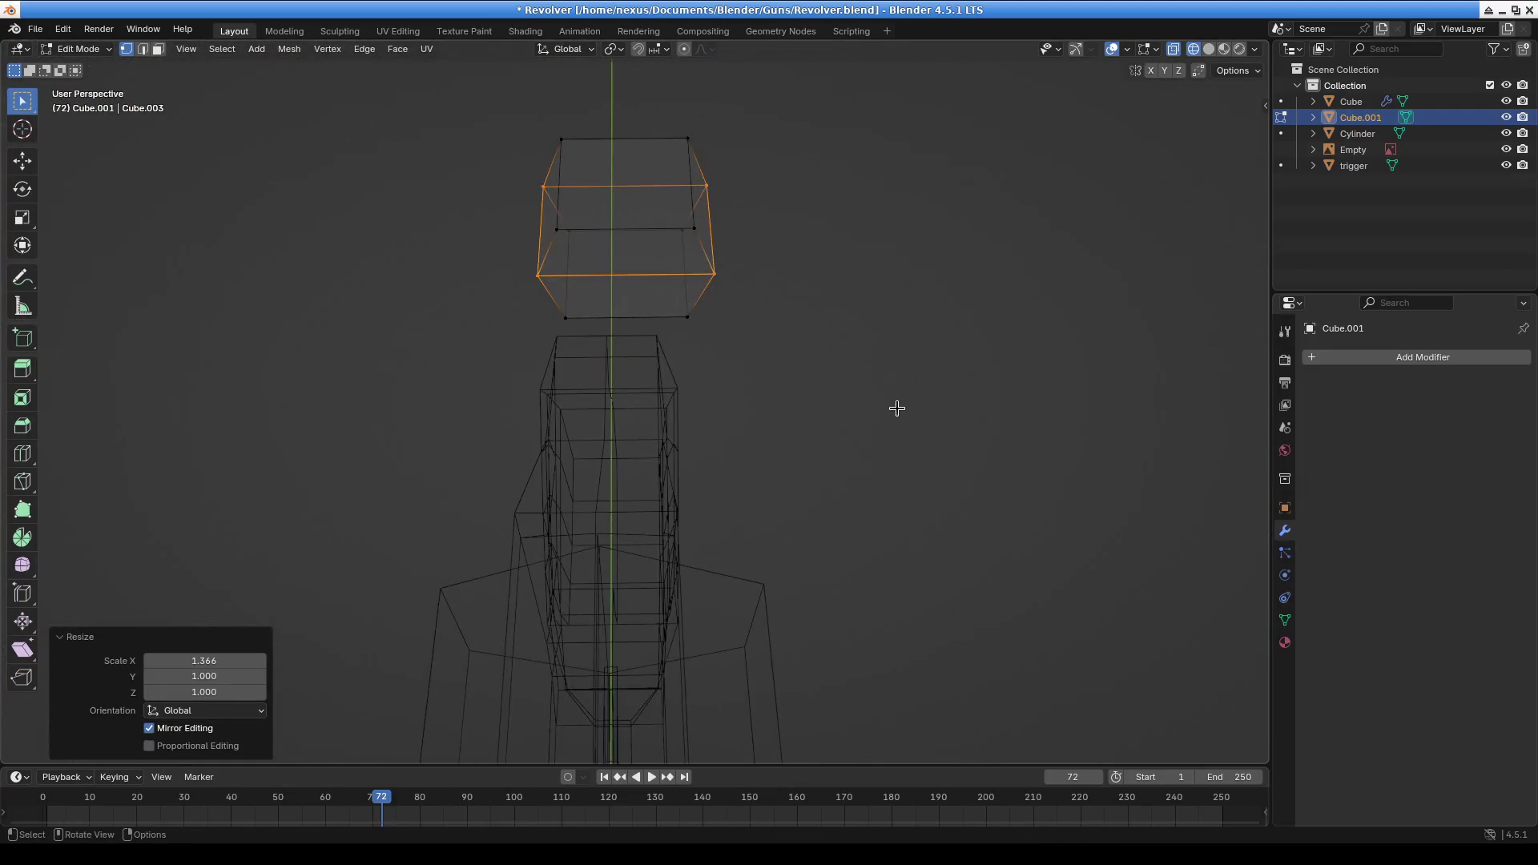
Select the whole block and narrow it along the X axis
key(a)
key(s)
key(x)
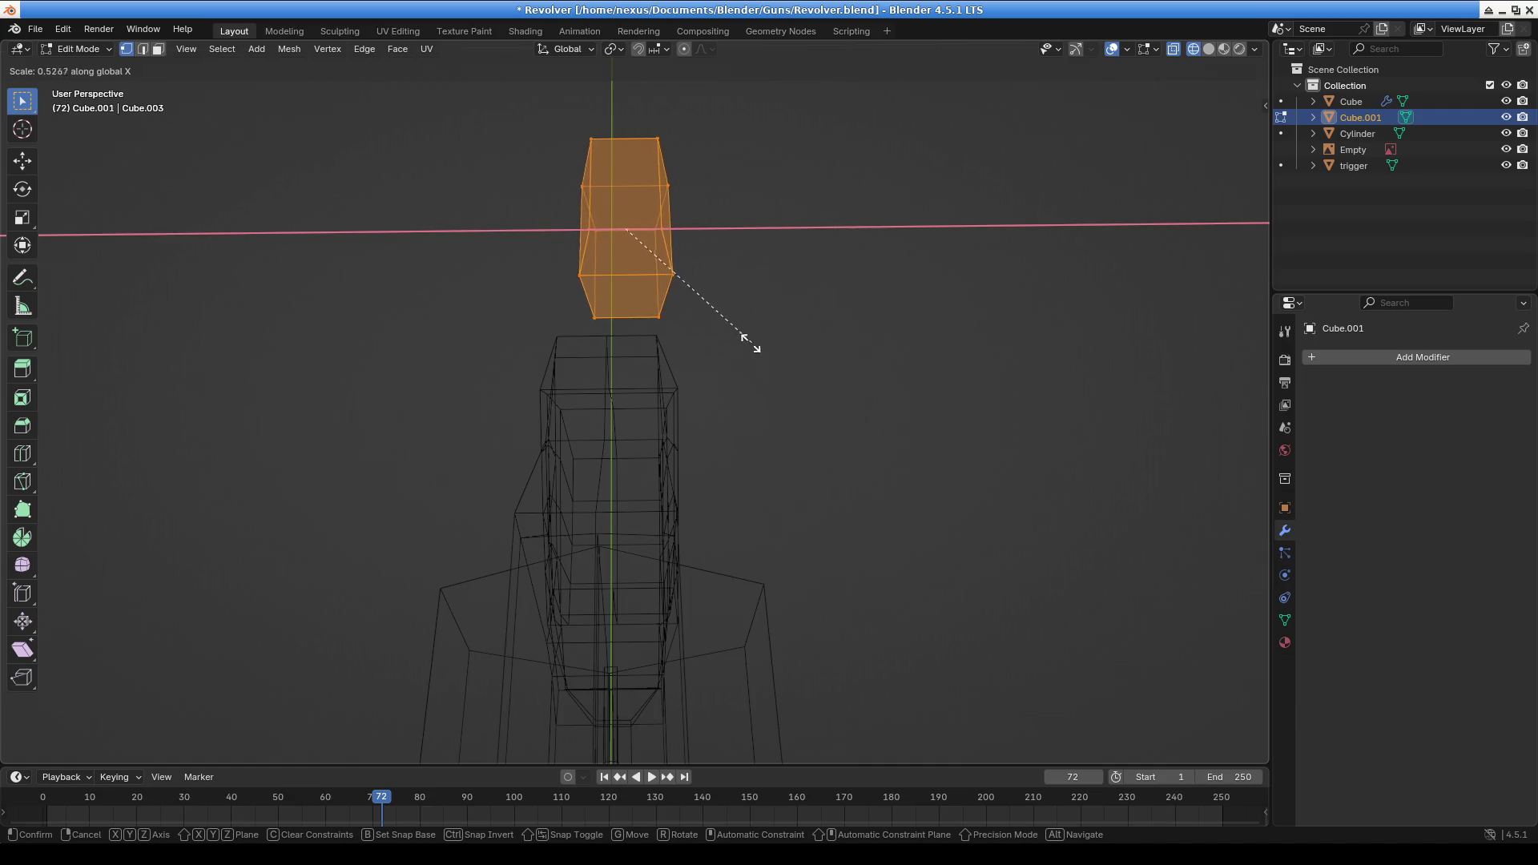
click(731, 337)
mouse_move(704, 270)
middle_down()
mouse_move(728, 299)
mouse_move(596, 194)
mouse_move(704, 213)
middle_up()
Select the middle edge loop and widen it along X to 1.616
click(706, 216)
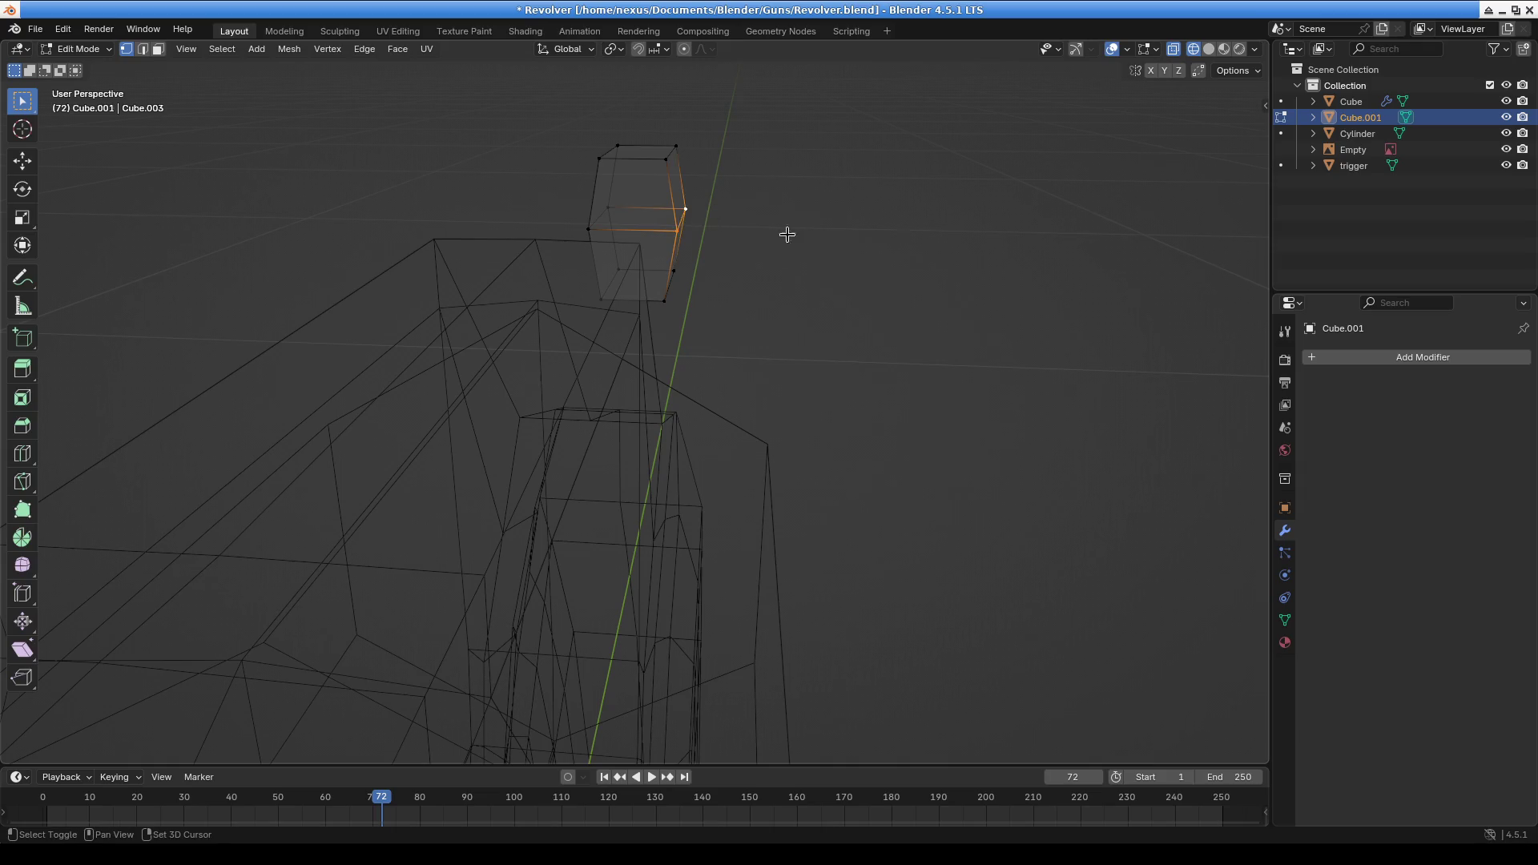
alt+click(595, 231)
key(s)
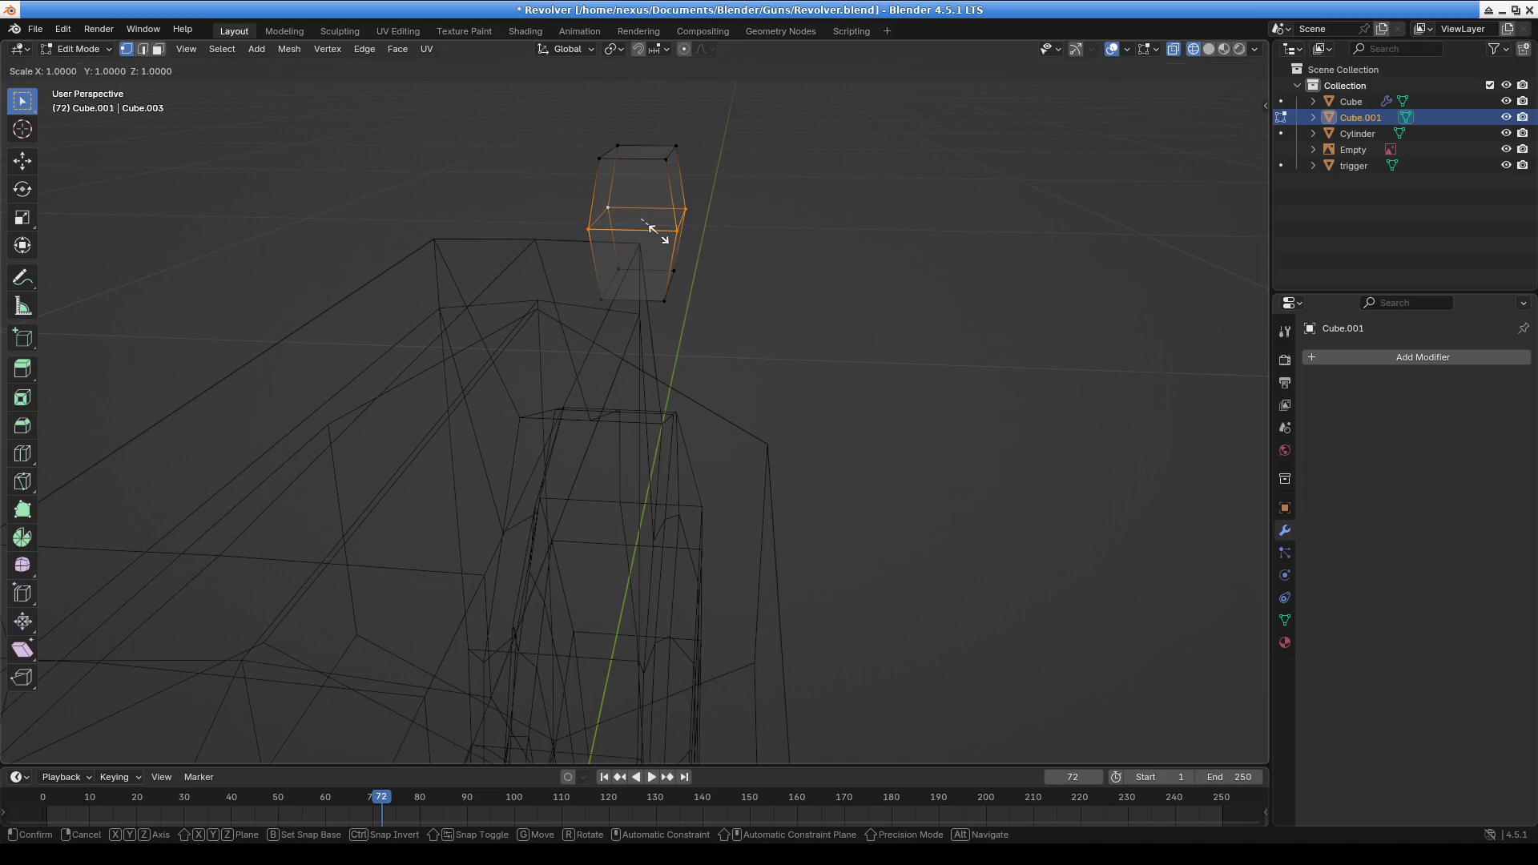
key(x)
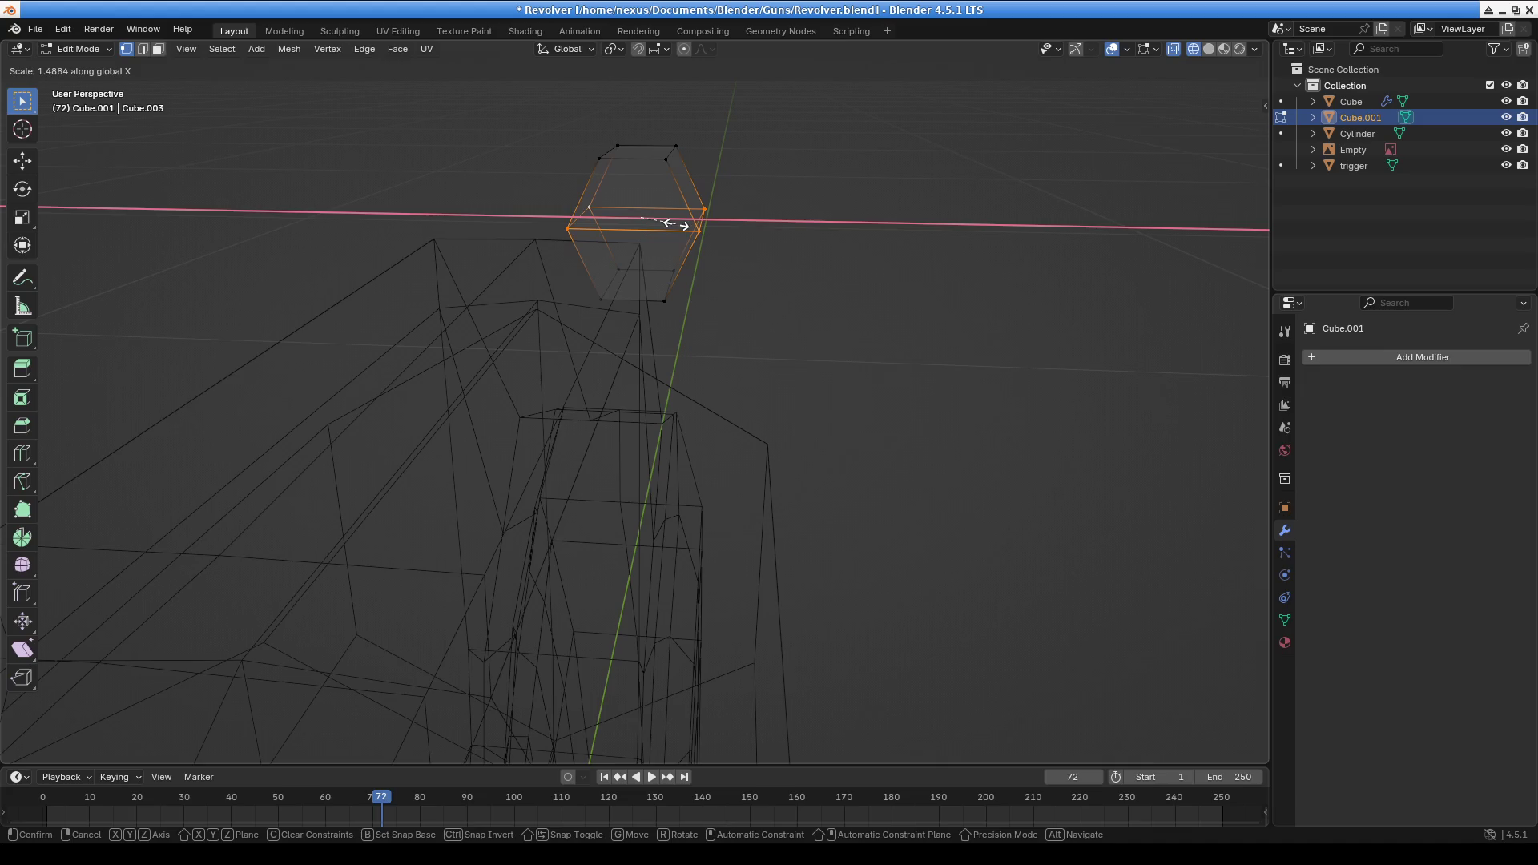
click(681, 224)
mouse_move(685, 226)
middle_down()
mouse_move(772, 247)
mouse_move(1000, 202)
mouse_move(886, 224)
middle_up()
key(s)
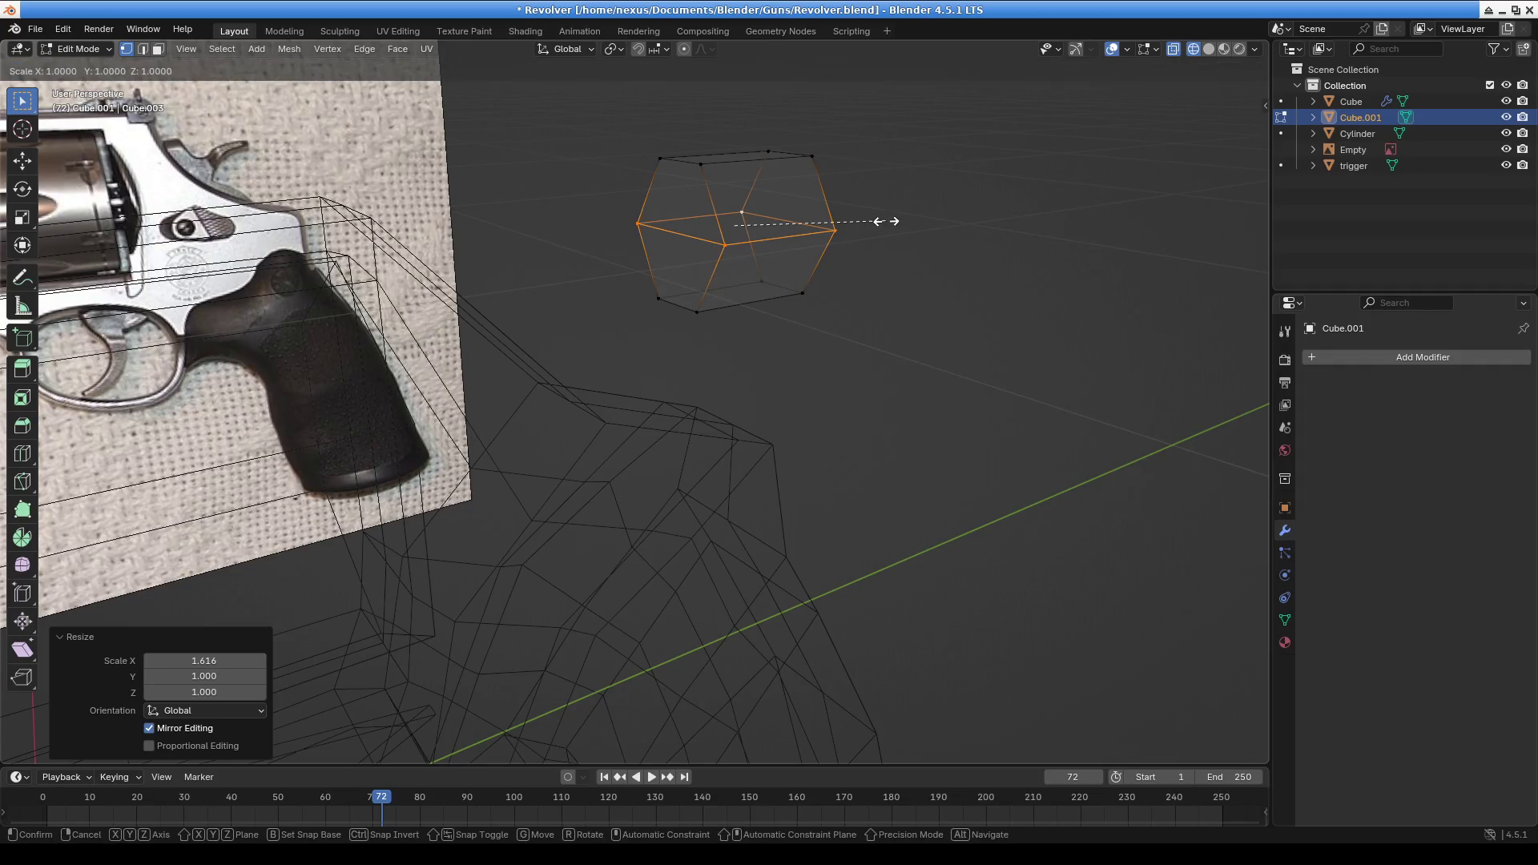
key(Escape)
Select the whole block and shrink it evenly to 0.652
key(a)
key(s)
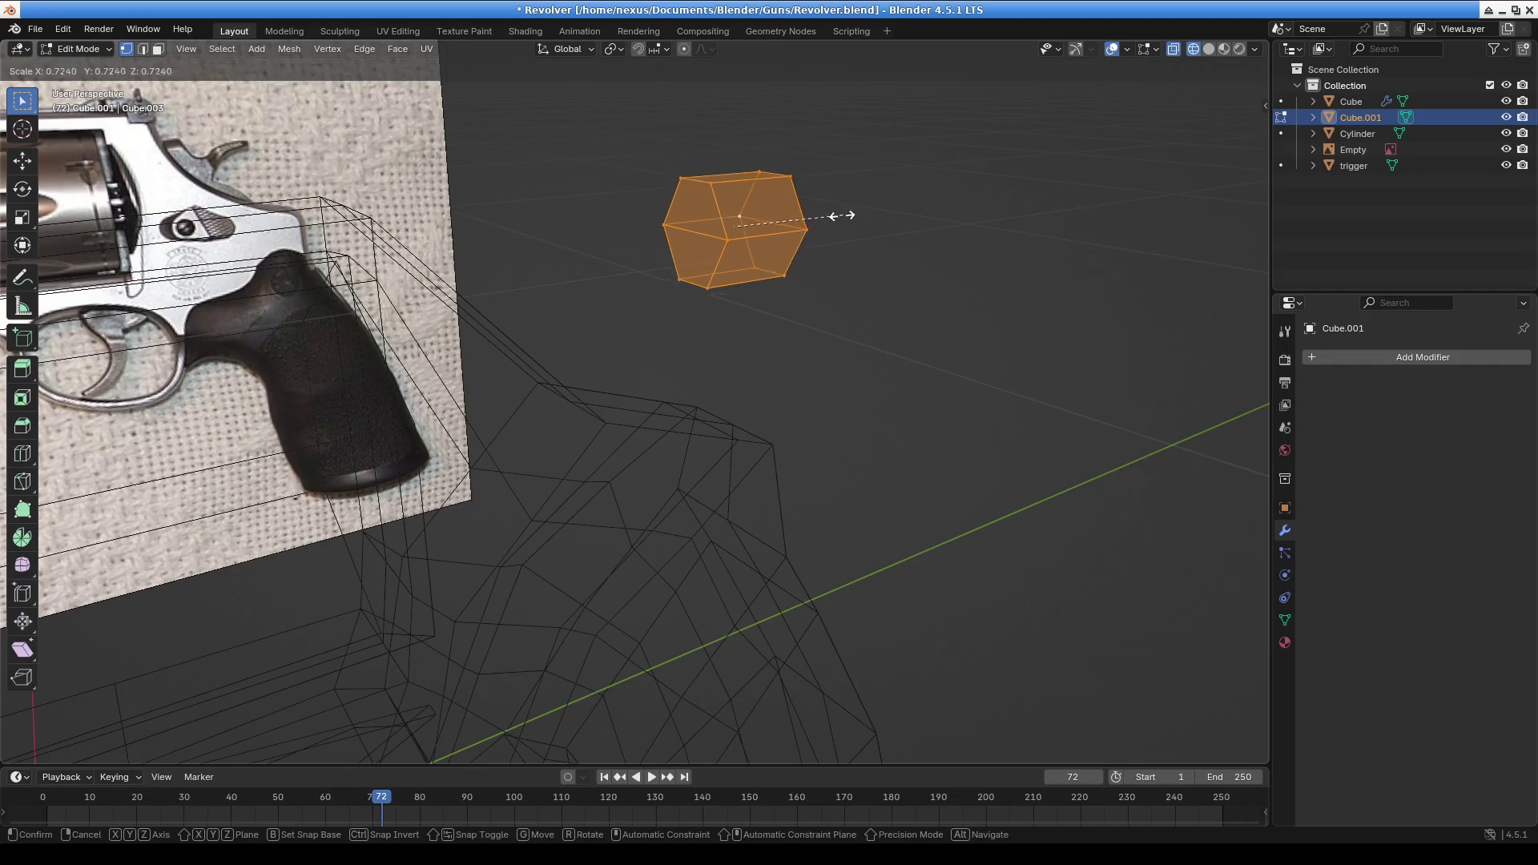
click(833, 215)
mouse_move(877, 287)
middle_down()
mouse_move(868, 354)
mouse_move(710, 392)
mouse_move(738, 361)
middle_up()
Move the block left above the revolver's hammer and return to Object Mode
key(g)
click(825, 359)
mouse_move(862, 419)
middle_down()
mouse_move(849, 387)
mouse_move(681, 398)
middle_up()
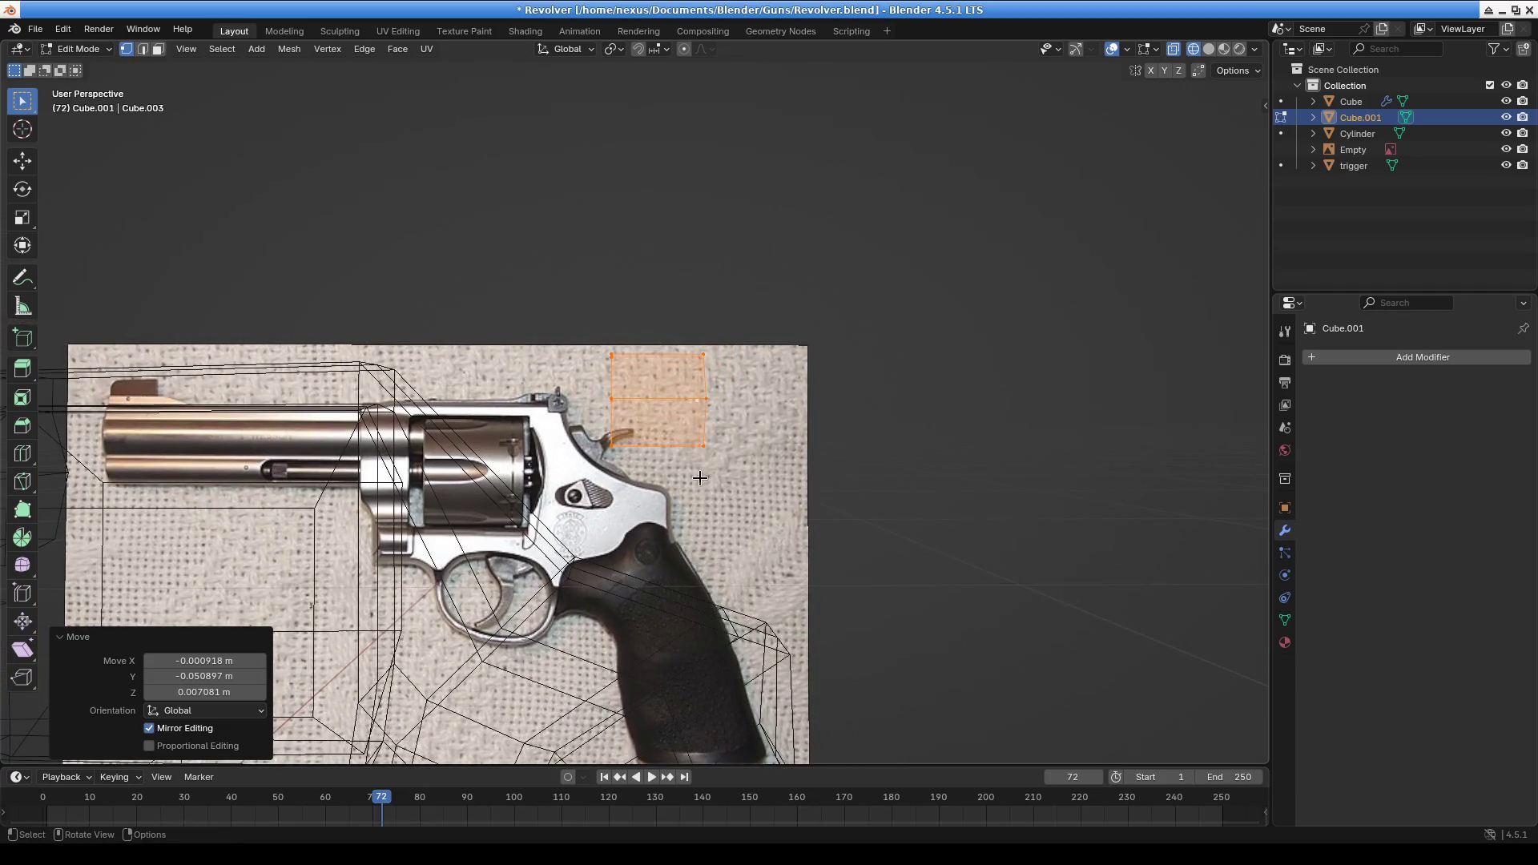
middle_drag(596, 479, 593, 449)
click(92, 50)
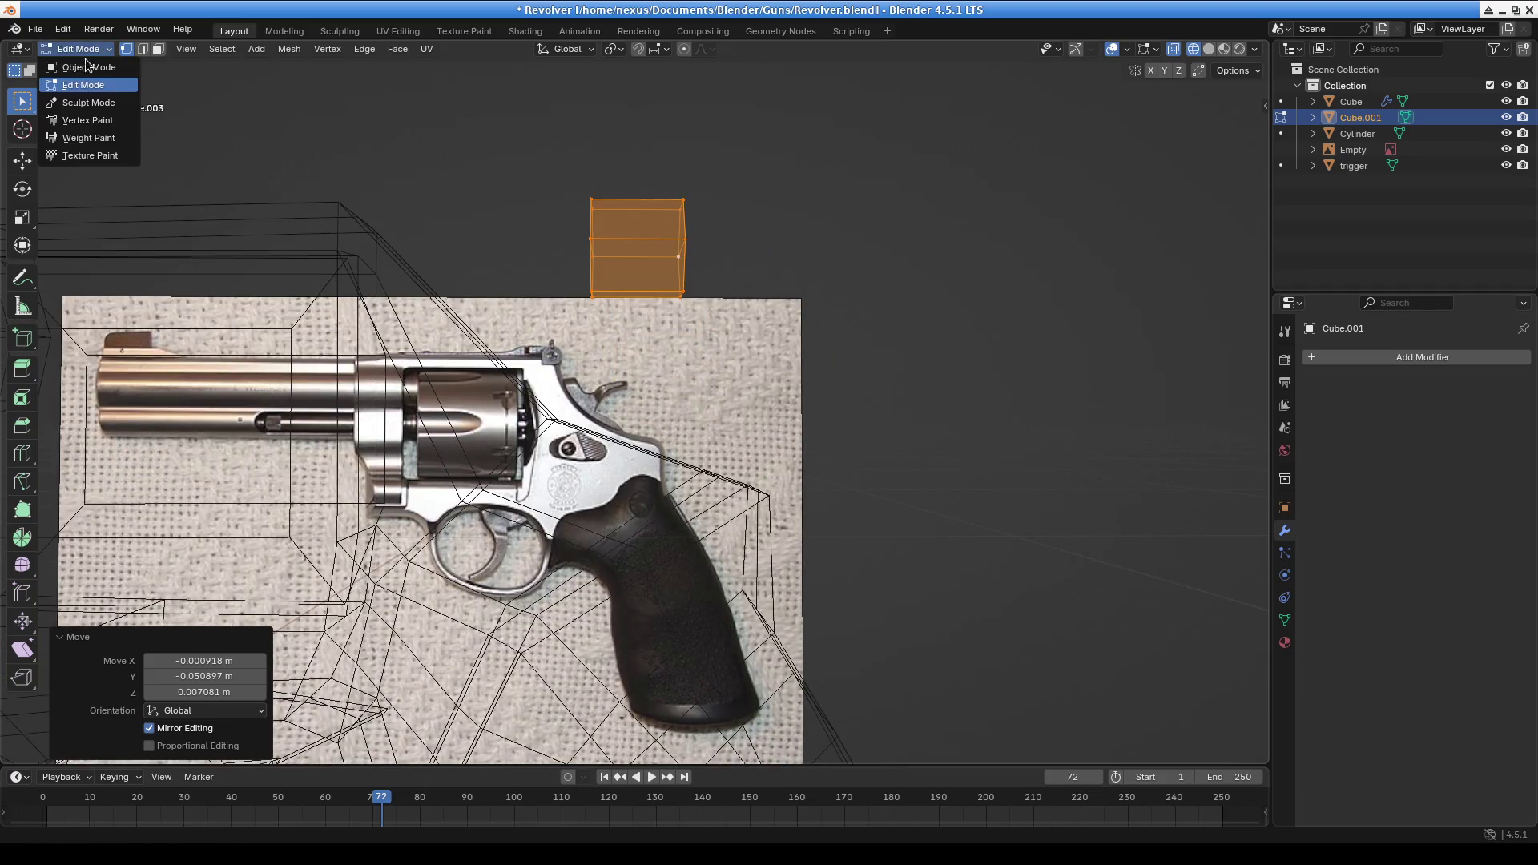
click(89, 66)
Return to Edit Mode with face selection and select one face of the block
mouse_move(543, 275)
middle_down()
mouse_move(899, 398)
mouse_move(733, 354)
mouse_move(758, 346)
mouse_move(632, 293)
mouse_move(623, 268)
mouse_move(522, 285)
middle_up()
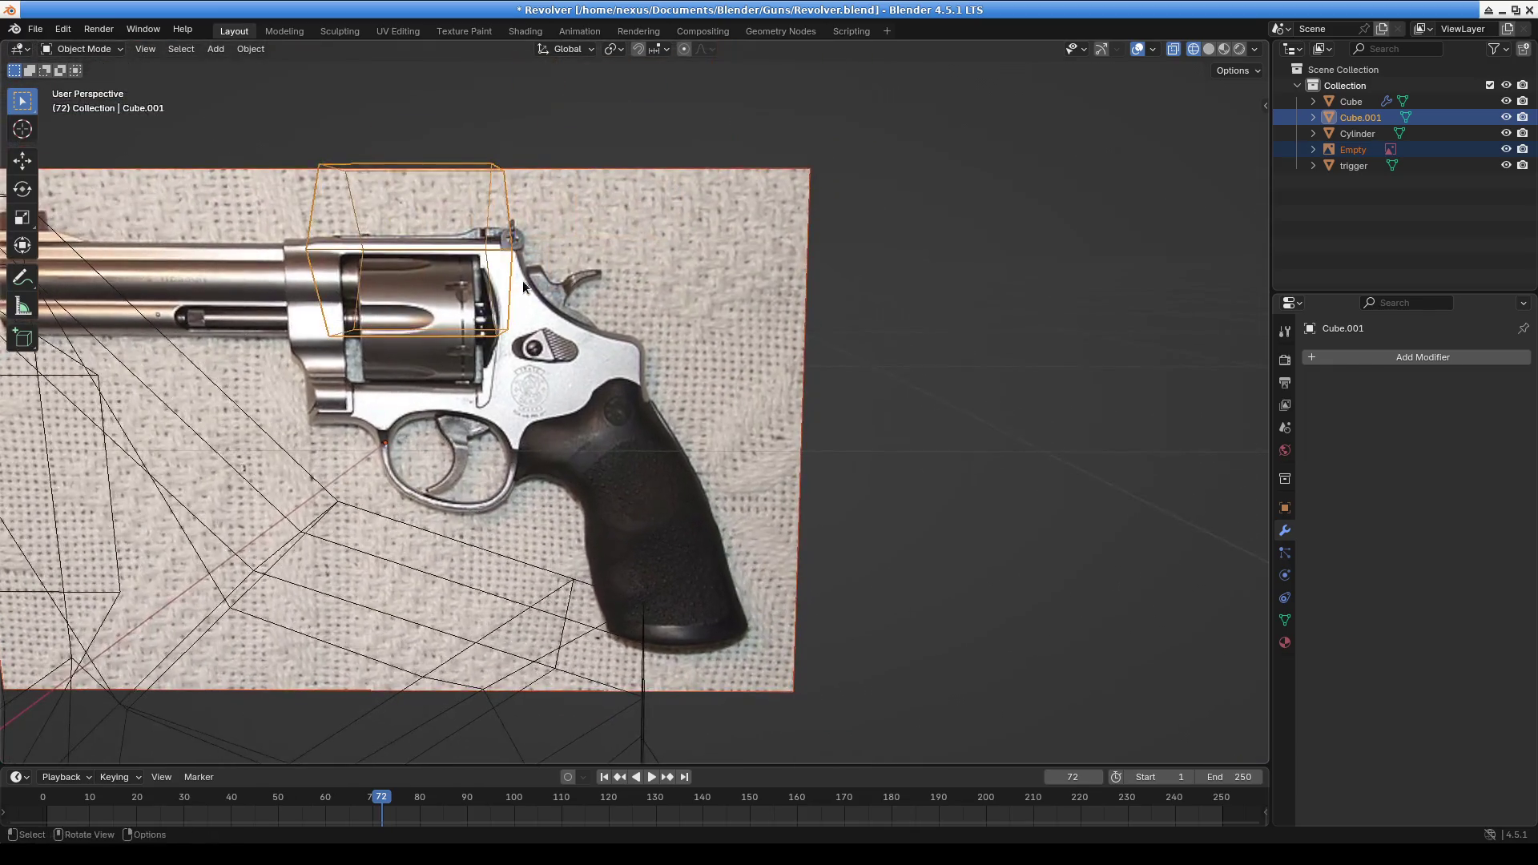
middle_drag(512, 223, 452, 229)
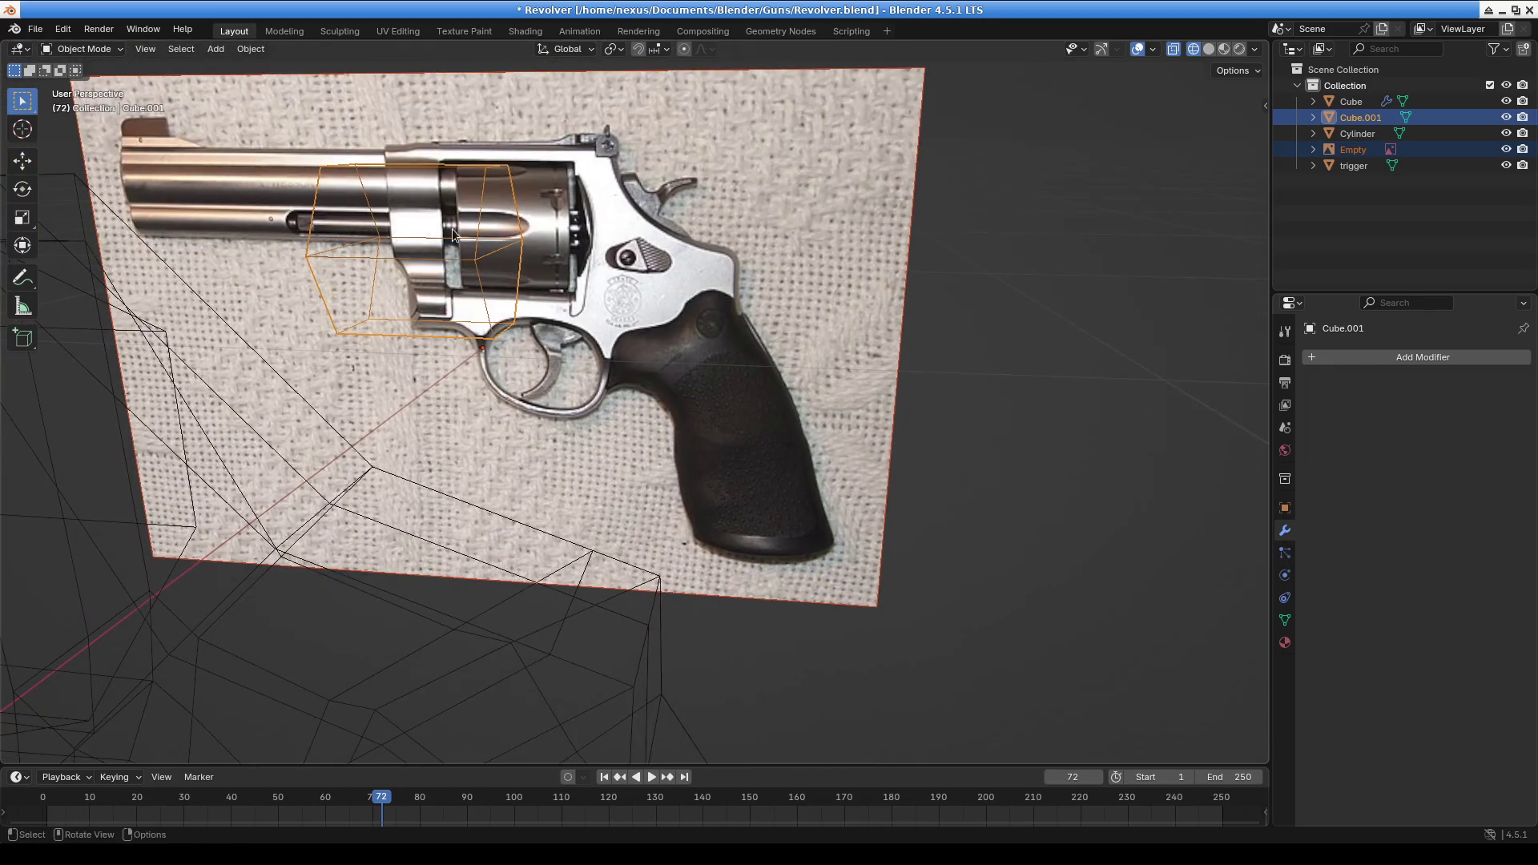
click(66, 48)
click(92, 85)
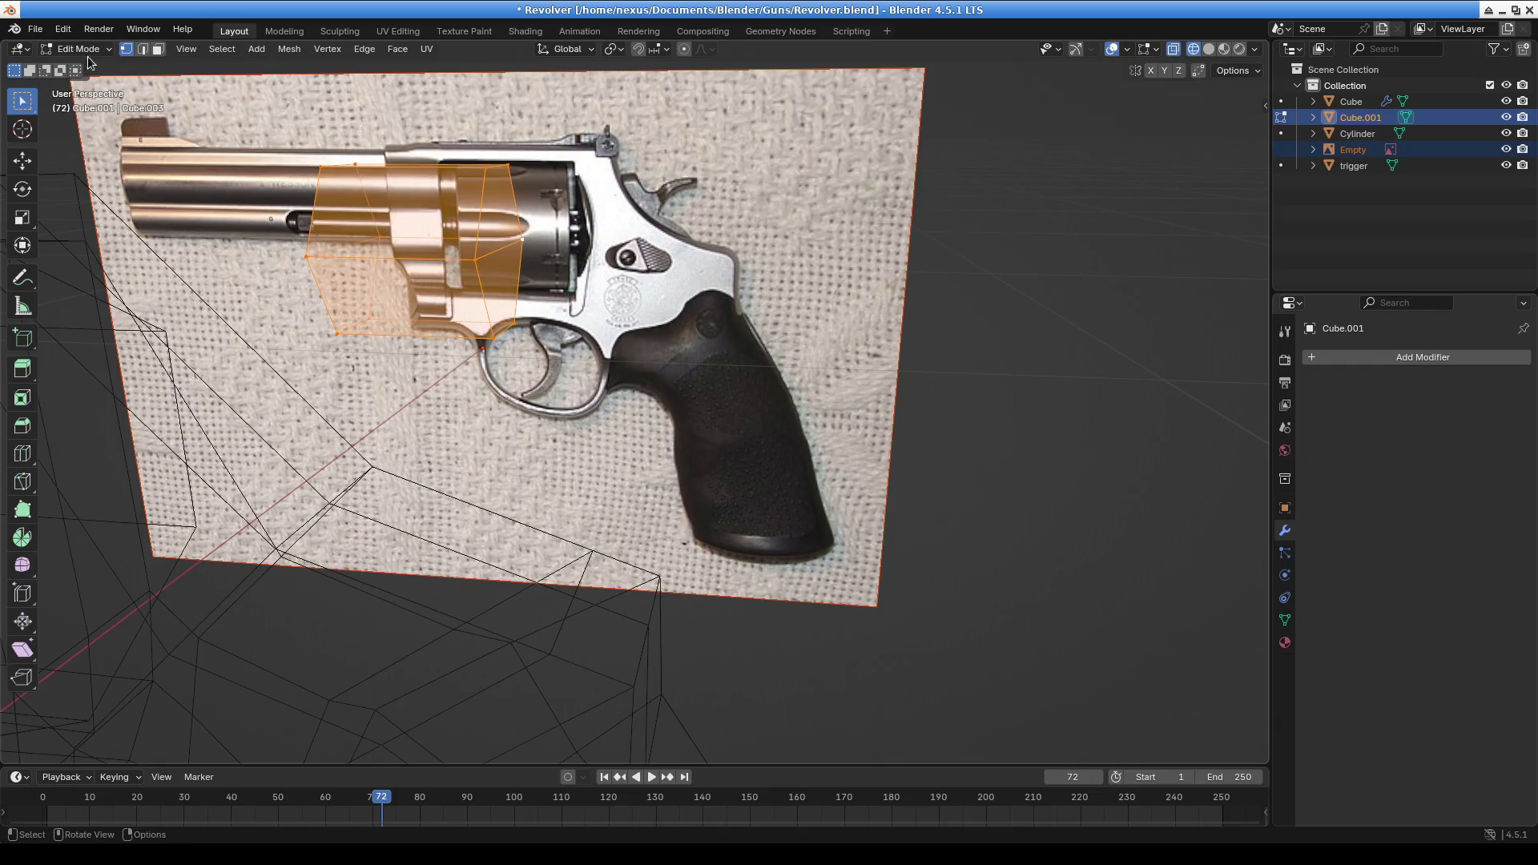
click(142, 49)
click(158, 49)
click(498, 213)
Extrude the face, shrink it to 0.574, and shift it into position
key(e)
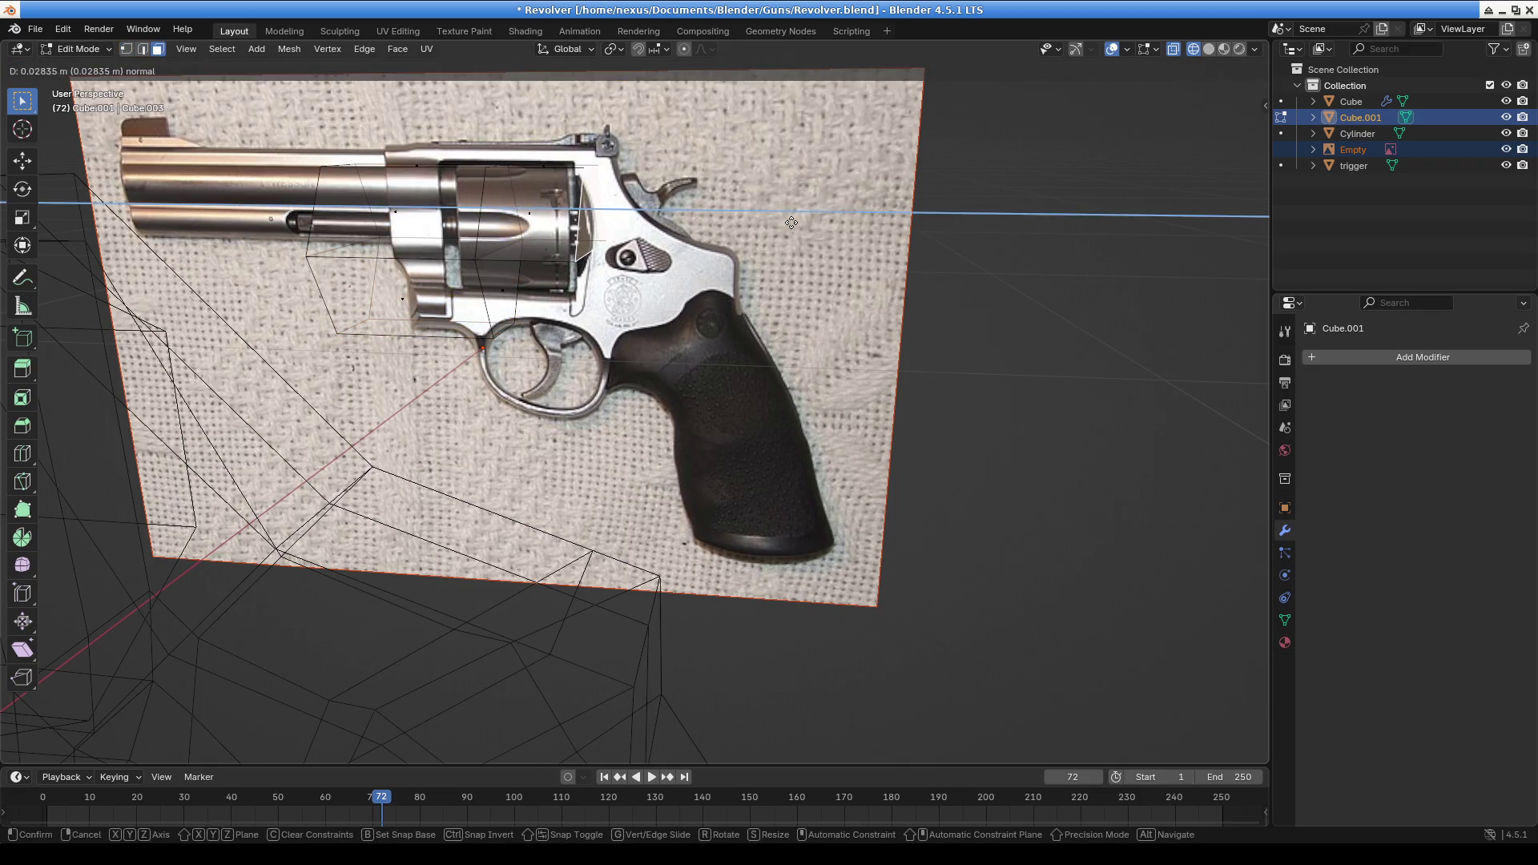
click(784, 268)
mouse_move(625, 344)
middle_down()
mouse_move(662, 289)
mouse_move(649, 358)
mouse_move(795, 312)
middle_up()
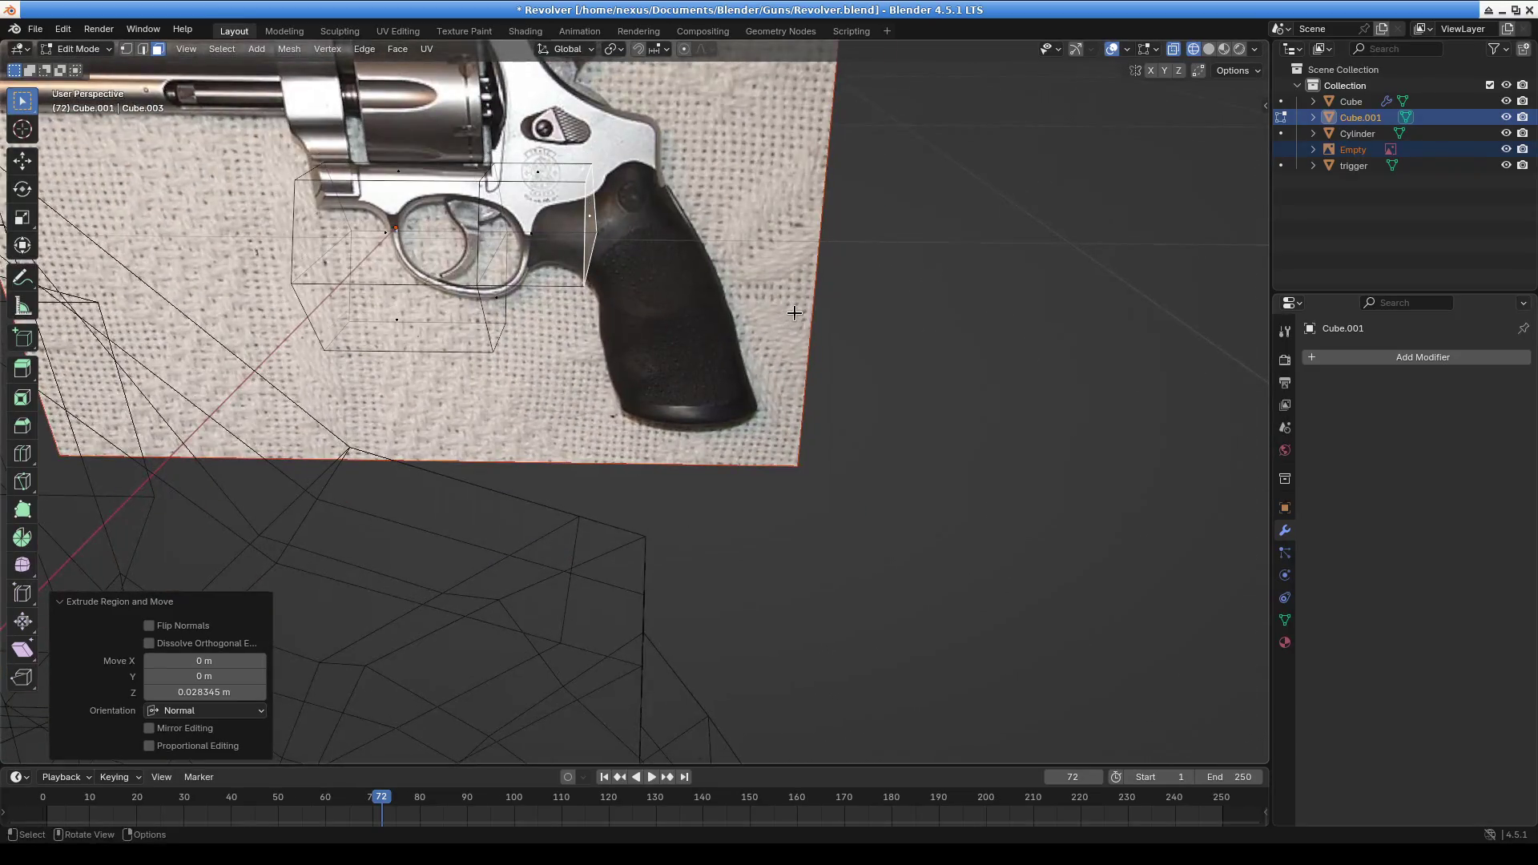
key(s)
click(697, 268)
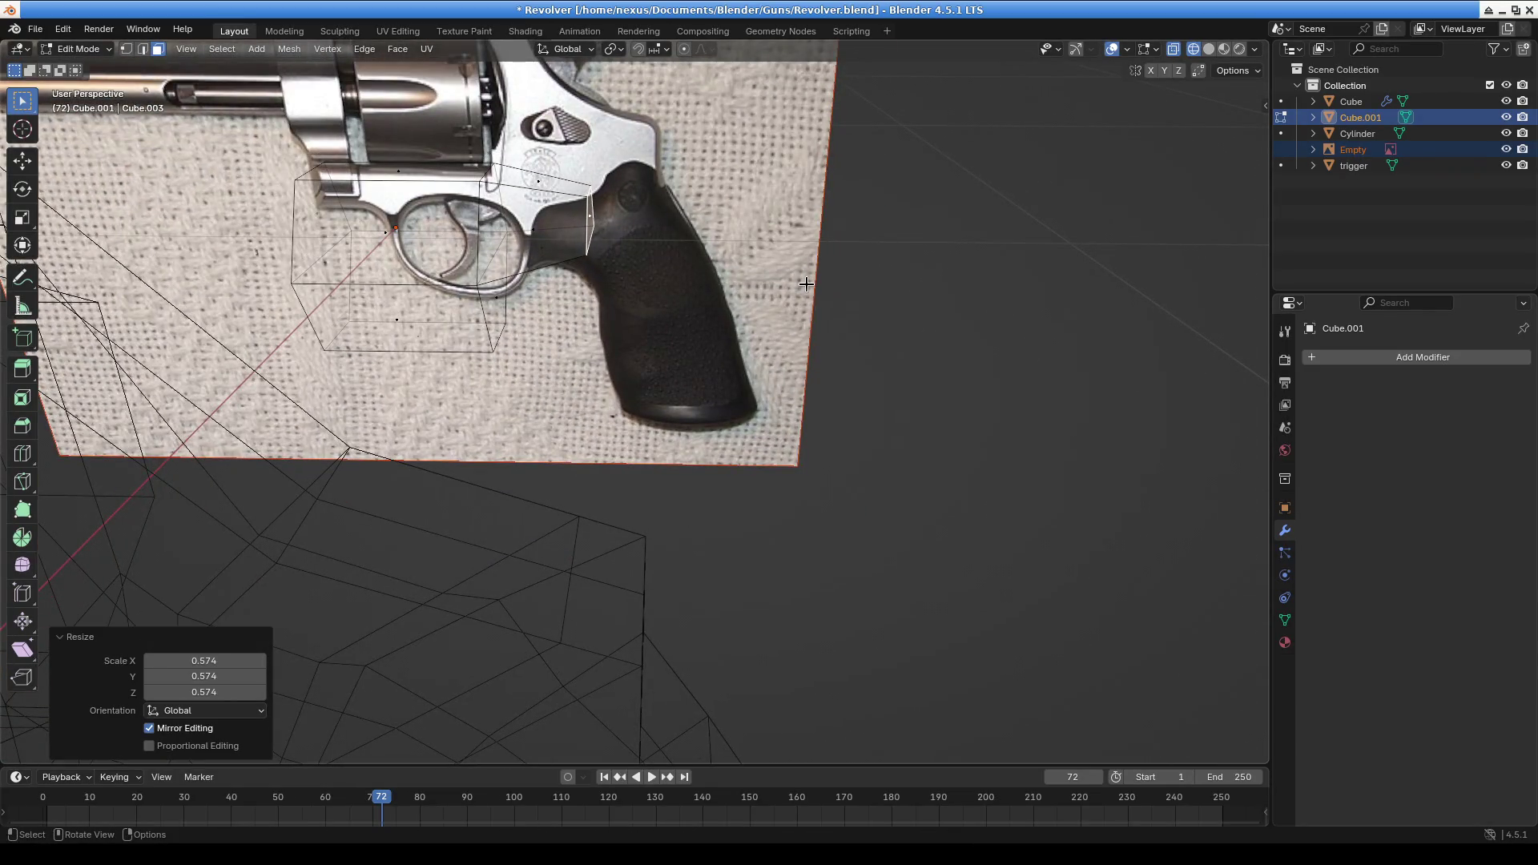
key(g)
click(809, 272)
Extrude the face twice more, moving each new face to extend the tapered spur
key(e)
click(843, 258)
key(g)
click(865, 281)
key(e)
click(1009, 209)
key(g)
click(981, 246)
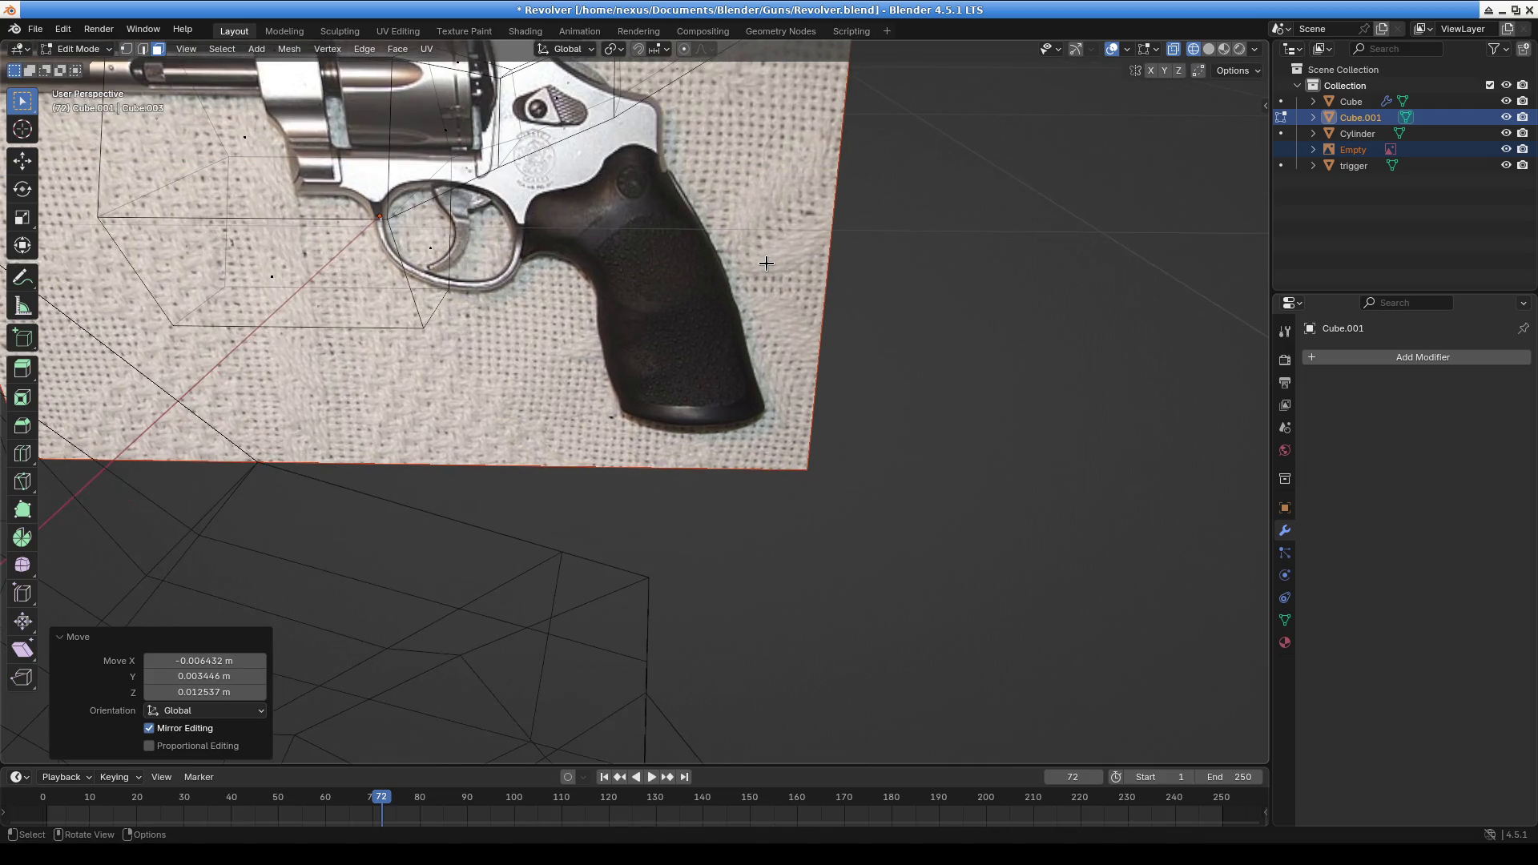
Undo the last face move and switch to the Right orthographic view
key(KP_1)
mouse_move(665, 249)
middle_down()
mouse_move(866, 305)
mouse_move(721, 319)
mouse_move(830, 352)
mouse_move(896, 426)
mouse_move(962, 426)
middle_up()
key(ctrl+z)
key(ctrl+z)
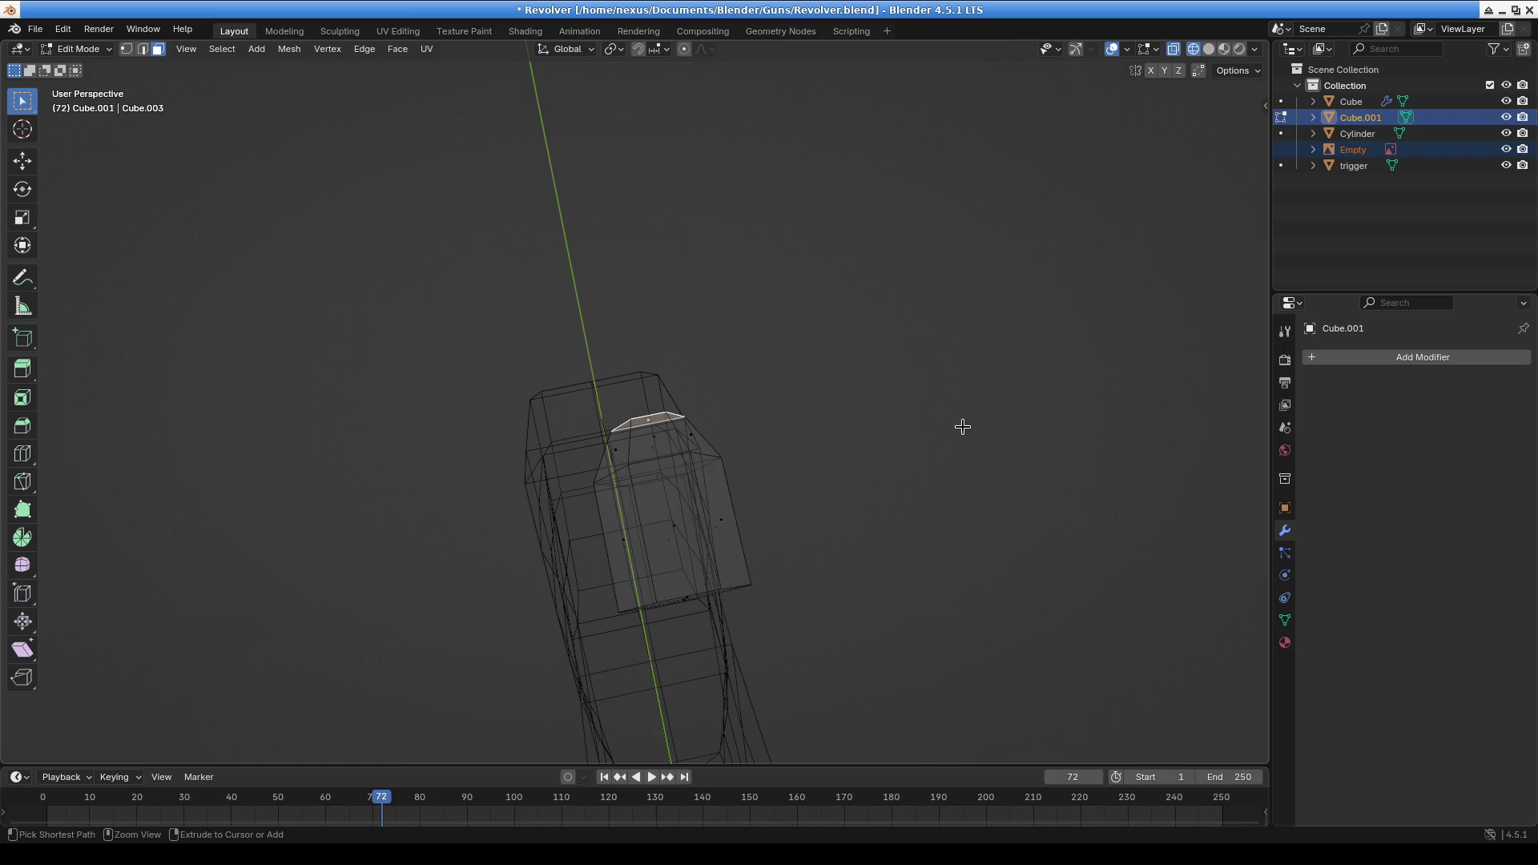
key(KP_3)
scroll(645, 347, up, 4)
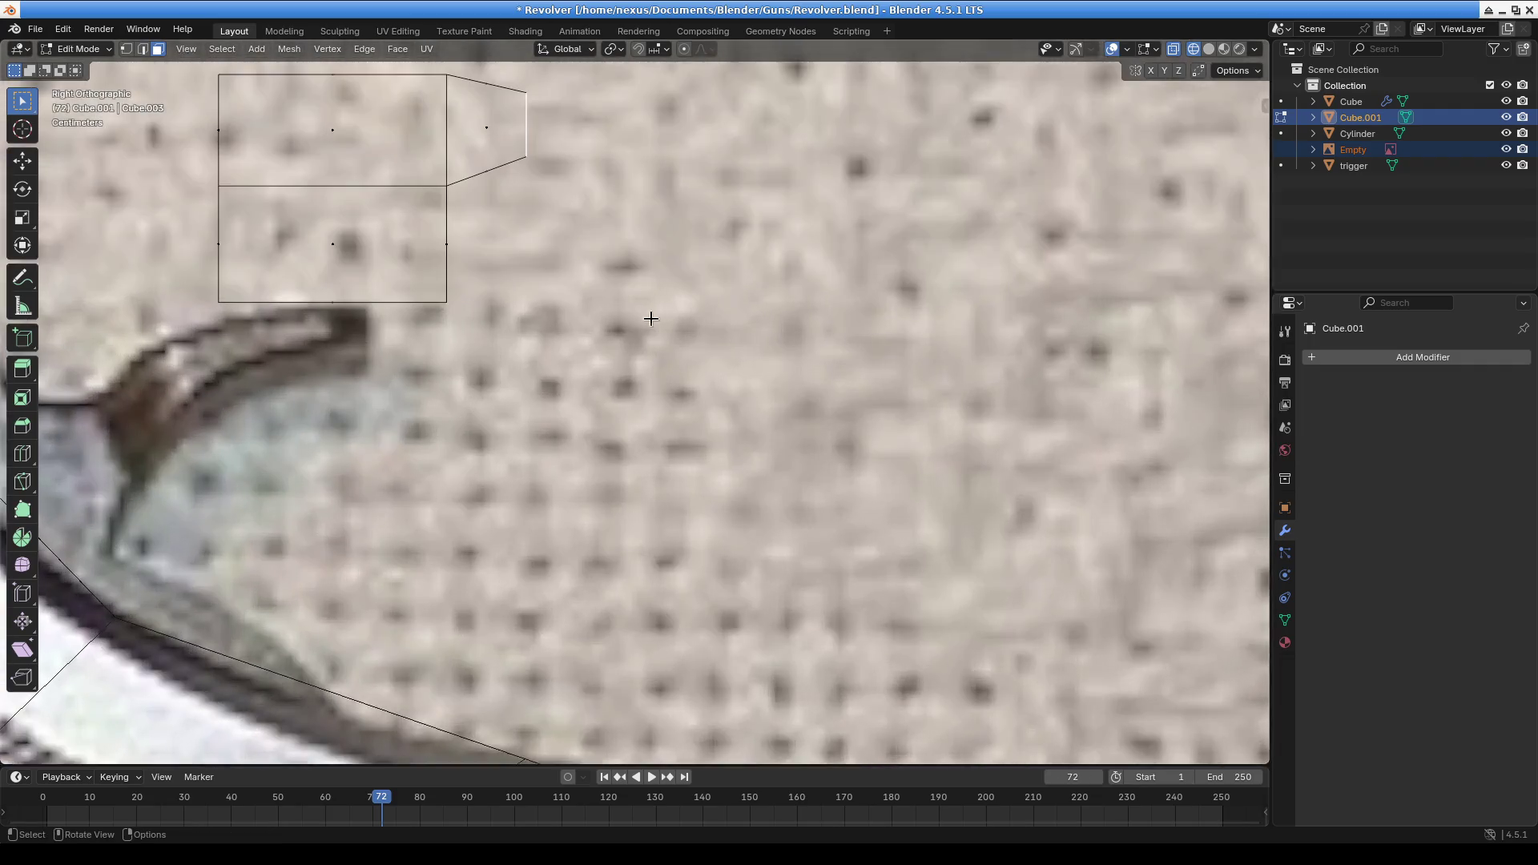
Extrude the hammer's end face twice and pull the extension's middle edge closer to the block
click(882, 441)
key(e)
click(1085, 426)
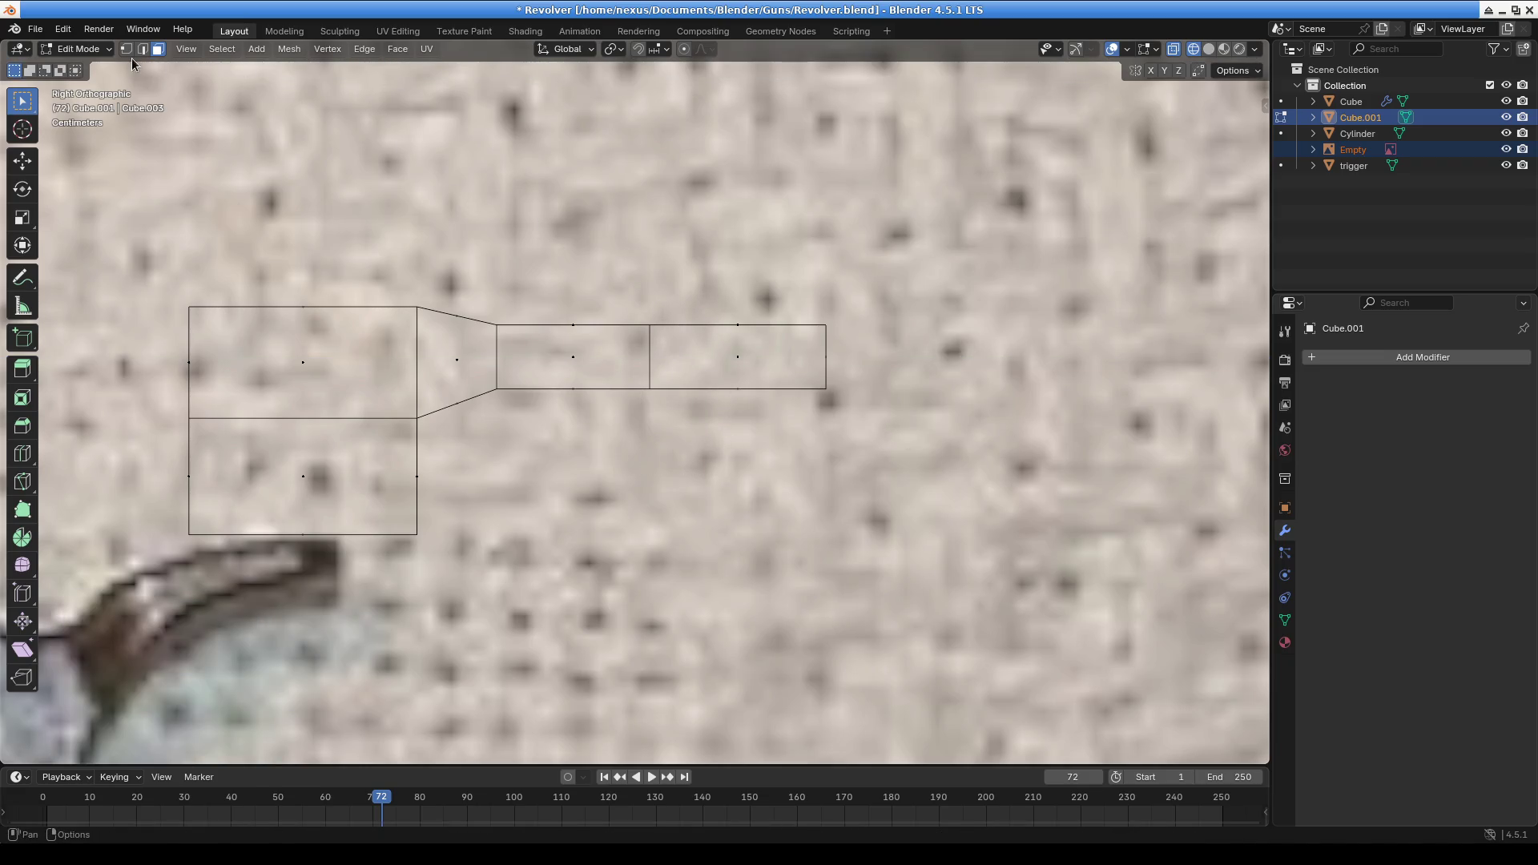
click(650, 357)
key(g)
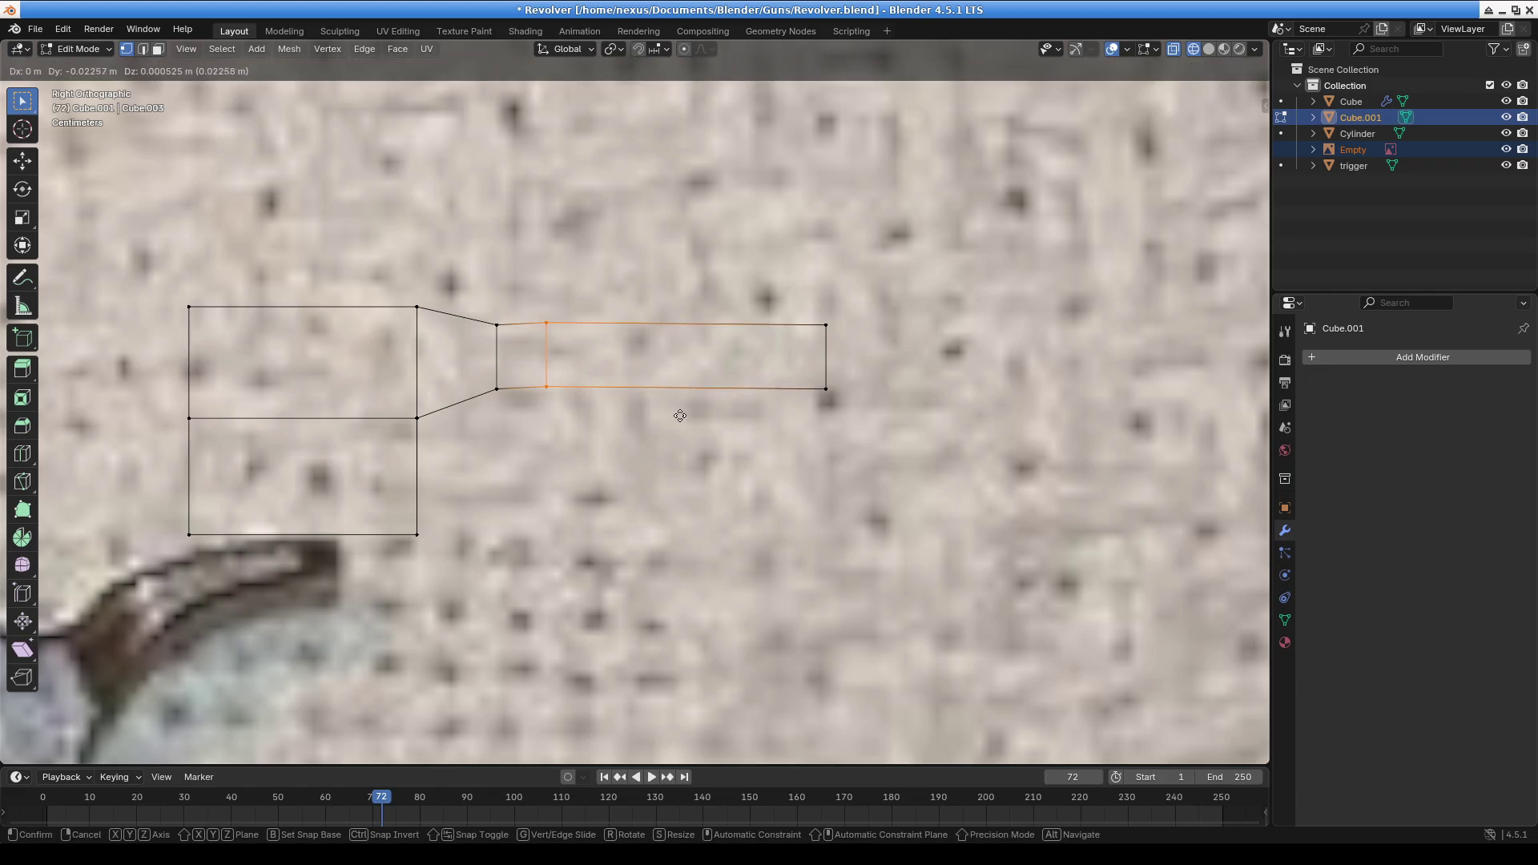
click(885, 423)
Shift the far end edge up-left, then reposition and rotate the middle edge to angle the extension
drag(801, 304, 878, 392)
key(g)
click(774, 310)
click(562, 357)
key(g)
click(635, 387)
key(r)
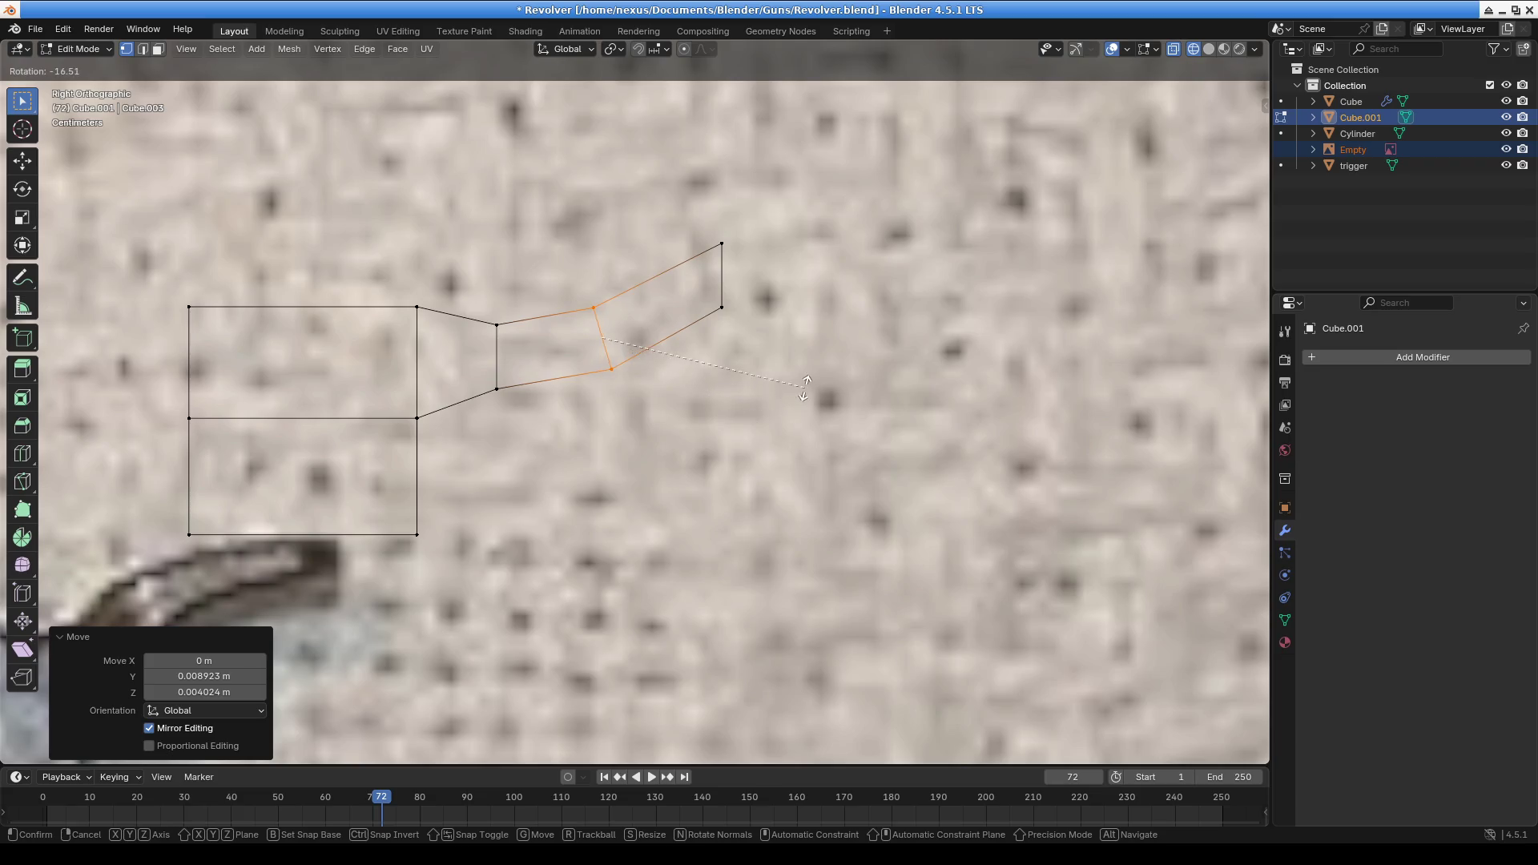
click(775, 392)
Pull the top far corner down and inward, and shift the middle edge left and the far vertices
click(782, 275)
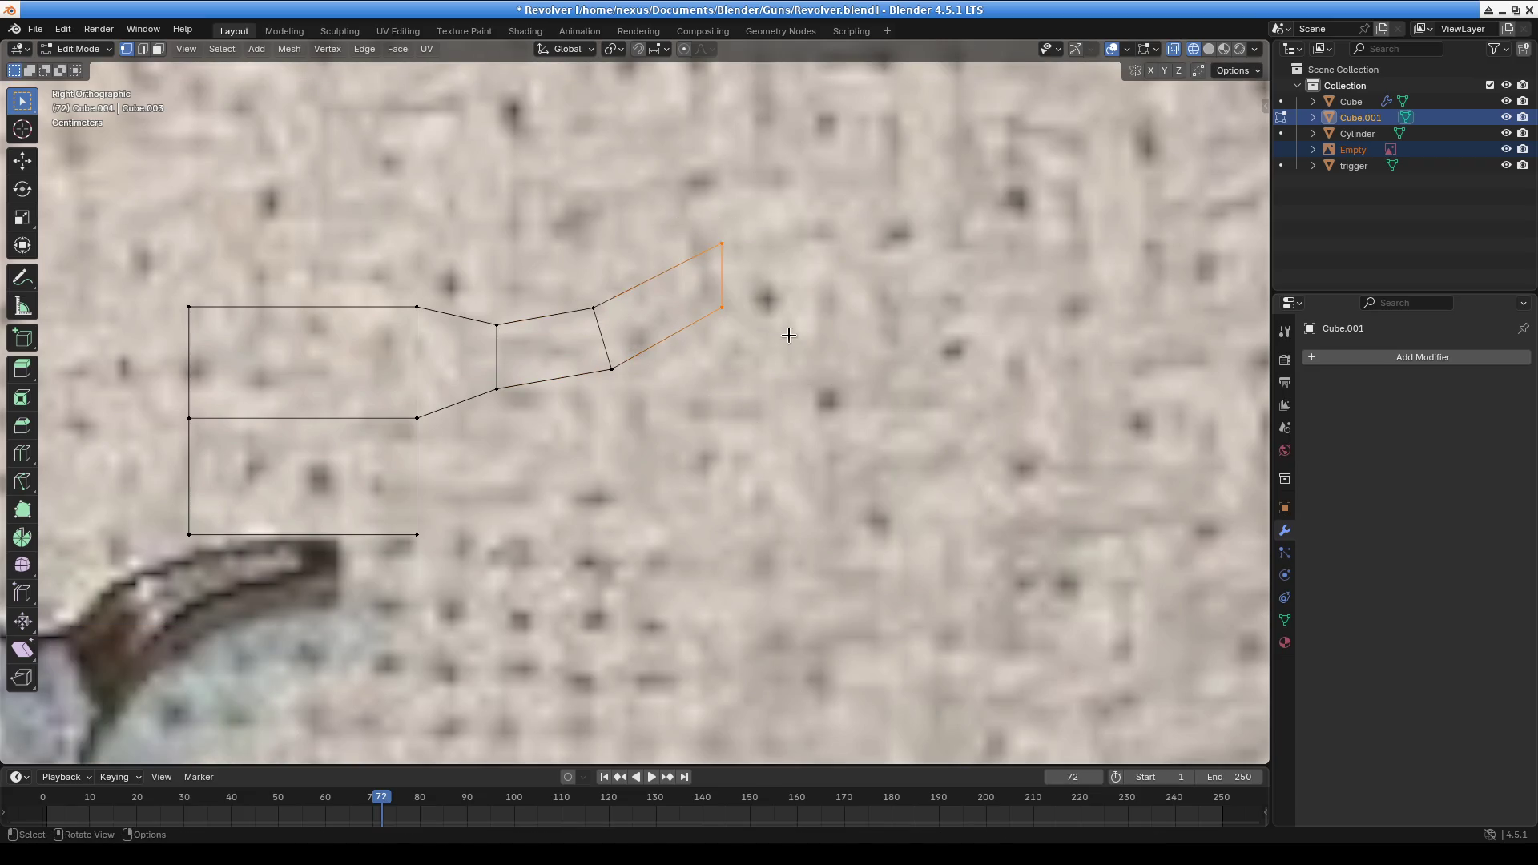
key(g)
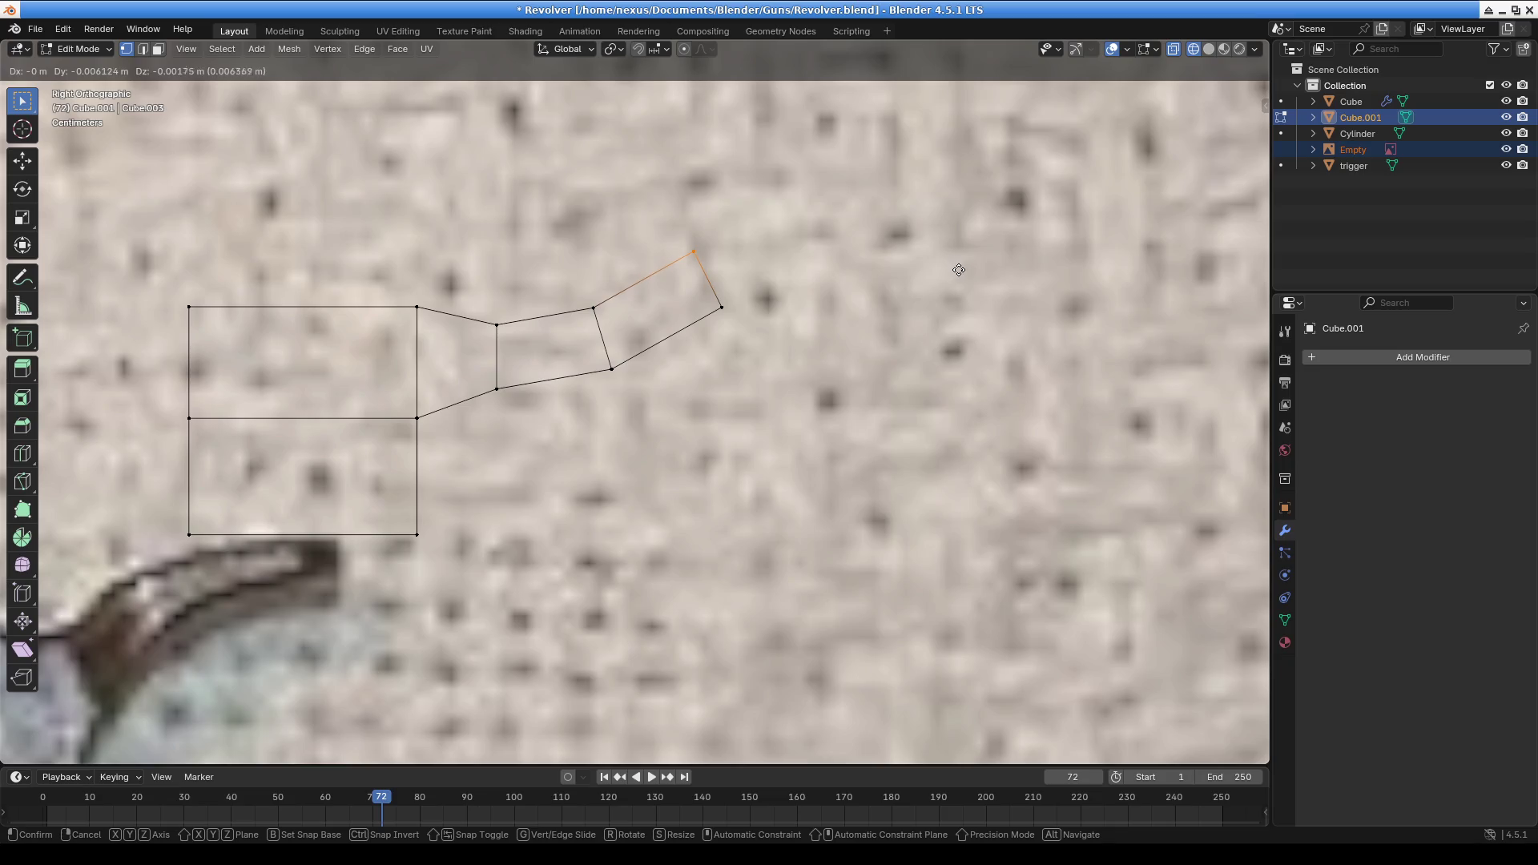
click(925, 284)
drag(550, 249, 640, 409)
key(g)
click(606, 410)
drag(677, 237, 762, 326)
key(g)
click(711, 342)
Nudge the middle edge and far vertices again, then rotate the tip by -10.9°
drag(533, 276, 593, 404)
key(g)
click(637, 282)
drag(694, 339, 618, 254)
key(g)
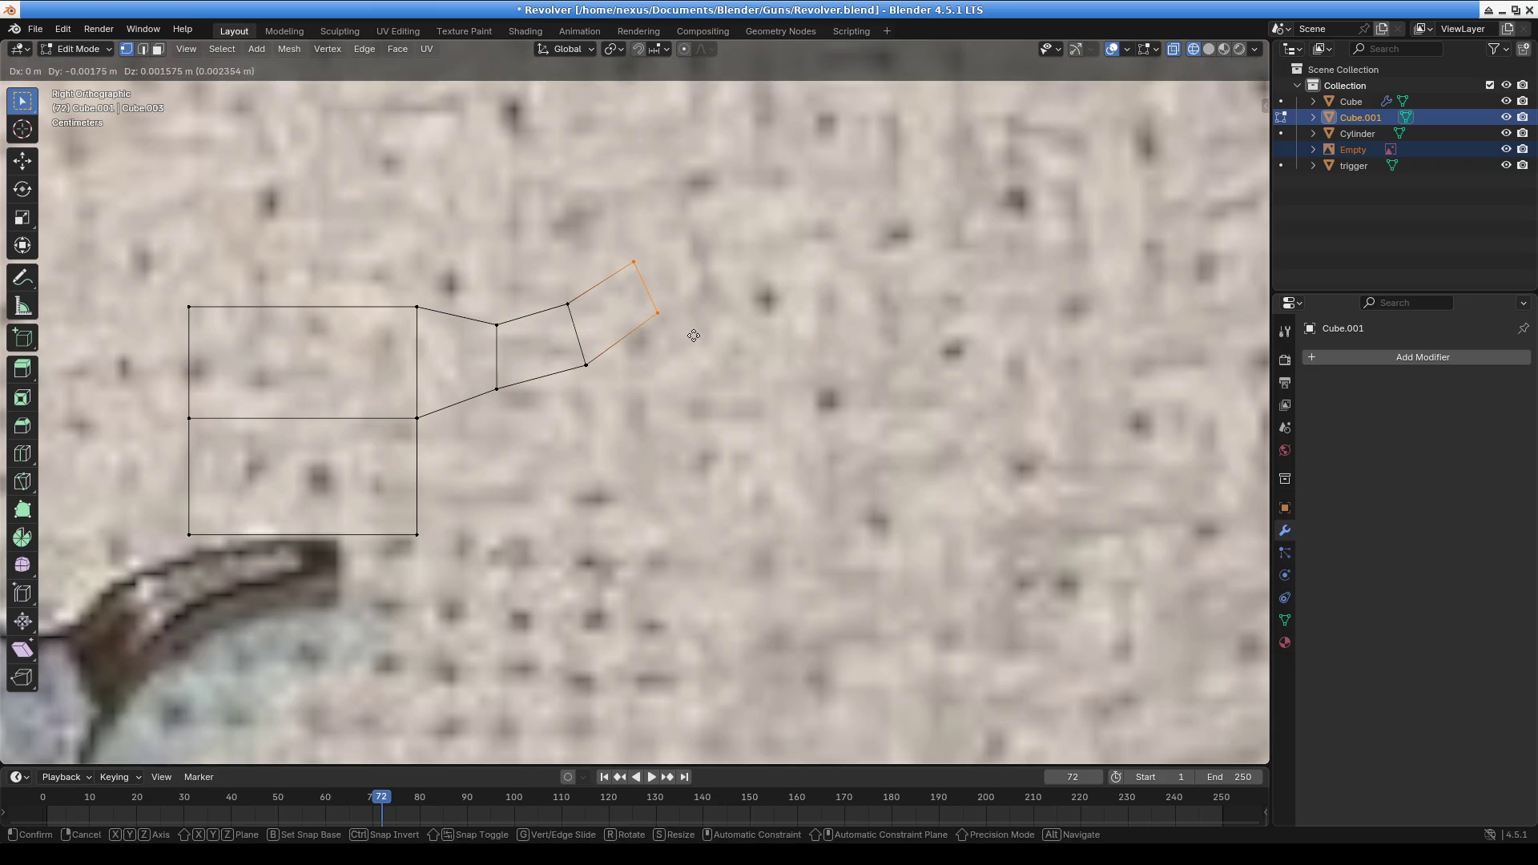
click(712, 366)
key(r)
click(839, 372)
Against the reference photo, lower a single corner vertex of the spur's end section
scroll(800, 419, down, 5)
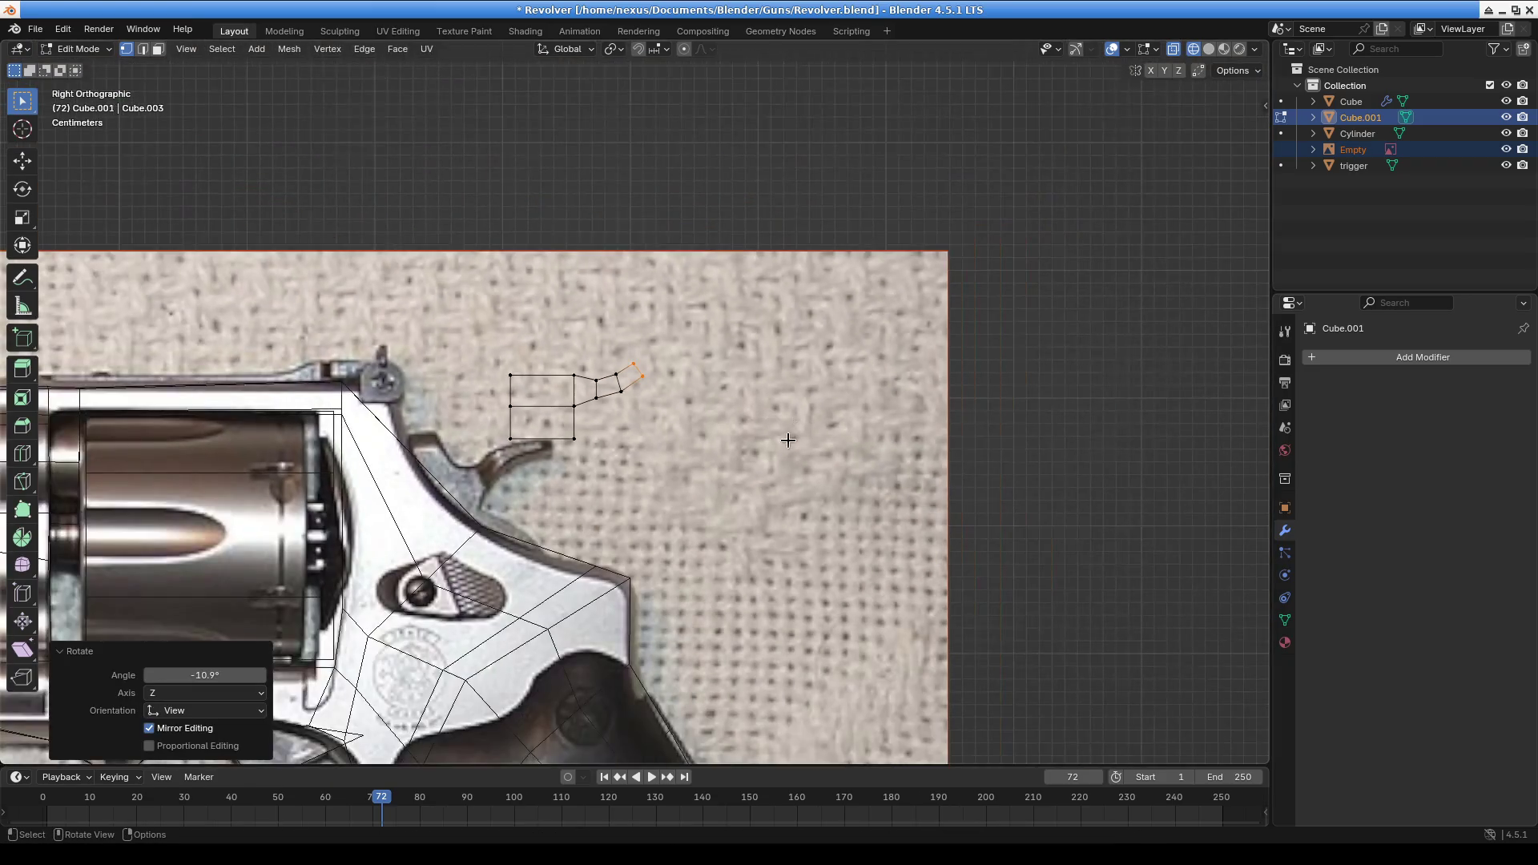
shift+middle_drag(722, 534, 726, 498)
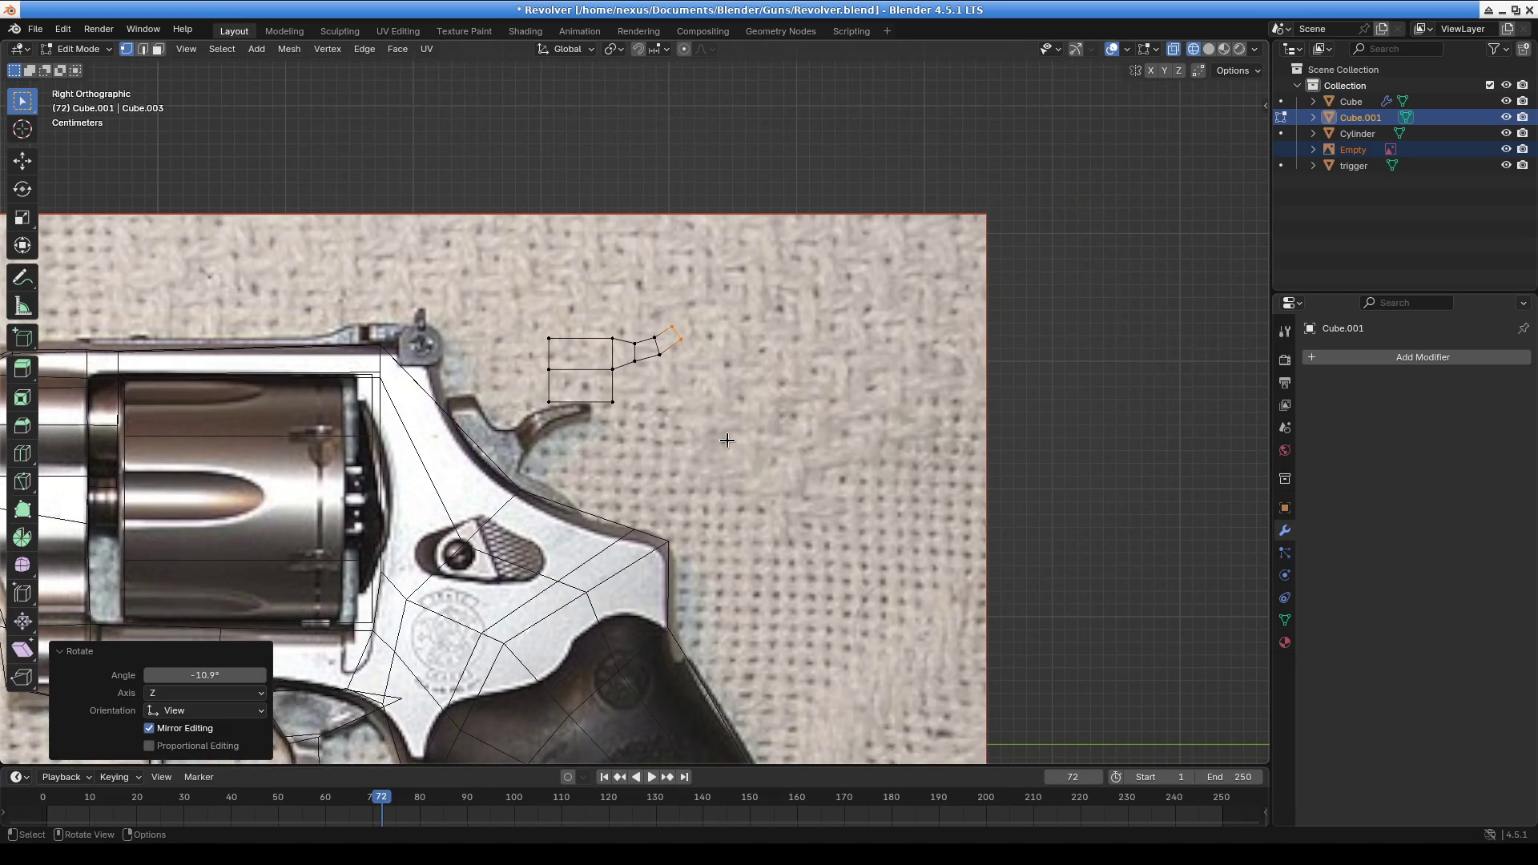
scroll(727, 440, up, 6)
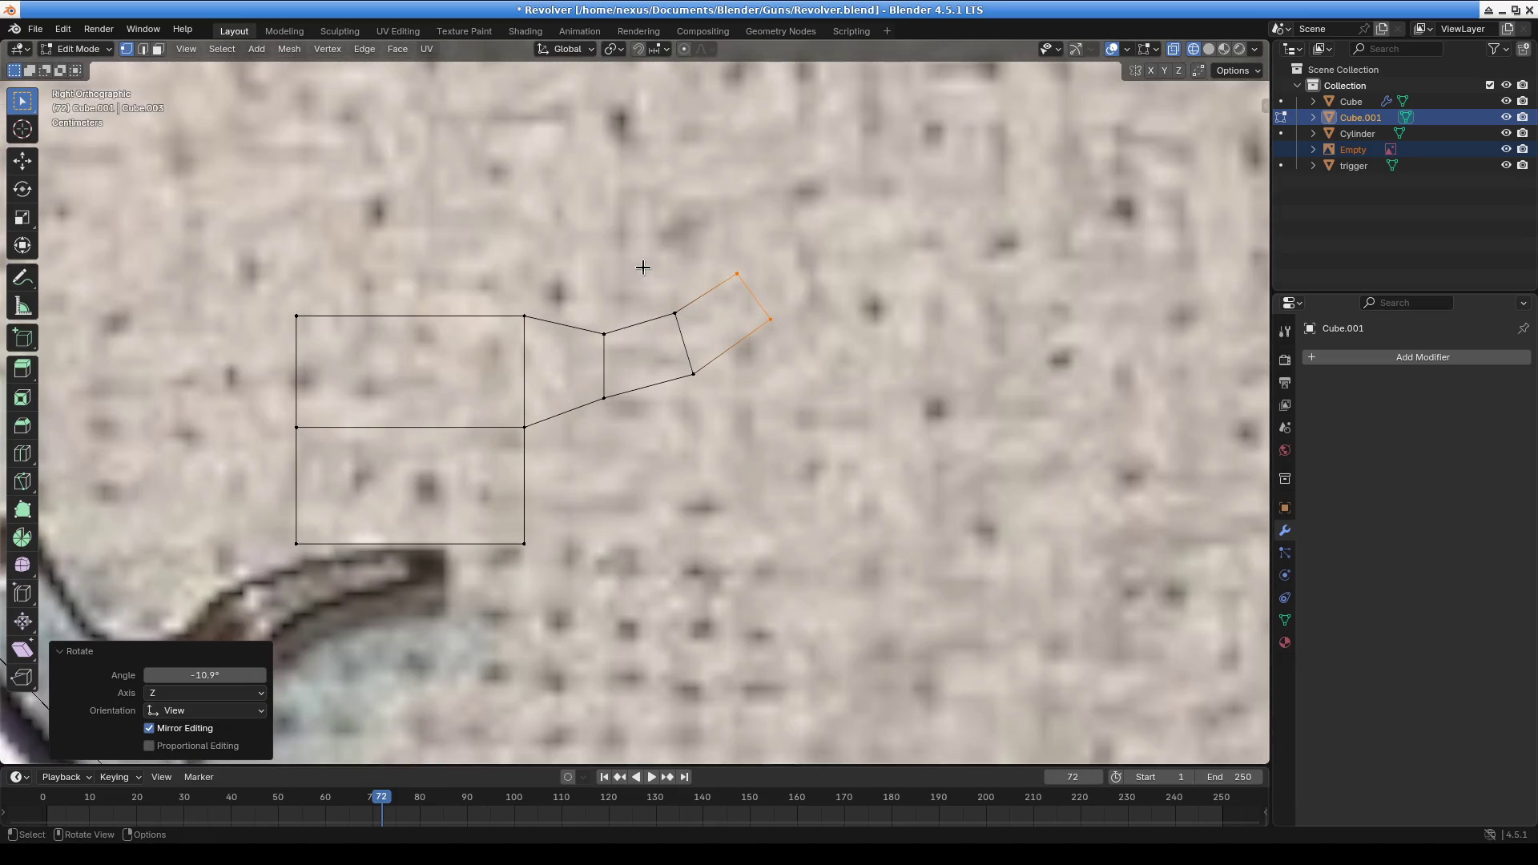
key(ctrl+KP_Add)
key(g)
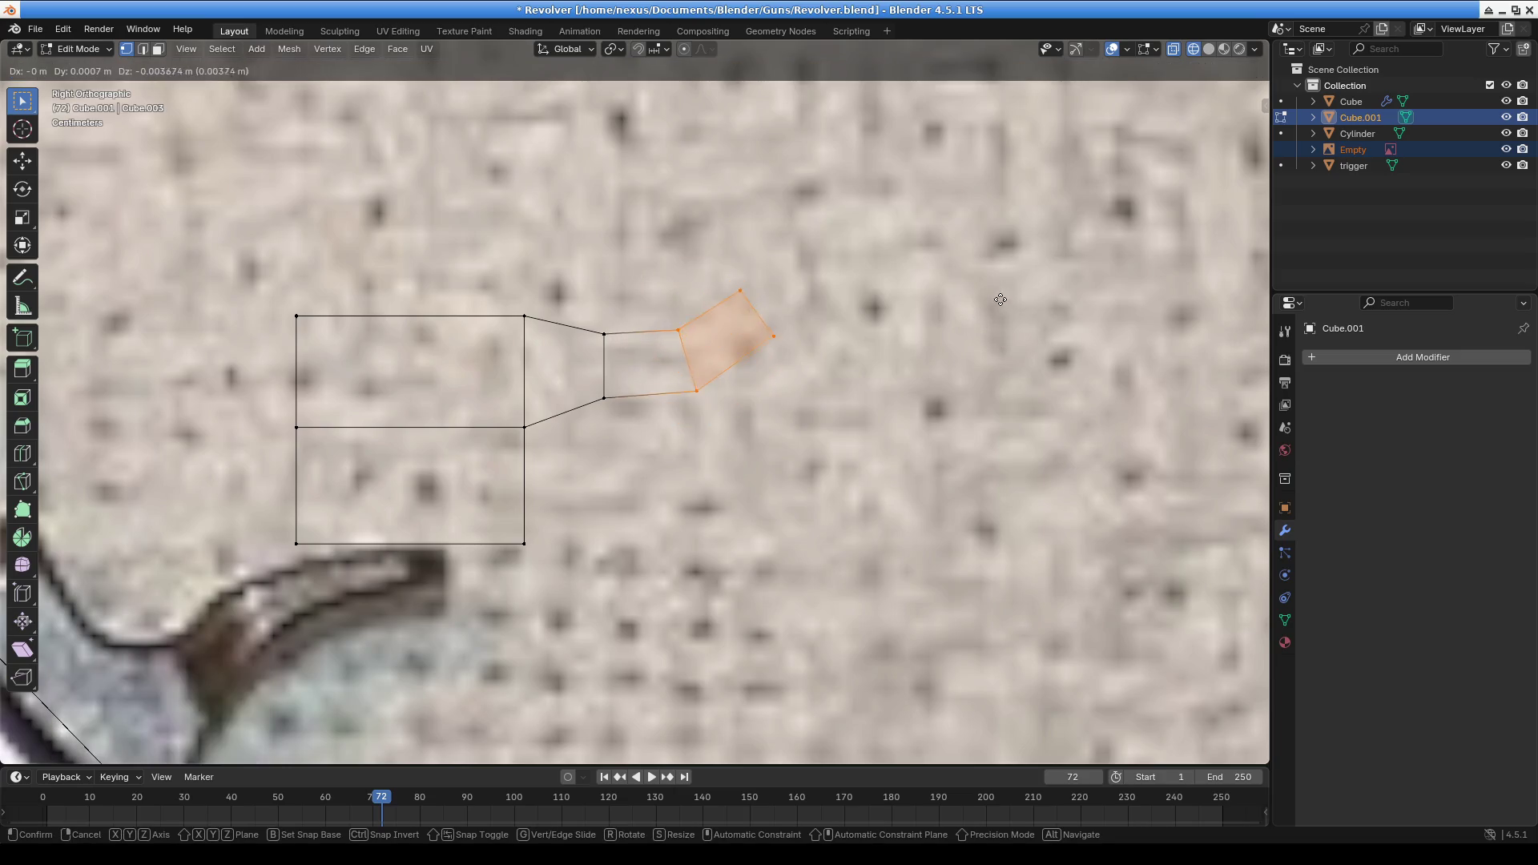
right_click(1003, 290)
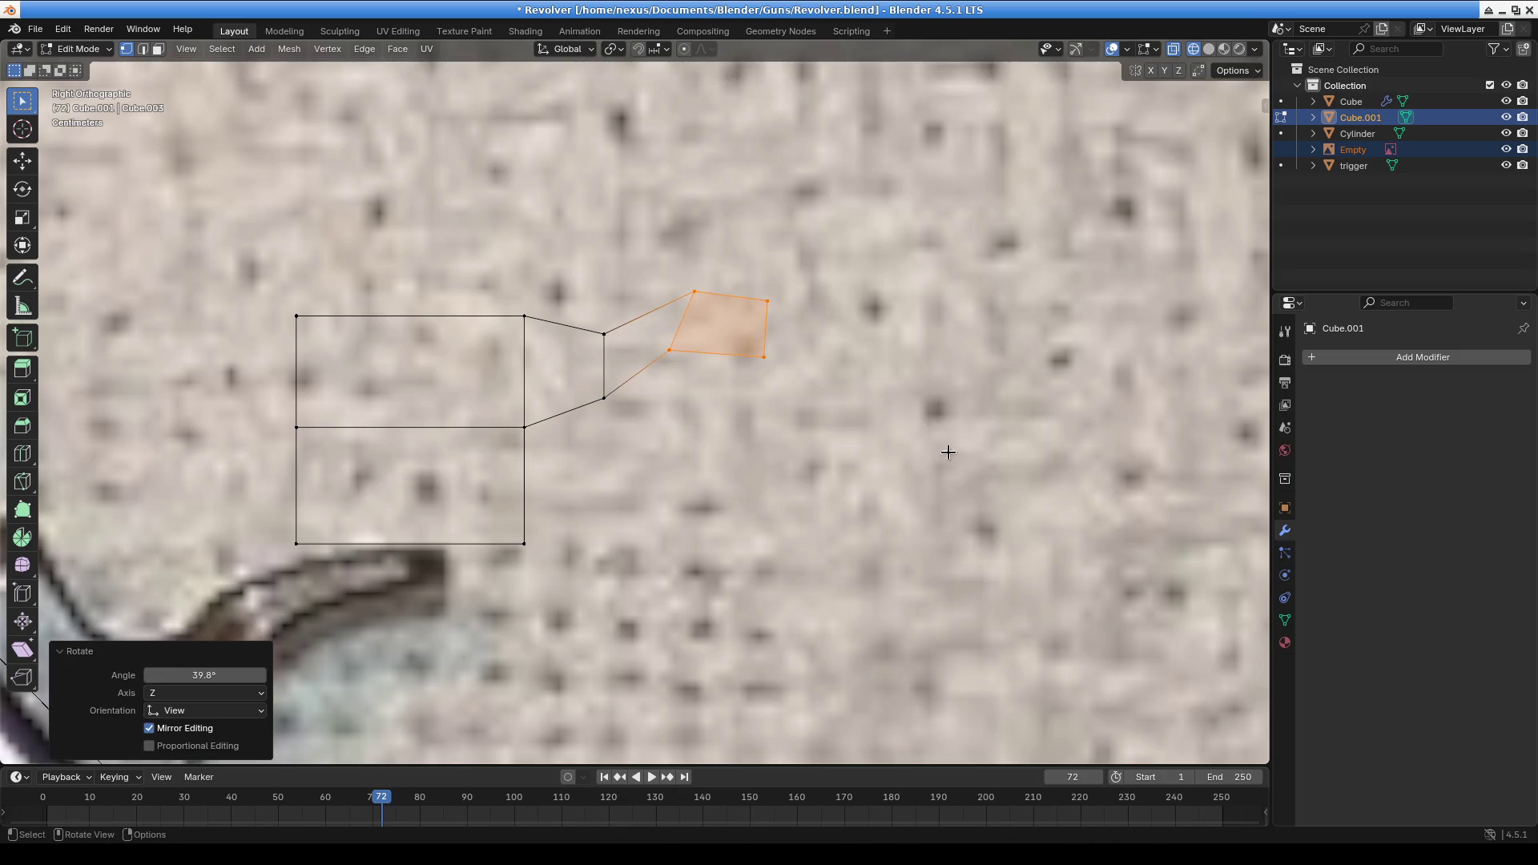
click(689, 376)
key(r)
right_click(723, 421)
key(g)
click(732, 436)
Drop an end vertex down-left, move the end edge right and down, and lower two vertices
click(730, 324)
key(g)
click(709, 338)
mouse_move(749, 284)
mouse_down()
mouse_move(793, 405)
mouse_move(706, 394)
mouse_up()
key(g)
click(804, 438)
key(g)
click(707, 405)
click(604, 333)
Move the lower middle vertices up-left and down-left to refine the spur's underside
key(g)
click(602, 405)
click(603, 399)
key(g)
click(617, 389)
drag(709, 417, 710, 417)
key(g)
click(689, 425)
Shift the top middle vertex left and reposition the top-right vertex twice
click(678, 317)
key(g)
click(689, 340)
click(769, 385)
key(g)
click(786, 442)
click(774, 359)
key(g)
click(797, 355)
Move the bottom-right vertex further left and raise the bottom middle vertex
click(715, 398)
key(g)
click(748, 422)
key(g)
click(759, 408)
click(661, 391)
key(g)
click(680, 376)
Raise the lower left and lower vertices slightly and nudge the top-right vertex left
drag(605, 410, 605, 410)
key(g)
click(625, 400)
click(661, 378)
key(g)
click(724, 372)
click(761, 337)
key(g)
click(768, 347)
Alternately adjust the bottom-right and top-right vertices to taper the spur tip
click(736, 389)
key(g)
click(755, 417)
click(753, 337)
key(g)
click(749, 357)
click(729, 387)
key(g)
click(740, 401)
click(731, 335)
key(g)
click(758, 362)
Raise the upper middle edge slightly and reposition the upper right vertices along the curve
click(601, 318)
shift+click(667, 316)
key(g)
click(636, 310)
key(g)
click(690, 332)
click(601, 313)
key(g)
click(628, 320)
click(668, 309)
key(g)
click(689, 322)
Raise the bottom-right, lower middle and lower left vertices slightly, then inspect the hammer in 3D
click(739, 386)
key(g)
click(705, 372)
click(665, 373)
key(g)
click(681, 385)
click(571, 377)
key(g)
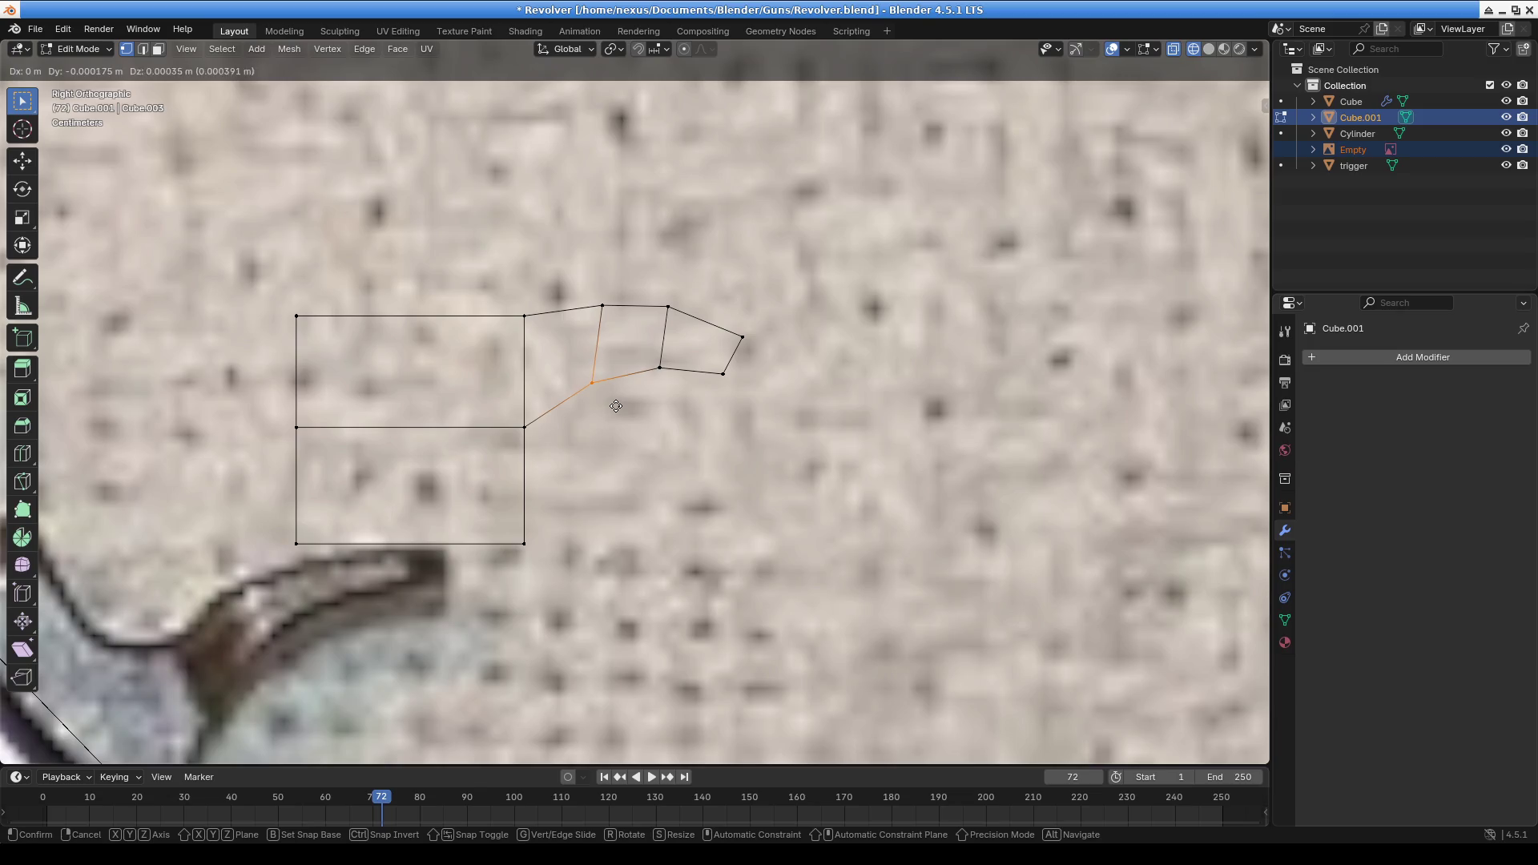
click(615, 404)
scroll(623, 502, down, 4)
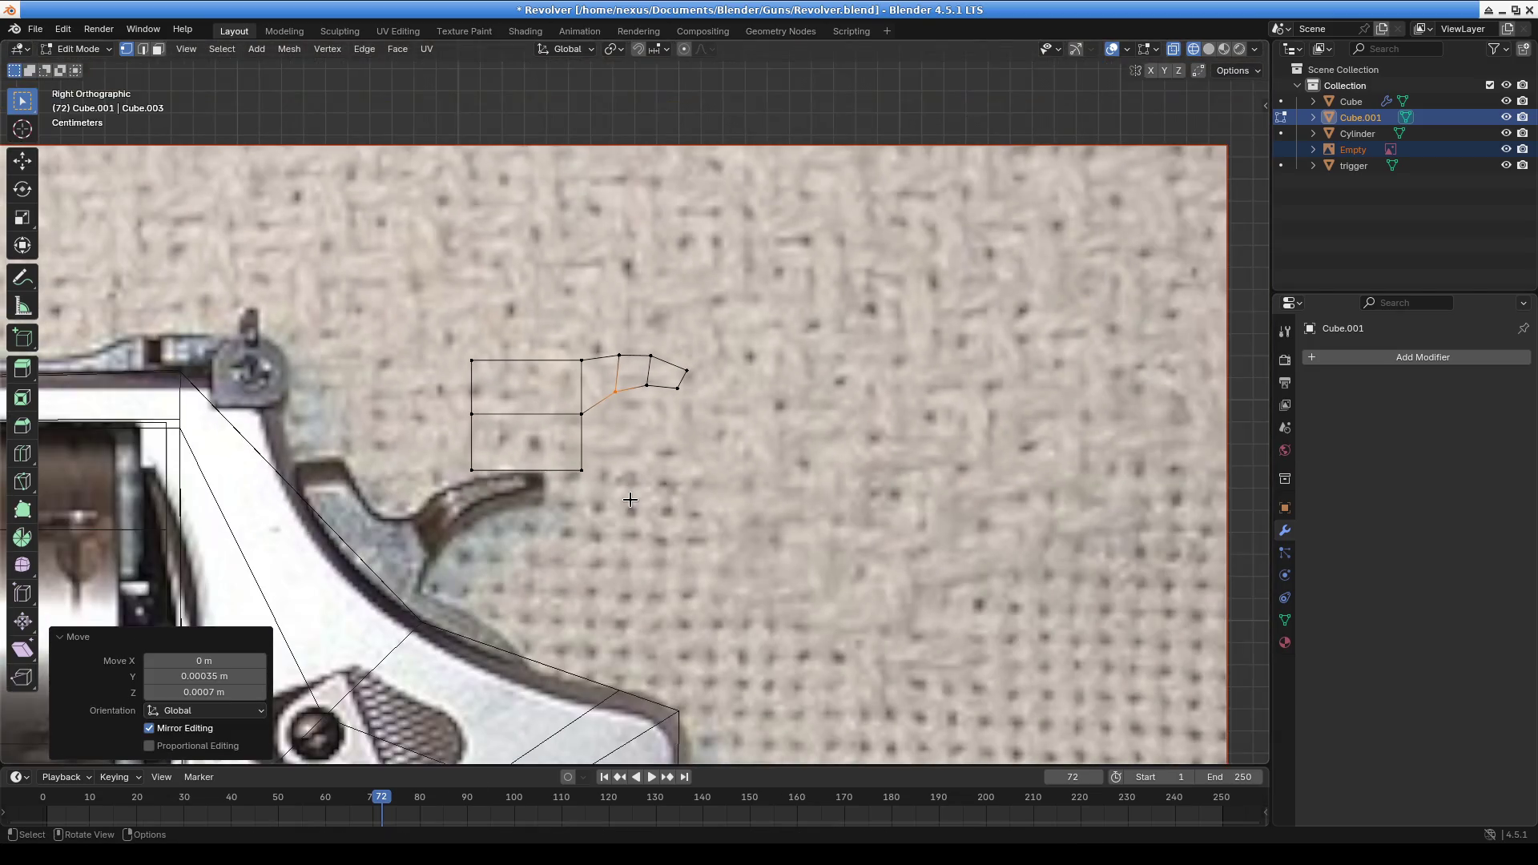
mouse_move(625, 529)
shift+middle_down()
mouse_move(993, 443)
mouse_move(862, 399)
mouse_move(980, 406)
mouse_move(541, 336)
mouse_move(676, 295)
mouse_move(786, 302)
mouse_move(969, 364)
mouse_move(1062, 339)
shift+middle_up()
From the front view, shift the whole hammer mesh -0.014513 m along X onto the midline
key(KP_1)
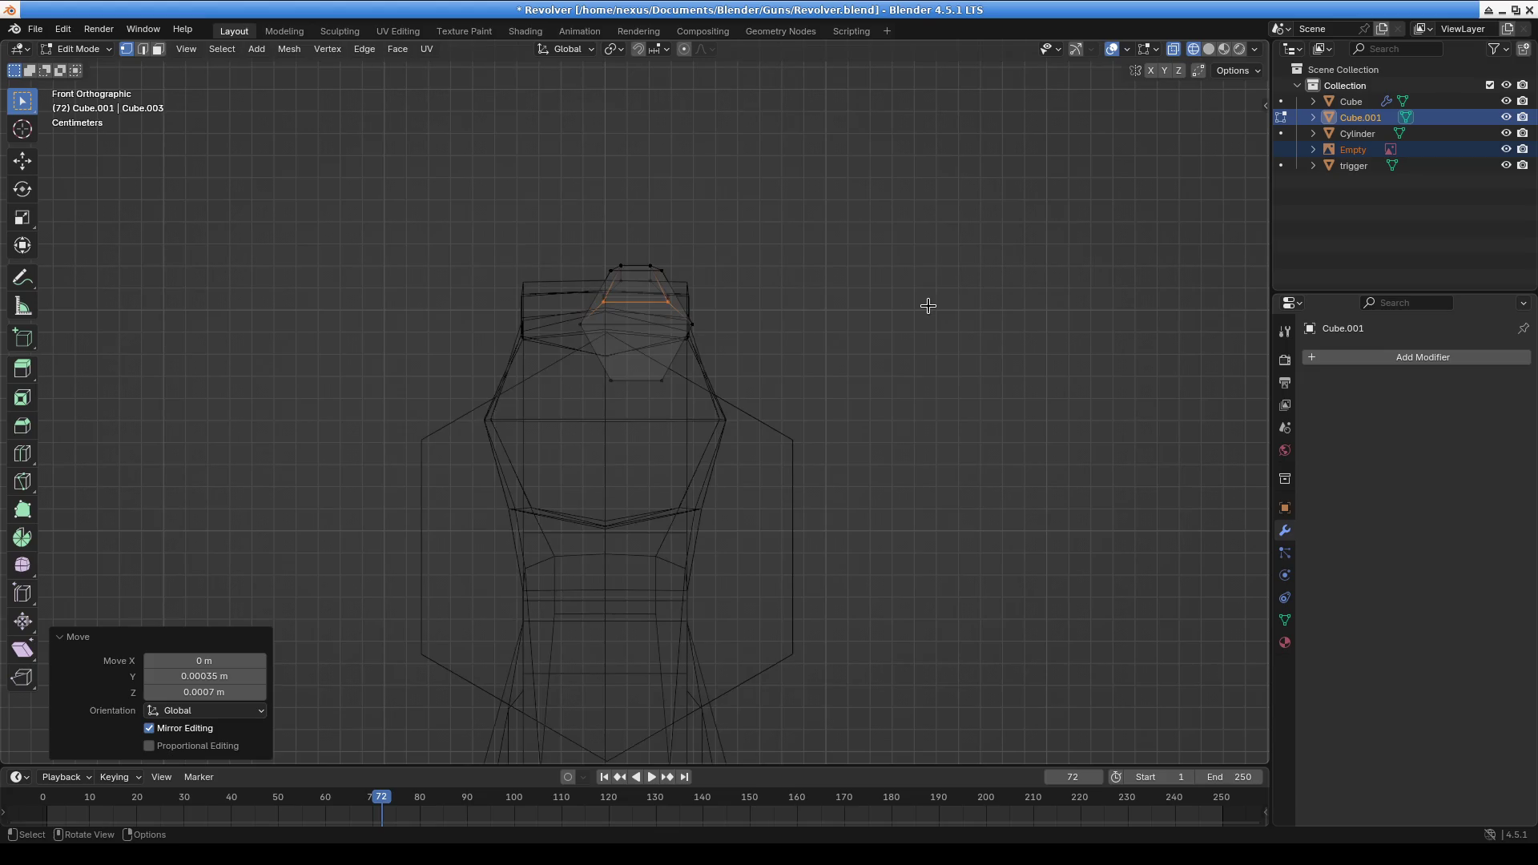
key(a)
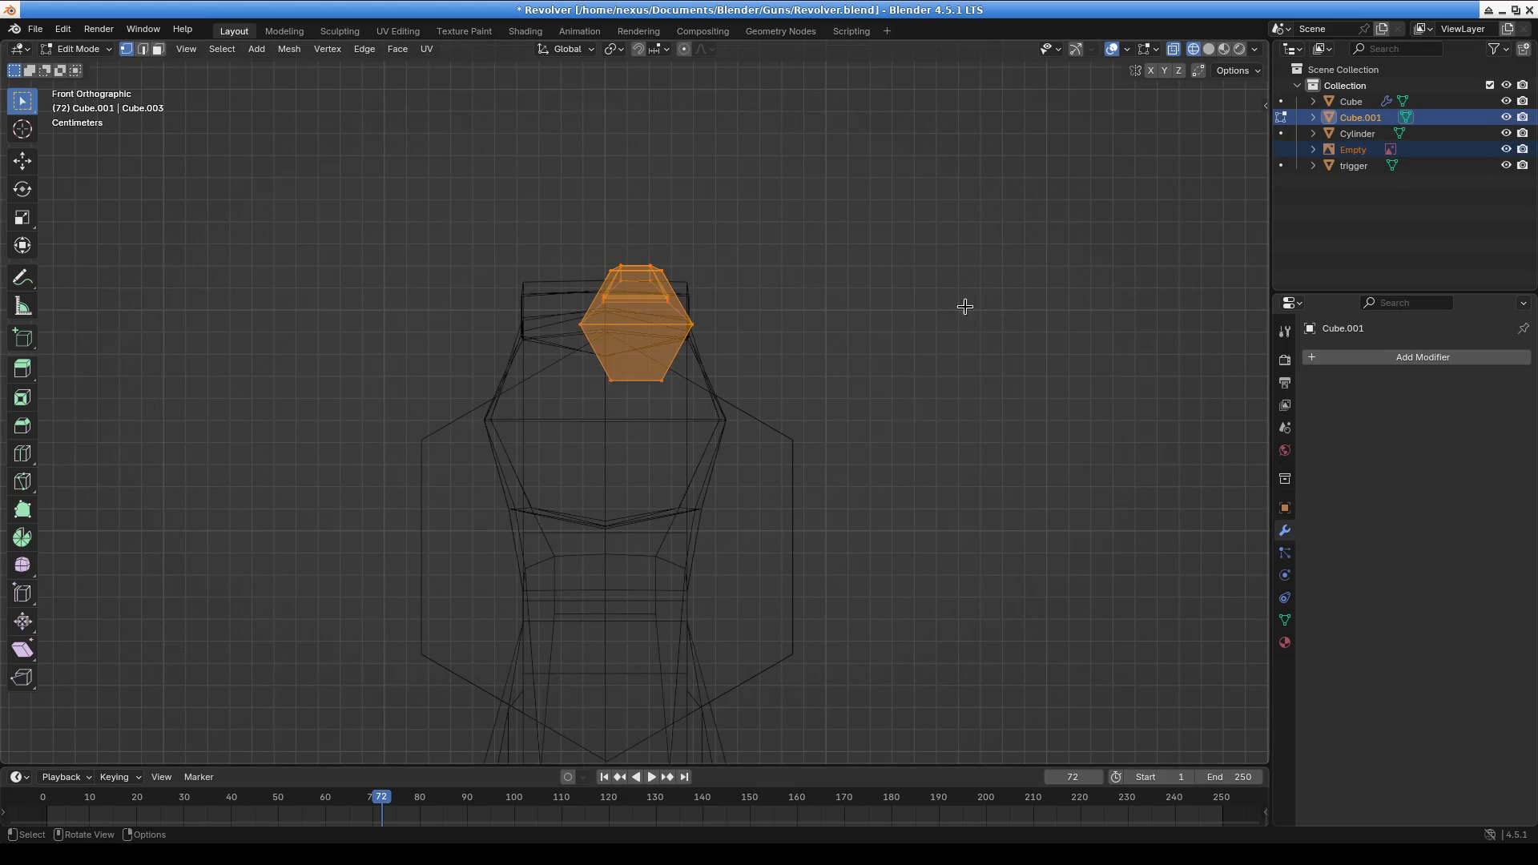
key(g)
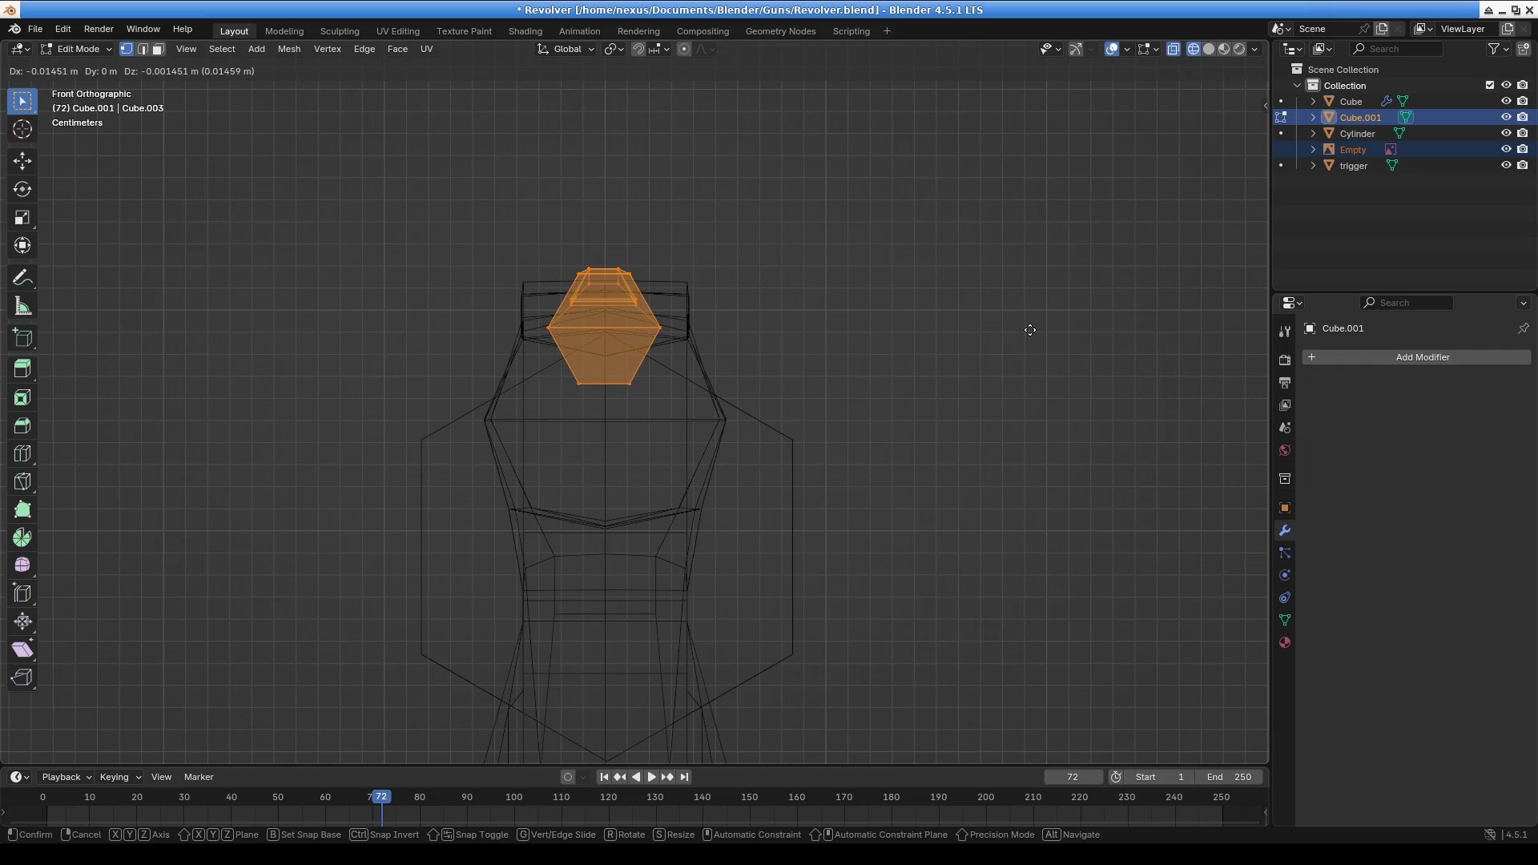
click(1030, 330)
middle_drag(705, 417, 941, 405)
Scale the hammer mesh down to 0.797, then again to 0.844
key(s)
click(849, 393)
mouse_move(849, 393)
middle_down()
mouse_move(526, 440)
mouse_move(700, 425)
mouse_move(838, 481)
mouse_move(820, 452)
mouse_move(618, 508)
mouse_move(853, 432)
middle_up()
key(s)
click(813, 477)
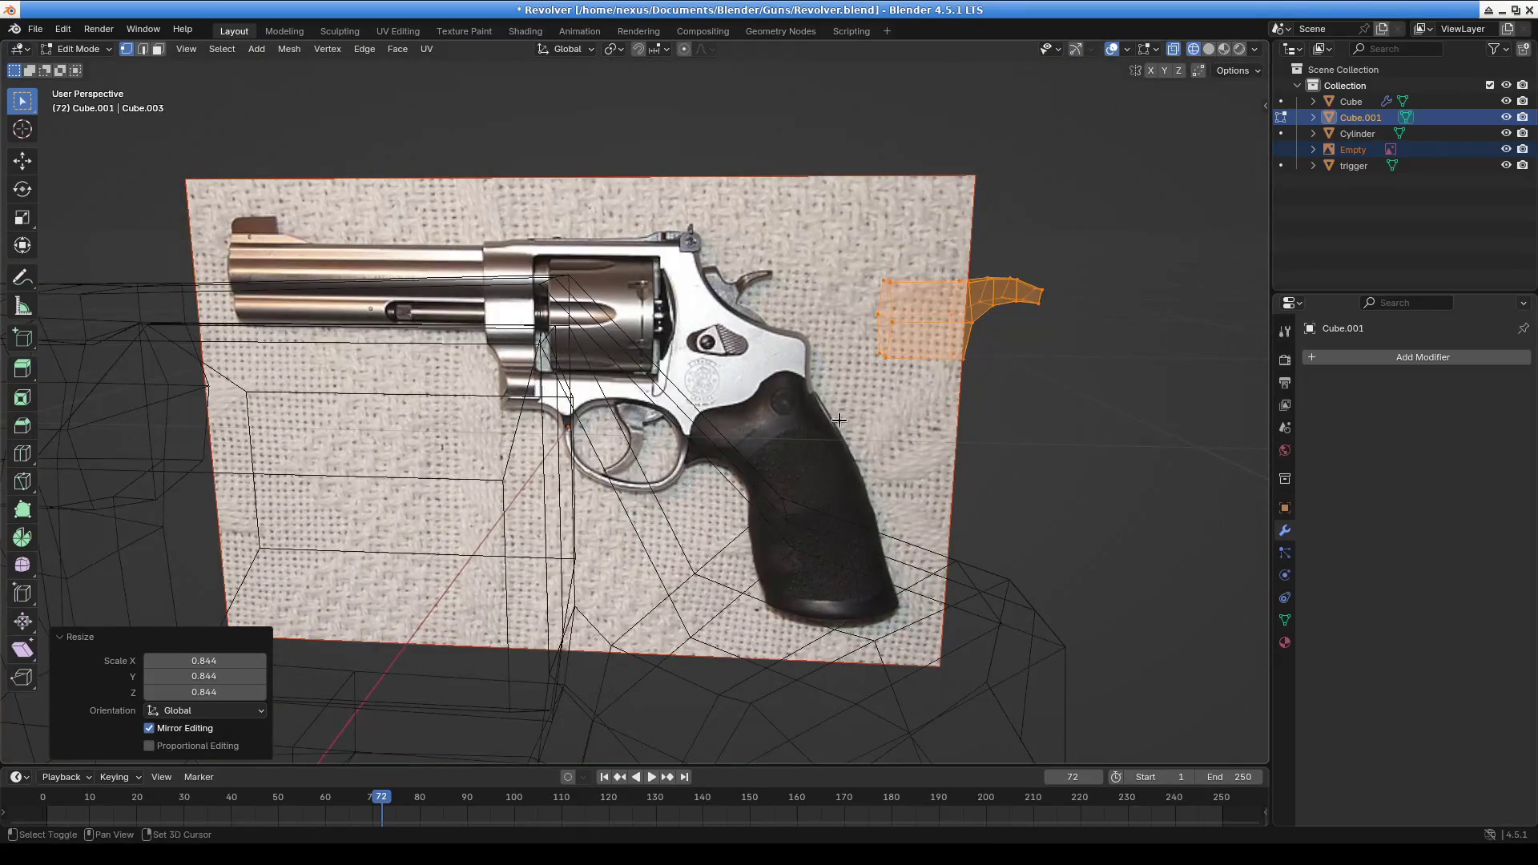
In Right Ortho view, move the hammer over the photo's spur and tilt it about 26.3°
key(KP_3)
scroll(790, 364, up, 6)
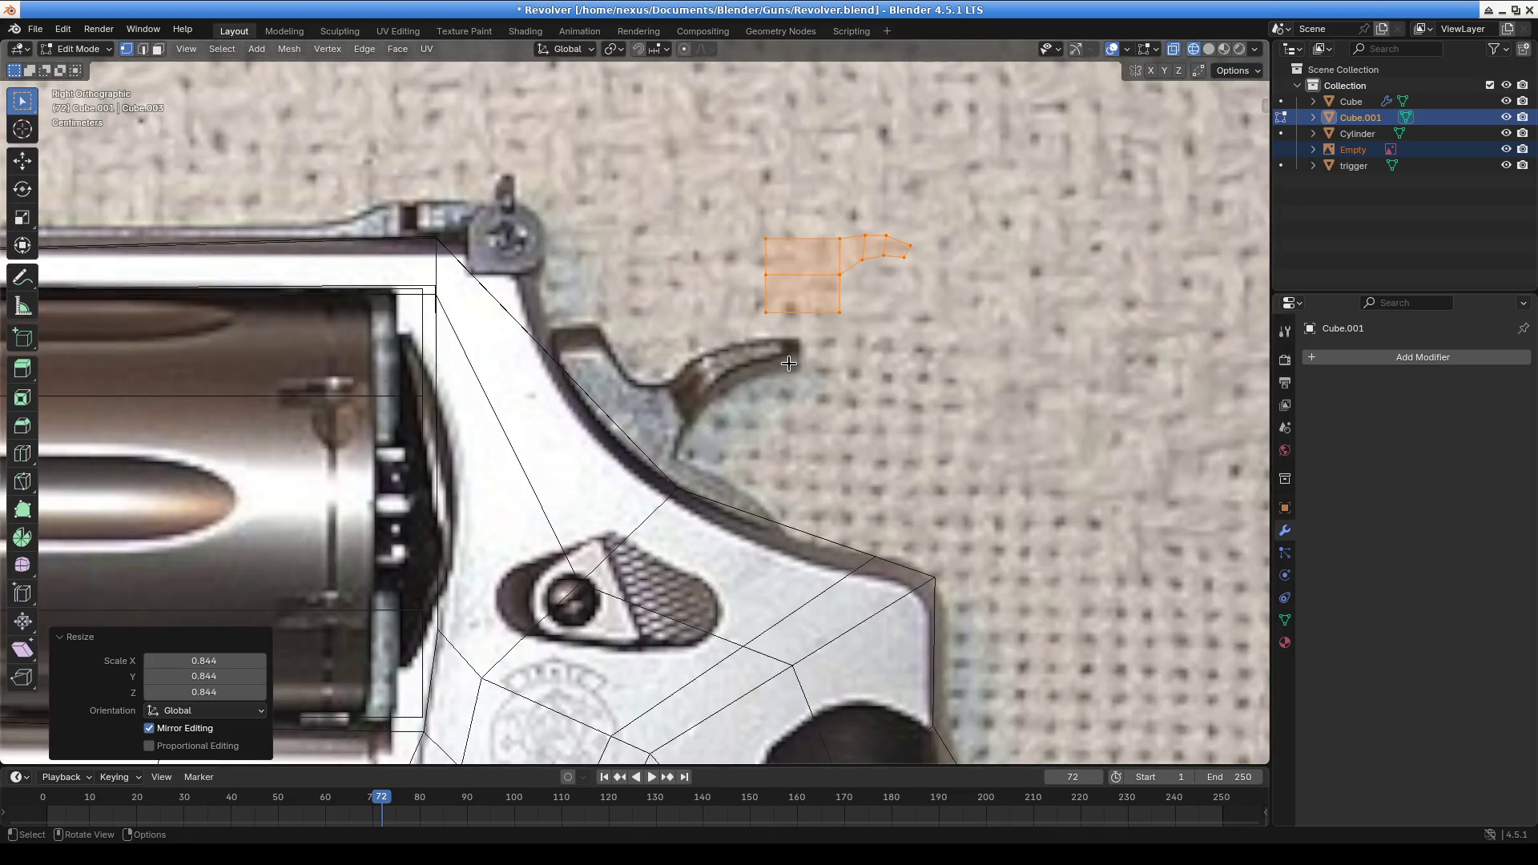
key(g)
click(898, 339)
key(r)
click(1083, 336)
key(g)
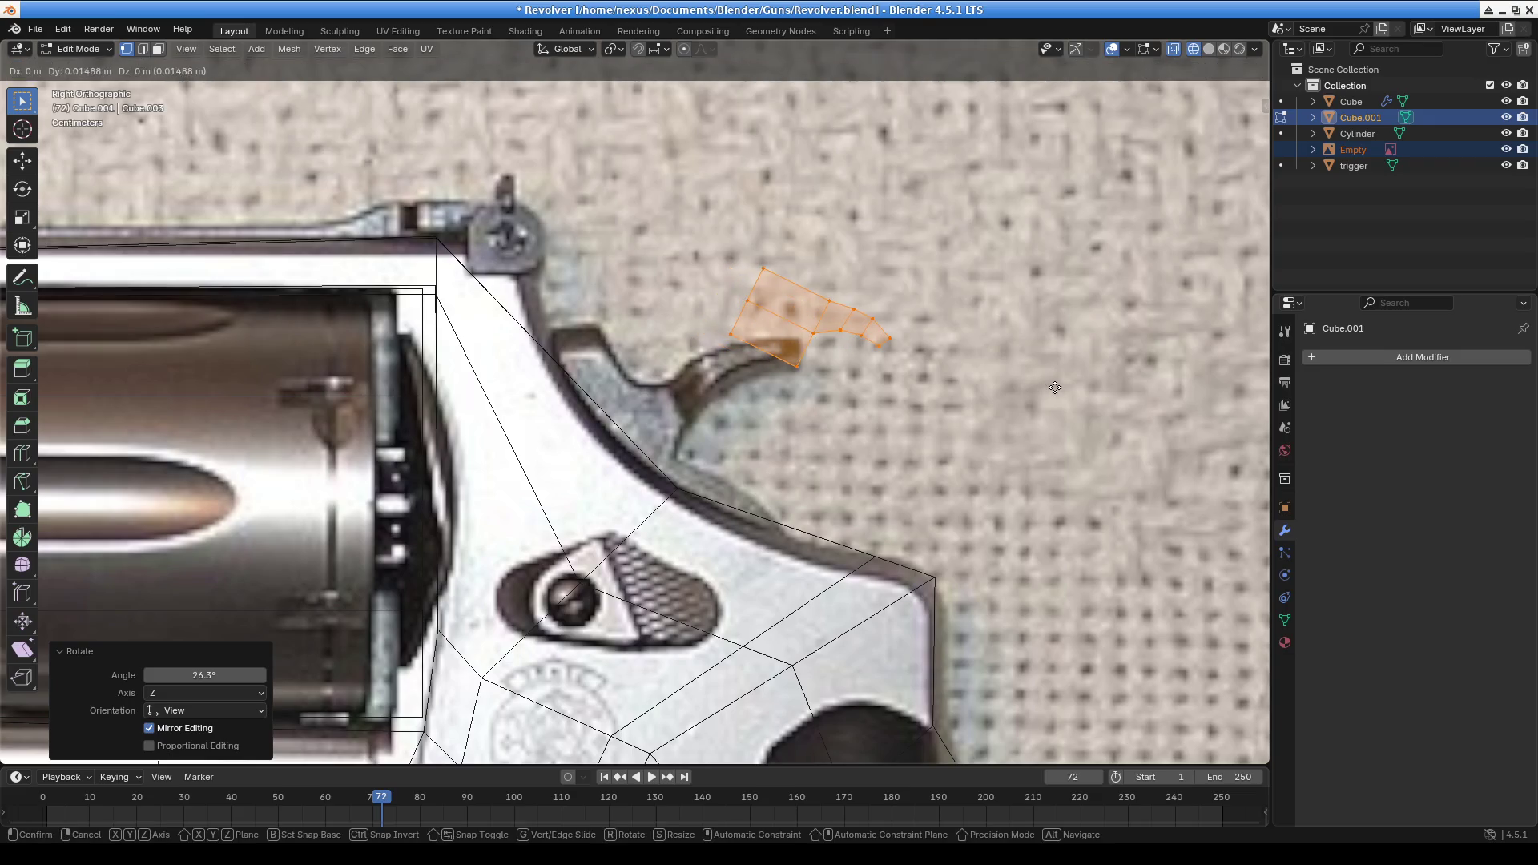
click(1055, 387)
Stretch the hammer to 1.476 lengthwise and 1.306 vertically, then reposition it over the spur's base
scroll(862, 353, up, 5)
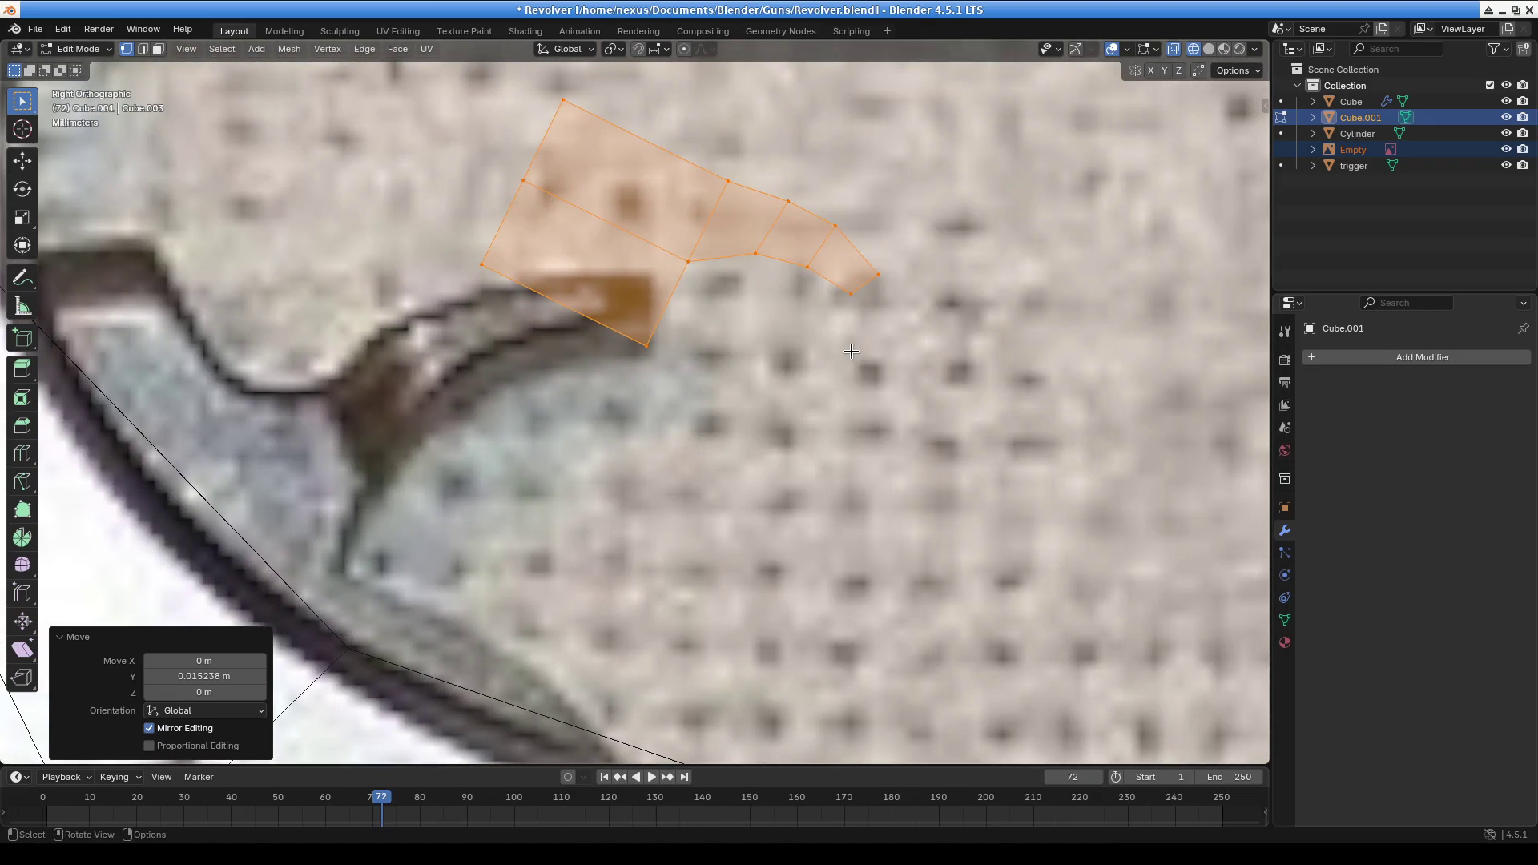
key(s)
key(x)
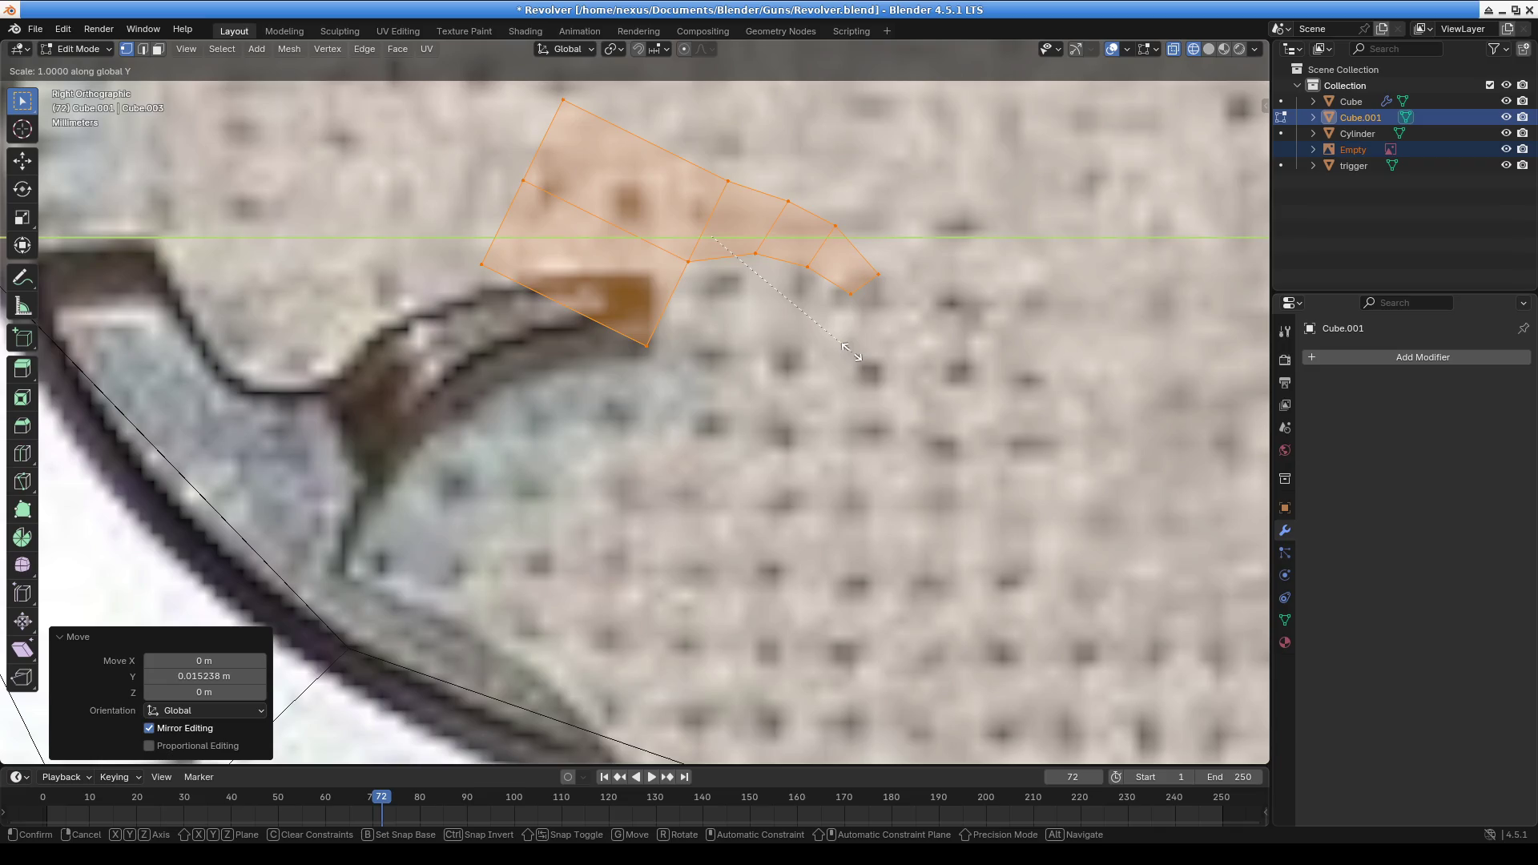
click(951, 357)
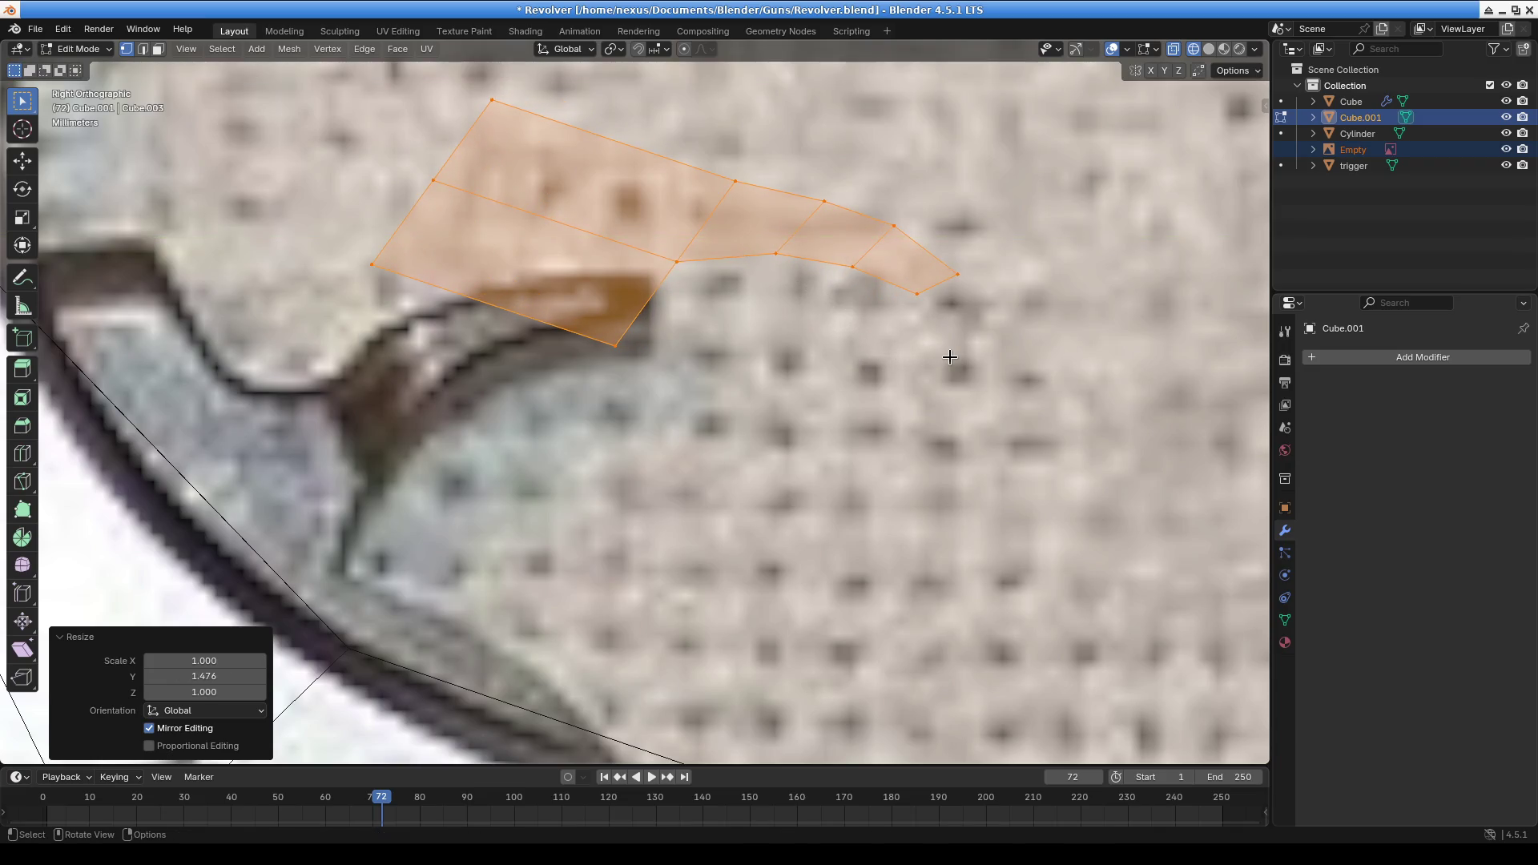
key(s)
key(z)
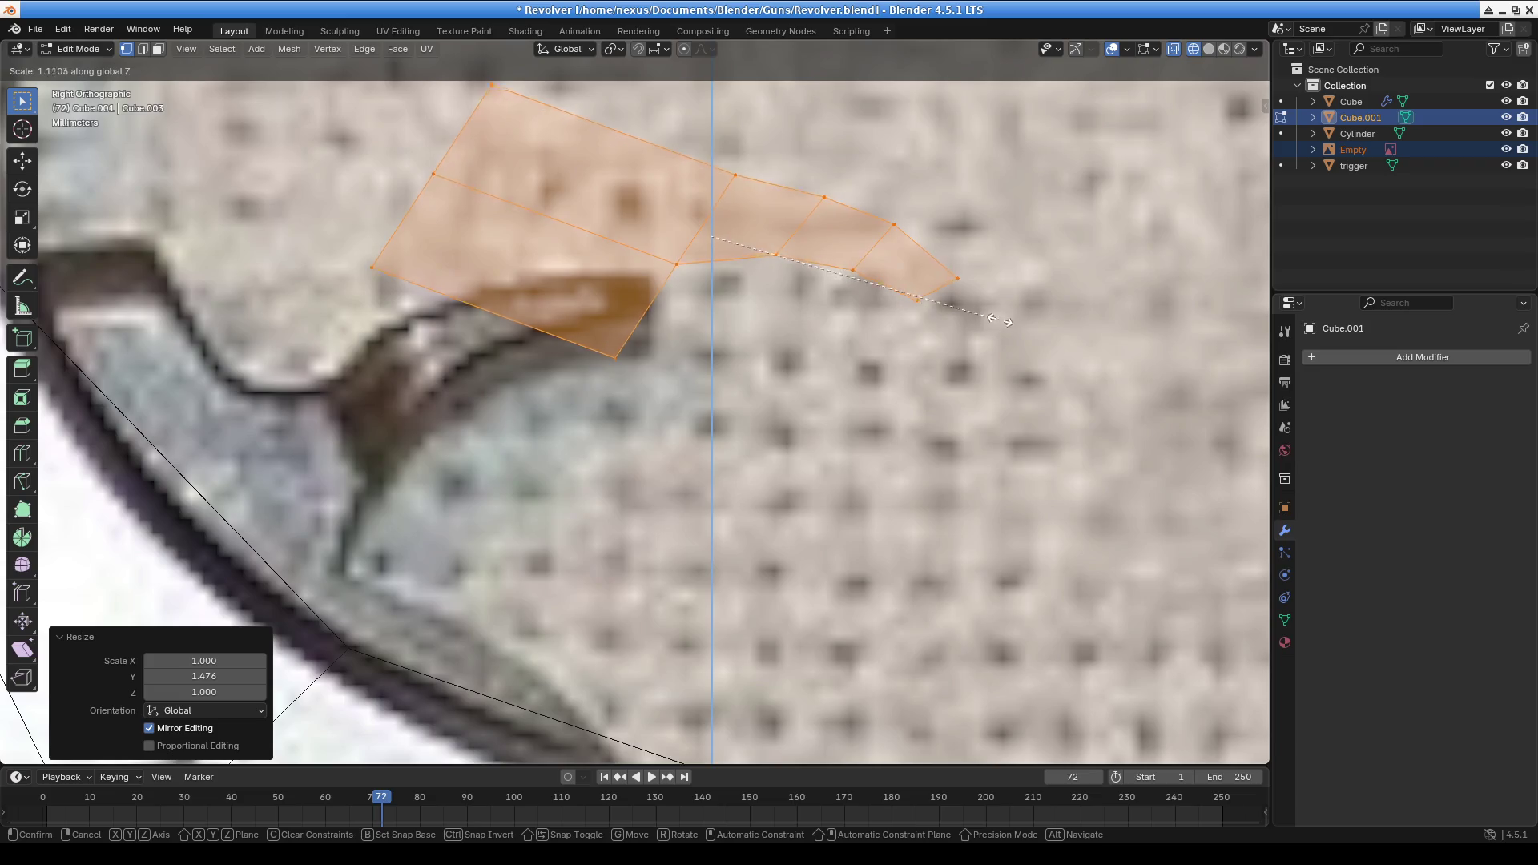
click(1045, 335)
scroll(893, 377, down, 5)
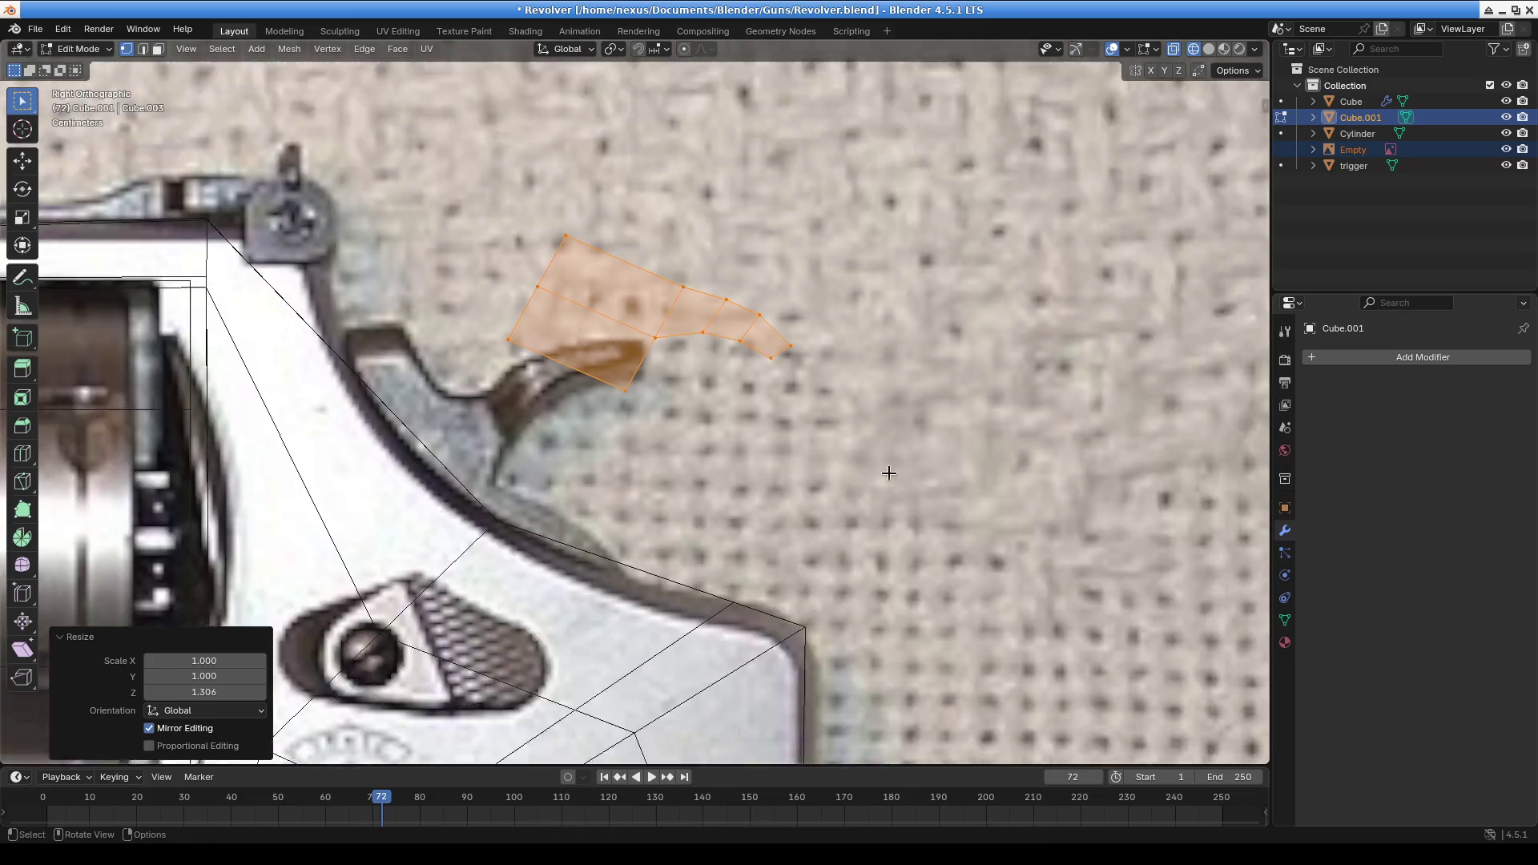
key(g)
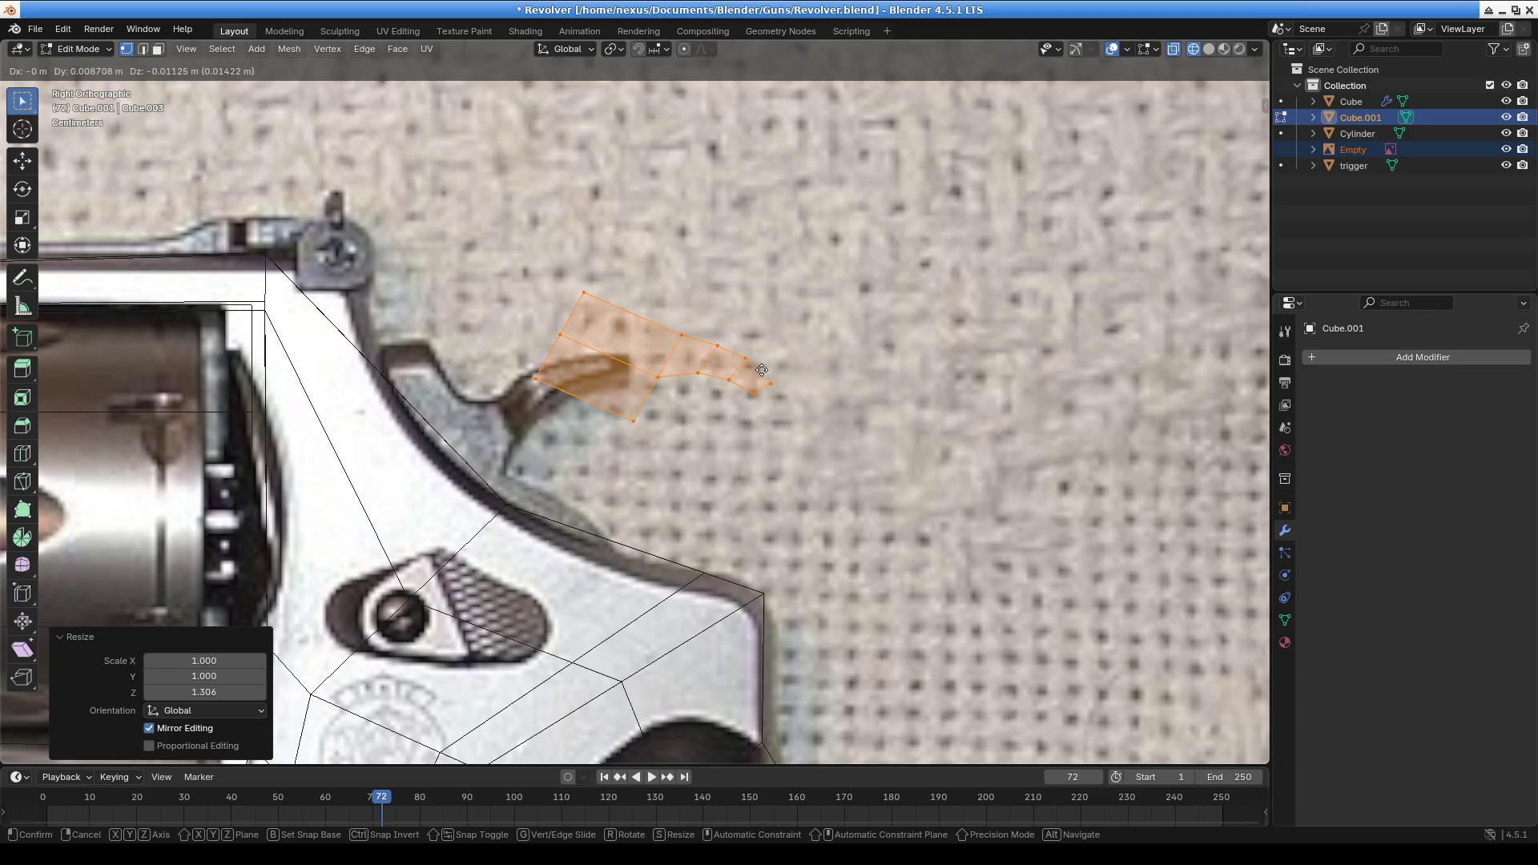
click(743, 394)
Widen the hammer to 1.123 along X and nudge it up and left
scroll(645, 423, up, 3)
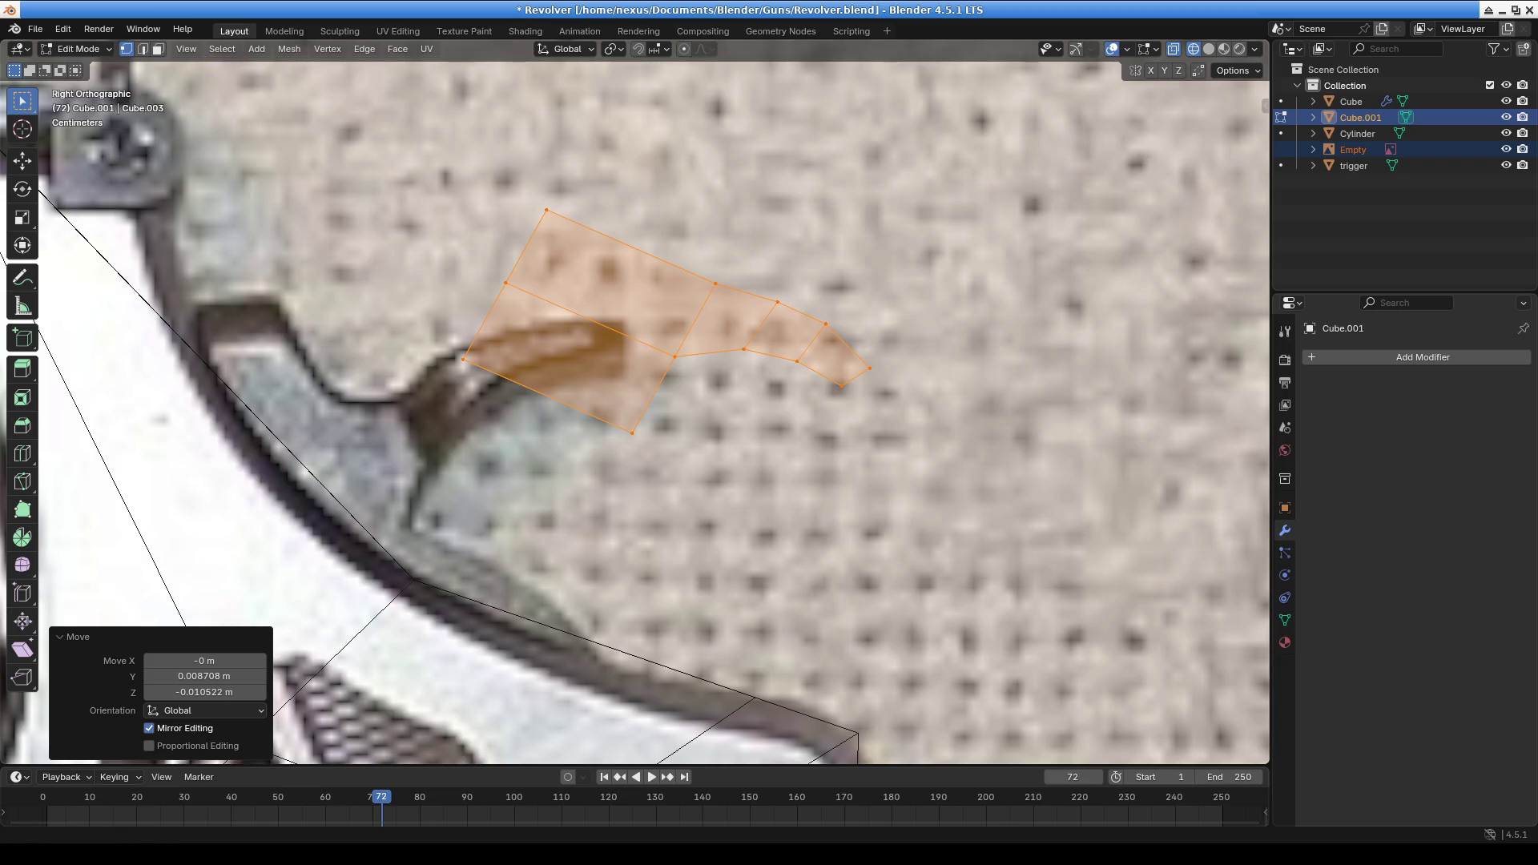
mouse_move(527, 441)
middle_down()
mouse_move(680, 488)
mouse_move(790, 460)
mouse_move(724, 512)
mouse_move(723, 497)
middle_up()
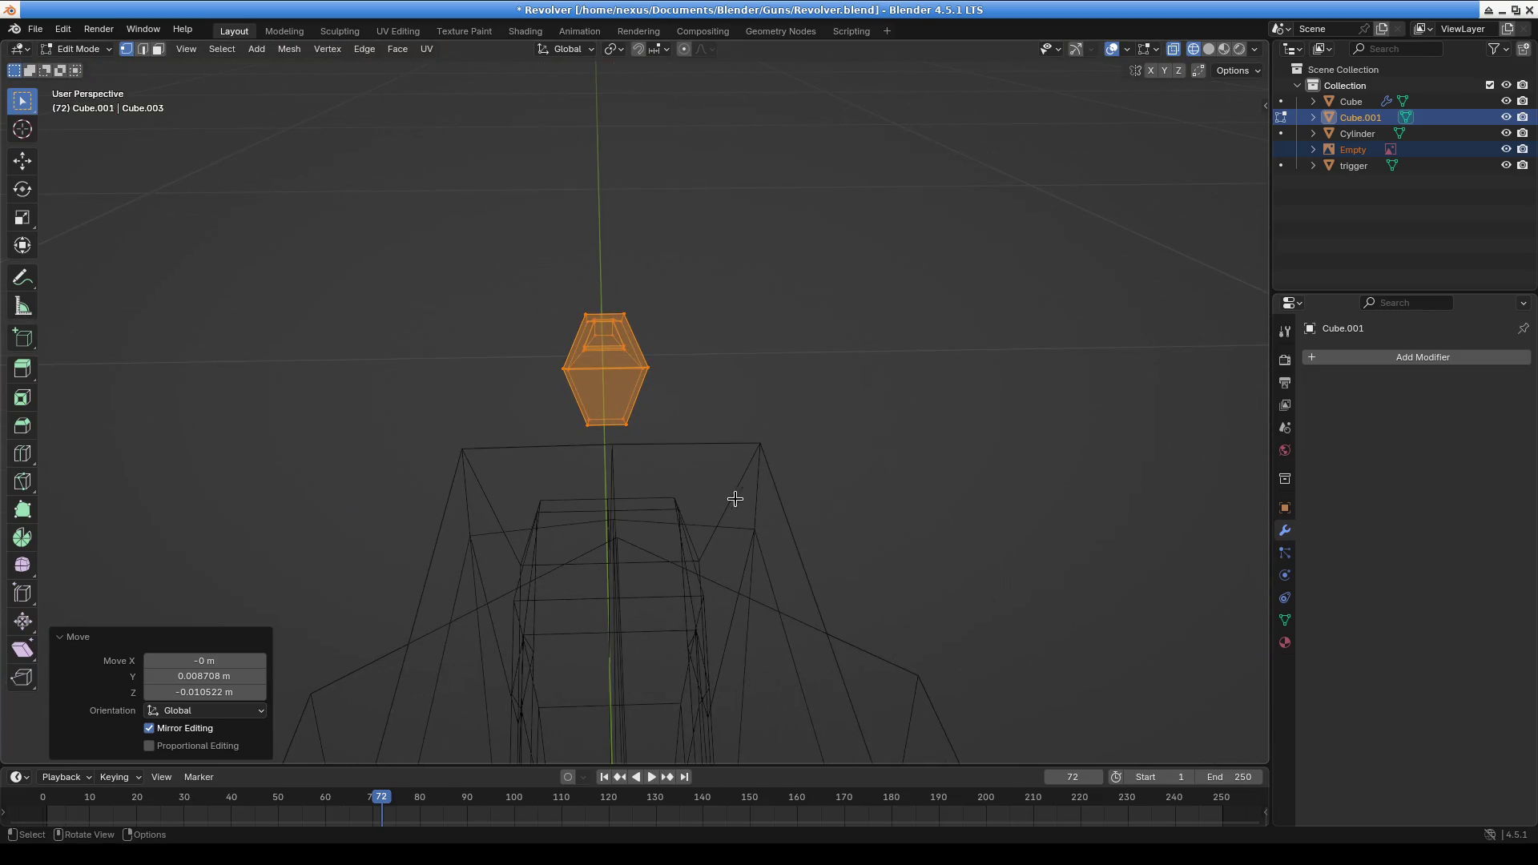
key(s)
key(x)
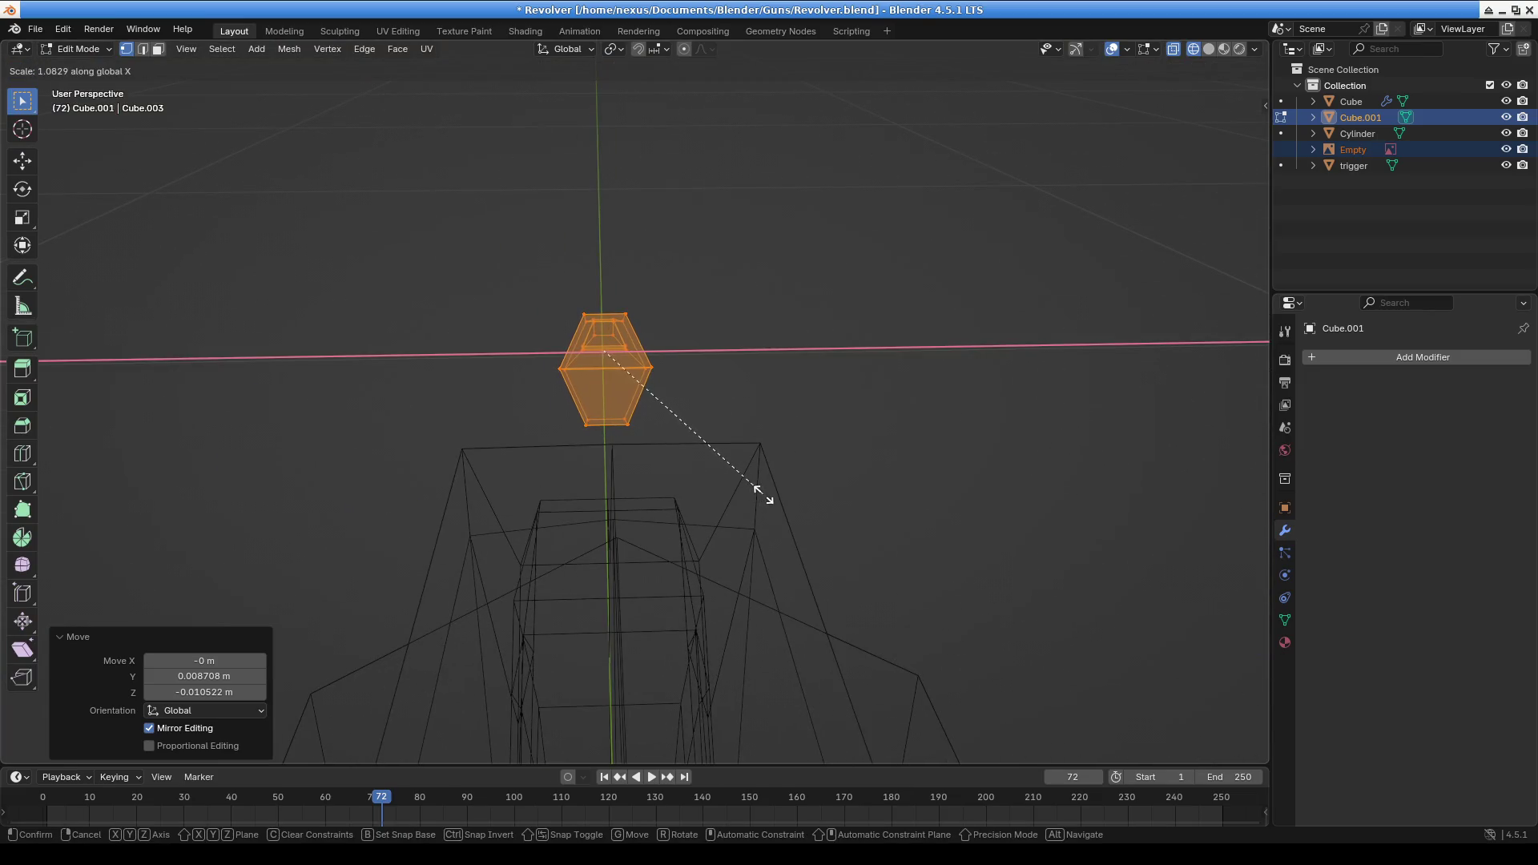
click(774, 493)
mouse_move(774, 493)
middle_down()
mouse_move(738, 464)
mouse_move(783, 436)
mouse_move(732, 430)
mouse_move(749, 401)
middle_up()
key(g)
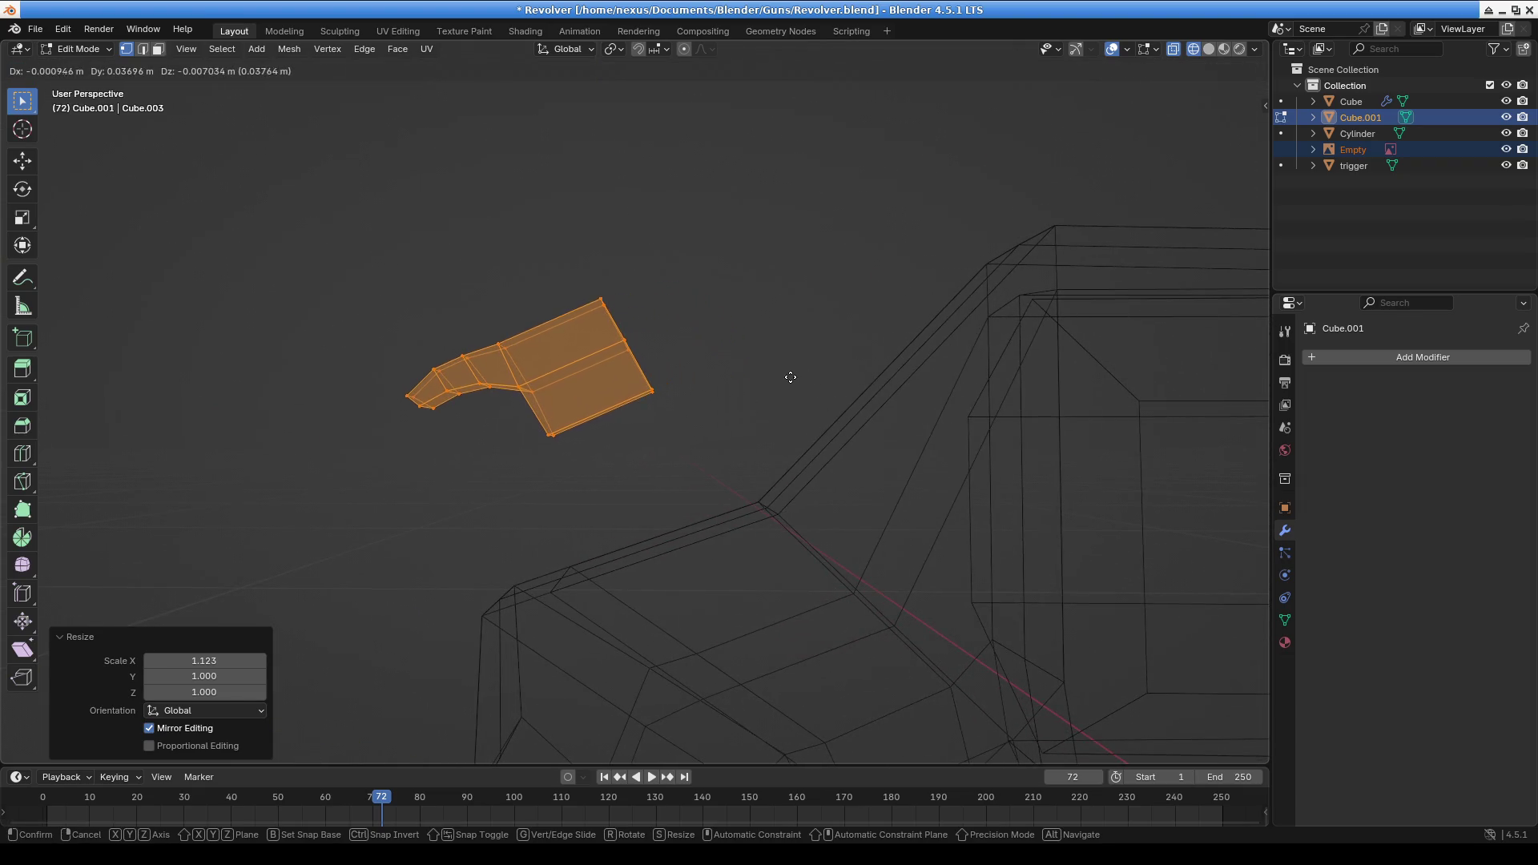
click(790, 377)
click(654, 391)
mouse_move(724, 395)
middle_down()
mouse_move(673, 430)
mouse_move(697, 392)
mouse_move(681, 393)
middle_up()
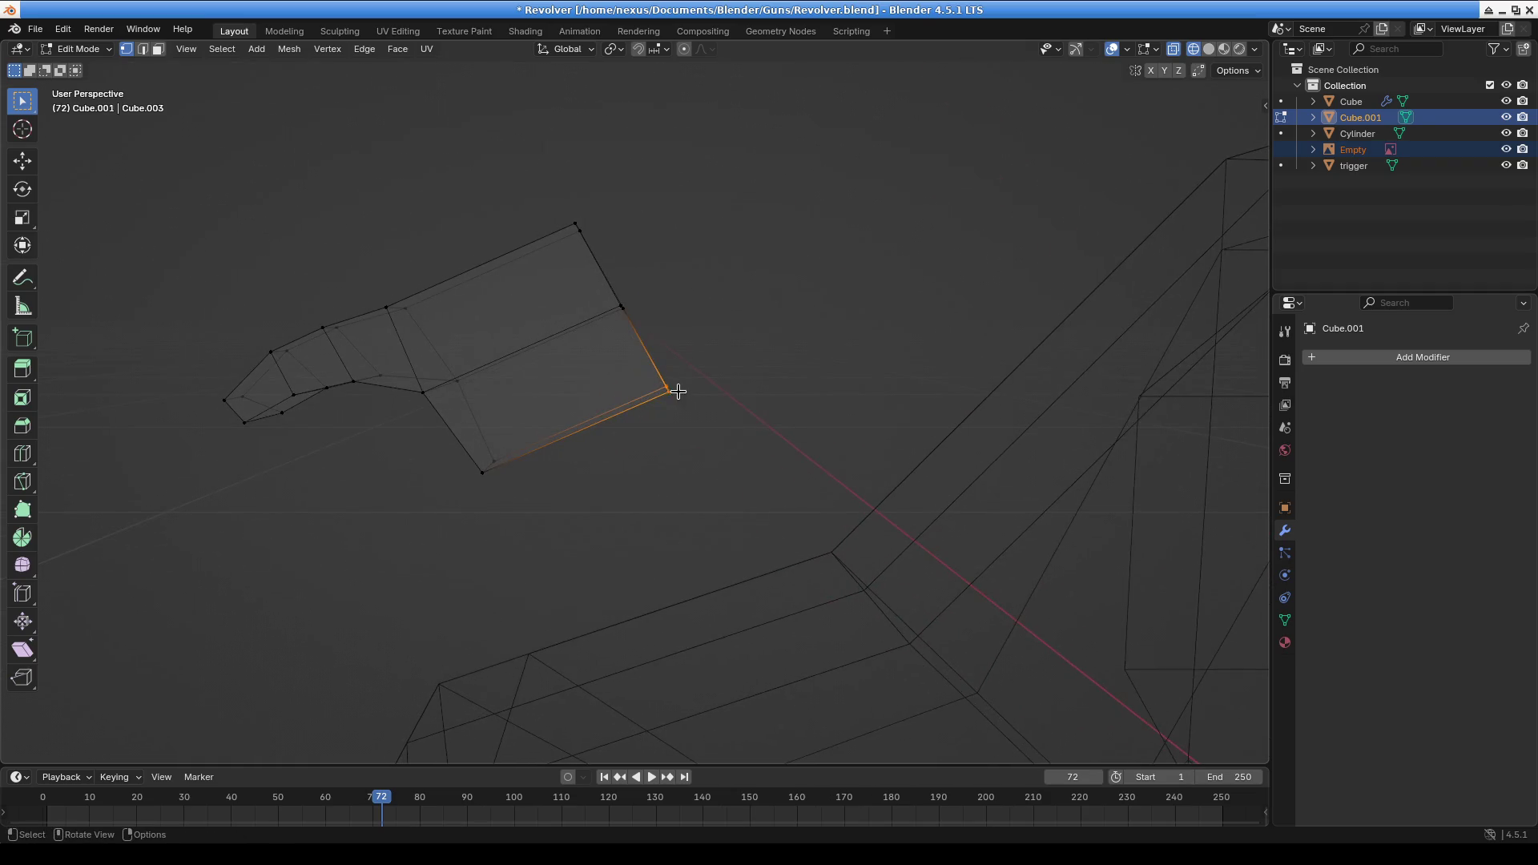
Select the whole hammer mesh and widen it to 1.039 along X
key(s)
key(Escape)
key(a)
key(s)
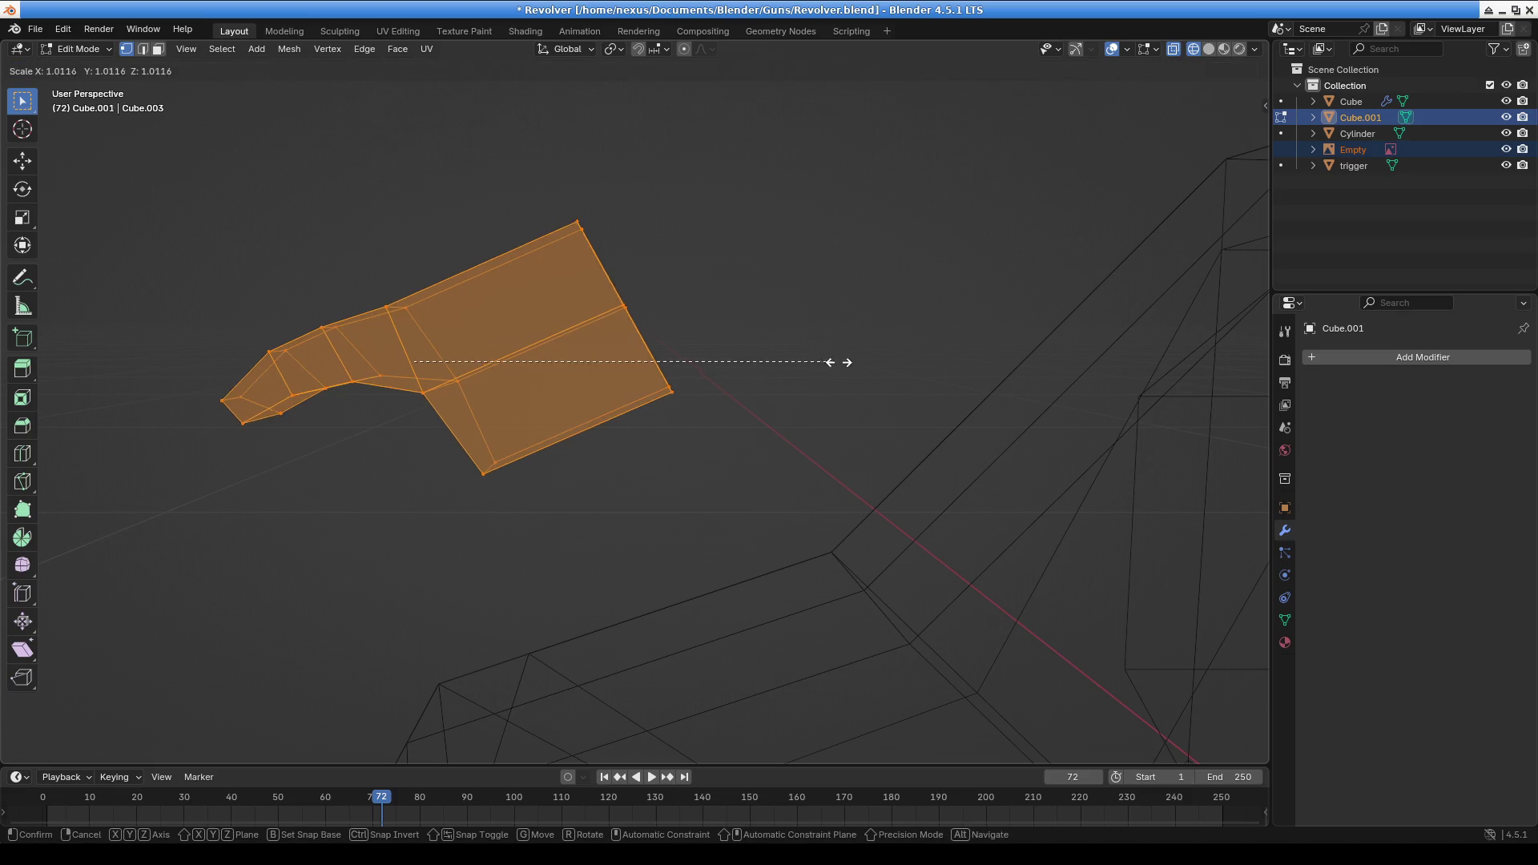
key(x)
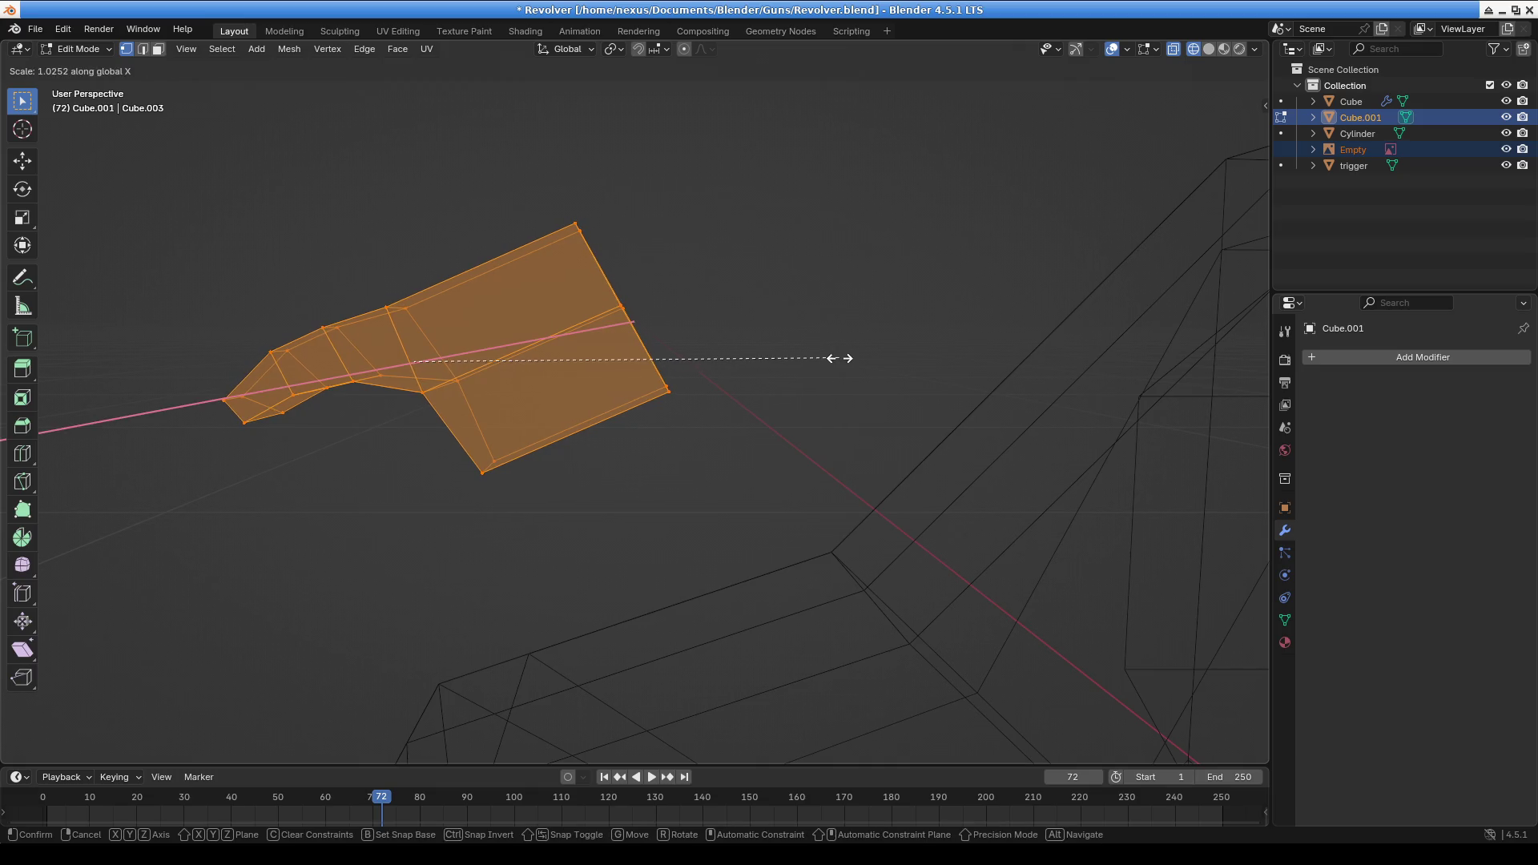
click(845, 352)
mouse_move(694, 431)
middle_down()
mouse_move(591, 484)
mouse_move(656, 419)
mouse_move(634, 426)
mouse_move(673, 412)
mouse_move(703, 428)
middle_up()
In side view, shift the upper front vertices to line up with the spur tip
click(696, 404)
key(KP_3)
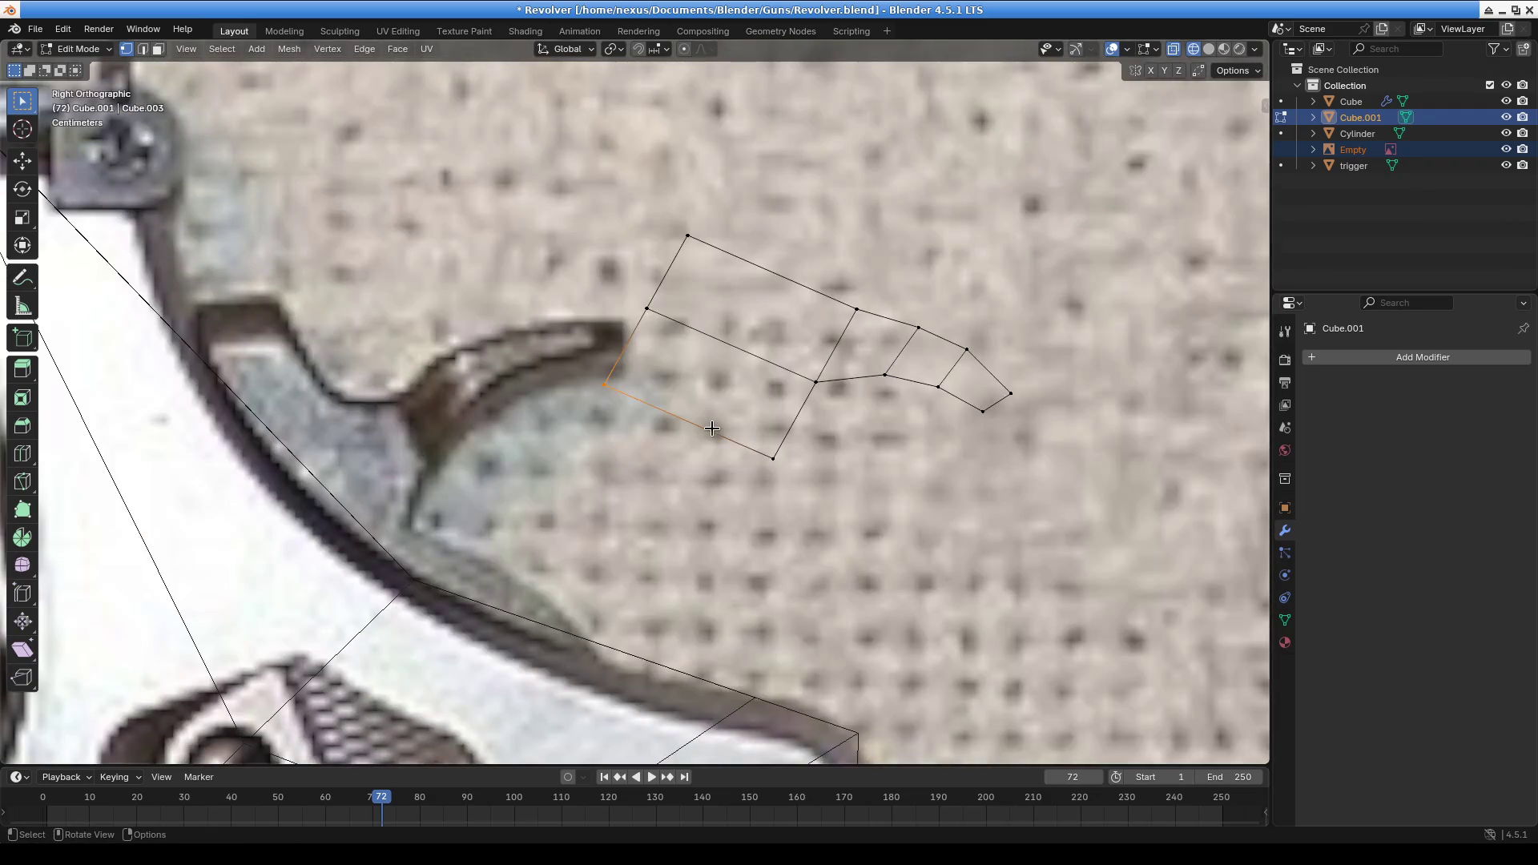
scroll(712, 429, up, 2)
shift+click(610, 351)
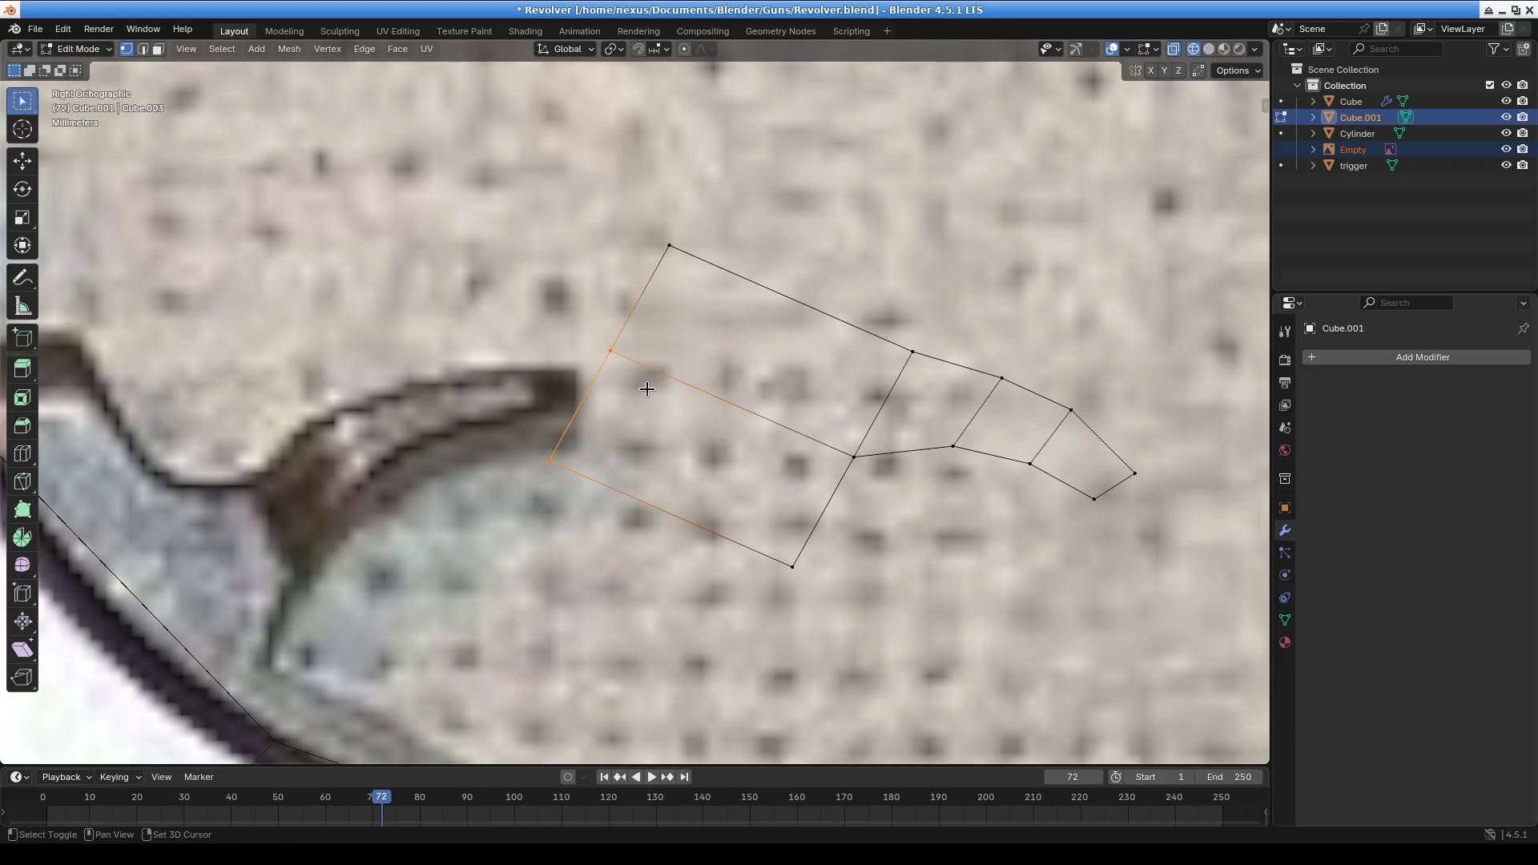
click(653, 379)
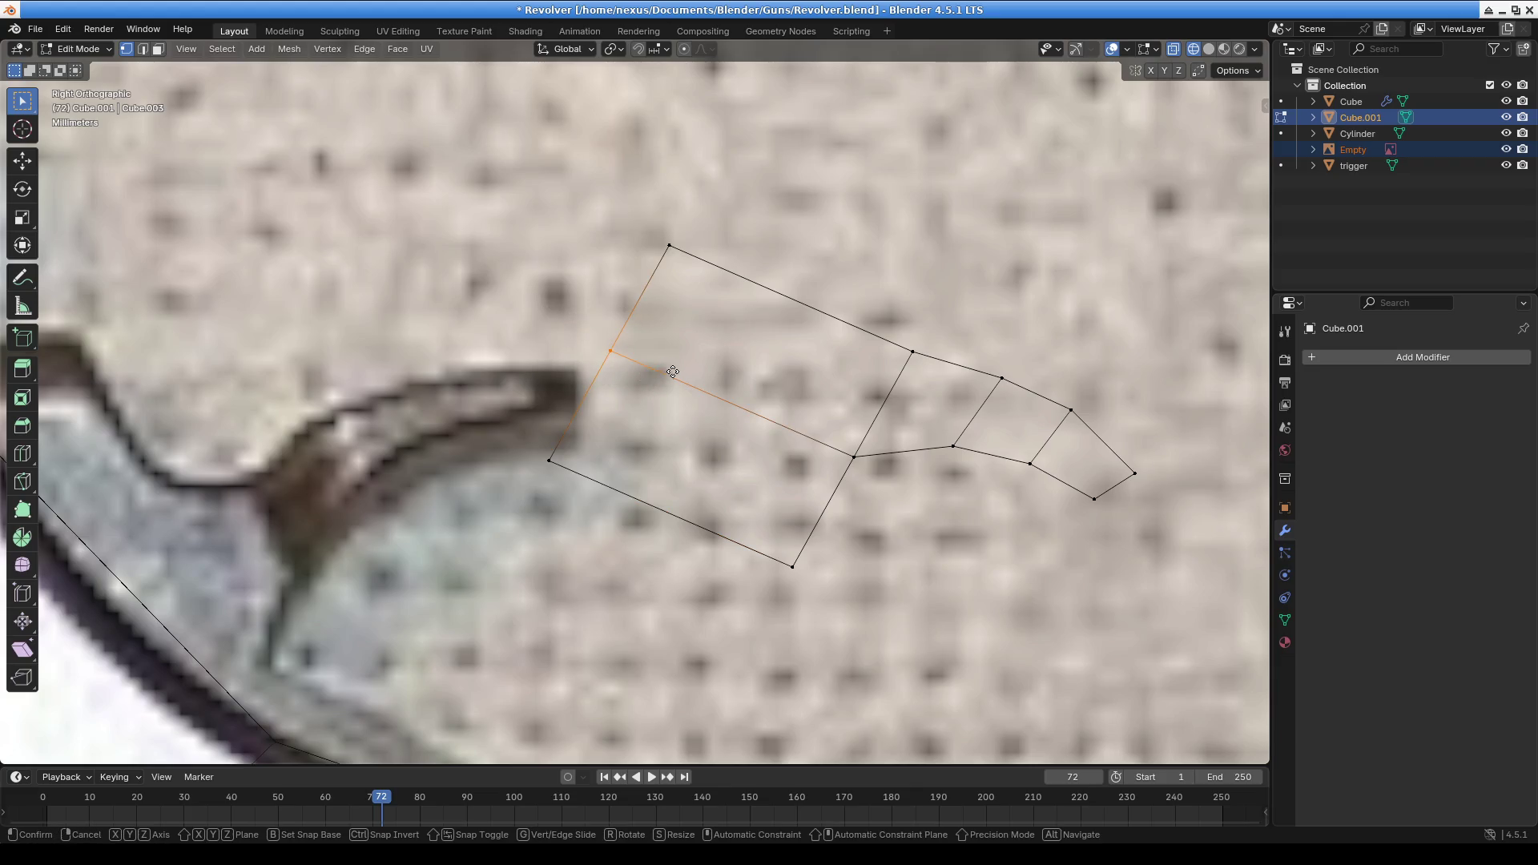
key(g)
click(639, 355)
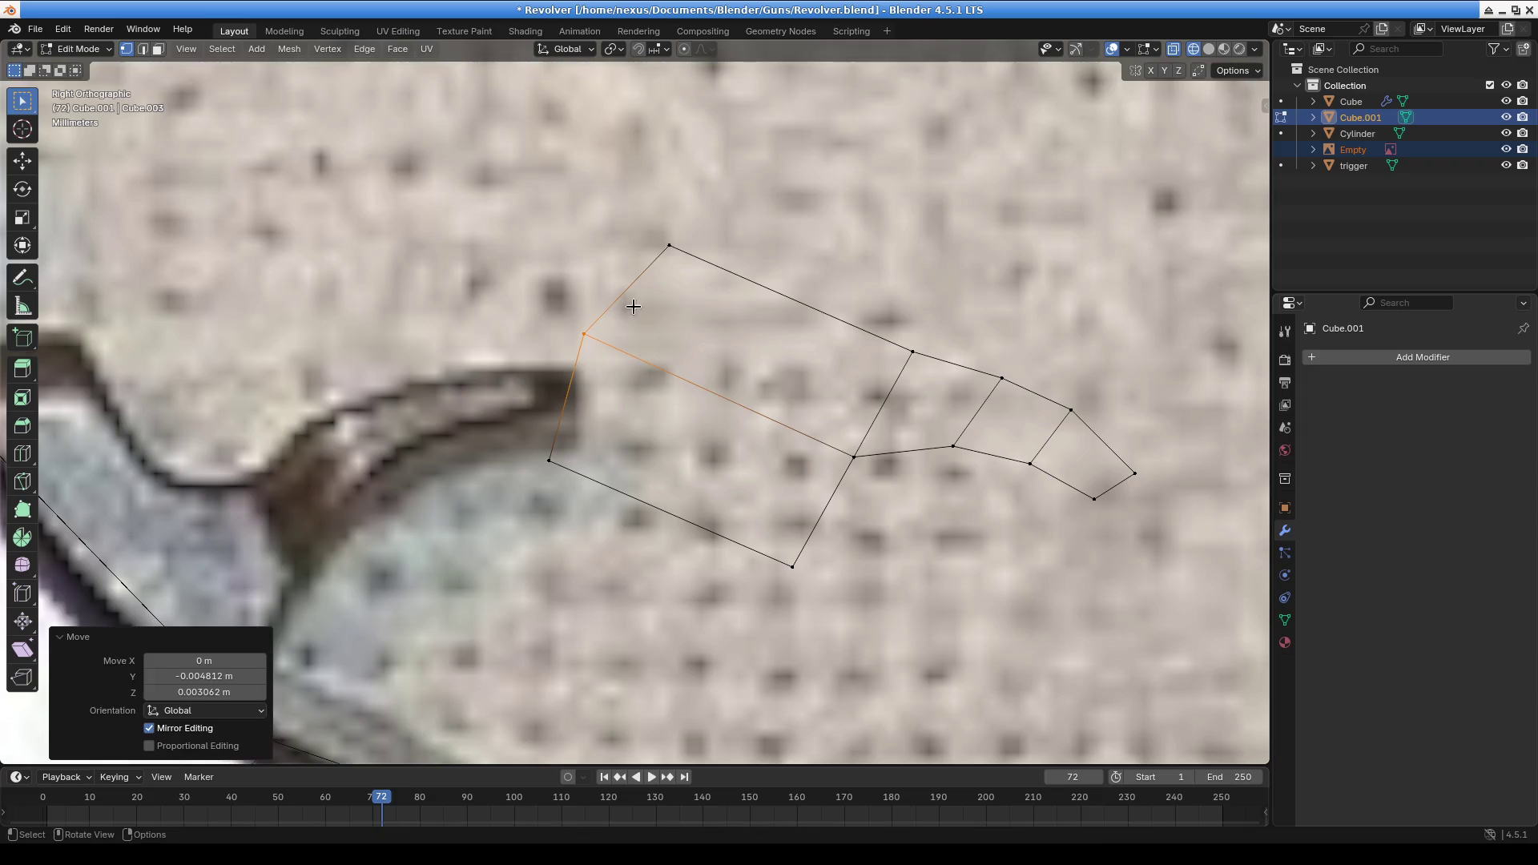
click(695, 267)
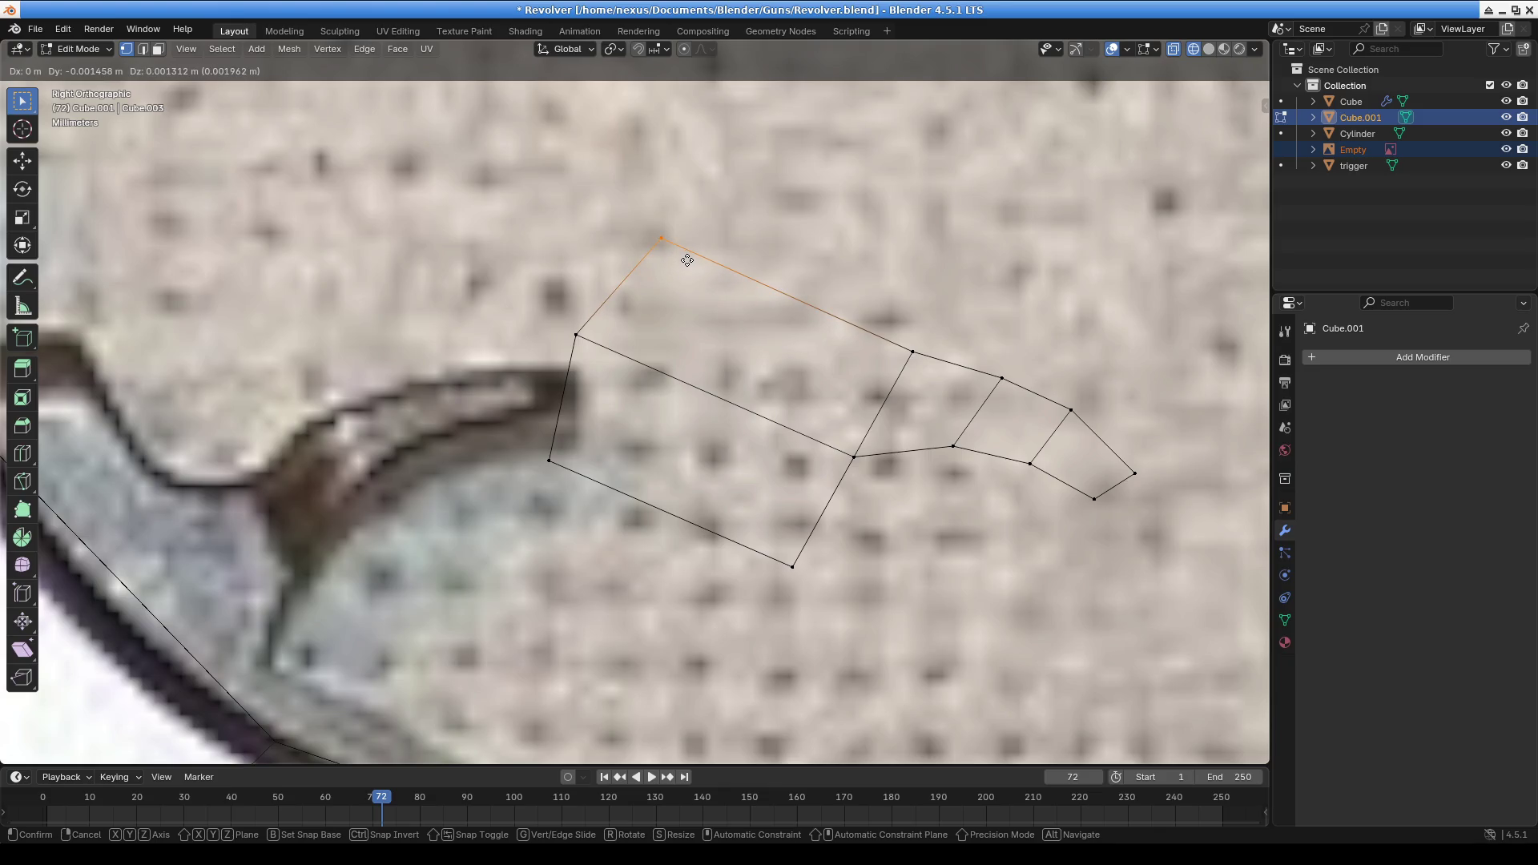
click(686, 260)
Move the bottom front and rear vertices to set the hammer's lower edge
click(563, 513)
shift+click(794, 565)
key(g)
click(519, 484)
key(g)
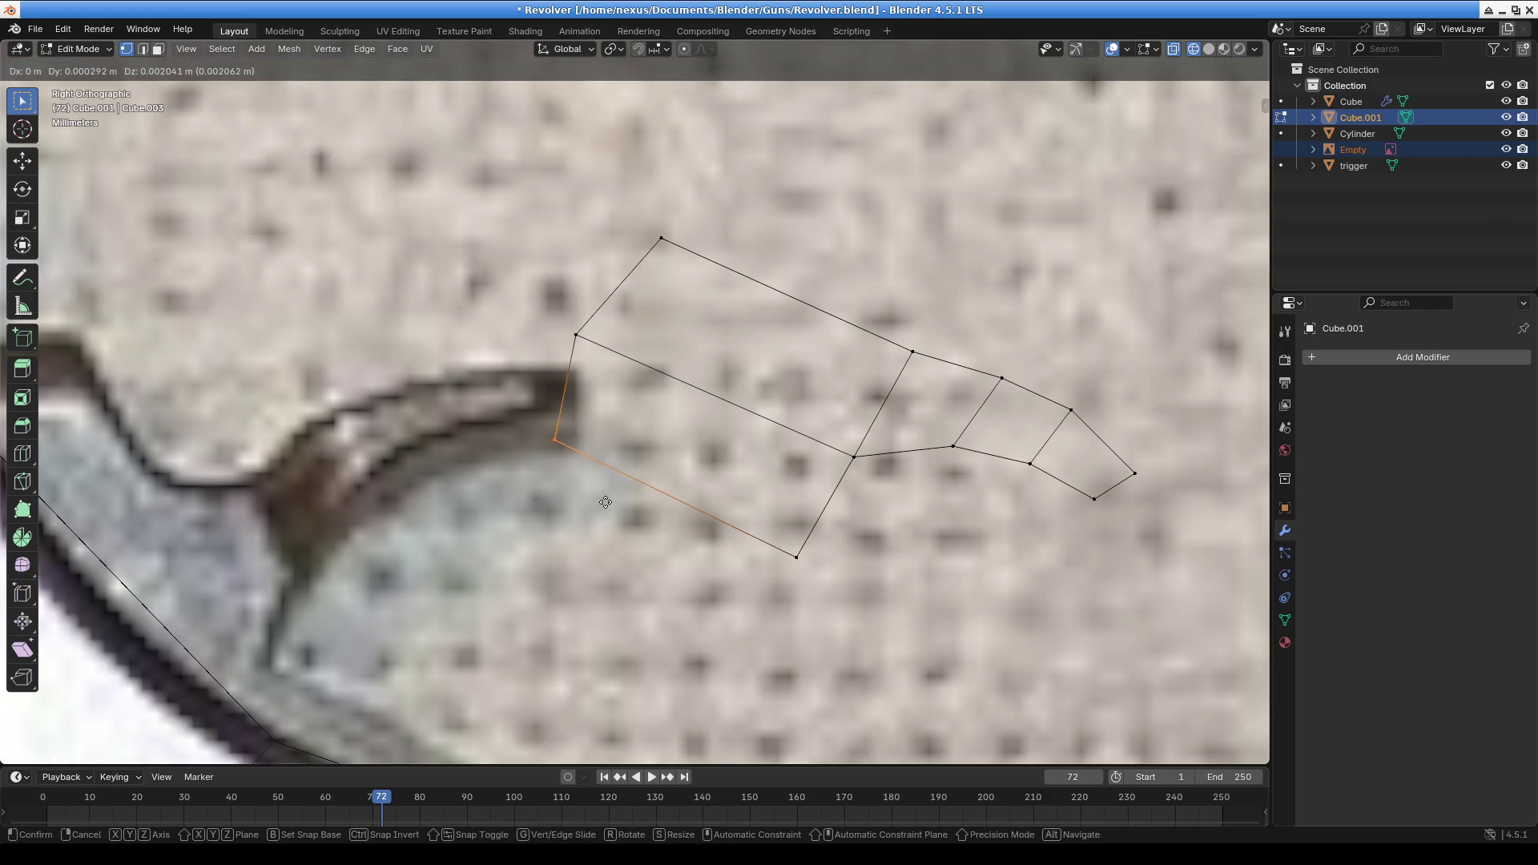
click(606, 502)
scroll(601, 526, down, 4)
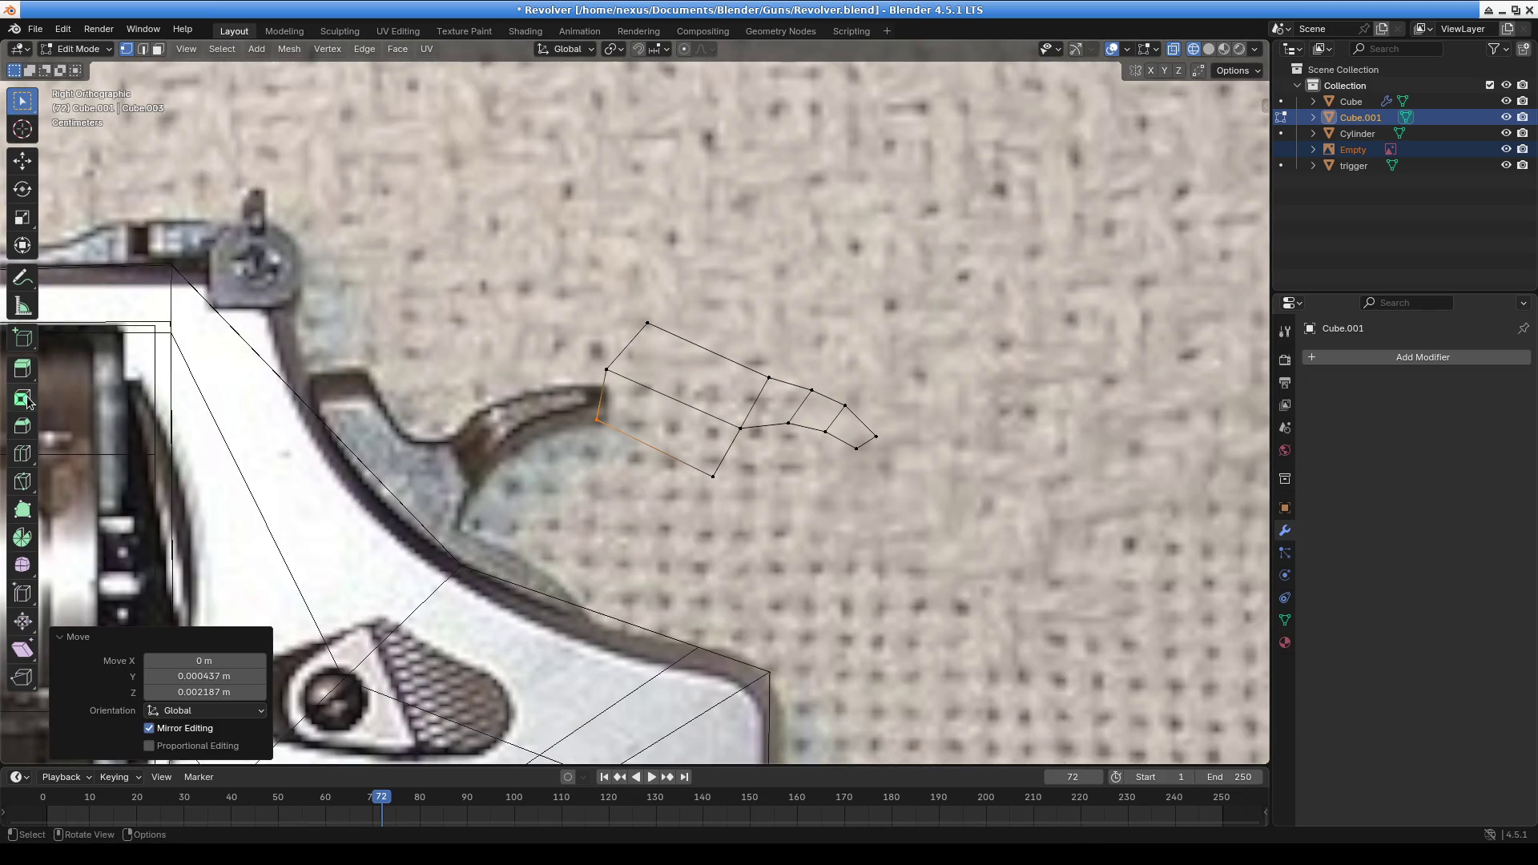
click(101, 49)
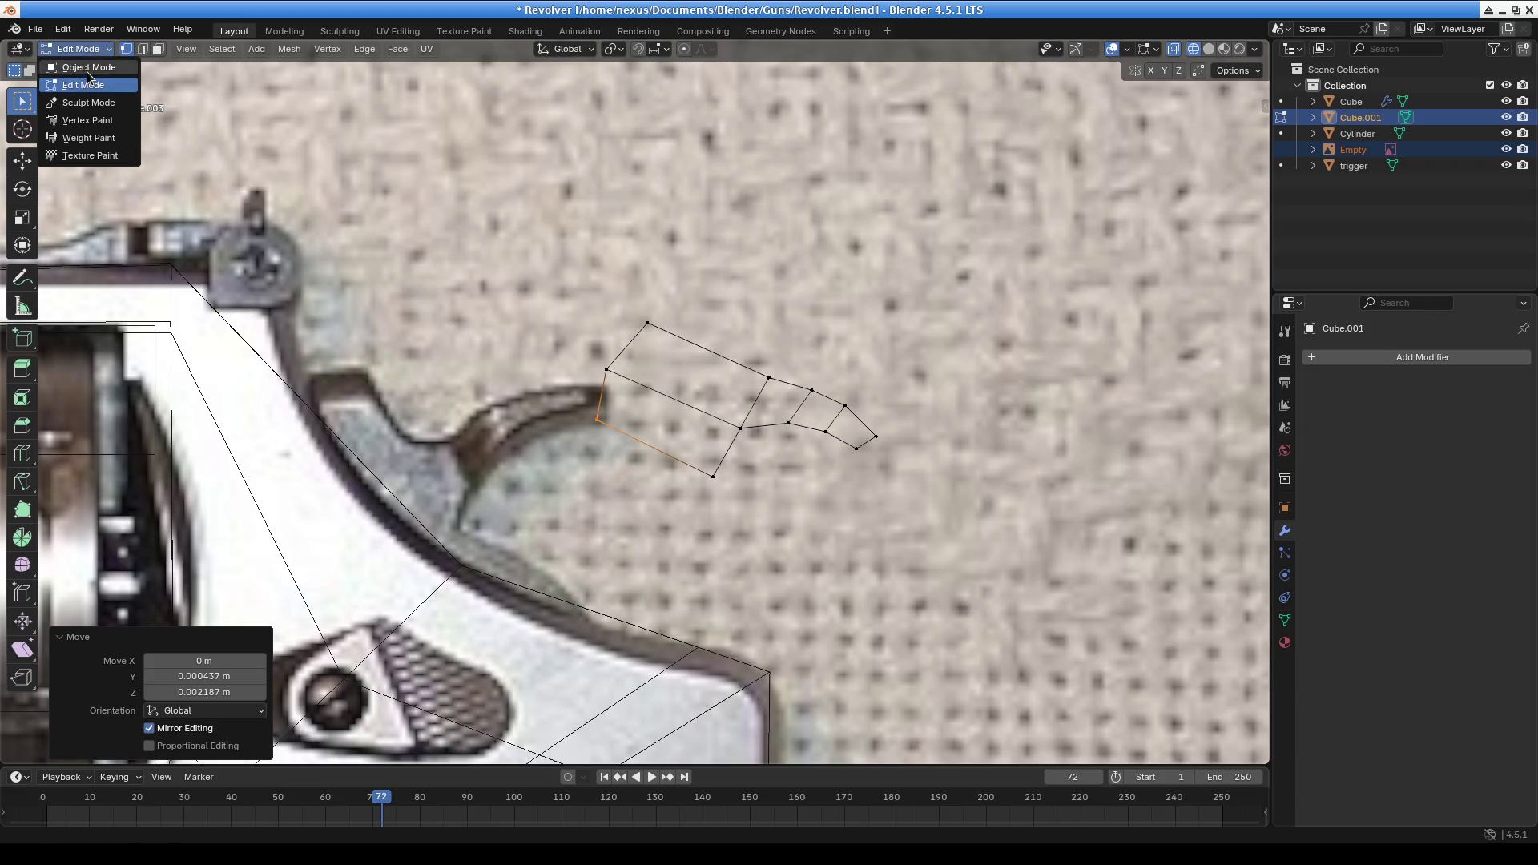
Switch to Object Mode and add a cylinder, scaled down to 0.043
click(88, 69)
click(215, 48)
mouse_move(251, 75)
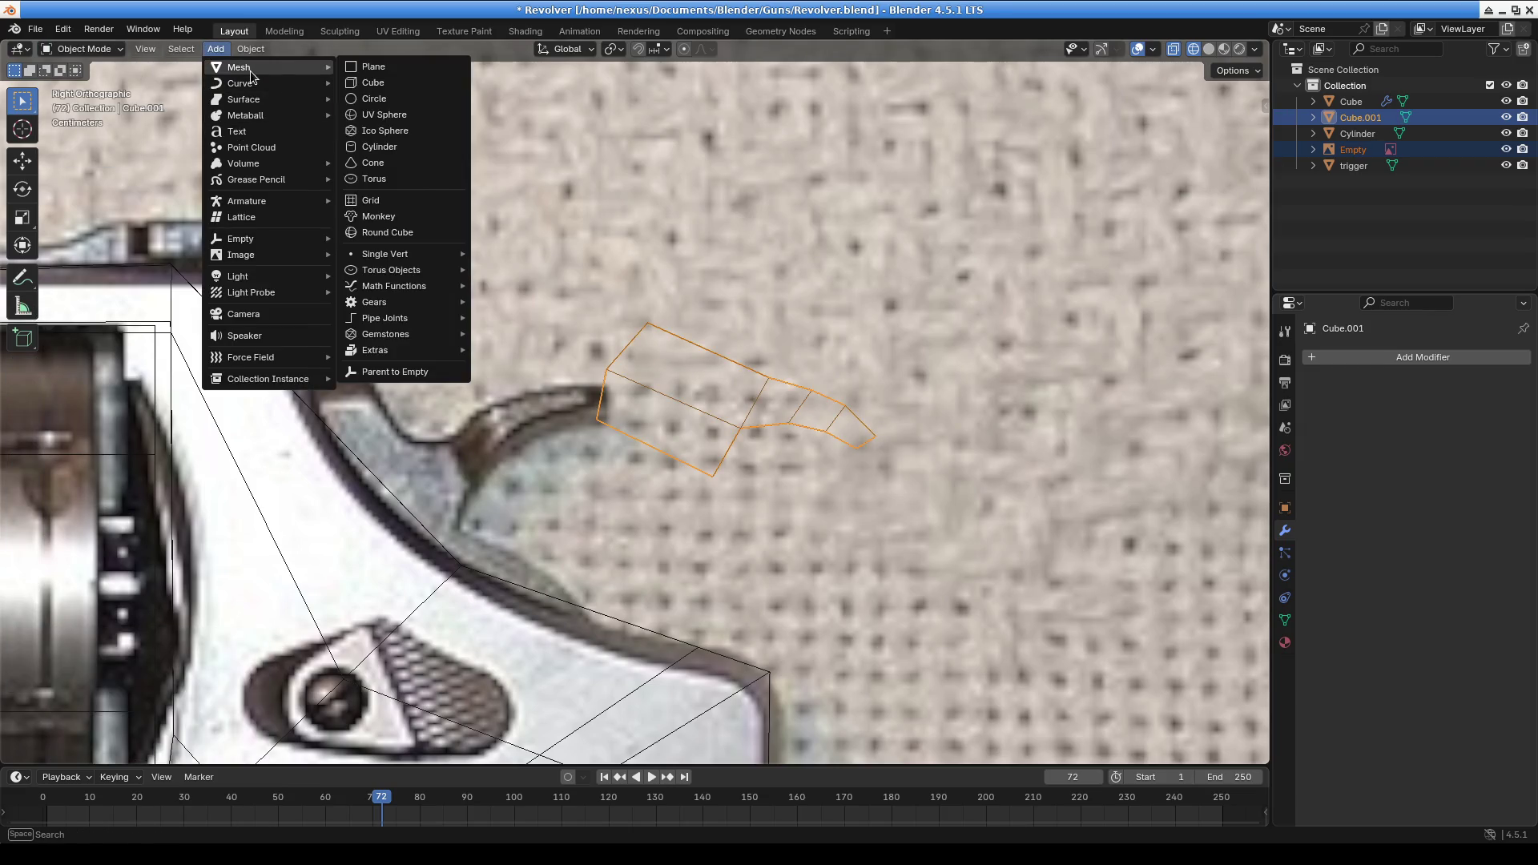
click(388, 146)
scroll(731, 316, down, 10)
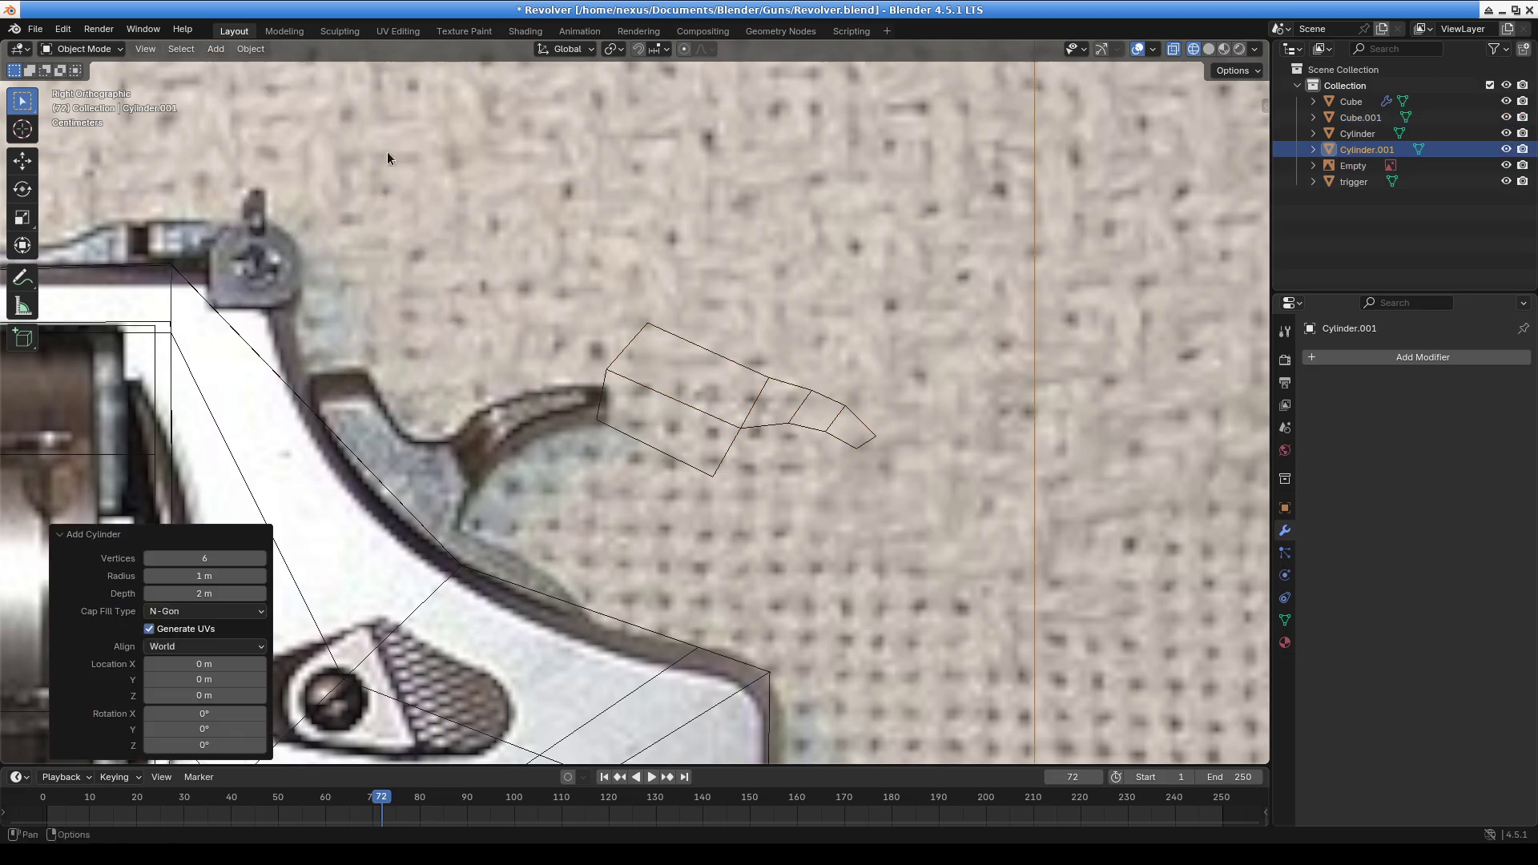
scroll(911, 421, up, 1)
key(g)
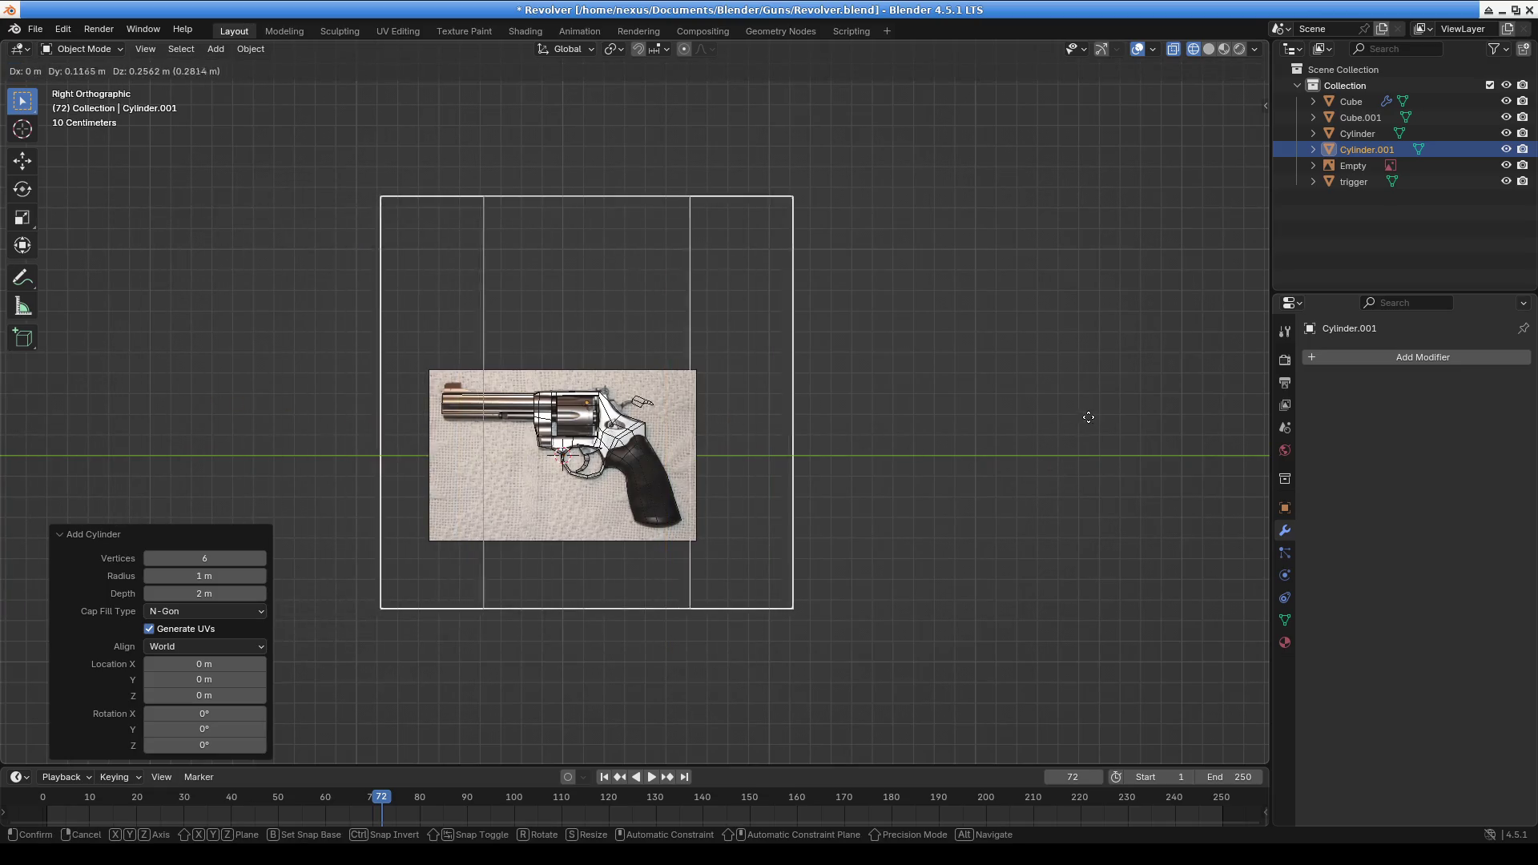
click(1094, 429)
text(s.043)
key(Return)
Place the cylinder on the revolver frame below the hammer, tilted about 26°
scroll(689, 464, up, 5)
shift+middle_drag(737, 374, 666, 424)
key(s)
key(z)
key(Escape)
key(g)
click(927, 326)
key(r)
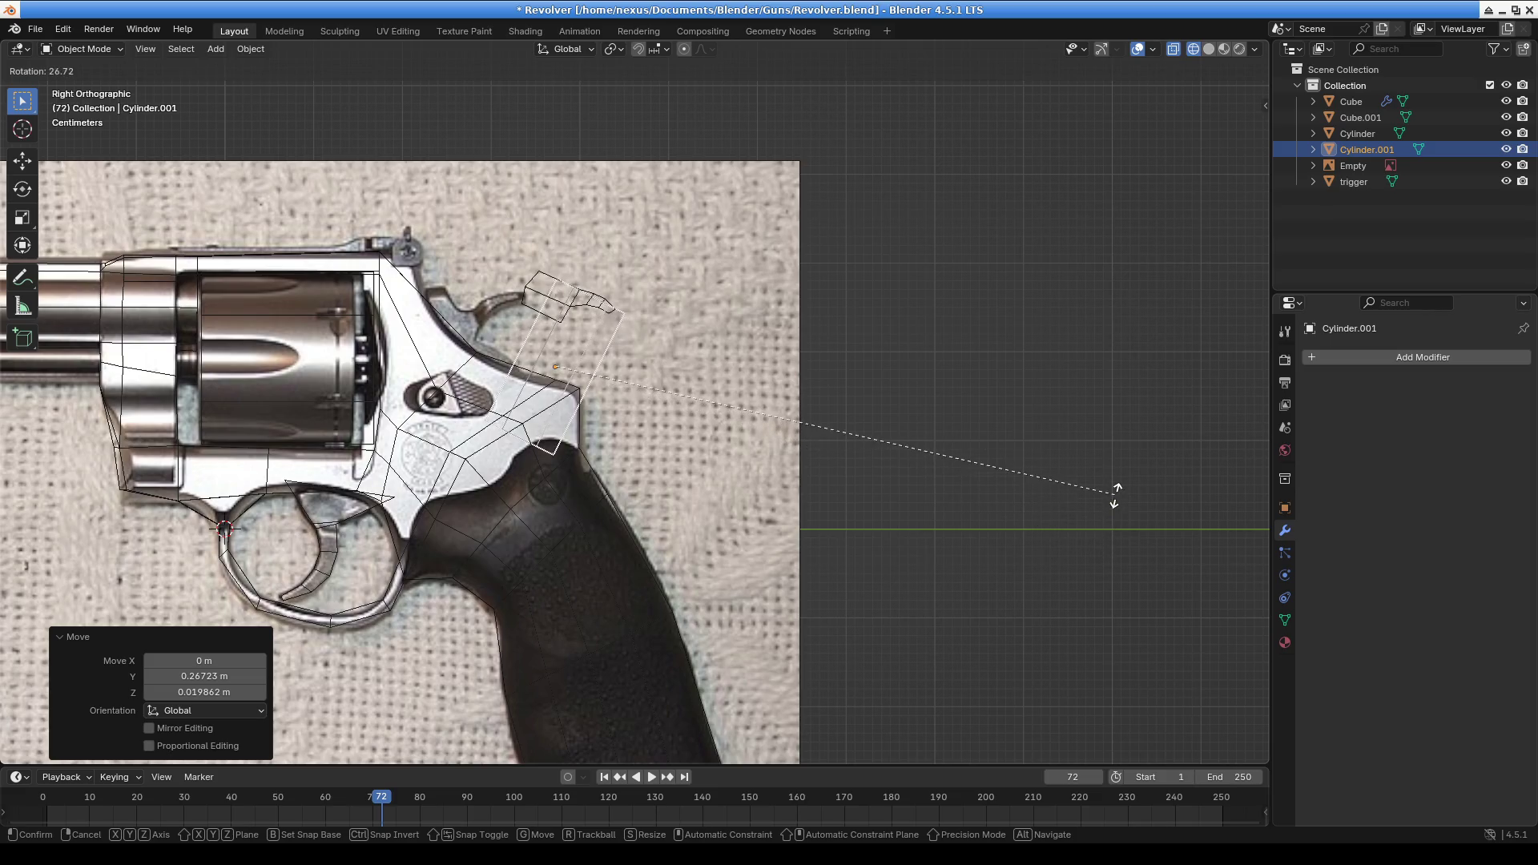
click(1115, 491)
key(g)
click(1104, 492)
Shrink the trial cylinder slightly, check its depth, then delete it
key(s)
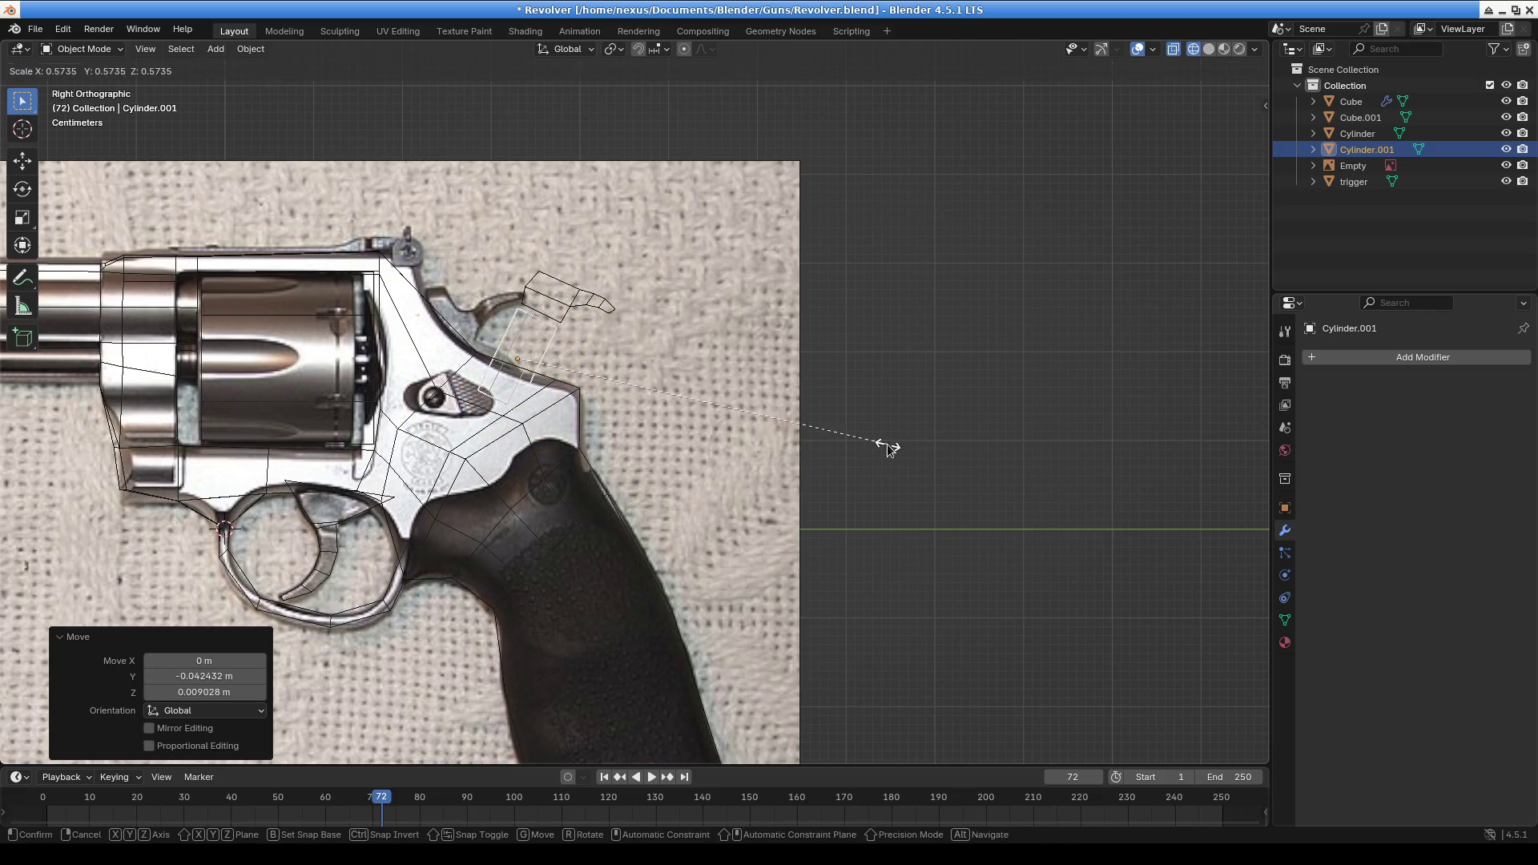
click(886, 447)
scroll(625, 437, up, 7)
shift+middle_drag(827, 436, 853, 505)
key(s)
click(844, 475)
key(g)
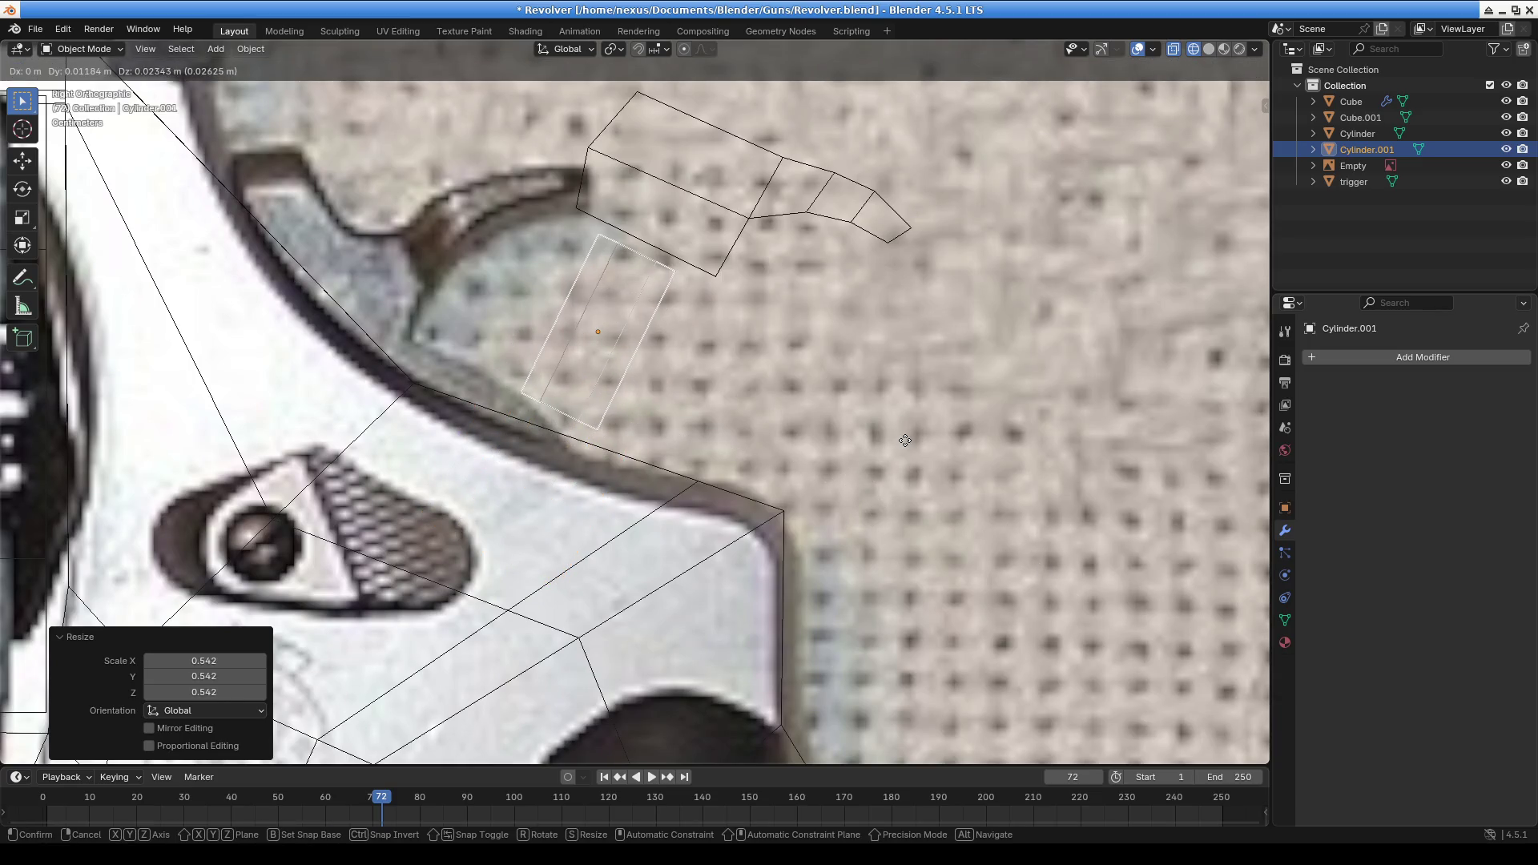
click(862, 506)
mouse_move(862, 507)
middle_down()
mouse_move(900, 579)
mouse_move(1051, 550)
mouse_move(925, 561)
mouse_move(652, 541)
mouse_move(642, 521)
mouse_move(747, 607)
mouse_move(742, 570)
mouse_move(790, 537)
mouse_move(761, 511)
mouse_move(821, 505)
mouse_move(834, 529)
mouse_move(780, 532)
mouse_move(727, 496)
middle_up()
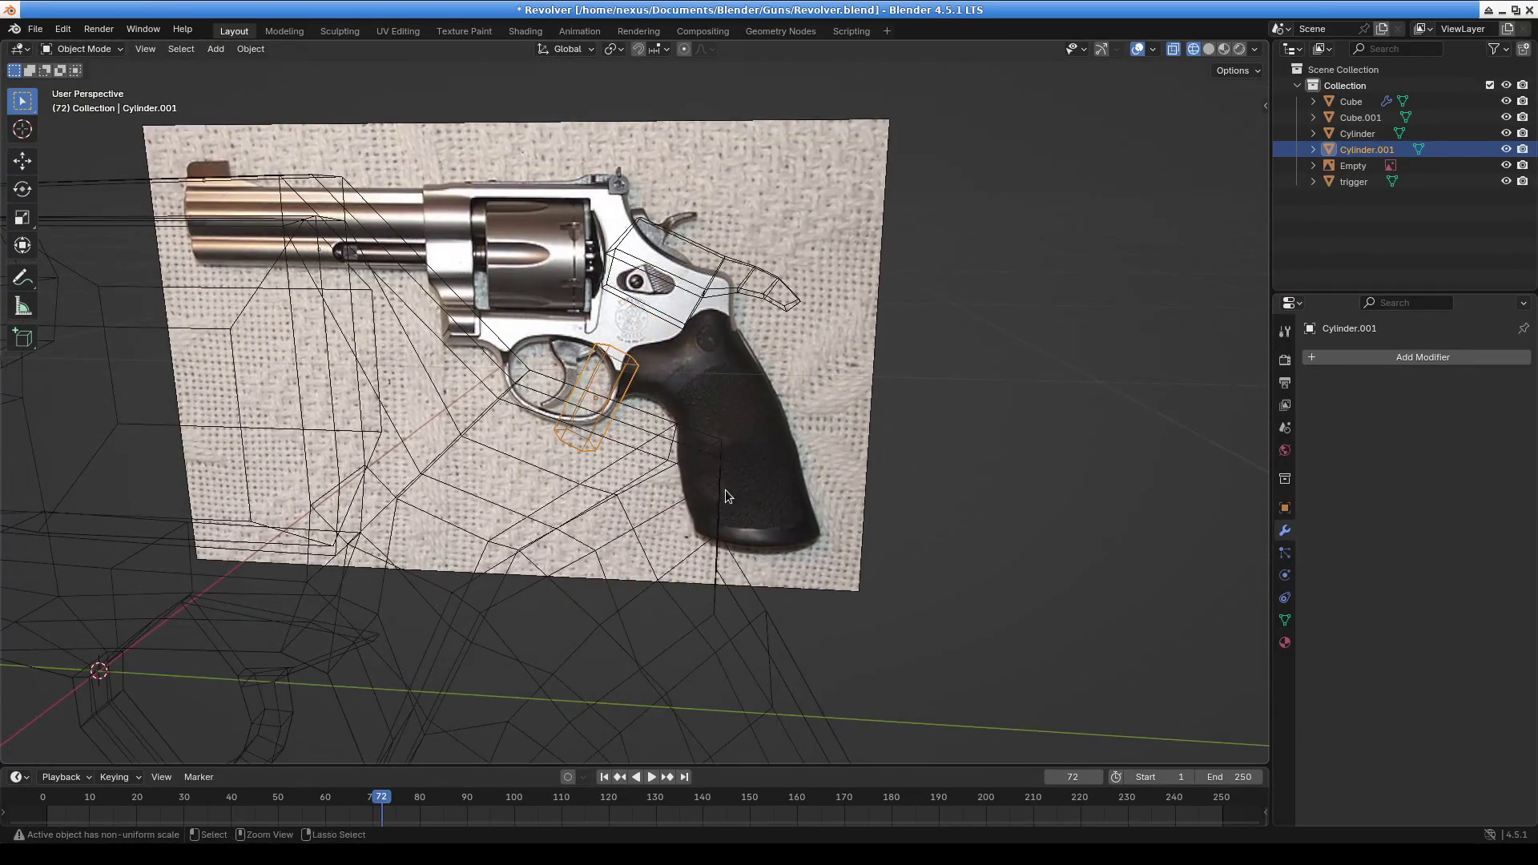
key(Delete)
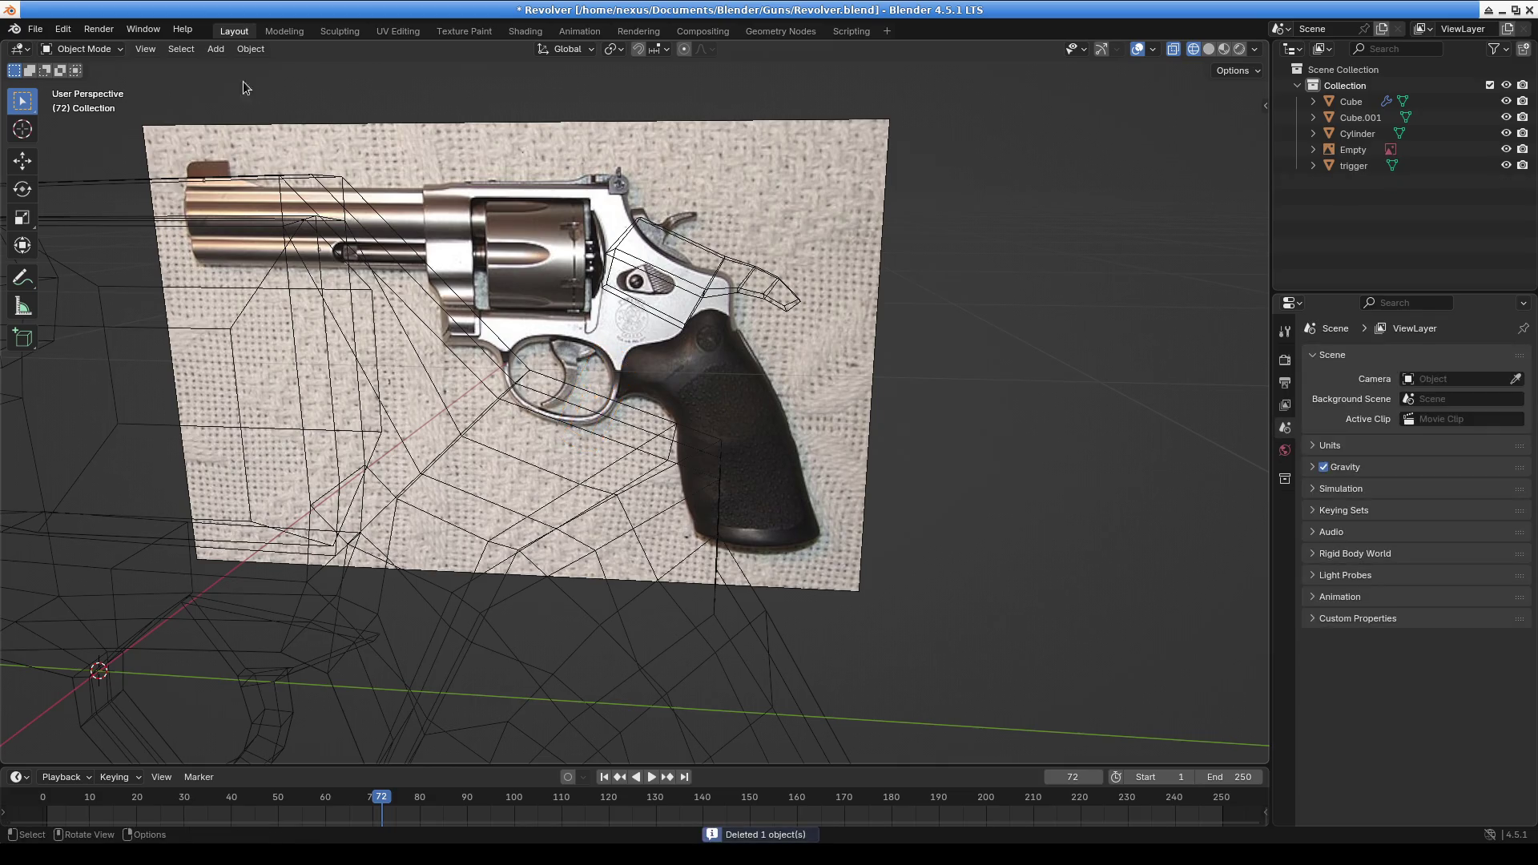
Add a cube mesh and shrink it to 0.109 scale
click(197, 50)
click(213, 50)
mouse_move(280, 68)
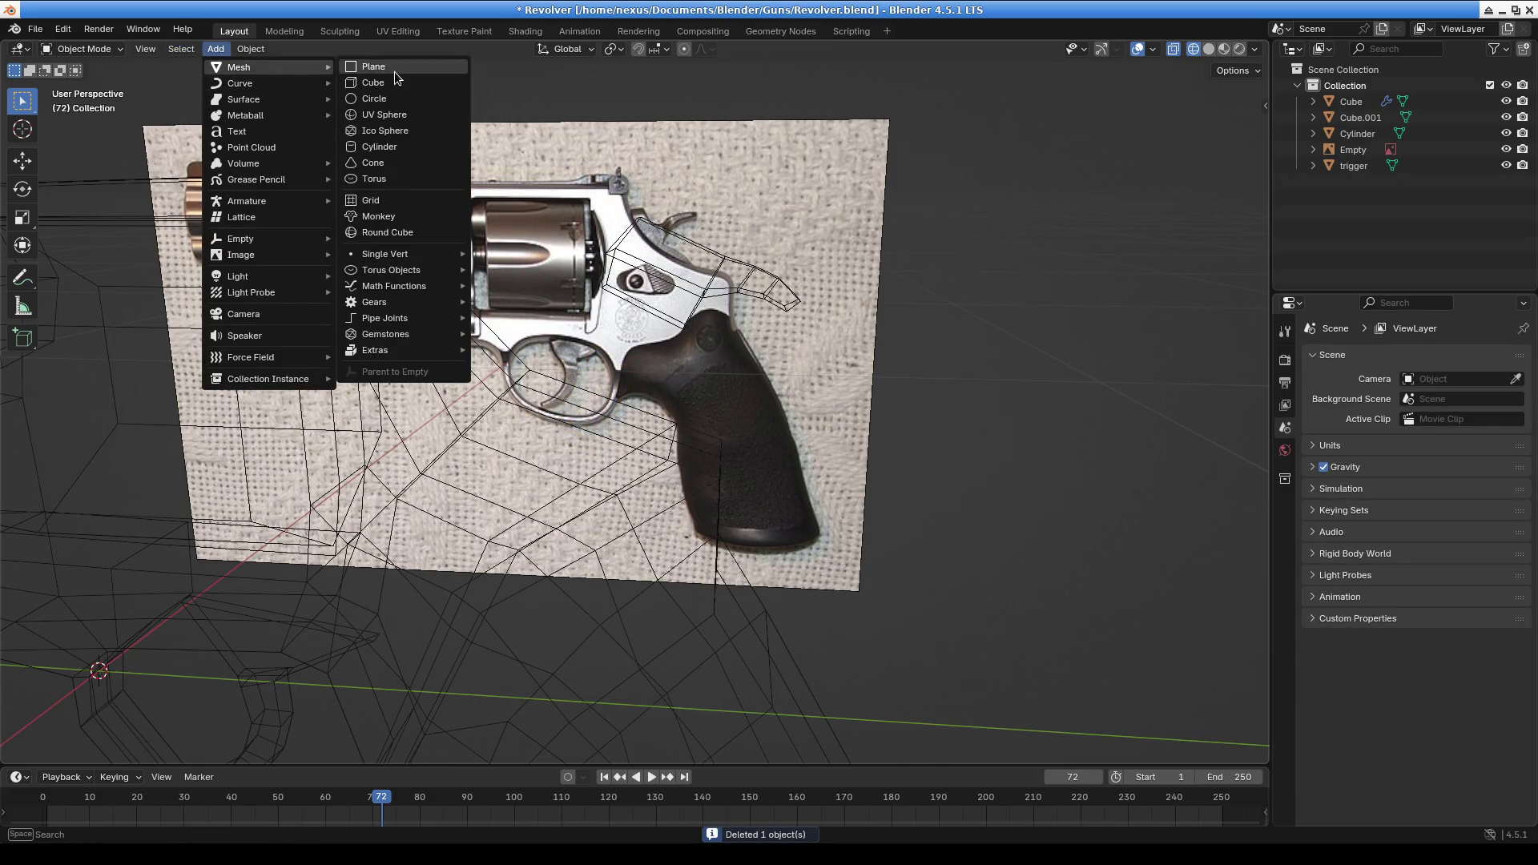
click(391, 88)
scroll(858, 488, down, 7)
key(s)
click(593, 438)
scroll(592, 438, up, 5)
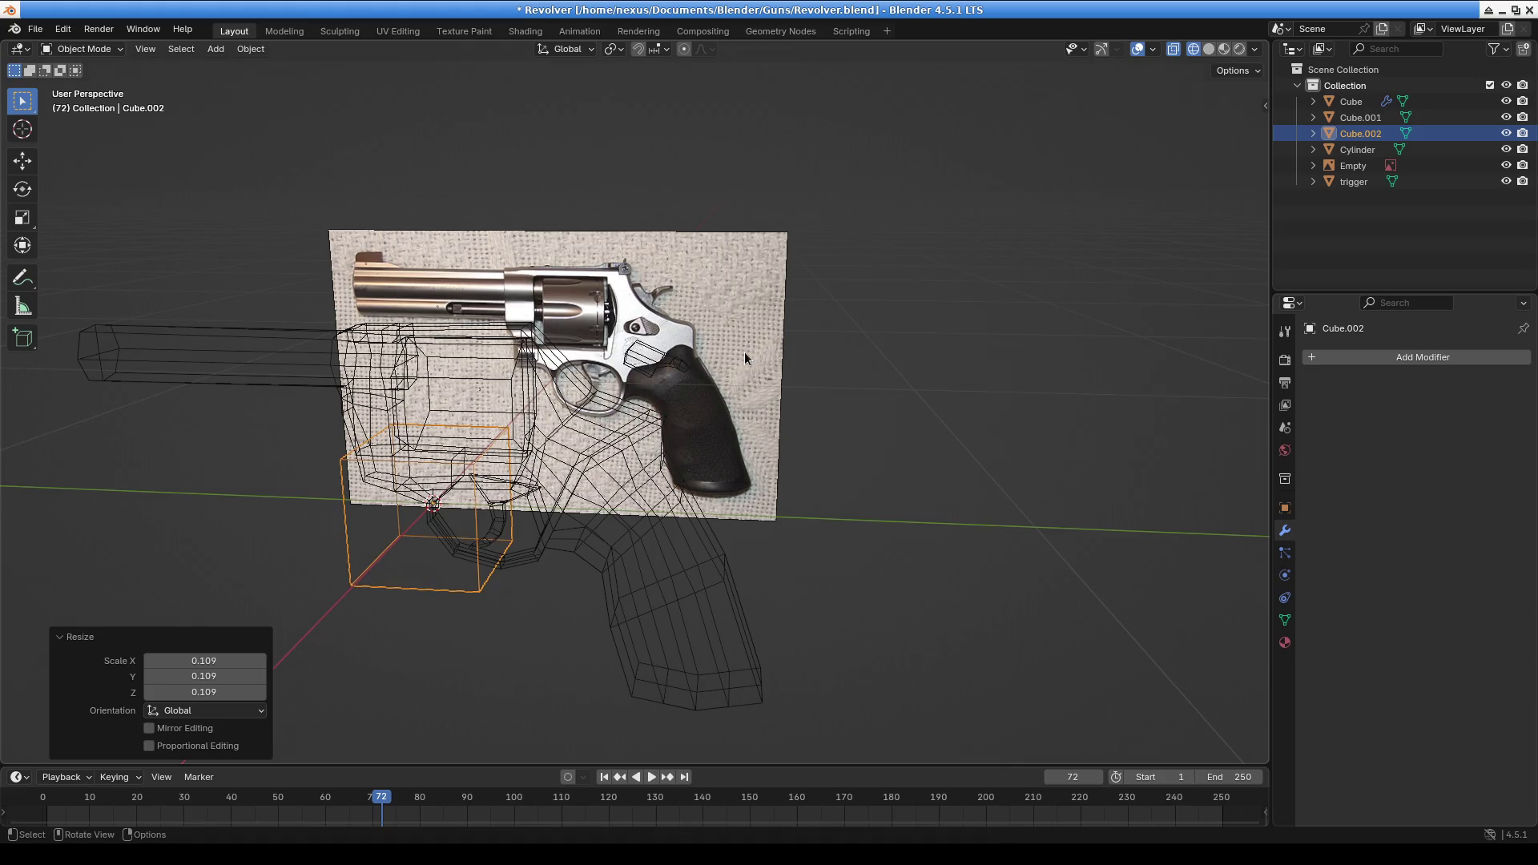
In Right view, move the cube under the hammer, shrink it to hammer size and tilt it
key(KP_3)
scroll(744, 352, up, 5)
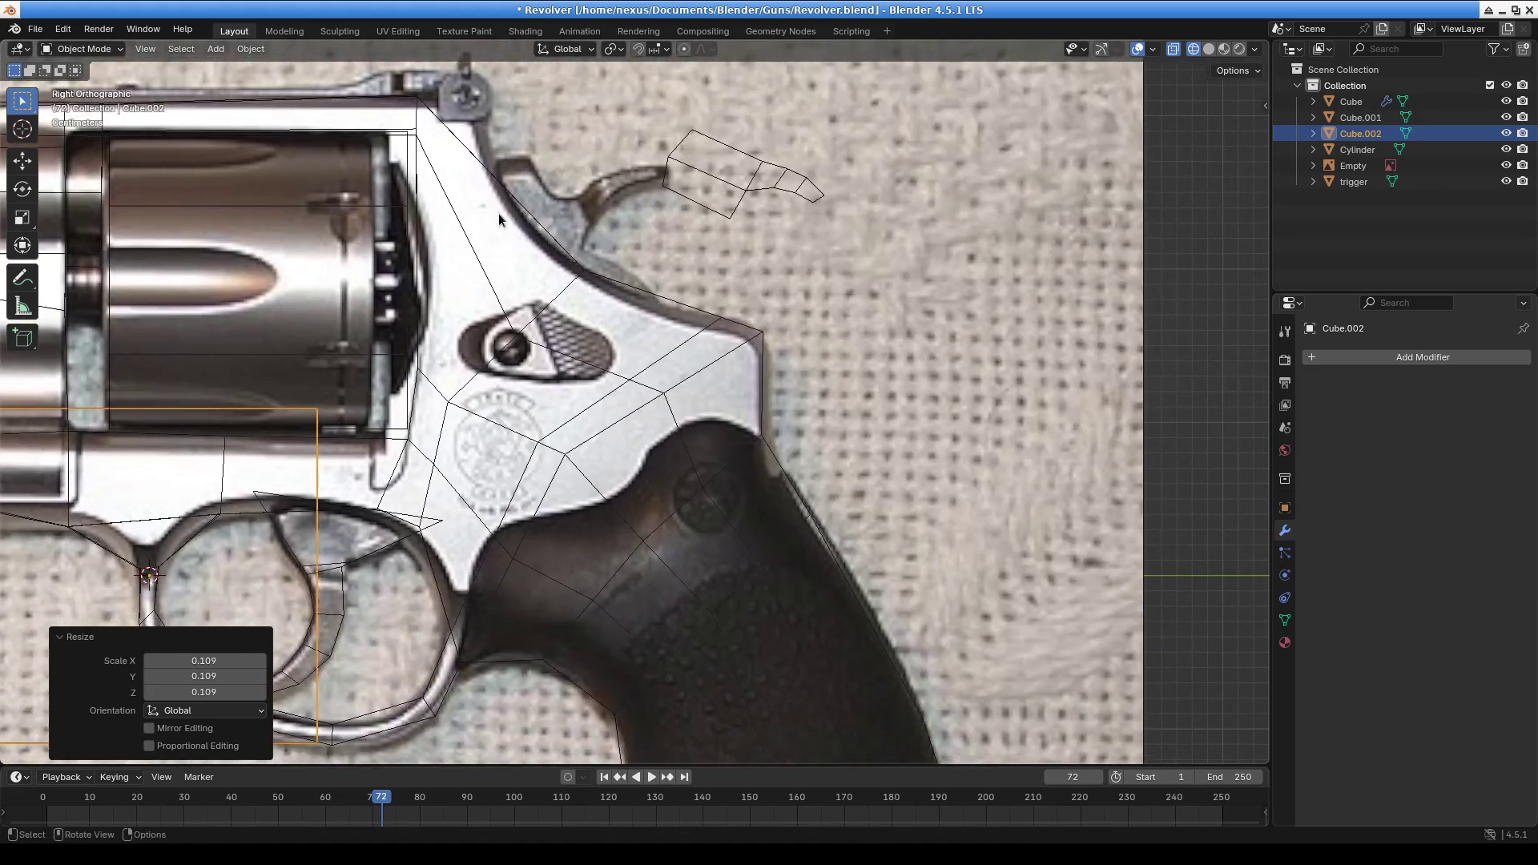
key(g)
click(1018, 615)
key(s)
click(785, 306)
scroll(721, 422, up, 3)
scroll(721, 422, down, 1)
key(r)
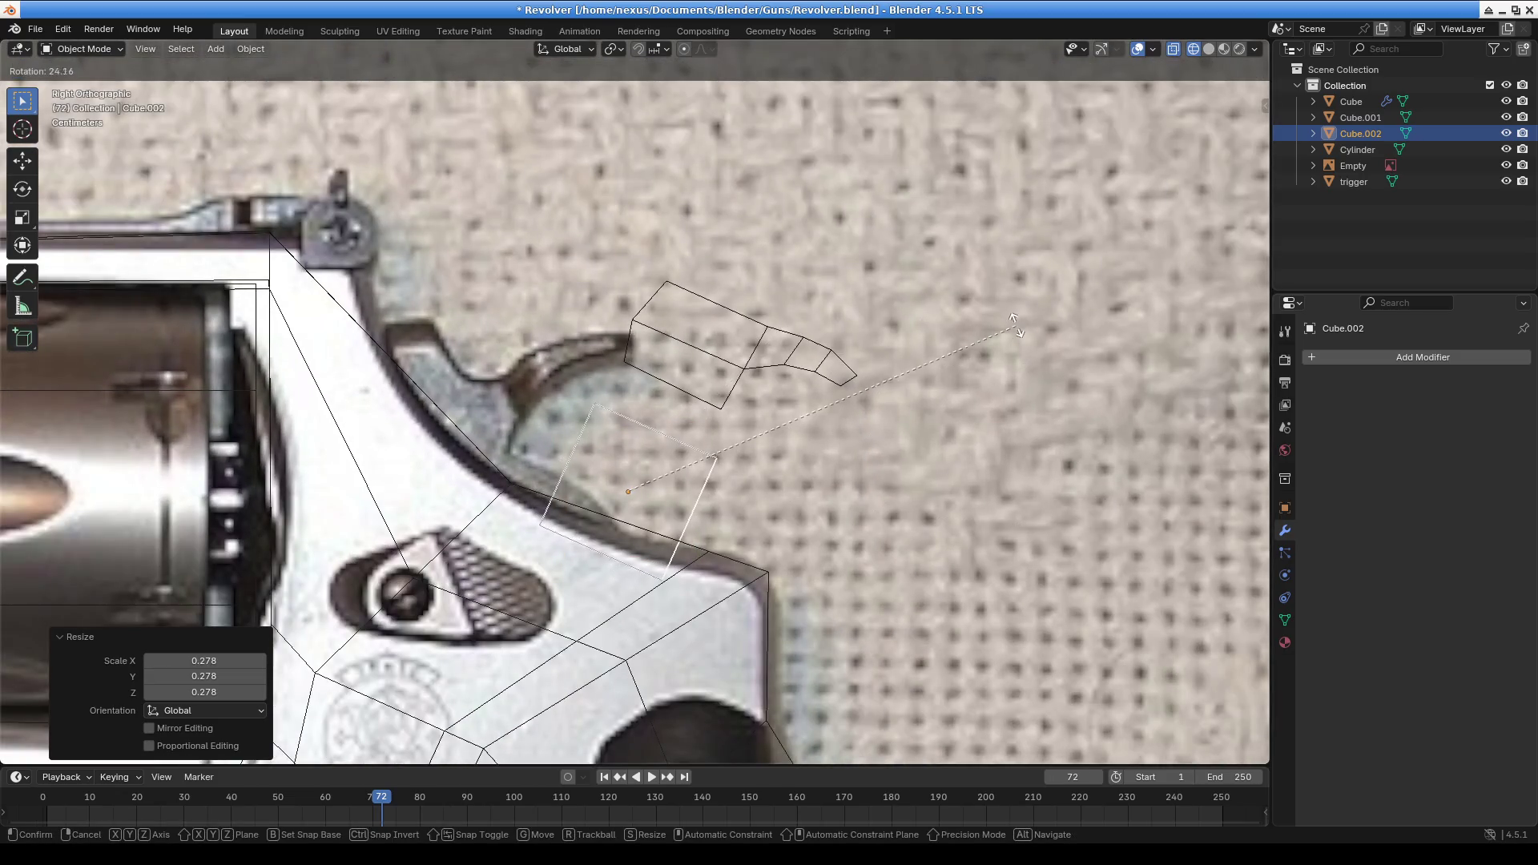
click(1075, 546)
key(s)
click(961, 582)
Rotate the cube back to nearly upright, about 2.1° around Z
key(s)
key(x)
right_click(962, 584)
key(r)
click(993, 430)
key(r)
click(1019, 430)
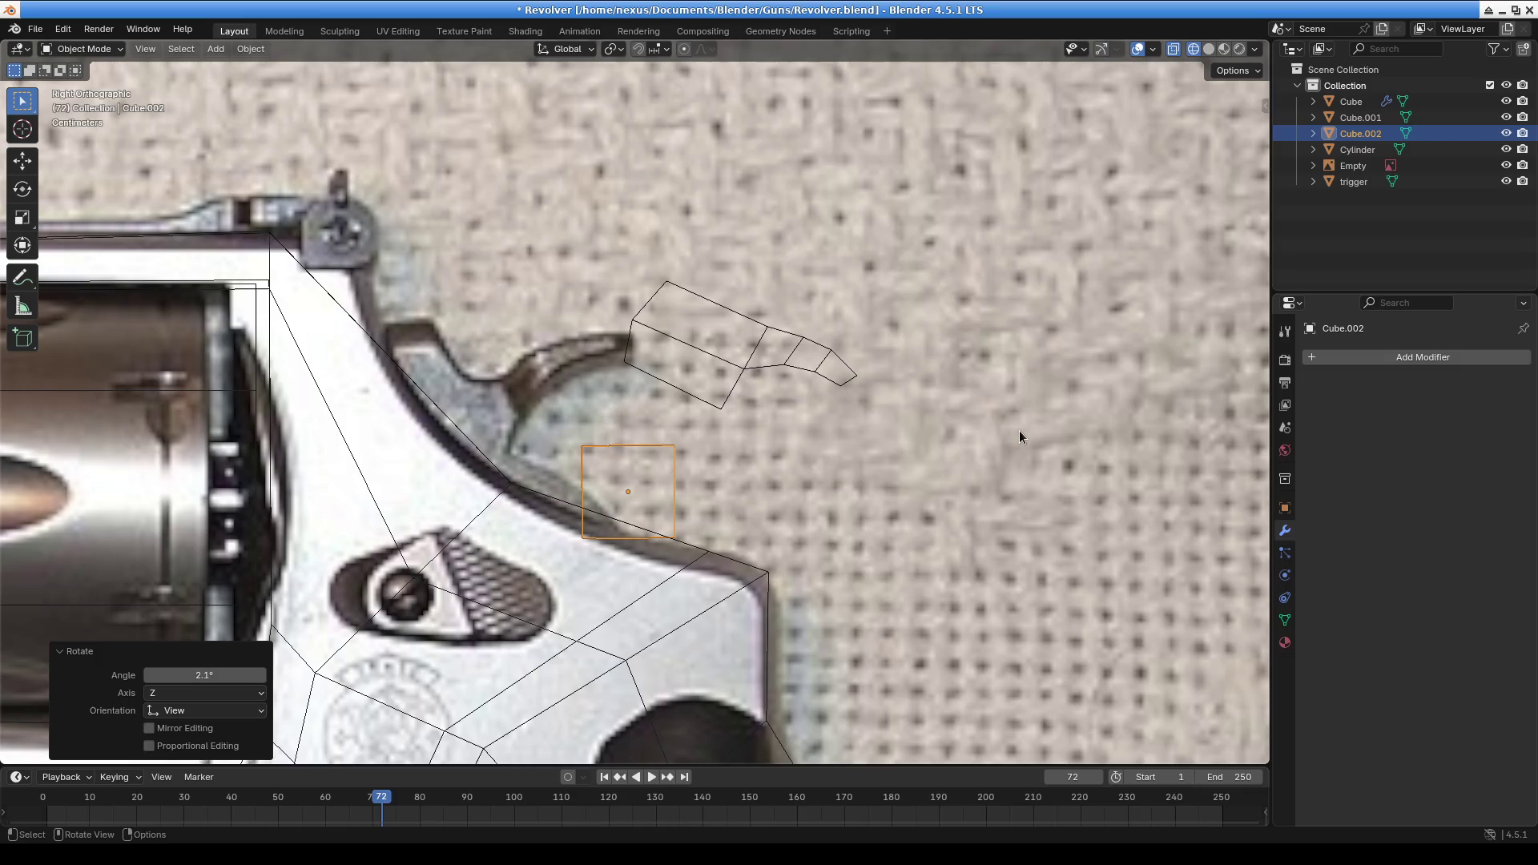
Keep the cube's width unchanged and apply its scale to the mesh
key(s)
key(x)
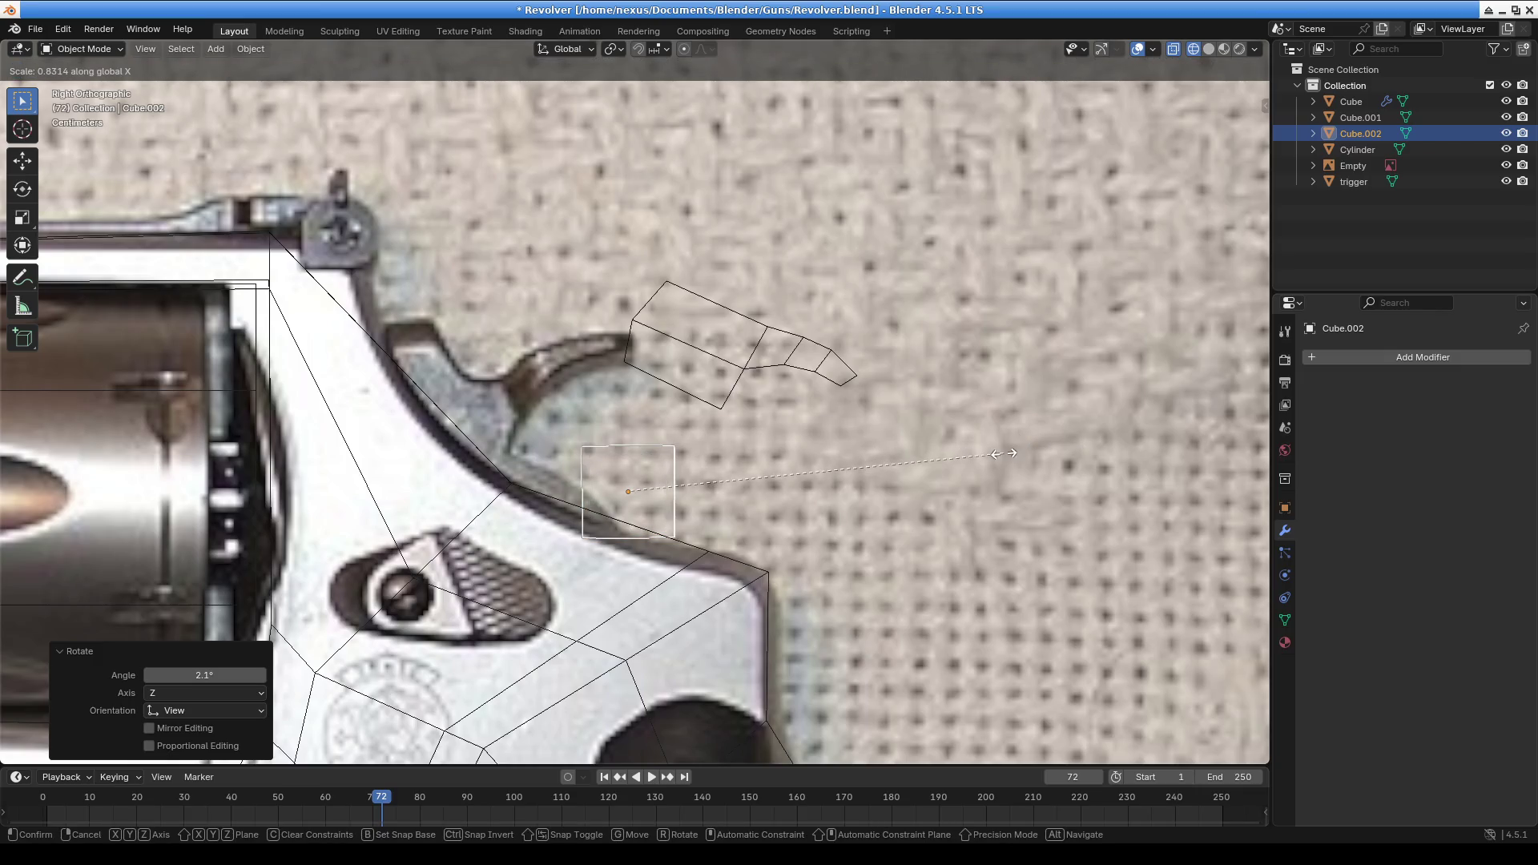
right_click(1013, 454)
key(s)
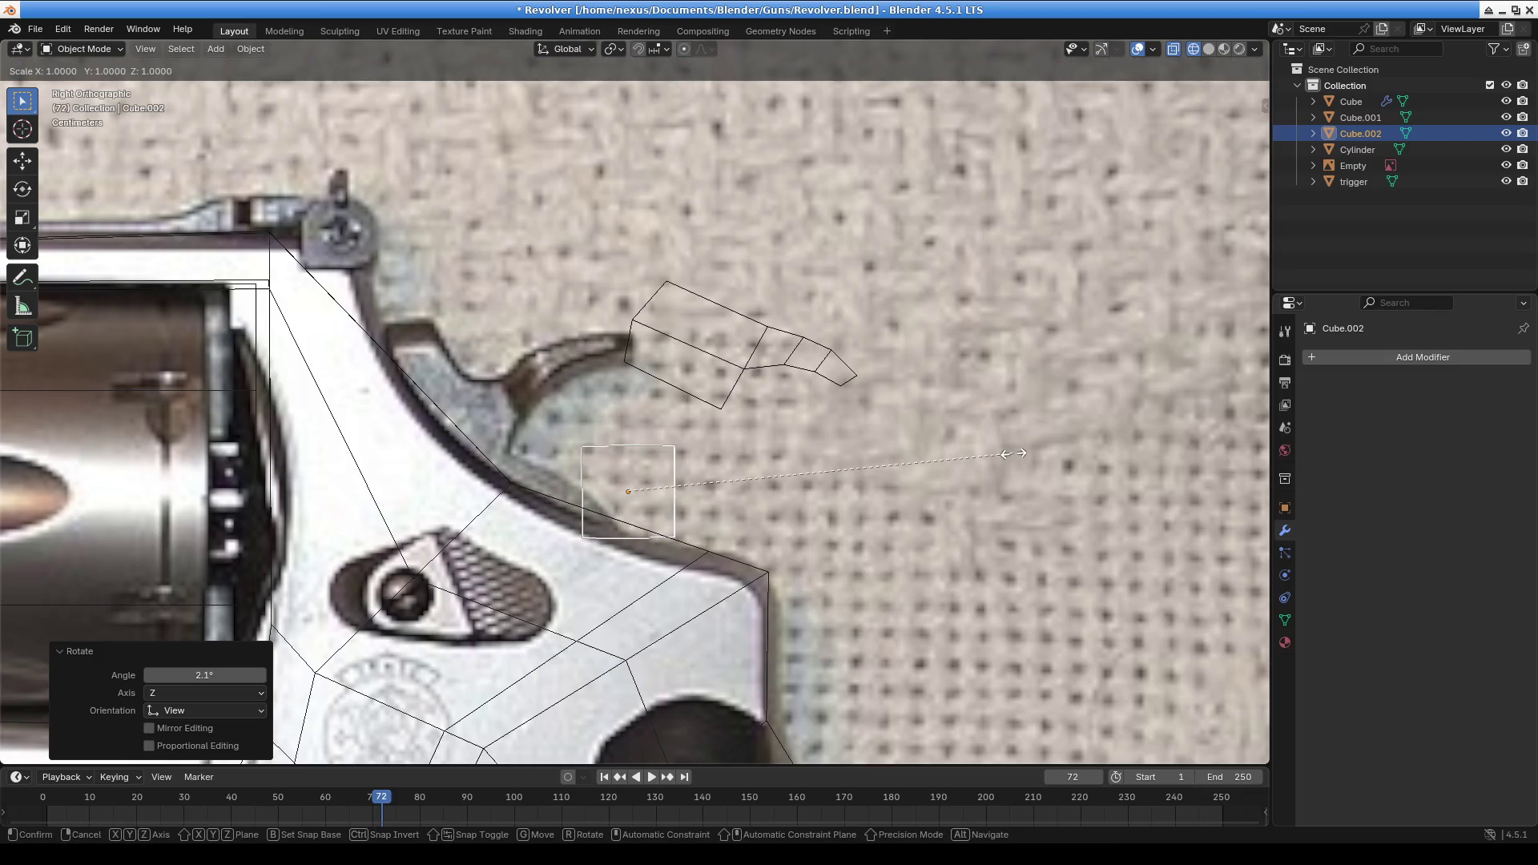
key(x)
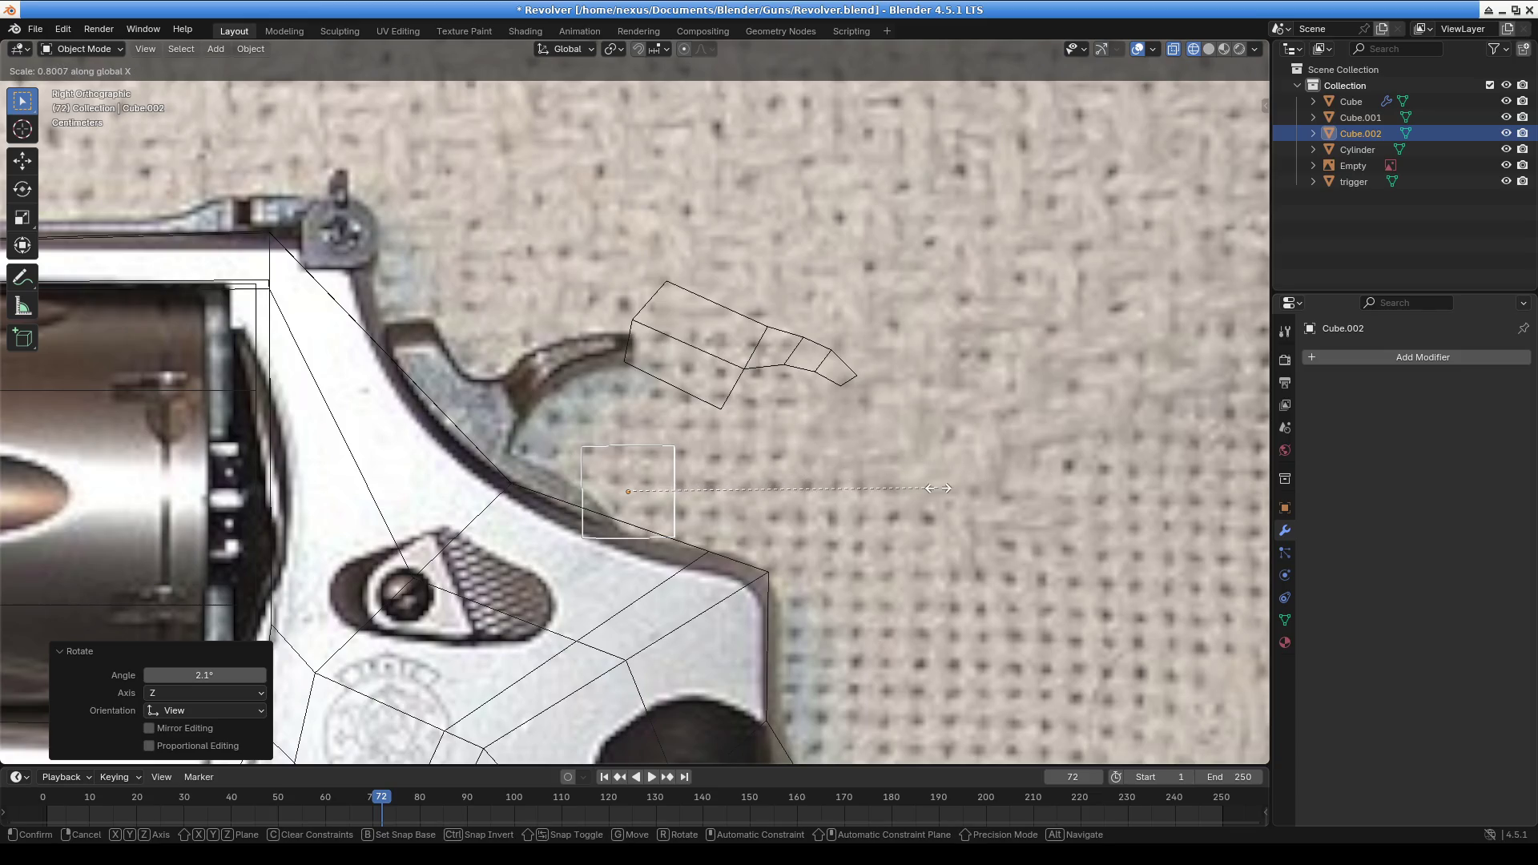
right_click(937, 487)
key(s)
key(x)
right_click(924, 499)
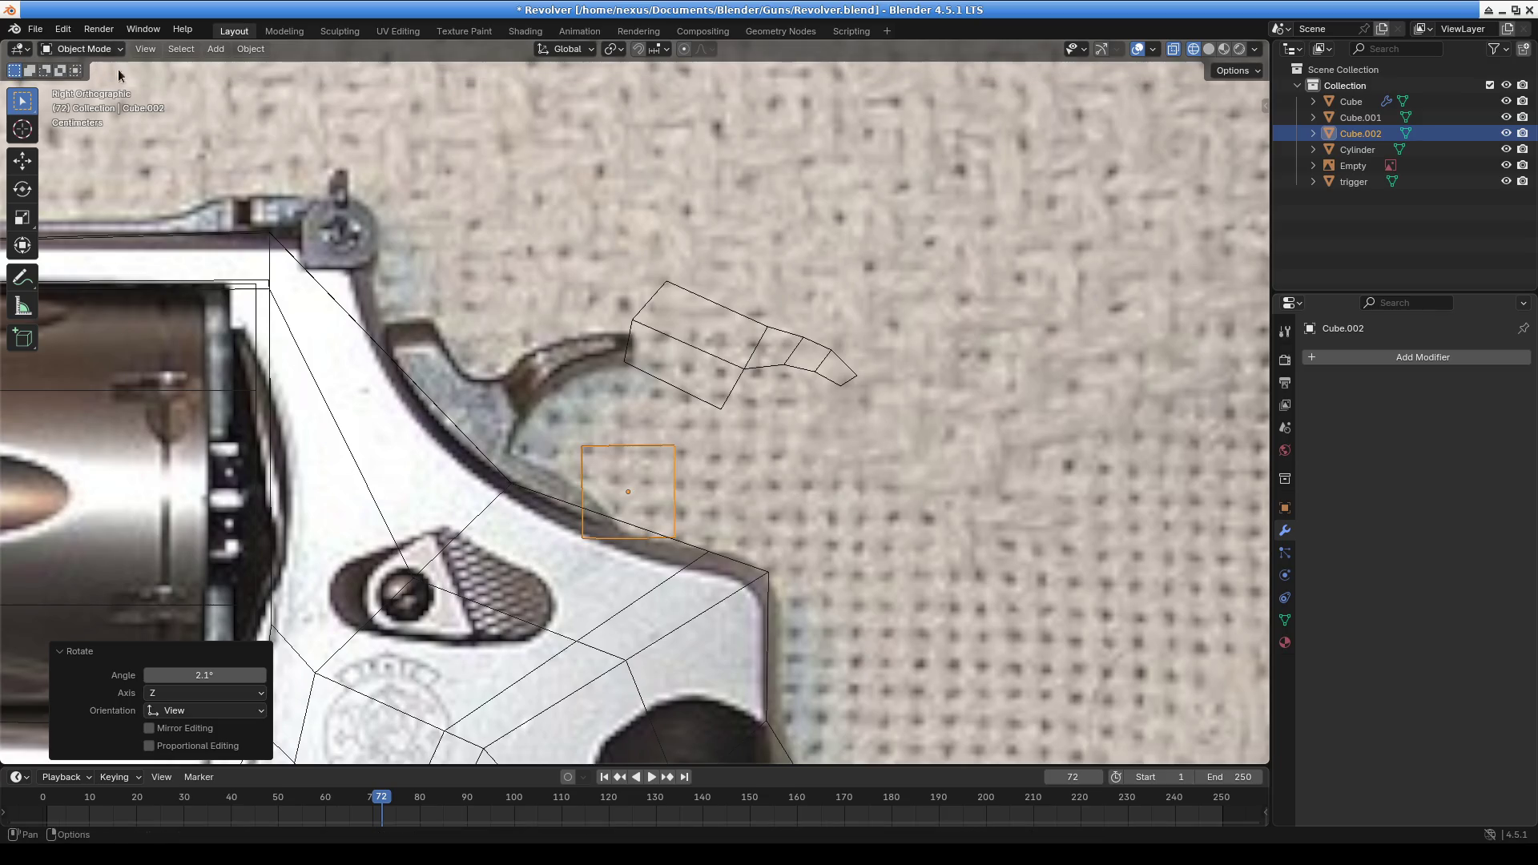
key(ctrl+a)
click(604, 396)
key(ctrl+q)
key(Escape)
Apply the cube's location to its mesh and switch to Edit Mode
key(ctrl+a)
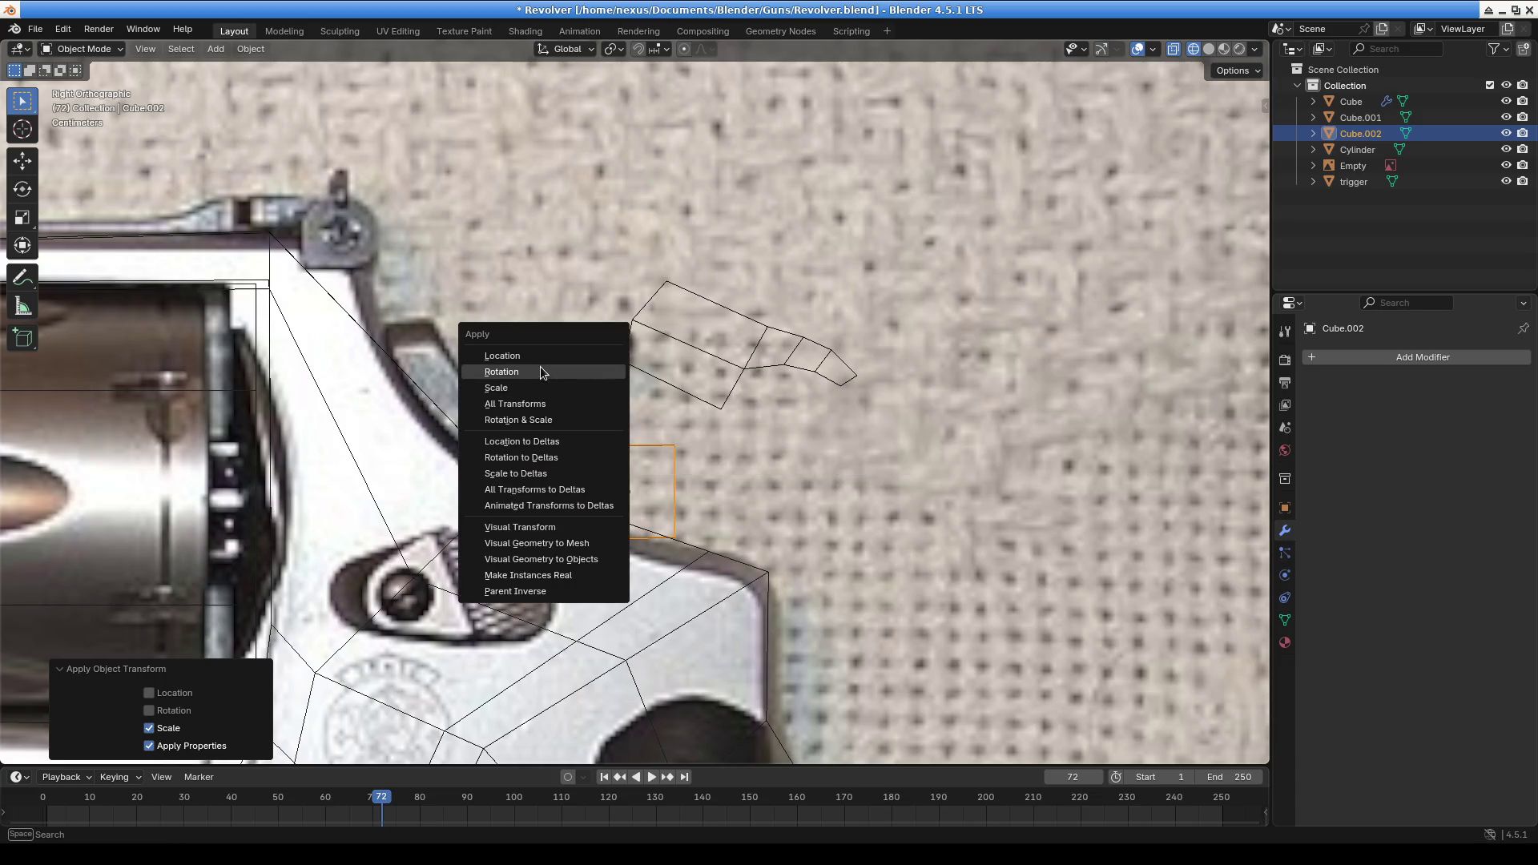
click(534, 356)
click(101, 48)
click(80, 83)
Narrow the cube's face along the Y axis and the Z axis
key(s)
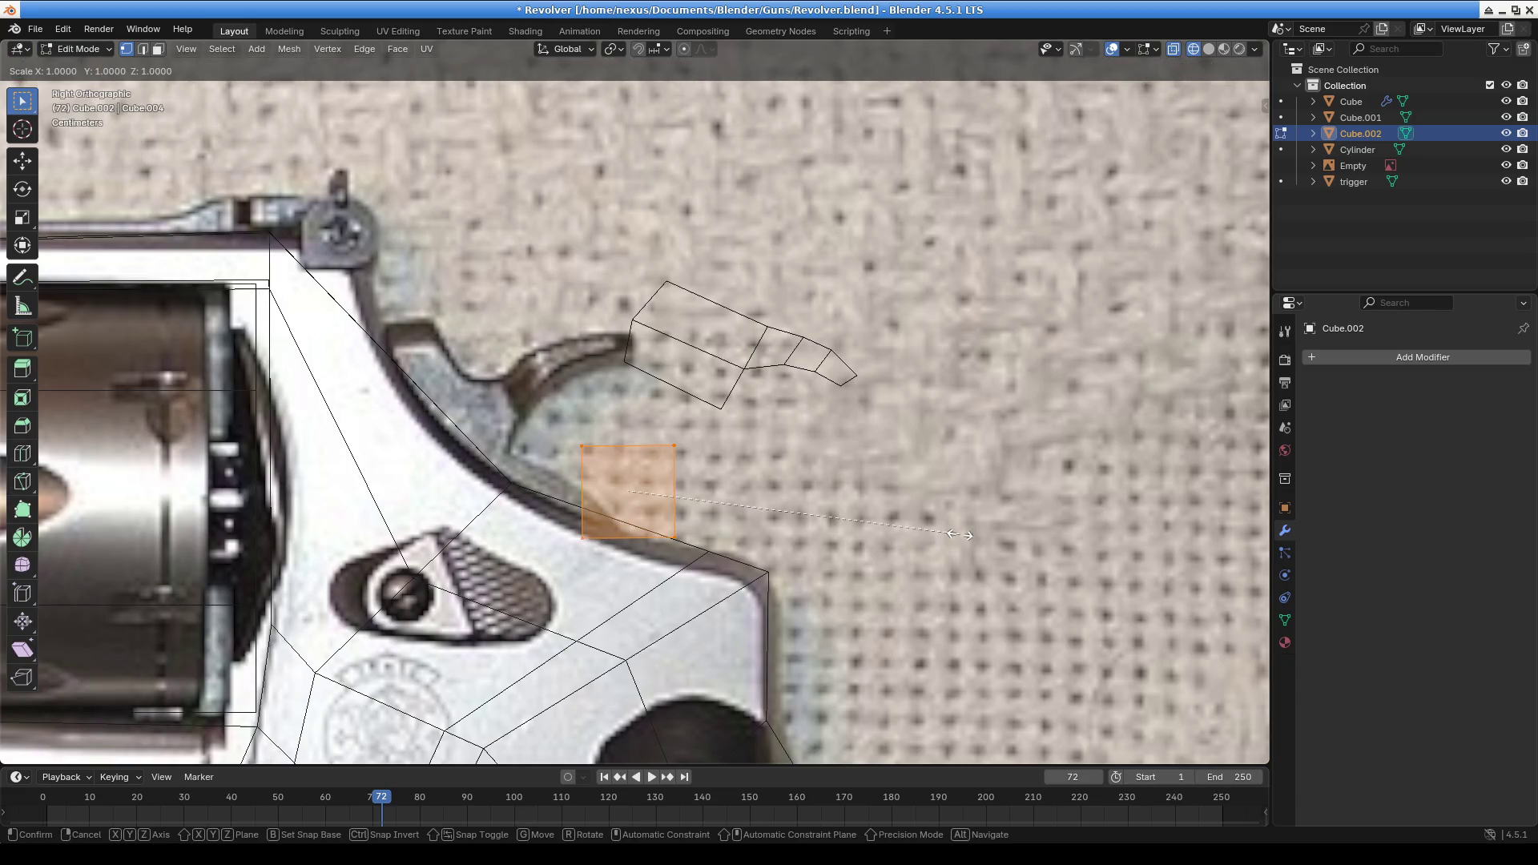
key(x)
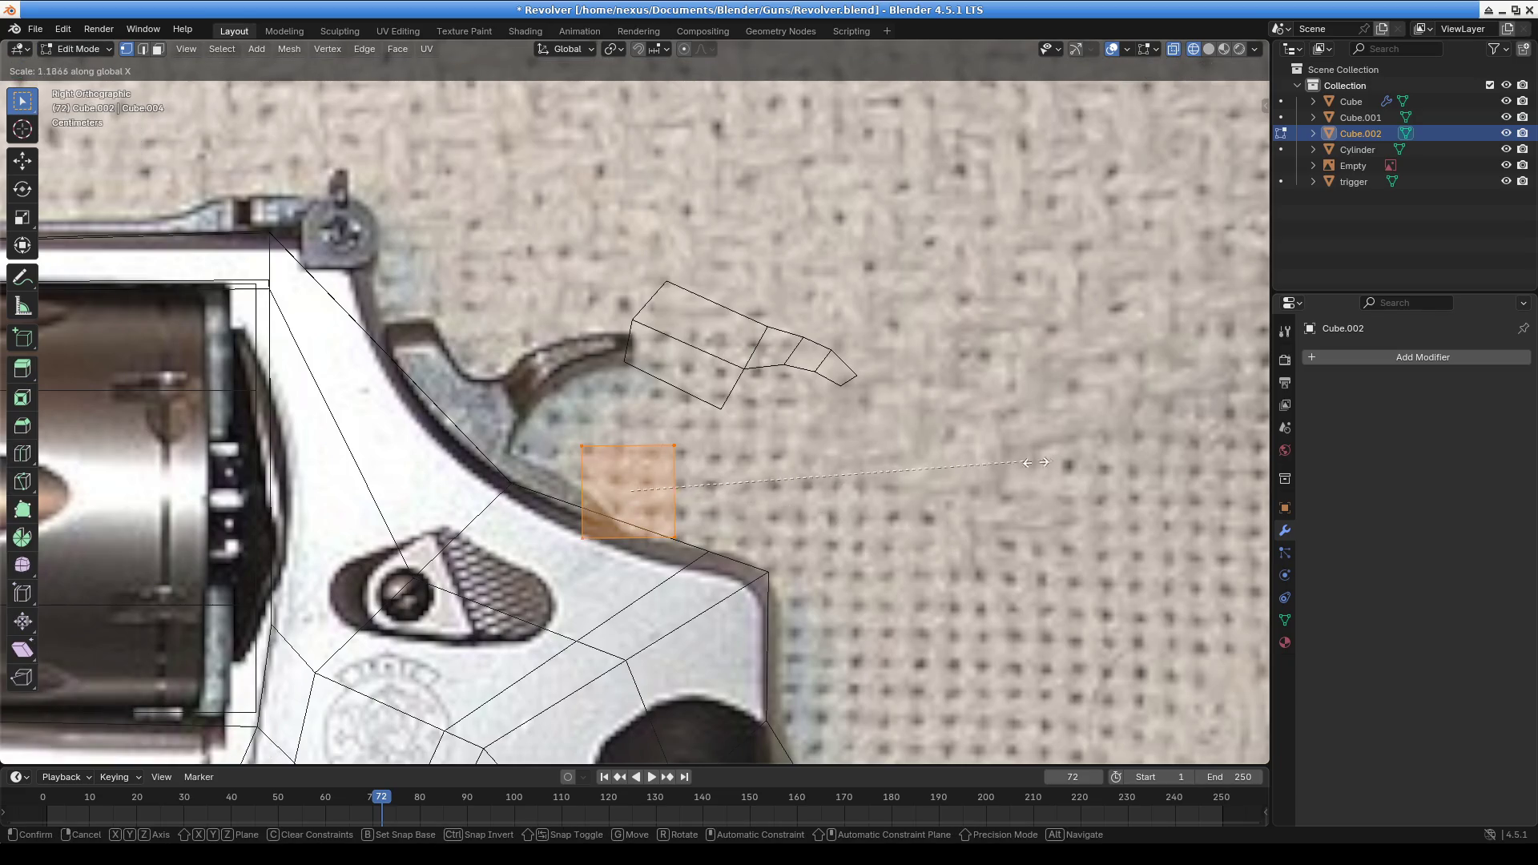
key(y)
click(760, 484)
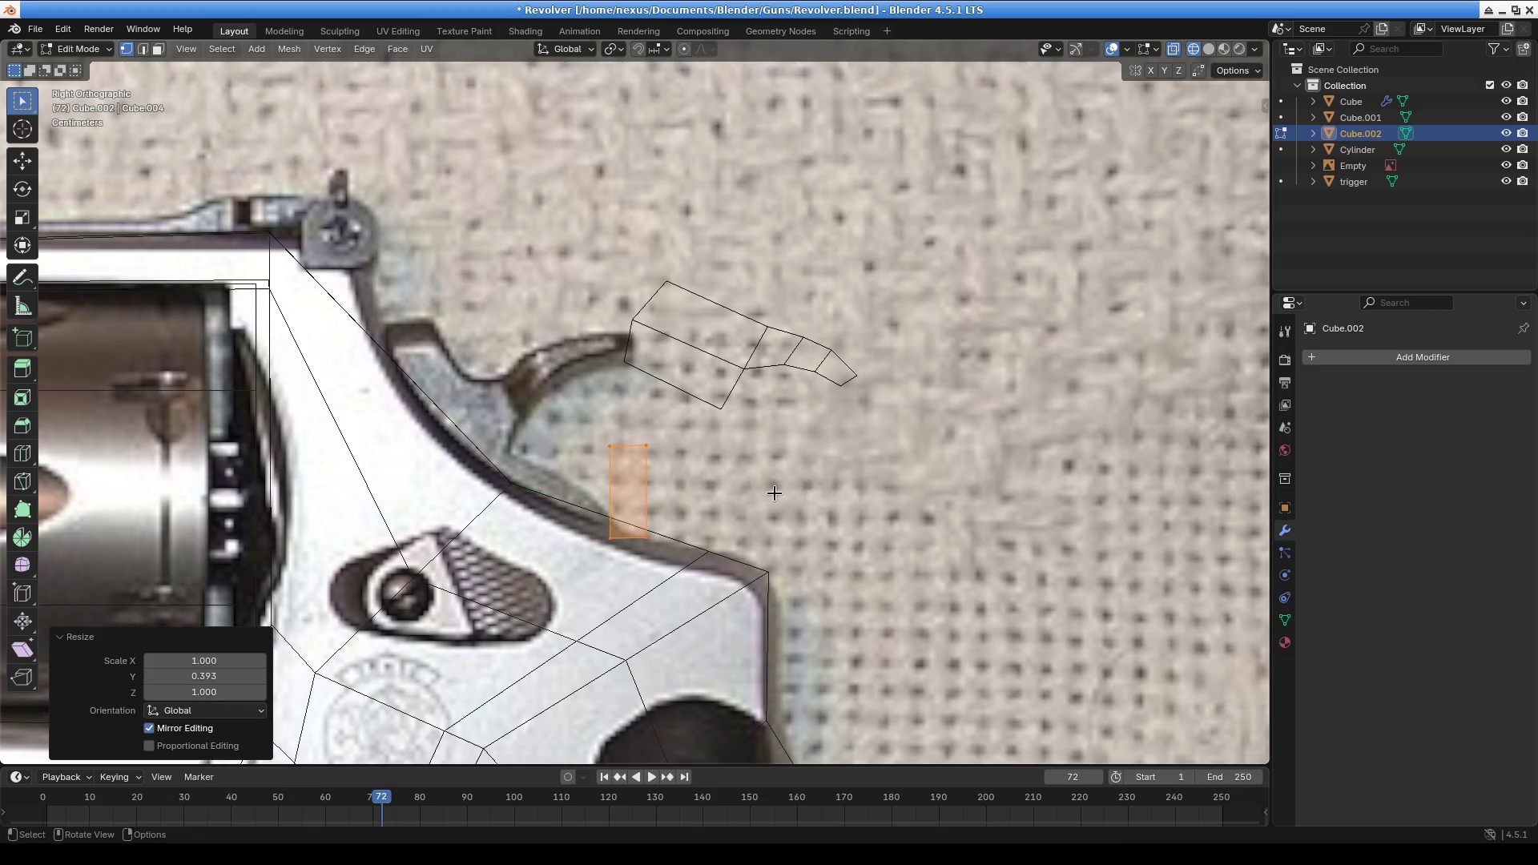
key(s)
key(z)
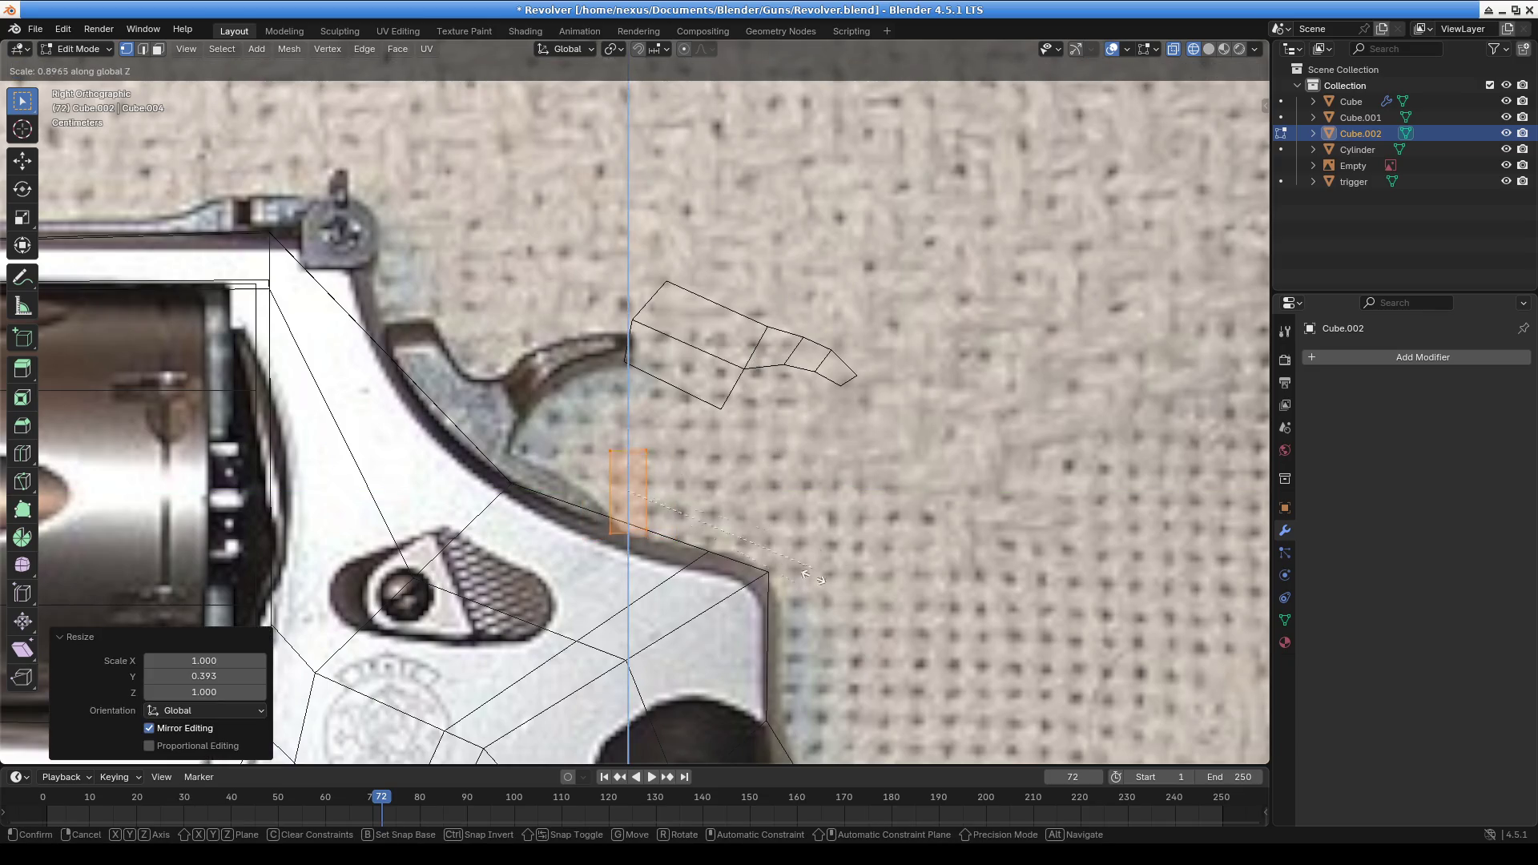
click(1079, 577)
Rotate the bar 26° and move it under the hammer
text(r26)
key(Return)
key(g)
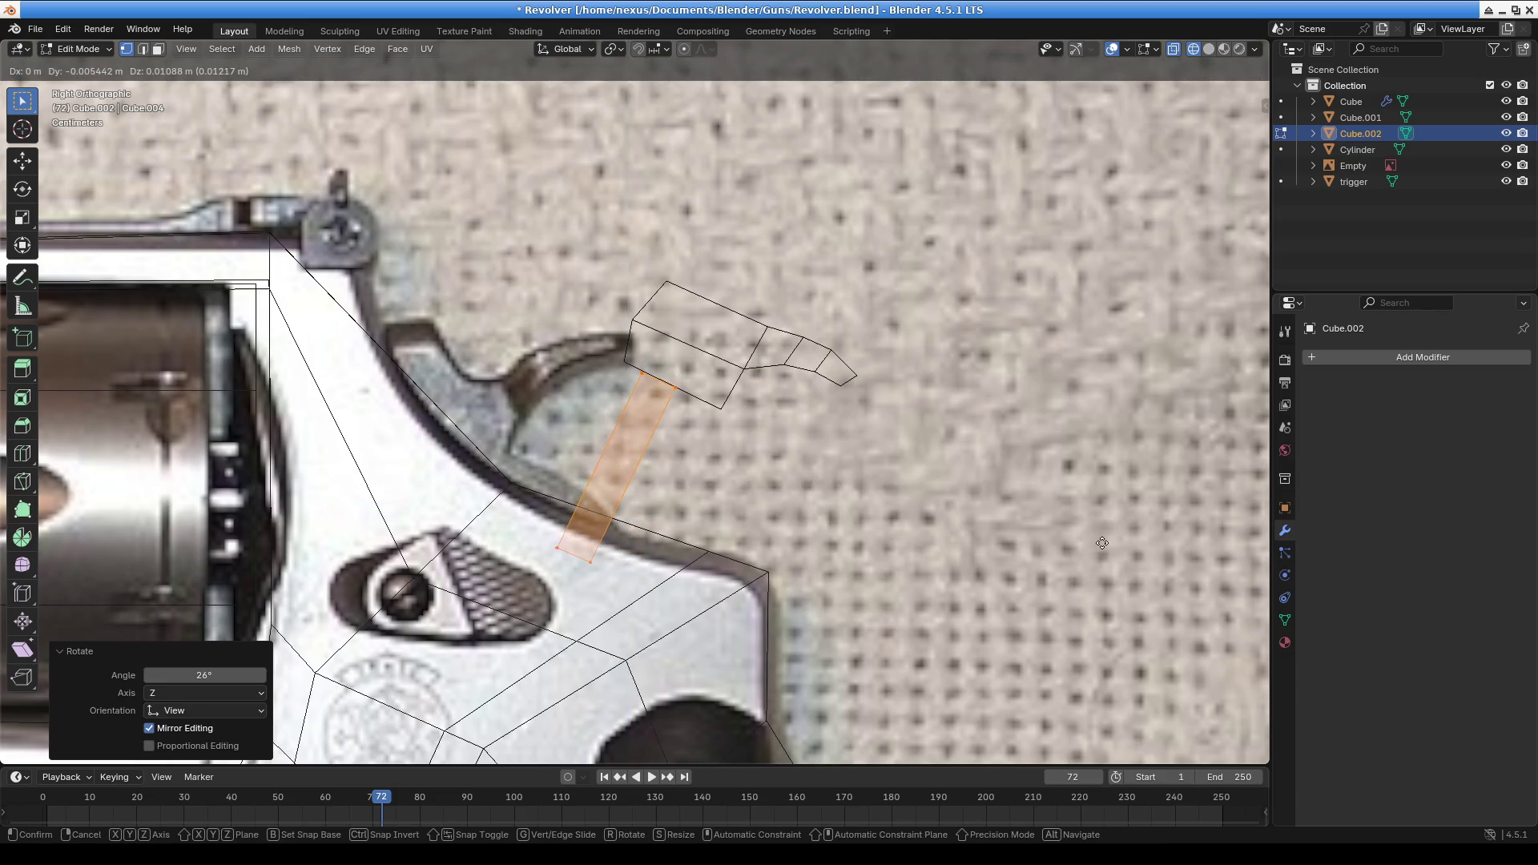
click(1102, 543)
scroll(974, 546, up, 2)
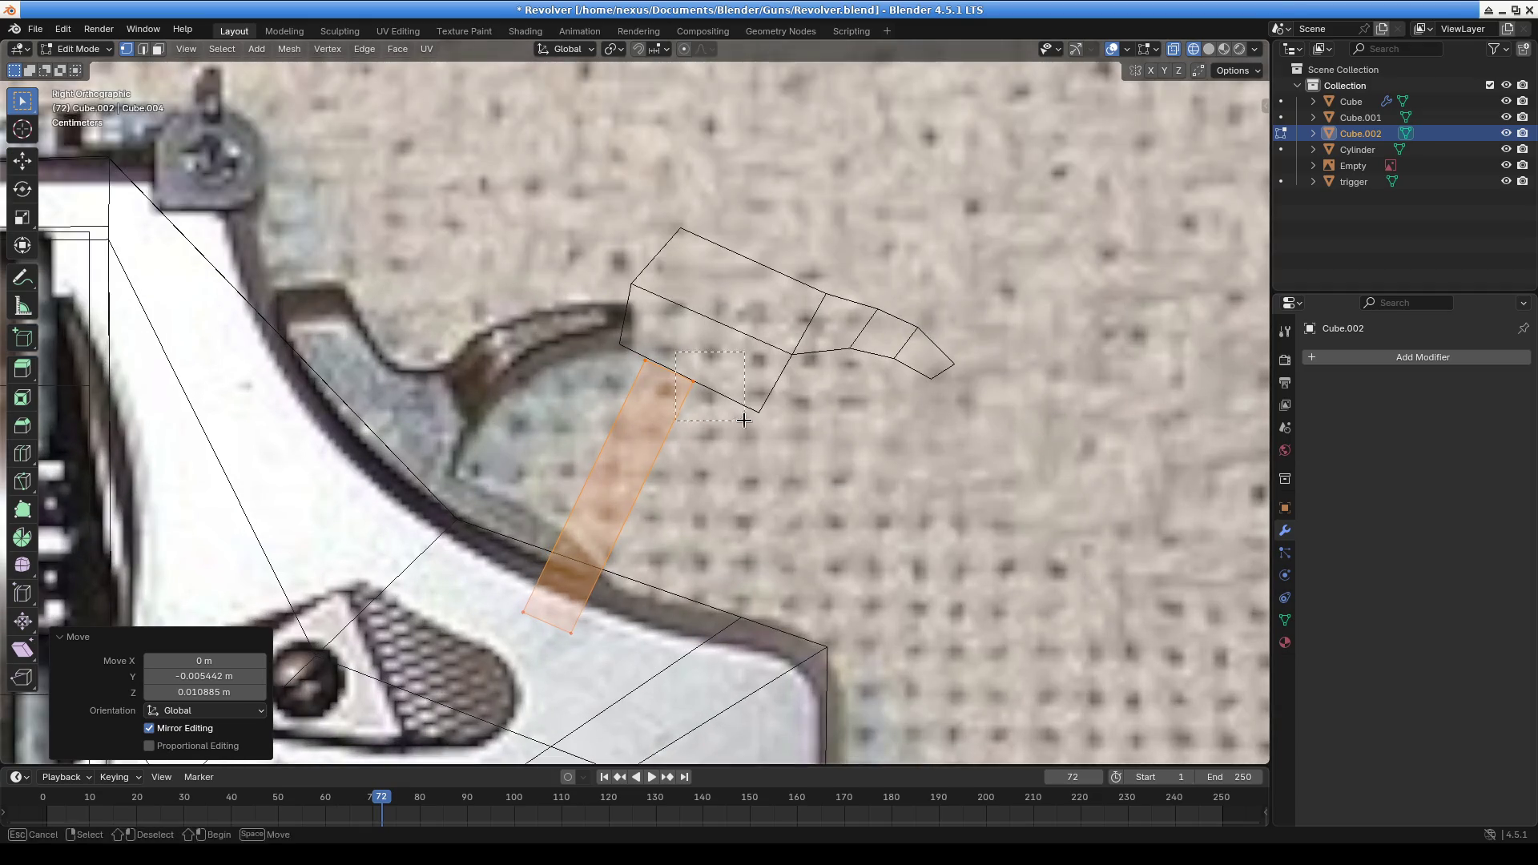
key(g)
key(Escape)
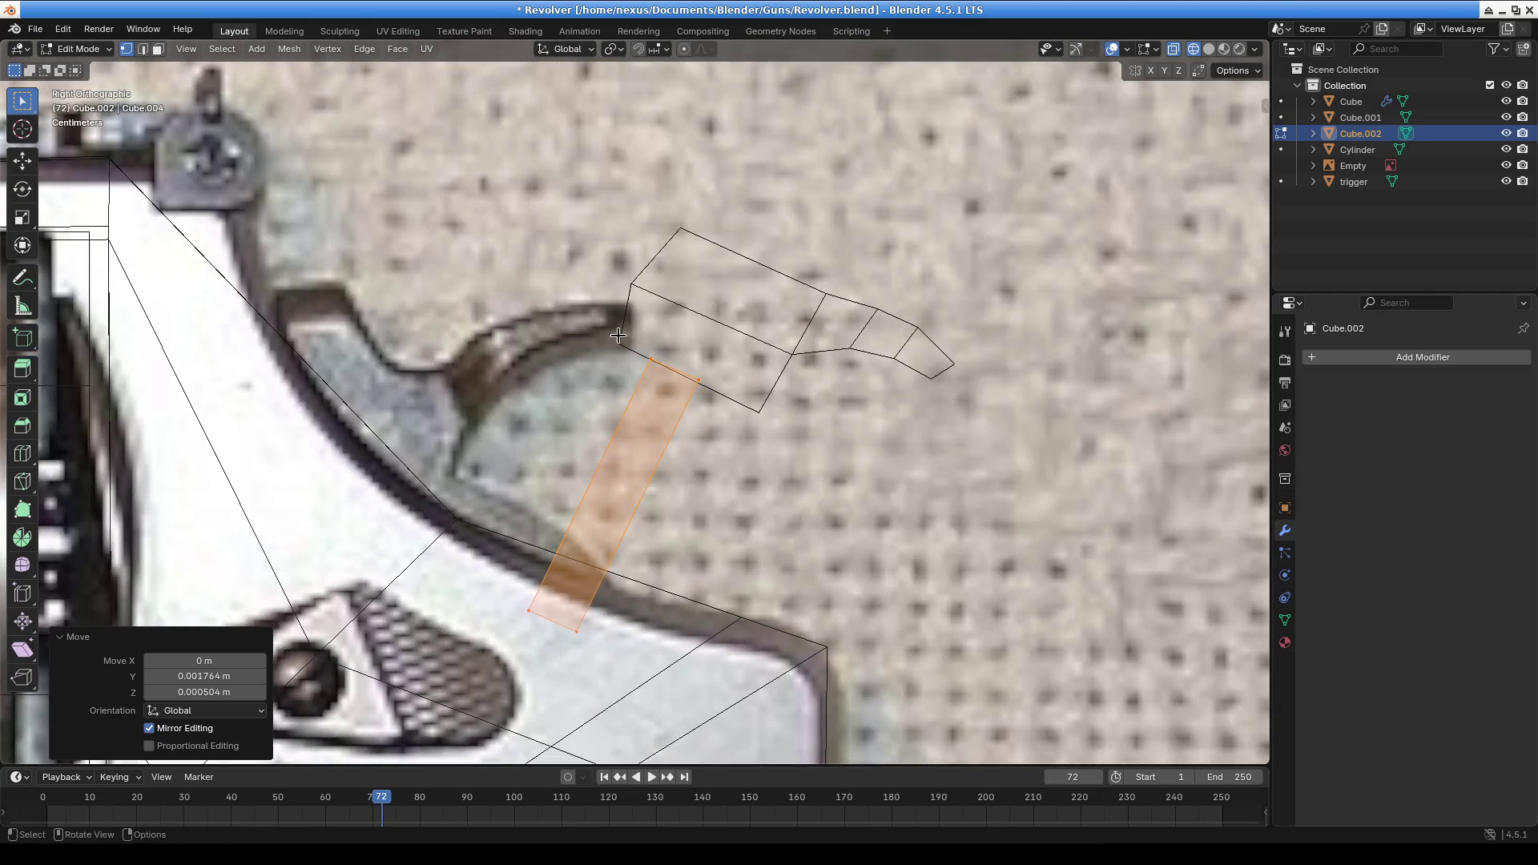
Move the bar's top corners up to meet the underside of the hammer
drag(611, 330, 752, 423)
key(g)
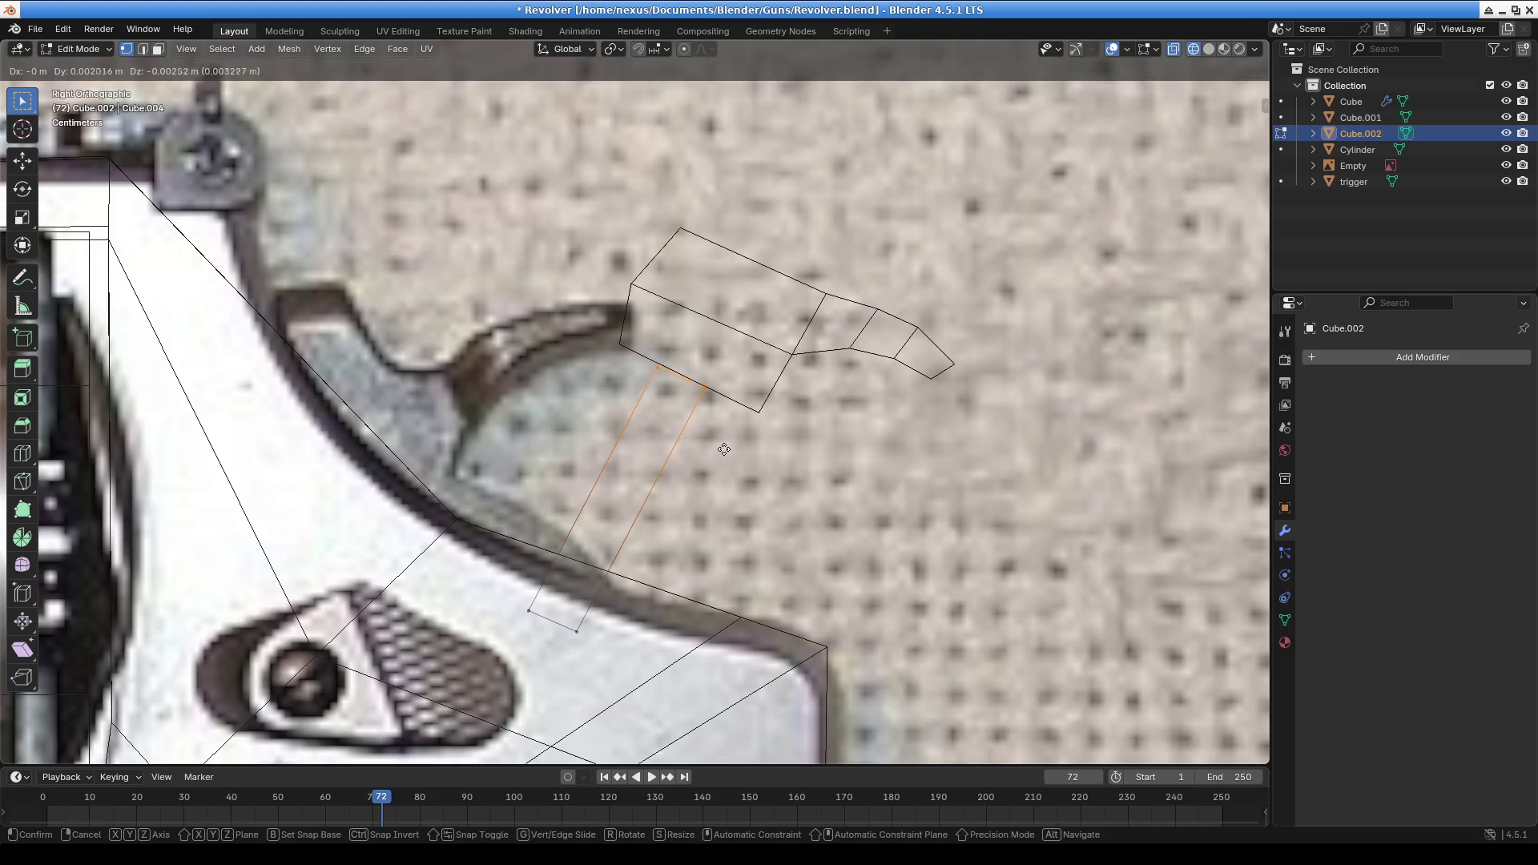
click(724, 446)
key(g)
click(708, 390)
click(708, 390)
drag(708, 390, 723, 401)
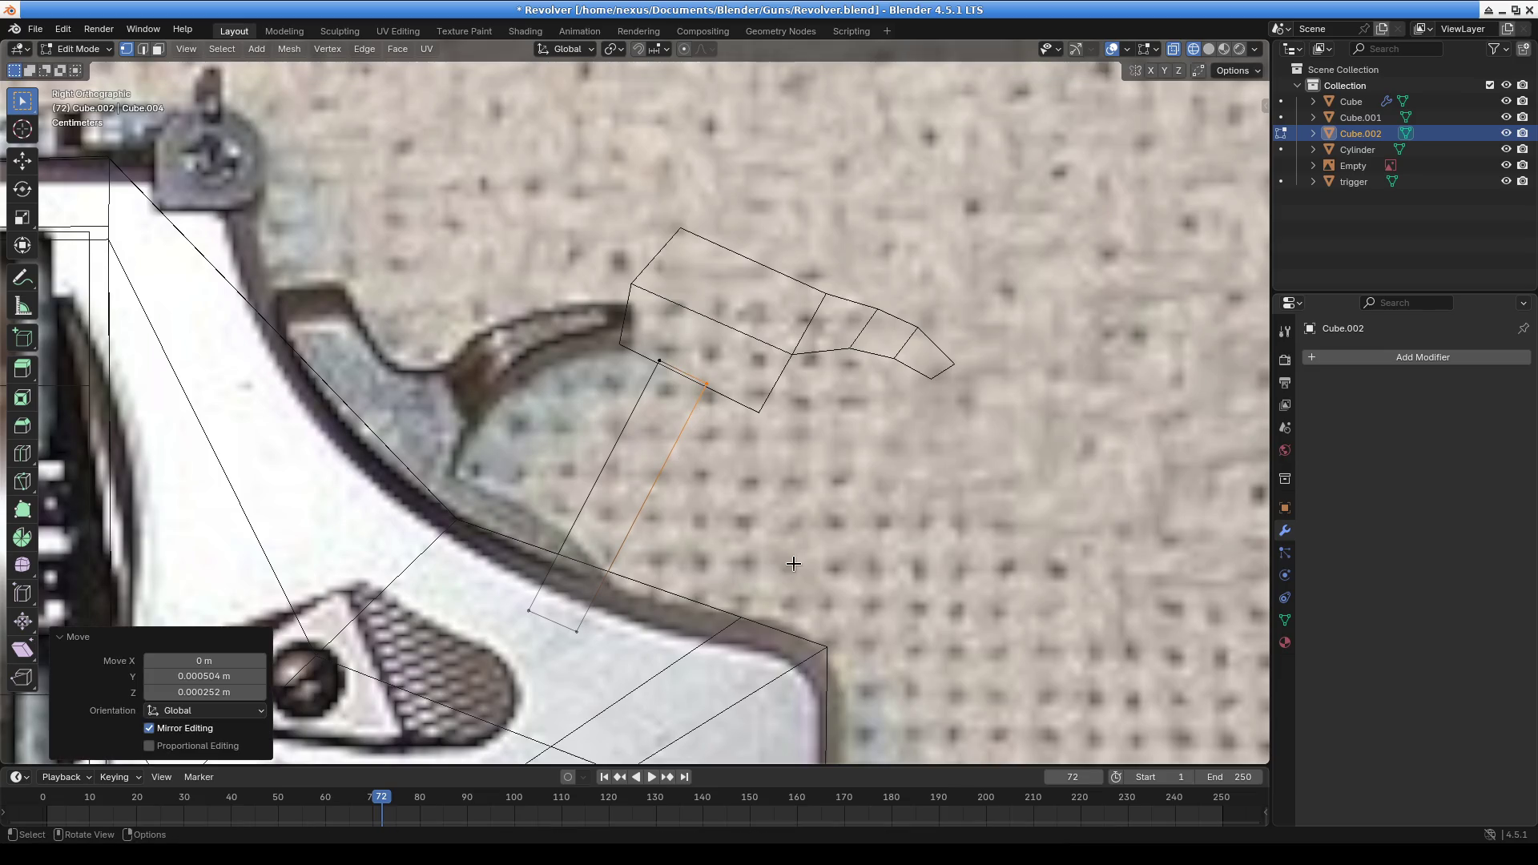
Scale the bar along X to 0.386 to make it thin
shift+middle_drag(793, 562, 814, 464)
scroll(729, 577, down, 3)
mouse_move(738, 576)
shift+middle_down()
mouse_move(653, 320)
mouse_move(683, 320)
mouse_move(789, 433)
mouse_move(550, 401)
mouse_move(492, 435)
mouse_move(532, 405)
mouse_move(590, 482)
shift+middle_up()
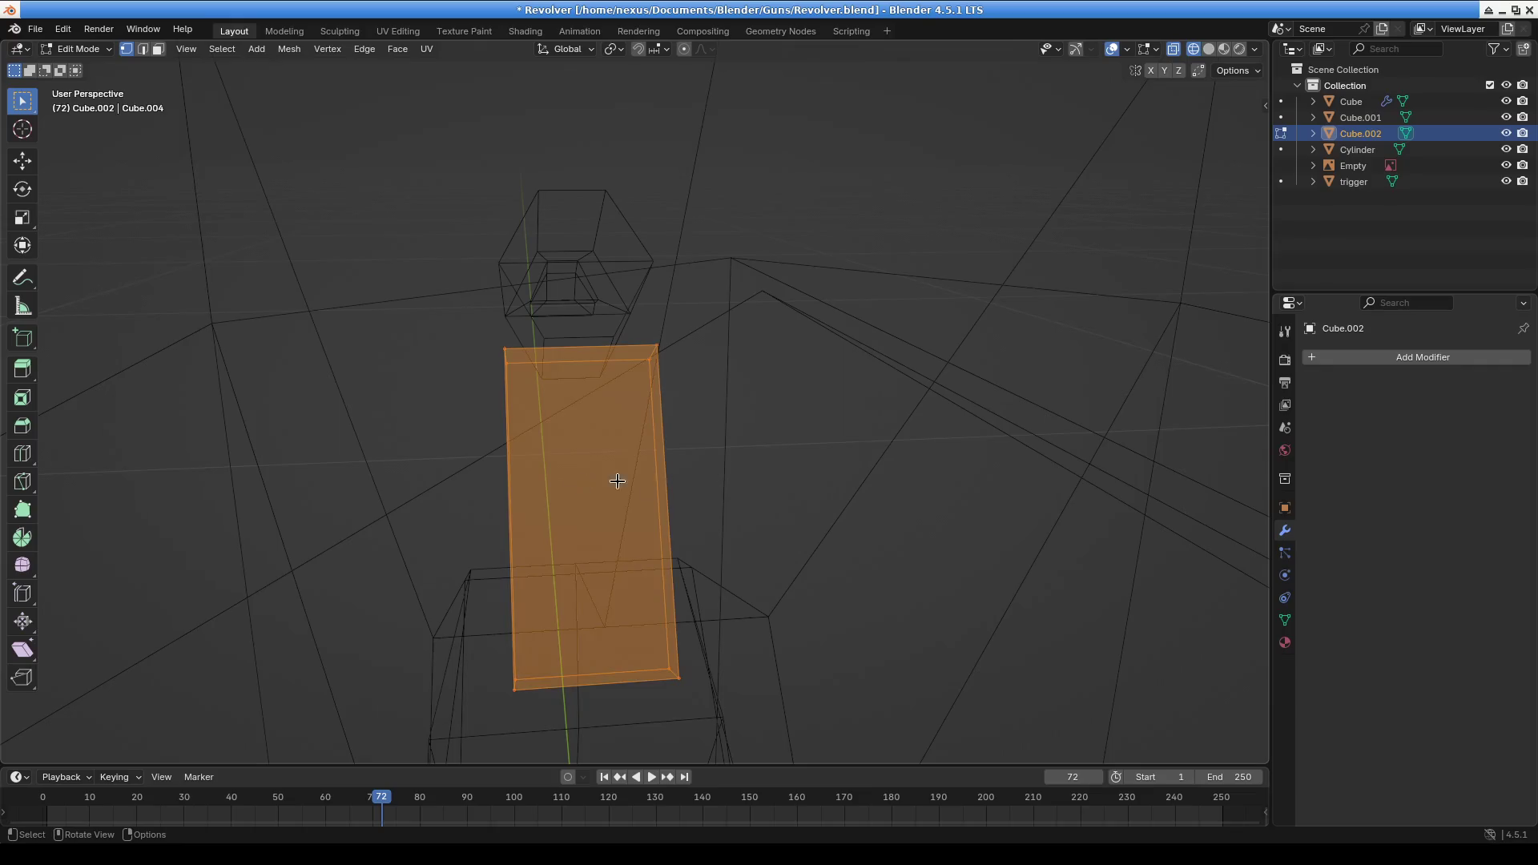
key(s)
key(x)
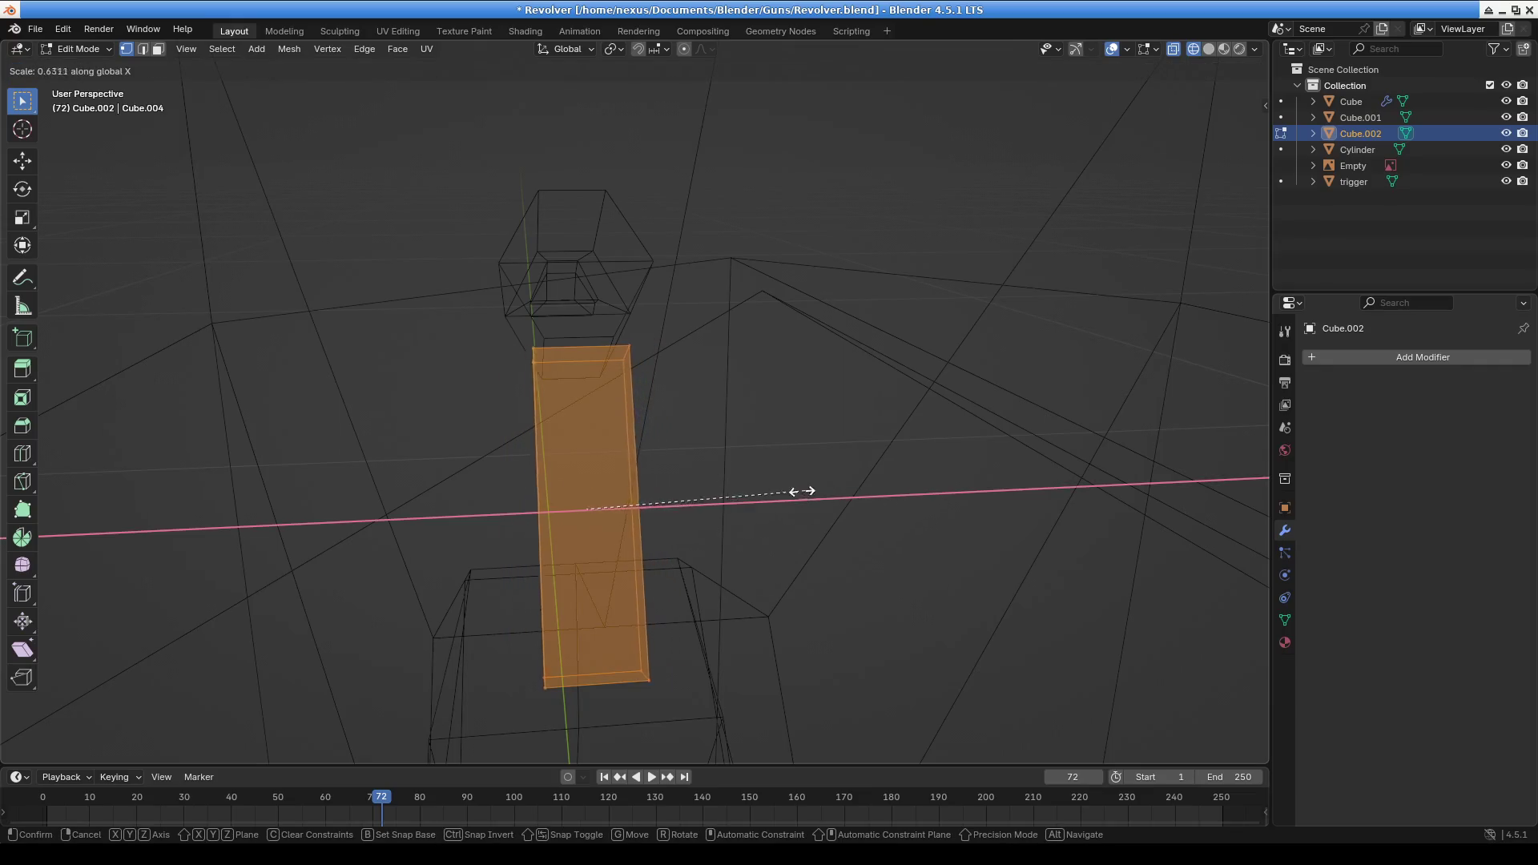
click(716, 475)
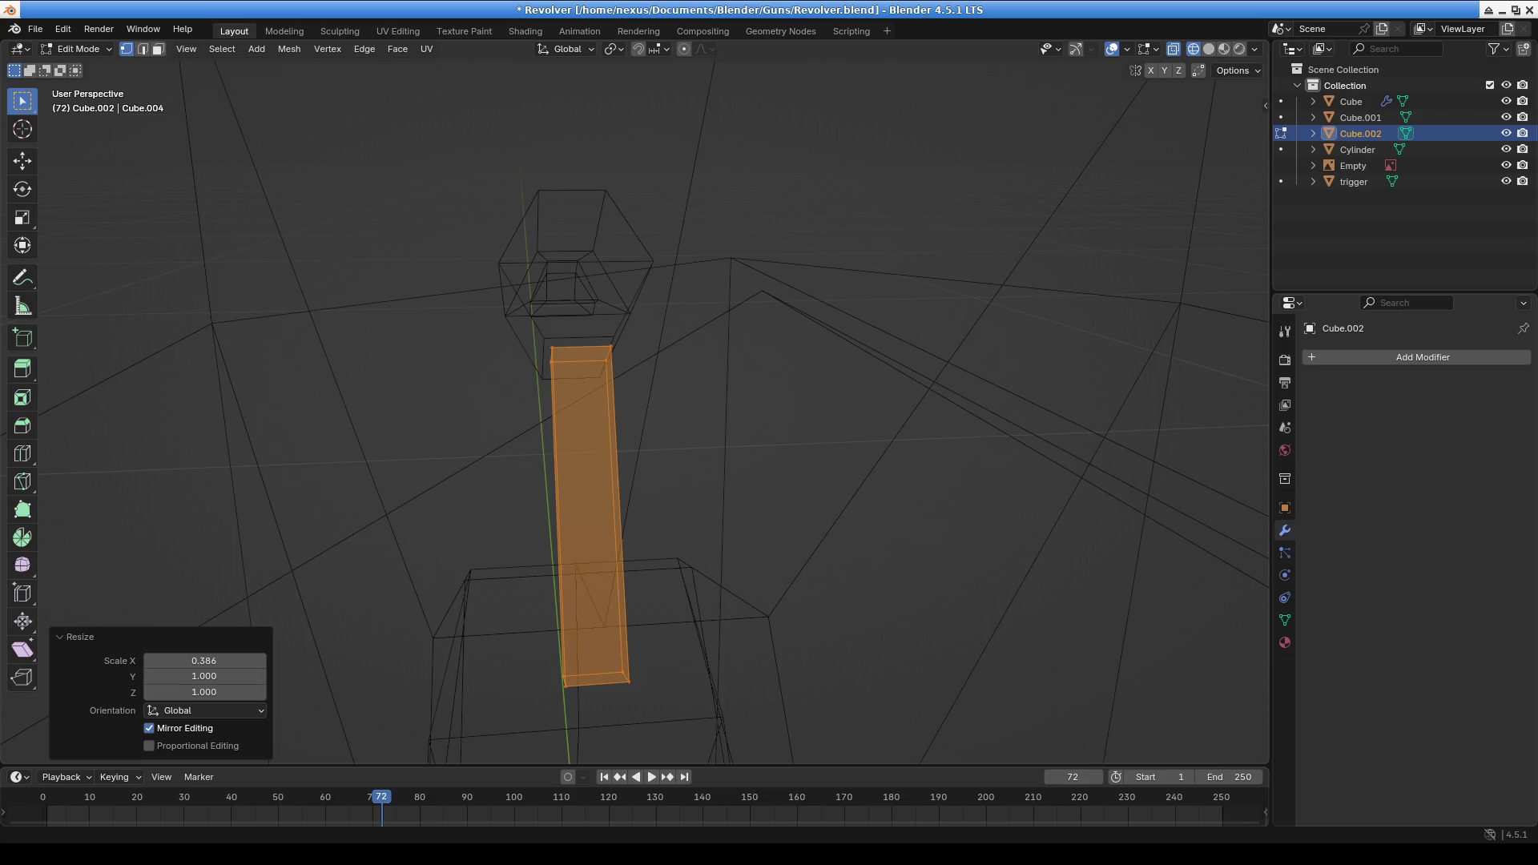
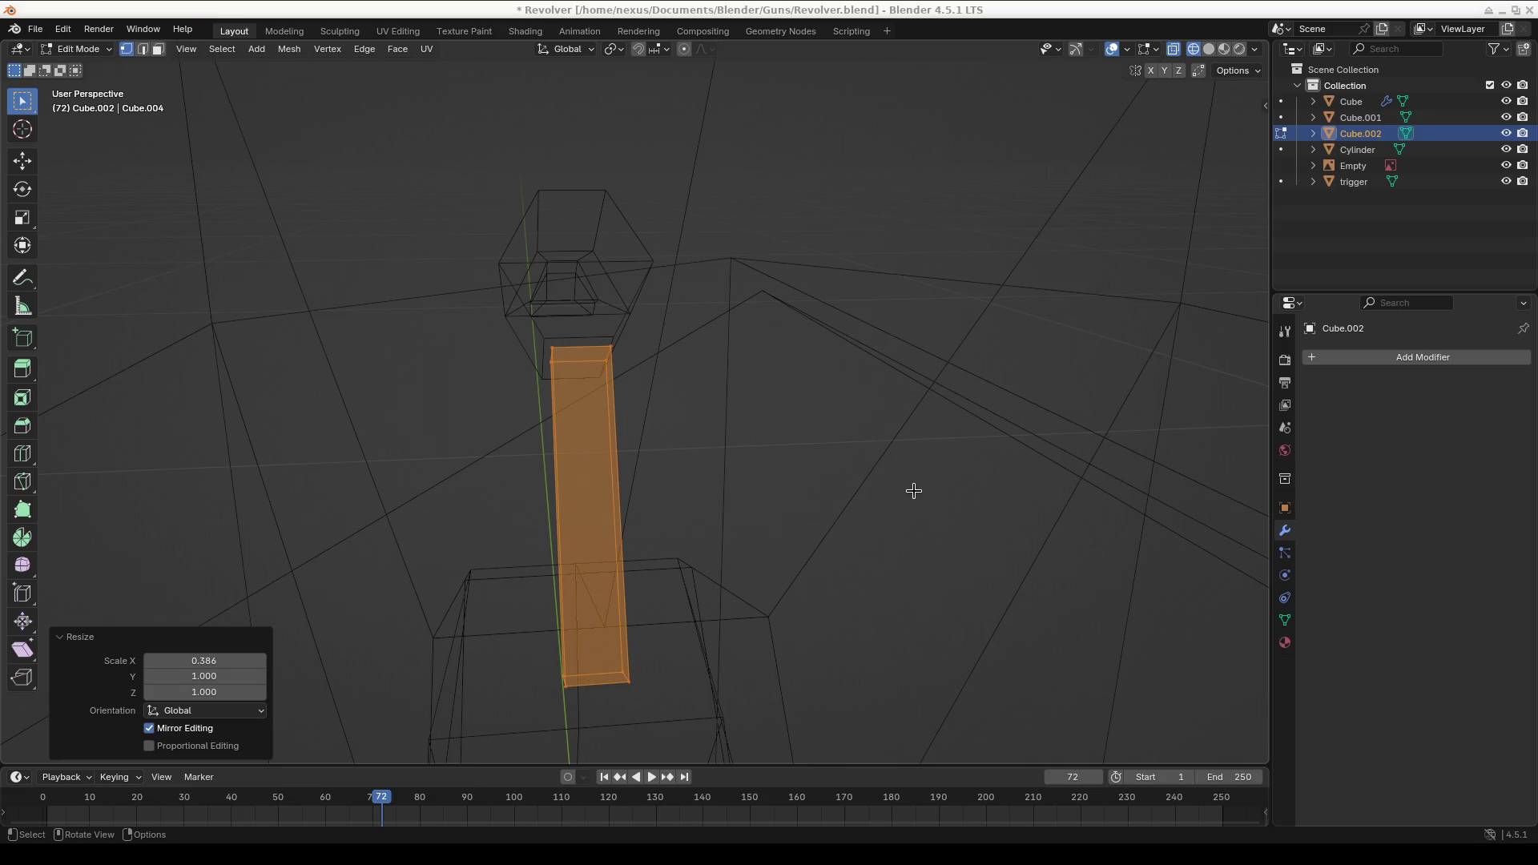
View the whole revolver reference and switch from Edit Mode to Object Mode
mouse_move(914, 490)
middle_down()
mouse_move(927, 456)
mouse_move(865, 543)
mouse_move(900, 517)
mouse_move(944, 519)
mouse_move(917, 522)
mouse_move(923, 542)
mouse_move(729, 536)
mouse_move(1245, 447)
mouse_move(1219, 425)
mouse_move(841, 501)
middle_up()
scroll(841, 502, up, 3)
mouse_move(731, 477)
middle_down()
mouse_move(762, 457)
mouse_move(759, 471)
middle_up()
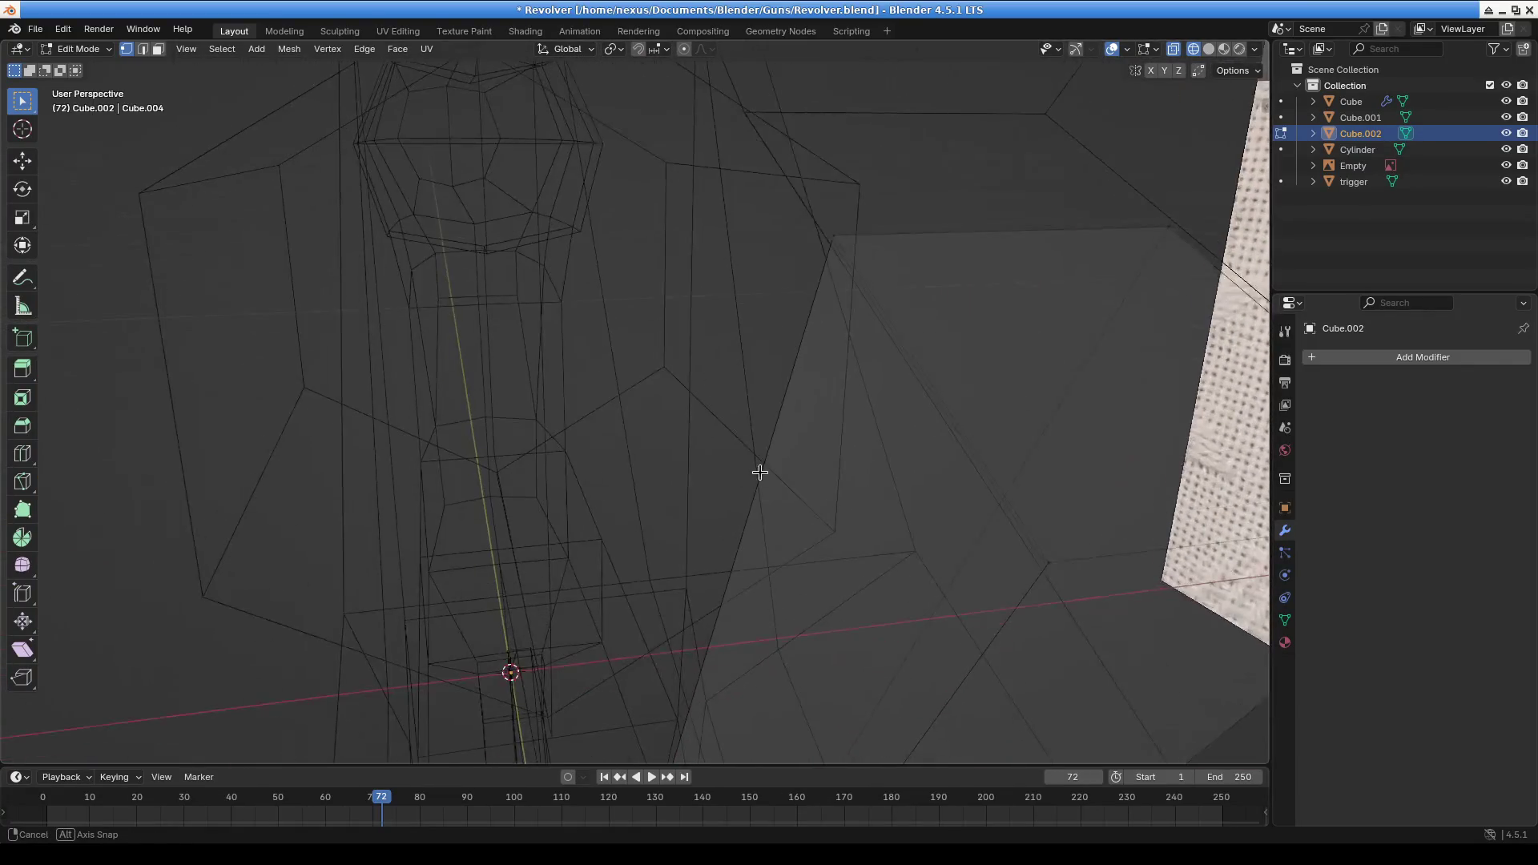
mouse_move(861, 325)
middle_down()
mouse_move(1036, 319)
mouse_move(718, 154)
mouse_move(561, 120)
middle_up()
click(76, 49)
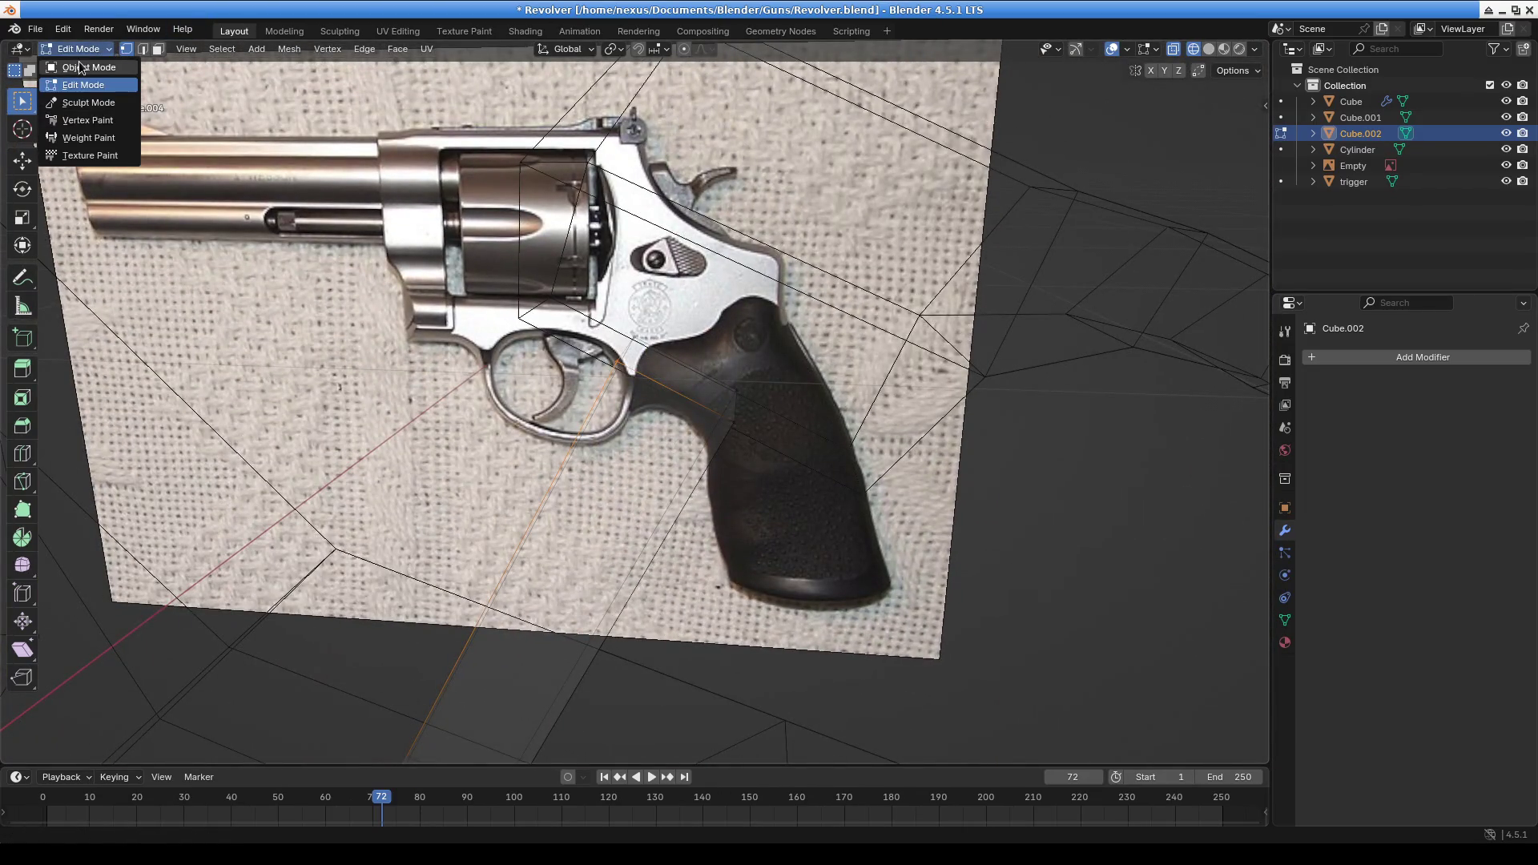
click(80, 69)
Join Cube.002 into the active Cube.001 with Ctrl+J, then return to Edit Mode
shift+click(887, 344)
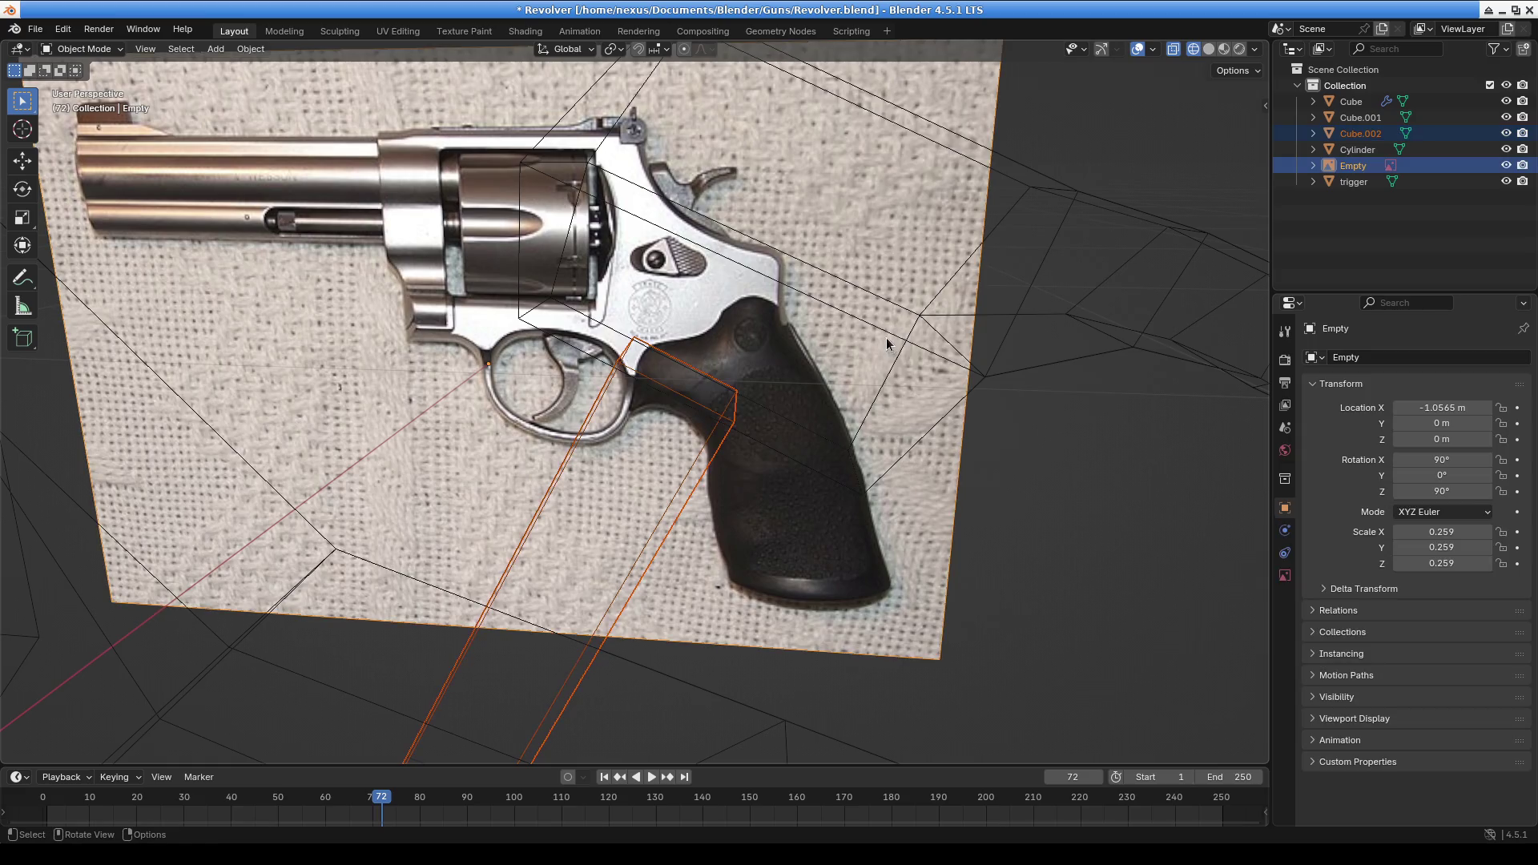
shift+click(805, 266)
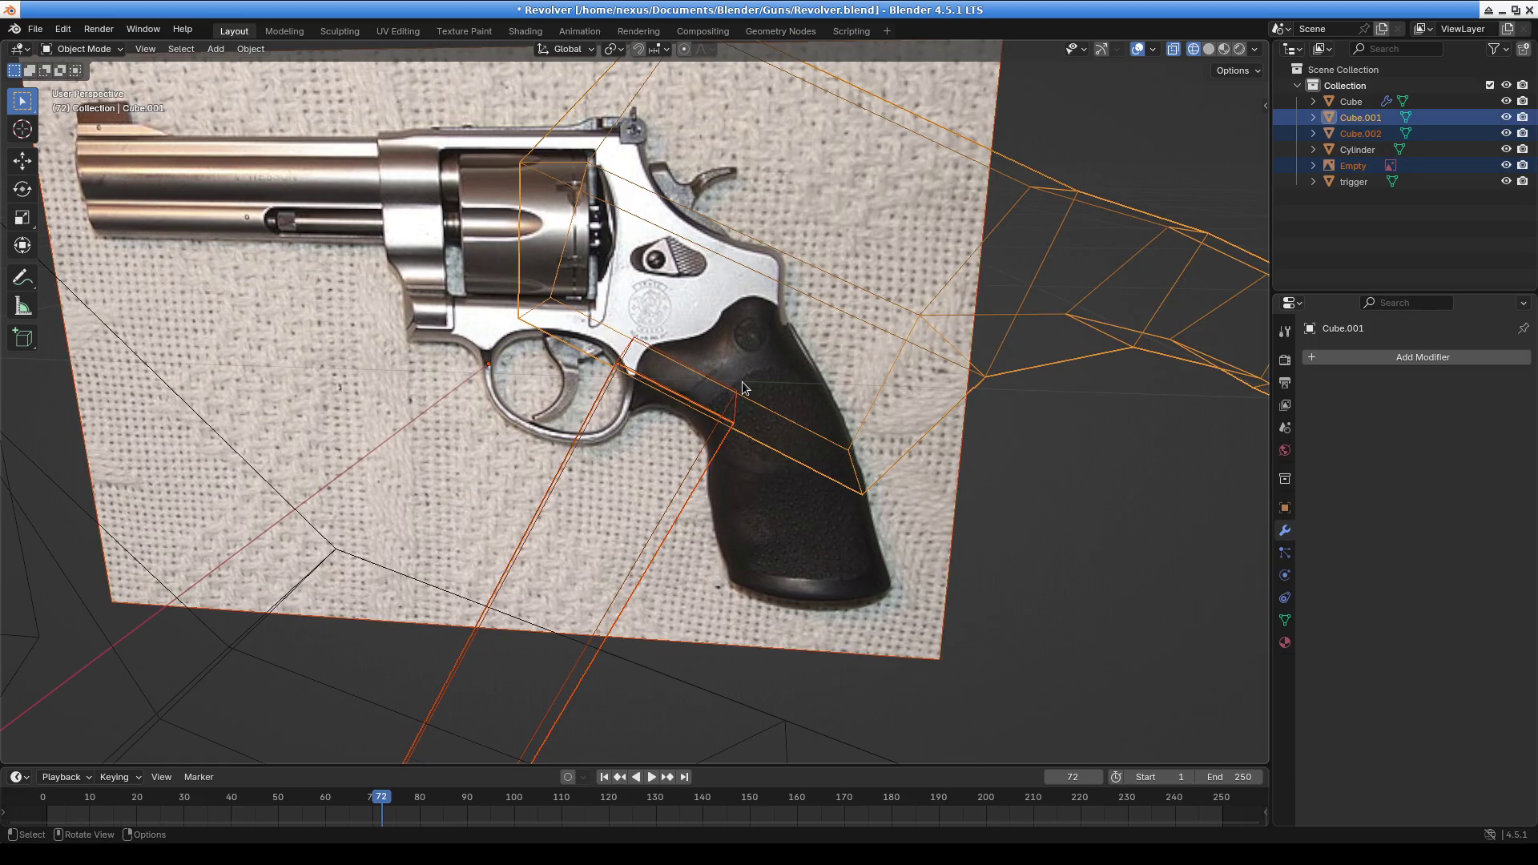
right_click(742, 382)
click(776, 373)
key(ctrl+j)
click(88, 48)
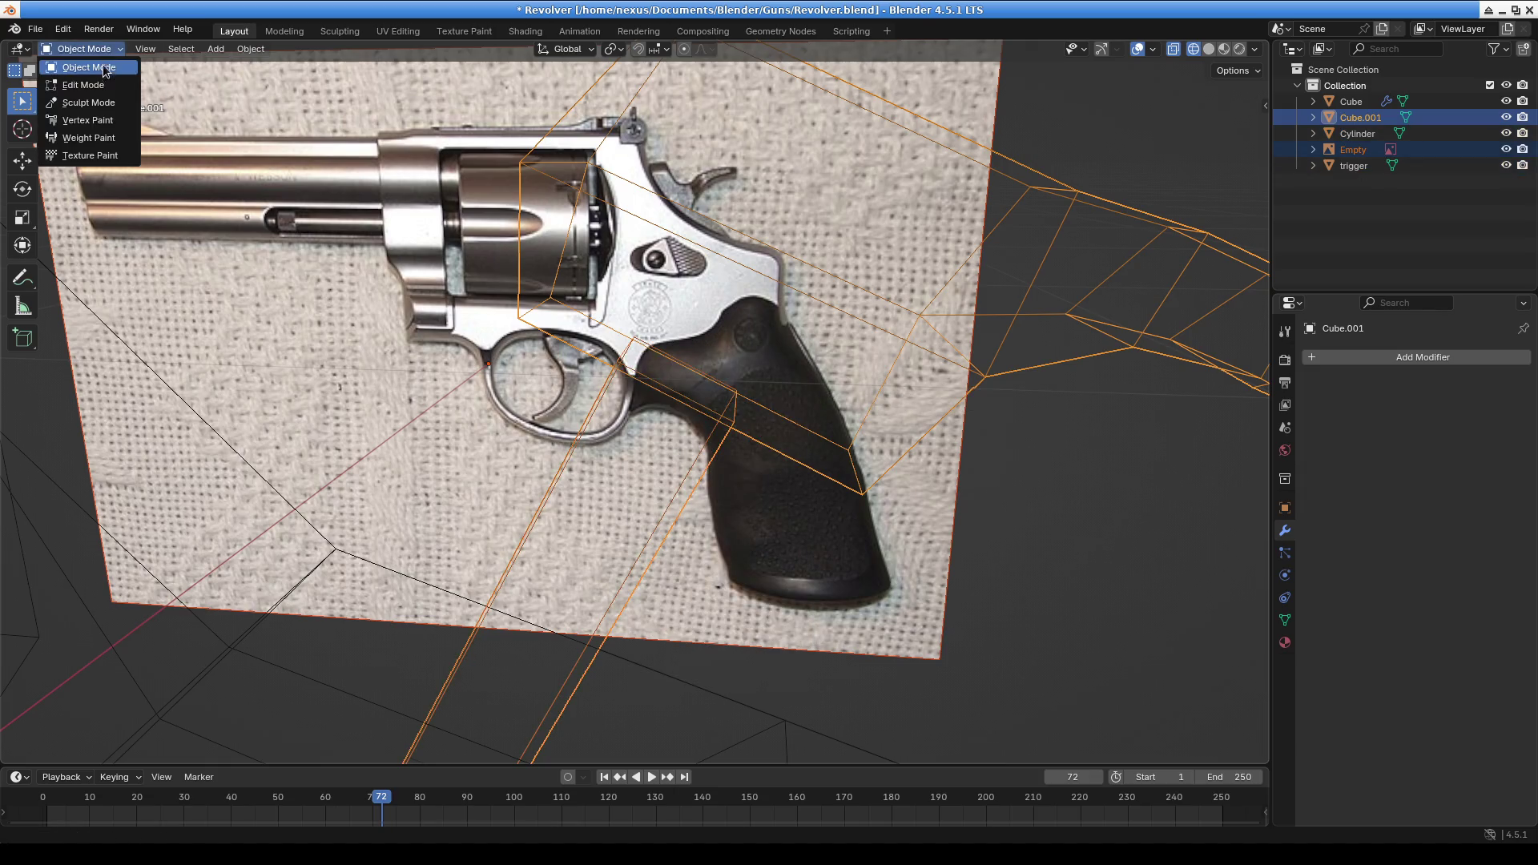
click(84, 85)
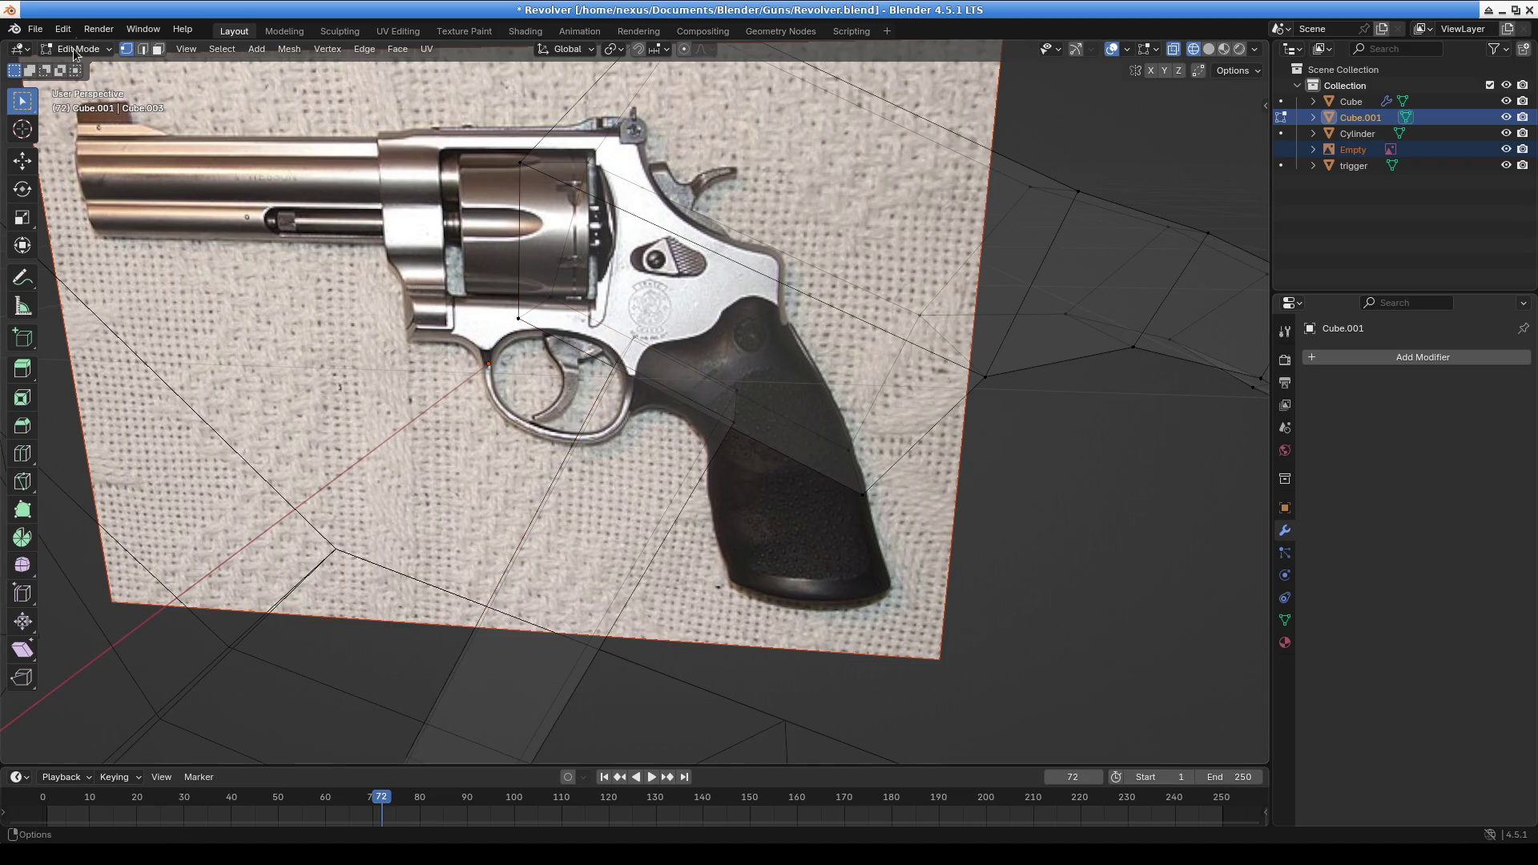
Switch to solid shading and add a loop cut across the upper block
click(1209, 49)
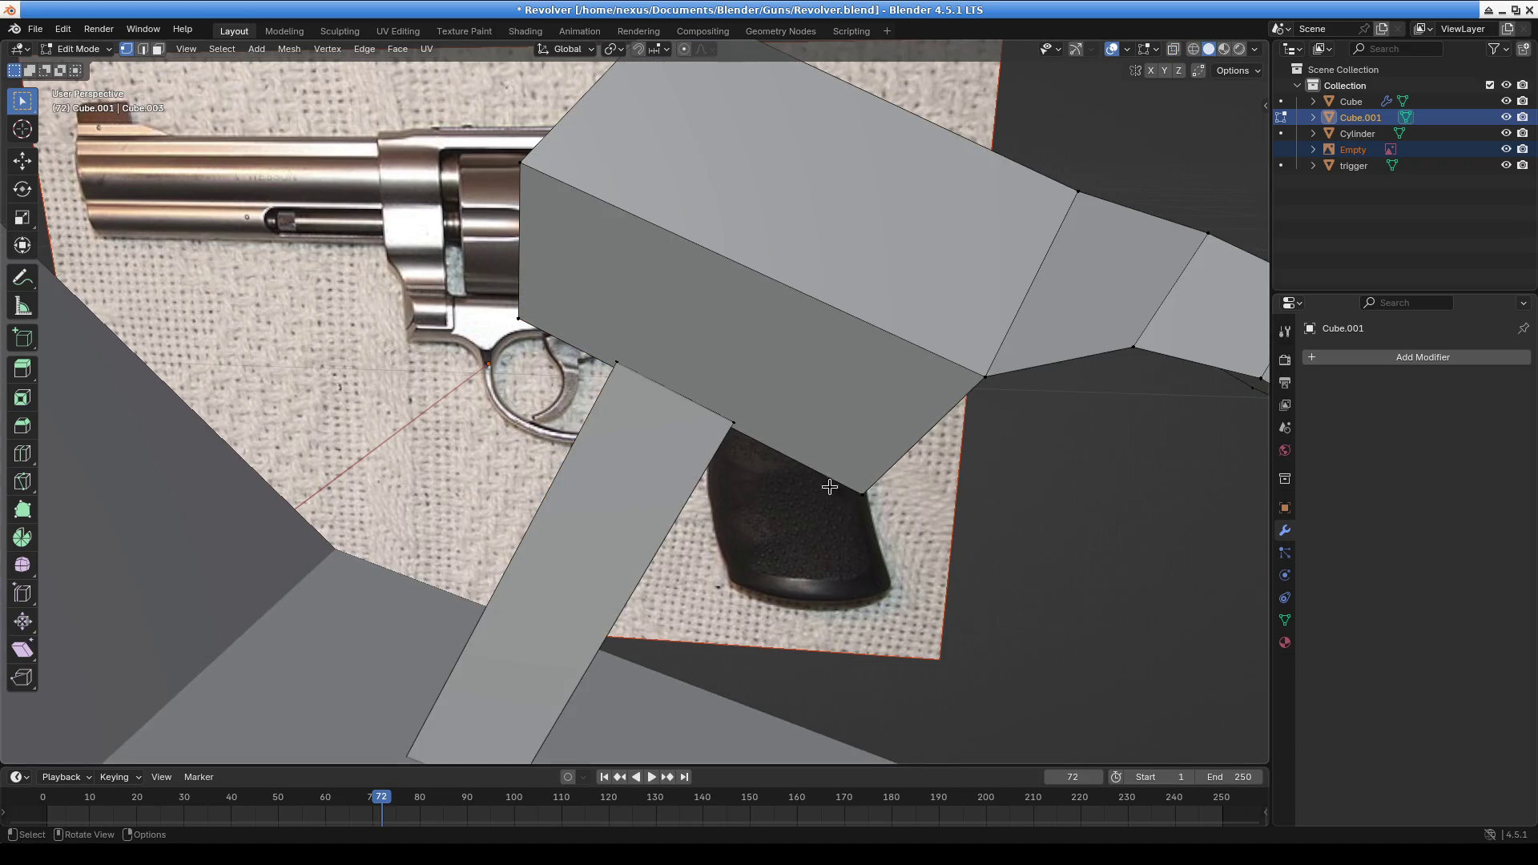
scroll(768, 483, down, 5)
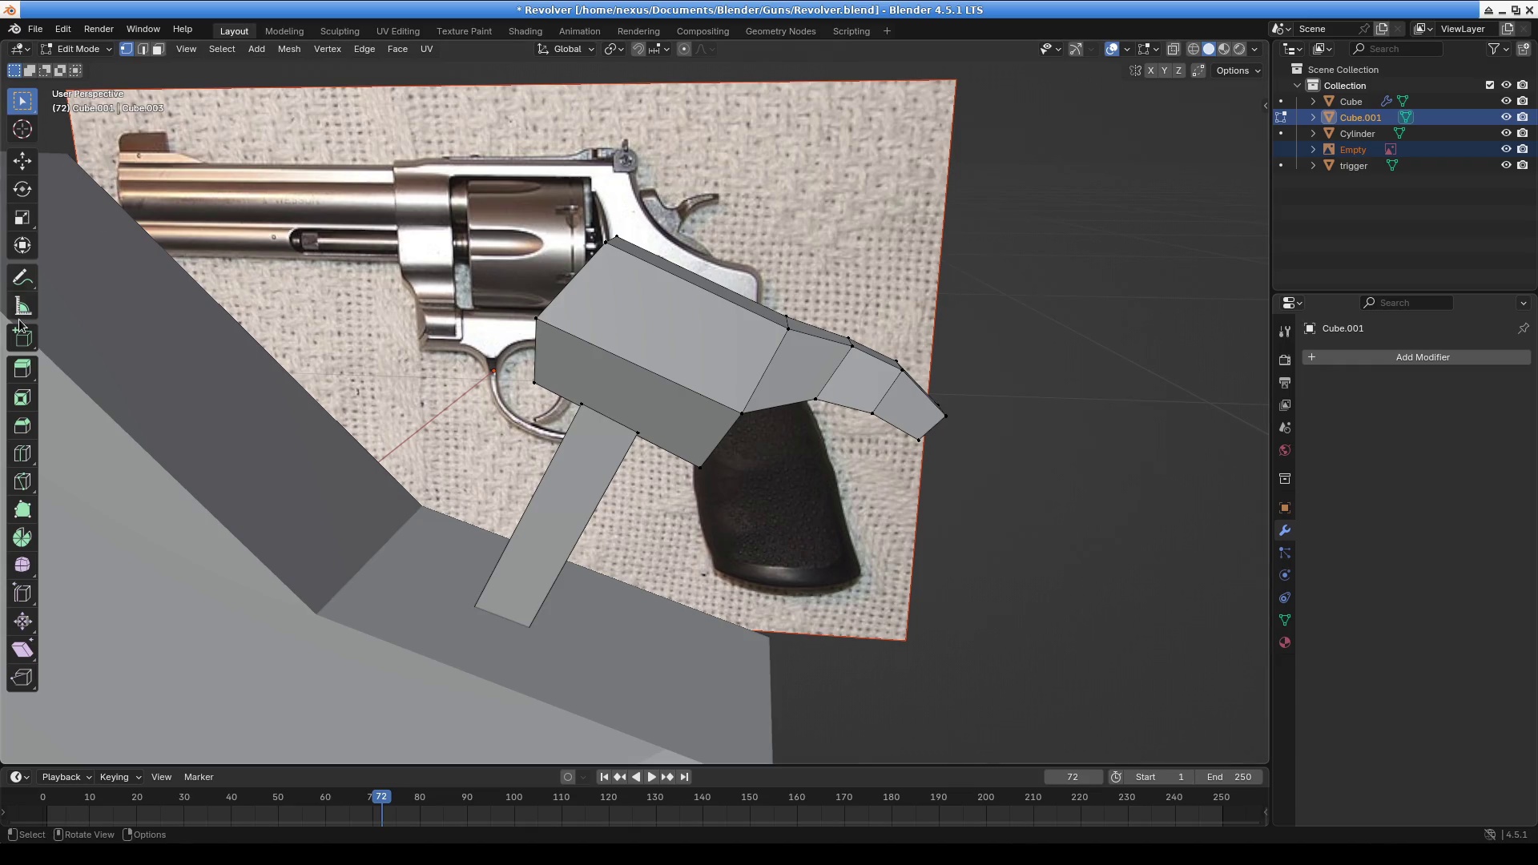
click(24, 455)
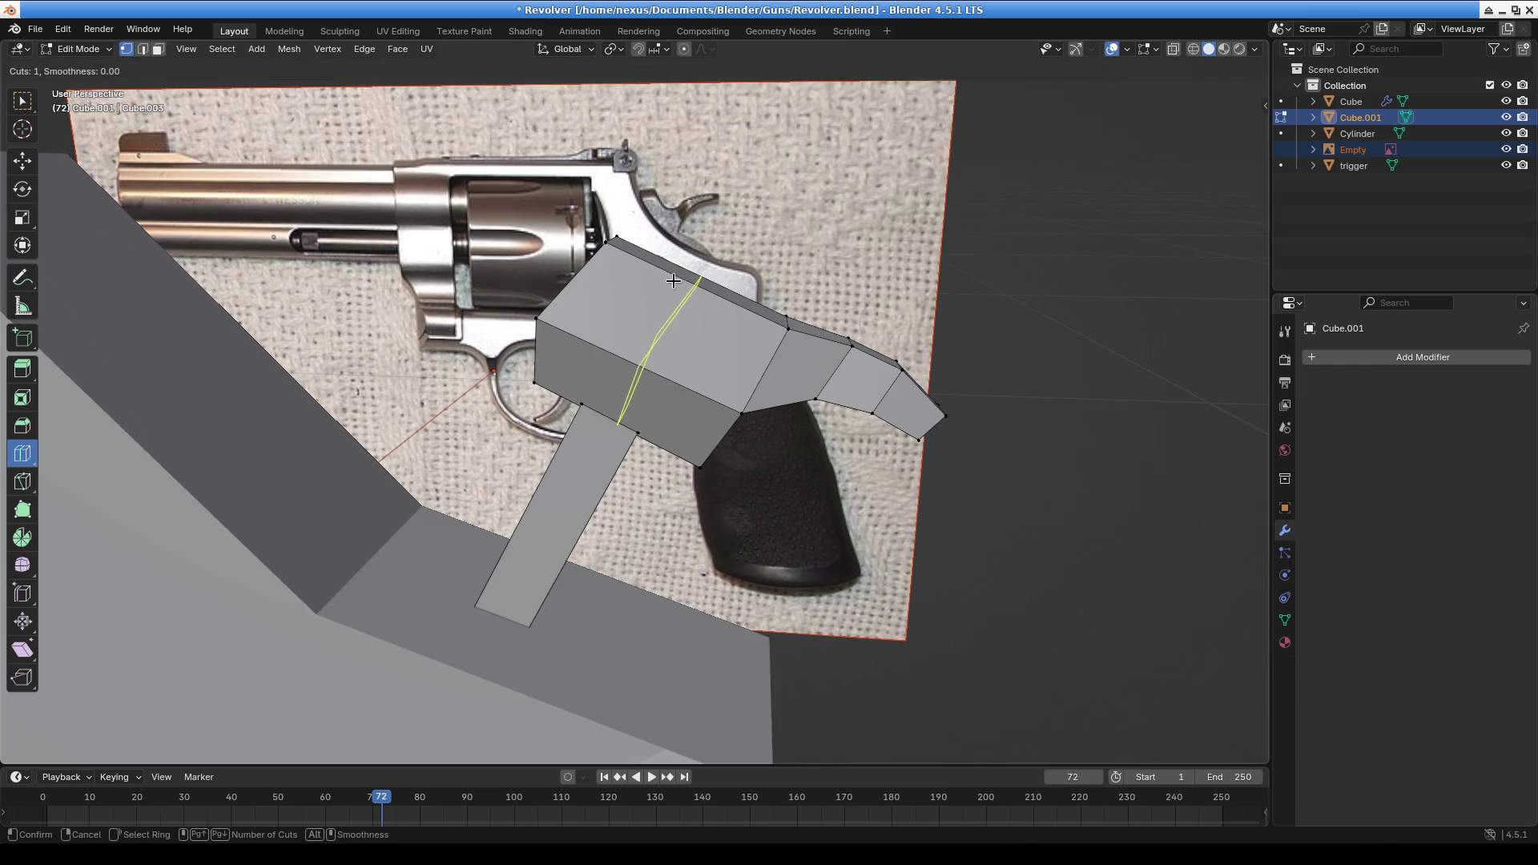
drag(682, 285, 648, 263)
click(62, 31)
click(23, 101)
Box-select the loose vertices at the joint and merge them At Center
drag(532, 381, 574, 413)
scroll(619, 436, up, 2)
mouse_move(619, 436)
middle_down()
mouse_move(660, 476)
mouse_move(713, 487)
mouse_move(484, 354)
mouse_move(571, 361)
mouse_move(550, 543)
mouse_move(529, 505)
mouse_move(384, 520)
mouse_move(577, 491)
mouse_move(561, 503)
mouse_move(572, 494)
mouse_move(603, 540)
middle_up()
key(m)
click(618, 444)
key(m)
click(667, 460)
Add one more vertex to the selection and merge them At Center
scroll(566, 357, up, 3)
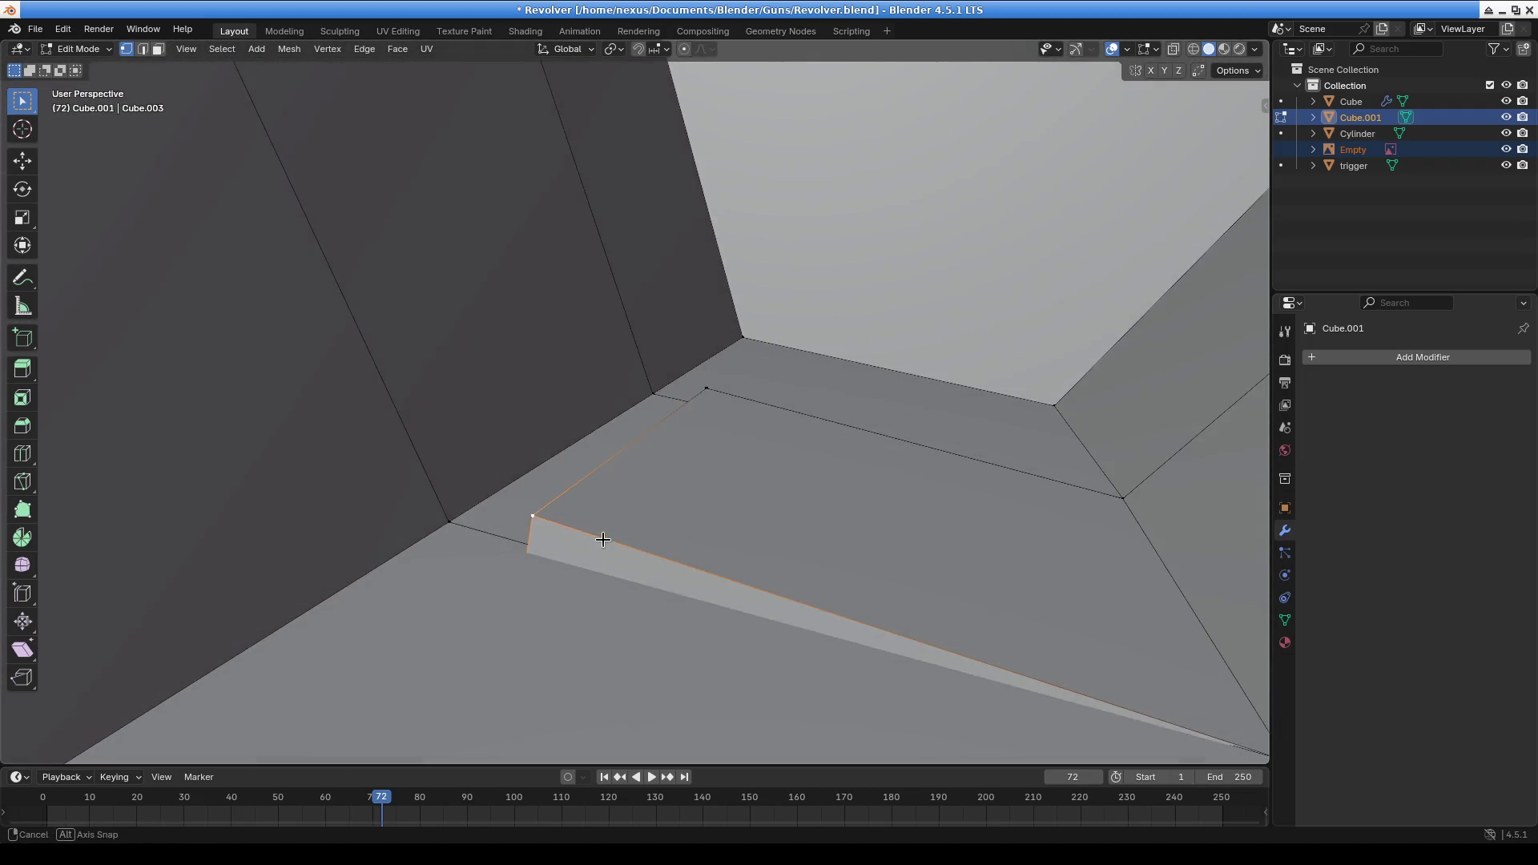
shift+click(466, 524)
key(m)
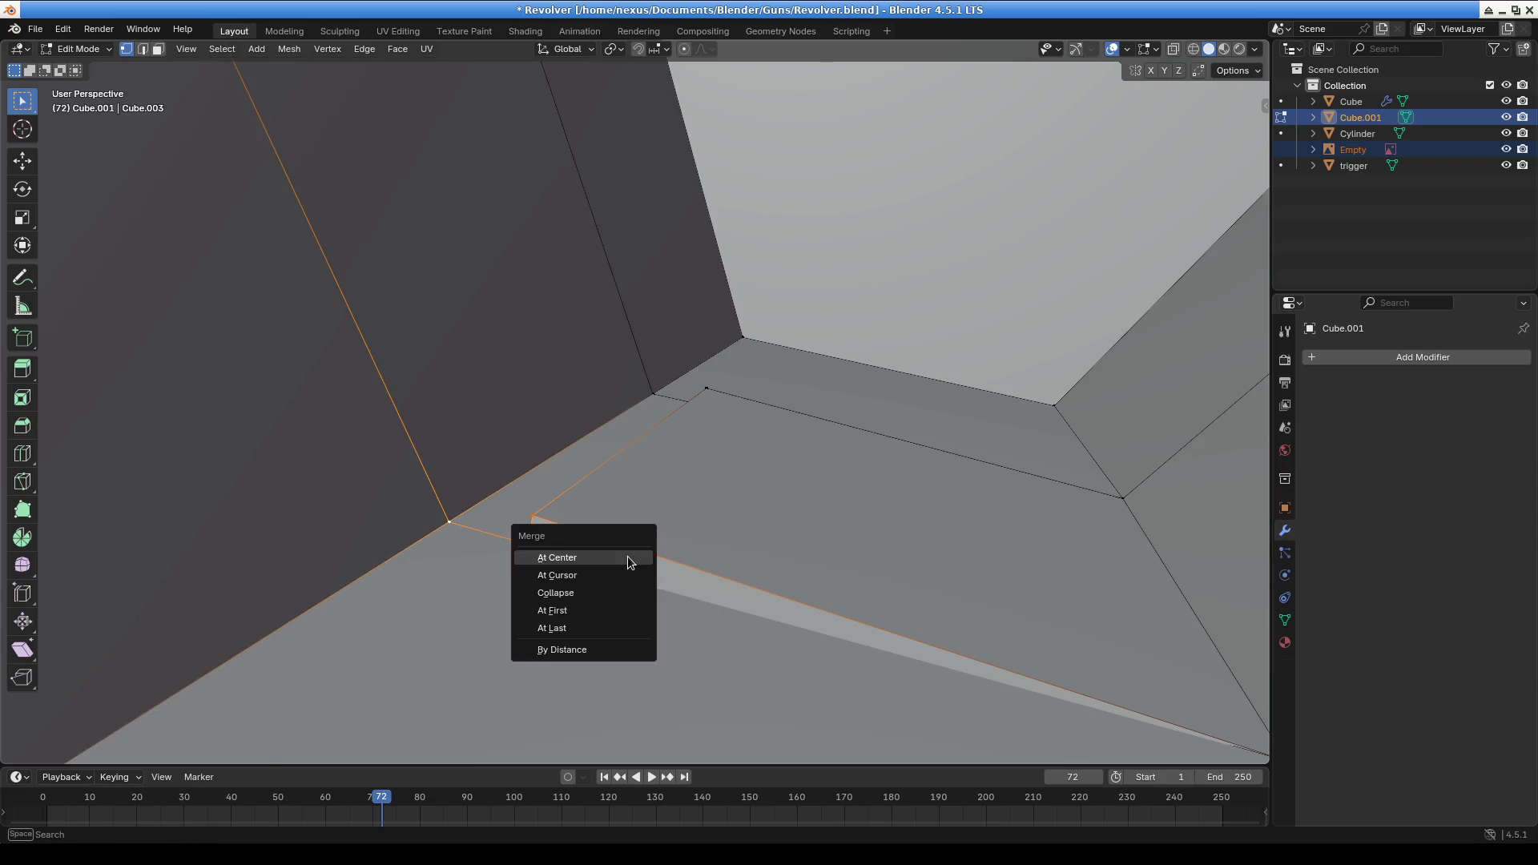
click(628, 556)
Undo a stray vertex selection and view the hammer-shaped part
click(713, 387)
key(ctrl+z)
key(ctrl+shift+z)
key(ctrl+z)
scroll(601, 533, down, 3)
mouse_move(601, 533)
middle_down()
mouse_move(628, 550)
mouse_move(717, 450)
mouse_move(826, 442)
mouse_move(743, 554)
mouse_move(164, 120)
middle_up()
Select the grip column's face and nudge it slightly left
click(159, 49)
click(593, 360)
mouse_move(875, 370)
middle_down()
mouse_move(659, 443)
mouse_move(673, 433)
middle_up()
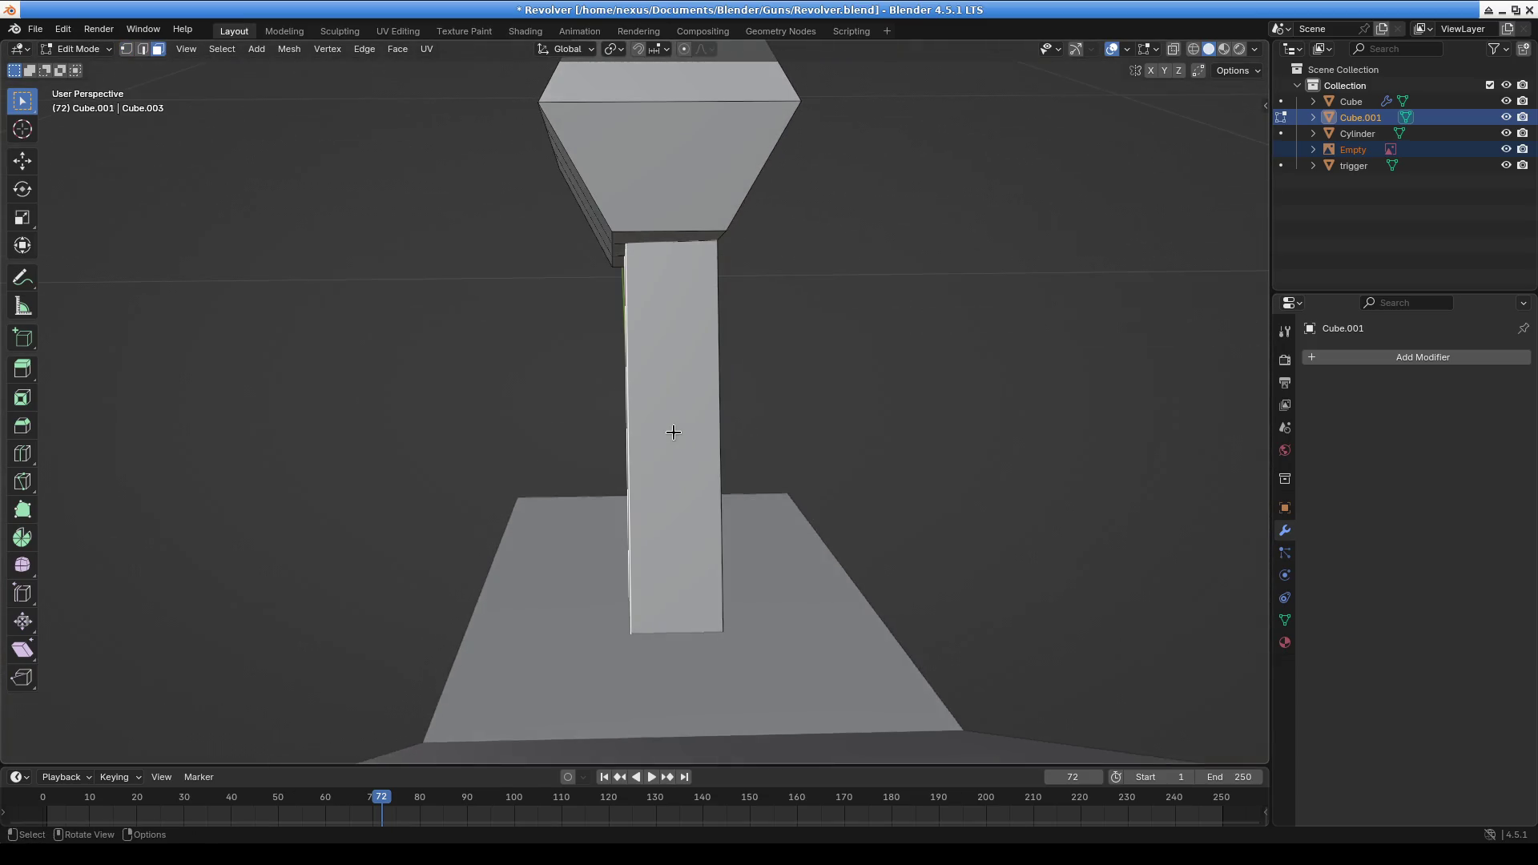
key(g)
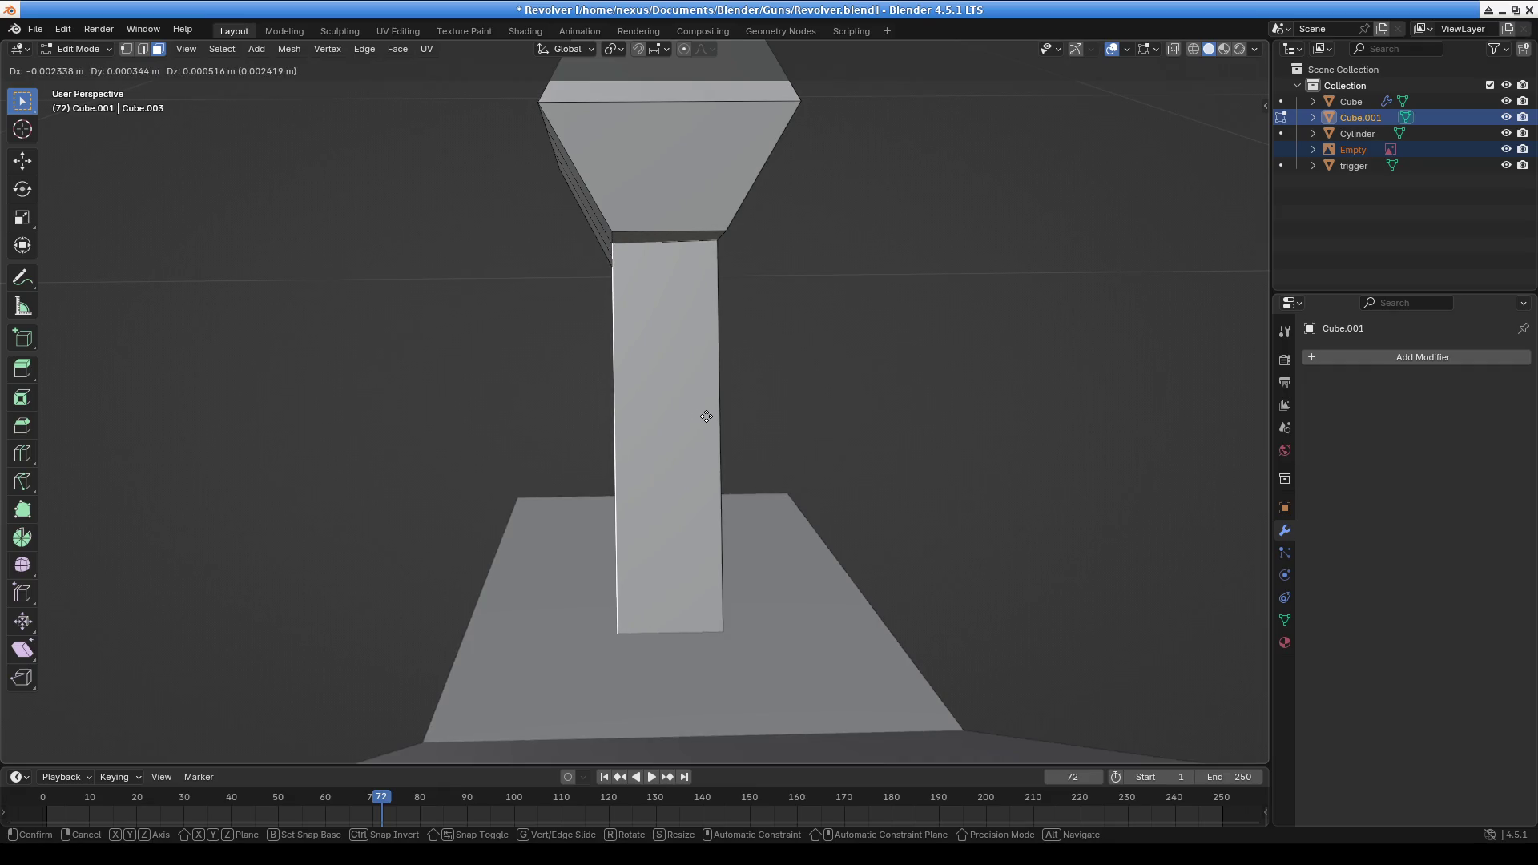
click(704, 414)
scroll(759, 113, up, 5)
mouse_move(759, 113)
middle_down()
mouse_move(580, 285)
mouse_move(670, 244)
mouse_move(812, 303)
mouse_move(673, 416)
mouse_move(844, 302)
mouse_move(780, 241)
mouse_move(681, 316)
mouse_move(855, 316)
mouse_move(611, 326)
mouse_move(700, 378)
middle_up()
middle_drag(704, 118, 762, 316)
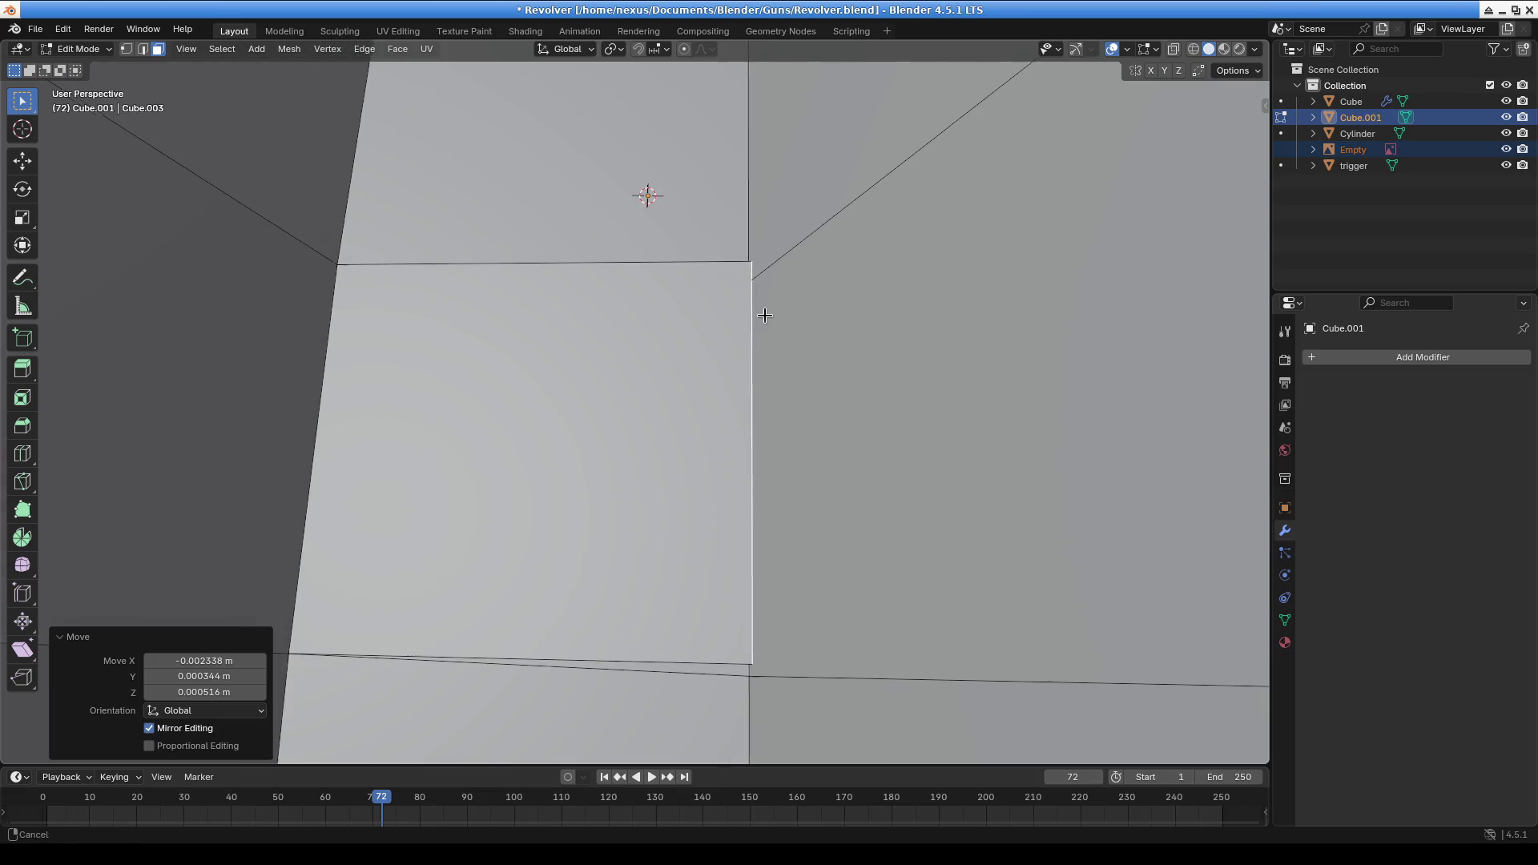
Weld the column's corner vertices onto the block with Merge At Last
click(127, 51)
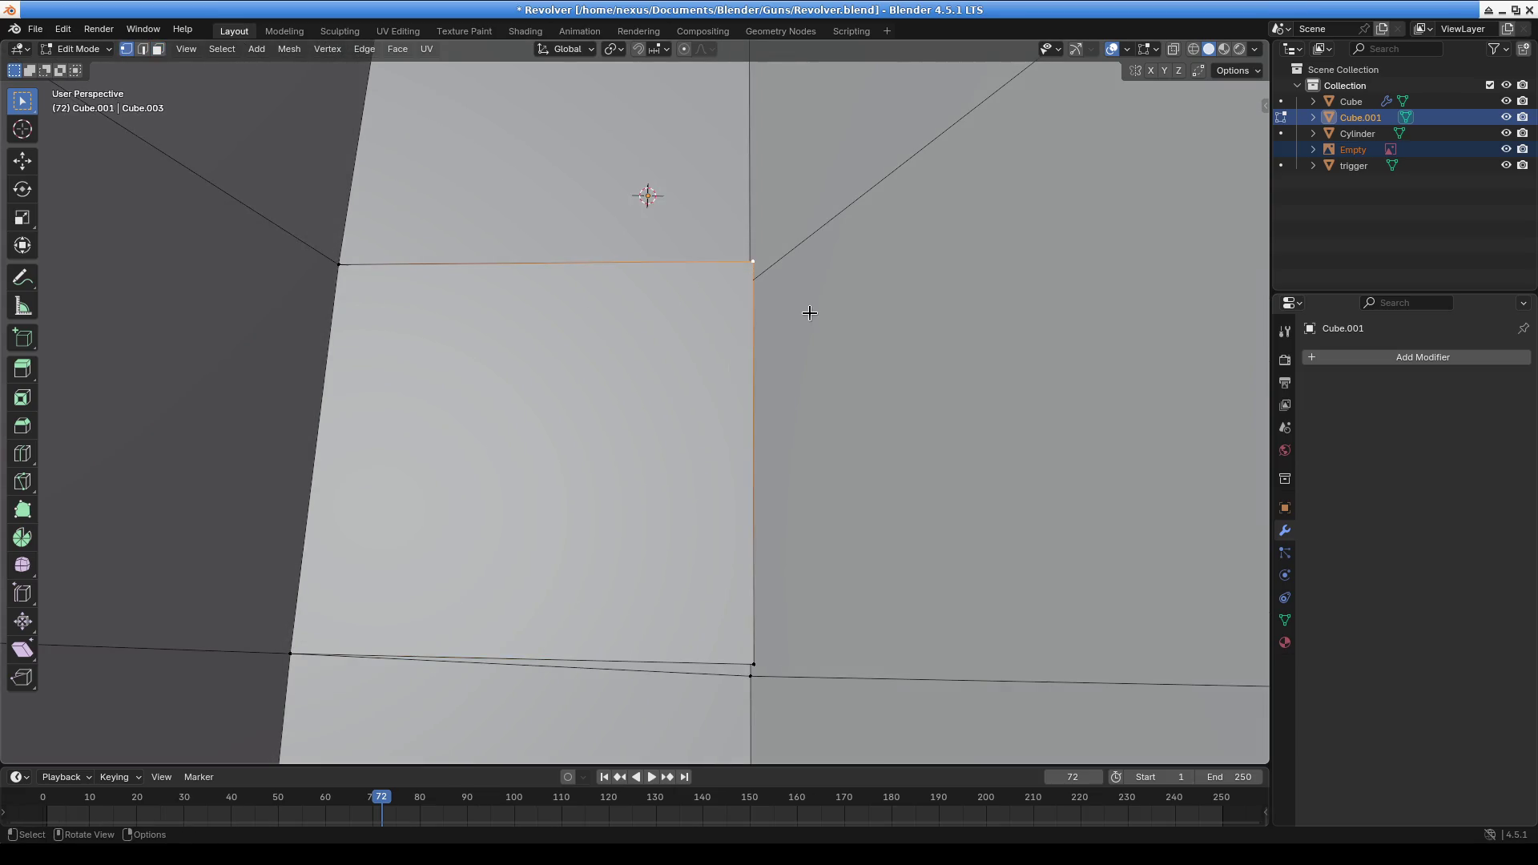
drag(748, 664, 781, 680)
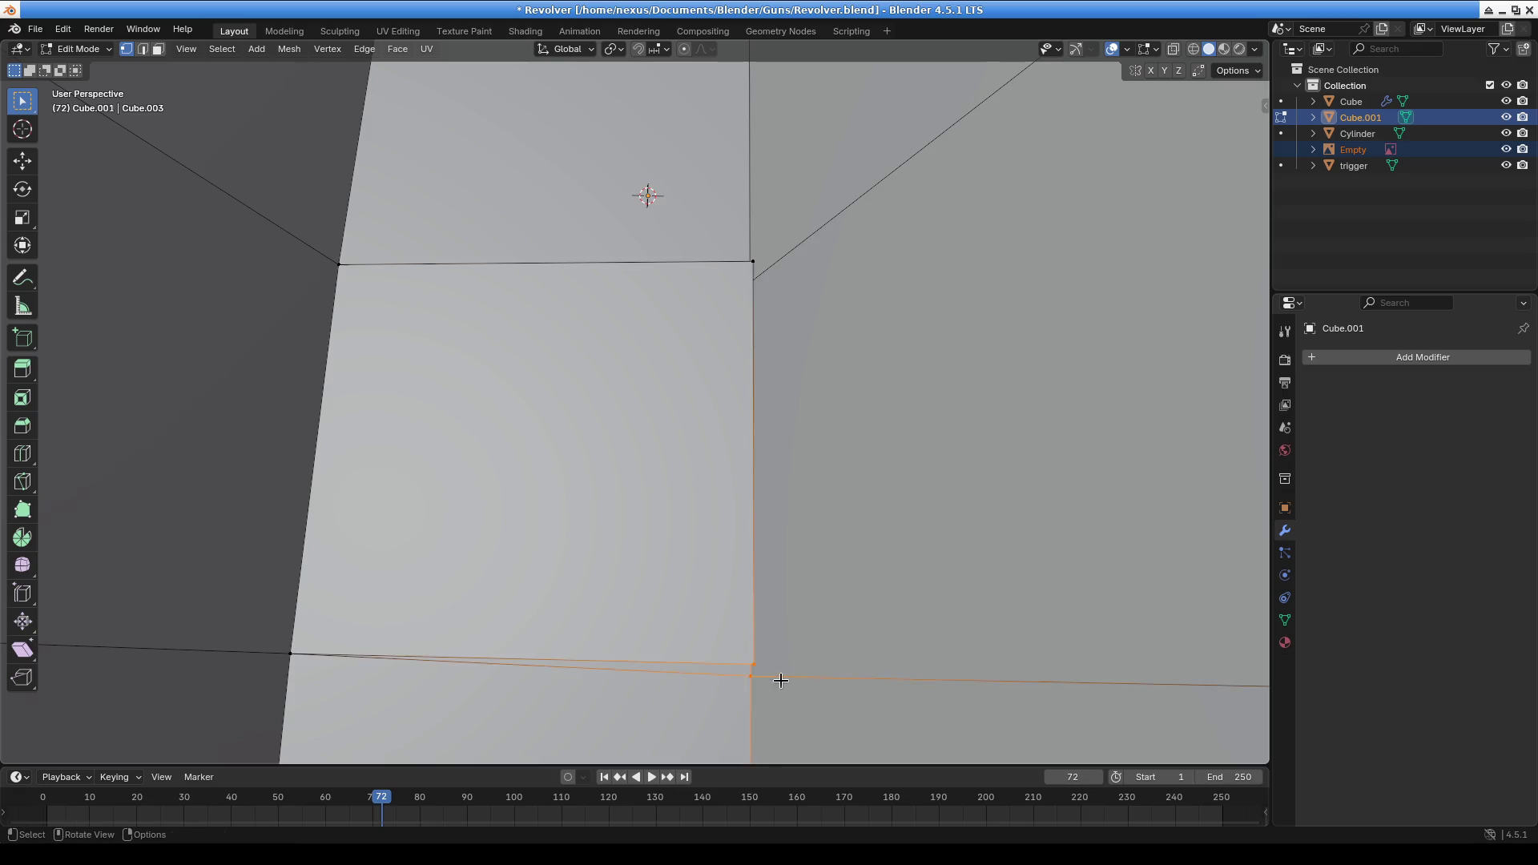
shift+click(749, 674)
key(m)
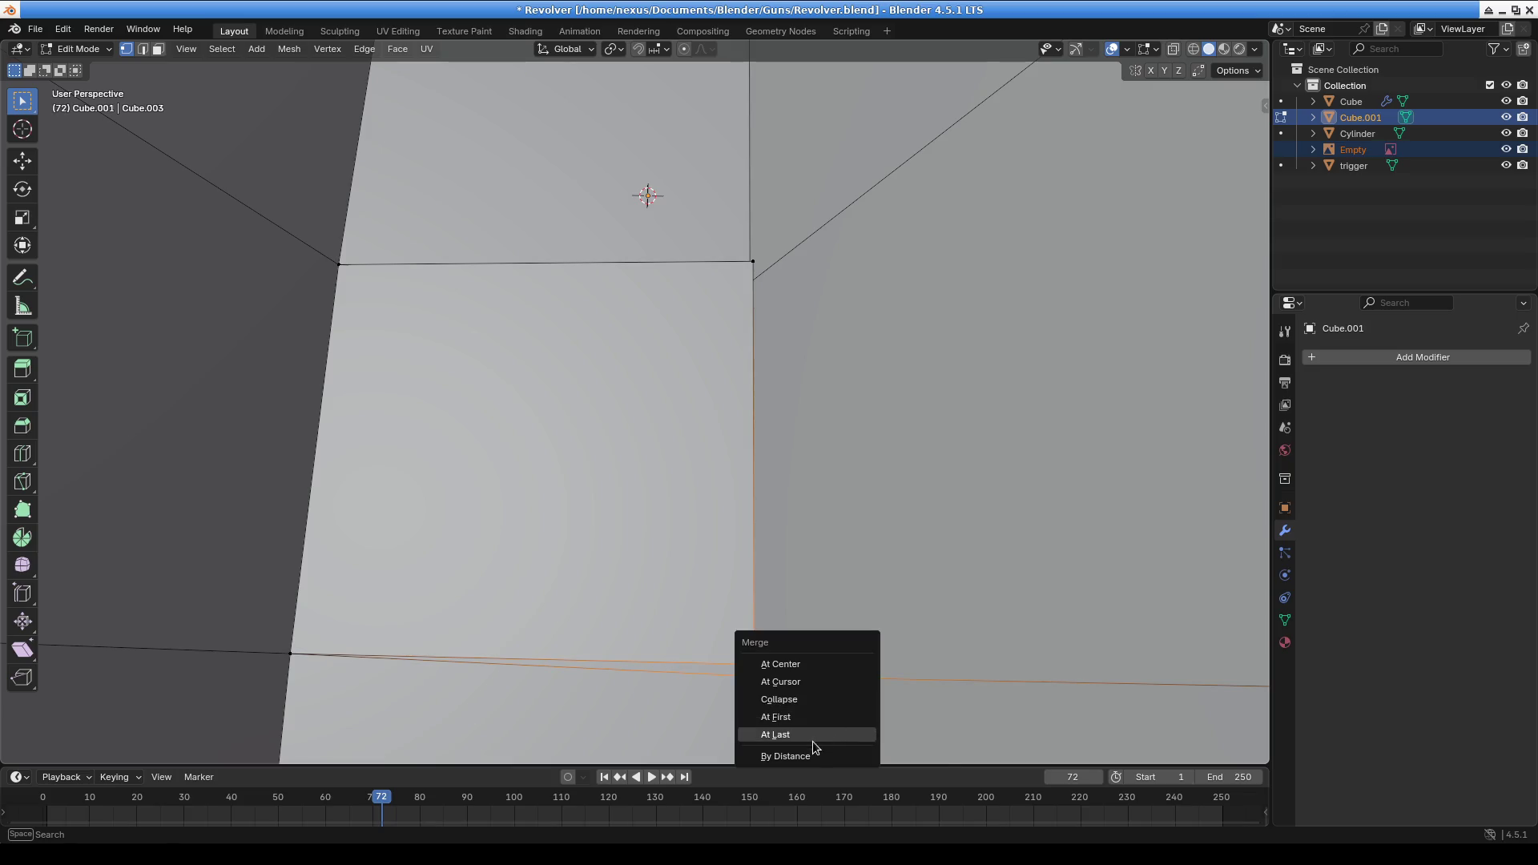
click(811, 732)
mouse_move(748, 262)
middle_down()
mouse_move(786, 267)
mouse_move(507, 112)
mouse_move(669, 321)
middle_up()
shift+click(576, 196)
key(m)
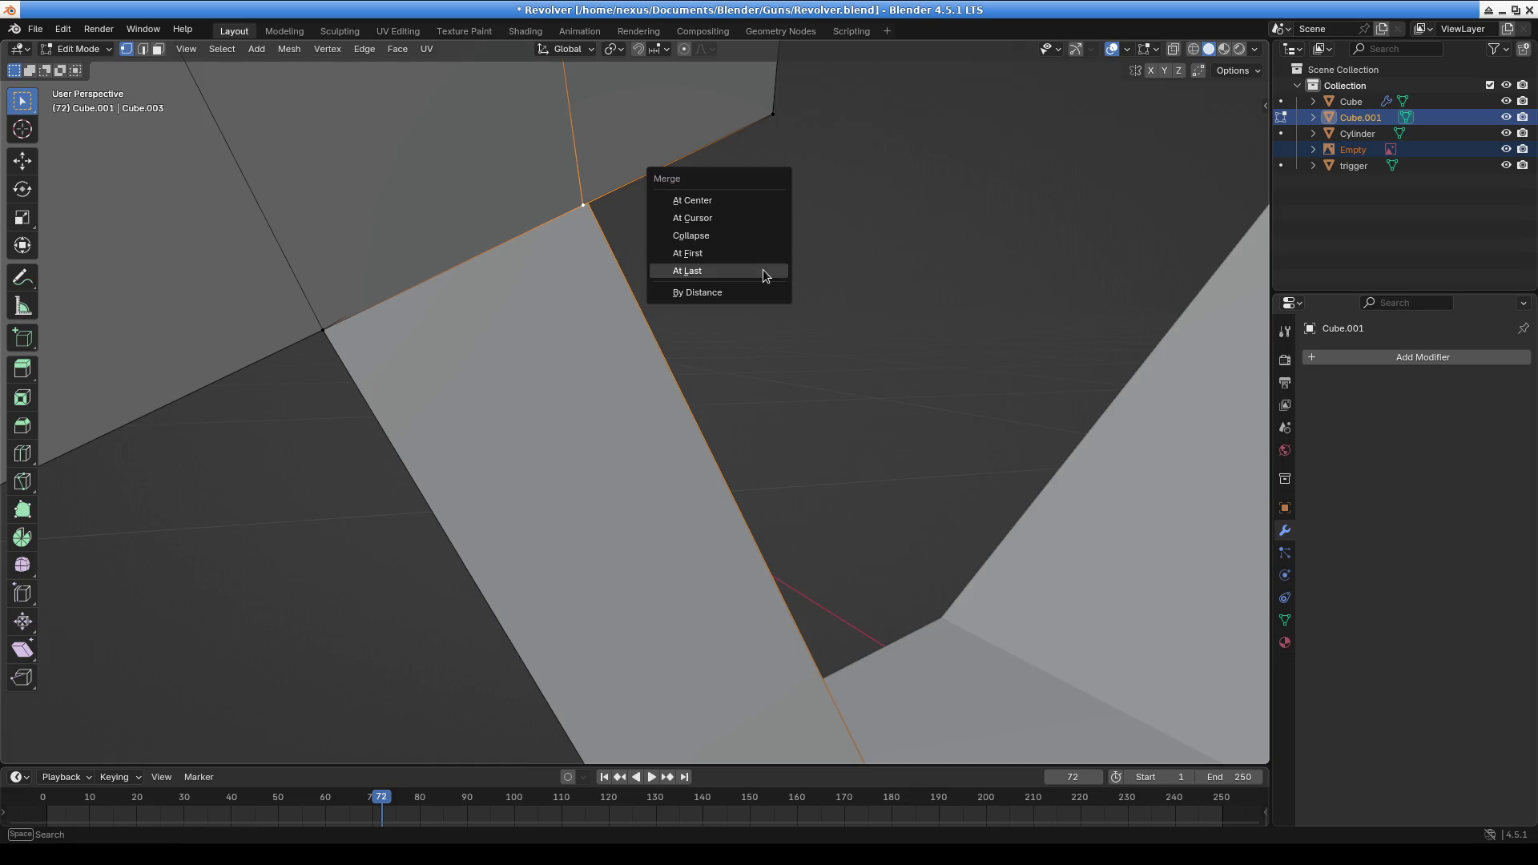
click(762, 270)
mouse_move(762, 270)
middle_down()
mouse_move(628, 436)
mouse_move(849, 395)
mouse_move(1002, 491)
mouse_move(814, 589)
mouse_move(782, 546)
mouse_move(893, 505)
mouse_move(893, 481)
middle_up()
Box-select the block's front face on the hammer-shaped part
scroll(689, 509, up, 3)
mouse_move(692, 527)
middle_down()
mouse_move(611, 515)
mouse_move(733, 569)
mouse_move(843, 528)
mouse_move(1114, 705)
mouse_move(1074, 532)
mouse_move(1136, 485)
mouse_move(716, 580)
middle_up()
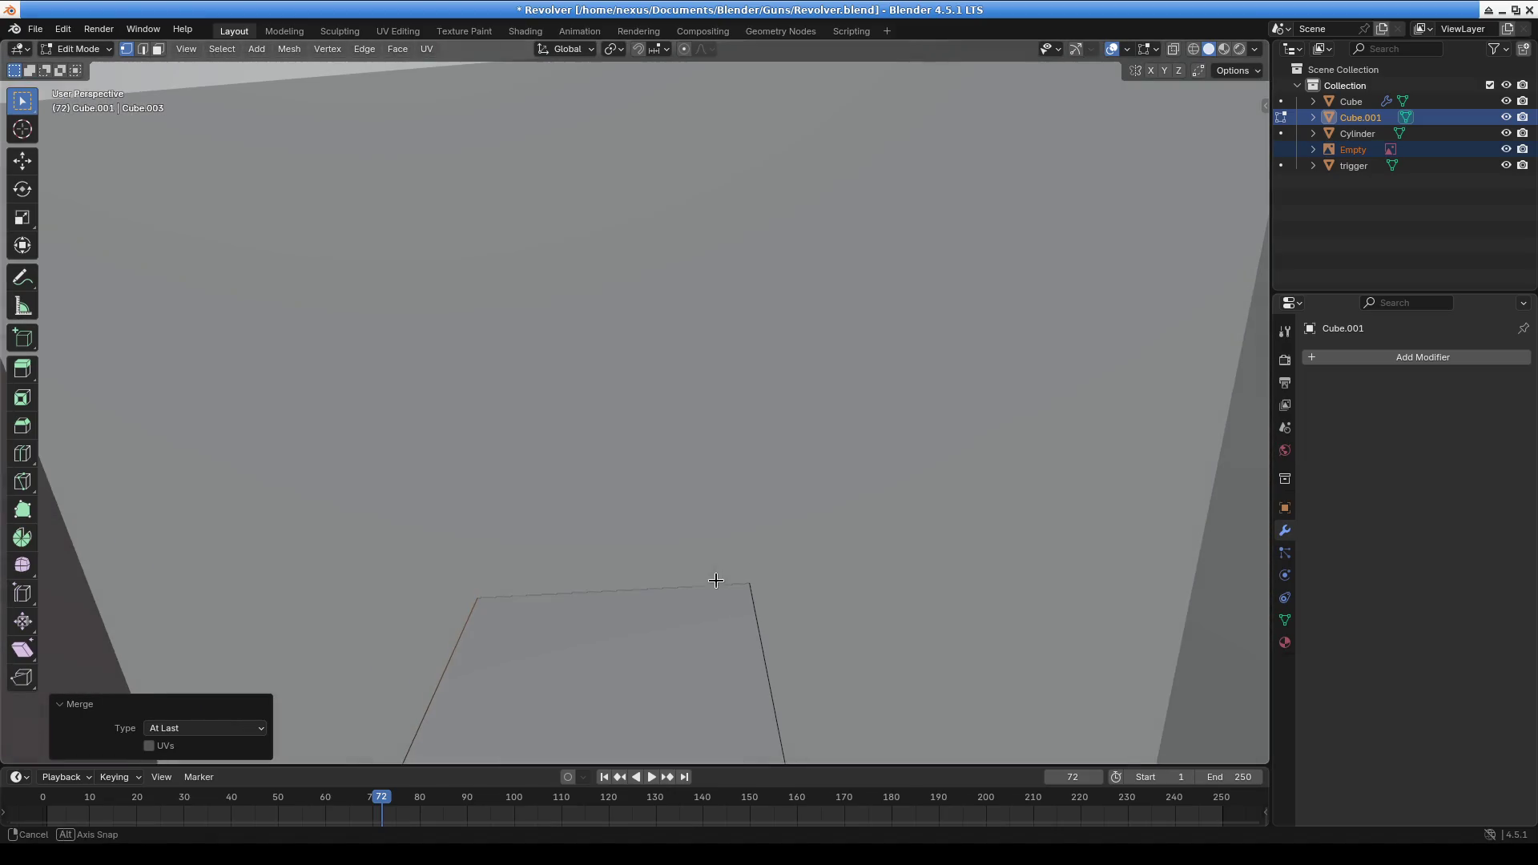
middle_drag(671, 638, 726, 361)
shift+middle_drag(616, 128, 625, 337)
drag(532, 206, 1085, 635)
mouse_move(879, 549)
middle_down()
mouse_move(1043, 537)
mouse_move(886, 484)
mouse_move(801, 504)
mouse_move(700, 422)
middle_up()
Select the other block's four corner vertices and delete them
mouse_move(1000, 313)
middle_down()
mouse_move(992, 454)
mouse_move(761, 443)
middle_up()
click(771, 346)
shift+click(483, 492)
shift+click(845, 612)
shift+click(611, 751)
scroll(726, 665, up, 5)
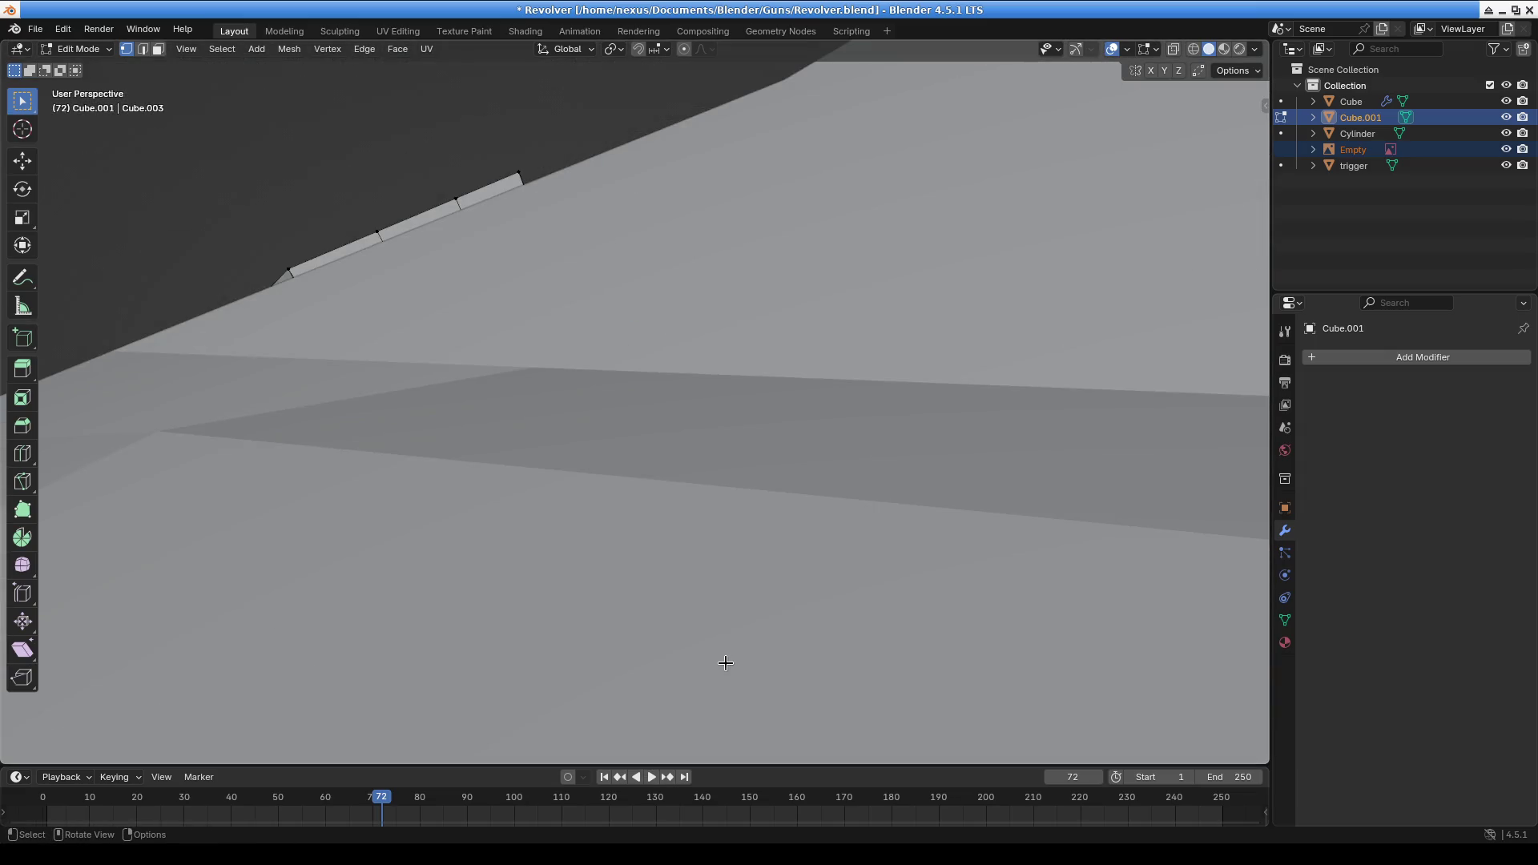
key(x)
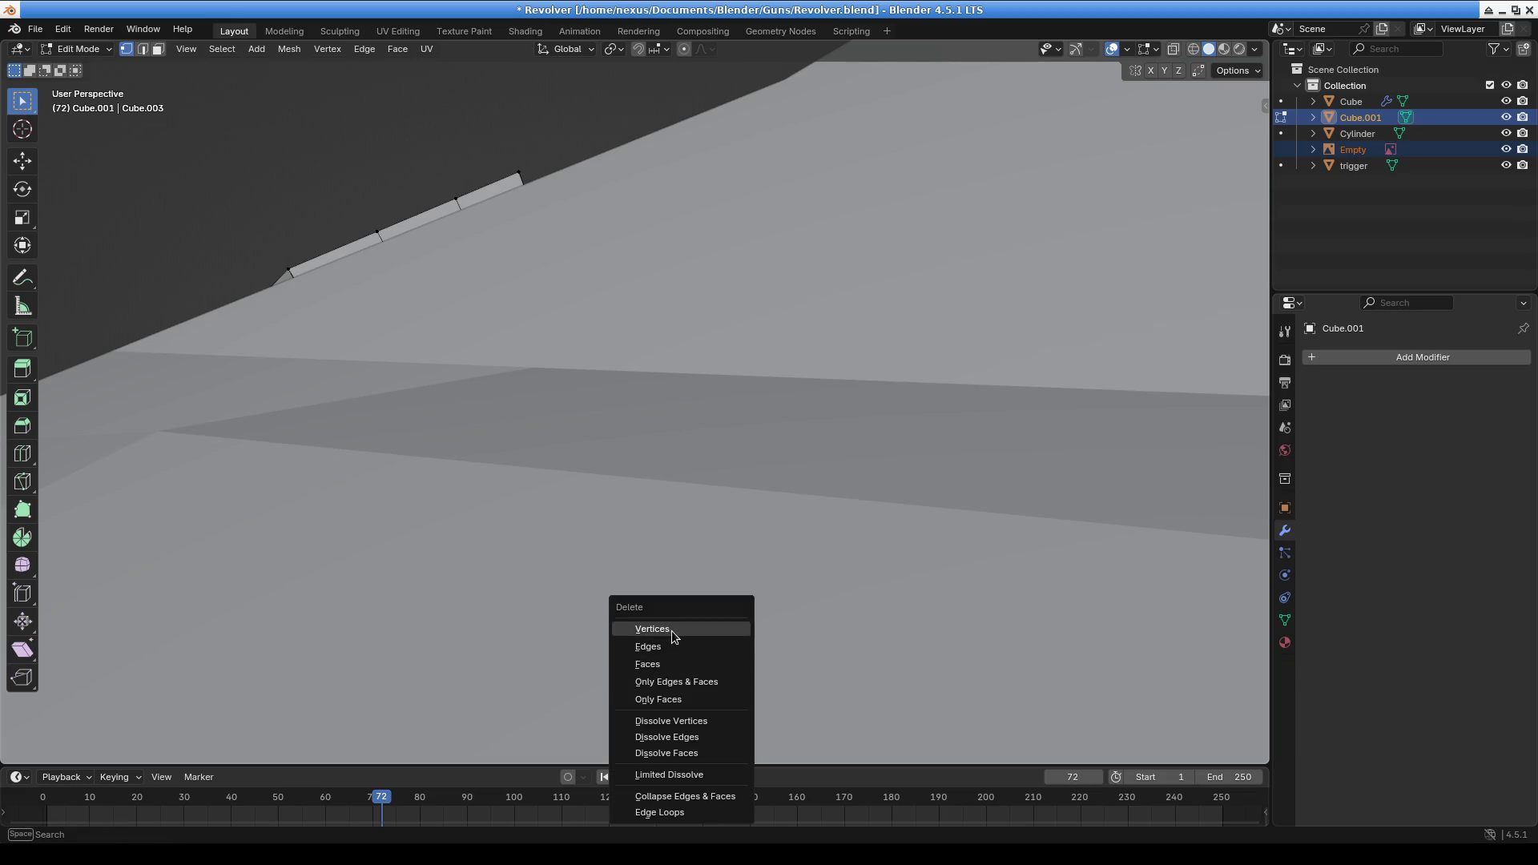
click(672, 631)
scroll(570, 484, down, 5)
Extrude the bottom face by about 0.08 m to form a stem beneath the hammer
mouse_move(573, 309)
middle_down()
mouse_move(512, 230)
mouse_move(550, 130)
mouse_move(828, 521)
mouse_move(702, 451)
middle_up()
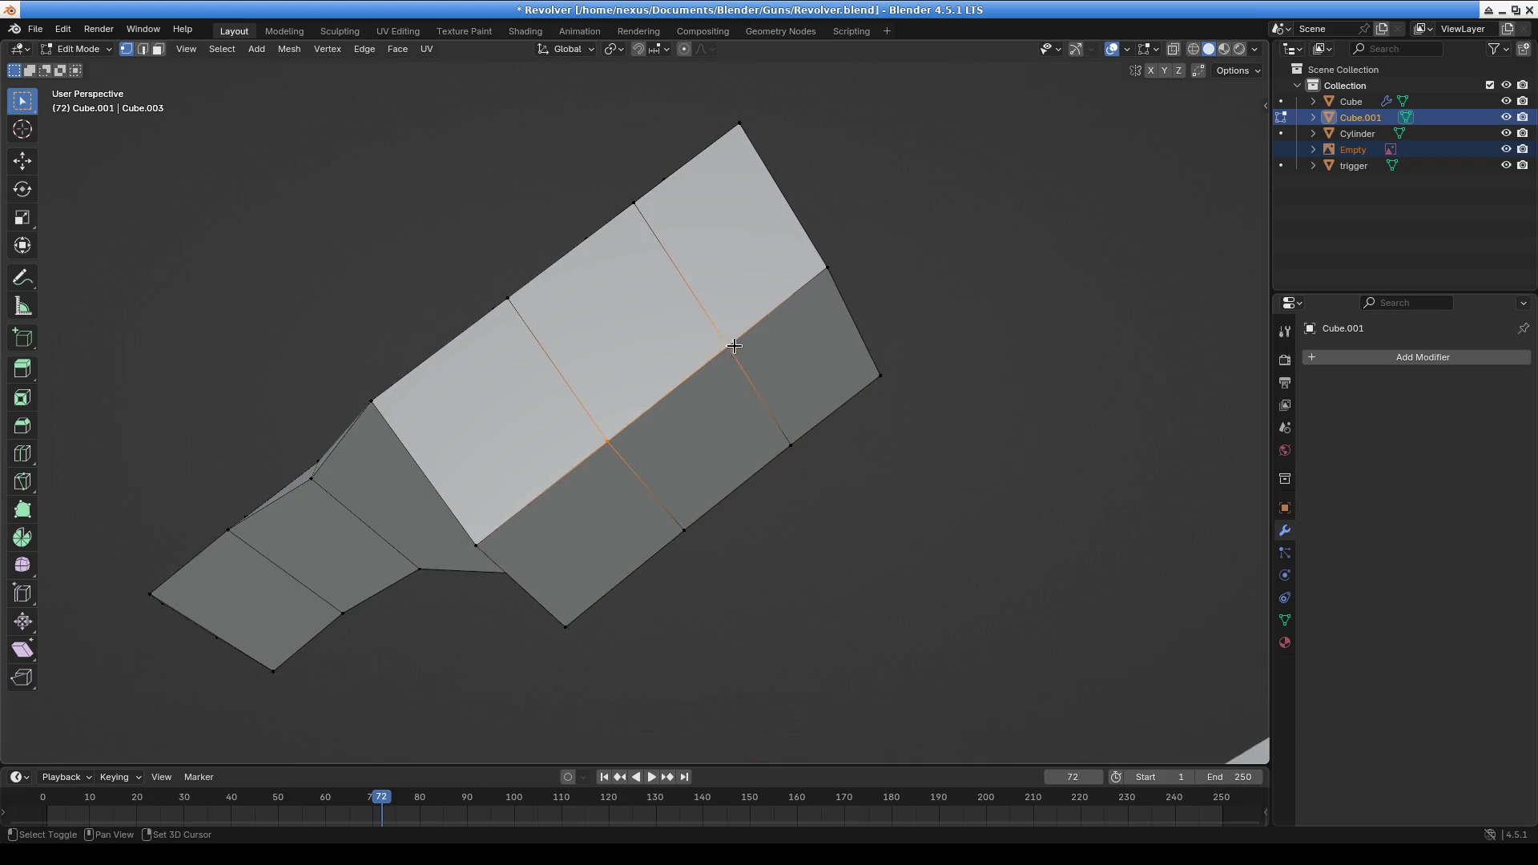
shift+click(690, 525)
mouse_move(687, 536)
middle_down()
mouse_move(773, 522)
mouse_move(835, 646)
mouse_move(707, 454)
middle_up()
key(e)
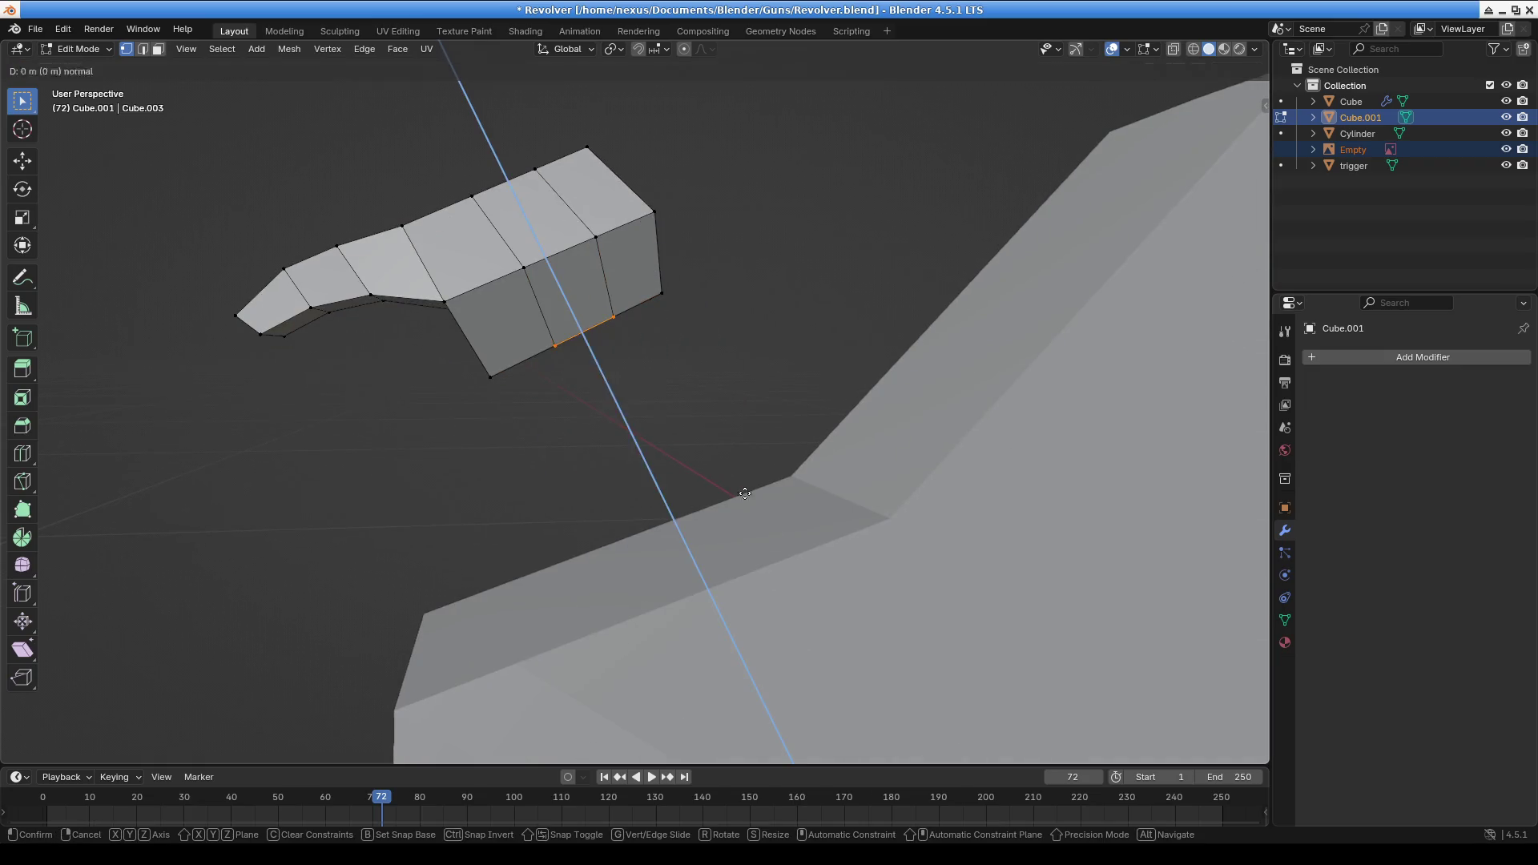
click(702, 552)
mouse_move(702, 552)
middle_down()
mouse_move(922, 577)
mouse_move(886, 491)
mouse_move(810, 495)
mouse_move(763, 519)
mouse_move(952, 399)
middle_up()
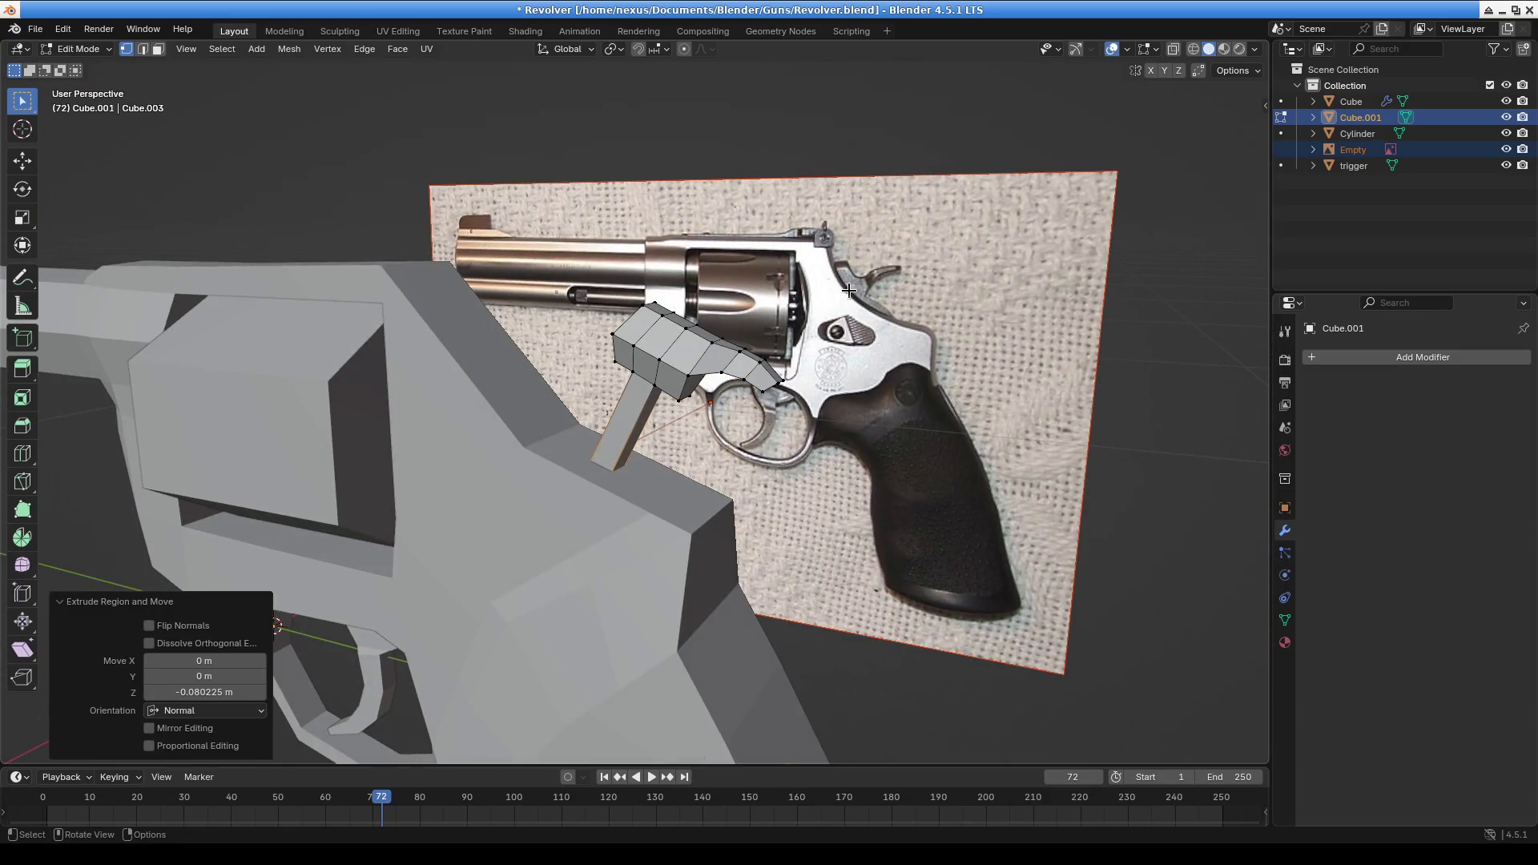
mouse_move(478, 334)
middle_down()
mouse_move(562, 375)
mouse_move(548, 401)
middle_up()
Switch to the main Cube body mesh and enter Edit Mode on it
click(98, 50)
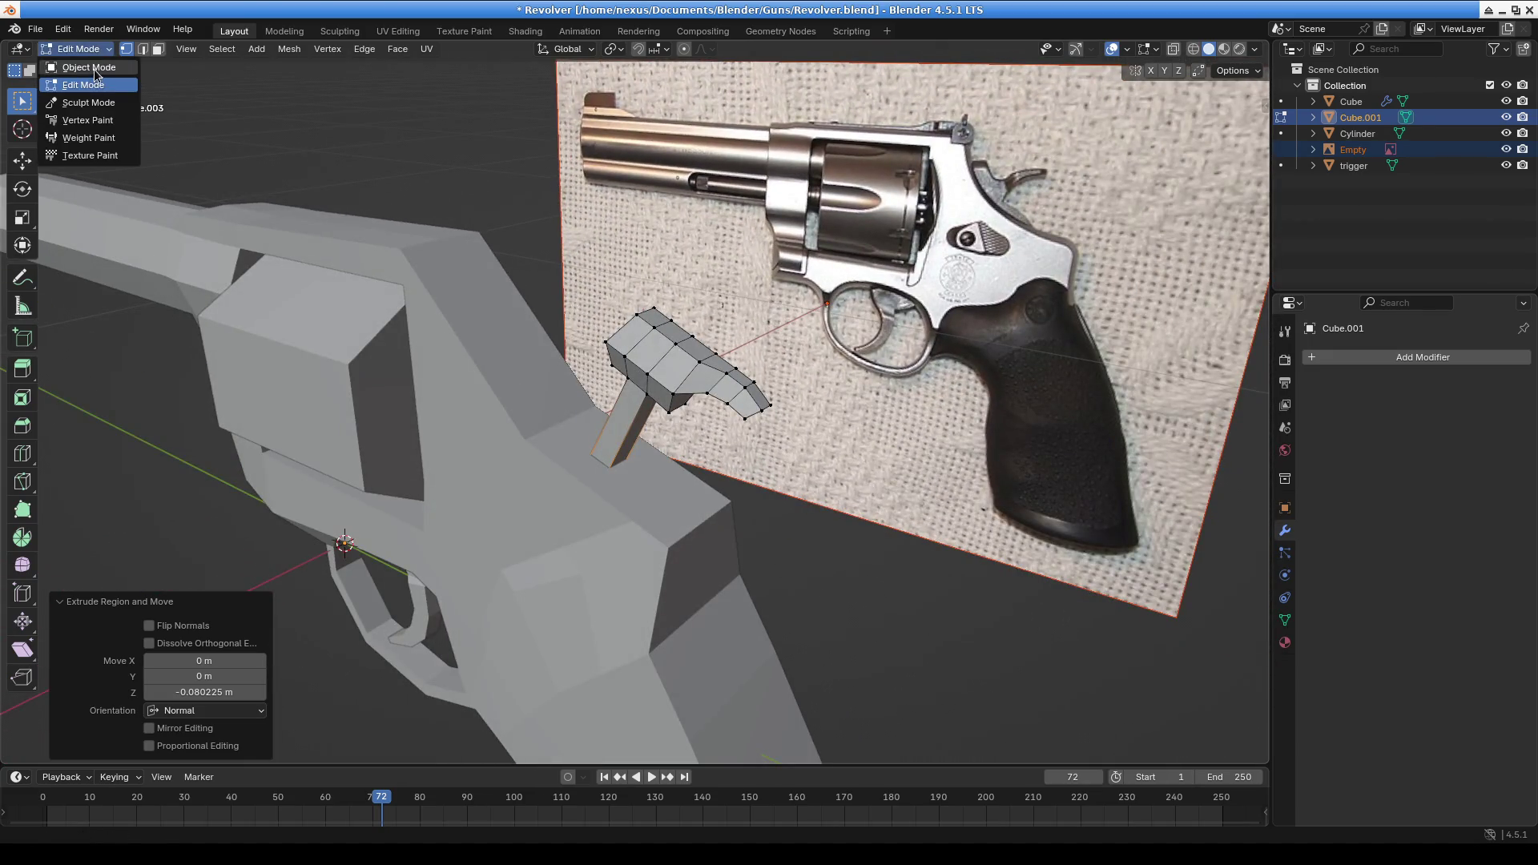
click(80, 66)
click(451, 330)
click(80, 49)
click(80, 83)
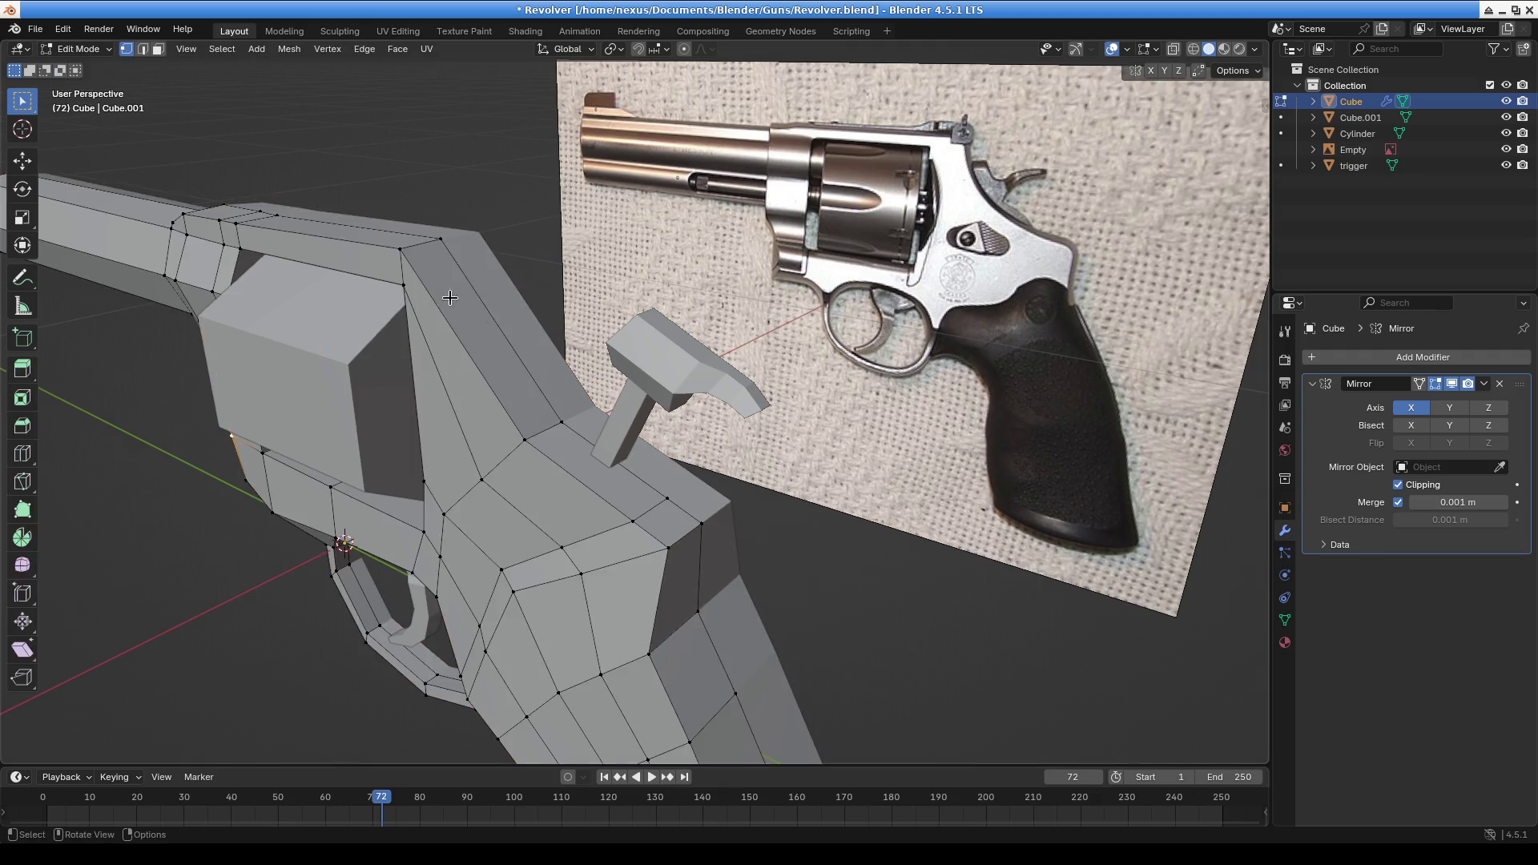
scroll(523, 350, up, 5)
mouse_move(494, 379)
middle_down()
mouse_move(662, 532)
mouse_move(532, 521)
mouse_move(609, 503)
middle_up()
scroll(403, 409, up, 1)
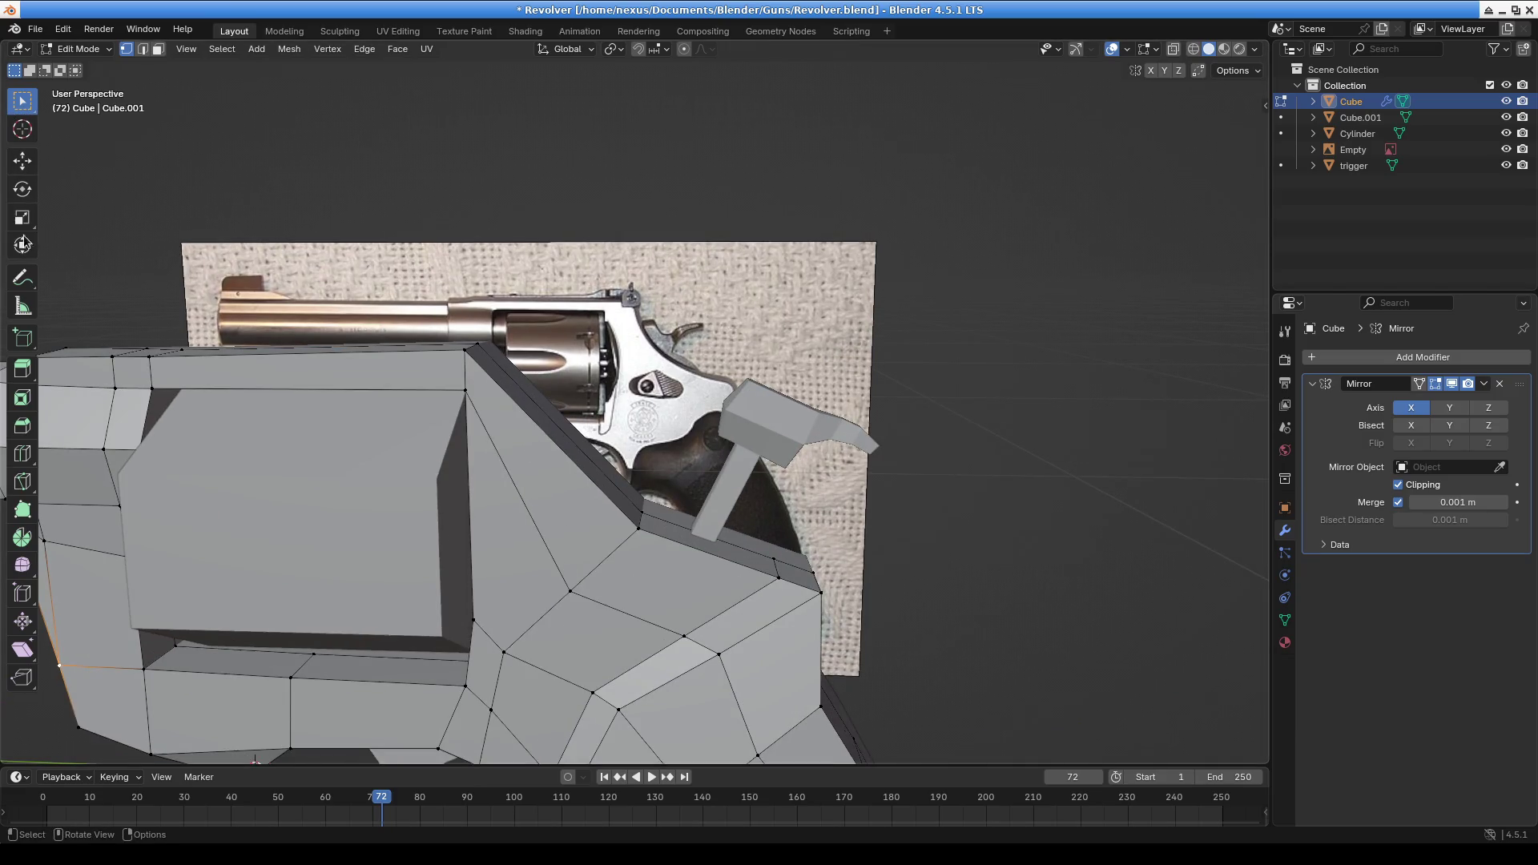
Add a loop cut across the revolver body
click(22, 457)
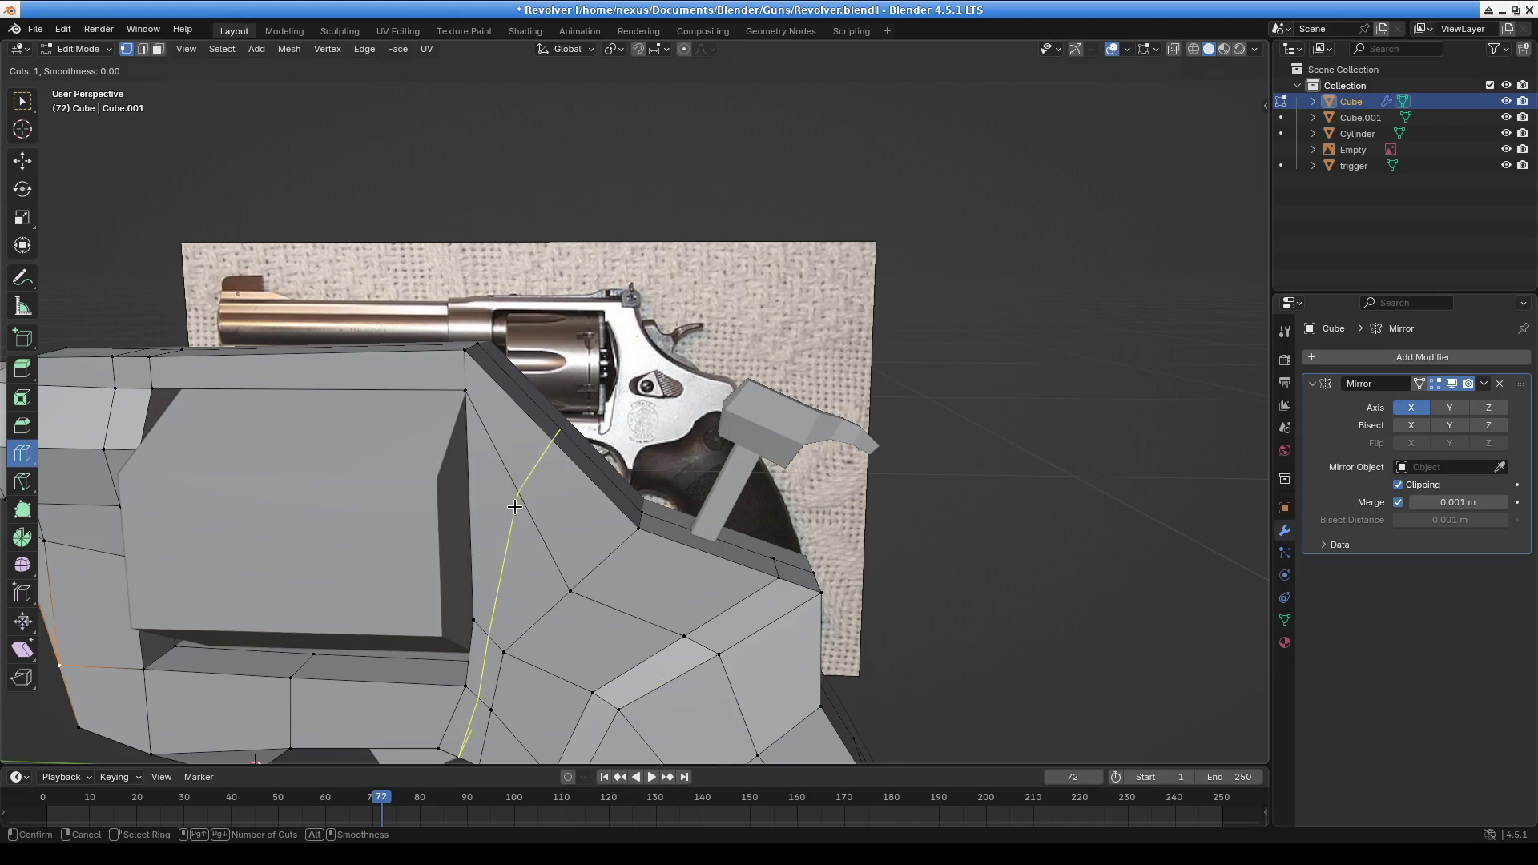
click(561, 476)
mouse_move(560, 476)
middle_down()
mouse_move(651, 332)
mouse_move(561, 386)
middle_up()
scroll(556, 390, up, 2)
middle_drag(676, 433, 431, 445)
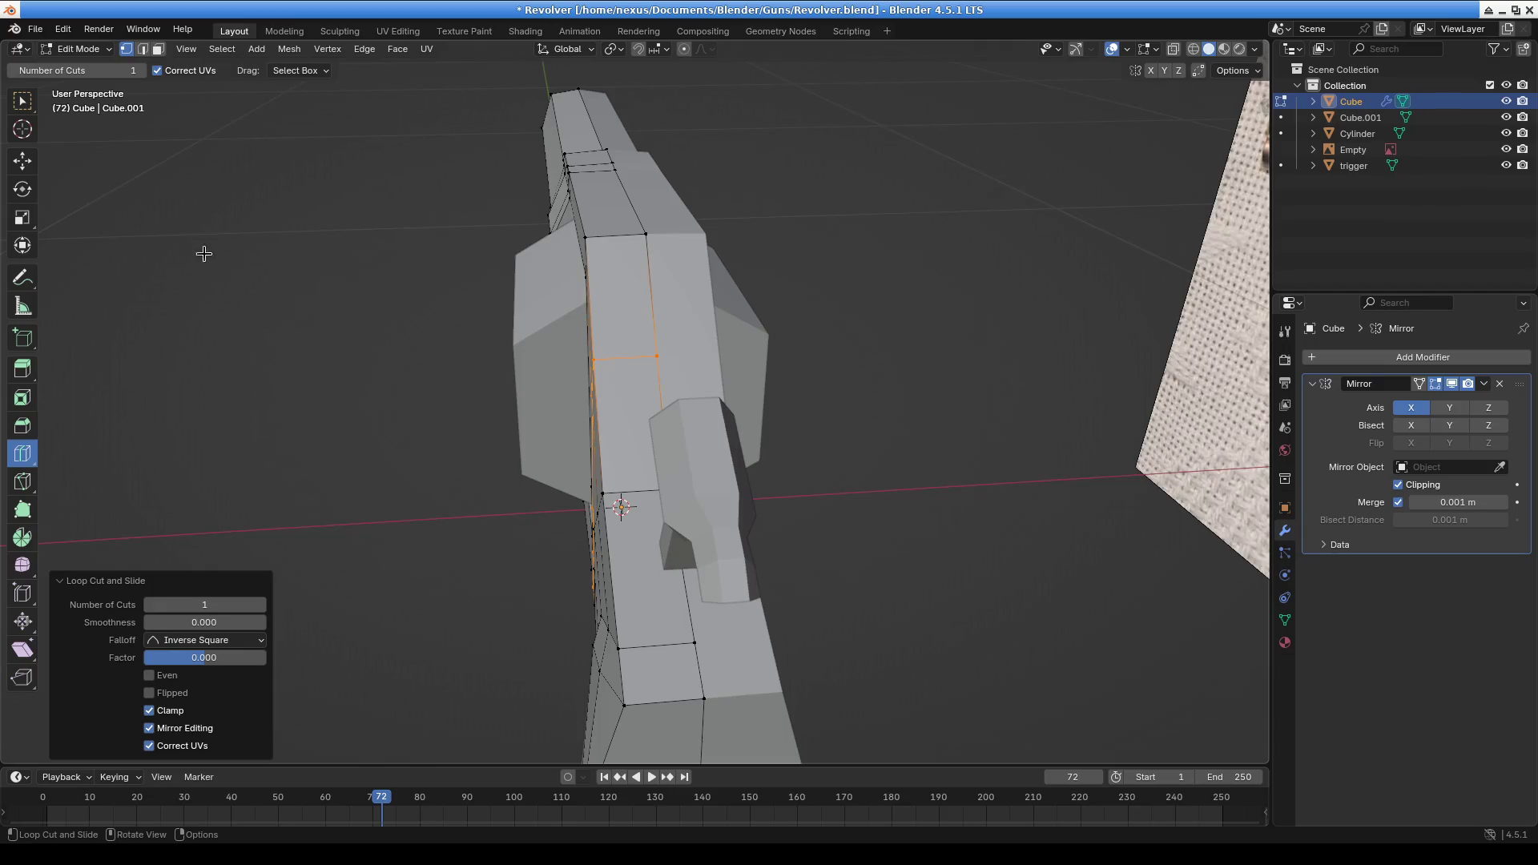
key(ctrl+r)
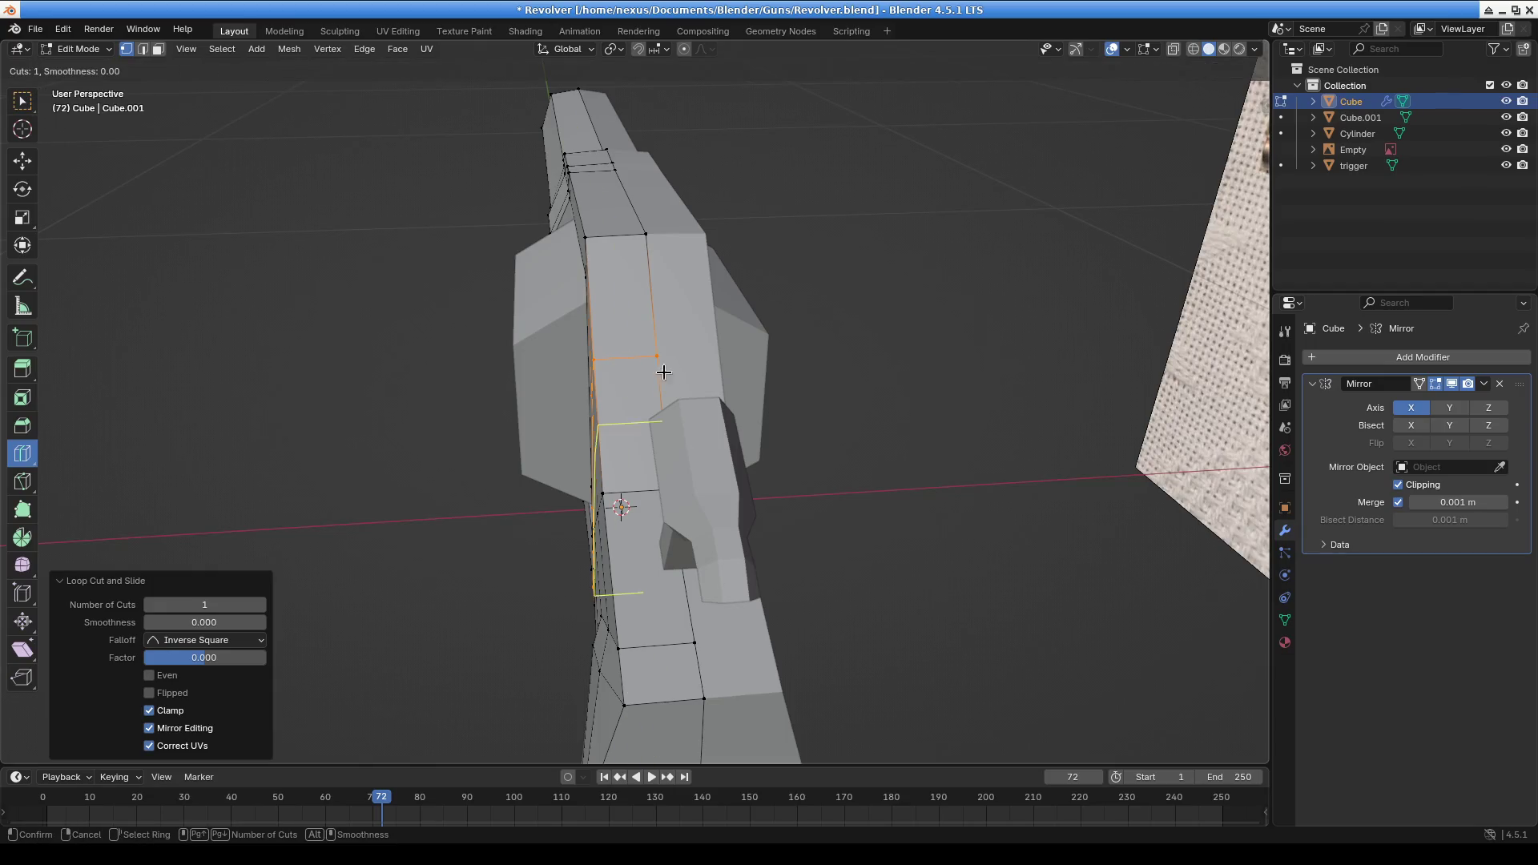
key(Escape)
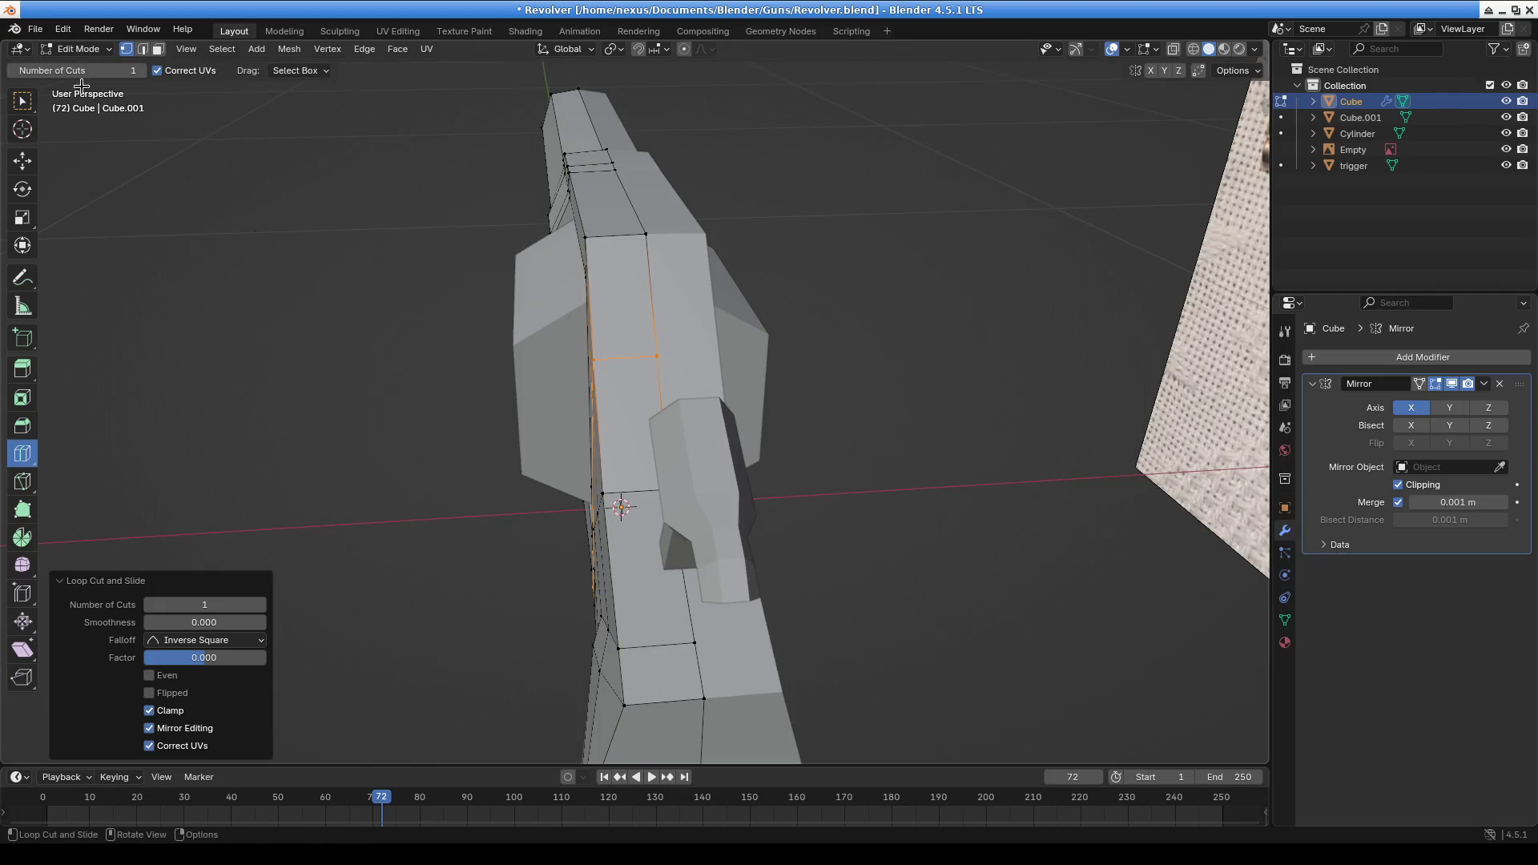
Re-enter Edit Mode on the frame and go back to the selection tool
click(80, 49)
click(72, 62)
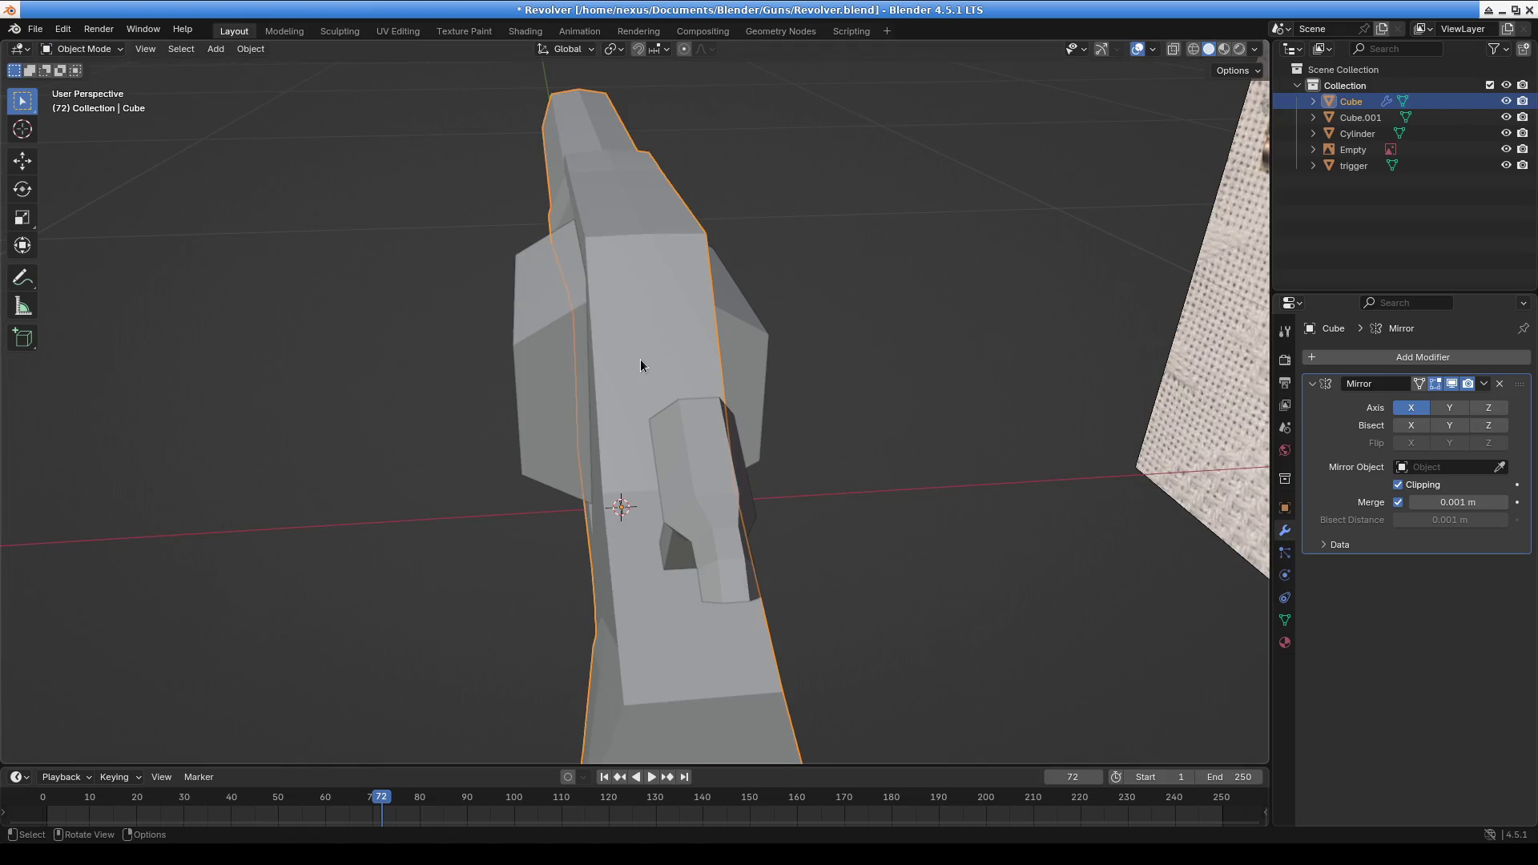
click(80, 49)
click(71, 79)
key(ctrl+r)
key(Escape)
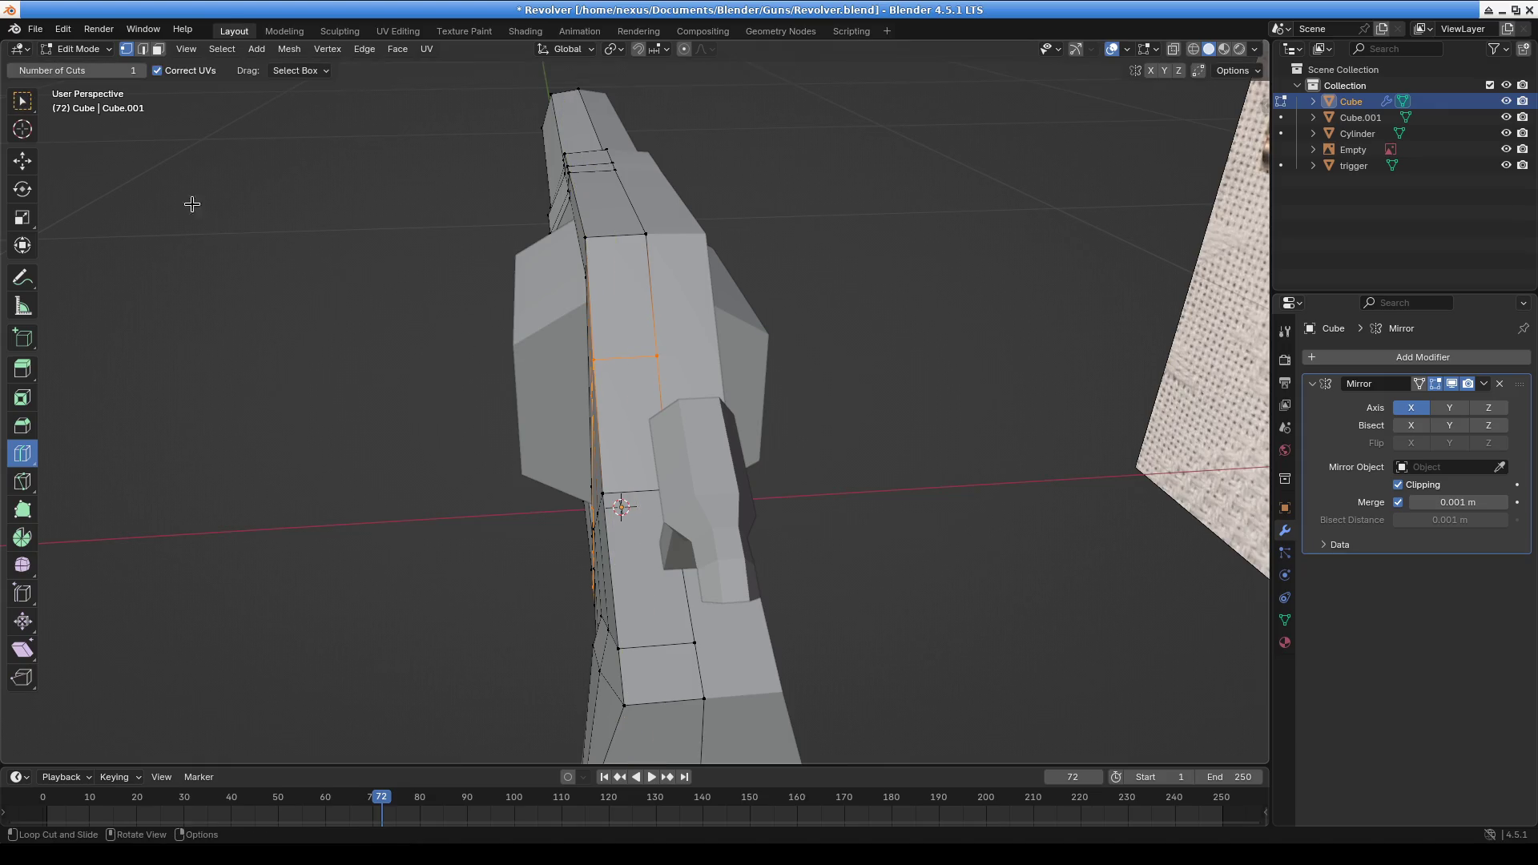
click(22, 102)
mouse_move(658, 368)
middle_down()
mouse_move(671, 374)
mouse_move(545, 370)
mouse_move(562, 421)
middle_up()
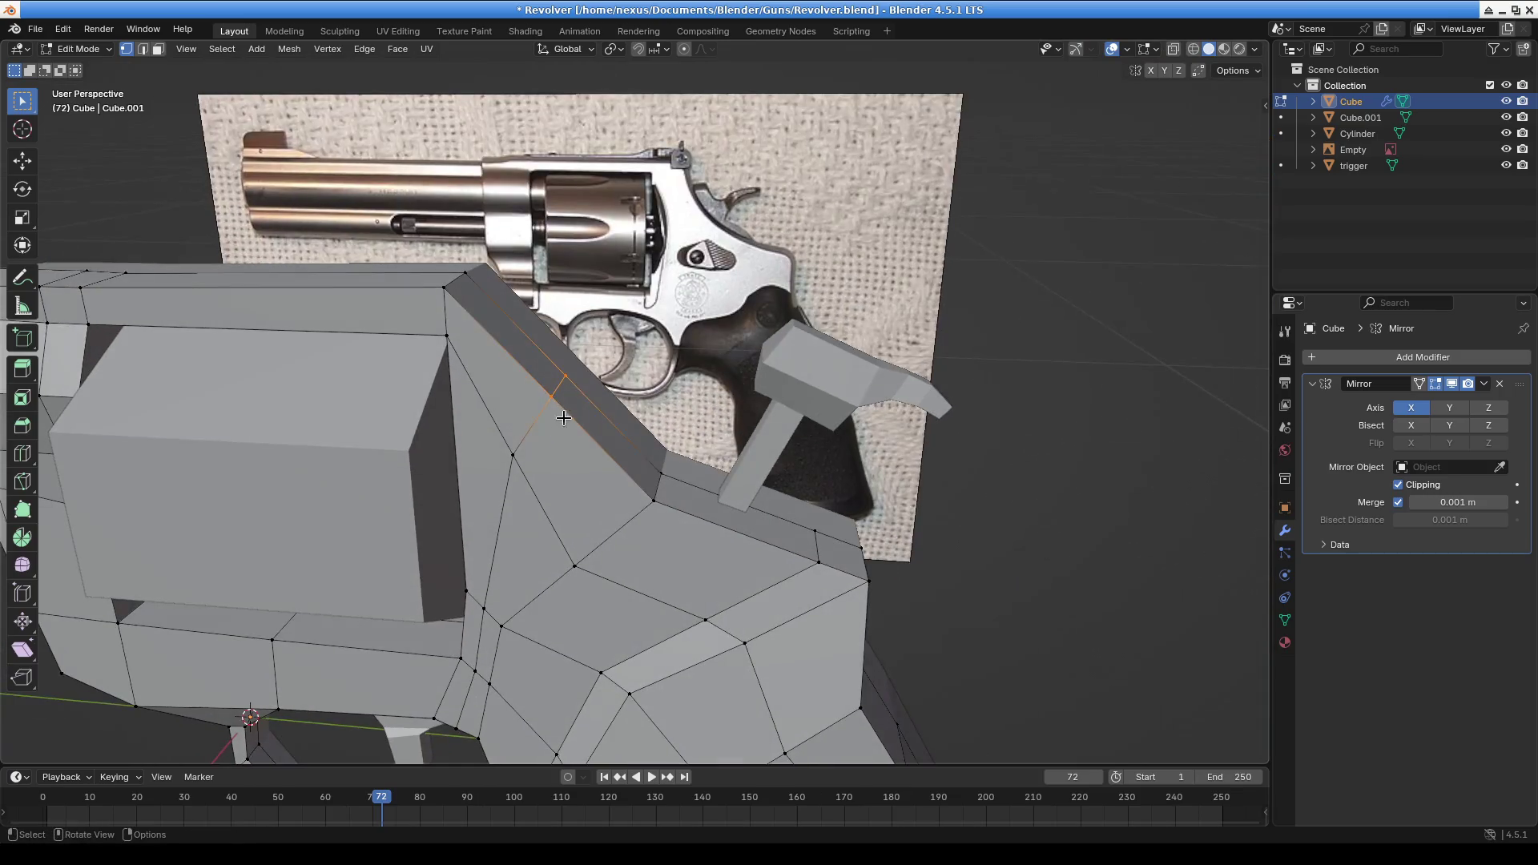
Move the selected frame edge along X, then down along Z
key(g)
key(x)
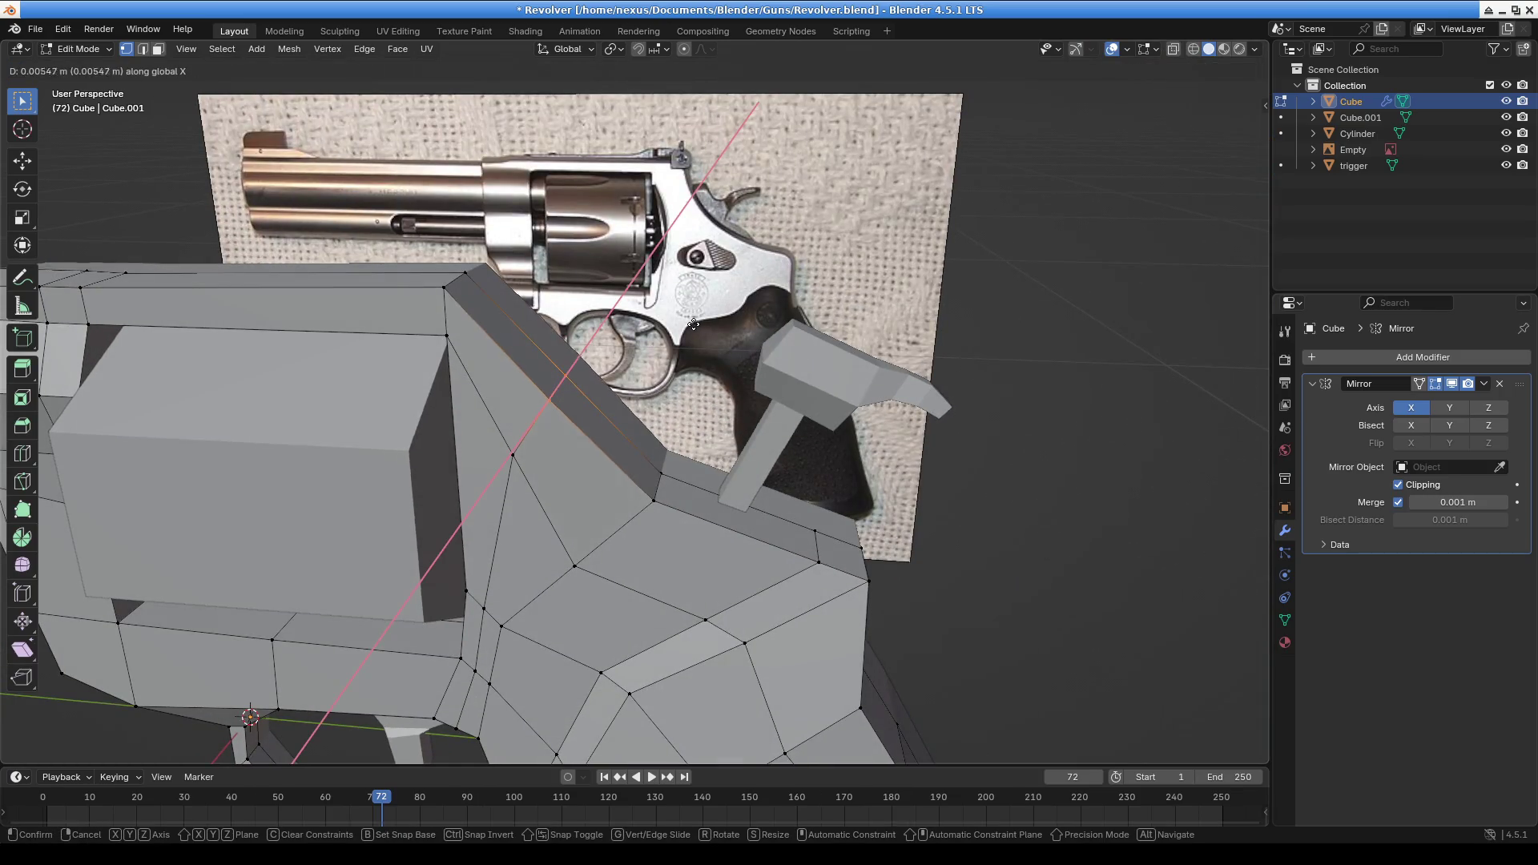
click(689, 325)
key(g)
key(x)
key(z)
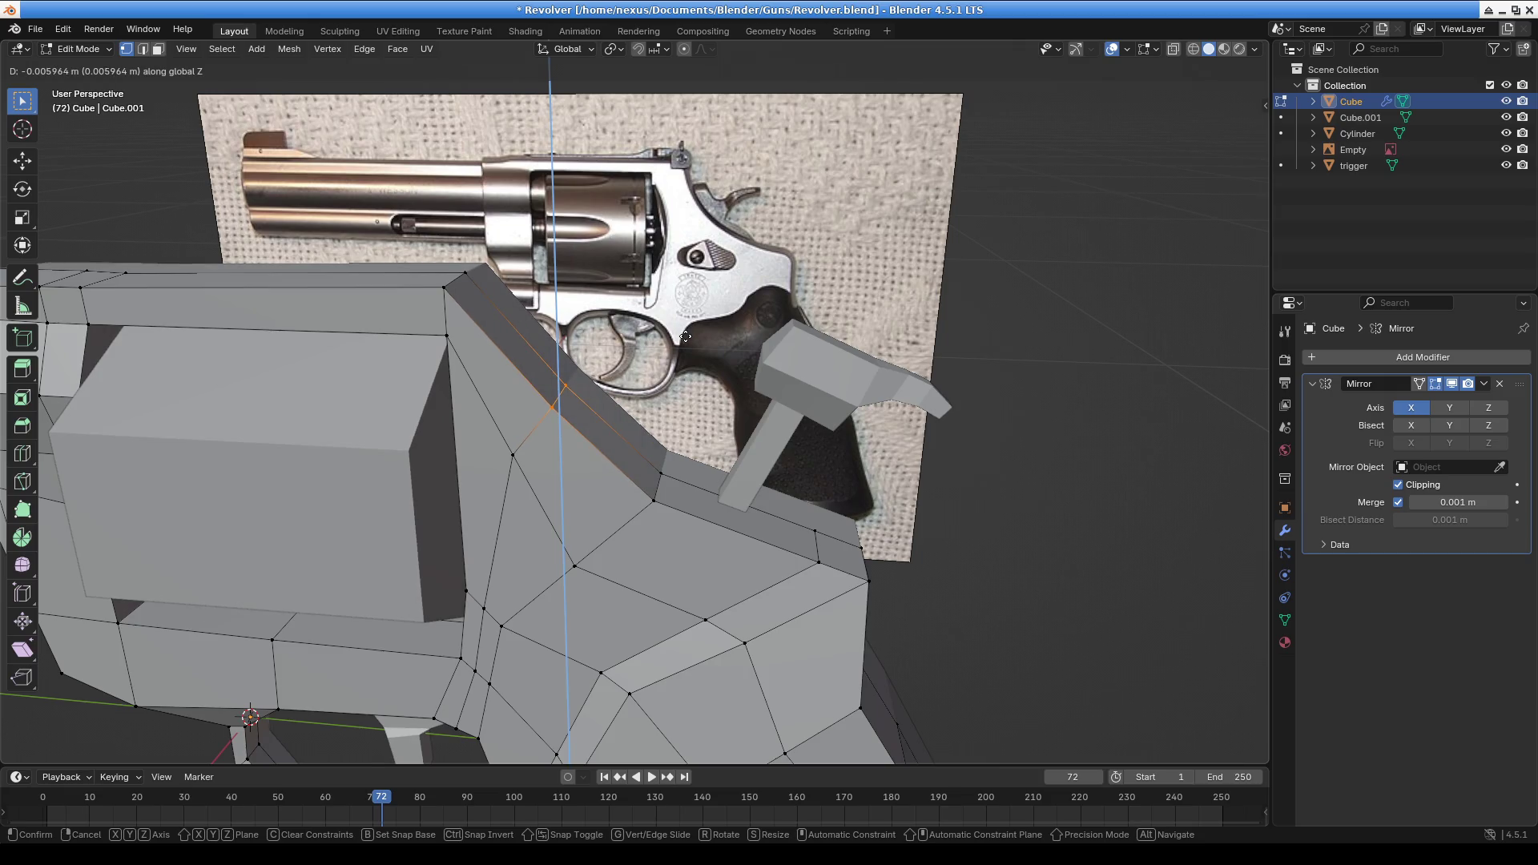
click(689, 341)
middle_drag(632, 442, 629, 413)
scroll(629, 413, up, 5)
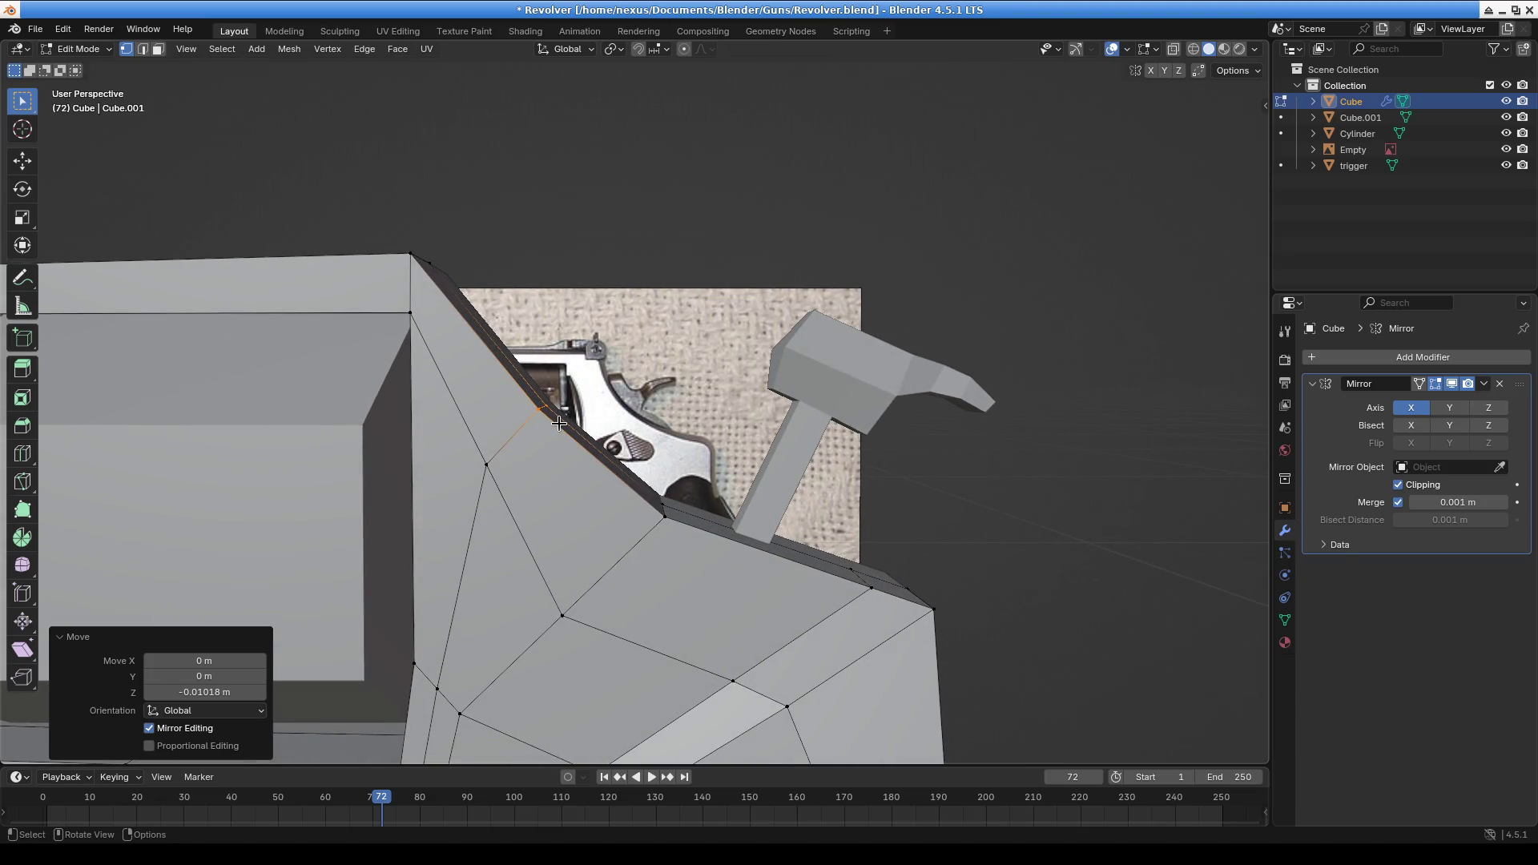
Reposition the edge freely to match the reference photo
key(g)
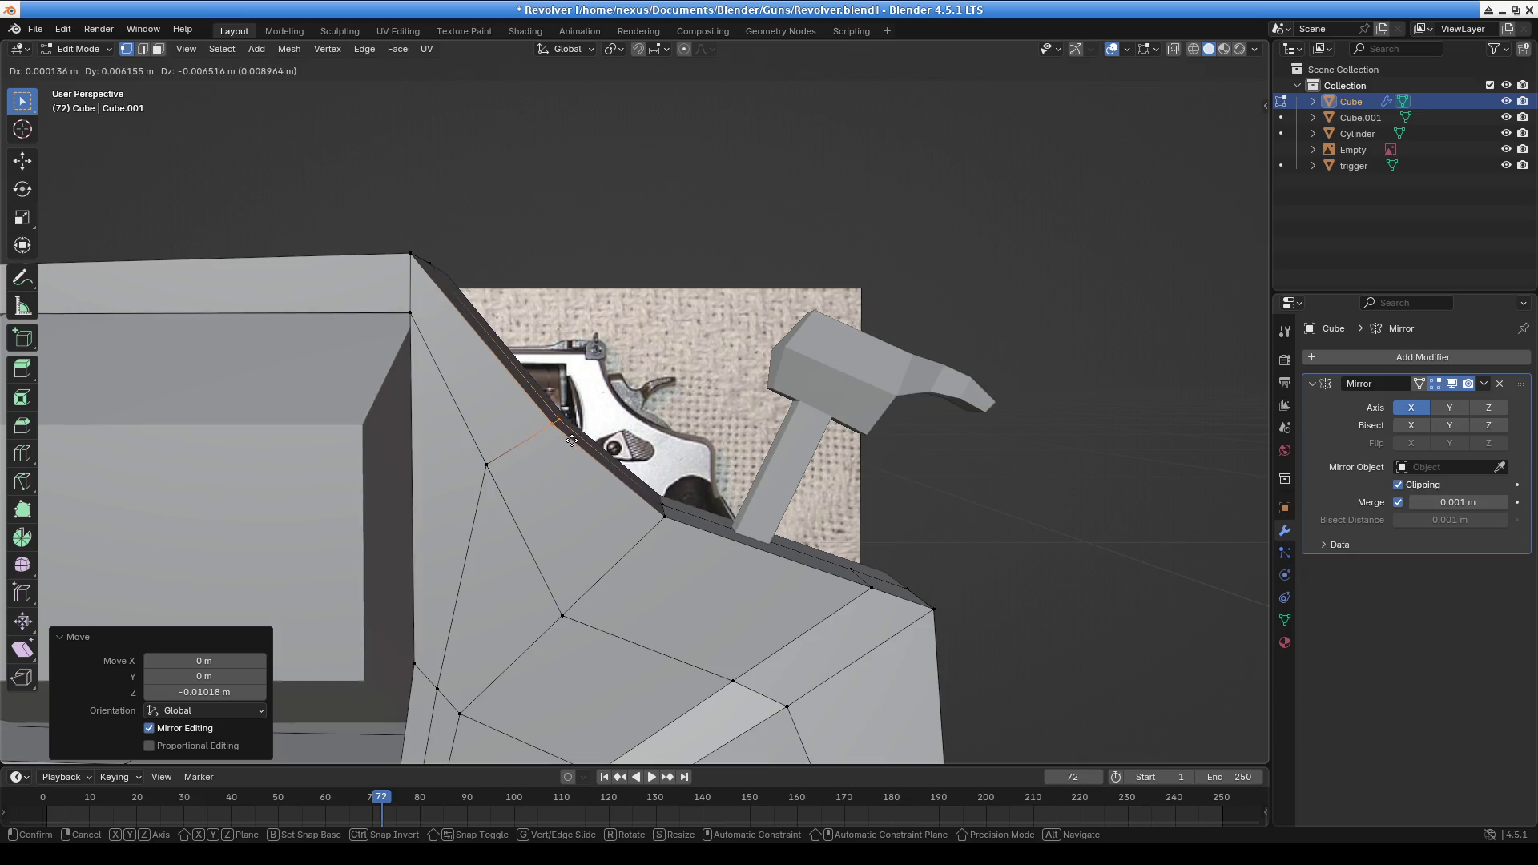
click(569, 443)
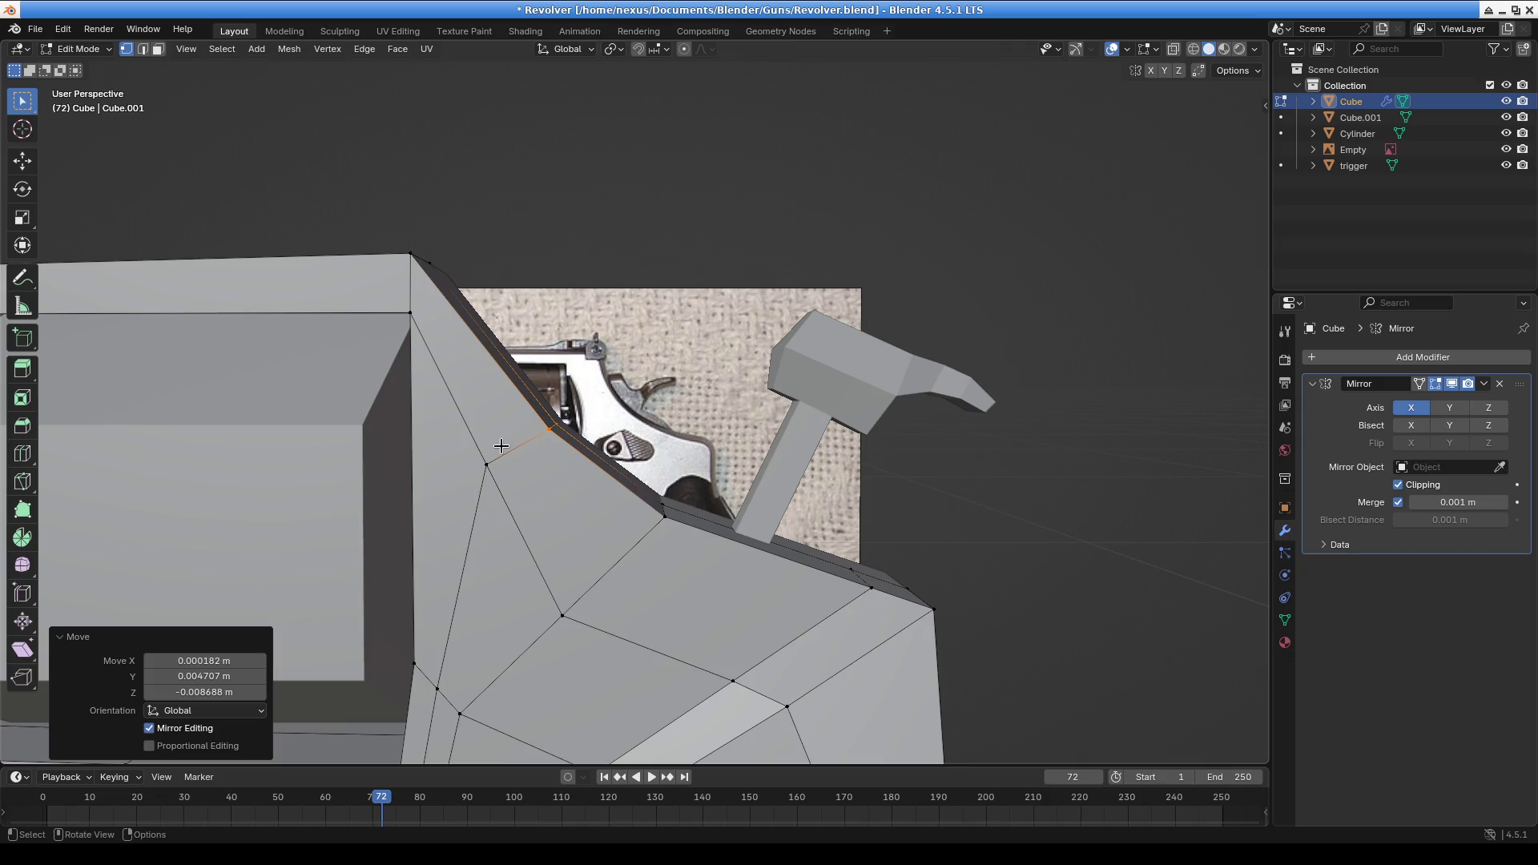
scroll(475, 515, down, 3)
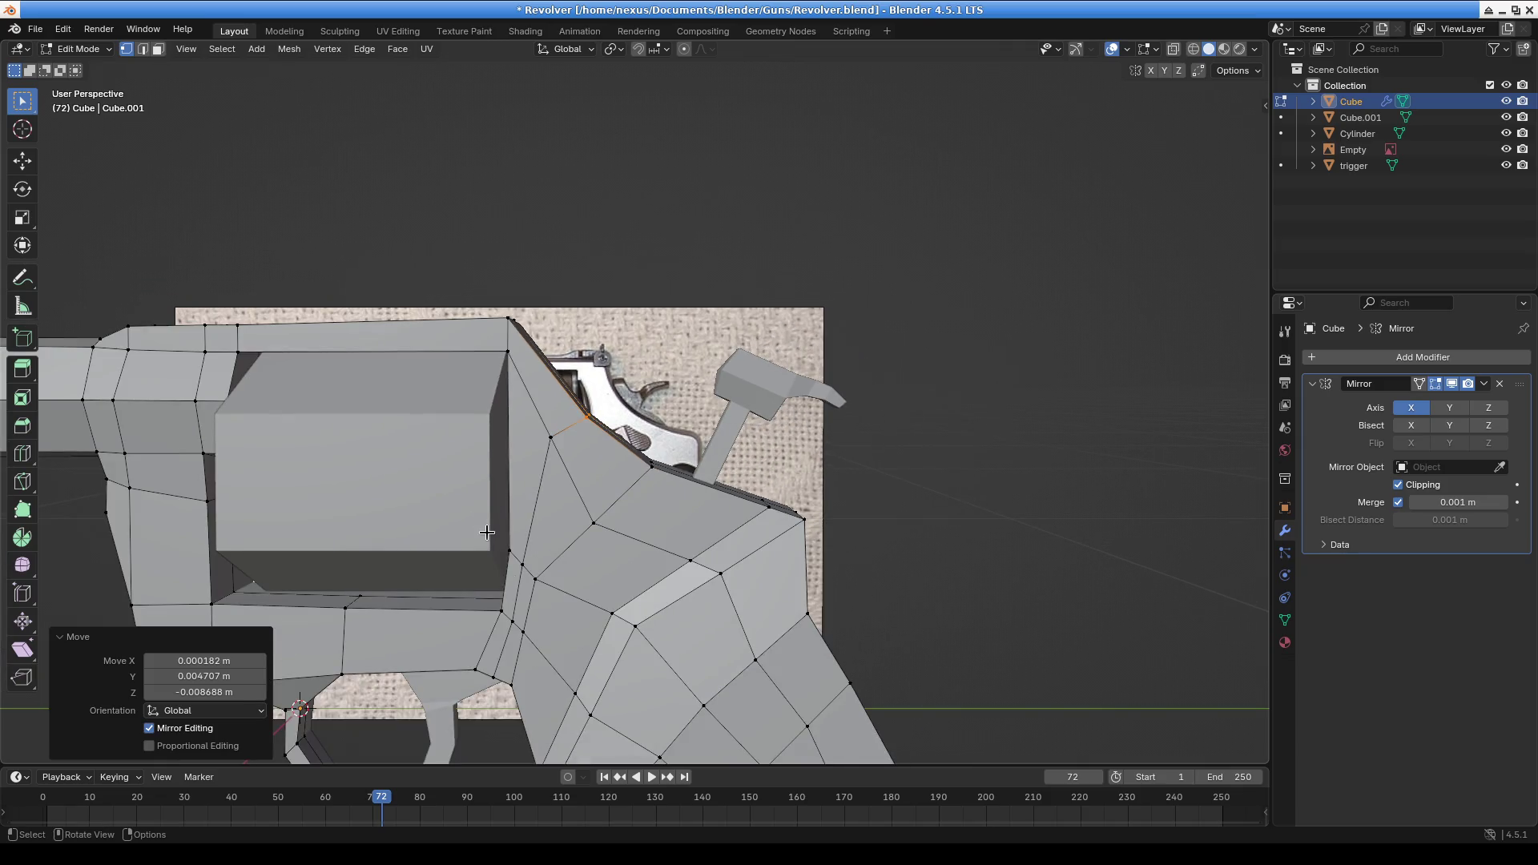
scroll(486, 535, down, 3)
scroll(737, 481, up, 3)
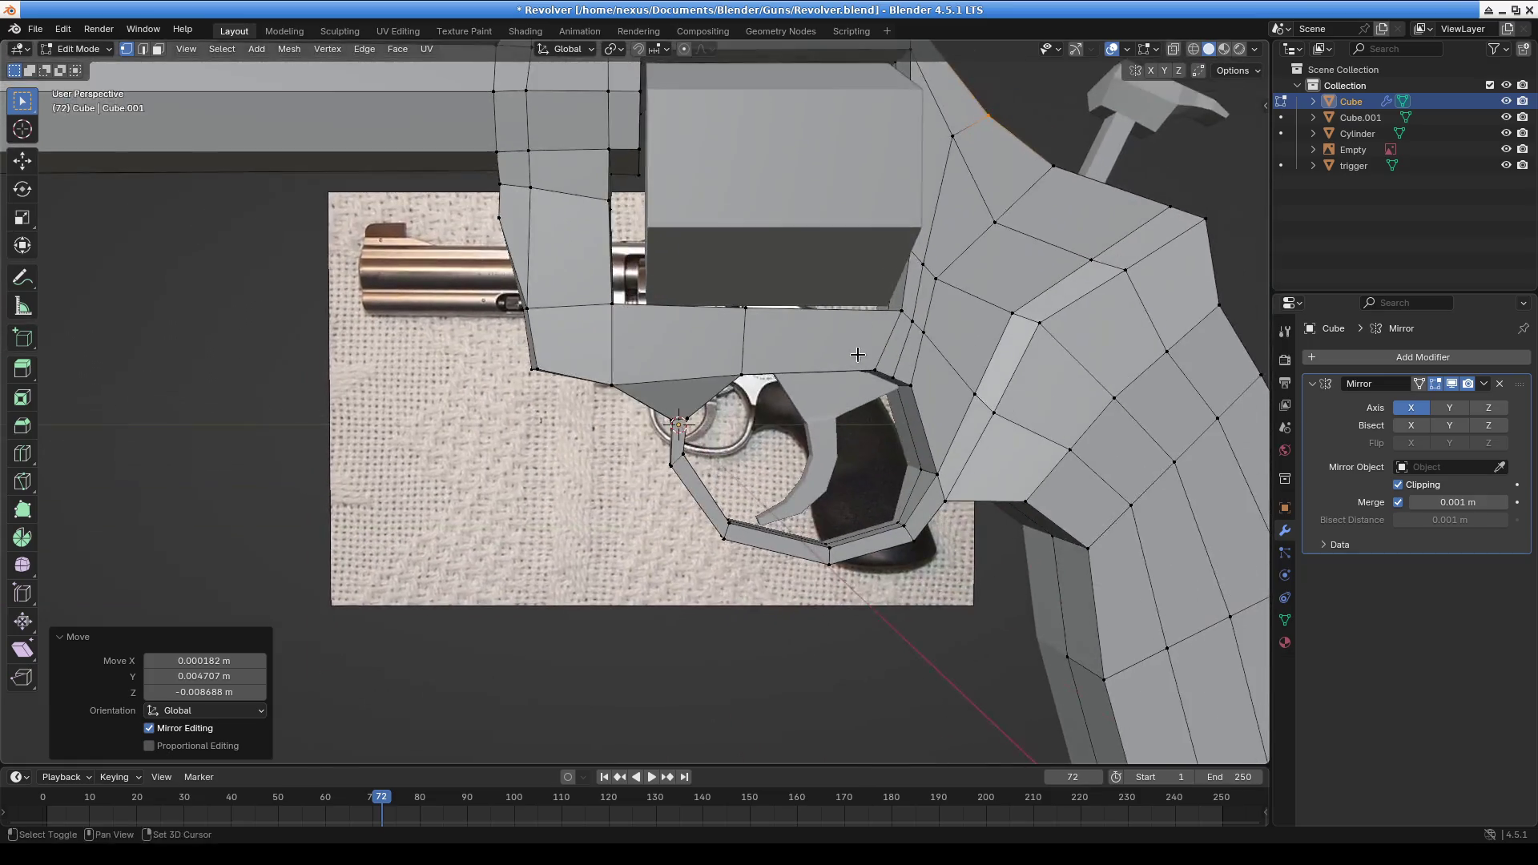
scroll(717, 411, down, 3)
scroll(621, 398, up, 5)
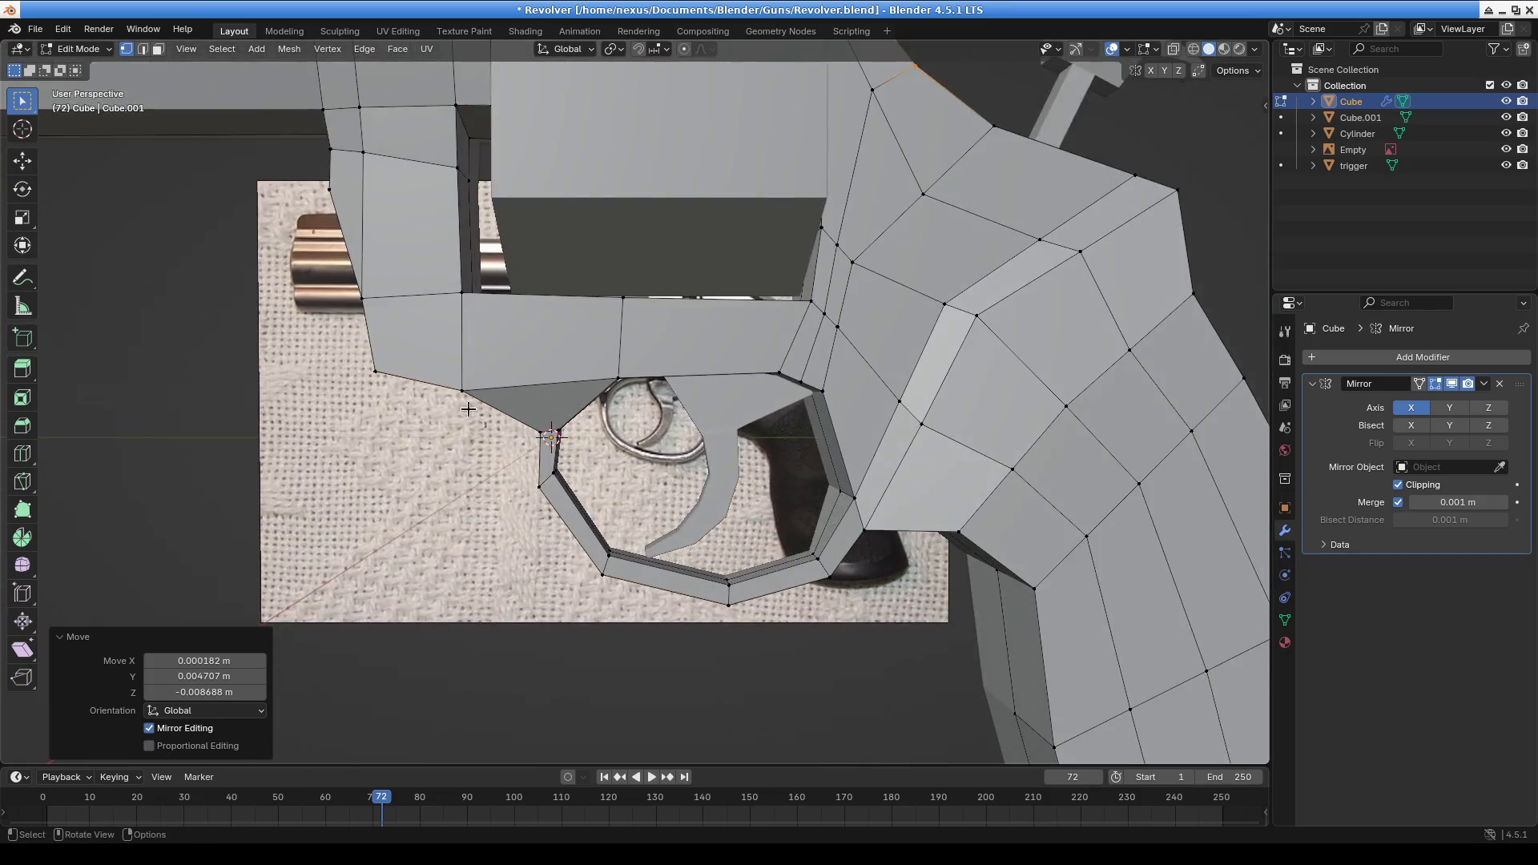
scroll(491, 430, up, 3)
Raise the trigger-guard vertex 0.006293 m along Z
middle_drag(604, 265, 521, 288)
middle_drag(607, 247, 737, 363)
key(g)
key(z)
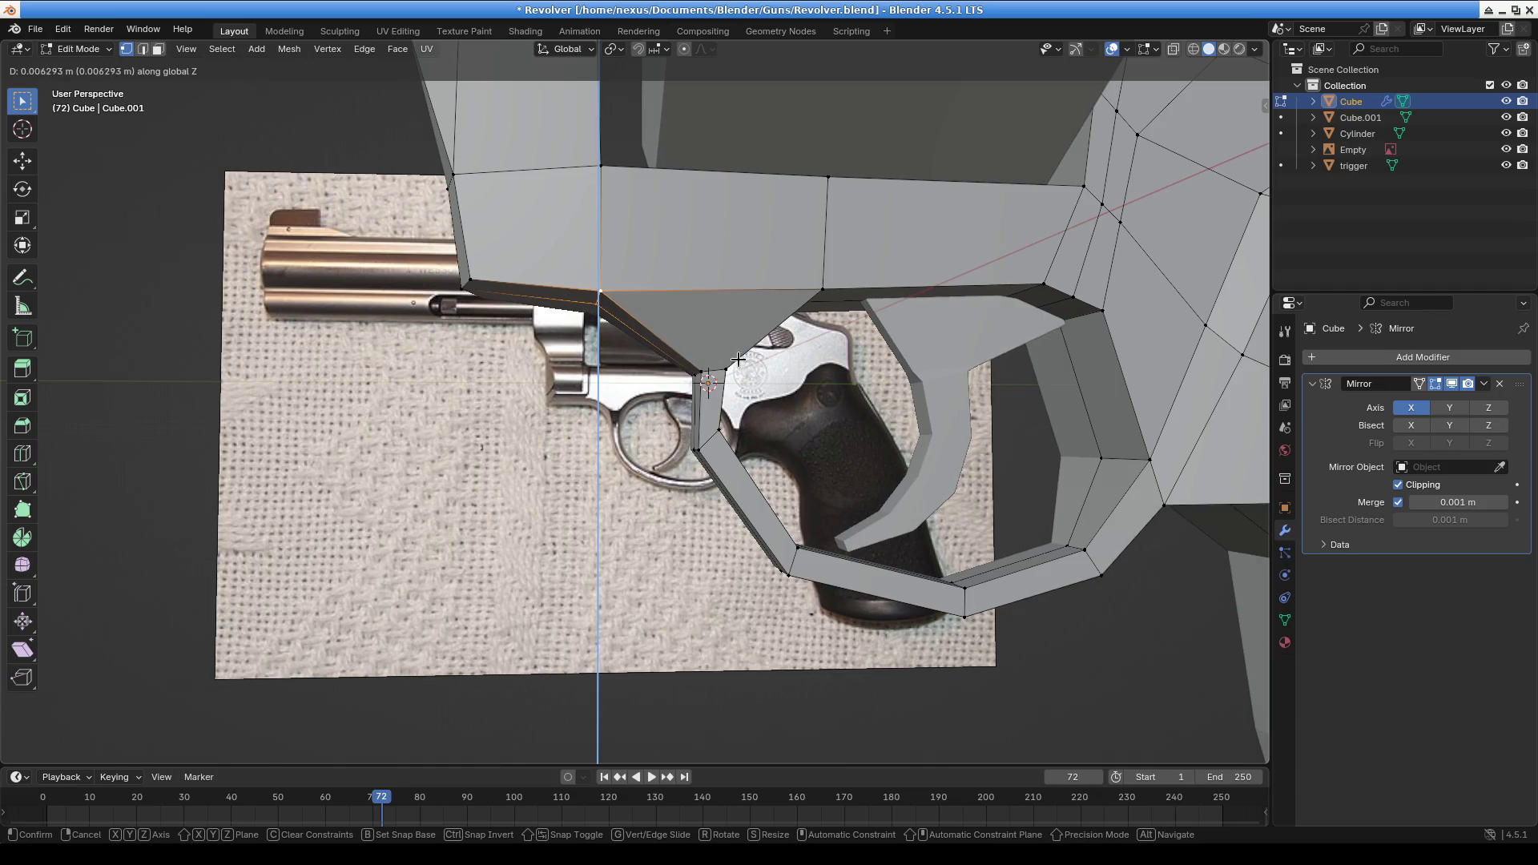
click(737, 363)
Switch to Object Mode and select the hammer piece
scroll(745, 442, down, 3)
middle_drag(762, 414, 634, 251)
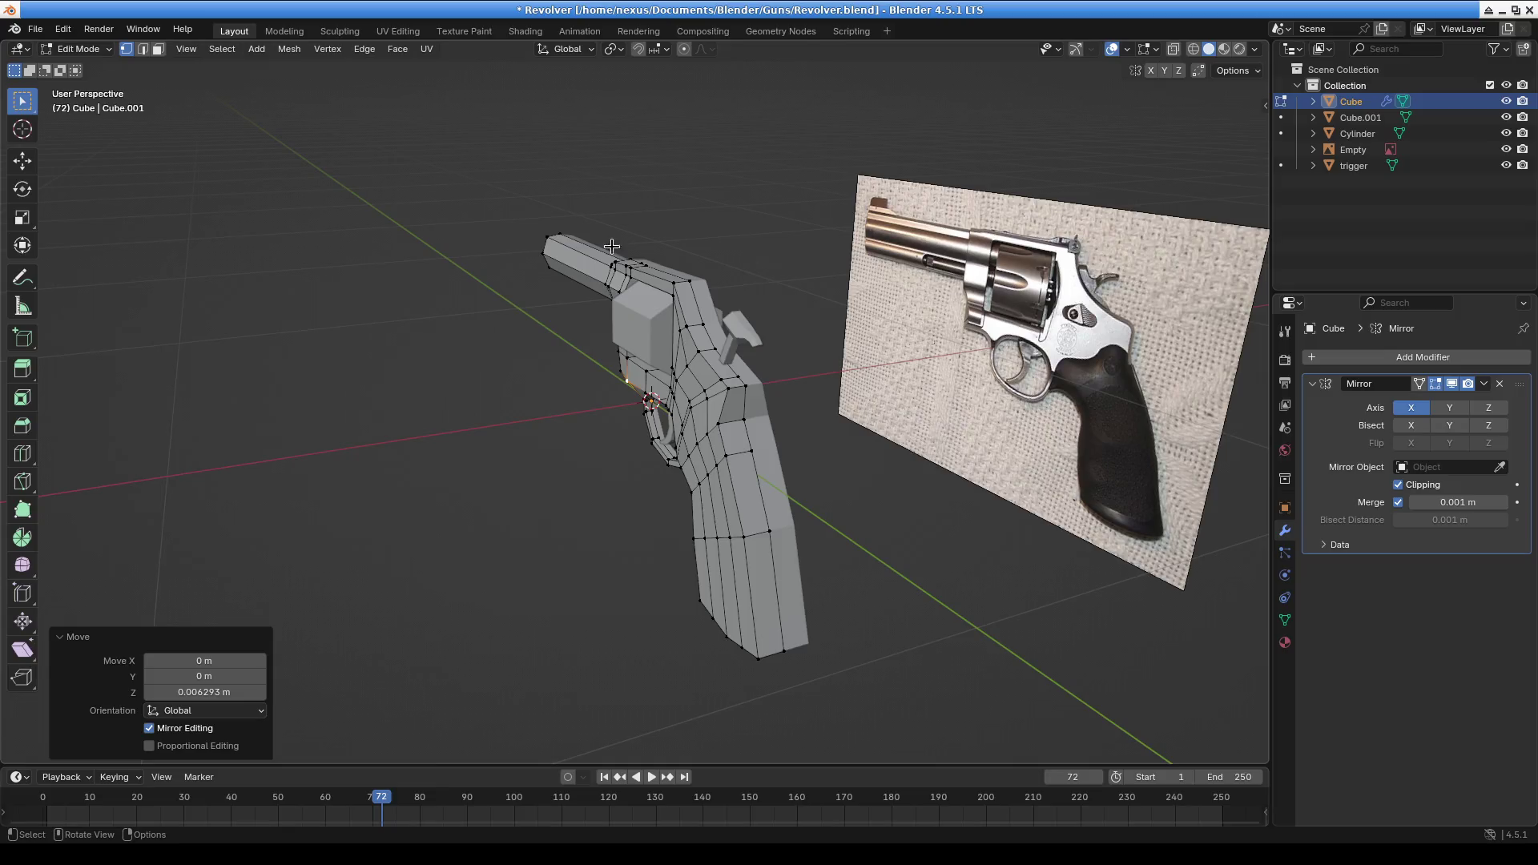
mouse_move(904, 283)
middle_down()
mouse_move(561, 353)
mouse_move(693, 346)
mouse_move(741, 409)
middle_up()
scroll(556, 353, up, 3)
scroll(620, 343, up, 2)
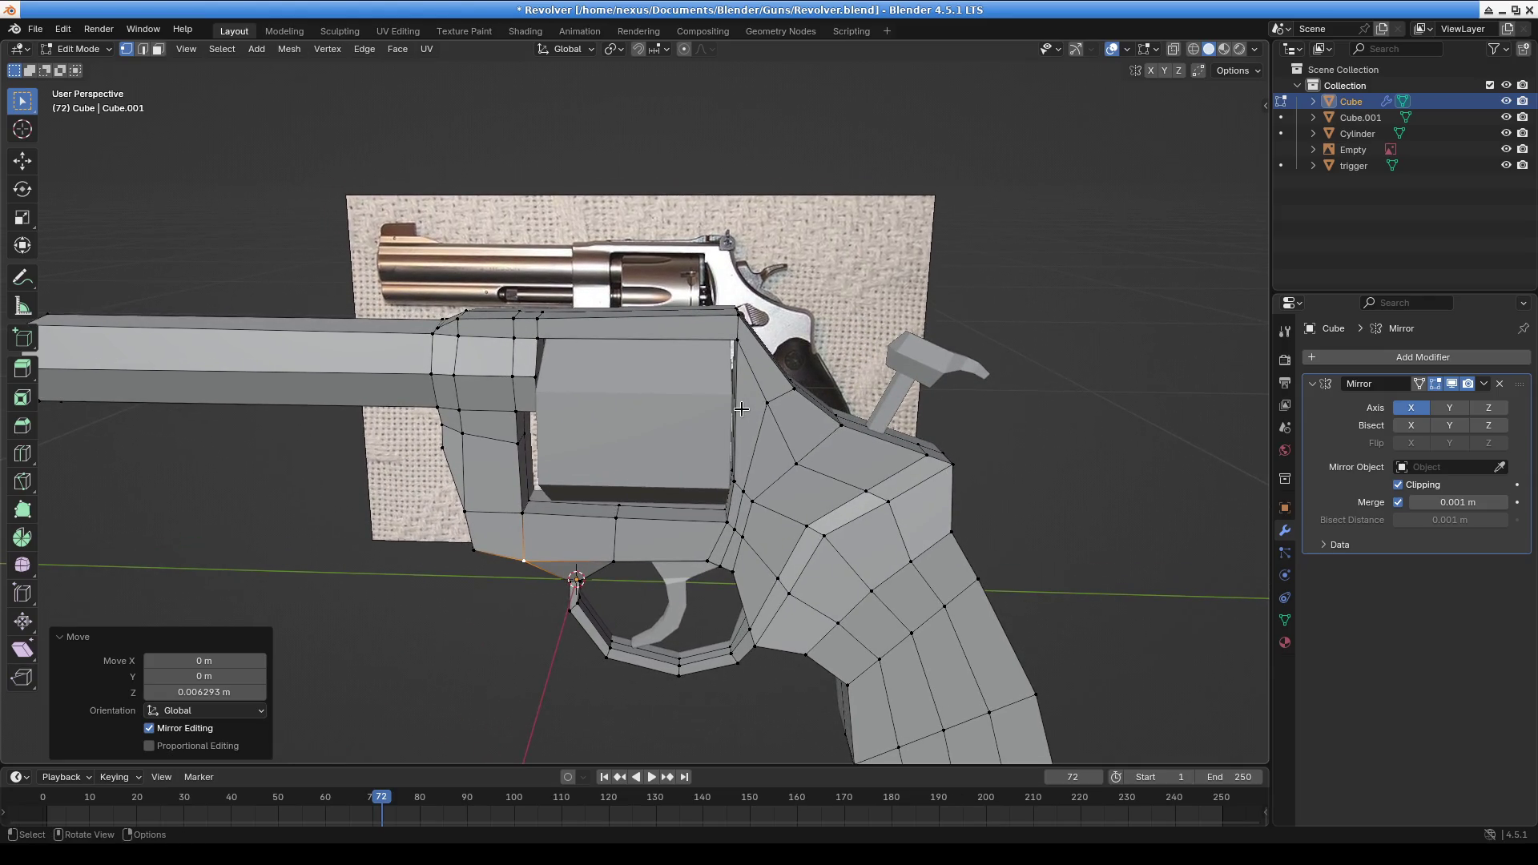
scroll(929, 425, up, 5)
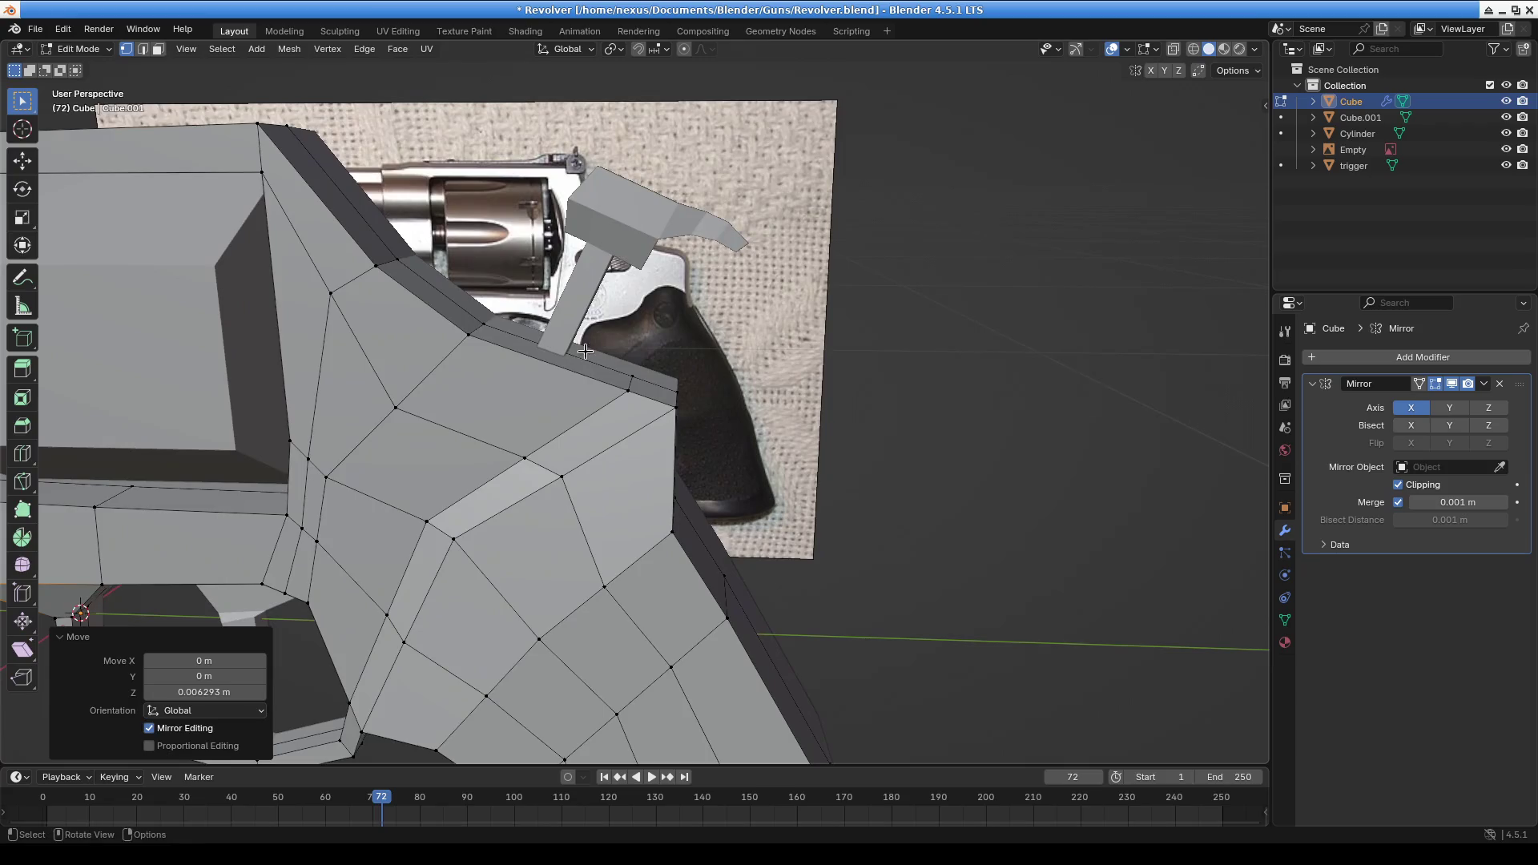
middle_drag(685, 232, 705, 240)
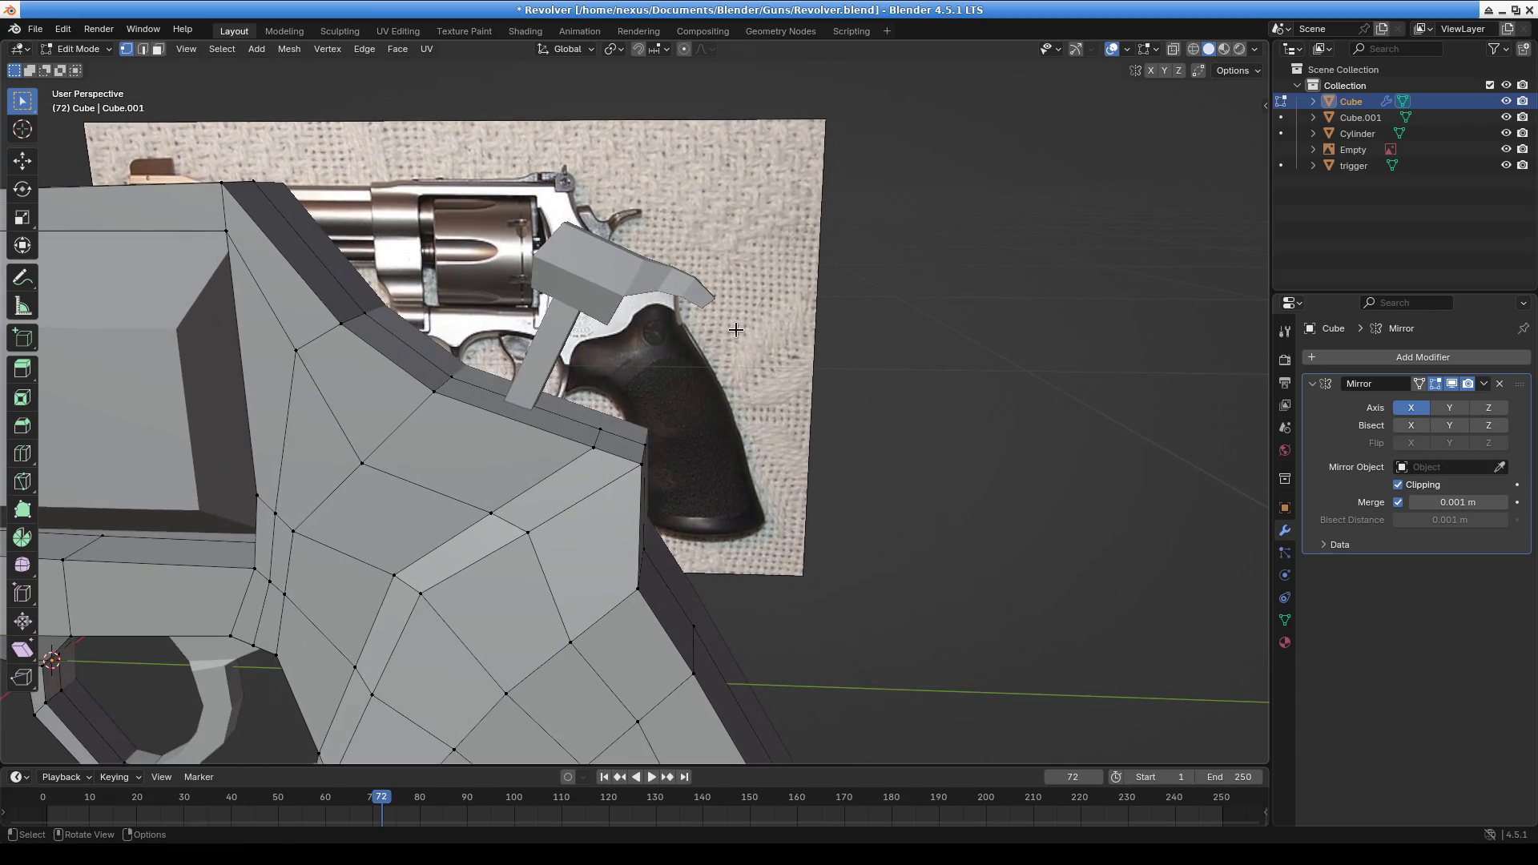
click(78, 49)
click(89, 67)
click(709, 331)
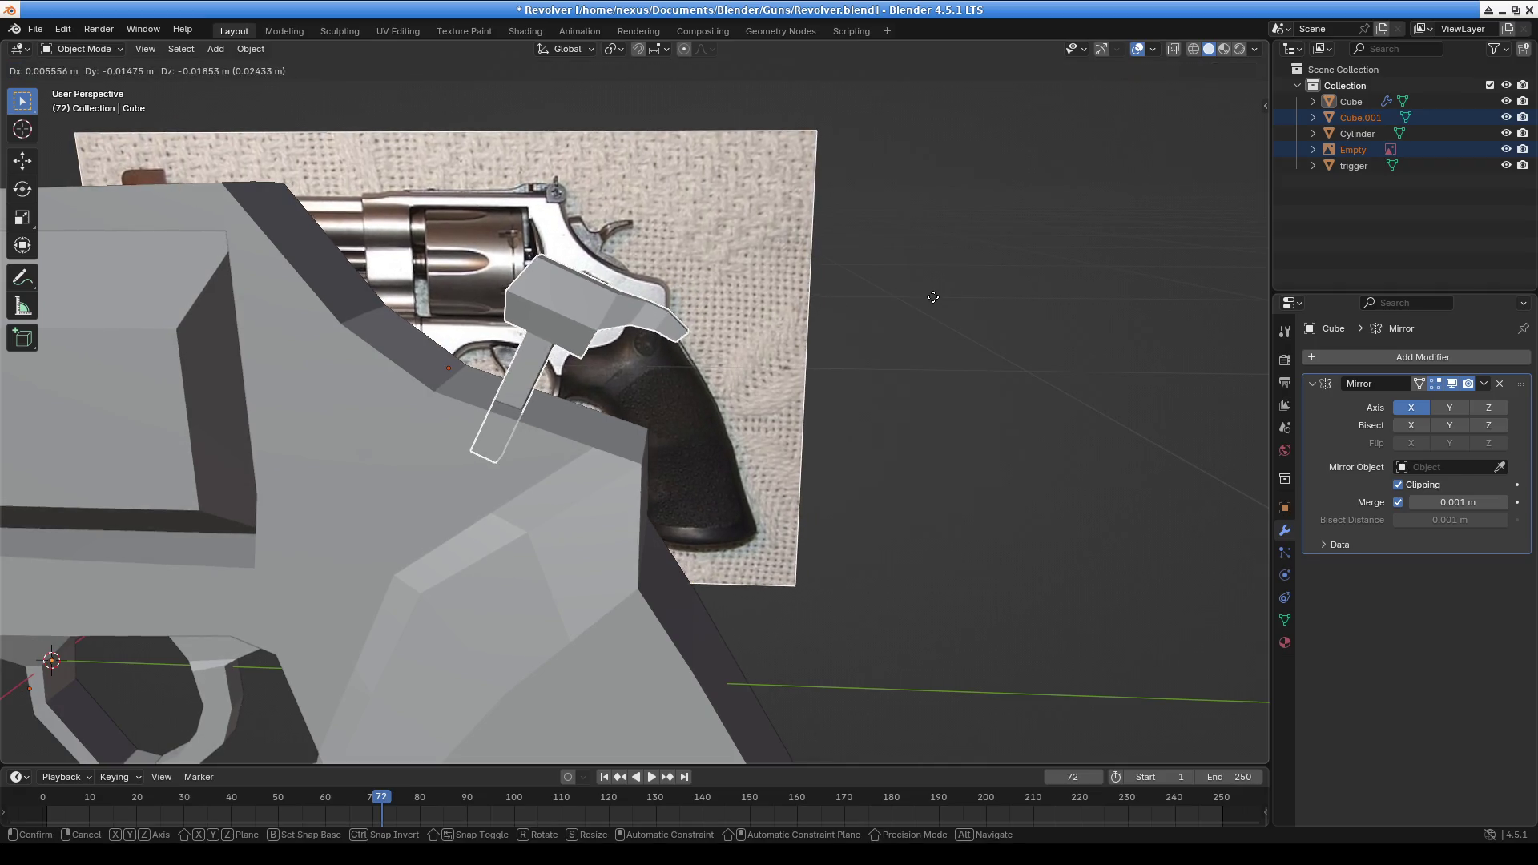
Move and tilt the hammer piece (Cube.001) to fit the reference photo
click(604, 303)
key(g)
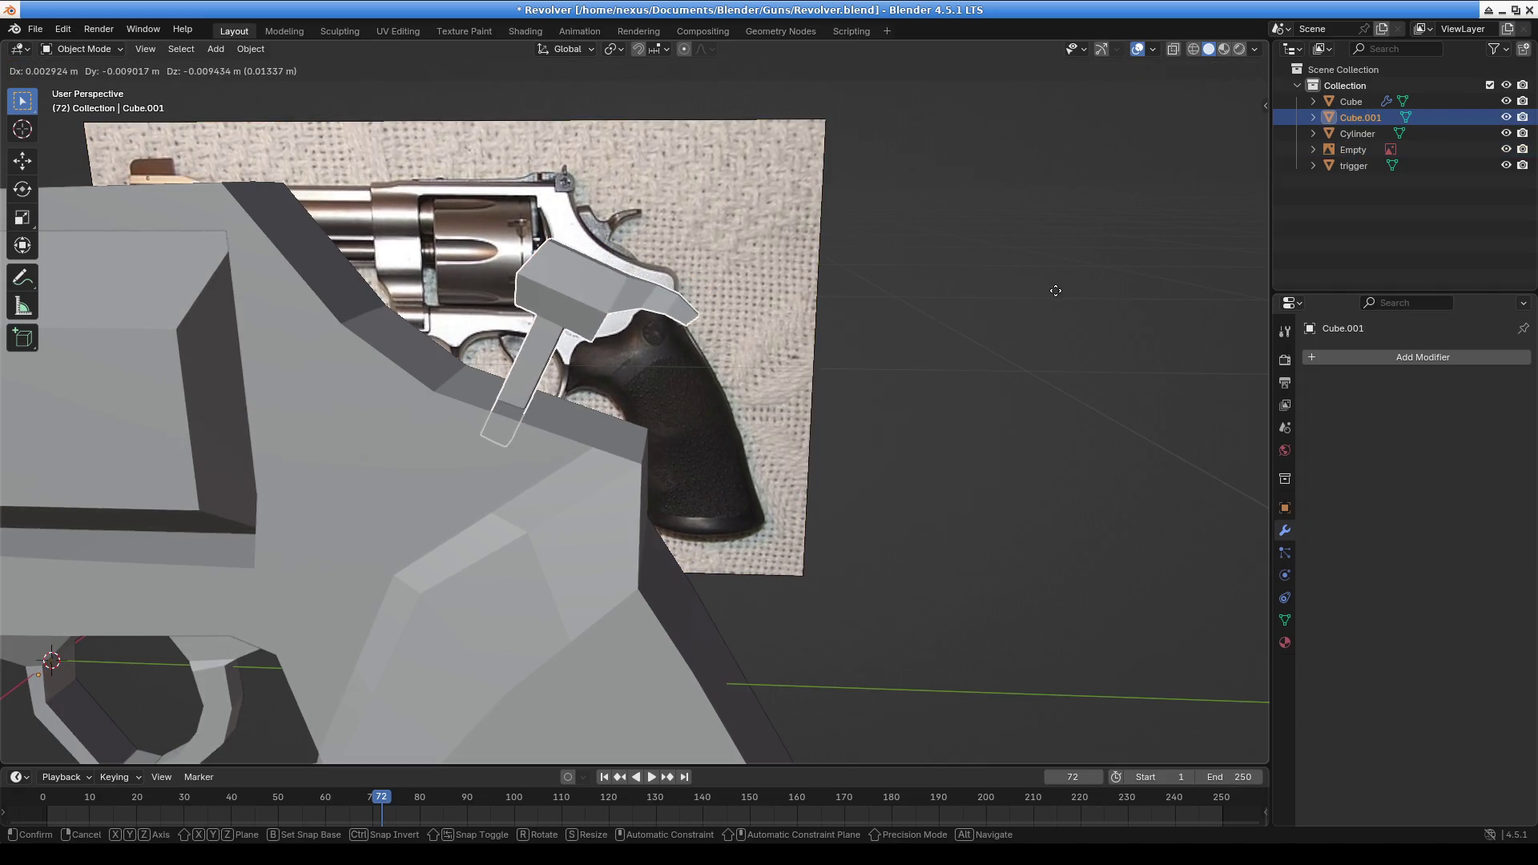
click(1044, 298)
mouse_move(882, 407)
middle_down()
mouse_move(897, 373)
mouse_move(859, 358)
mouse_move(774, 391)
middle_up()
key(r)
click(920, 293)
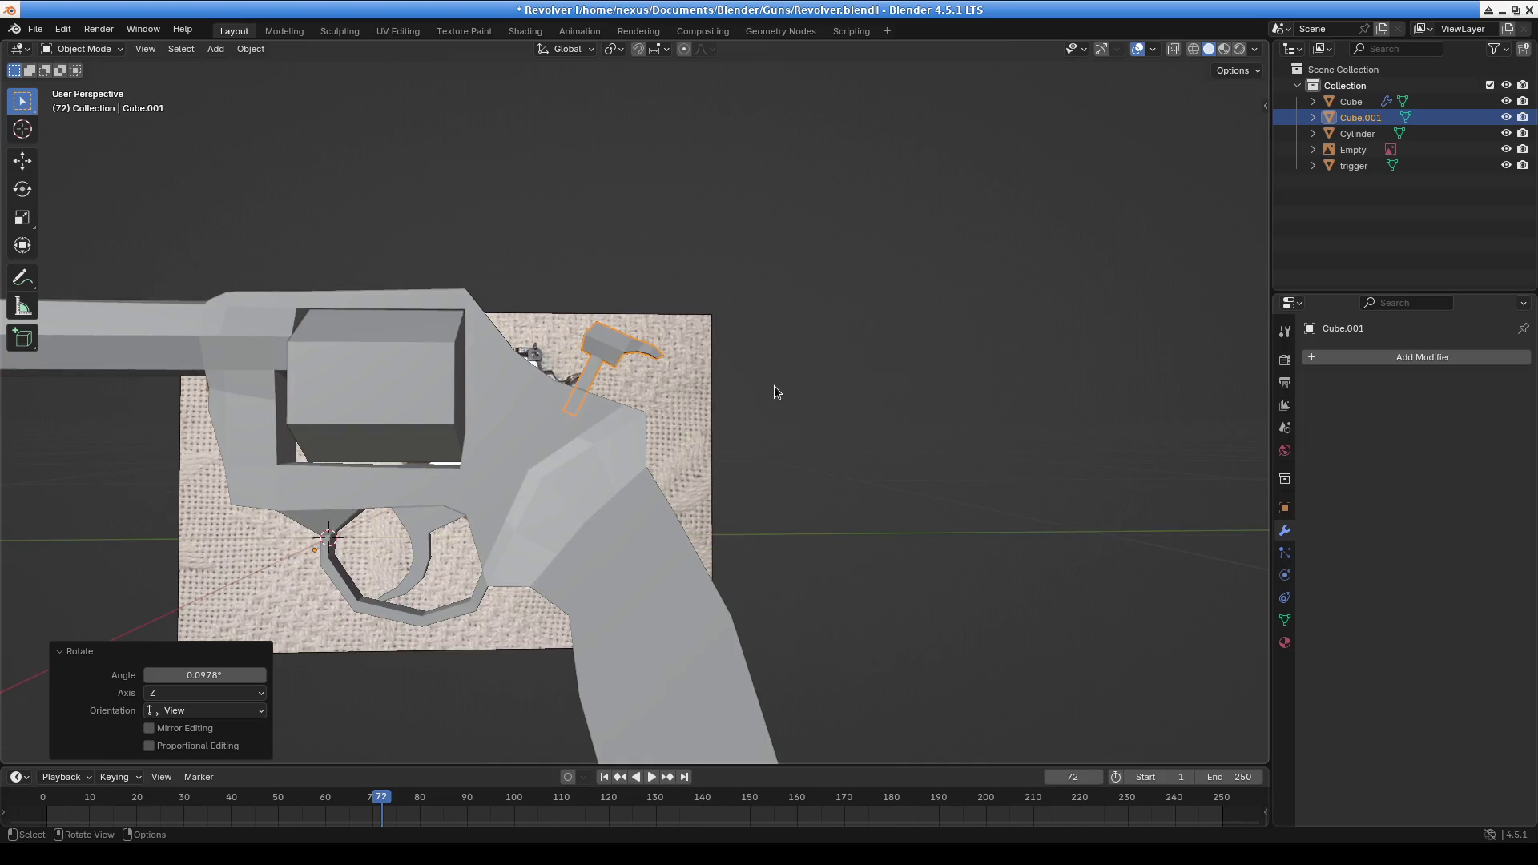
Select every object and apply Location, Rotation and Scale to all of them
key(a)
key(ctrl+a)
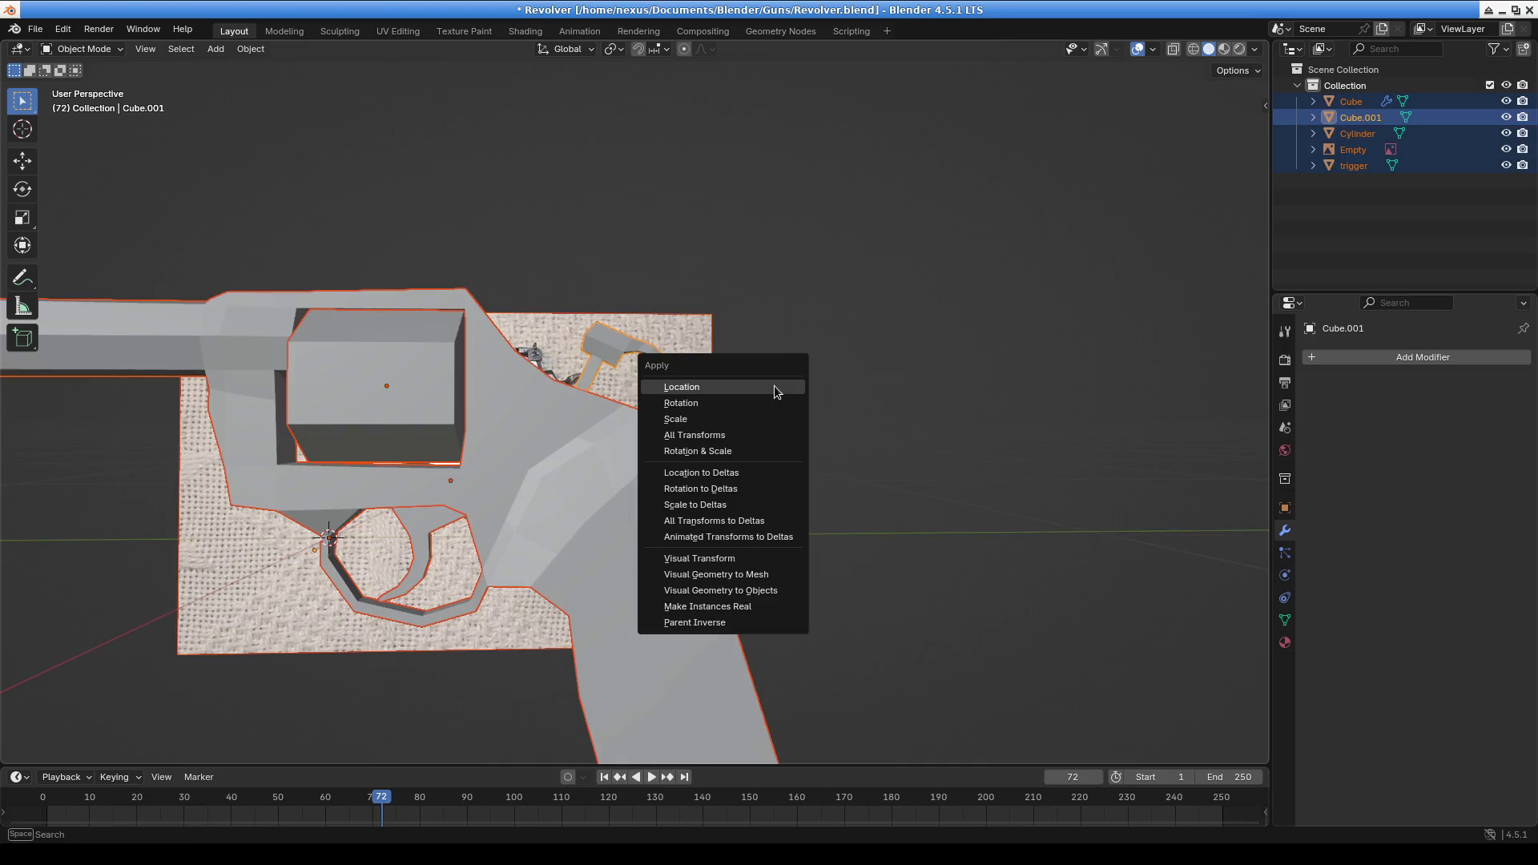
click(774, 389)
key(ctrl+a)
click(753, 405)
key(ctrl+a)
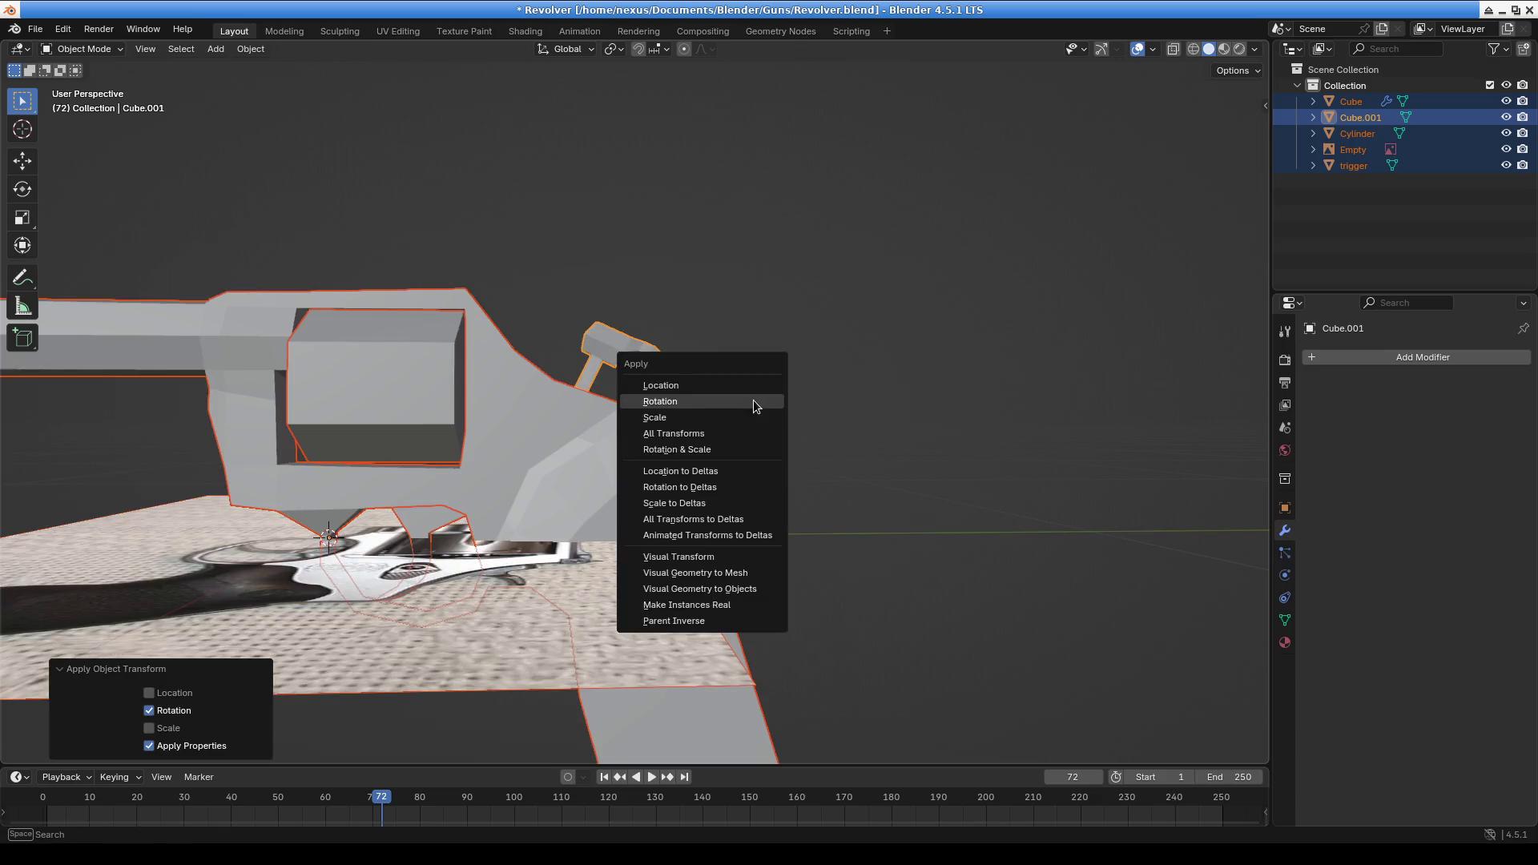
click(737, 413)
Undo an accidental change to the reference image plane
click(403, 529)
mouse_move(403, 529)
middle_down()
mouse_move(551, 646)
mouse_move(646, 607)
middle_up()
key(ctrl+z)
key(ctrl+z)
key(ctrl+z)
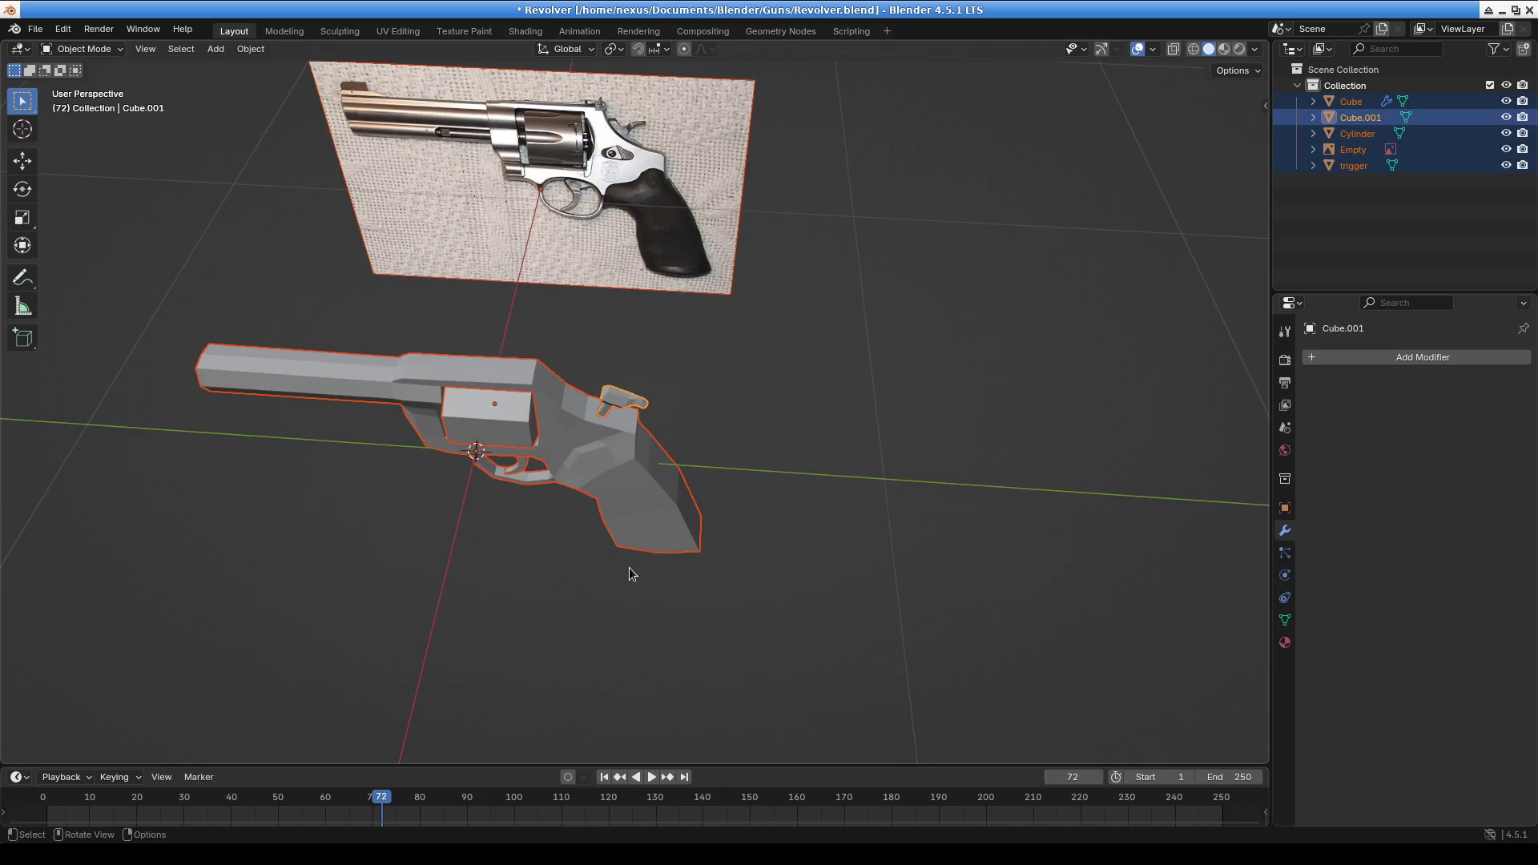
middle_drag(629, 567, 479, 448)
Box-select only the revolver parts and apply Rotation and Location to them
drag(230, 327, 805, 637)
key(ctrl+a)
click(705, 559)
key(ctrl+a)
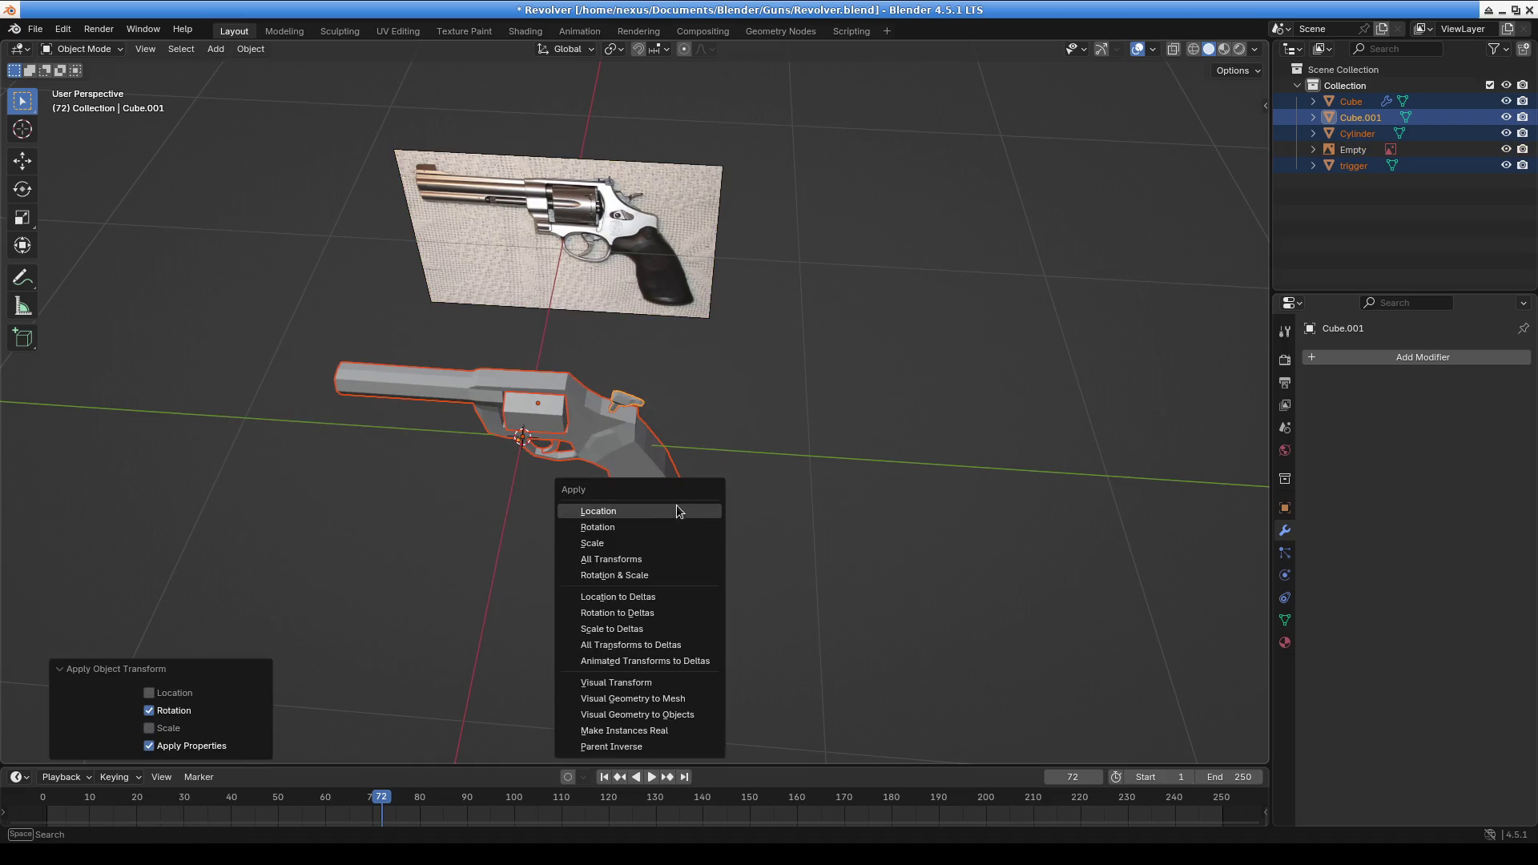
click(671, 510)
Deselect everything, then orbit and zoom to inspect both sides of the revolver
click(781, 521)
mouse_move(781, 521)
middle_down()
mouse_move(651, 507)
mouse_move(907, 322)
mouse_move(565, 405)
mouse_move(617, 388)
middle_up()
scroll(907, 322, up, 6)
scroll(477, 360, up, 2)
mouse_move(484, 329)
middle_down()
mouse_move(685, 431)
mouse_move(474, 356)
middle_up()
scroll(470, 455, down, 3)
mouse_move(470, 455)
middle_down()
mouse_move(743, 459)
mouse_move(904, 522)
mouse_move(998, 478)
mouse_move(762, 473)
mouse_move(845, 418)
mouse_move(960, 422)
mouse_move(978, 437)
mouse_move(781, 502)
mouse_move(755, 550)
mouse_move(741, 529)
mouse_move(570, 508)
mouse_move(589, 526)
mouse_move(734, 537)
mouse_move(699, 554)
middle_up()
scroll(974, 447, down, 6)
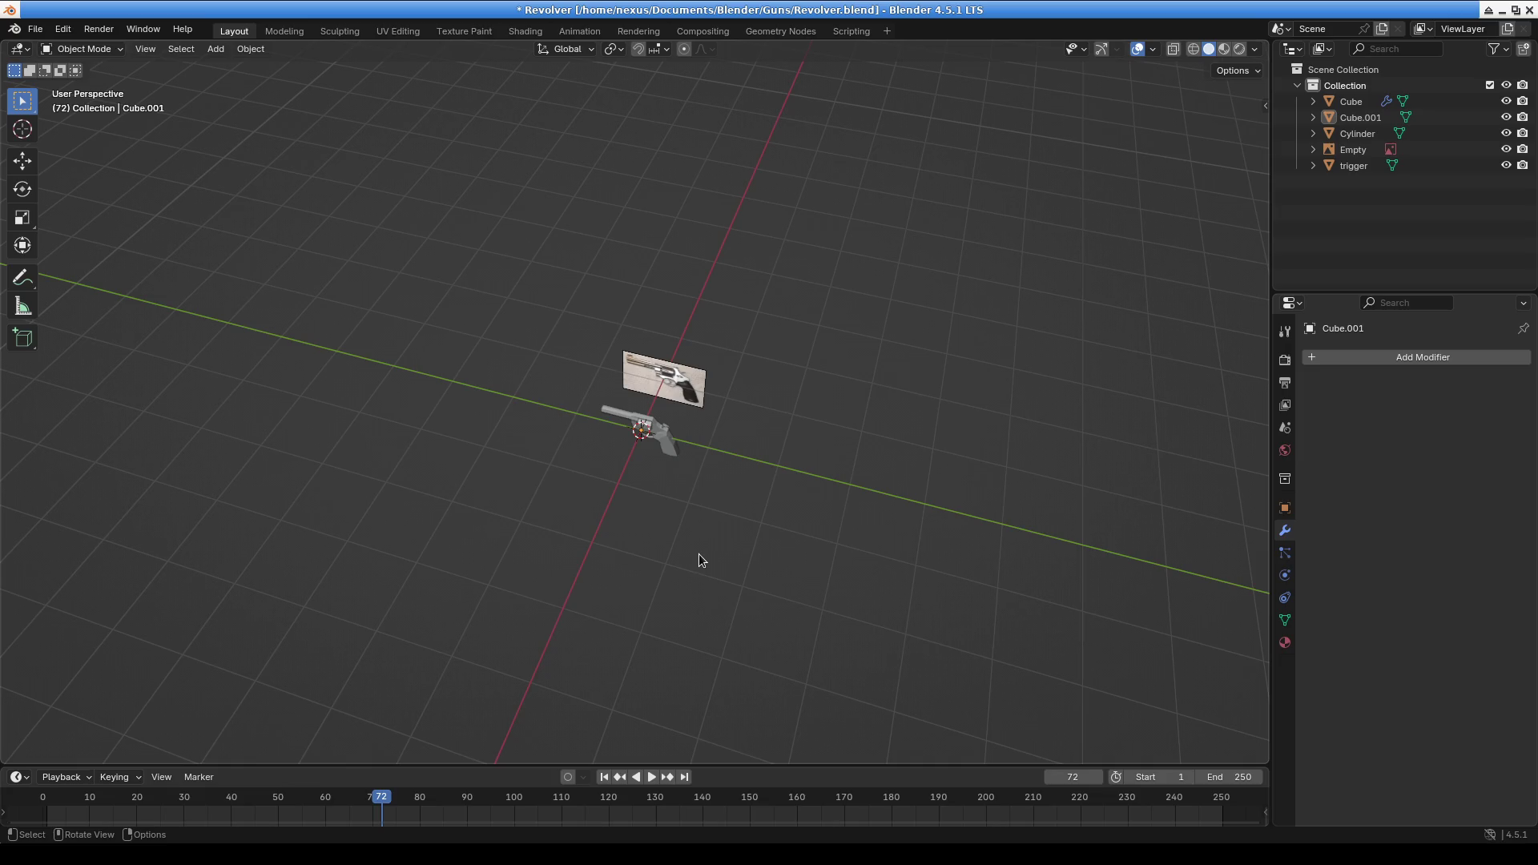
Review the gun from low side and rear angles, then select the revolver body
mouse_move(738, 398)
middle_down()
mouse_move(732, 481)
mouse_move(881, 437)
mouse_move(839, 512)
middle_up()
scroll(684, 333, up, 5)
mouse_move(684, 333)
middle_down()
mouse_move(782, 391)
mouse_move(669, 334)
mouse_move(673, 409)
mouse_move(1173, 410)
mouse_move(1112, 387)
mouse_move(1171, 383)
middle_up()
scroll(839, 420, up, 3)
mouse_move(633, 369)
middle_down()
mouse_move(676, 417)
mouse_move(731, 367)
mouse_move(595, 303)
middle_up()
click(594, 303)
mouse_move(778, 388)
middle_down()
mouse_move(628, 413)
mouse_move(765, 444)
mouse_move(921, 444)
mouse_move(949, 406)
middle_up()
mouse_move(585, 361)
middle_down()
mouse_move(474, 351)
mouse_move(646, 359)
mouse_move(356, 403)
mouse_move(524, 415)
mouse_move(905, 375)
middle_up()
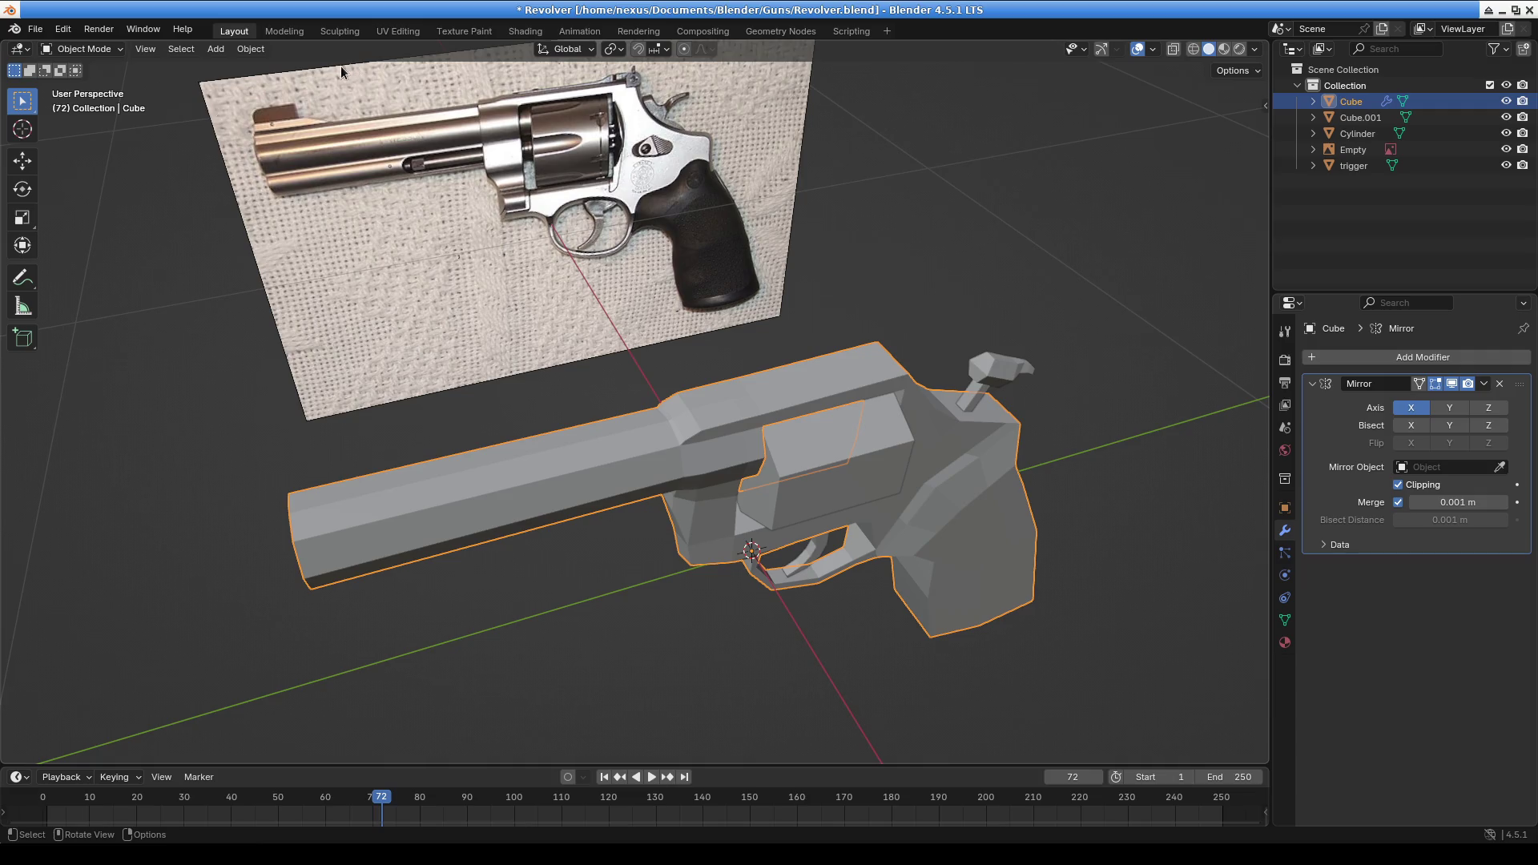
Switch the revolver body mesh into Edit Mode
click(104, 51)
click(84, 50)
click(84, 50)
click(85, 51)
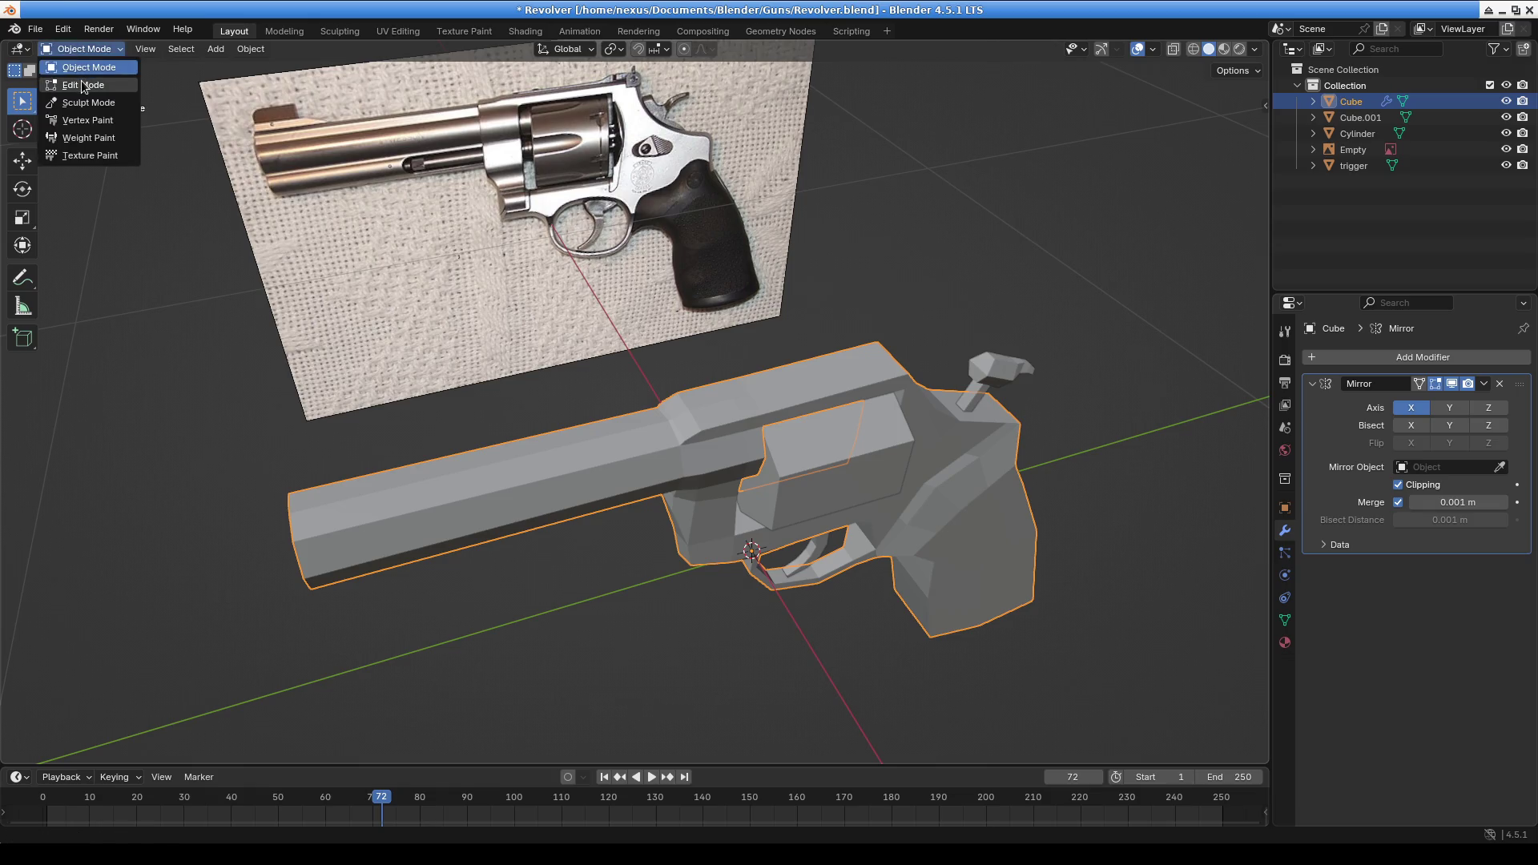
click(84, 84)
Select two vertices at the barrel-to-frame joint
middle_drag(677, 439, 660, 451)
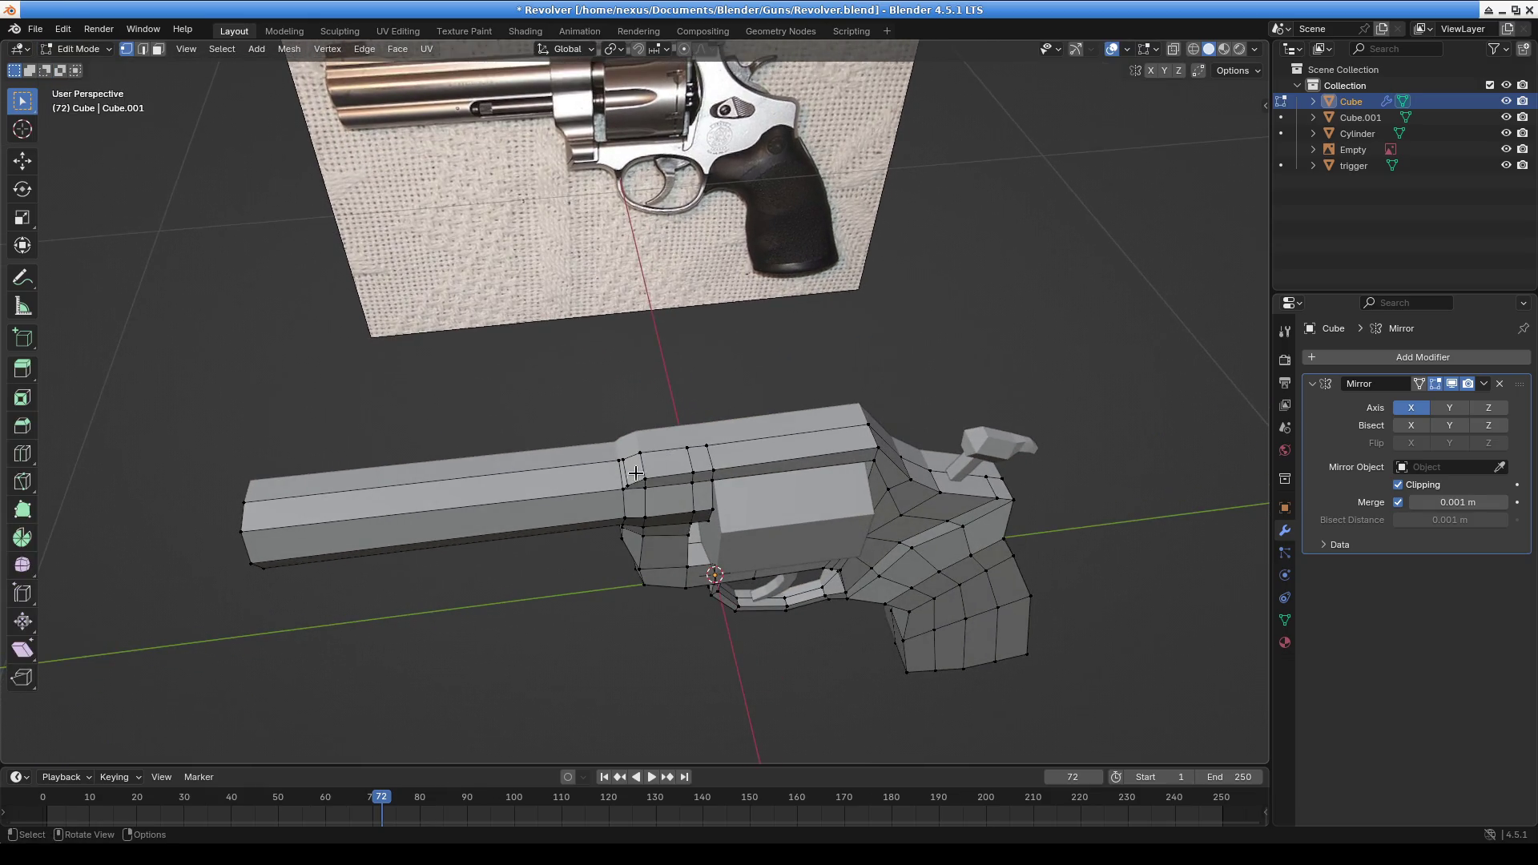
click(636, 475)
scroll(665, 410, up, 4)
shift+click(615, 355)
scroll(856, 330, down, 3)
mouse_move(989, 388)
middle_down()
mouse_move(897, 333)
mouse_move(849, 376)
mouse_move(697, 401)
middle_up()
scroll(697, 401, up, 3)
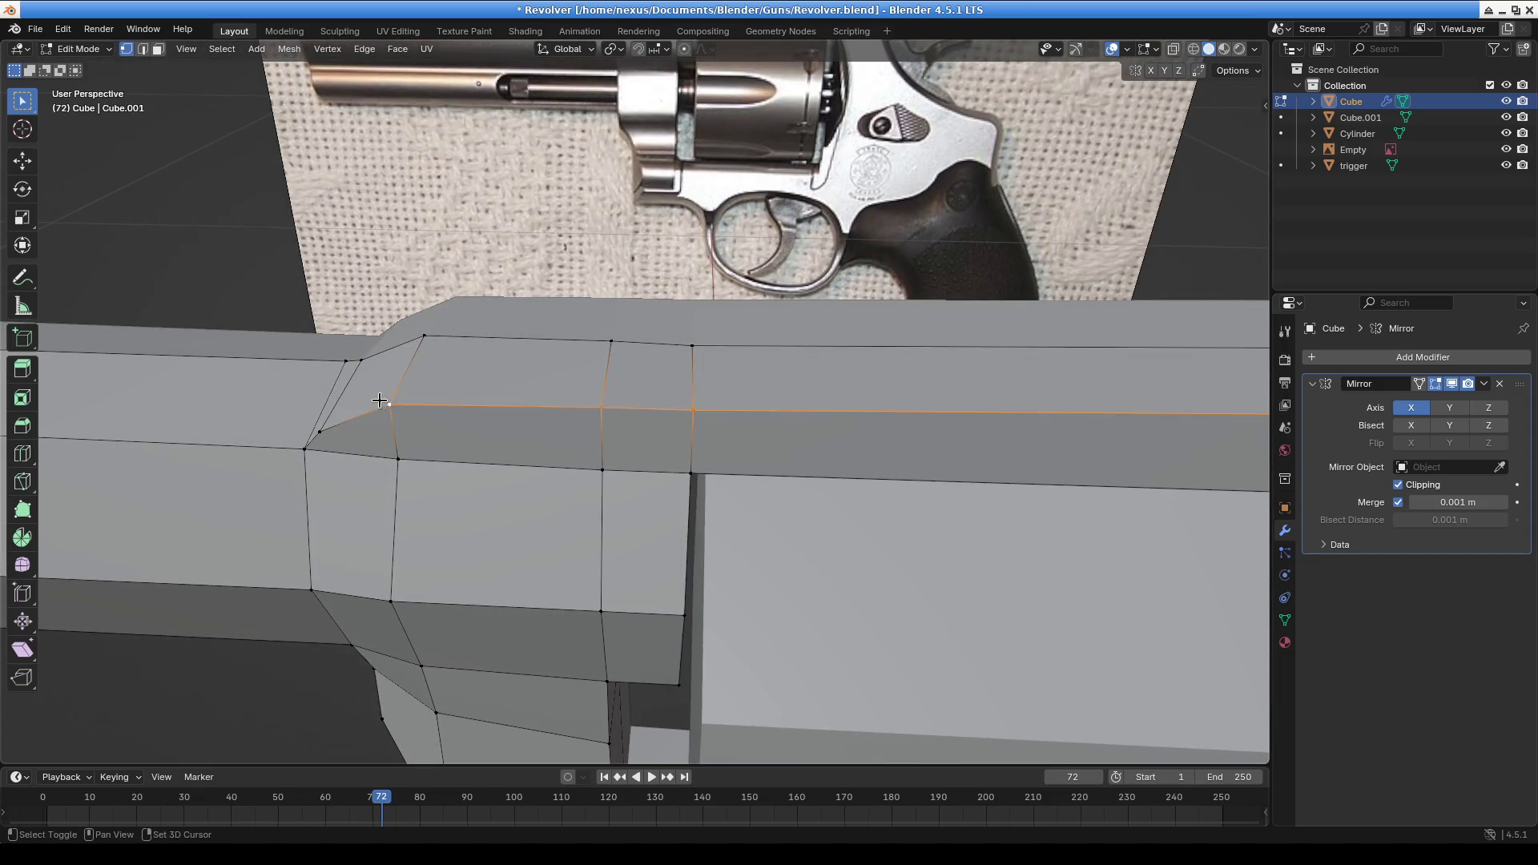
scroll(324, 432, down, 2)
middle_drag(324, 432, 735, 478)
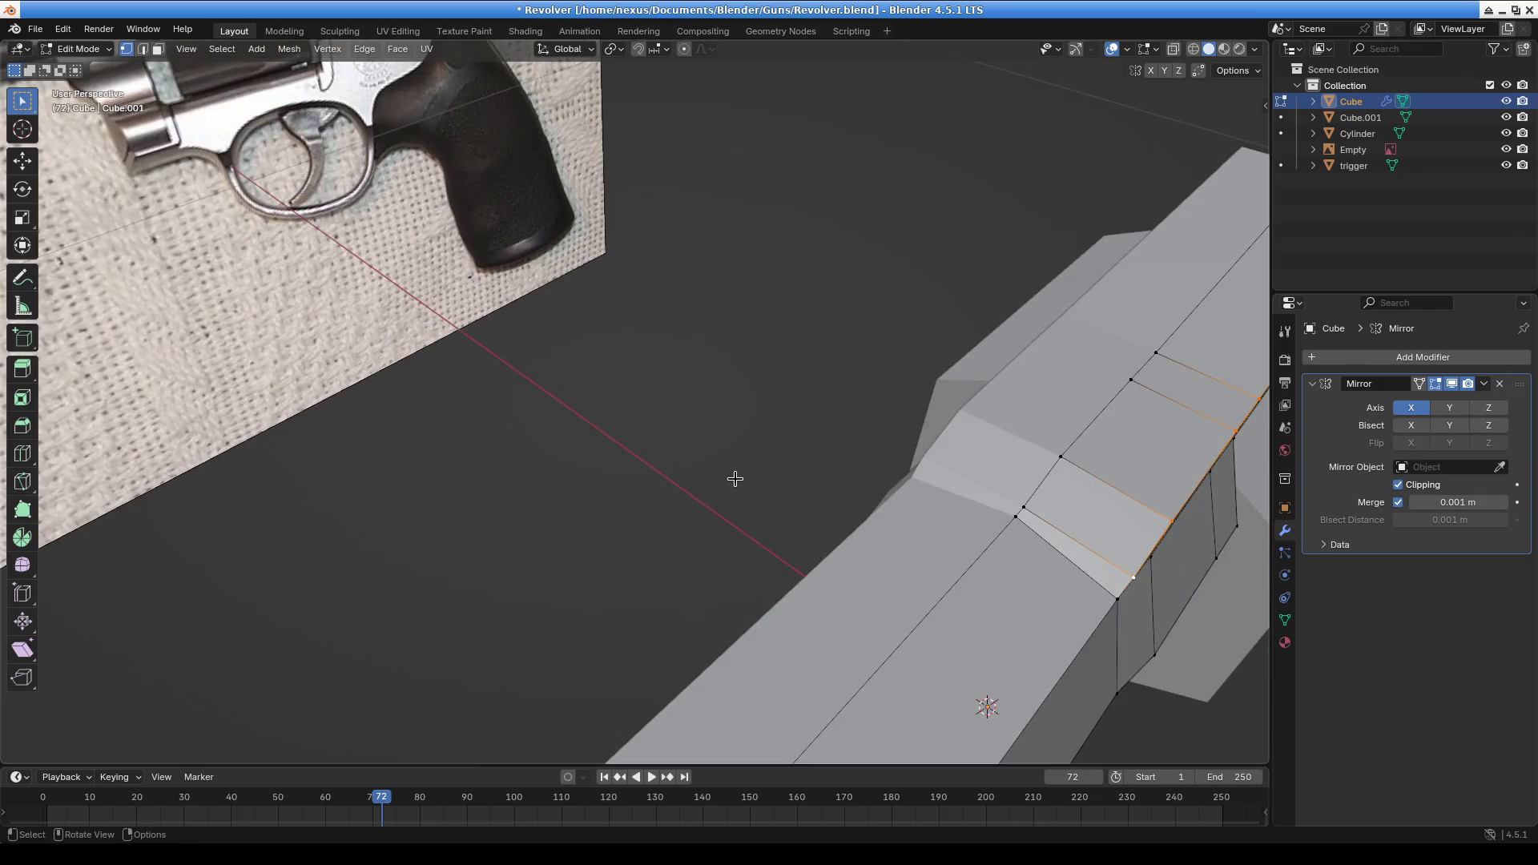
In front orthographic view, shift the selected top faces along X
key(KP_3)
key(KP_1)
mouse_move(768, 418)
ctrl+middle_down()
mouse_move(687, 337)
mouse_move(971, 312)
mouse_move(728, 460)
mouse_move(924, 391)
mouse_move(969, 333)
ctrl+middle_up()
key(g)
key(x)
click(944, 333)
scroll(791, 388, down, 2)
mouse_move(792, 388)
middle_down()
mouse_move(590, 422)
mouse_move(662, 333)
mouse_move(801, 401)
mouse_move(762, 402)
mouse_move(753, 393)
mouse_move(814, 350)
mouse_move(657, 337)
mouse_move(515, 367)
mouse_move(553, 354)
mouse_move(669, 416)
mouse_move(567, 344)
mouse_move(643, 365)
mouse_move(687, 413)
middle_up()
Nudge the vertex right along X and lower it 0.001774 m along Z
key(g)
key(x)
click(694, 411)
middle_drag(694, 410, 830, 449)
key(g)
key(z)
click(832, 453)
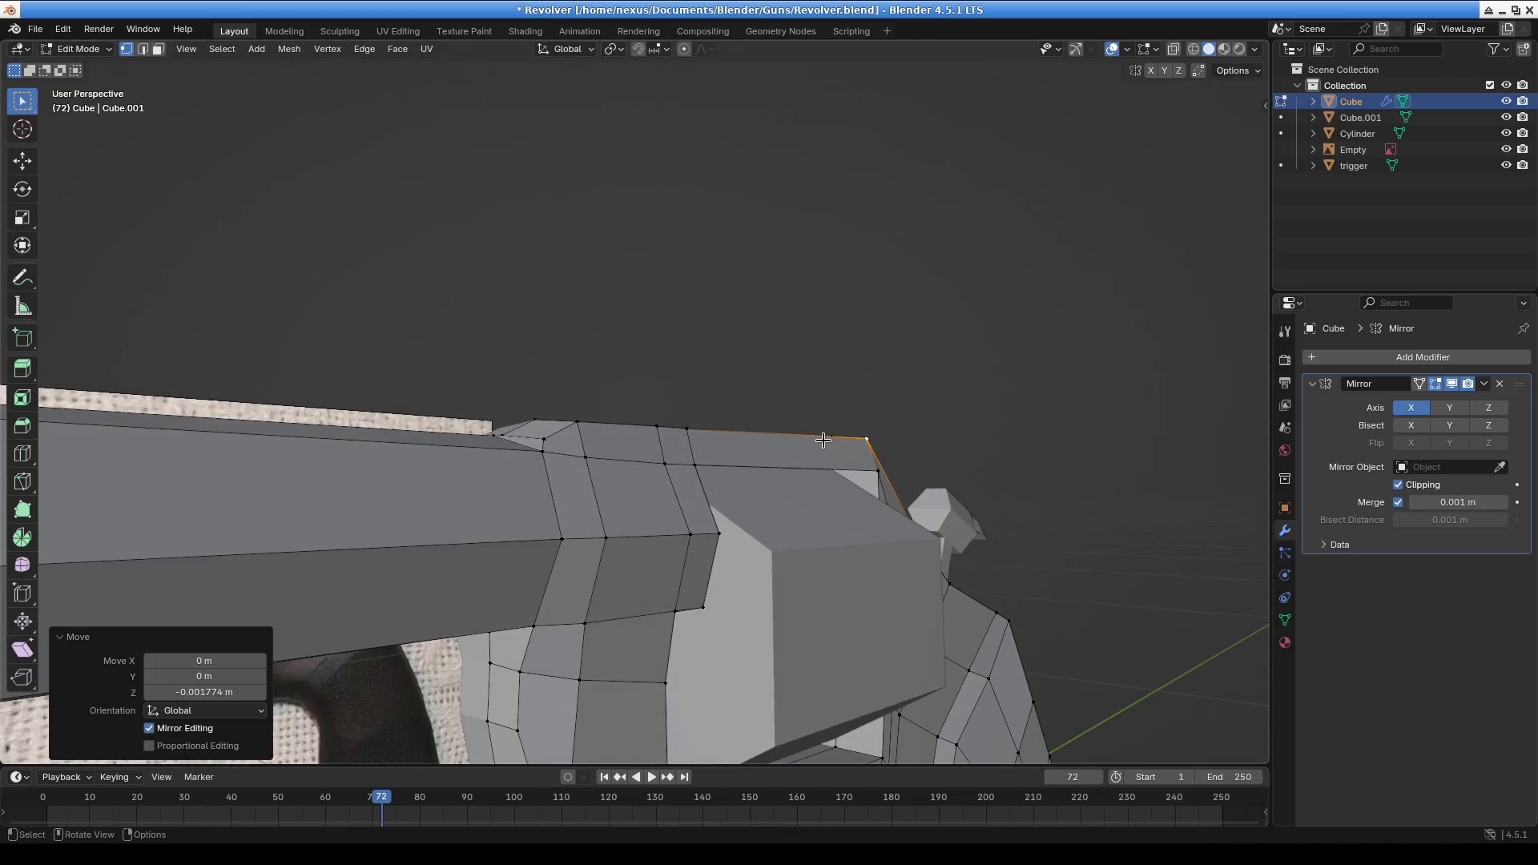
From top orthographic view, move the chosen barrel vertex into place
key(KP_7)
mouse_move(721, 378)
shift+middle_down()
mouse_move(759, 556)
mouse_move(736, 429)
shift+middle_up()
key(g)
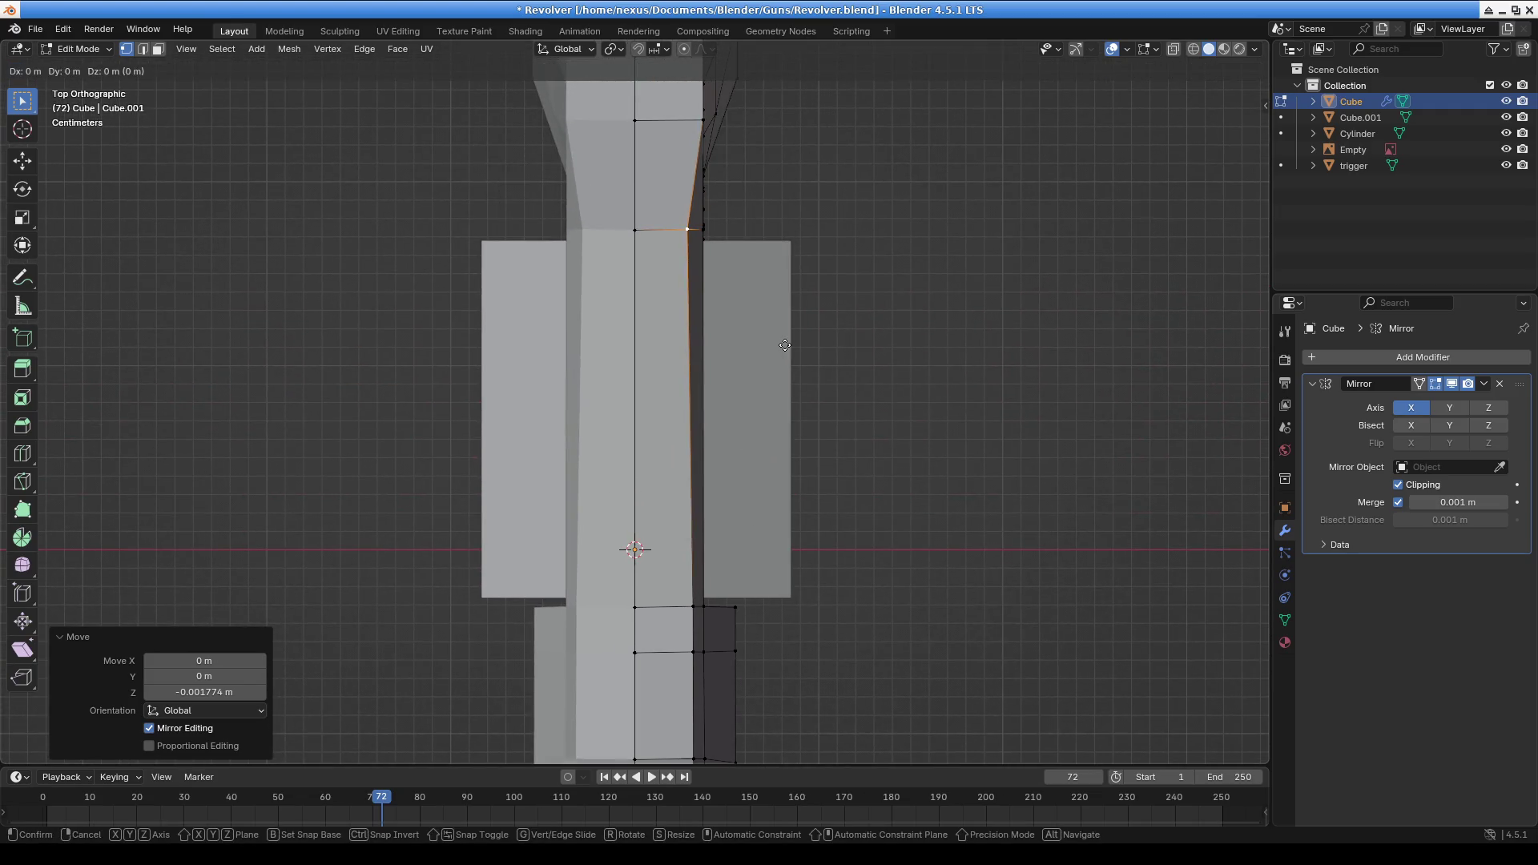
click(789, 346)
mouse_move(734, 390)
middle_down()
mouse_move(777, 560)
mouse_move(852, 511)
mouse_move(1051, 449)
middle_up()
middle_drag(910, 431, 721, 465)
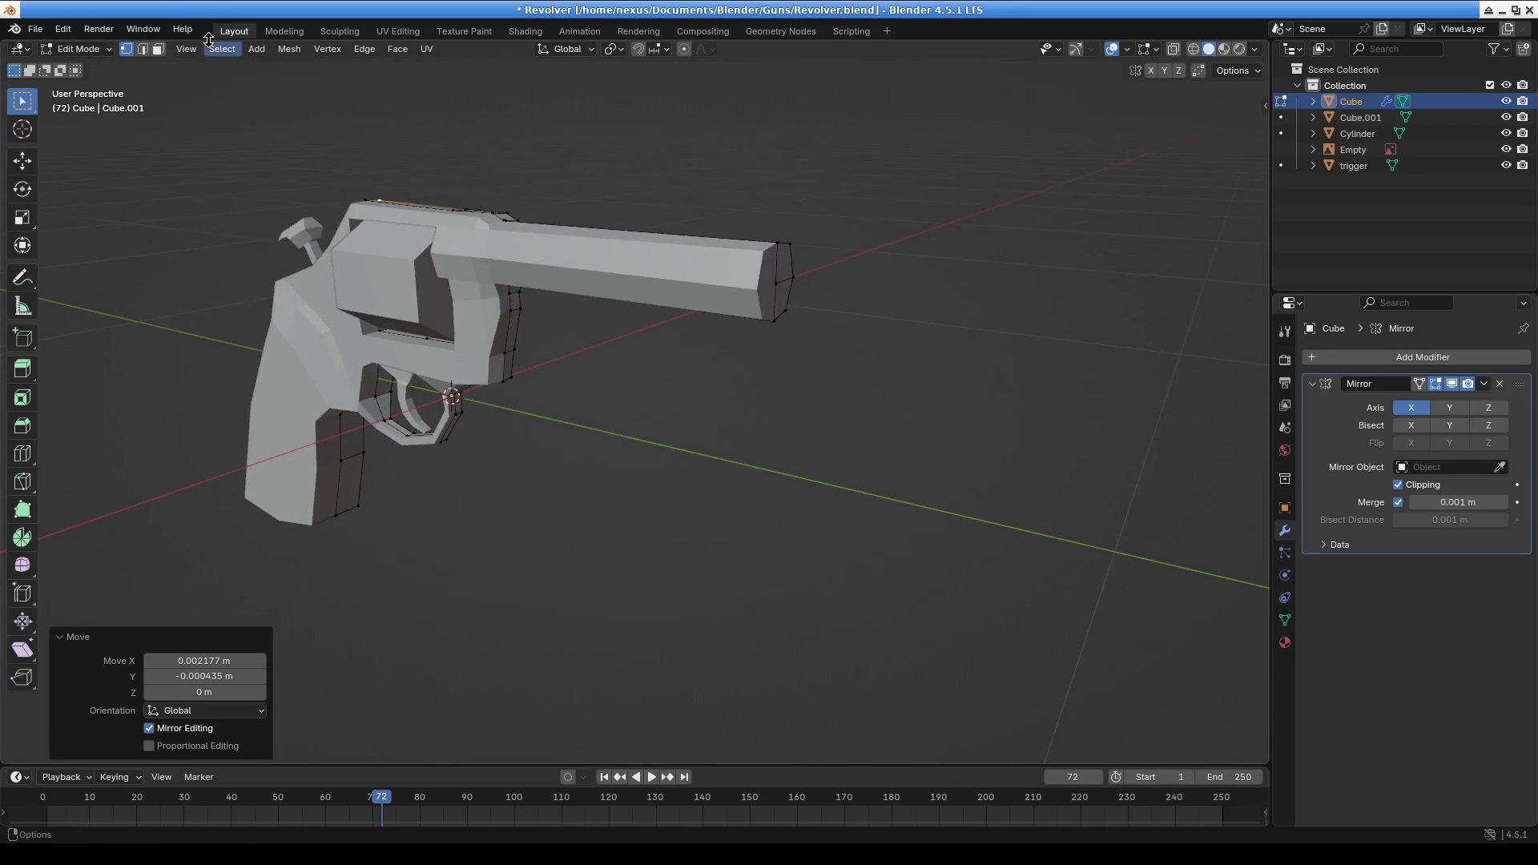
Dismiss the Add menu, then switch briefly to Object Mode and back to Edit Mode
click(264, 53)
click(256, 49)
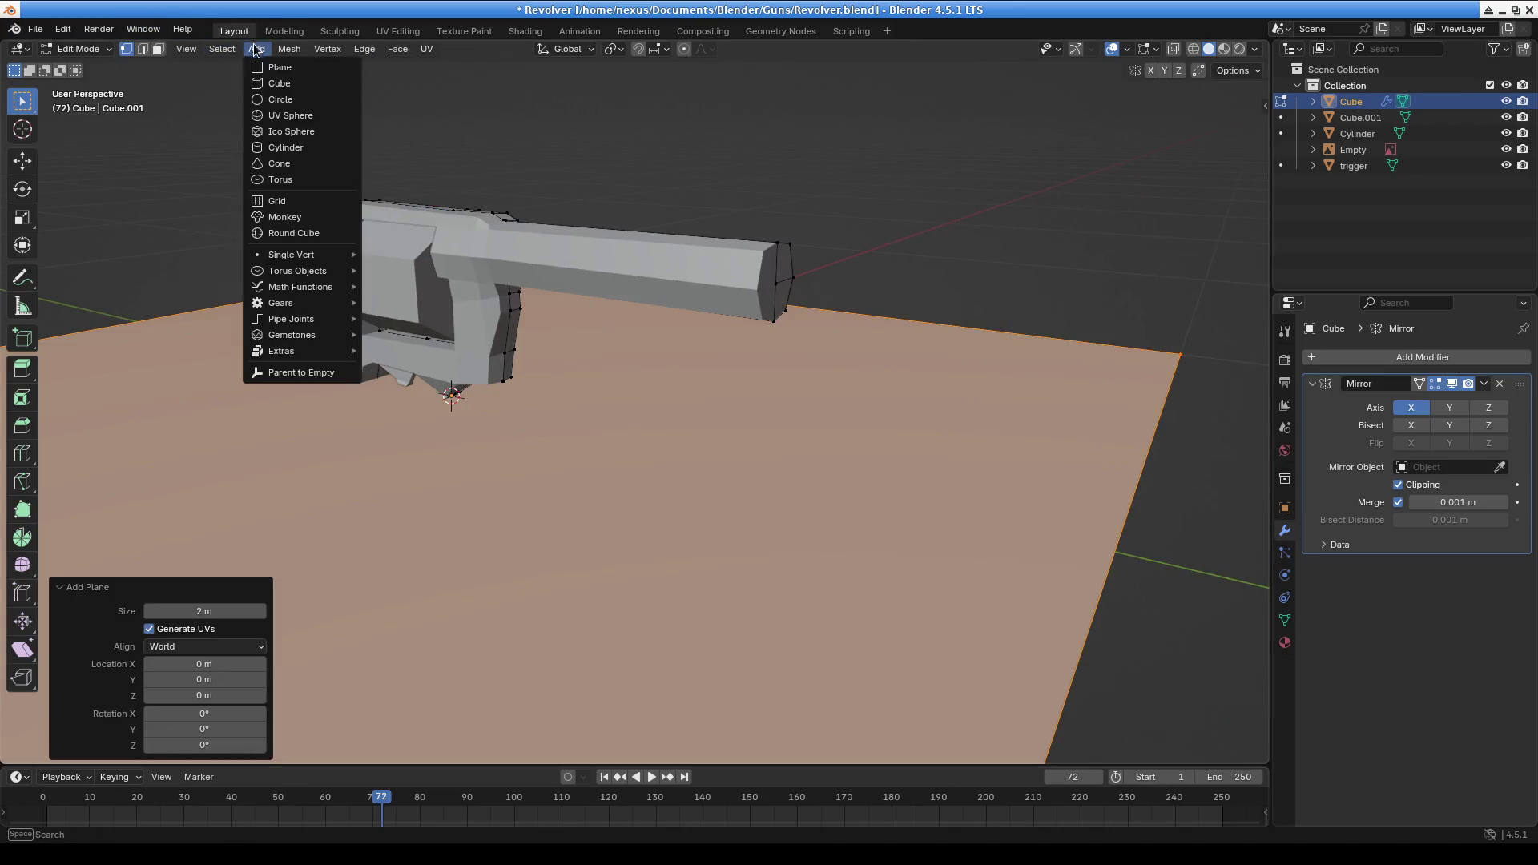
click(844, 439)
key(shift+a)
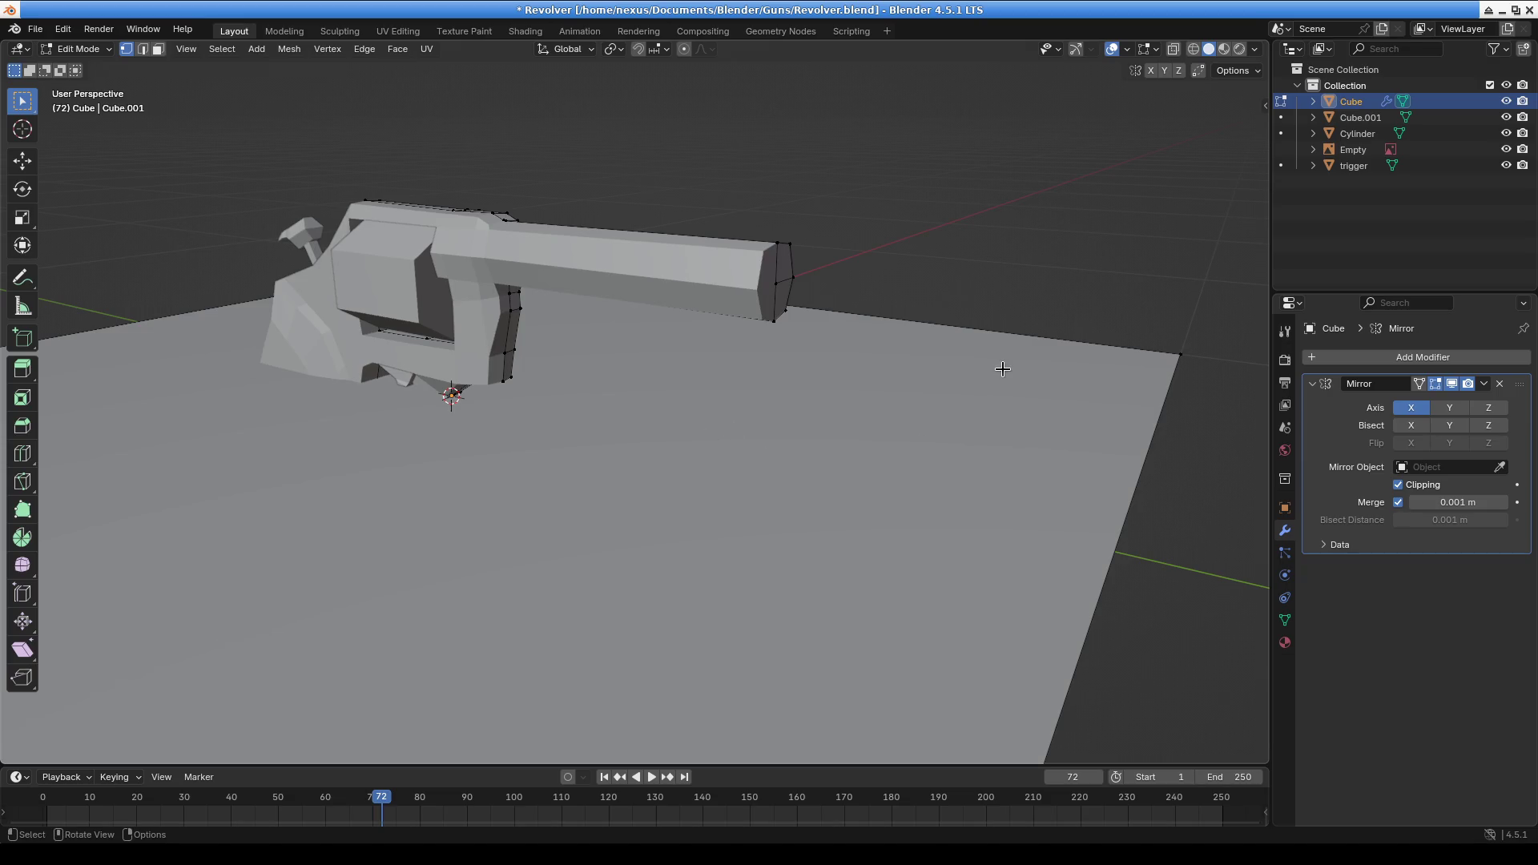
click(80, 49)
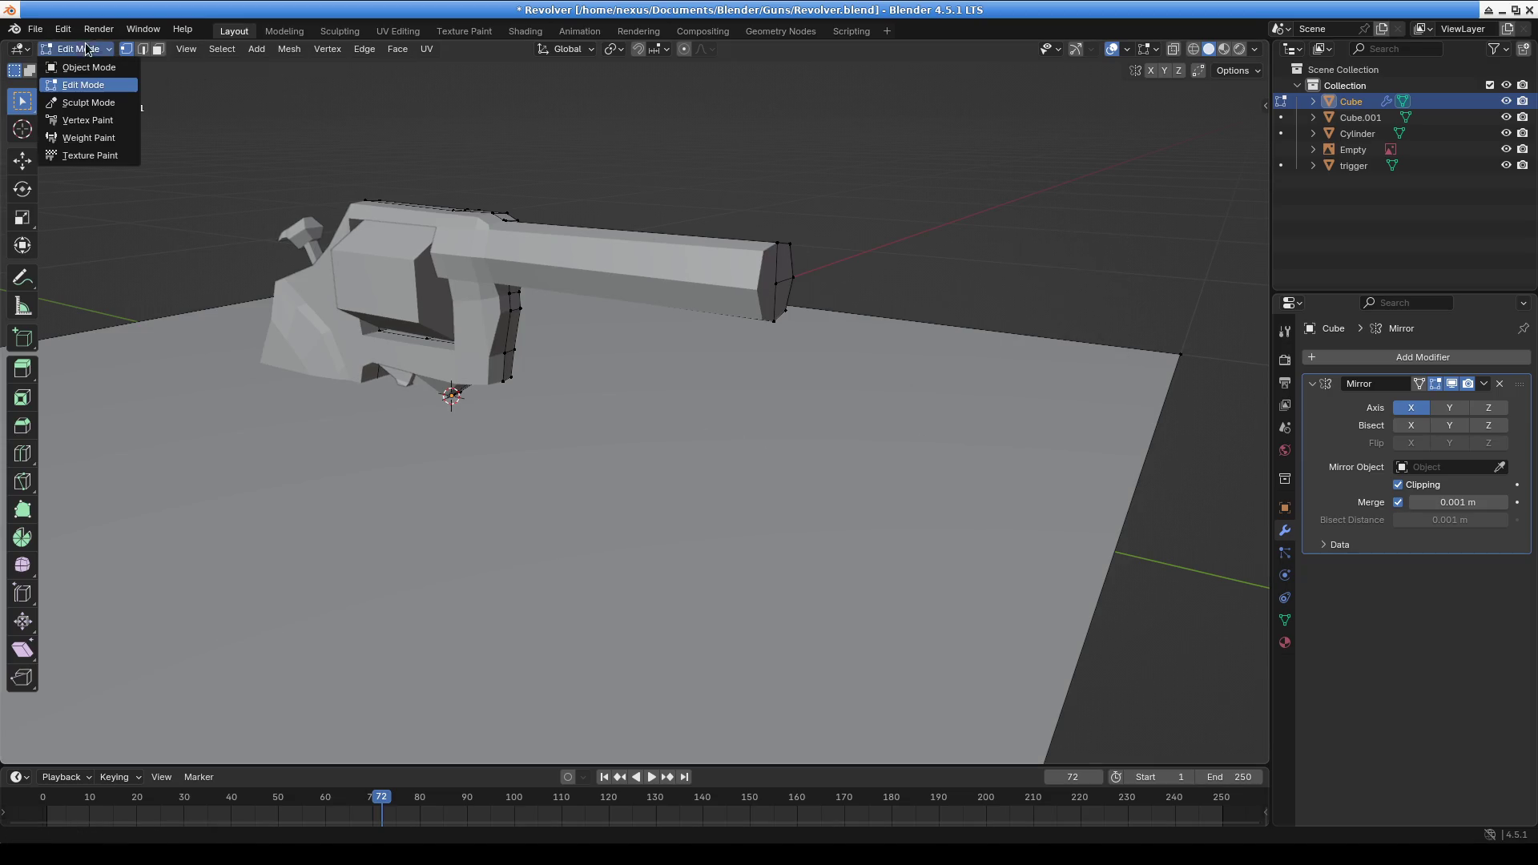
click(83, 73)
click(97, 50)
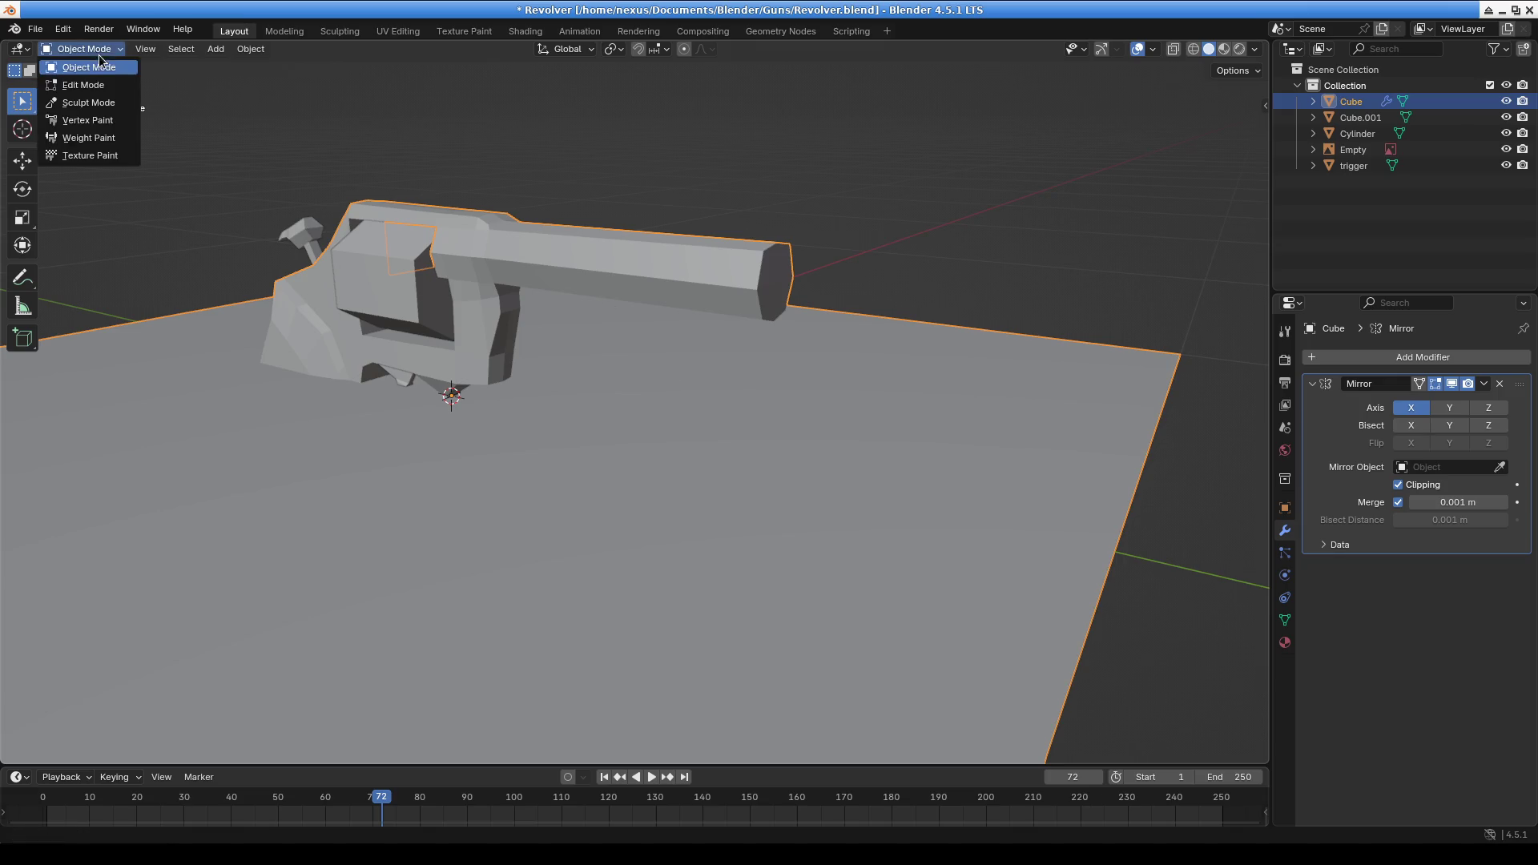
click(83, 84)
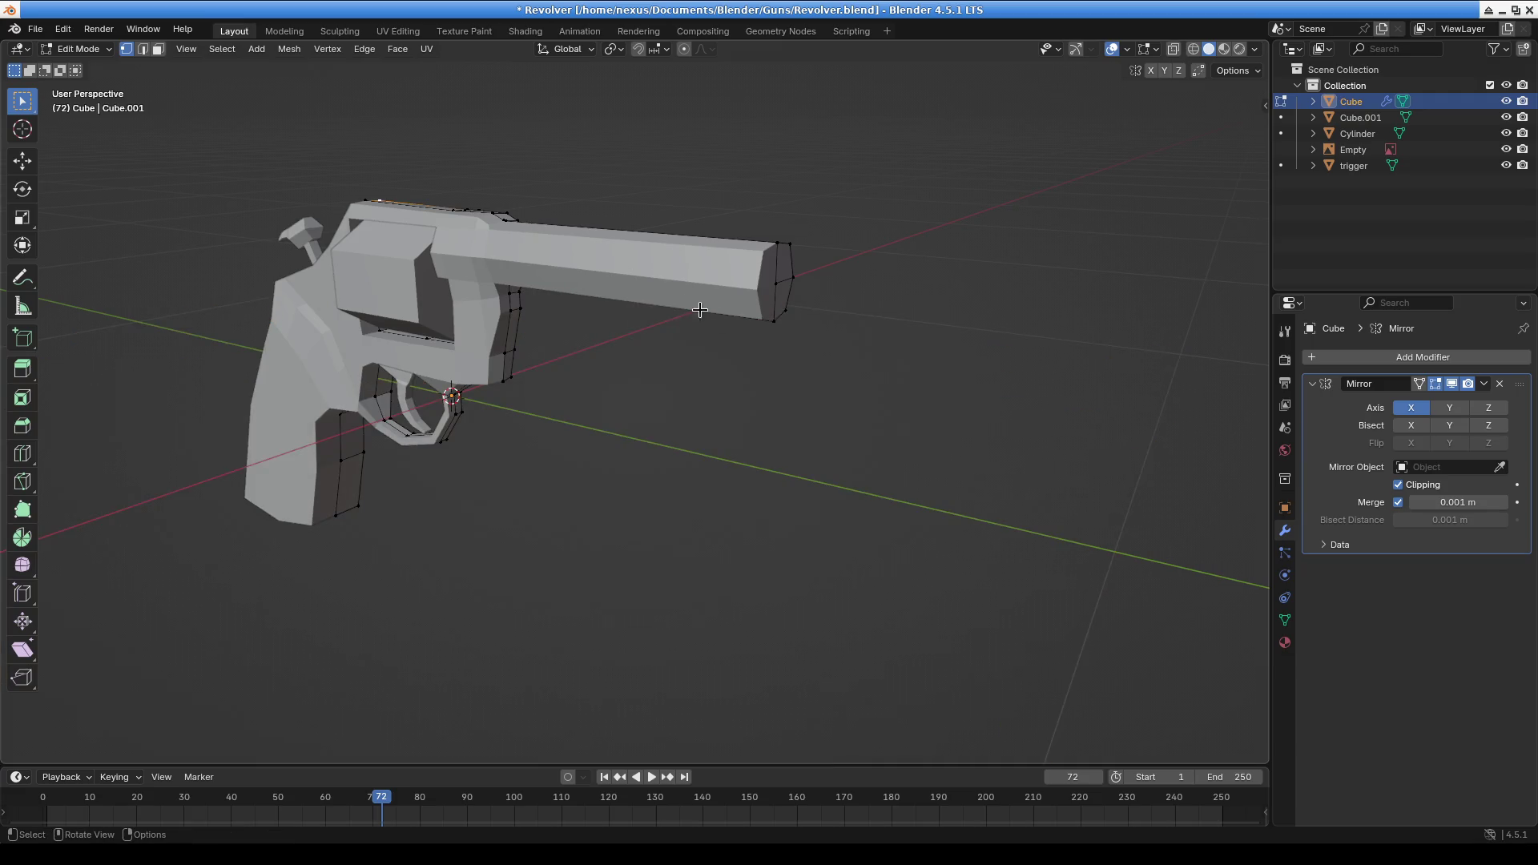
Return to Object Mode, view the revolver beside its reference photo, and open Add > Mesh
middle_drag(650, 344, 414, 199)
click(85, 56)
click(80, 47)
scroll(527, 314, down, 5)
middle_drag(527, 314, 561, 337)
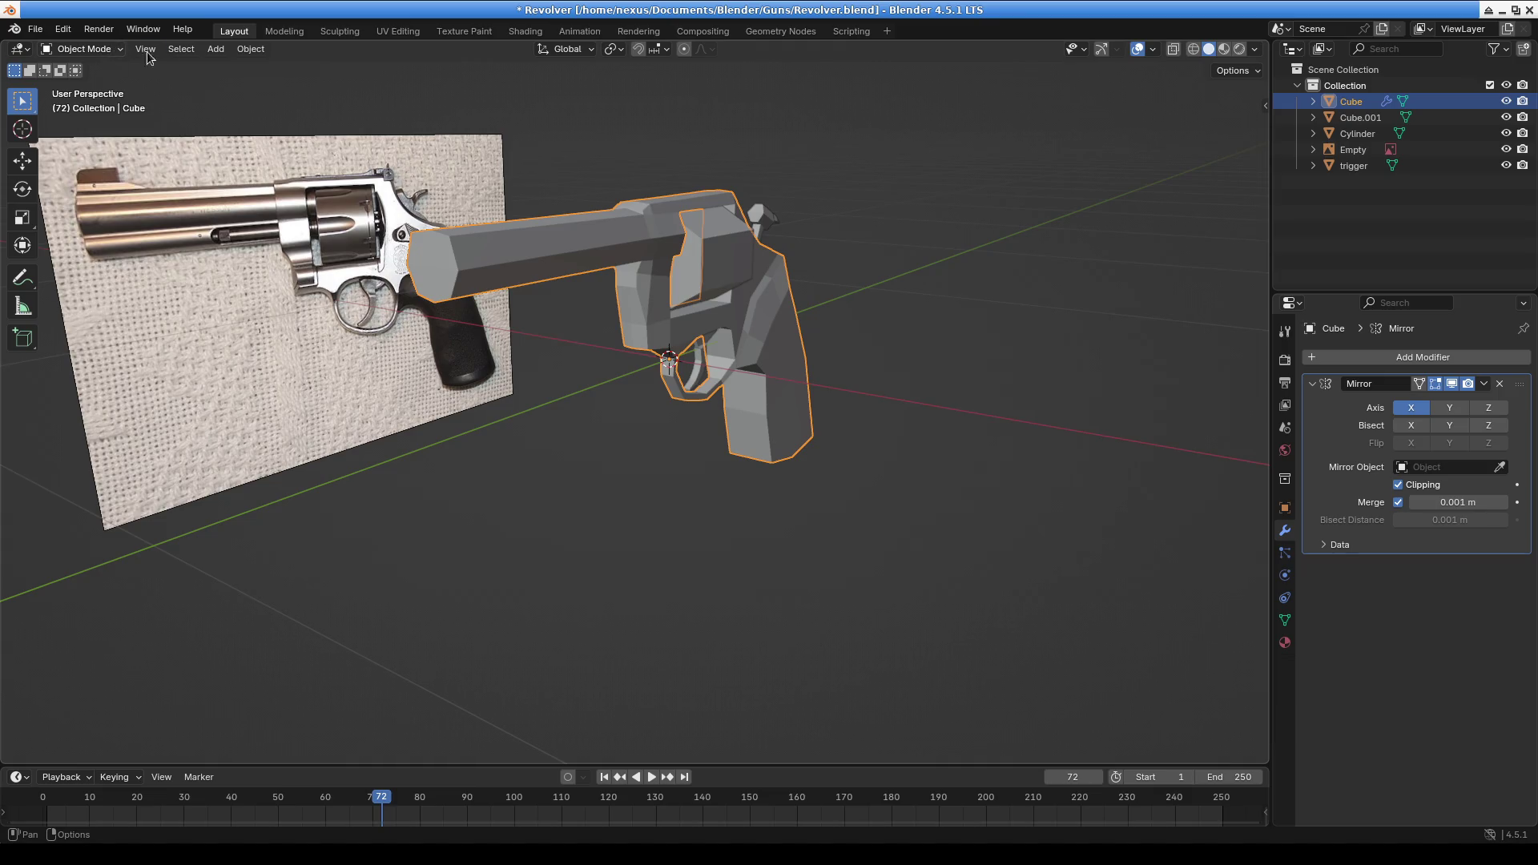
click(215, 49)
Add a new cube (Cube.002) and shrink it down in Edit Mode
mouse_move(253, 69)
click(408, 83)
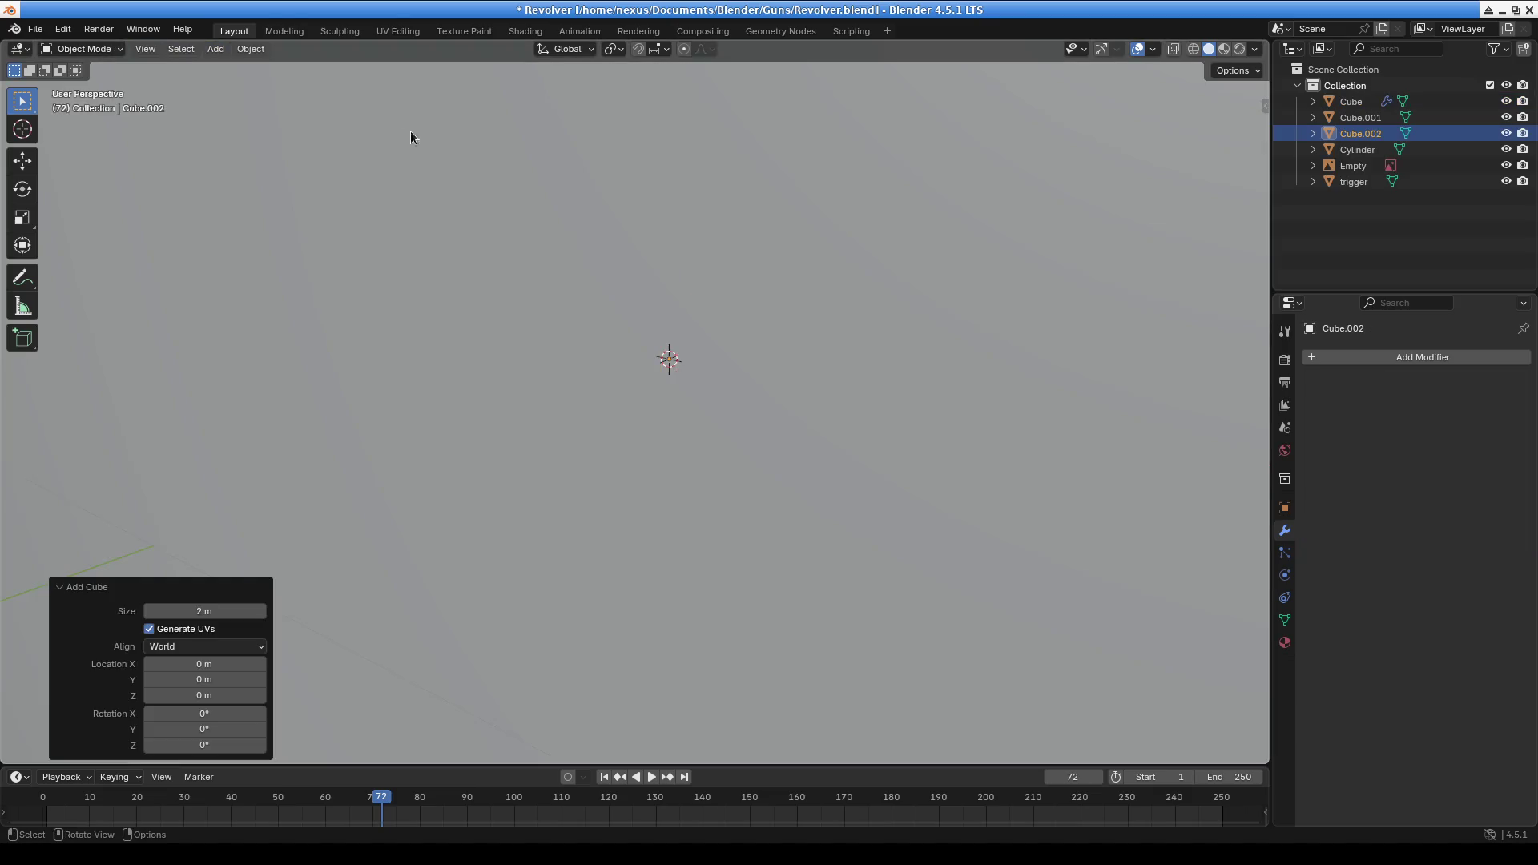
middle_drag(502, 340, 429, 210)
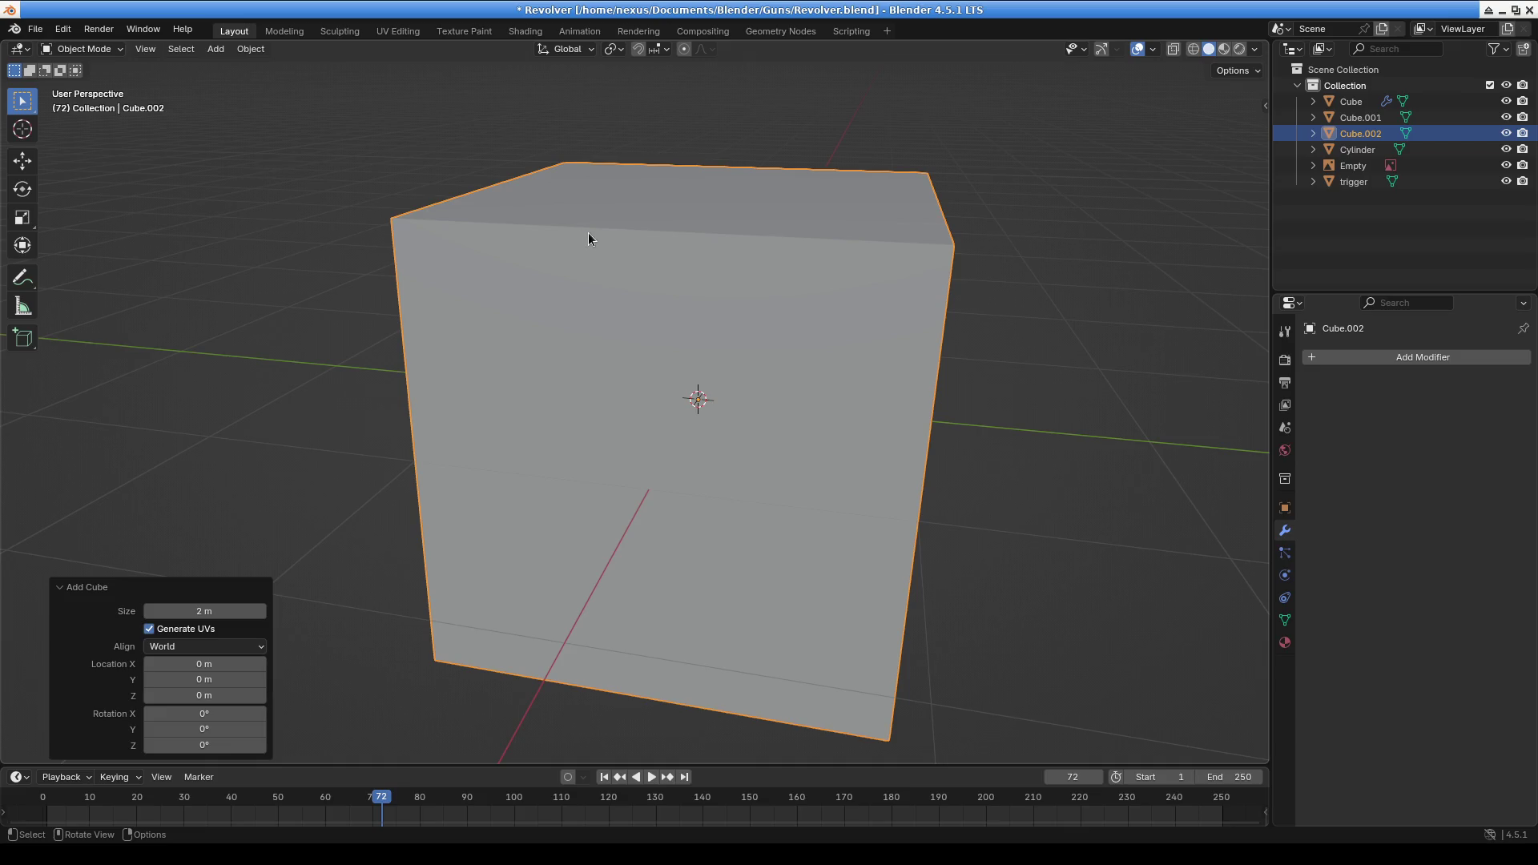
key(Tab)
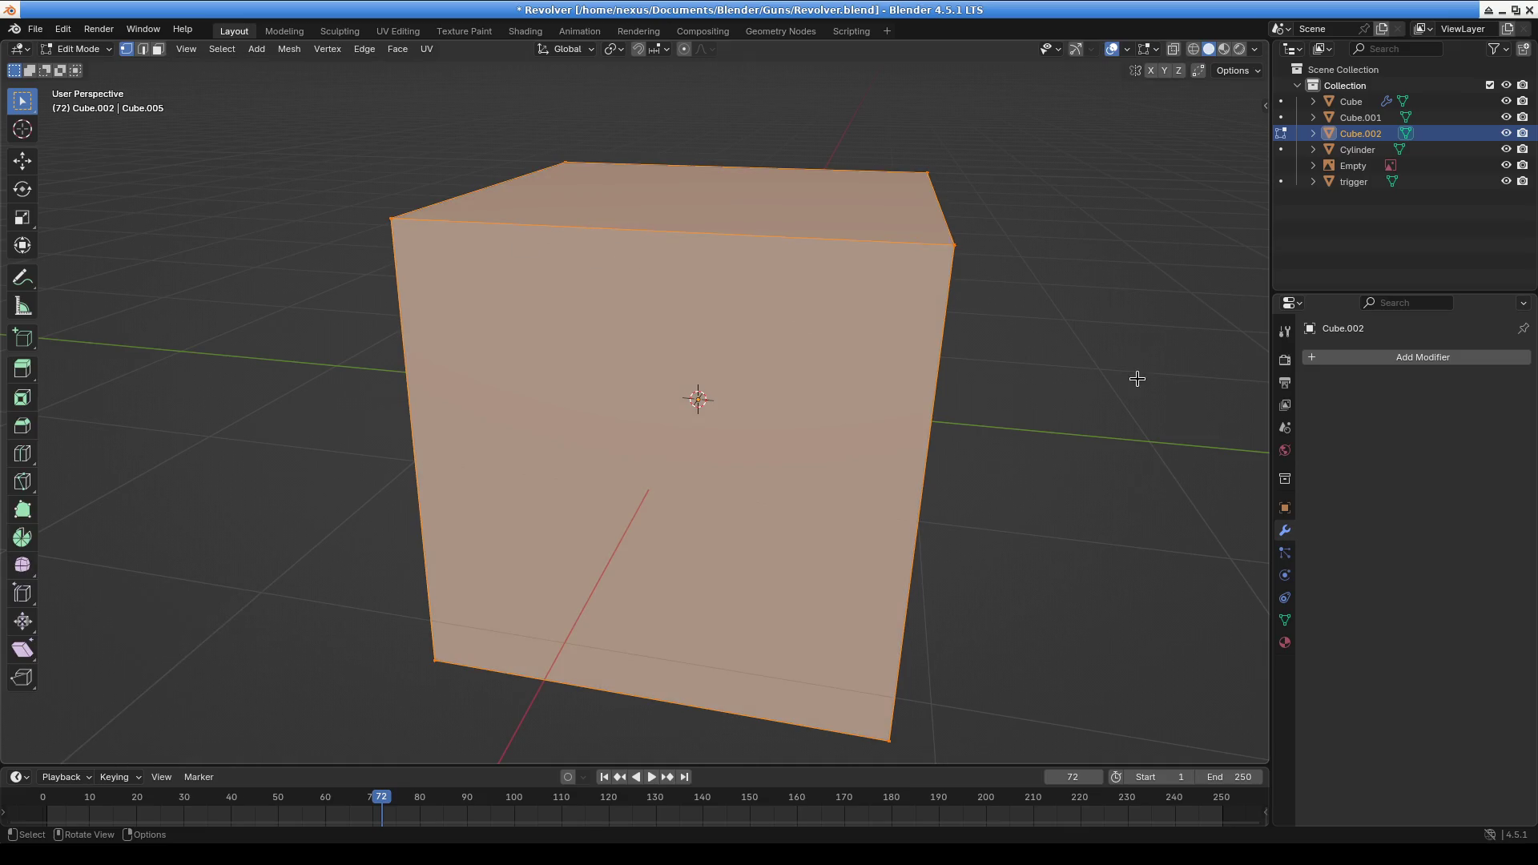
key(s)
click(727, 396)
middle_drag(727, 397, 801, 377)
Move the small cube onto the front end of the barrel
key(g)
click(506, 265)
scroll(506, 265, up, 5)
middle_drag(506, 264, 988, 388)
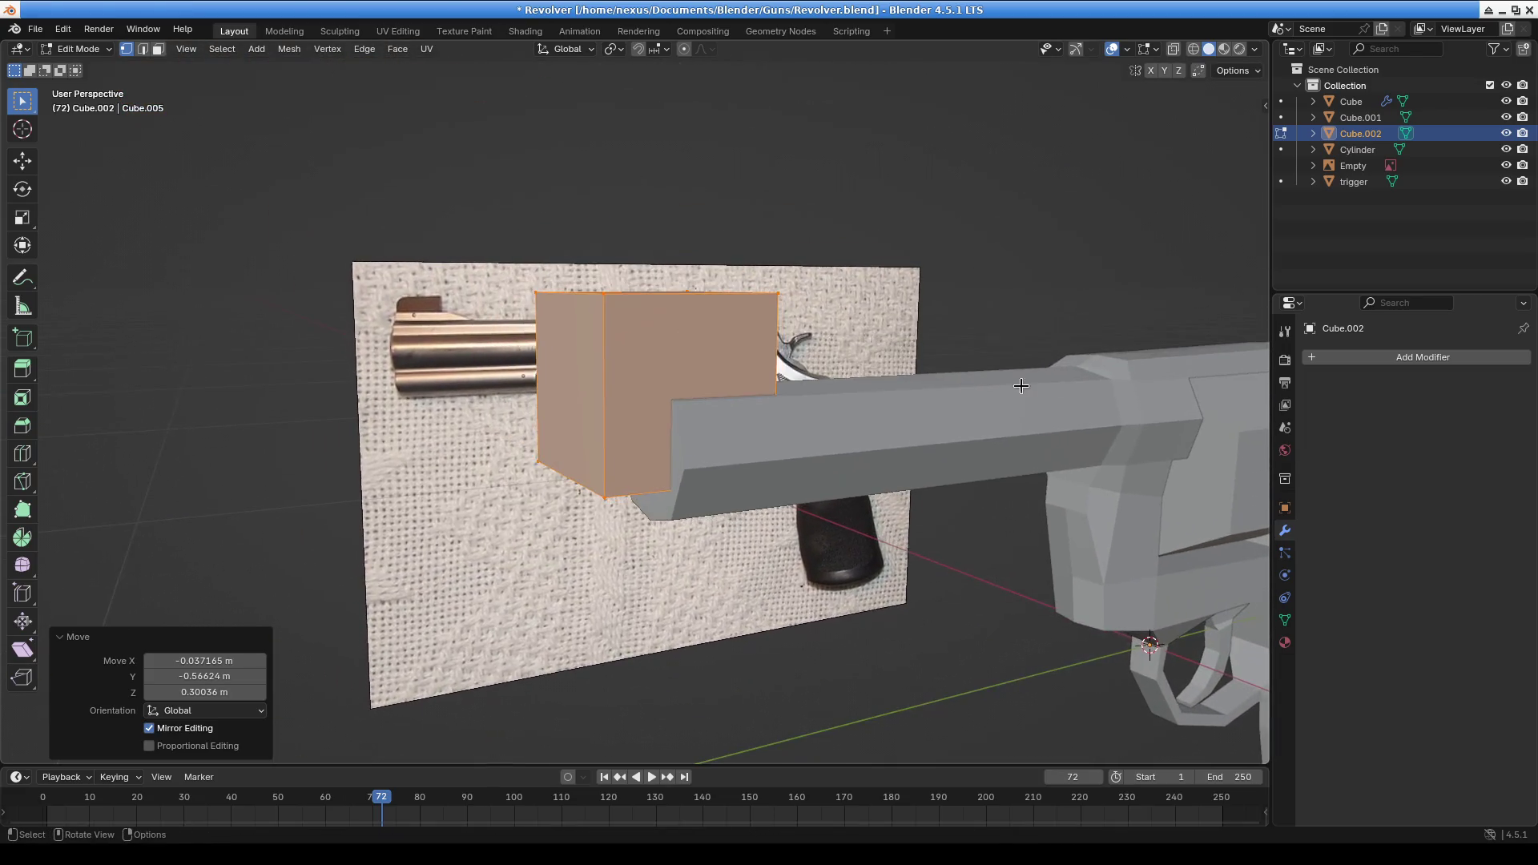
mouse_move(1107, 376)
middle_down()
mouse_move(865, 446)
mouse_move(986, 447)
middle_up()
Shrink the cube to 0.306 scale and centre it over the barrel along X
key(s)
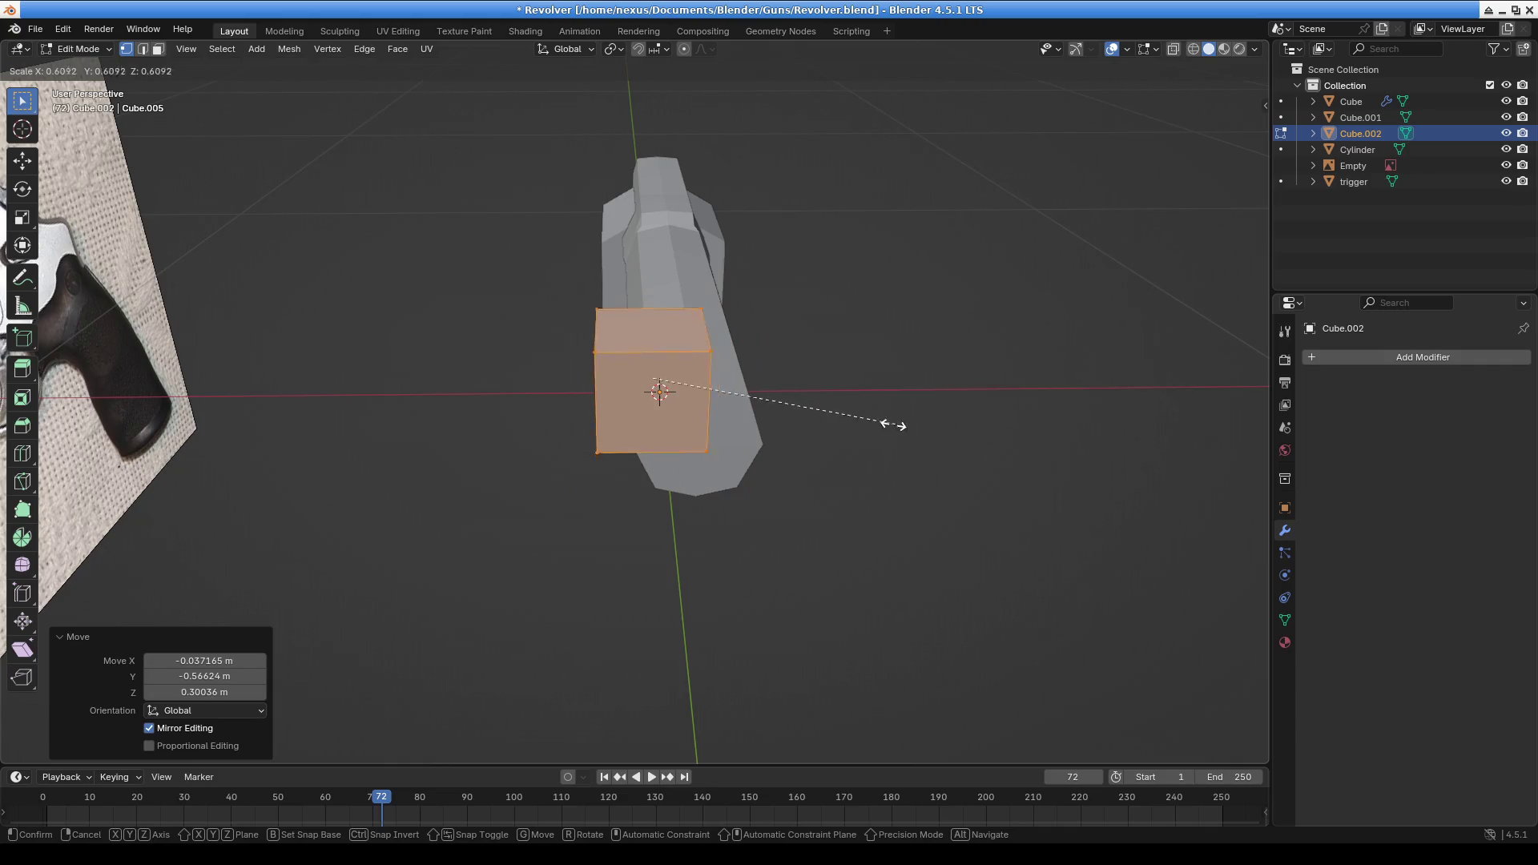
click(759, 424)
mouse_move(759, 424)
middle_down()
mouse_move(638, 480)
mouse_move(666, 491)
mouse_move(522, 450)
mouse_move(738, 357)
mouse_move(704, 312)
middle_up()
key(g)
key(x)
click(723, 489)
In right orthographic view, select the cube's side face and turn on the see-through view
scroll(715, 513, up, 3)
mouse_move(716, 512)
middle_down()
mouse_move(680, 515)
mouse_move(479, 341)
middle_up()
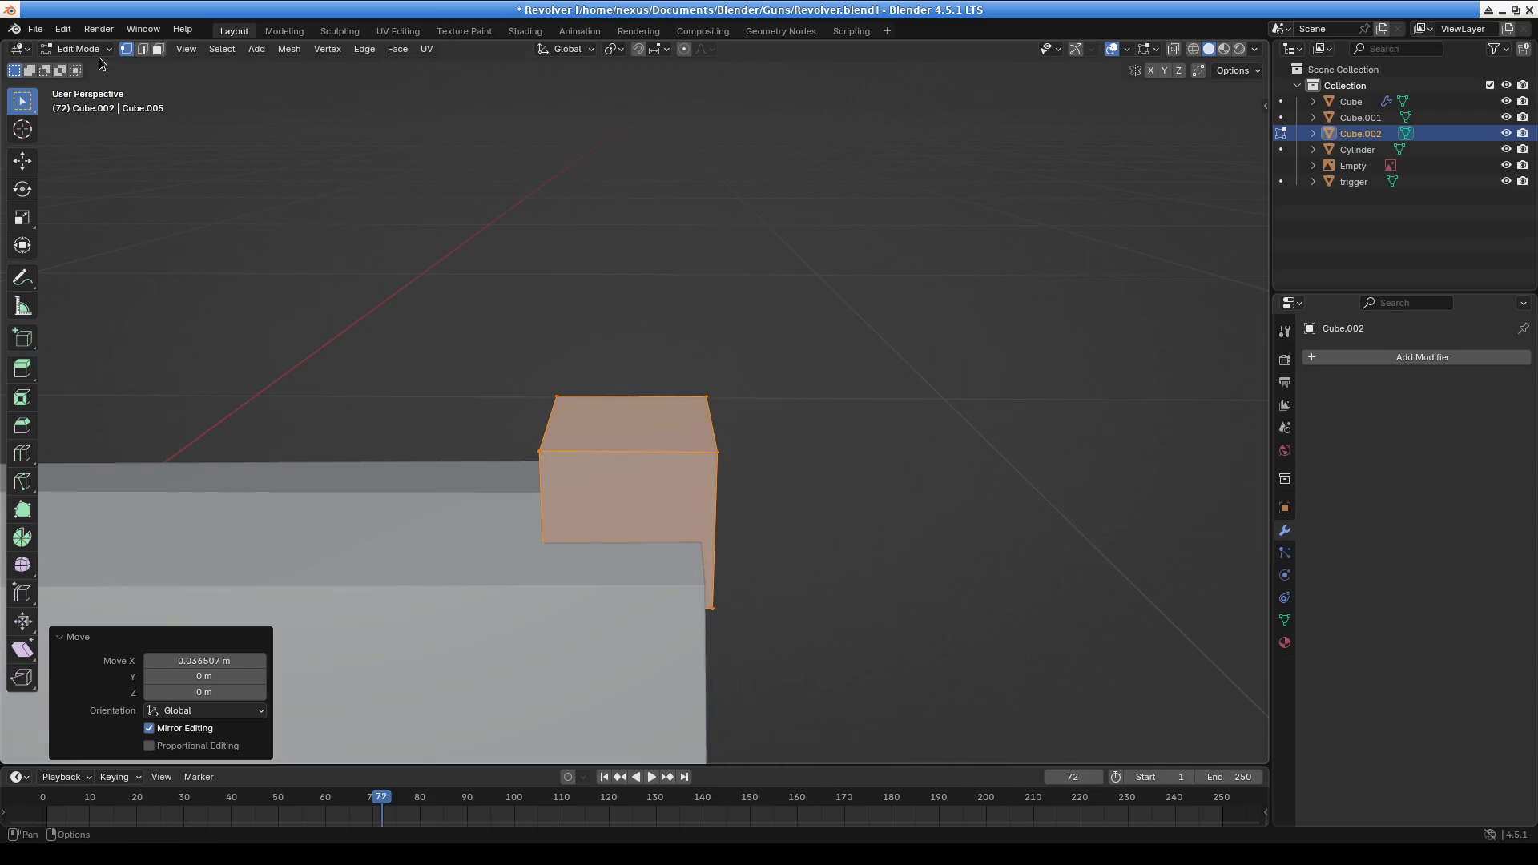
key(alt+a)
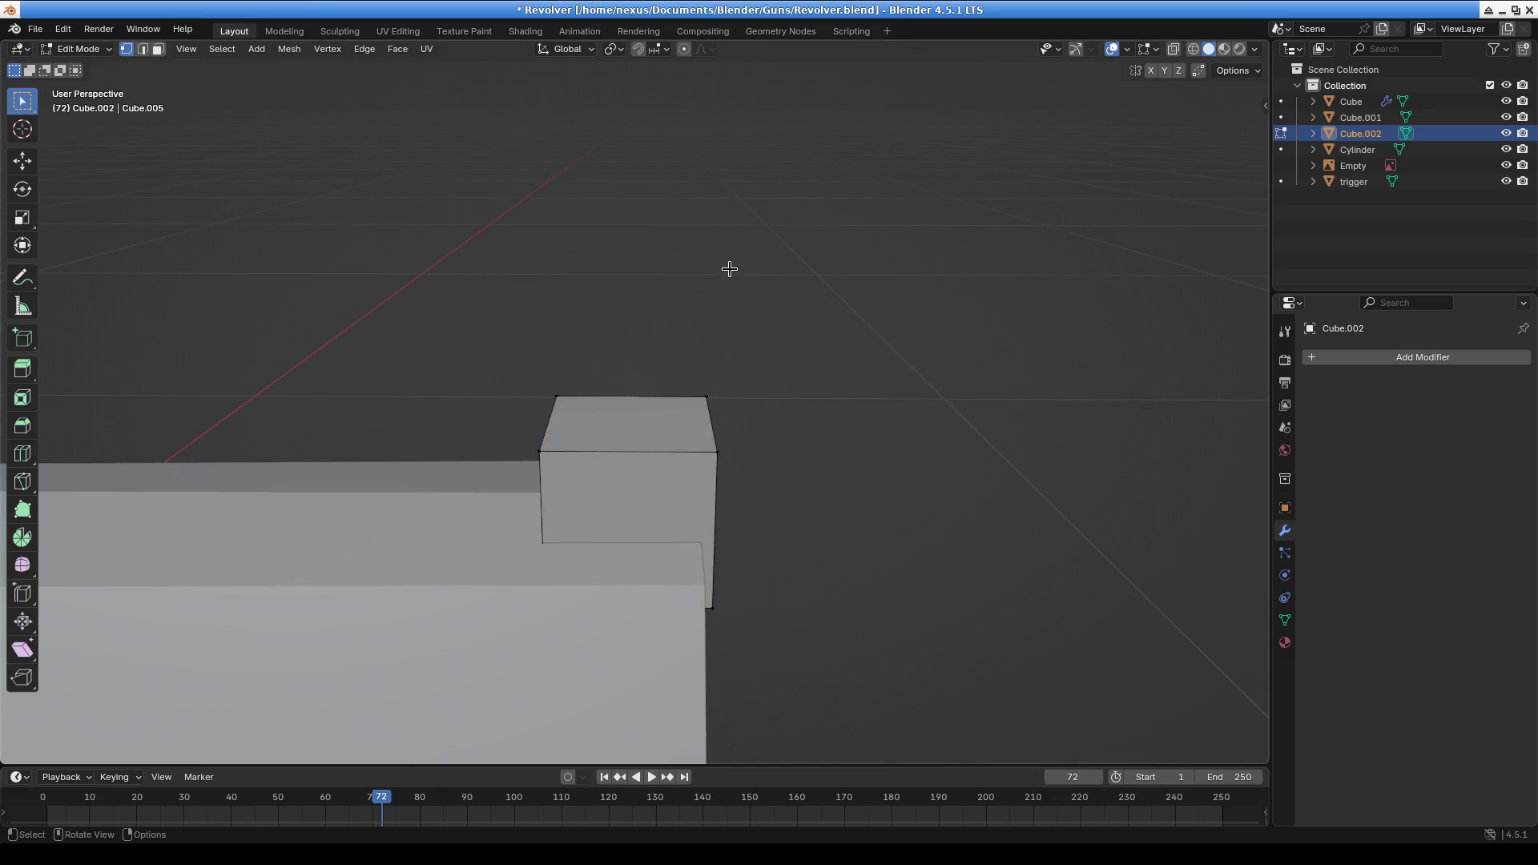
key(KP_3)
mouse_move(729, 265)
shift+middle_down()
mouse_move(589, 111)
mouse_move(602, 31)
shift+middle_up()
key(a)
key(e)
key(Escape)
key(shift+z)
Place the cube's side face over the front sight, aligning its right edge with the sight's rear
key(b)
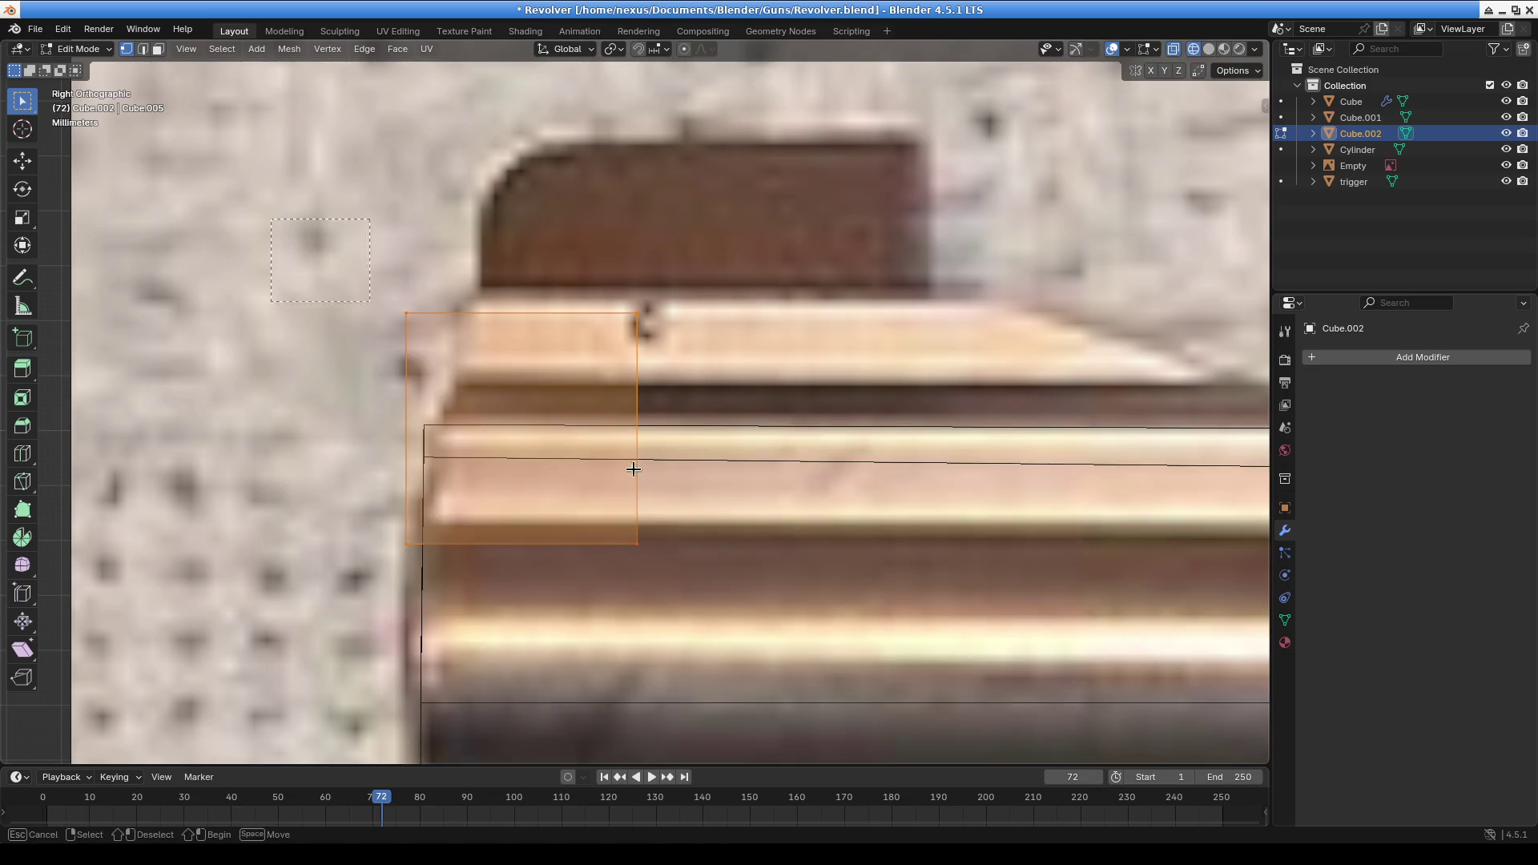
drag(397, 557, 846, 505)
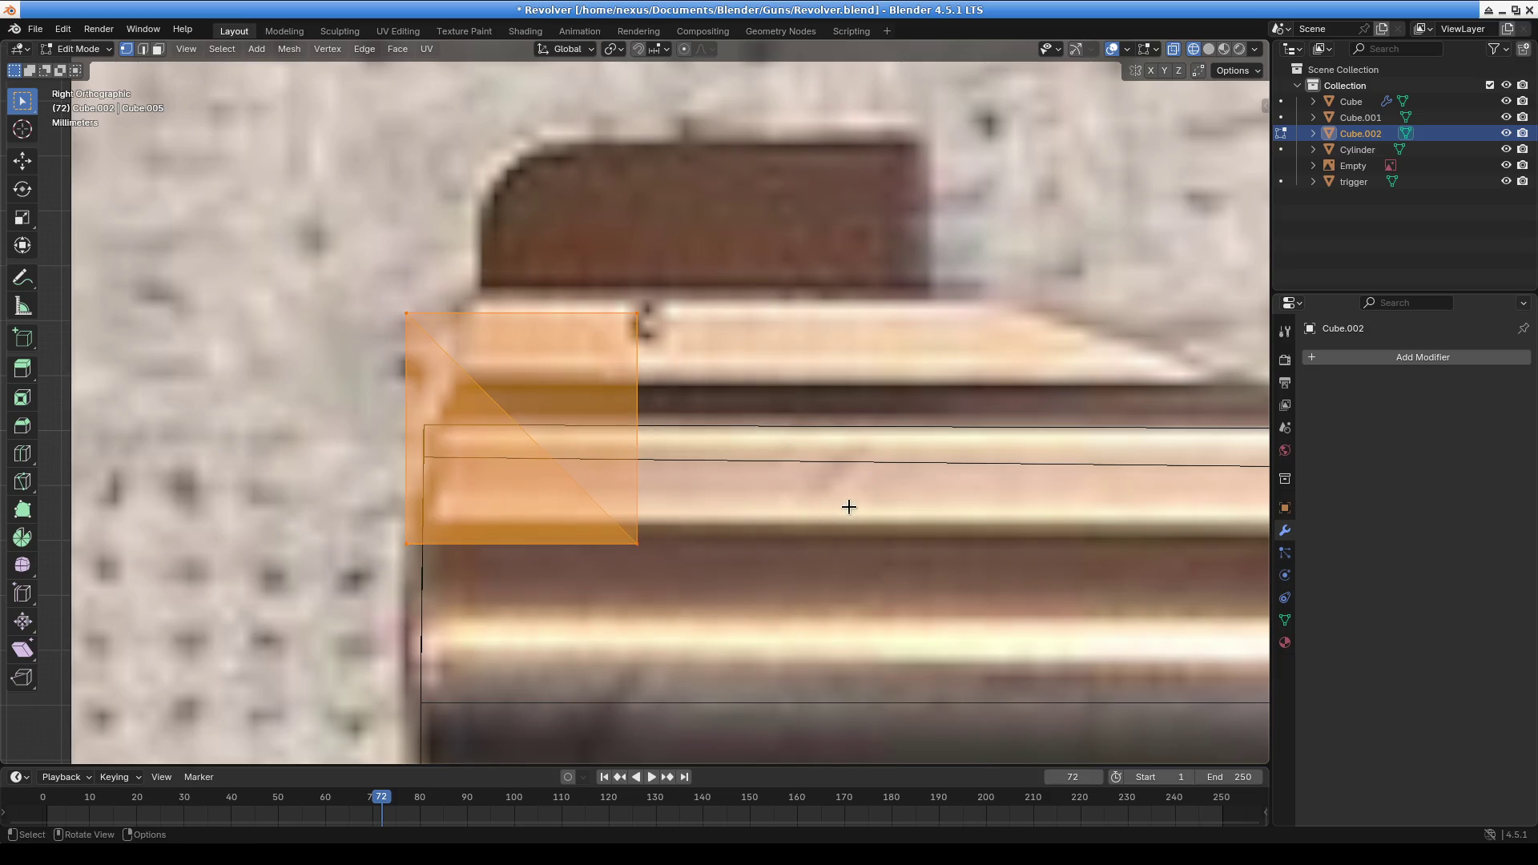
key(alt+j)
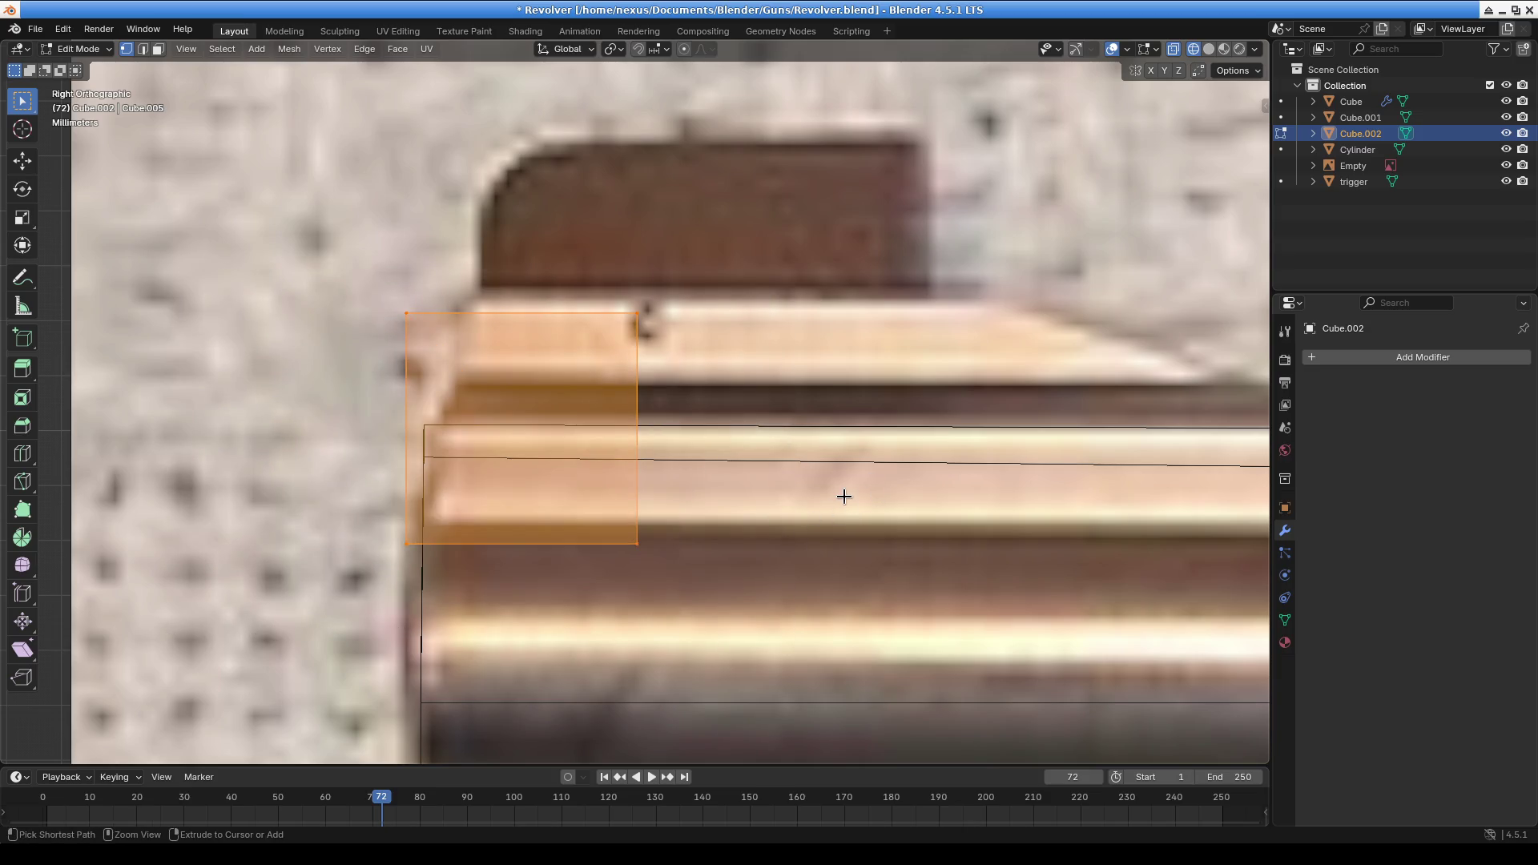
key(g)
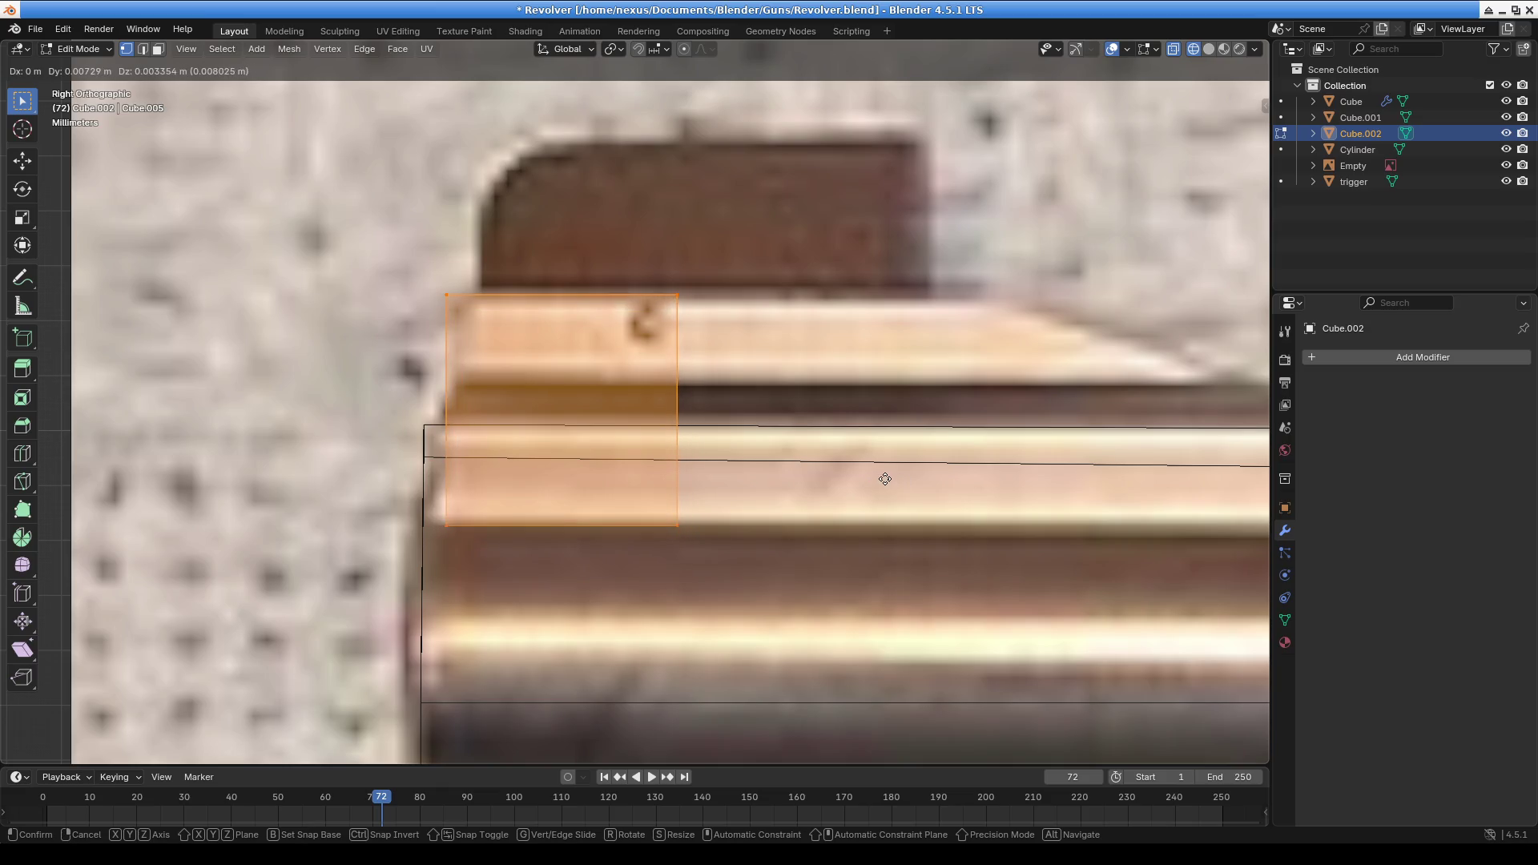
click(859, 489)
scroll(854, 493, down, 5)
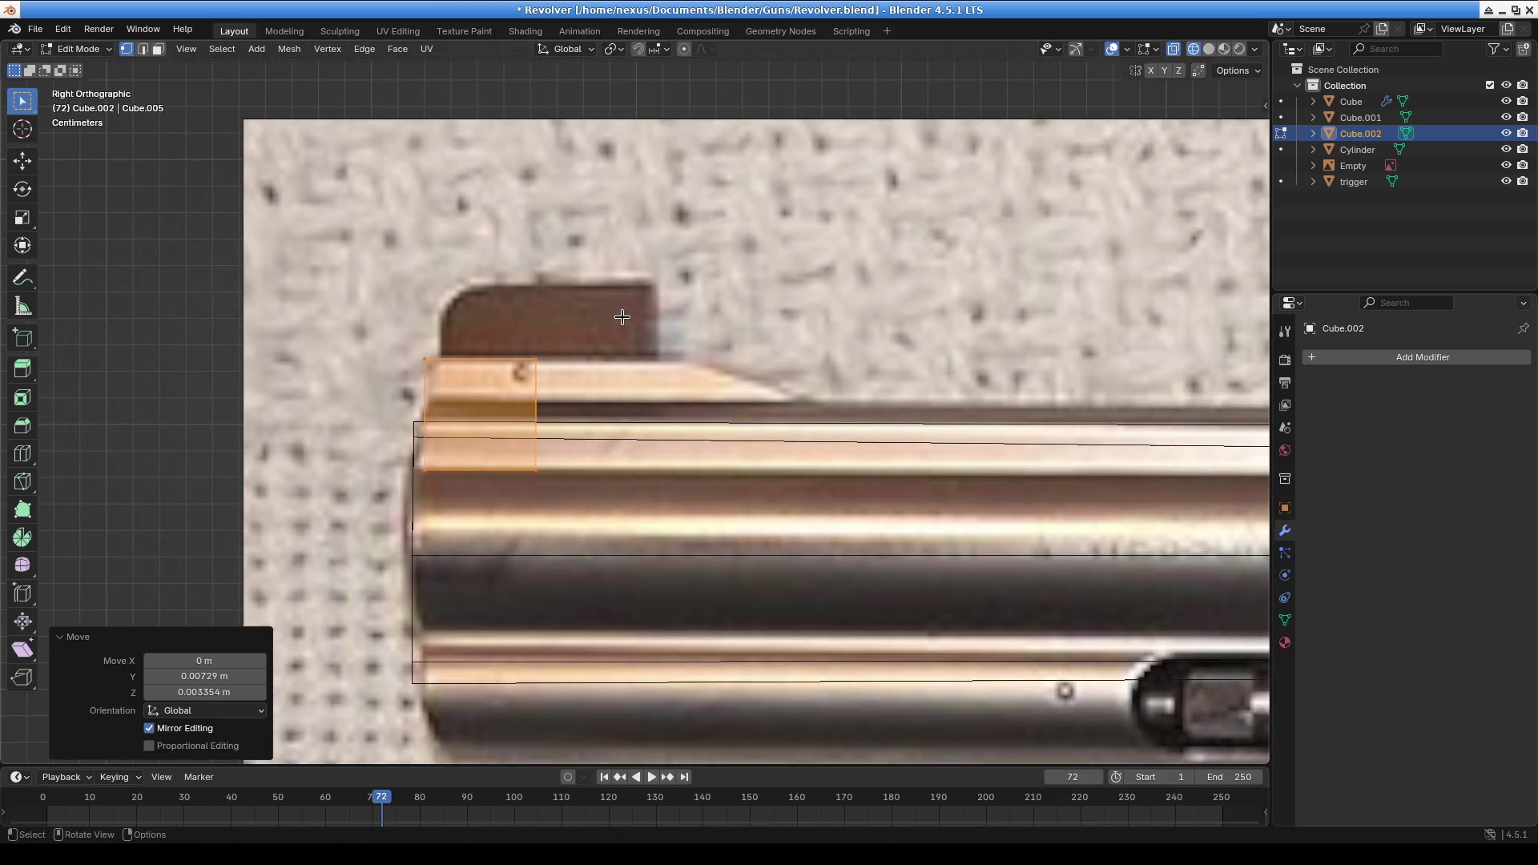
key(g)
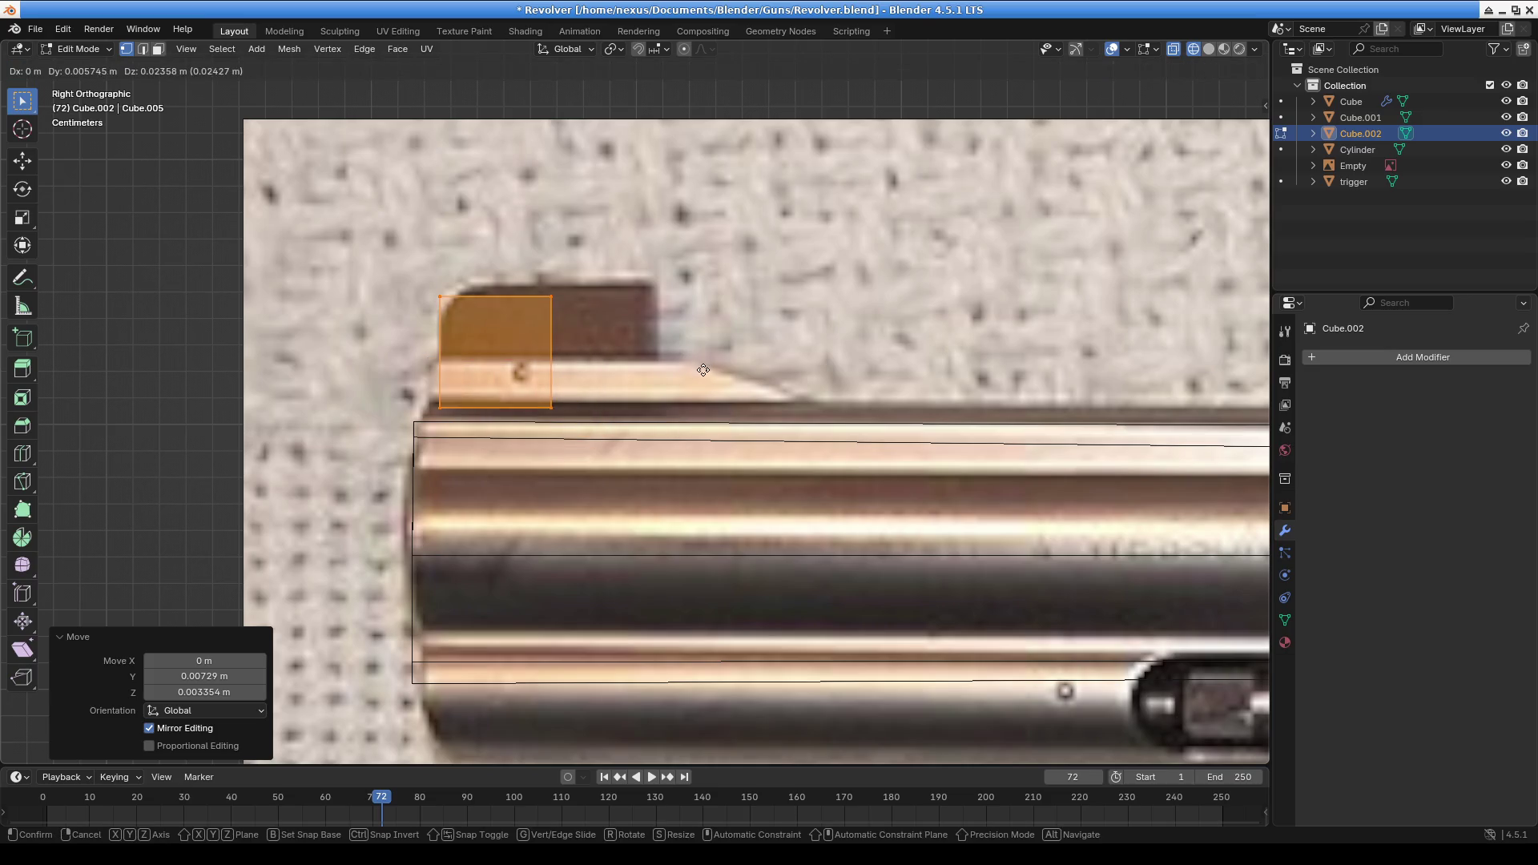
click(681, 371)
drag(527, 282, 632, 483)
key(g)
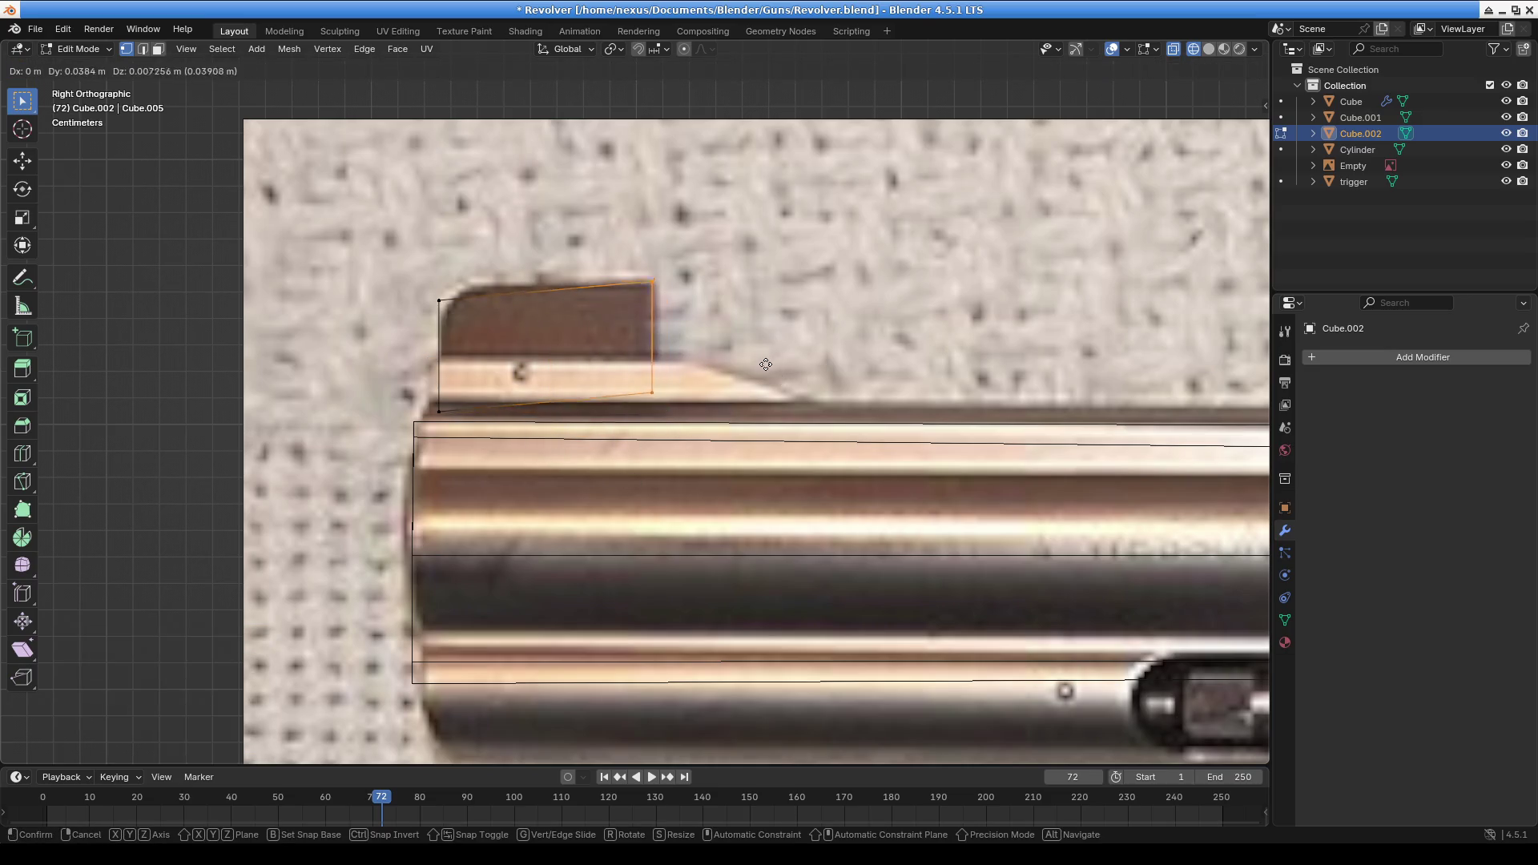
click(732, 468)
Align the left edge with the sight's front and sink the bottom edge 0.0178 m into the barrel
key(b)
drag(370, 259, 503, 450)
key(g)
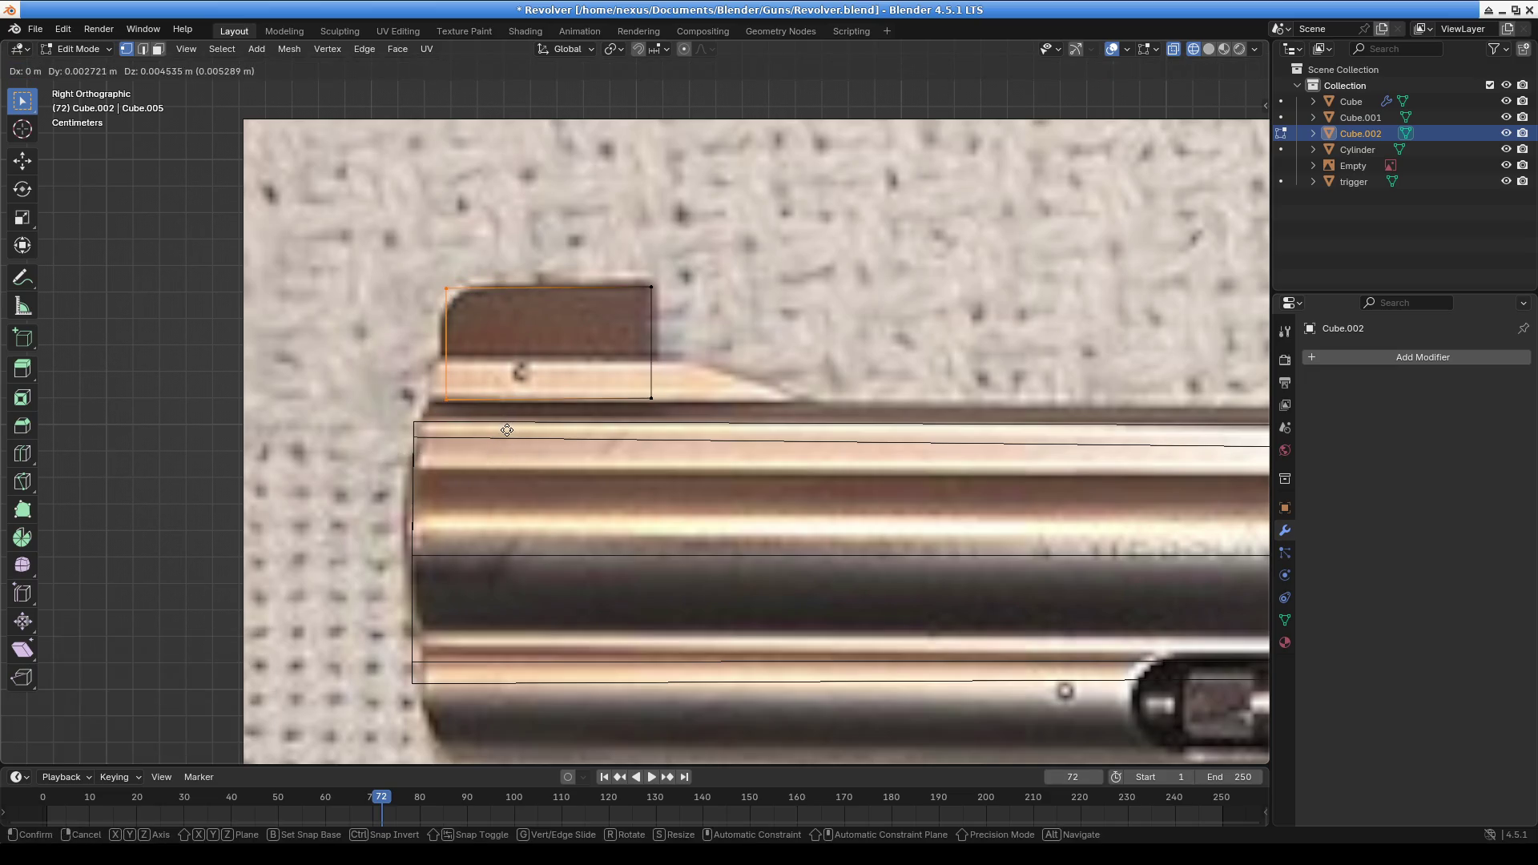
click(510, 437)
key(b)
drag(410, 392, 786, 487)
key(g)
click(726, 462)
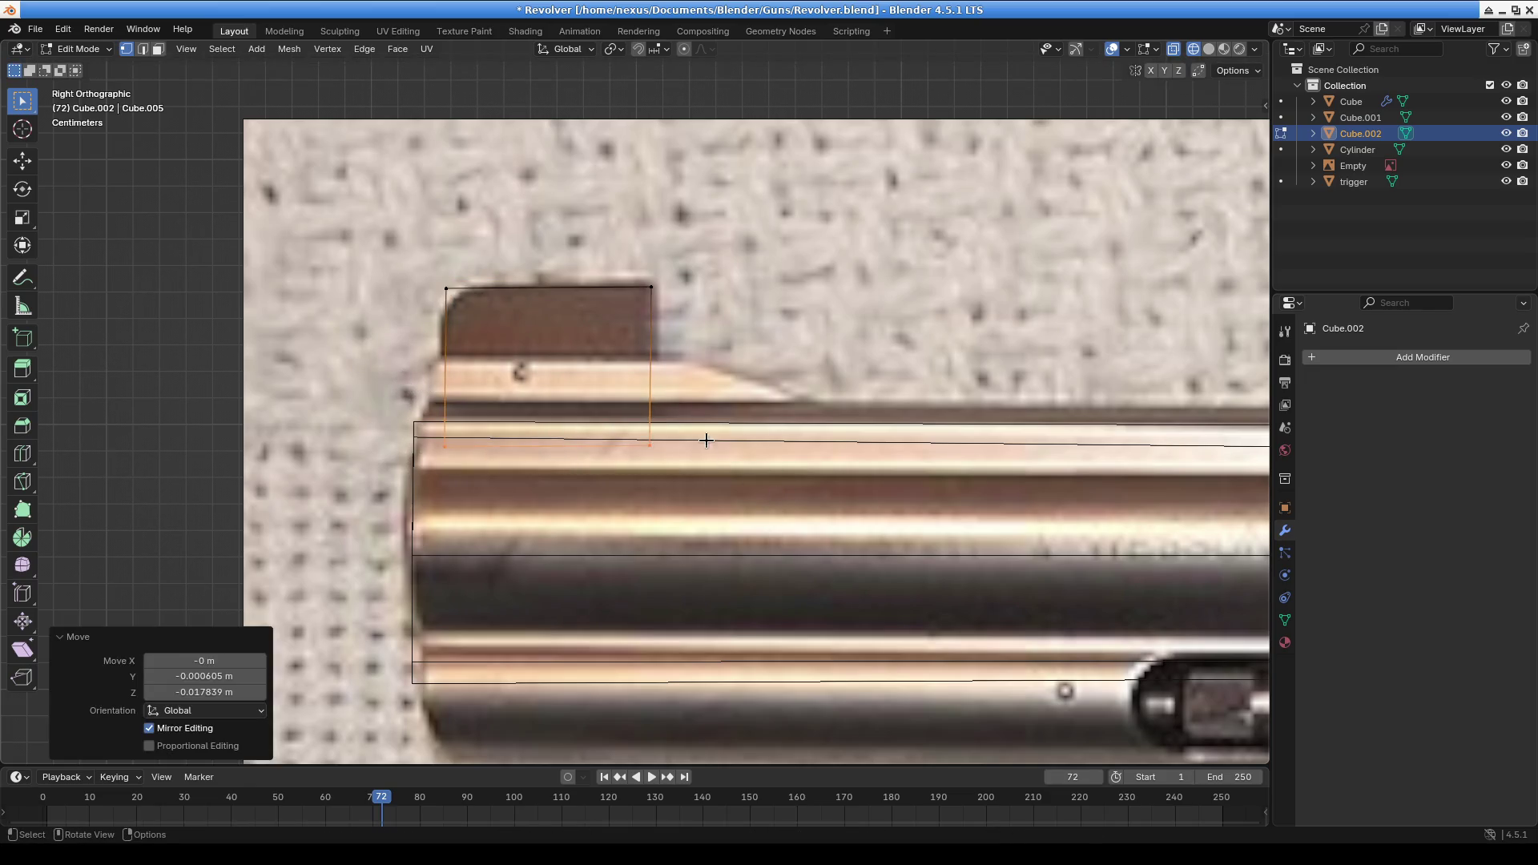
middle_drag(524, 383, 687, 417)
mouse_move(847, 418)
middle_down()
mouse_move(652, 435)
mouse_move(651, 409)
middle_up()
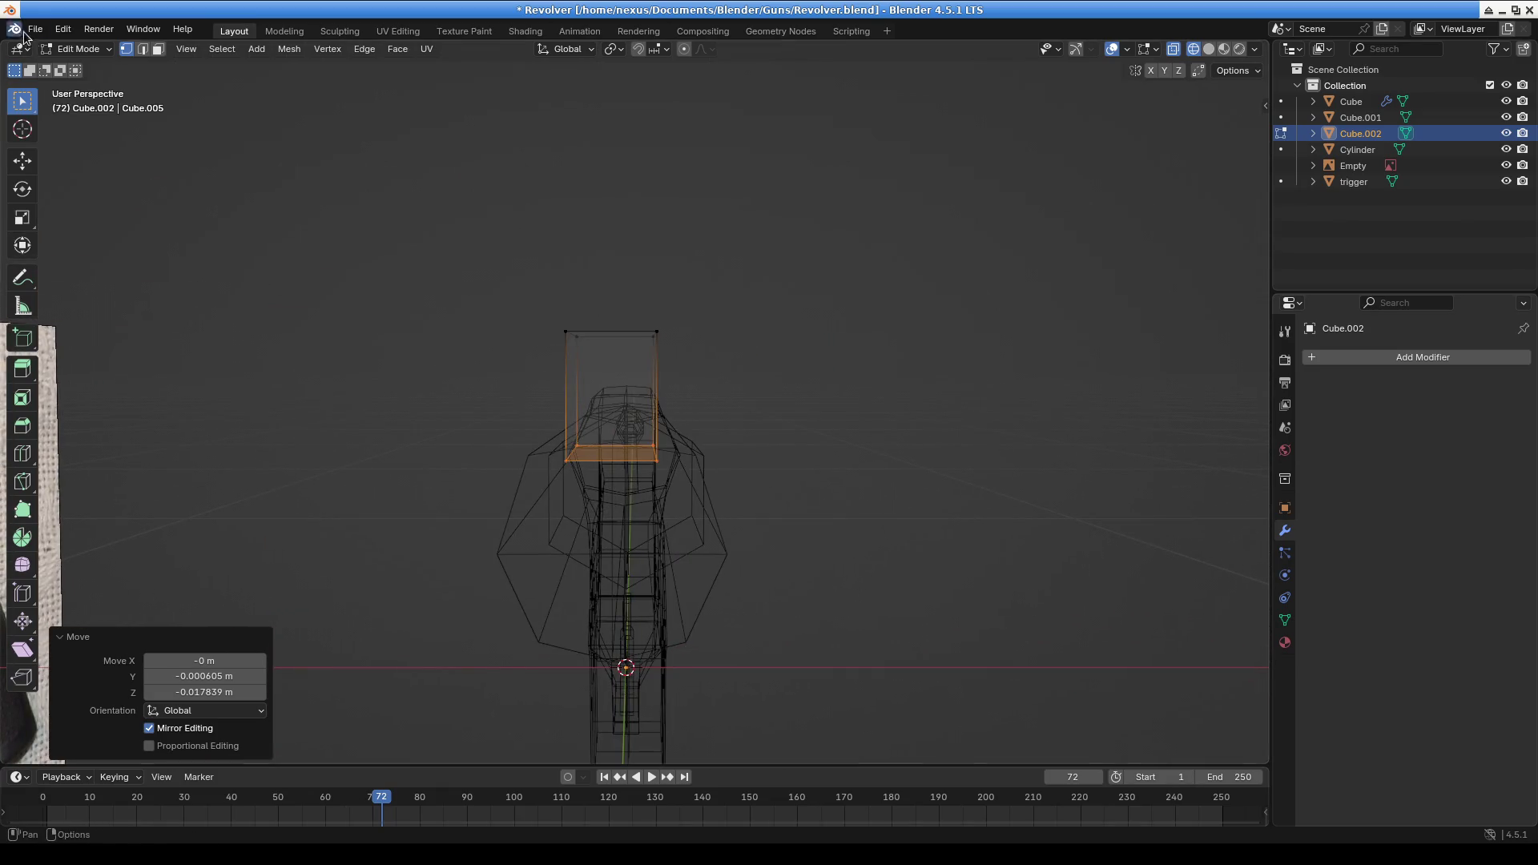
Slide the sight's bottom edge loop upward and add a loop cut around the sight cube
key(g)
key(g)
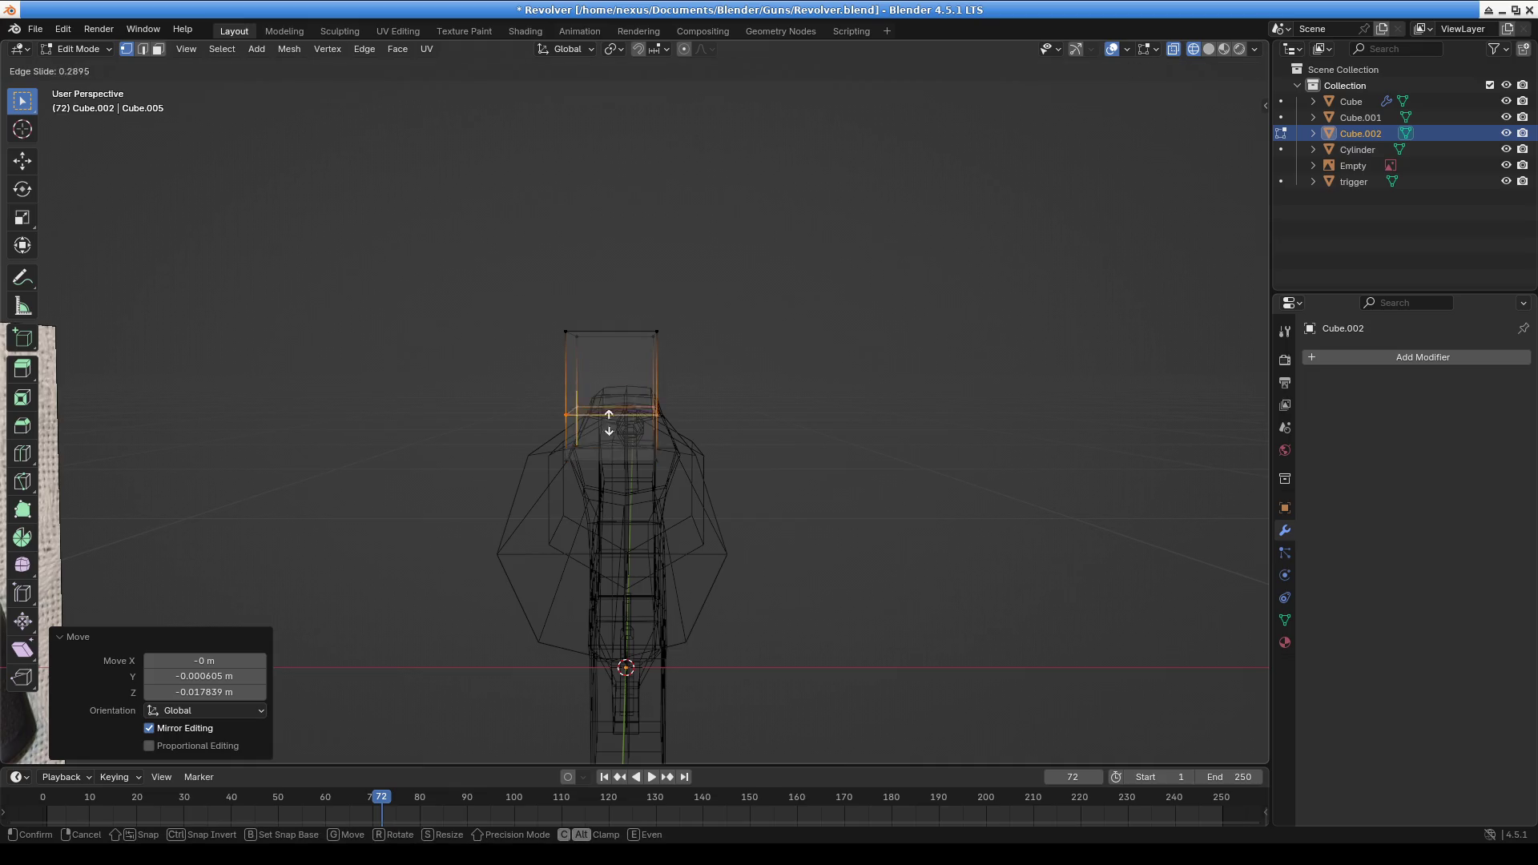
click(693, 420)
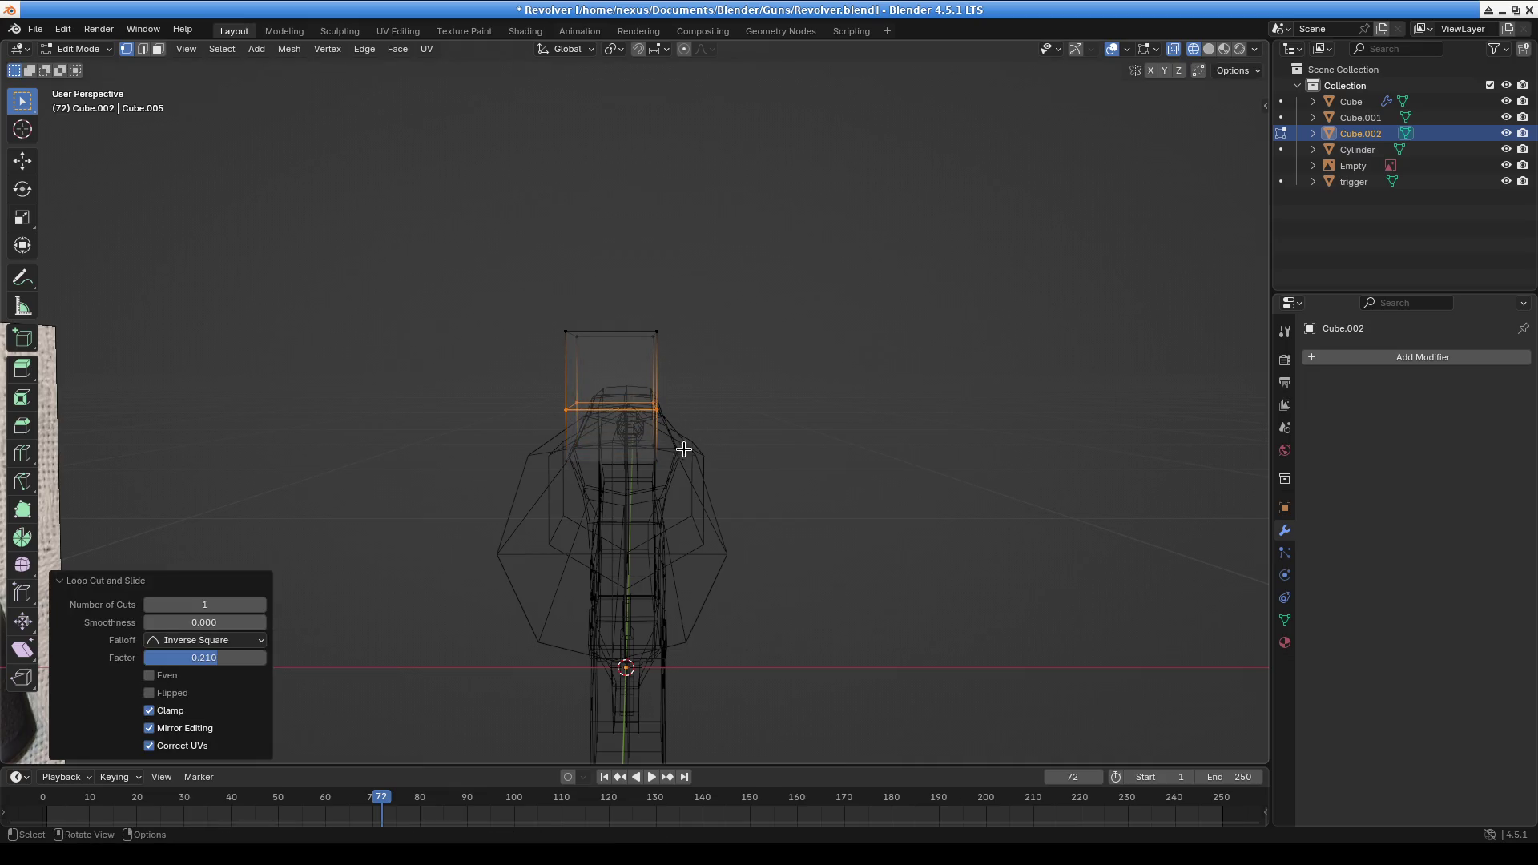
scroll(677, 435, up, 4)
mouse_move(670, 429)
middle_down()
mouse_move(513, 481)
mouse_move(634, 486)
mouse_move(633, 510)
middle_up()
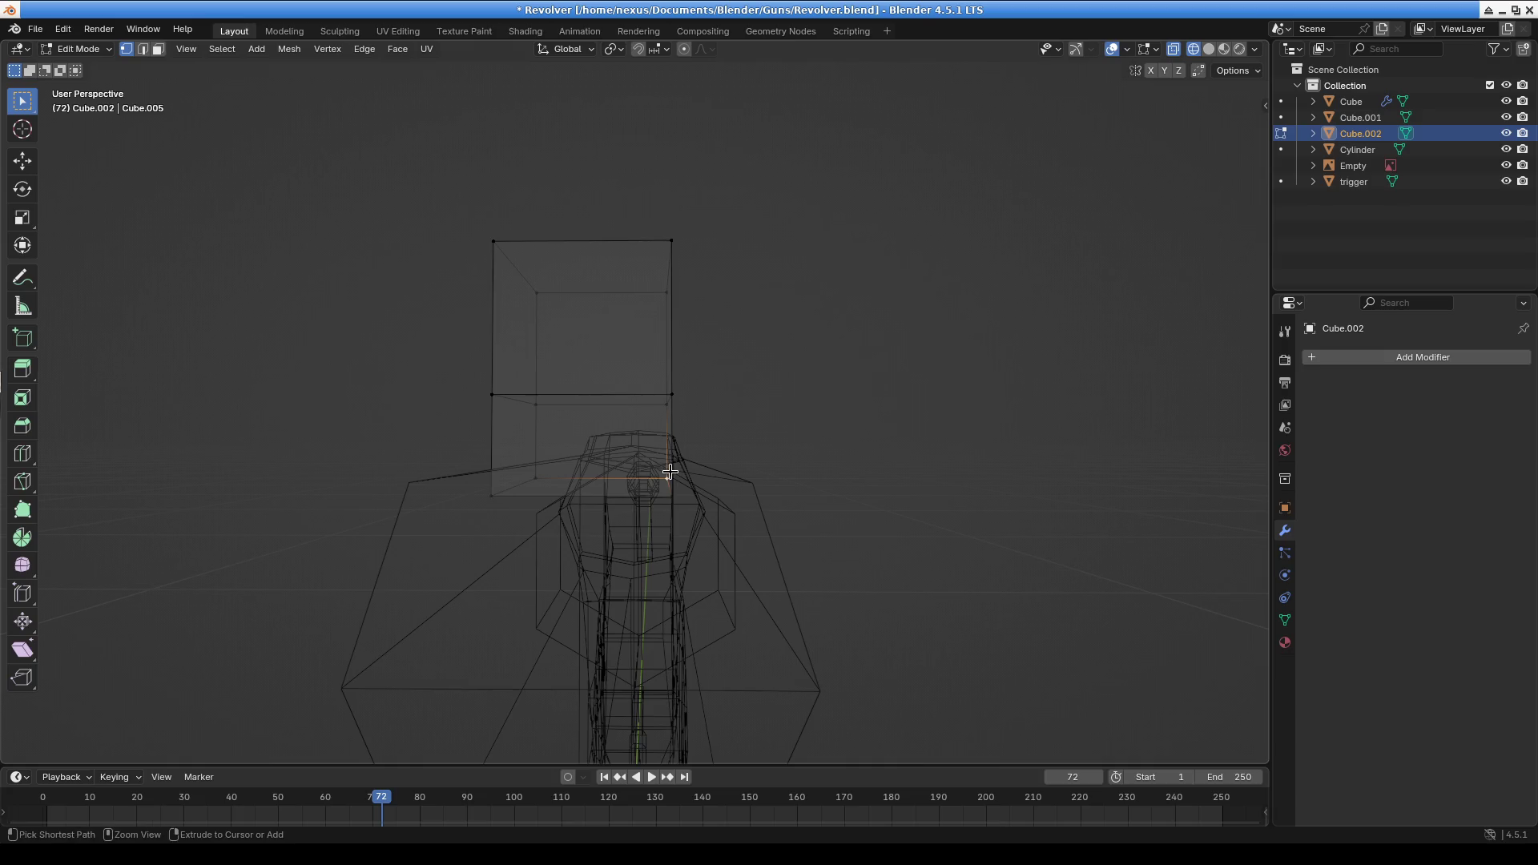
click(675, 451)
click(675, 439)
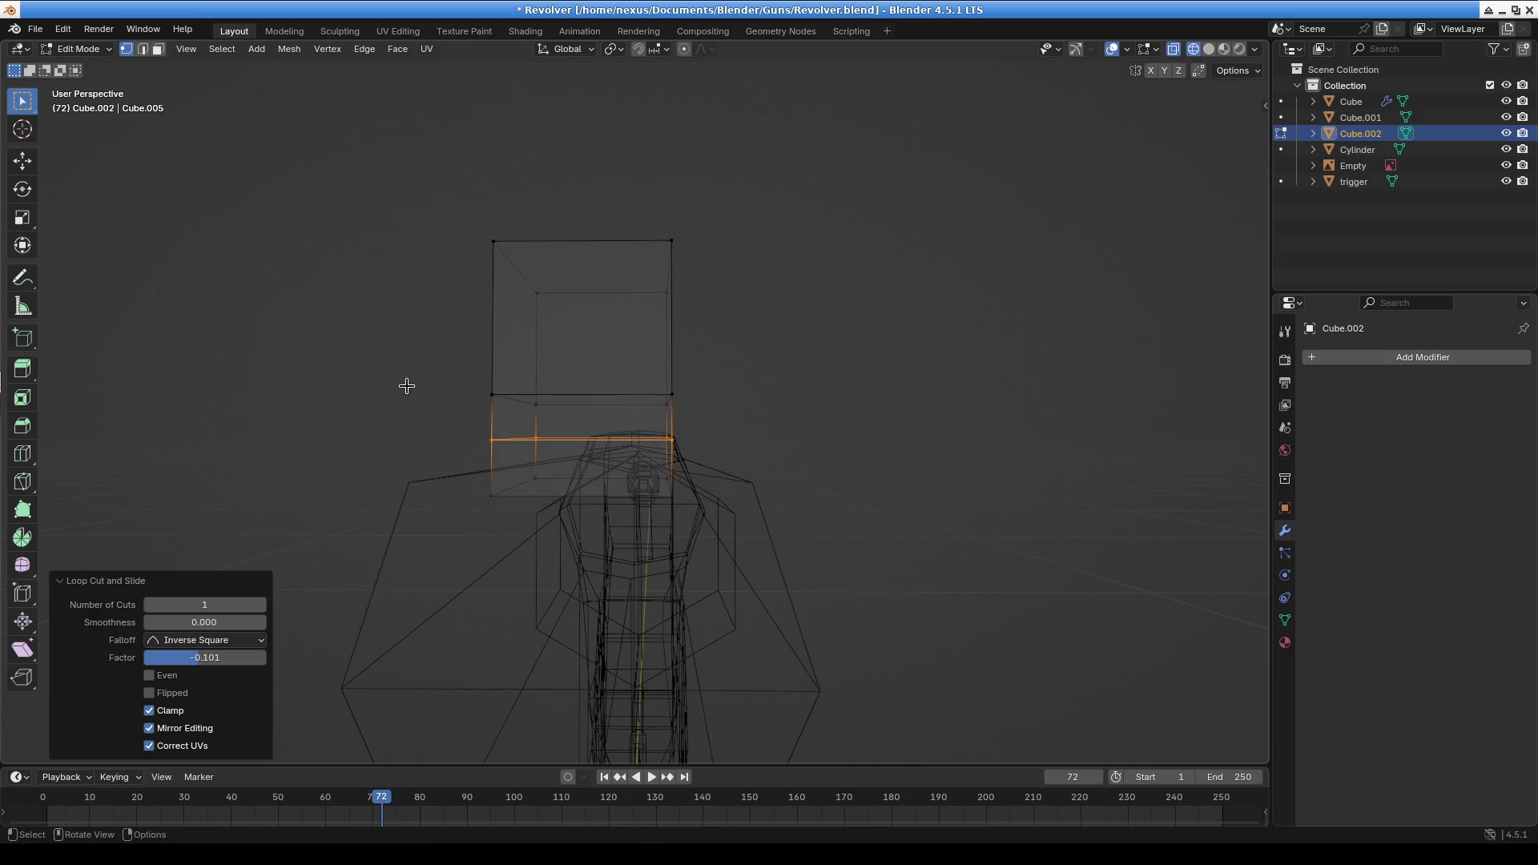
In front orthographic view, select the sight's lower and right-edge vertices, cancelling a trial move
mouse_move(458, 378)
mouse_down()
mouse_move(509, 530)
mouse_move(545, 525)
mouse_up()
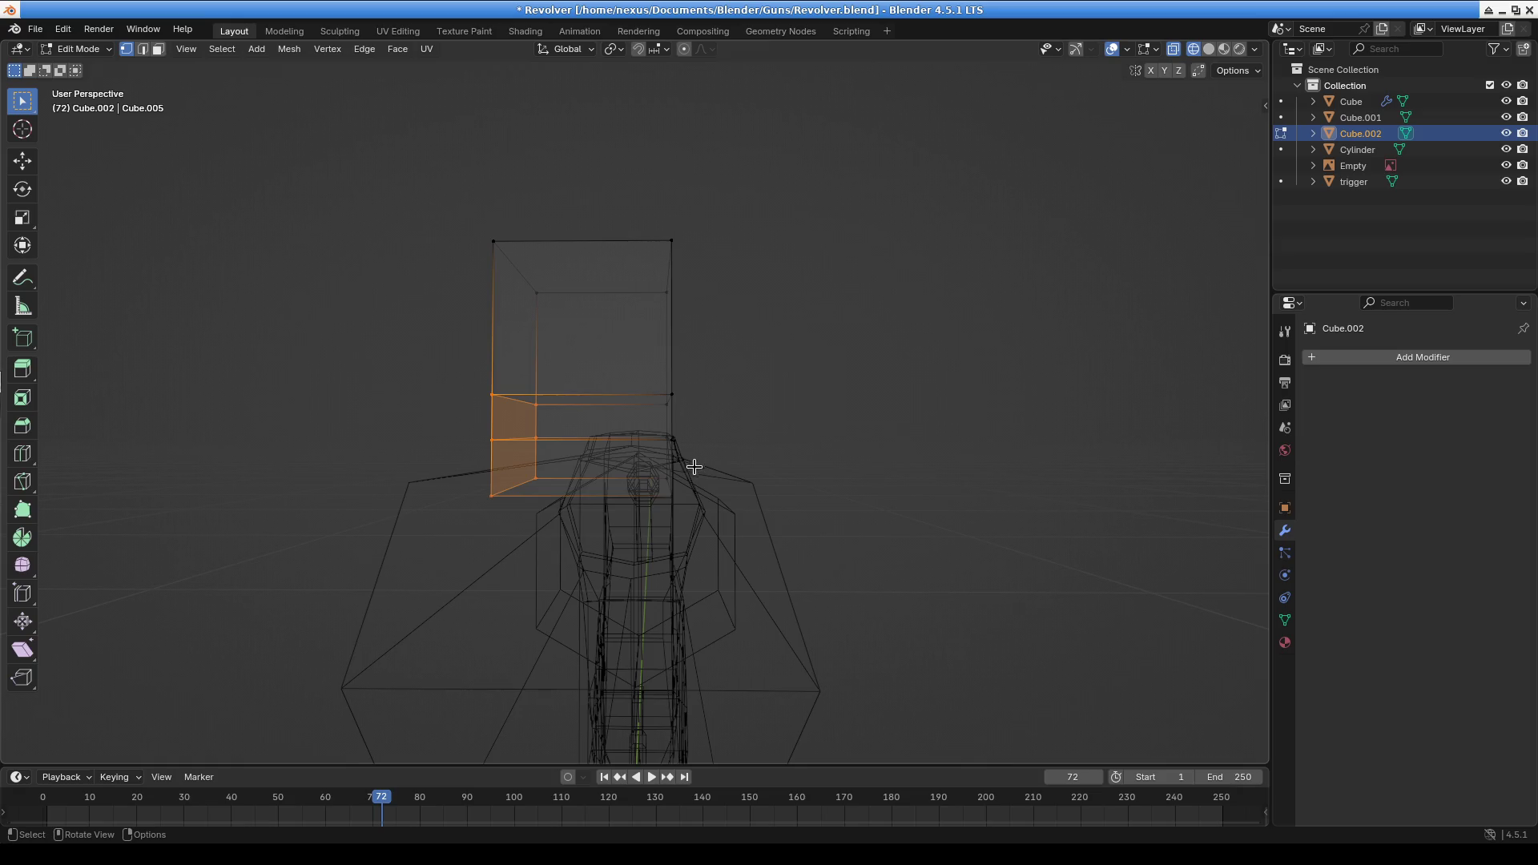
mouse_move(476, 419)
middle_down()
mouse_move(504, 443)
mouse_move(486, 431)
middle_up()
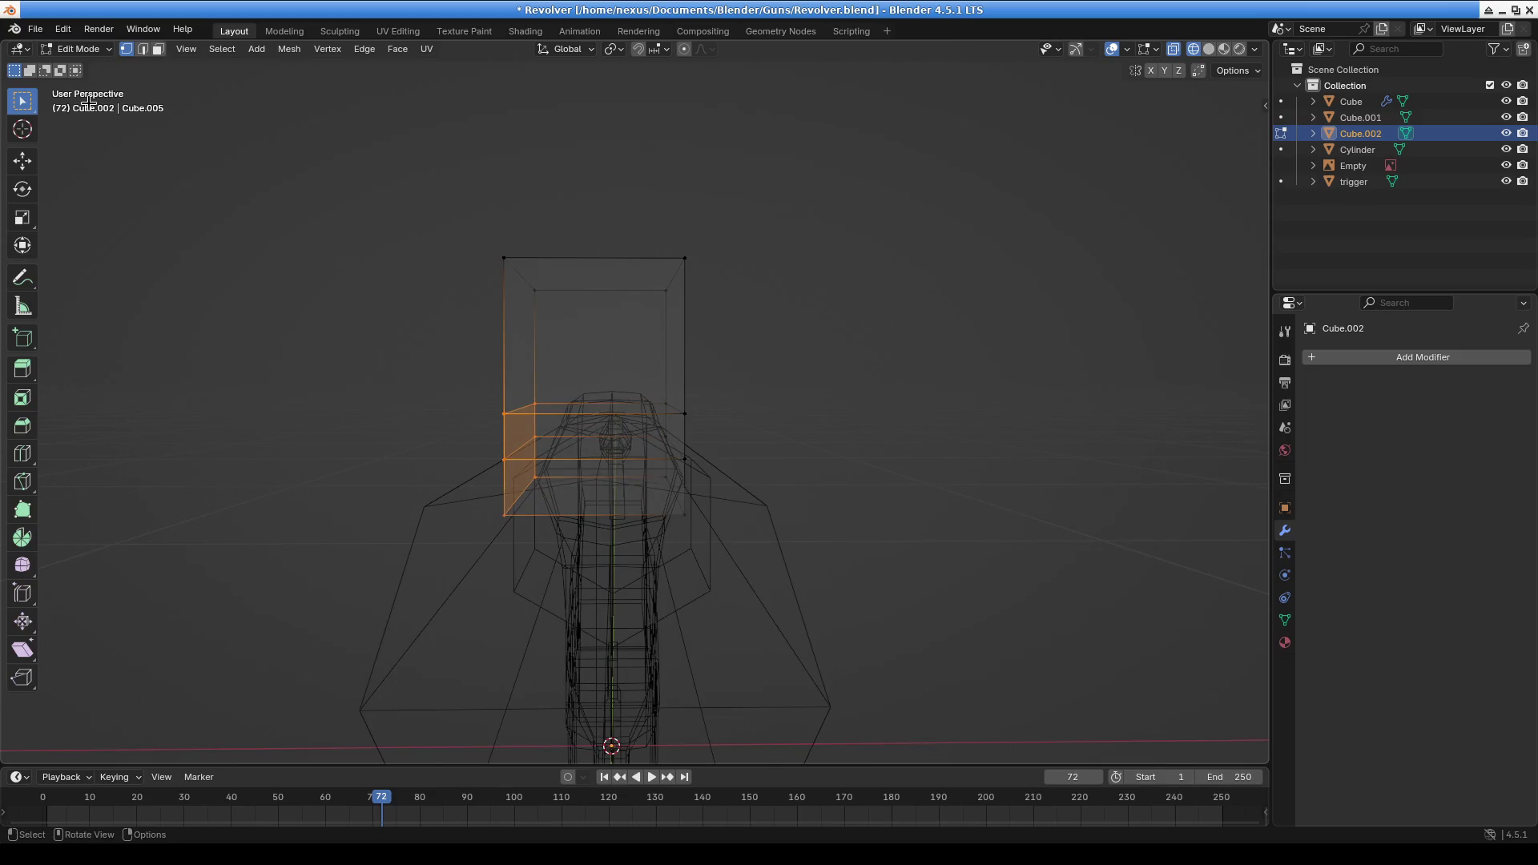
mouse_move(710, 473)
middle_down()
mouse_move(676, 439)
mouse_move(700, 440)
middle_up()
drag(658, 410, 772, 488)
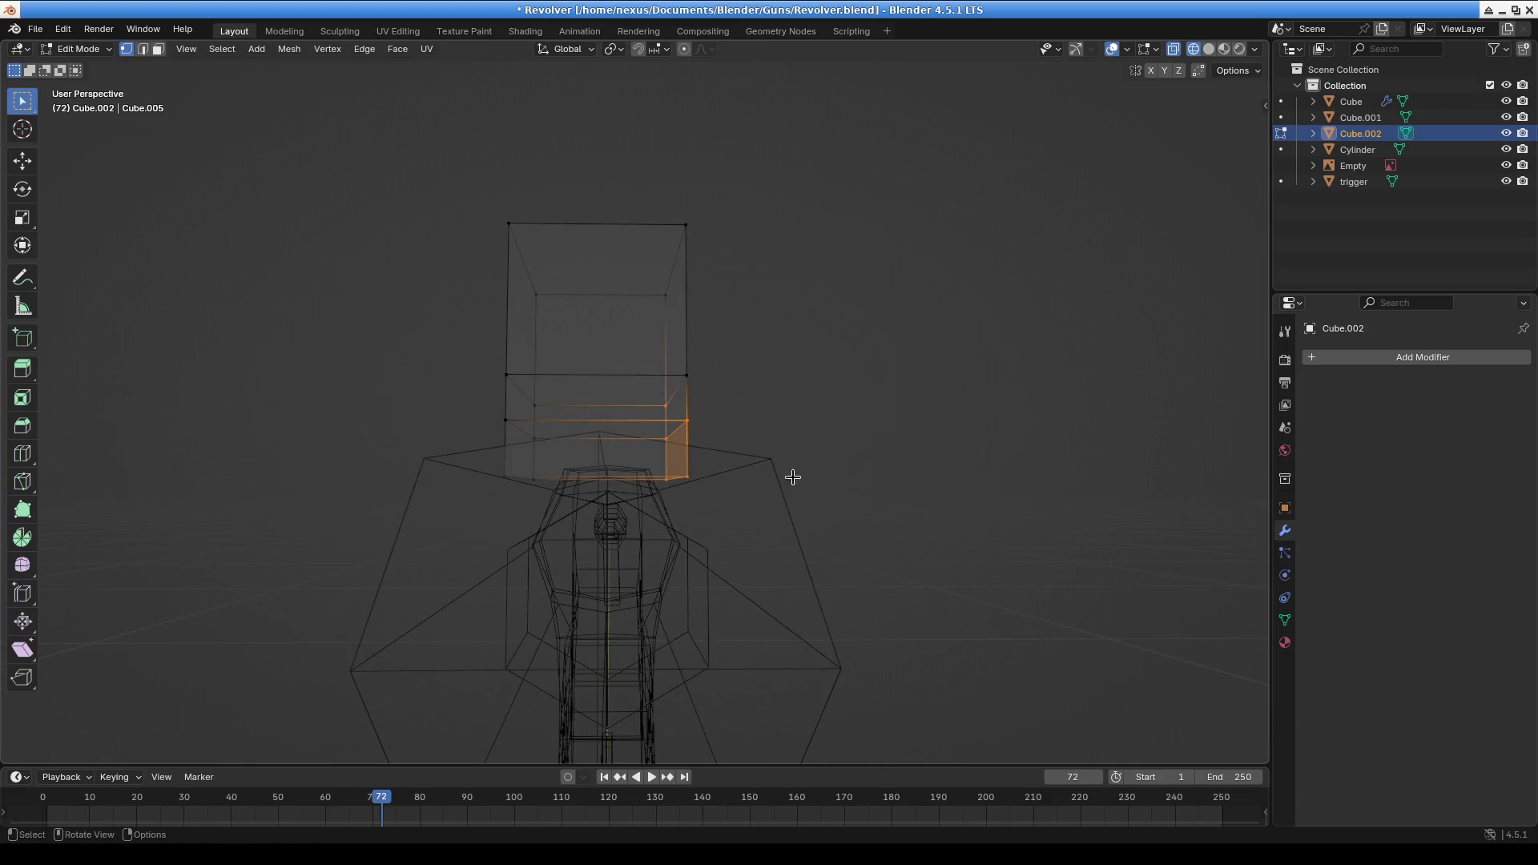
key(KP_1)
scroll(676, 439, up, 4)
drag(563, 230, 650, 465)
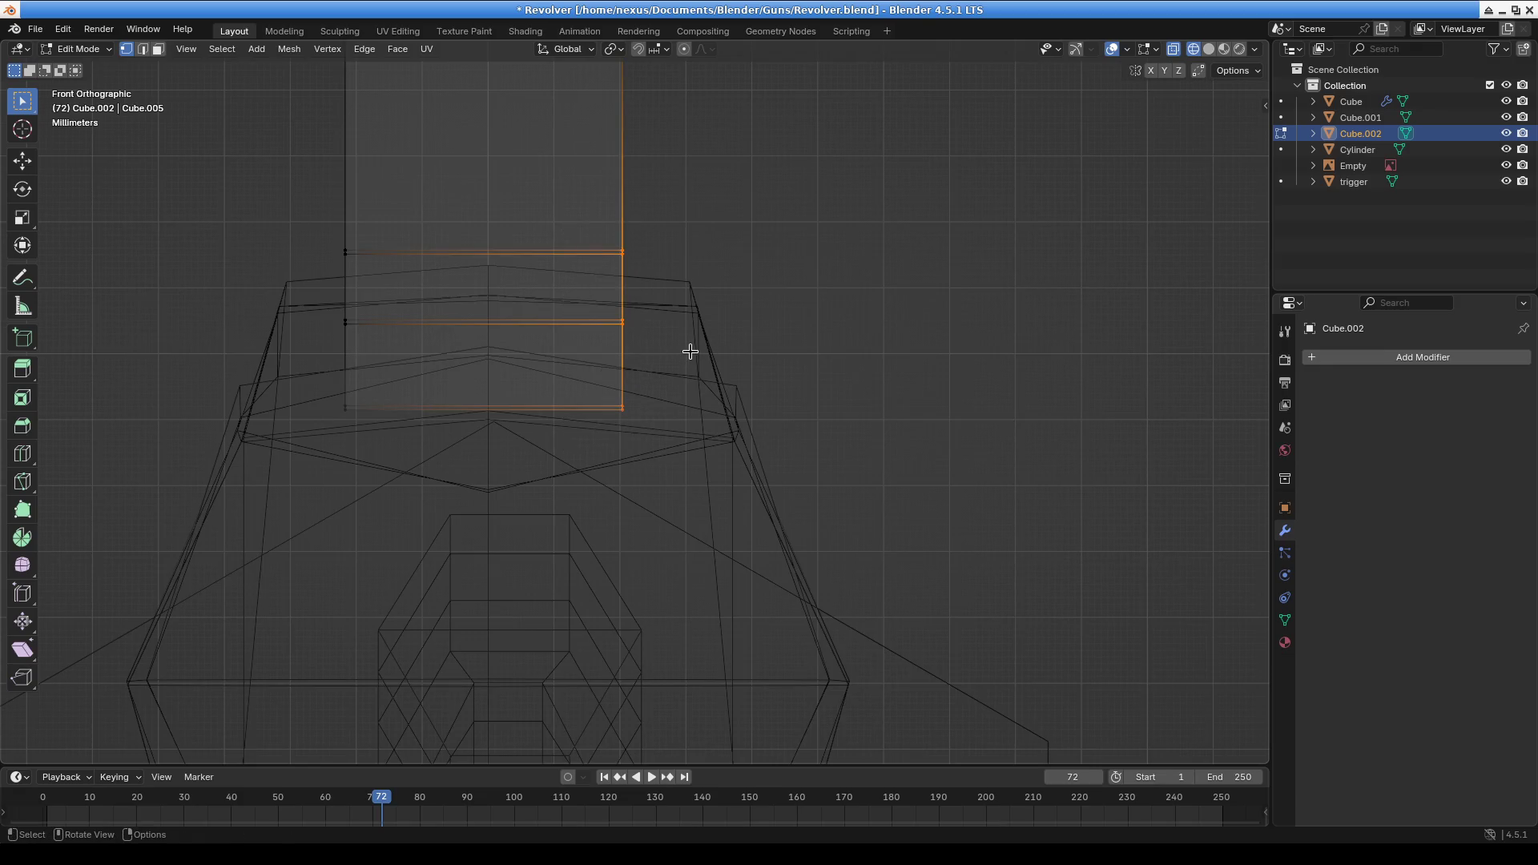
key(g)
right_click(677, 339)
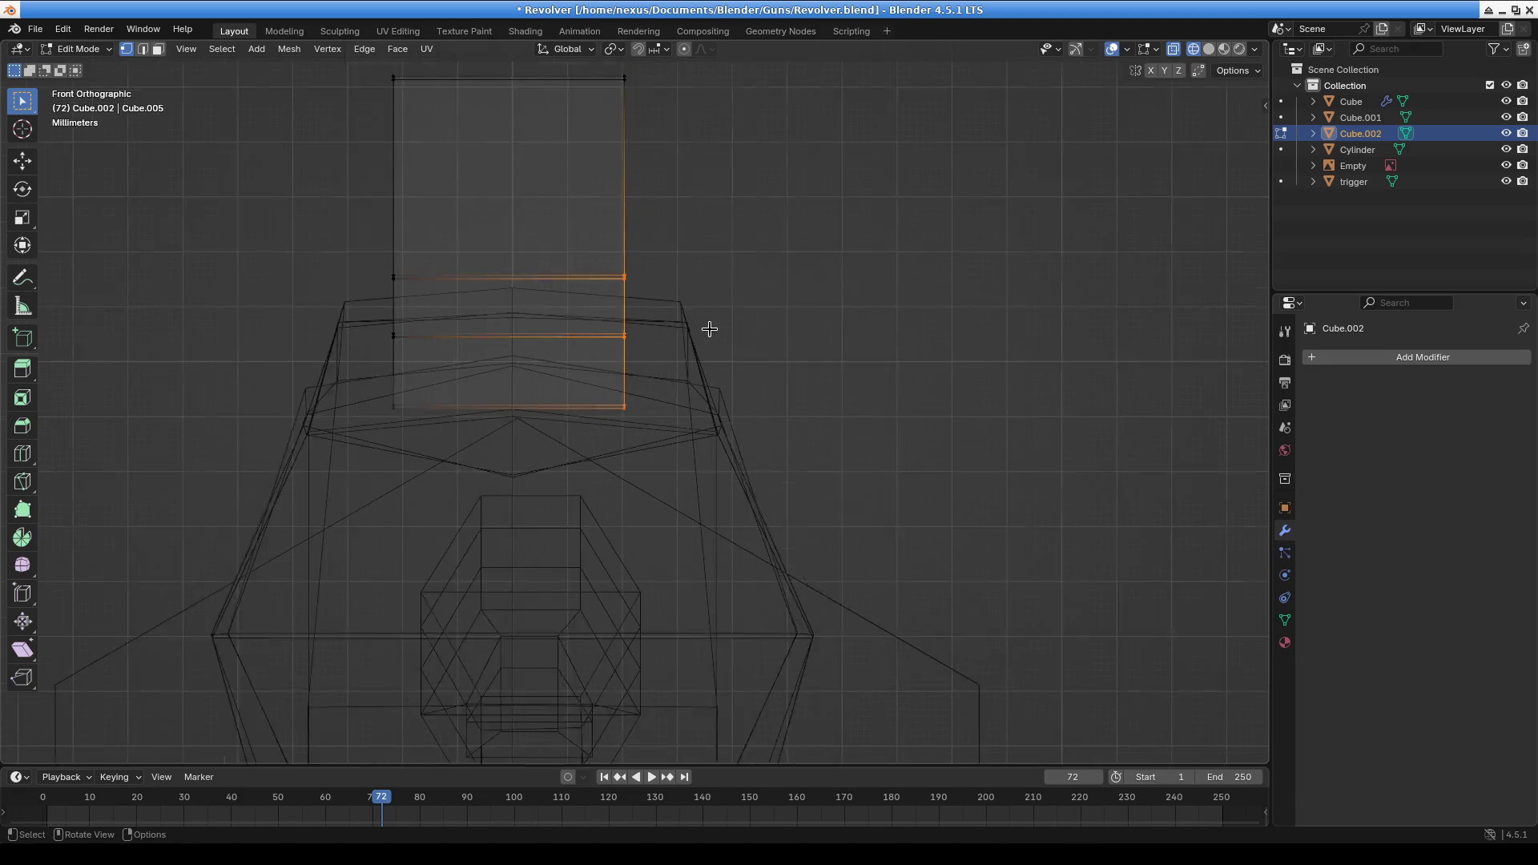
scroll(709, 329, down, 3)
Narrow the whole sight mesh to 0.595 along X and shift it slightly sideways
key(a)
key(s)
right_click(946, 343)
key(s)
key(x)
click(783, 334)
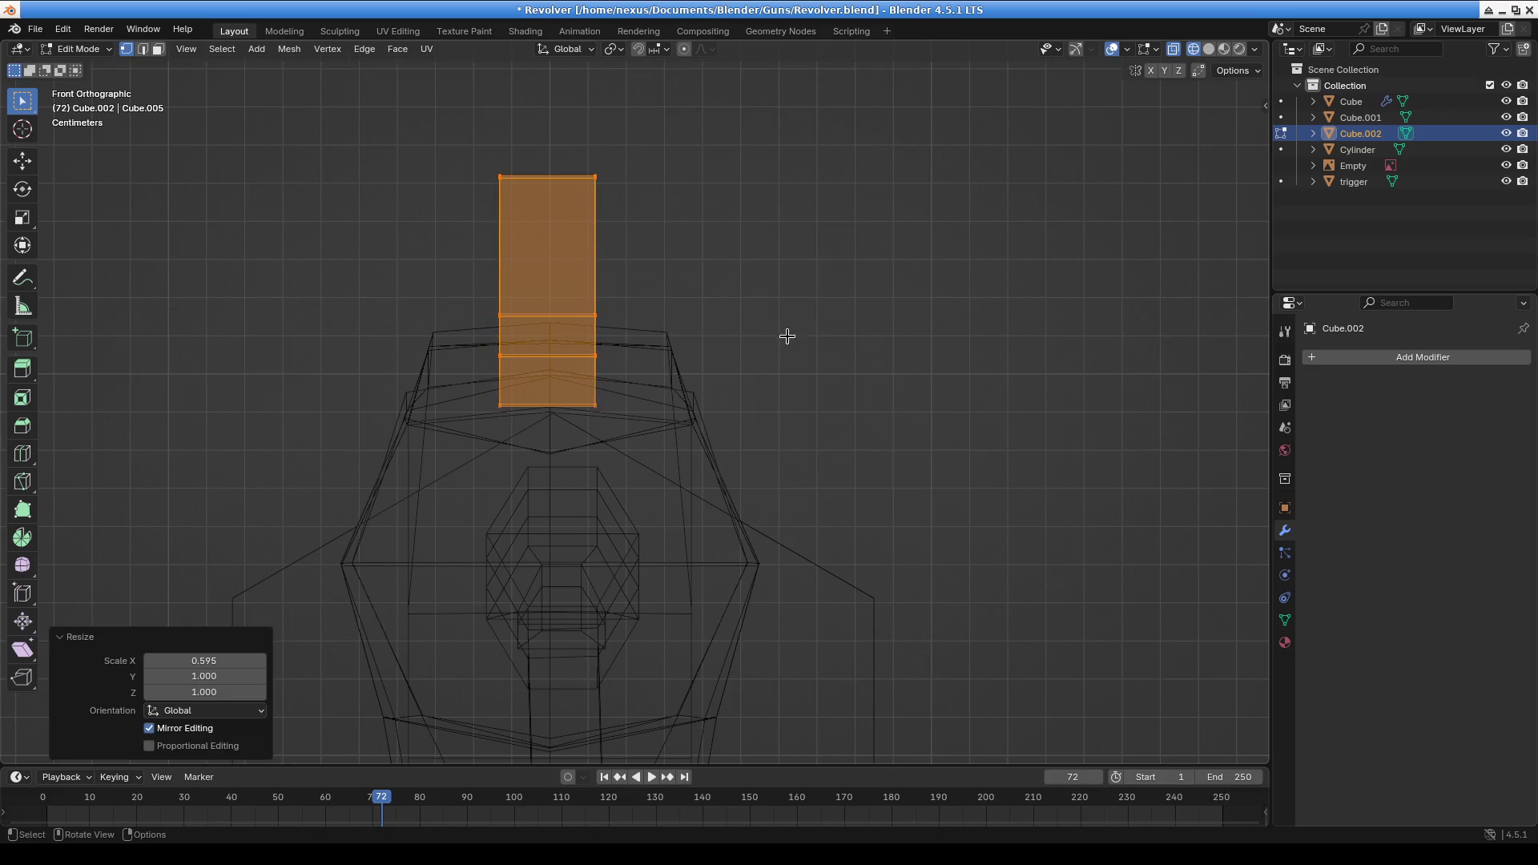
key(g)
click(871, 323)
Select the sight's right-side edges, then its lower edges, cancelling trial X and free moves
click(635, 275)
click(637, 461)
key(g)
key(x)
key(1)
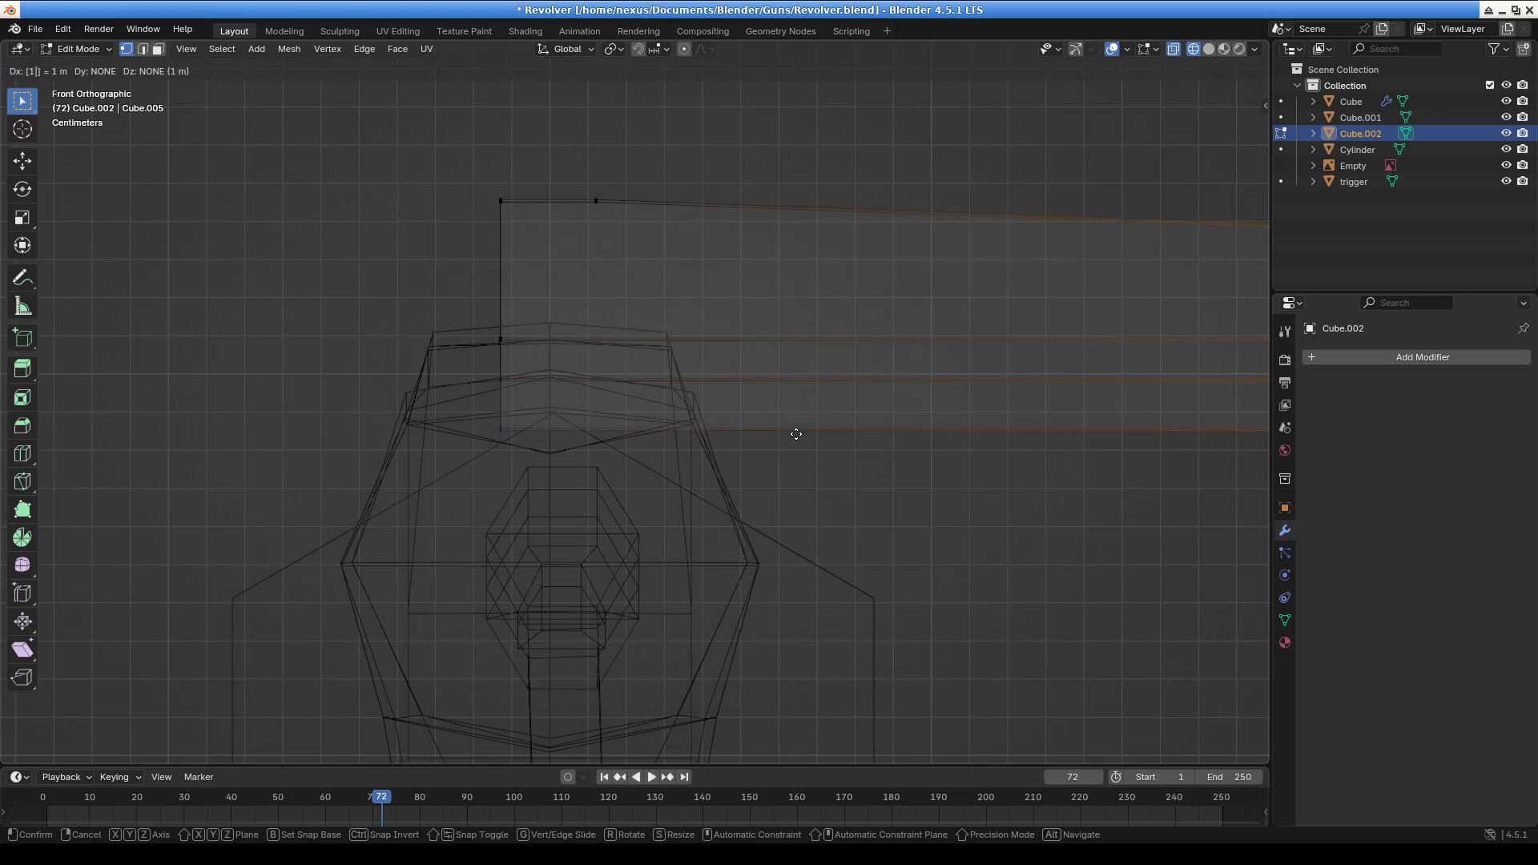
key(Escape)
scroll(611, 437, up, 2)
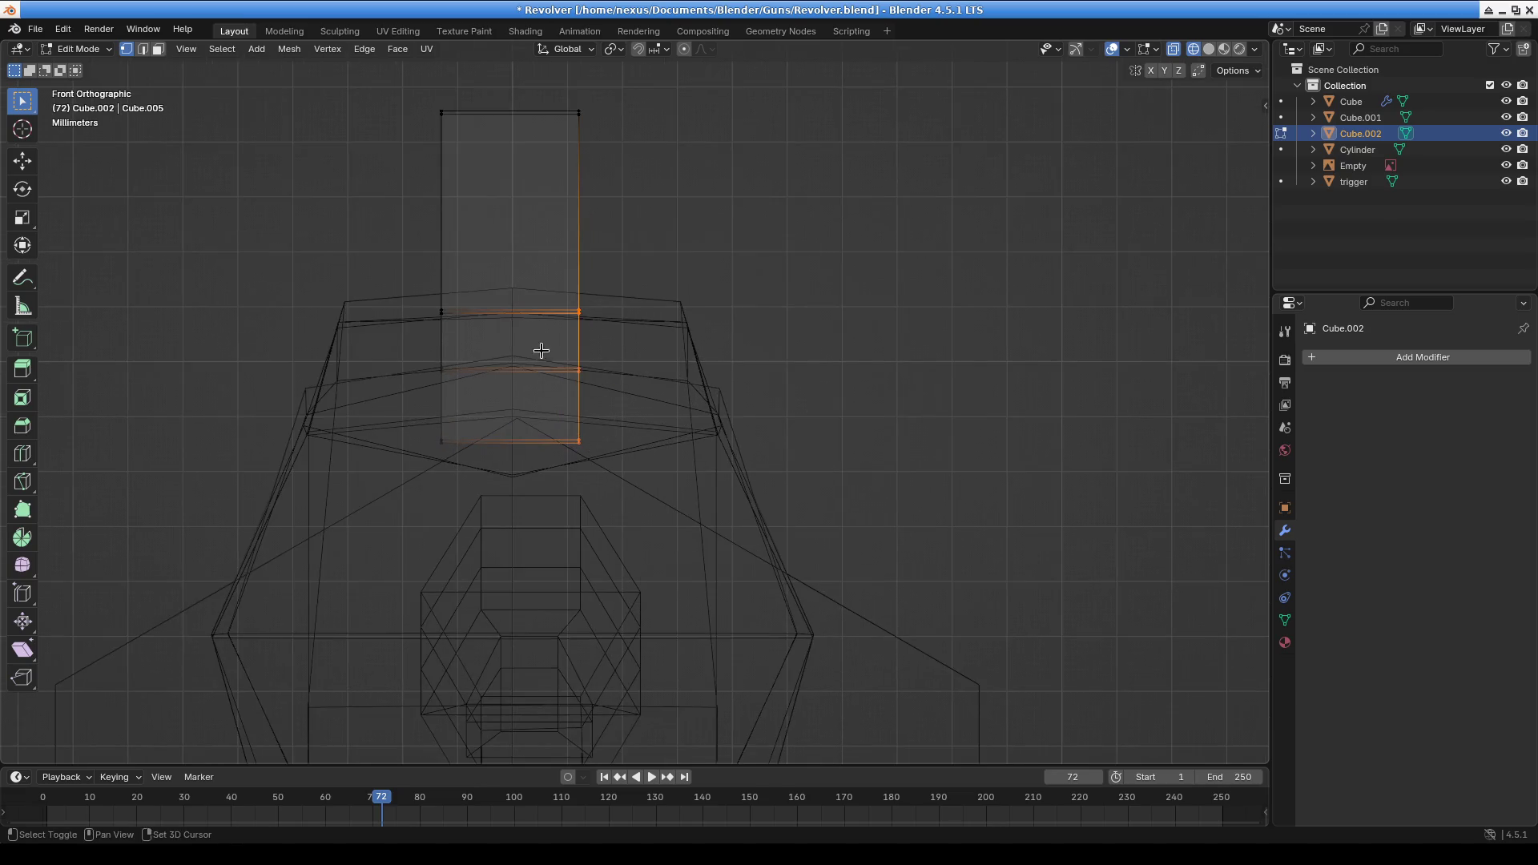
key(ctrl+z)
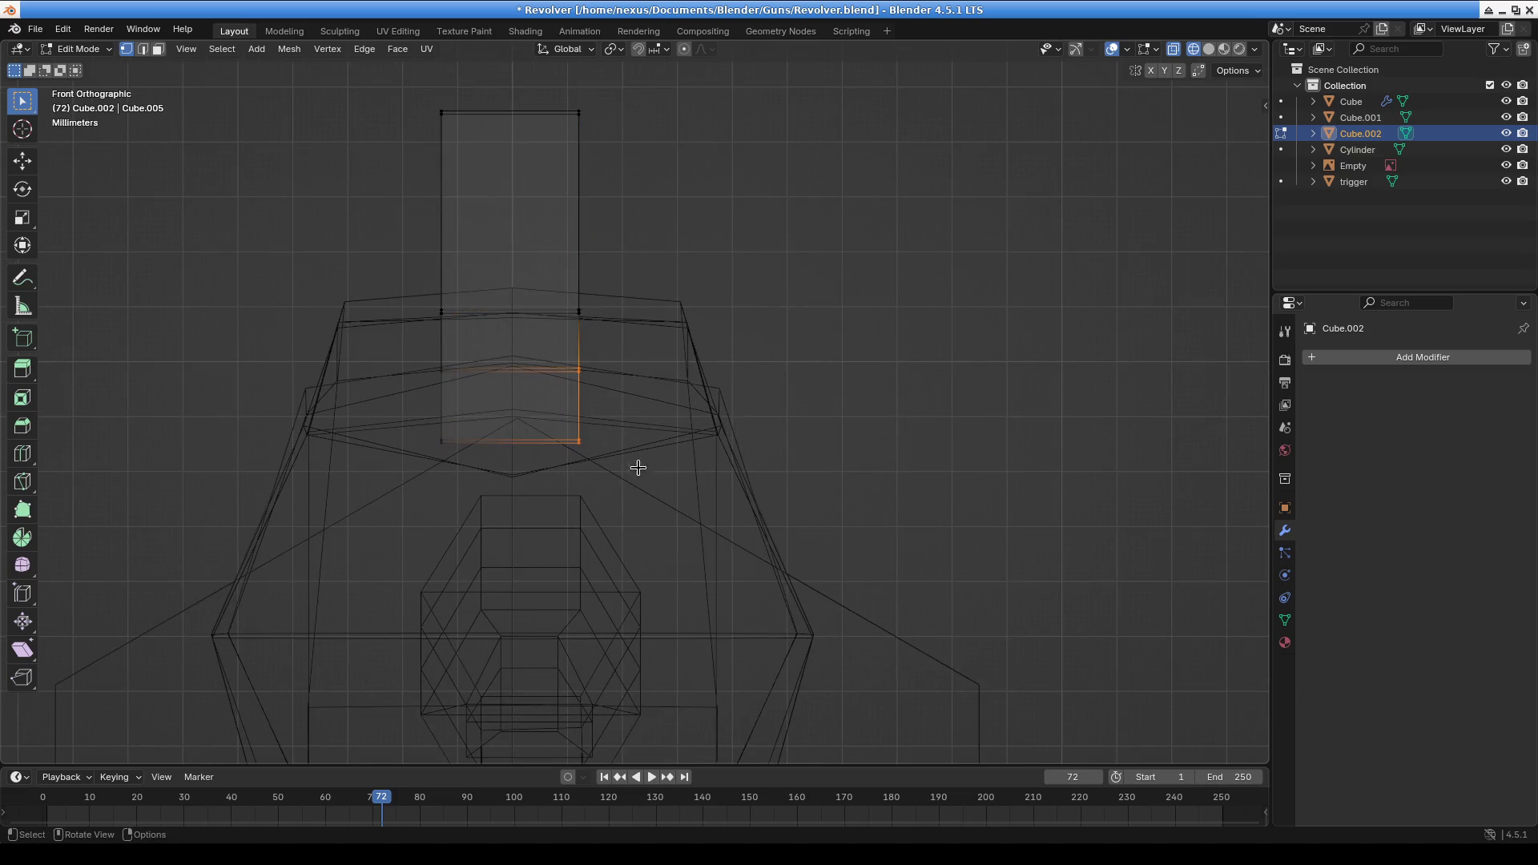
key(g)
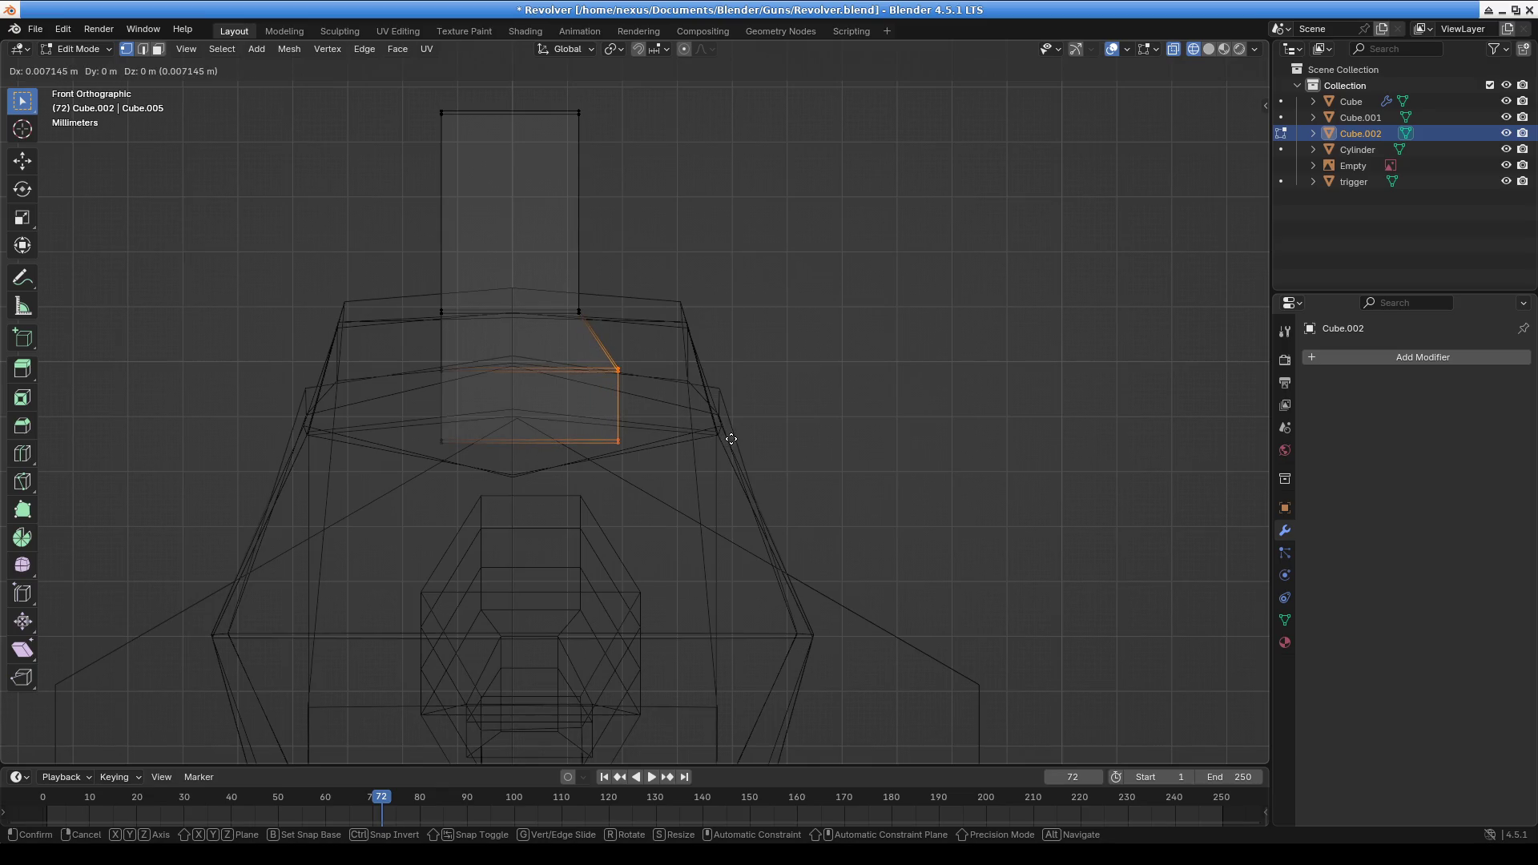
right_click(731, 439)
Scale the lower rectangular face up by 1.411 into a broader base
drag(398, 361, 678, 484)
key(s)
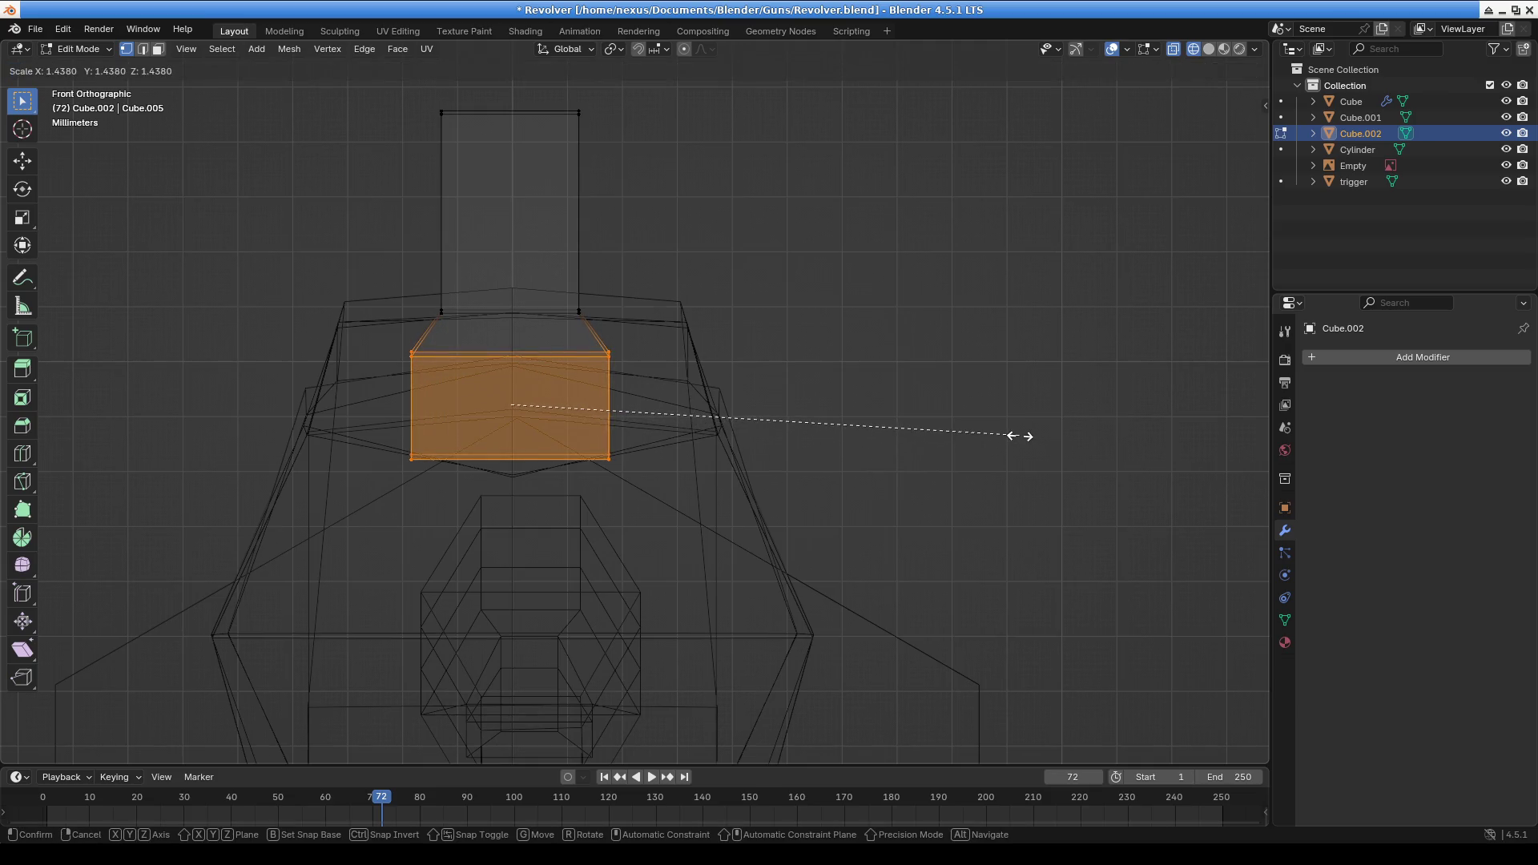
click(1008, 436)
mouse_move(794, 435)
middle_down()
mouse_move(547, 429)
mouse_move(659, 481)
mouse_move(793, 443)
mouse_move(638, 427)
mouse_move(865, 436)
mouse_move(1065, 416)
mouse_move(955, 408)
mouse_move(886, 435)
middle_up()
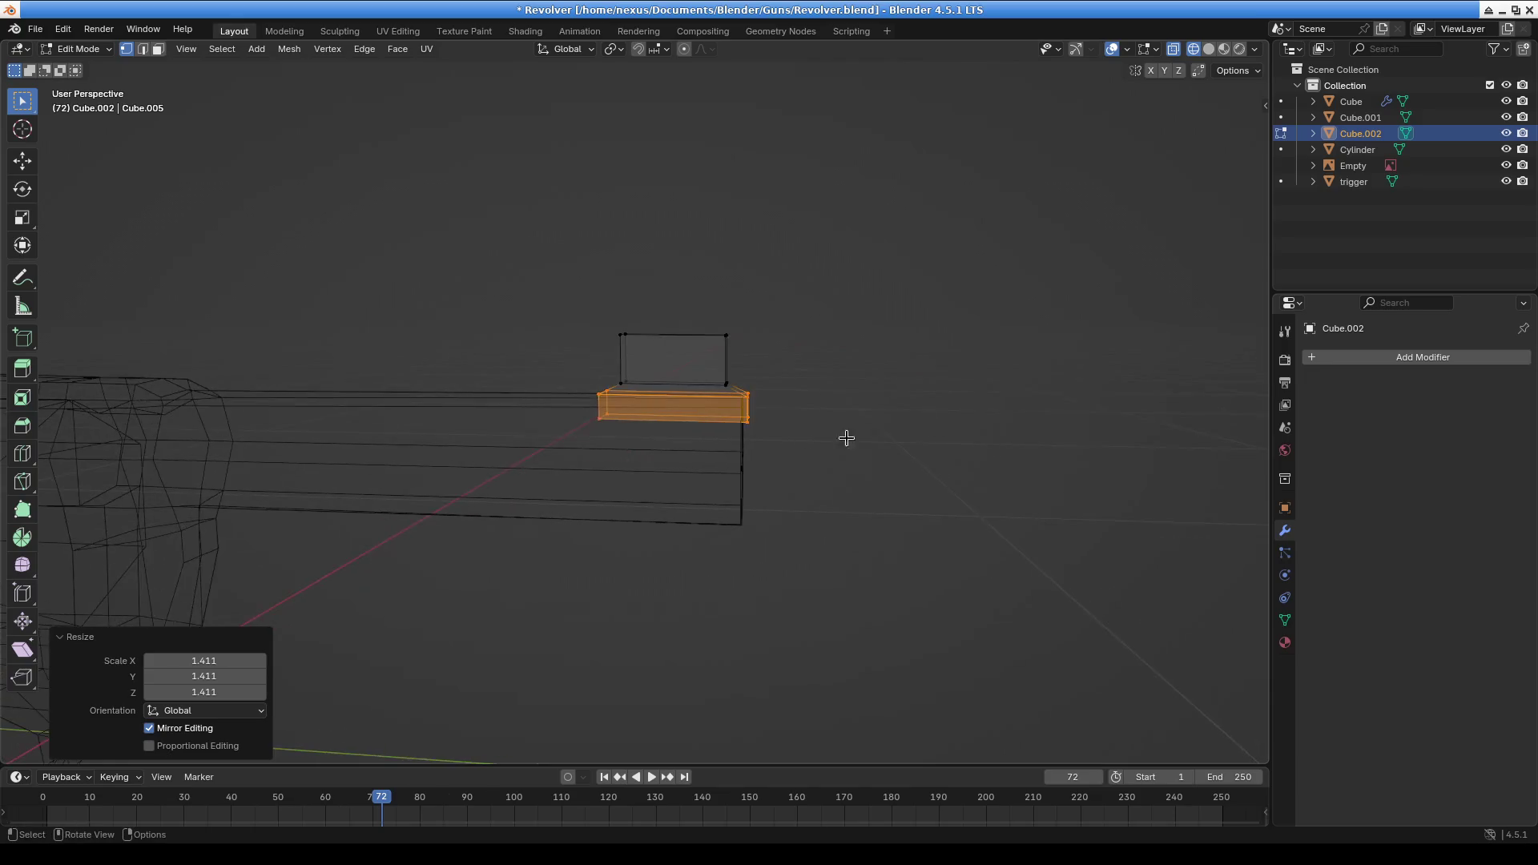
Reposition the sight's lower face and pull the upper box's top-left vertex down
scroll(885, 435, up, 3)
mouse_move(761, 467)
middle_down()
mouse_move(762, 347)
mouse_move(941, 442)
middle_up()
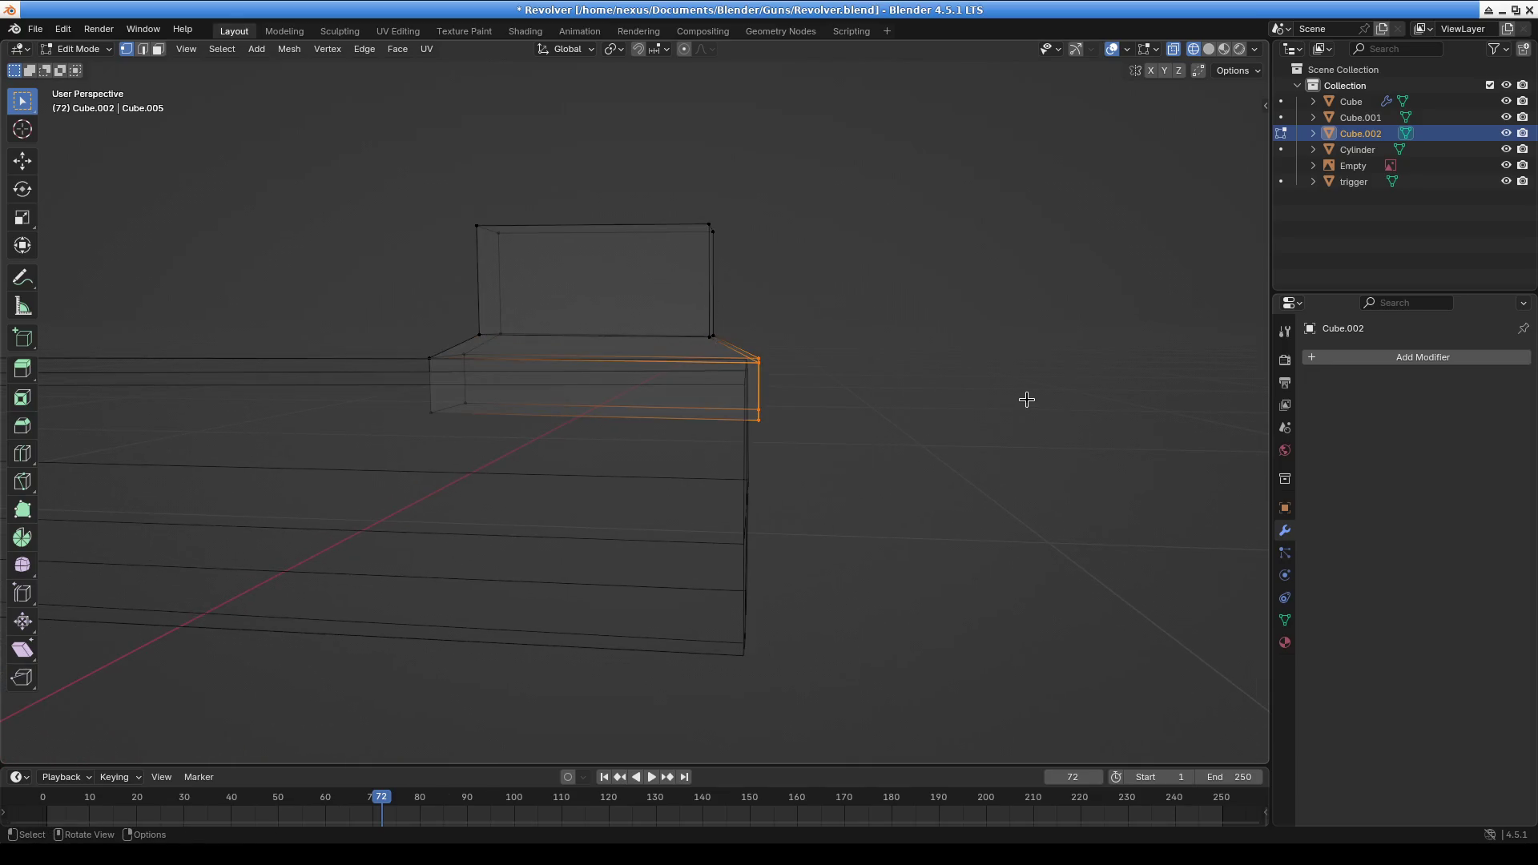
key(g)
click(996, 399)
mouse_move(997, 399)
middle_down()
mouse_move(659, 409)
mouse_move(478, 305)
middle_up()
click(517, 237)
middle_drag(519, 241, 517, 246)
drag(527, 225, 597, 262)
Nudge the top-right vertex and a group of corner vertices, lining up with the reference photo
click(738, 233)
key(g)
click(807, 292)
drag(369, 322, 464, 453)
key(g)
click(456, 454)
mouse_move(457, 453)
middle_down()
mouse_move(423, 450)
mouse_move(825, 457)
mouse_move(748, 446)
middle_up()
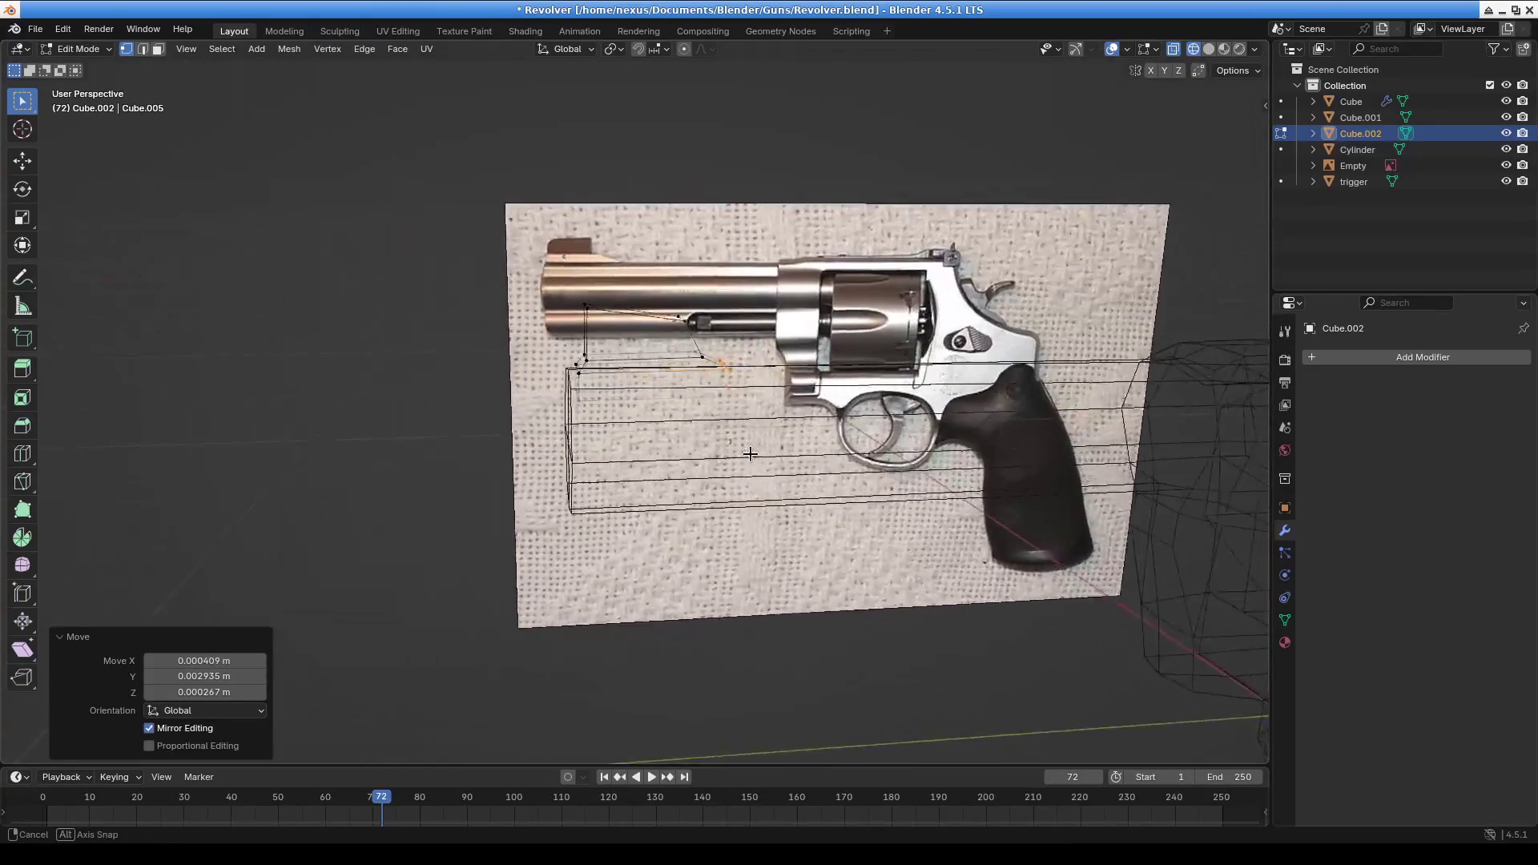
scroll(667, 364, up, 5)
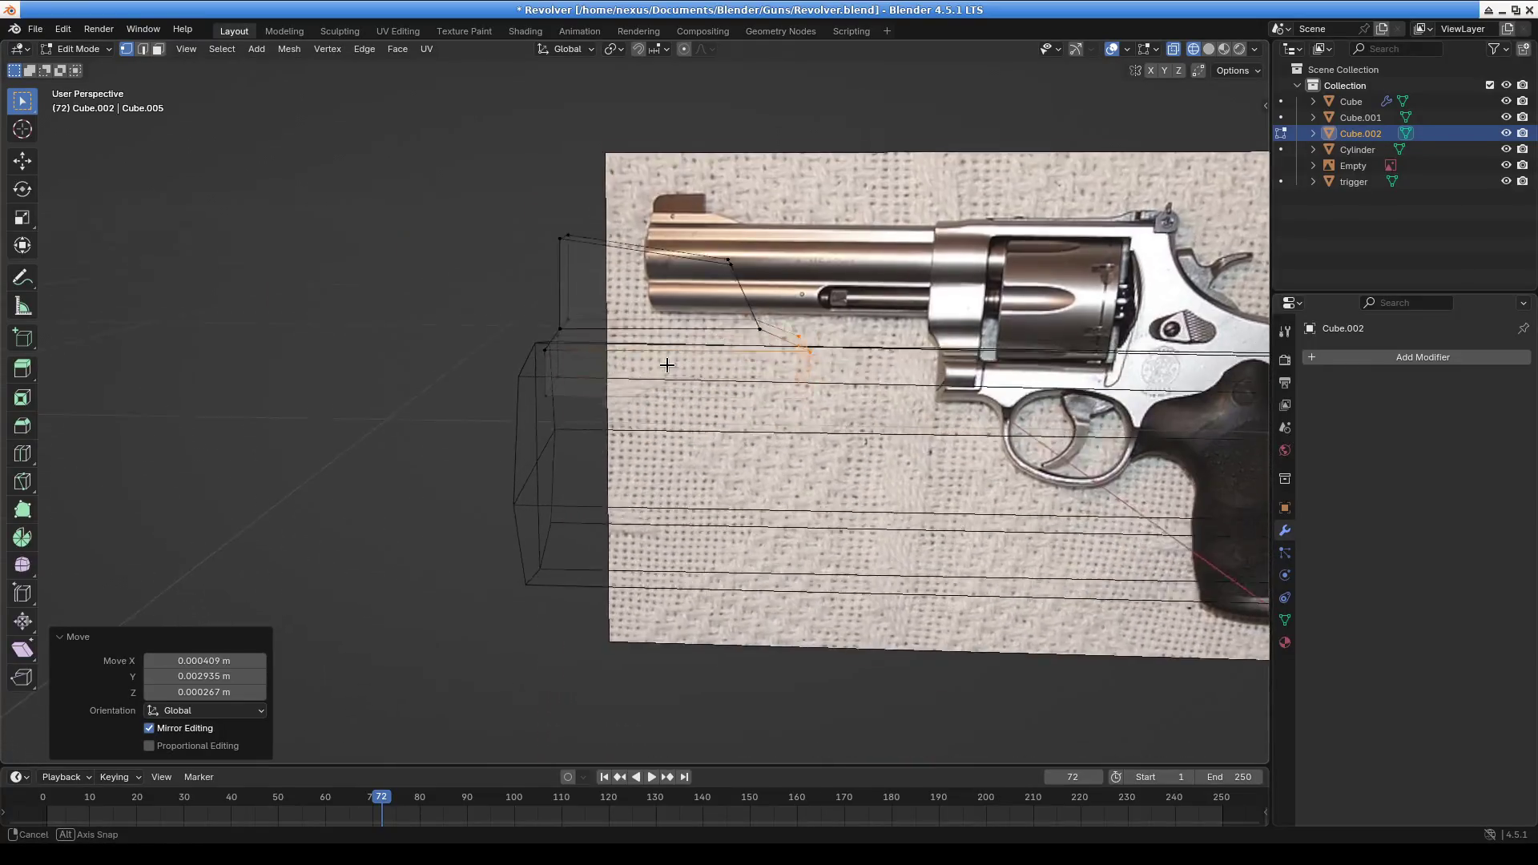
middle_drag(666, 365, 657, 350)
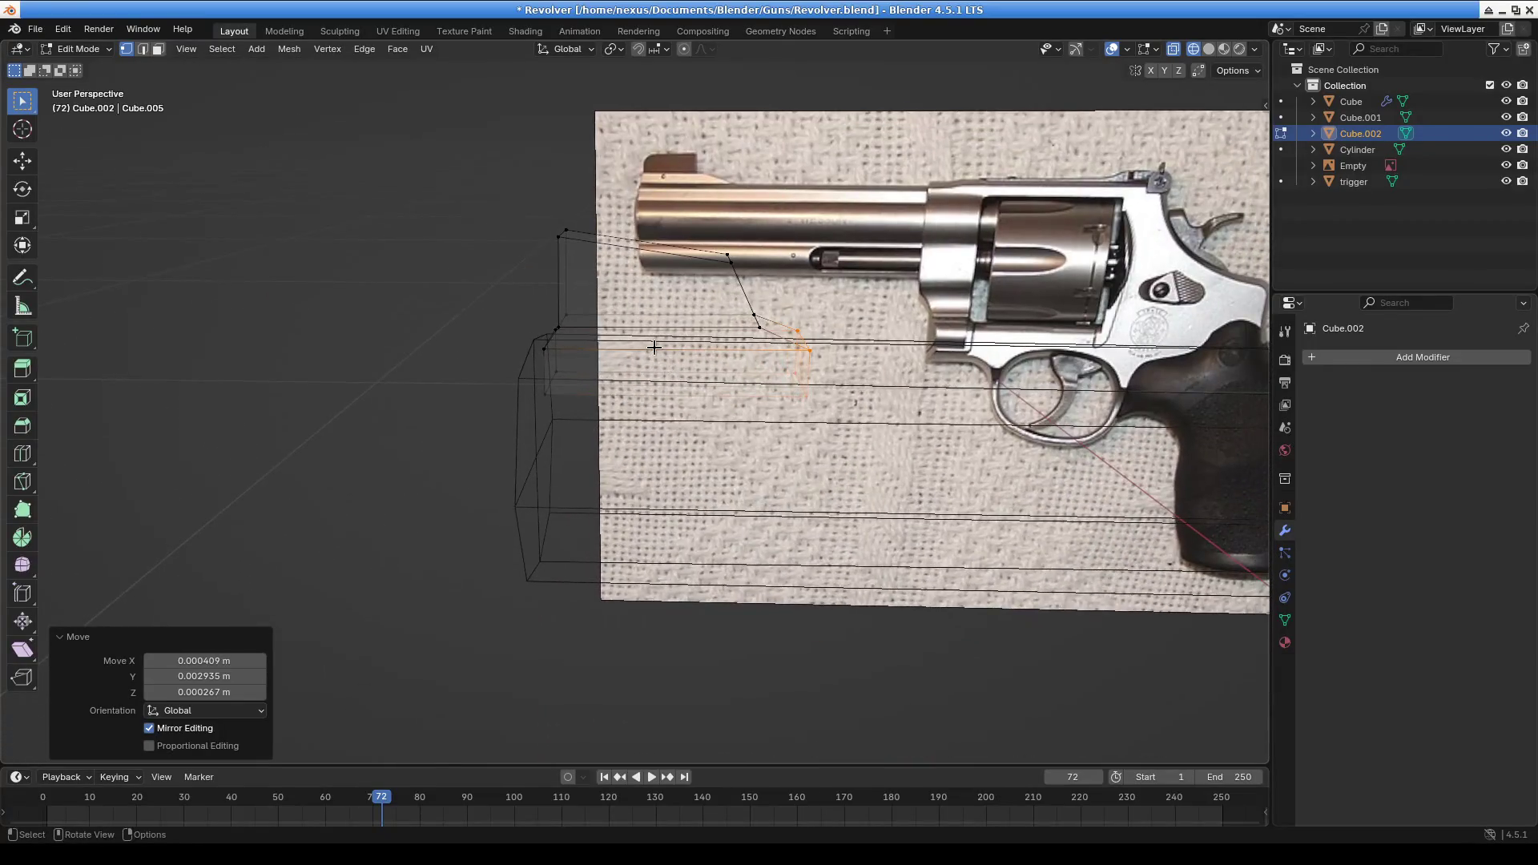
In Right Ortho view, place the top corner vertices along the sight's slope from the photo
click(550, 214)
key(g)
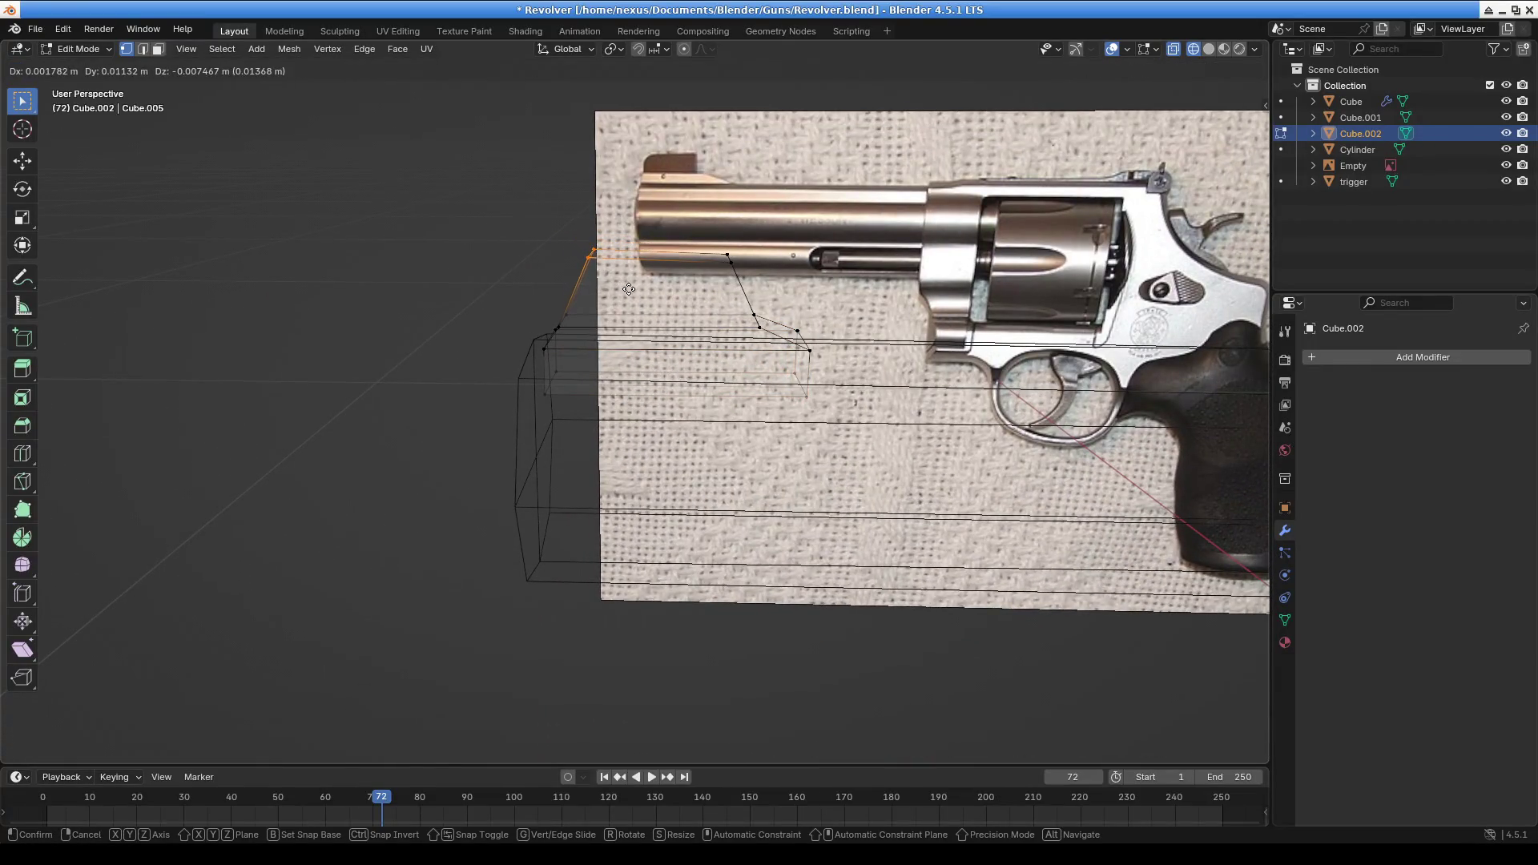
click(624, 291)
key(KP_3)
scroll(593, 235, up, 2)
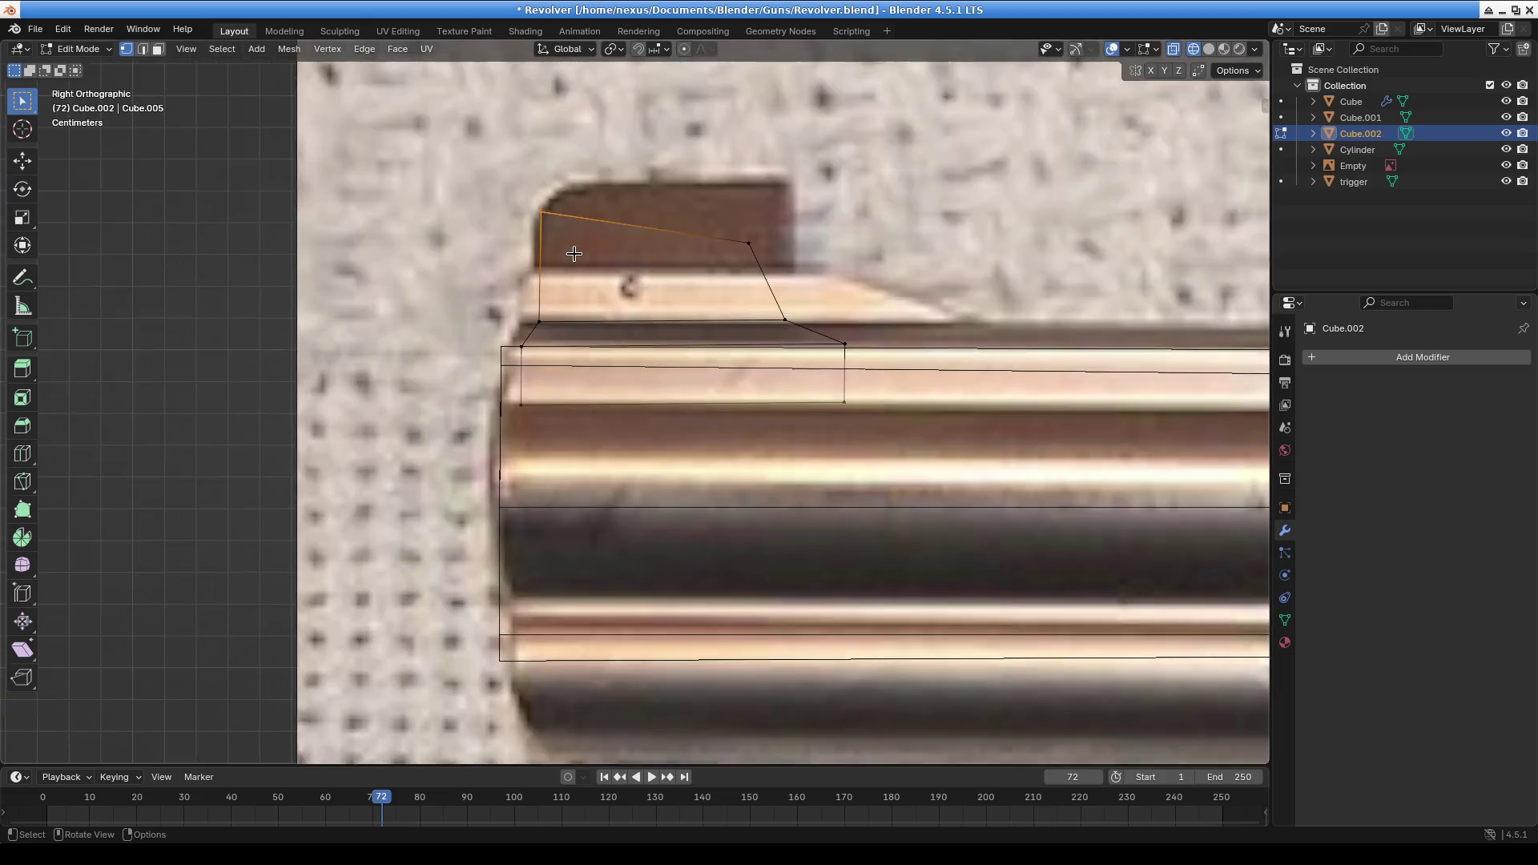
key(g)
click(603, 258)
click(756, 253)
key(g)
click(823, 274)
scroll(749, 344, down, 5)
Orbit back to perspective and select the whole front-sight piece with Ctrl+L
mouse_move(748, 344)
middle_down()
mouse_move(944, 371)
mouse_move(1130, 363)
mouse_move(636, 366)
mouse_move(738, 337)
mouse_move(729, 402)
mouse_move(801, 409)
mouse_move(872, 446)
mouse_move(491, 402)
mouse_move(426, 409)
middle_up()
scroll(961, 363, up, 3)
mouse_move(744, 309)
middle_down()
mouse_move(769, 321)
mouse_move(681, 368)
mouse_move(624, 373)
mouse_move(608, 404)
middle_up()
scroll(806, 354, down, 5)
key(ctrl+l)
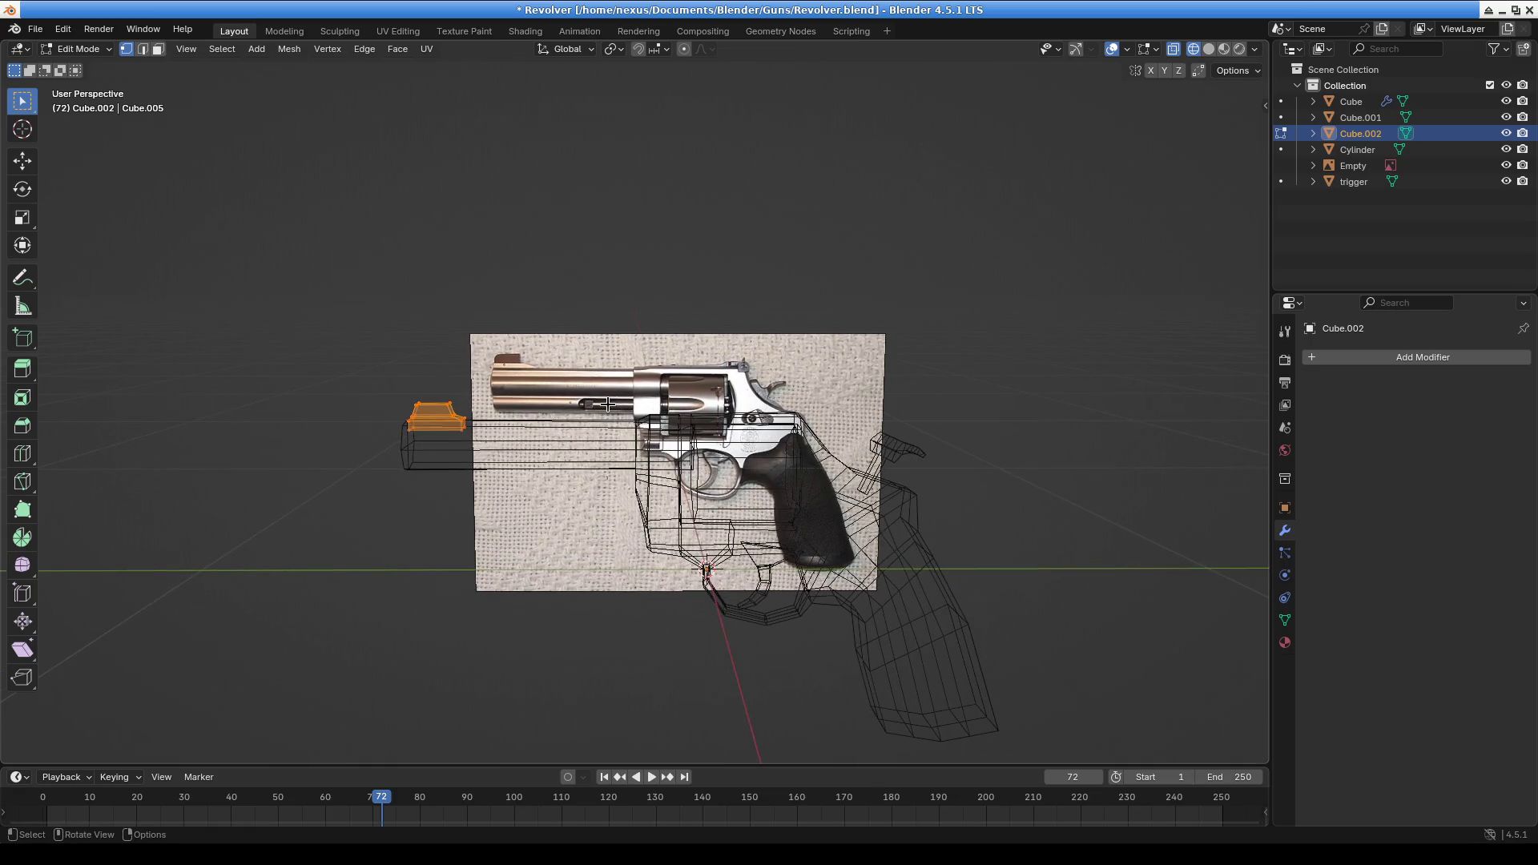
Duplicate the front-sight piece and move the copy 0.64408 m back along Y
key(g)
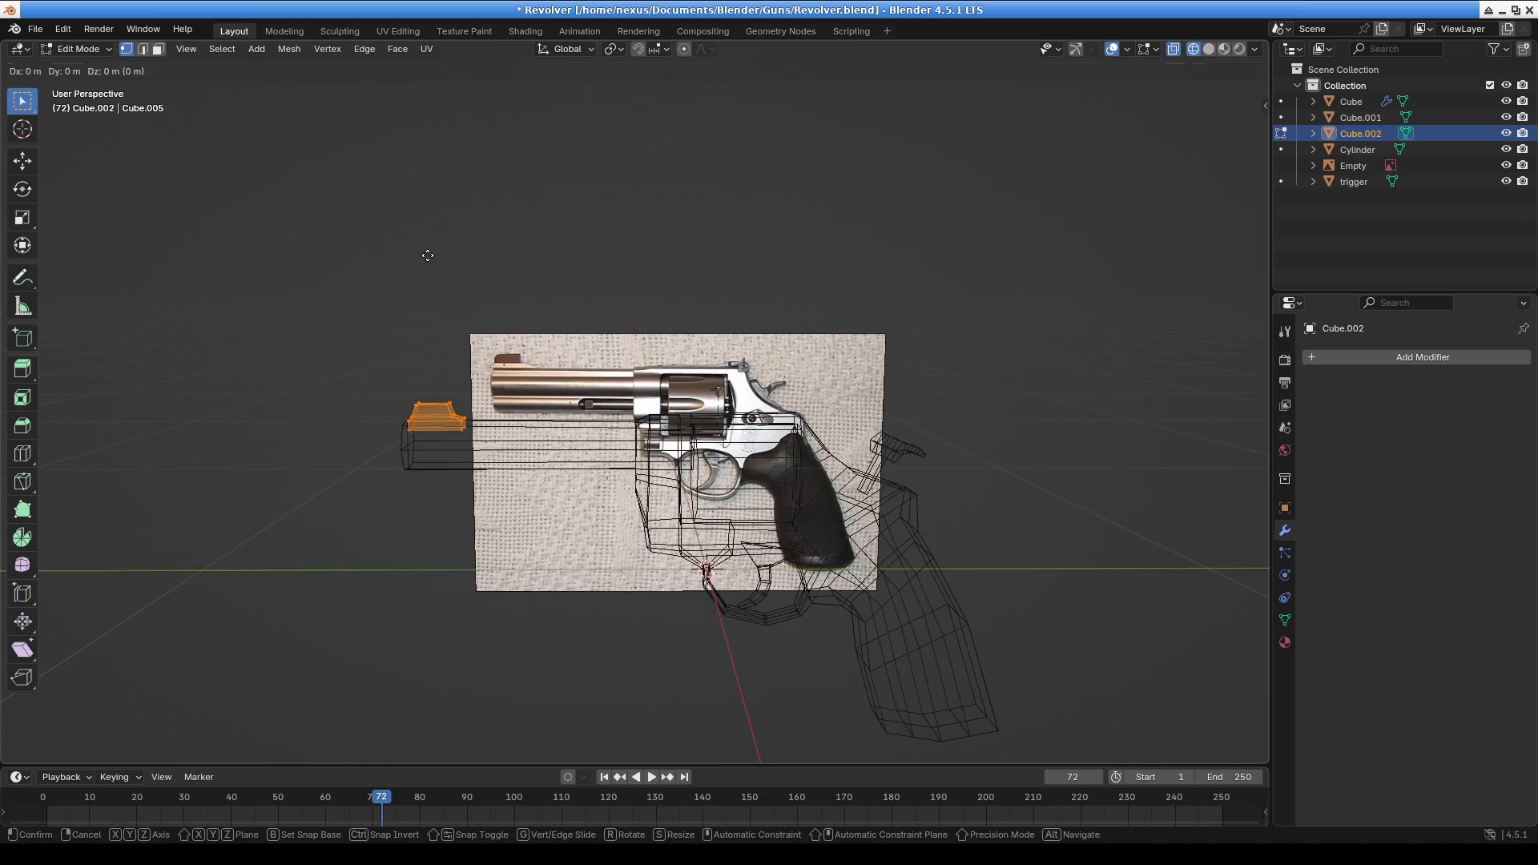
right_click(724, 254)
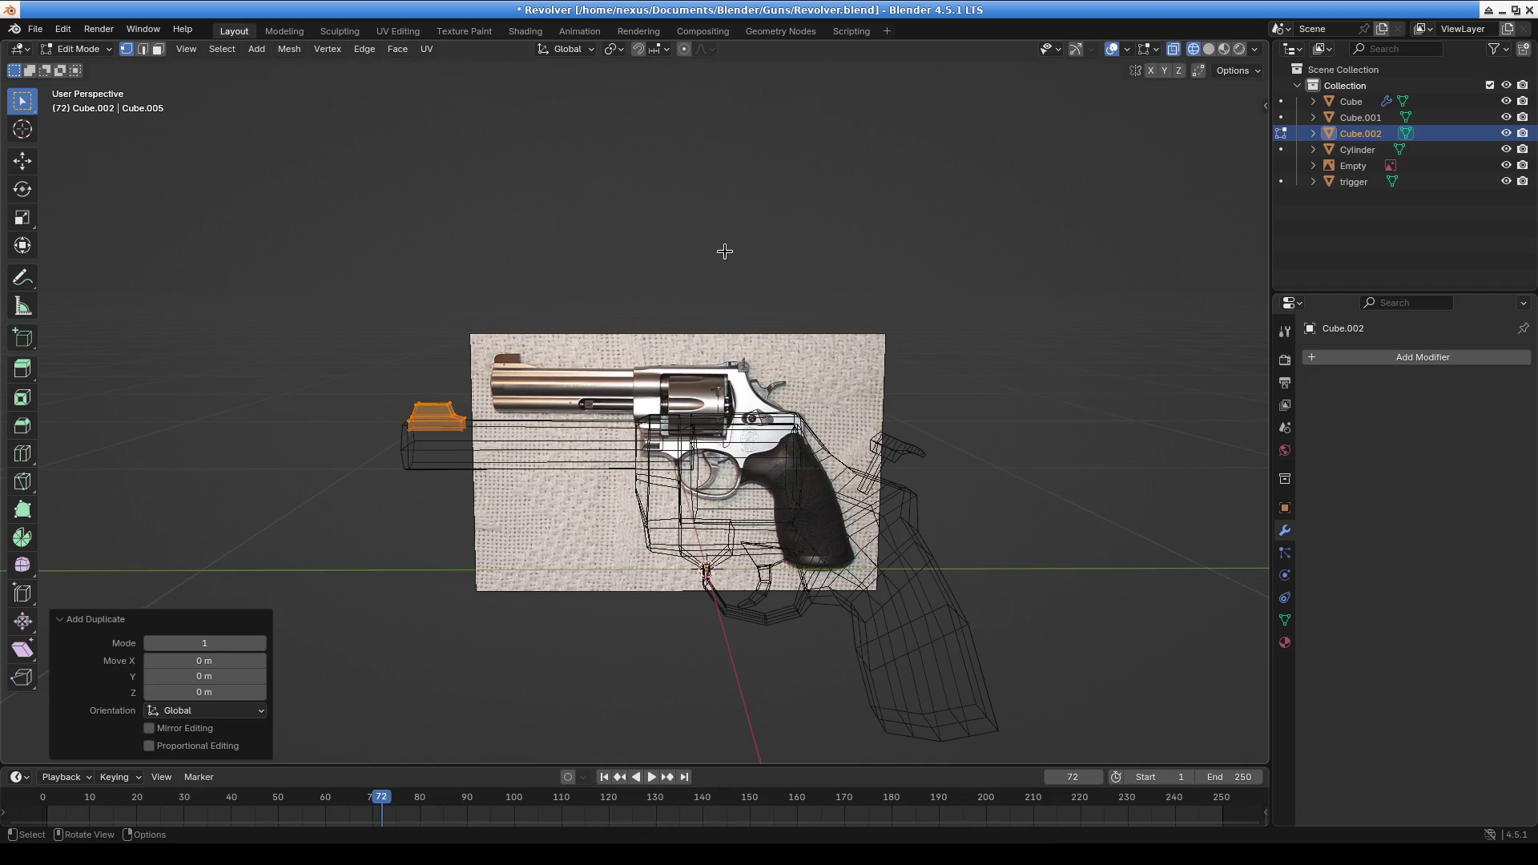
key(g)
key(x)
key(y)
click(1026, 277)
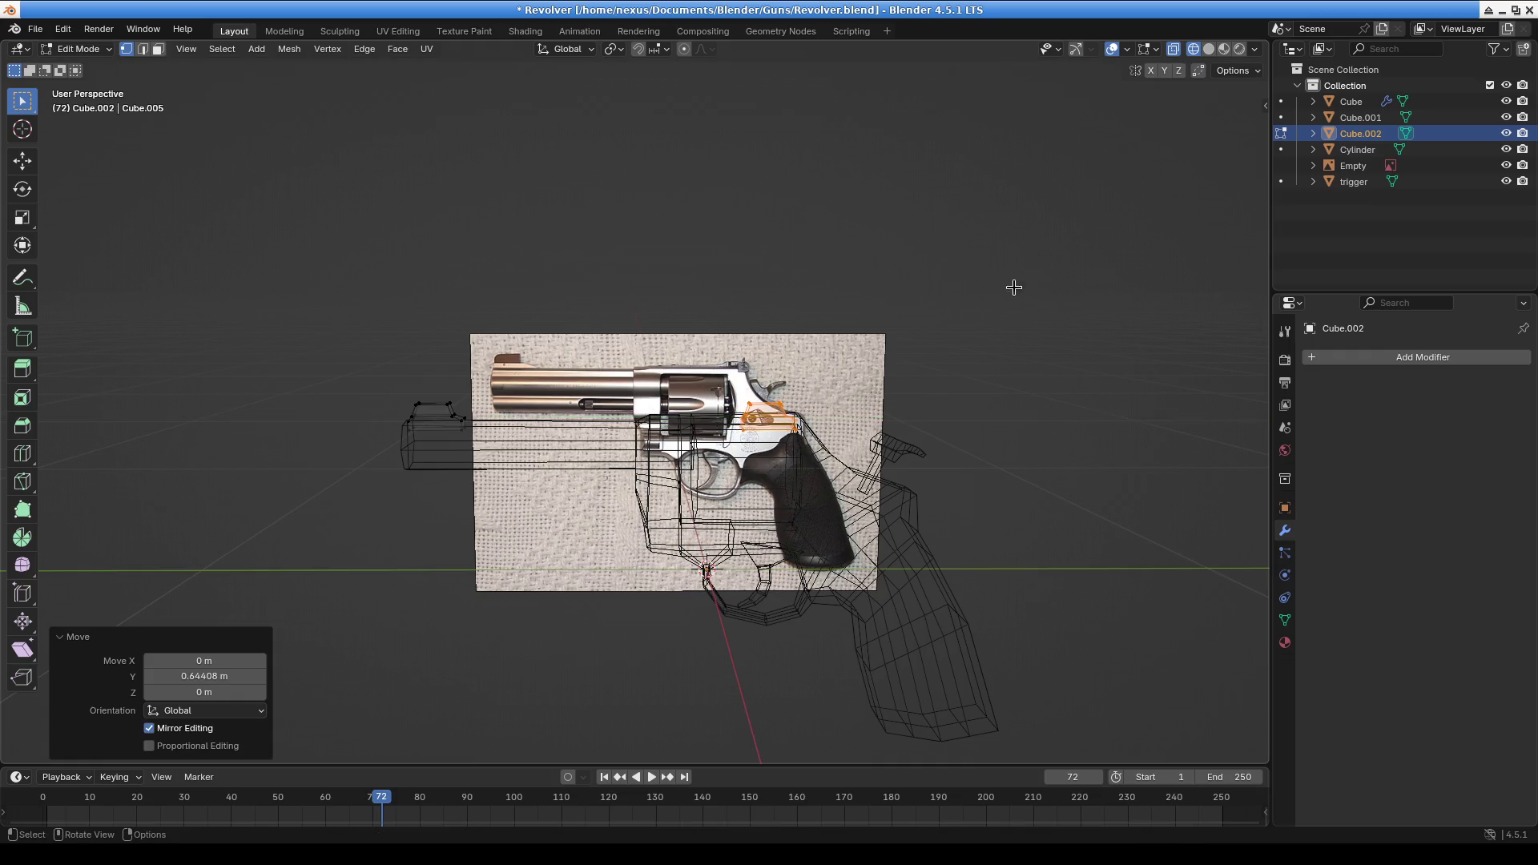
Delete the selected geometry and select the remaining connected sight piece
mouse_move(887, 358)
middle_down()
mouse_move(614, 416)
mouse_move(673, 329)
mouse_move(650, 394)
middle_up()
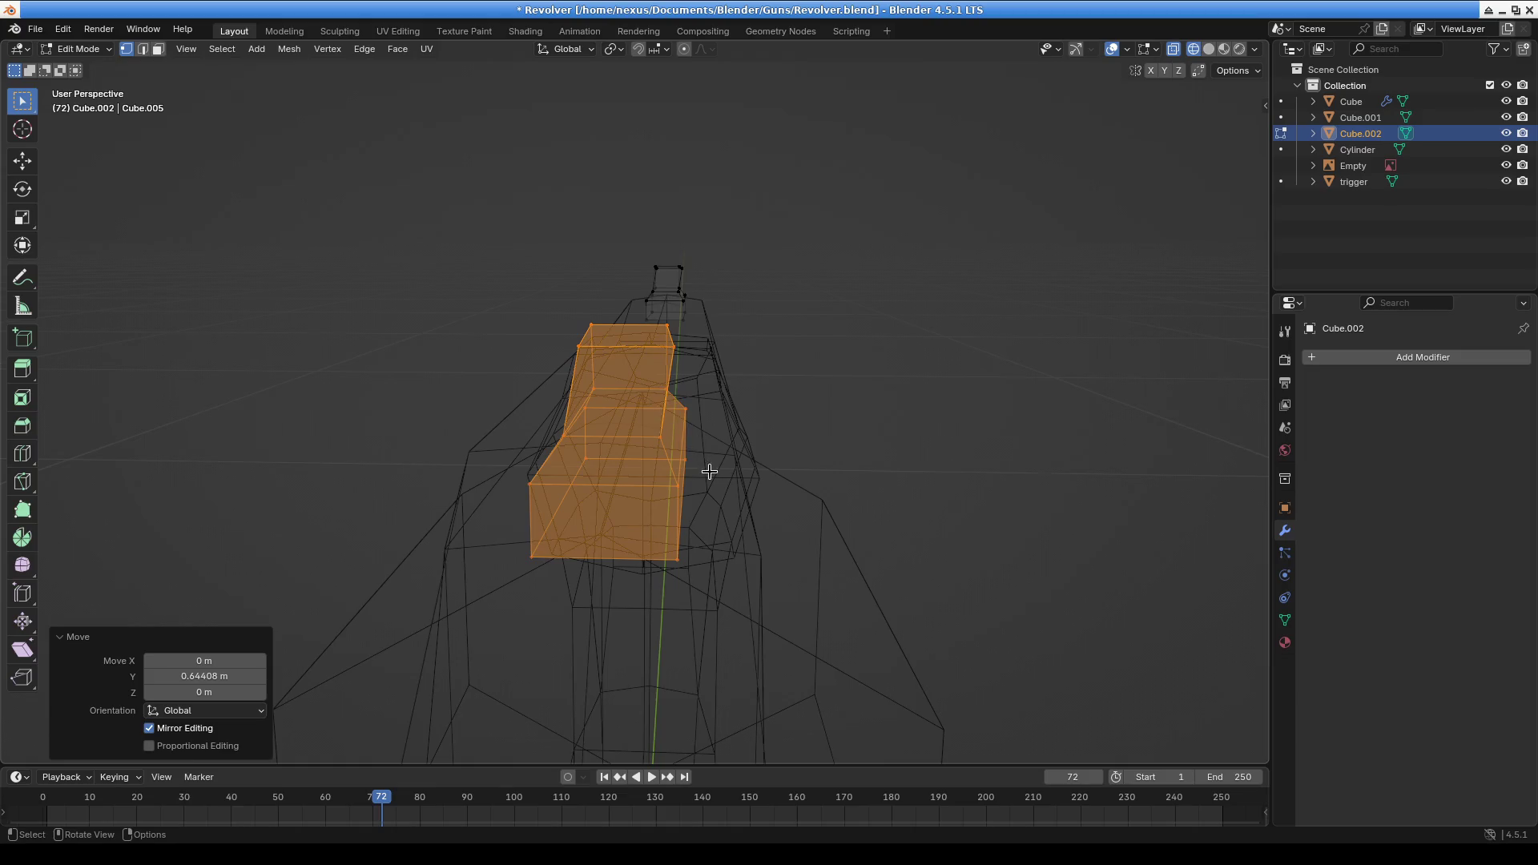
middle_drag(709, 472, 713, 454)
middle_drag(681, 329, 686, 397)
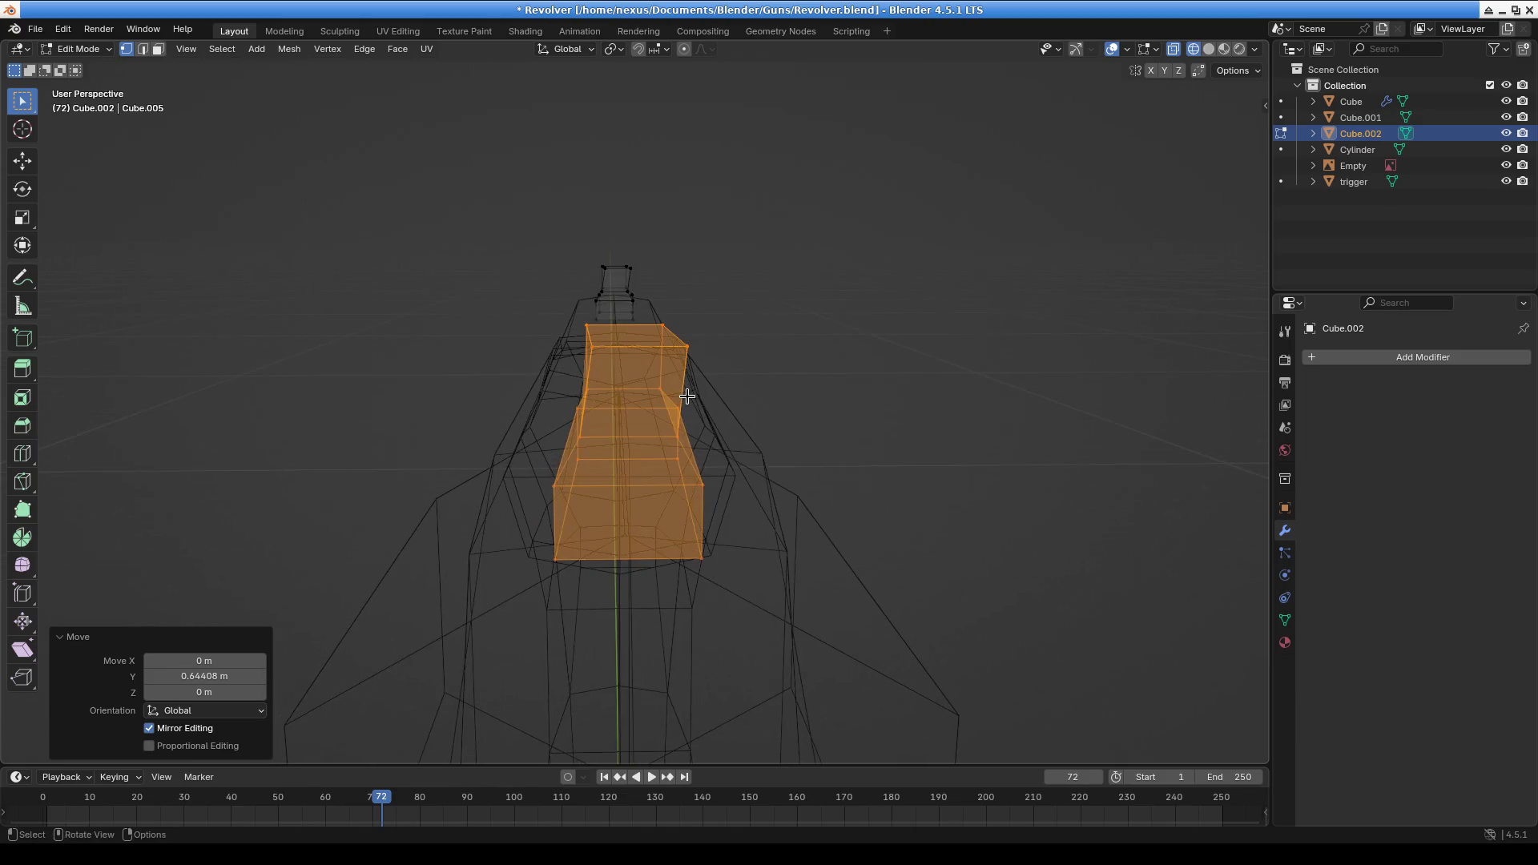
key(x)
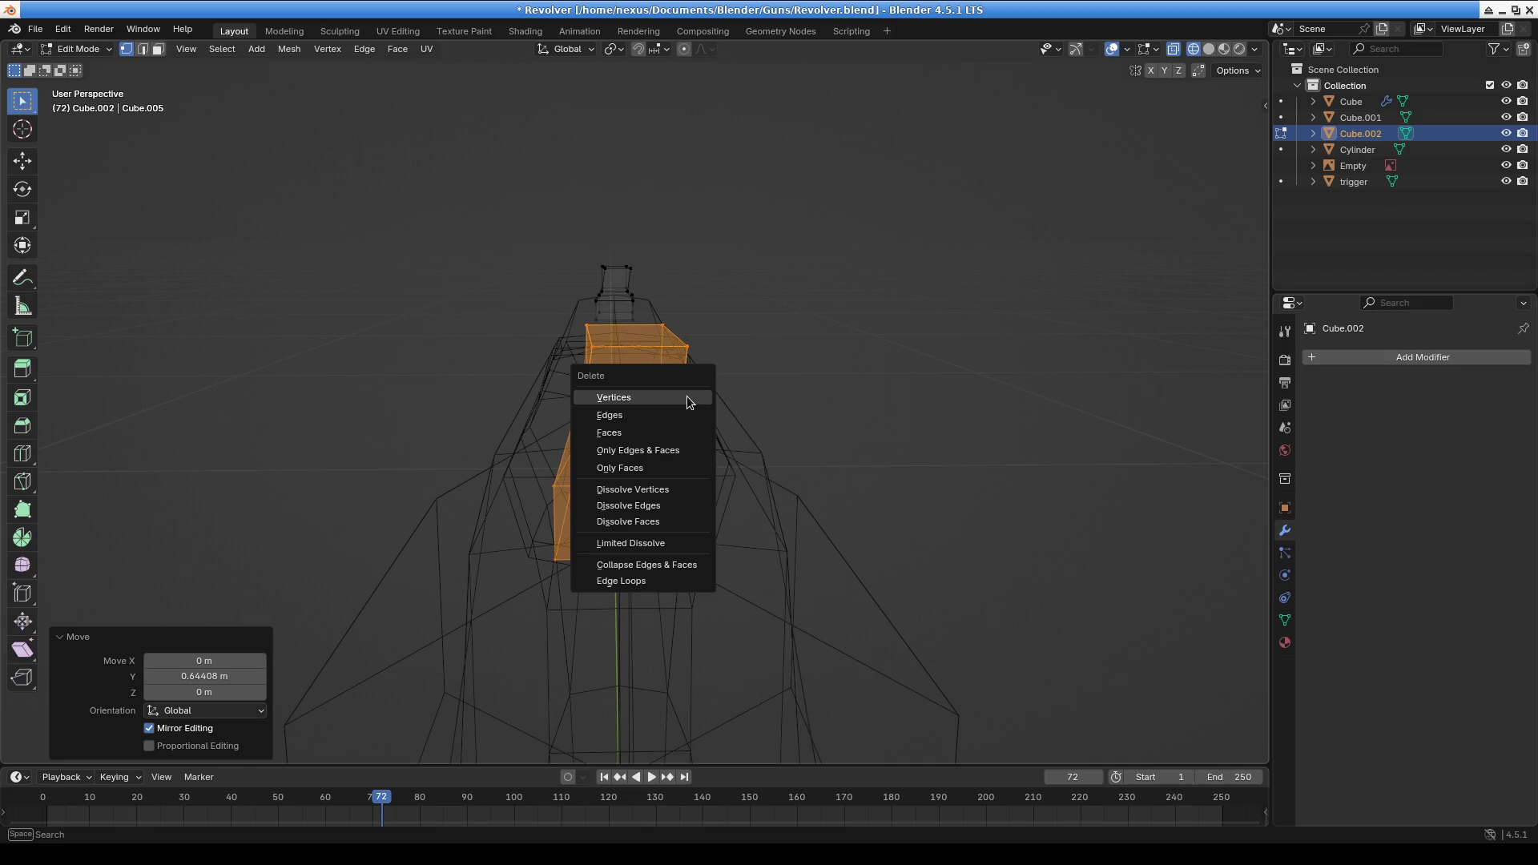
click(685, 395)
key(ctrl+l)
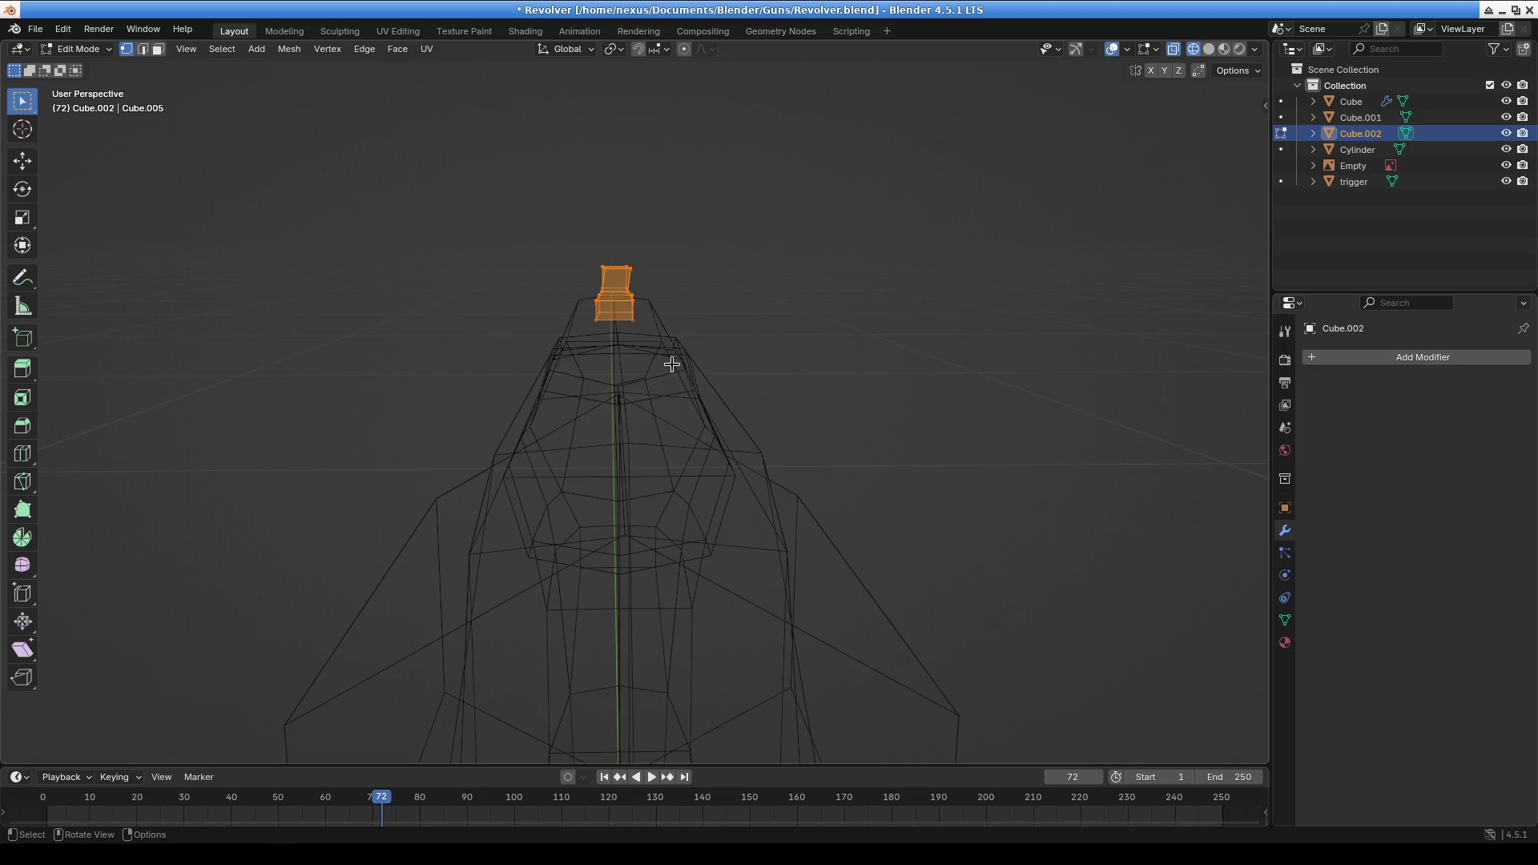
In front orthographic view, reposition the sight blade's top-left and top-right vertices
key(KP_1)
scroll(685, 350, up, 3)
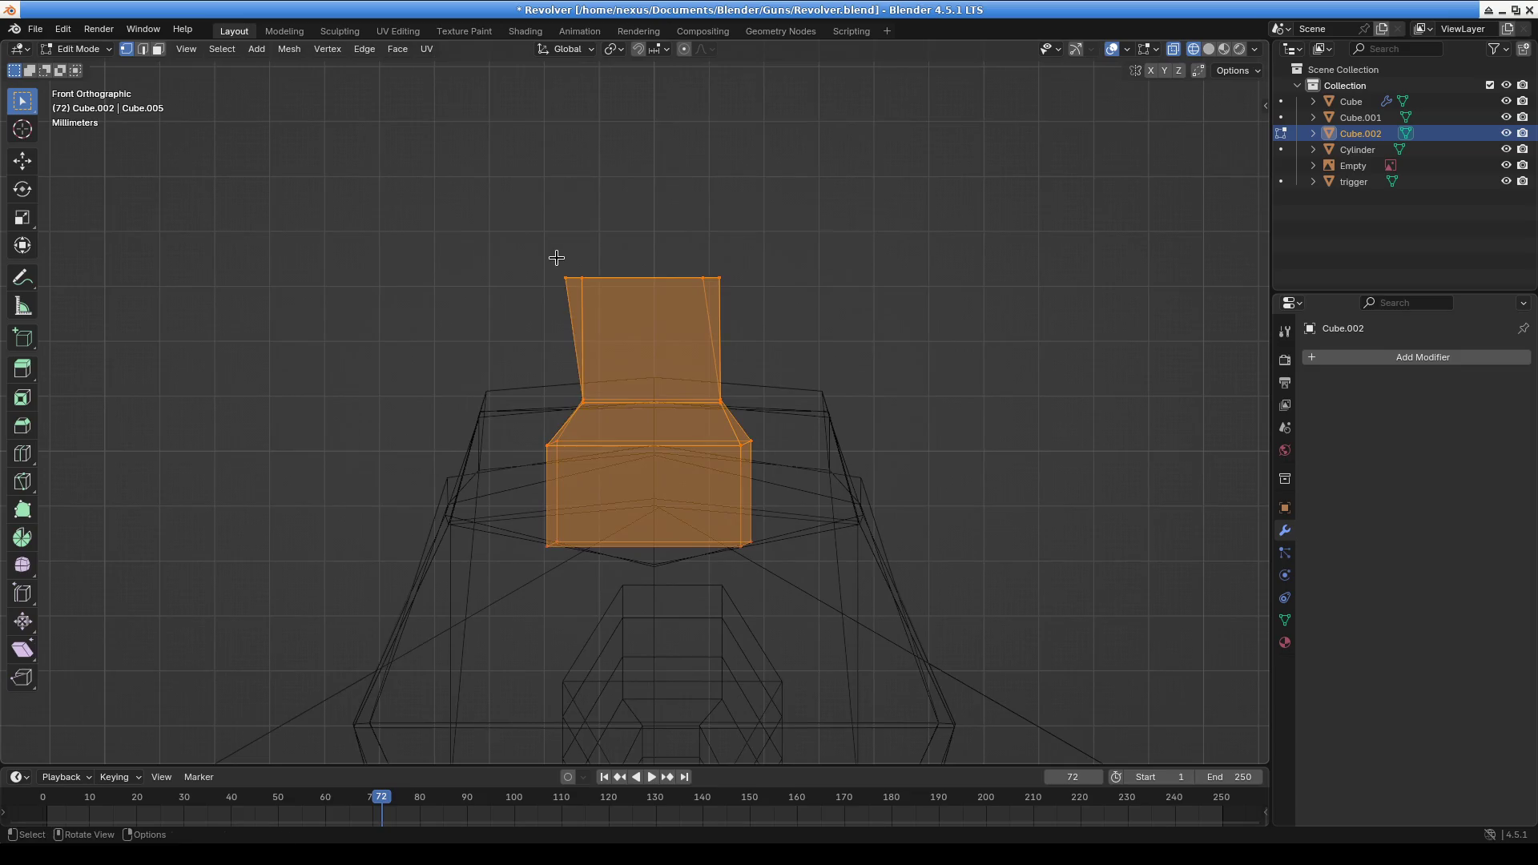
click(559, 258)
key(g)
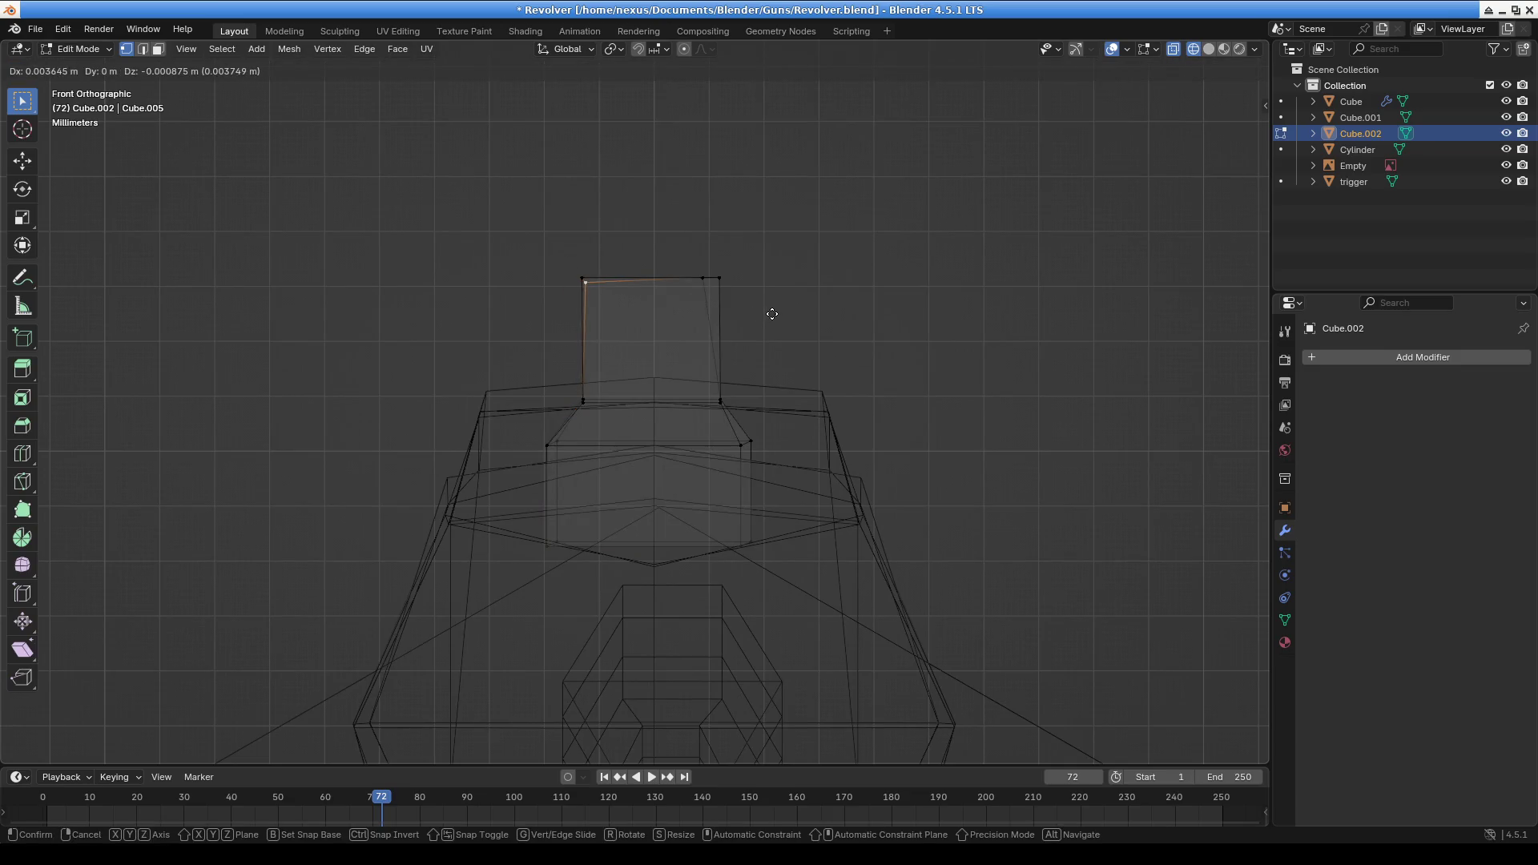
click(771, 307)
click(718, 277)
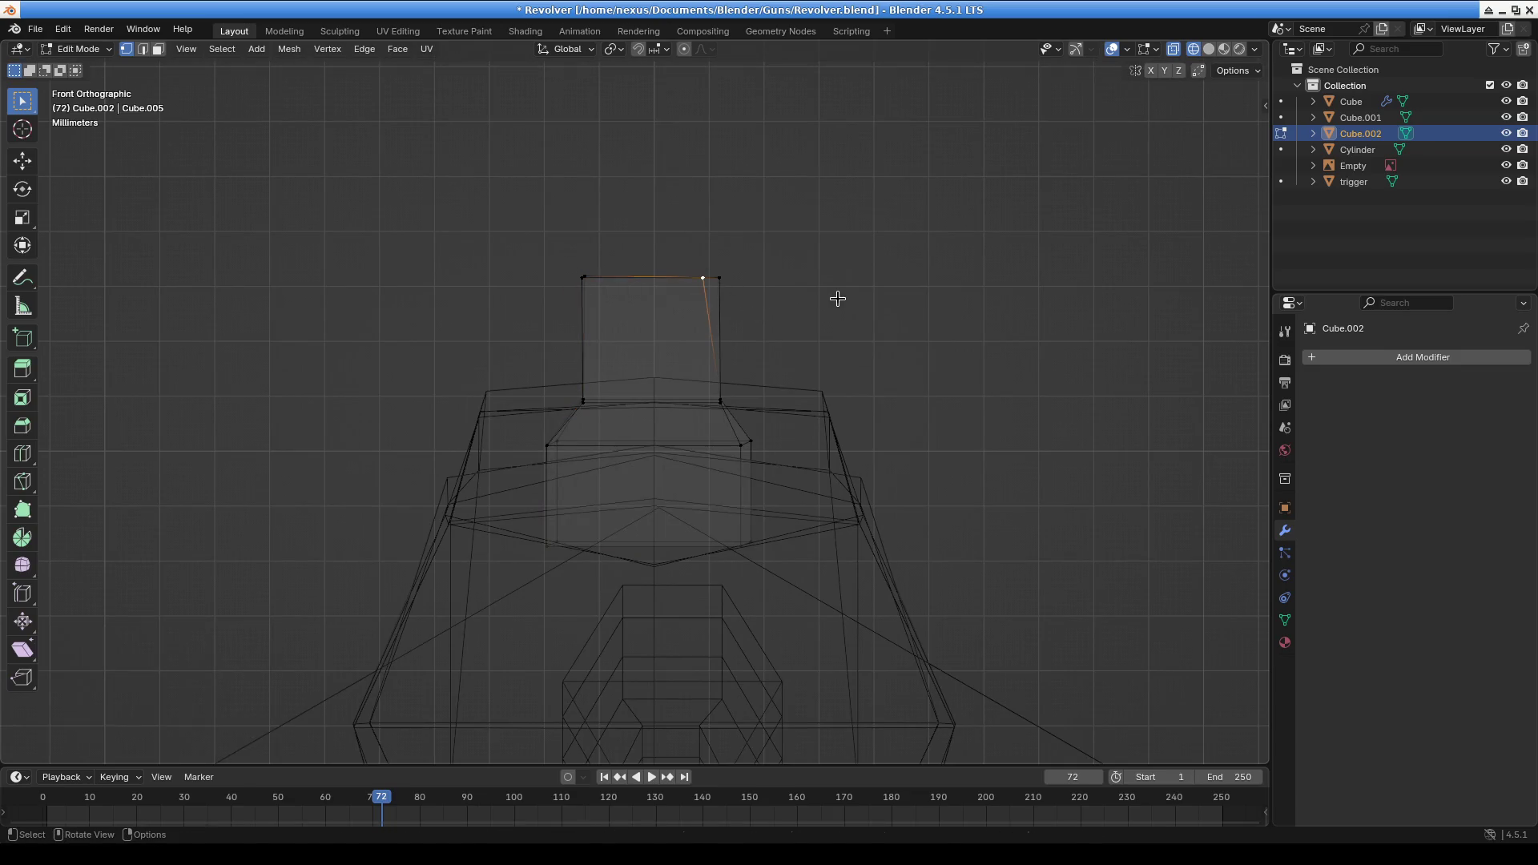
key(g)
click(856, 301)
key(g)
click(782, 306)
Fine-tune the top-left vertex and pull the top-right corner inward to taper the blade
drag(507, 253, 603, 295)
key(g)
click(597, 287)
key(g)
click(612, 290)
click(730, 296)
key(g)
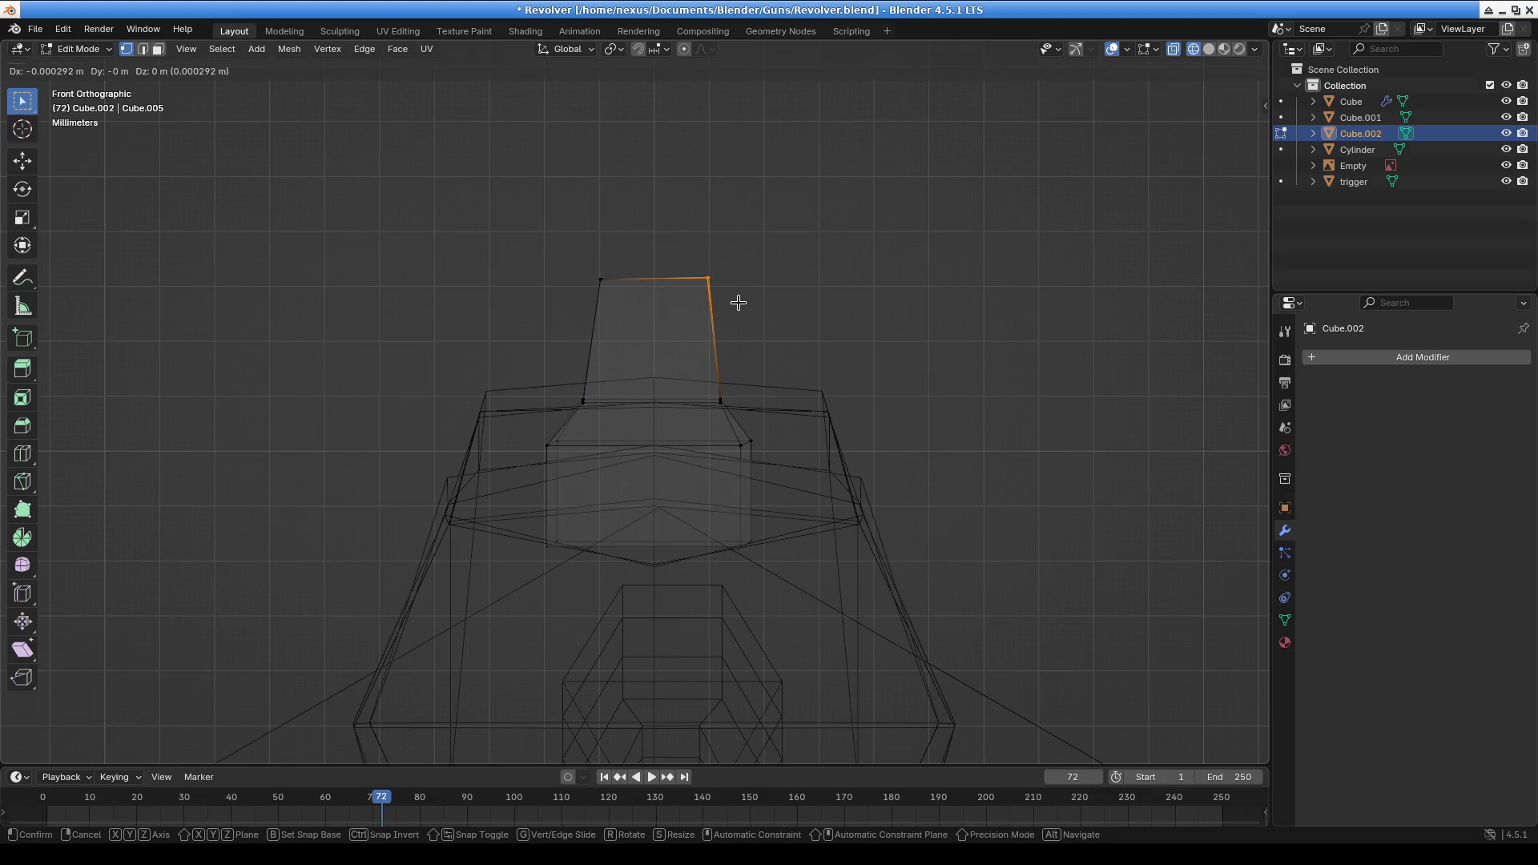
click(705, 293)
scroll(745, 344, up, 4)
Move the lower block's right, bottom-right and top-left corner vertices outward
click(898, 511)
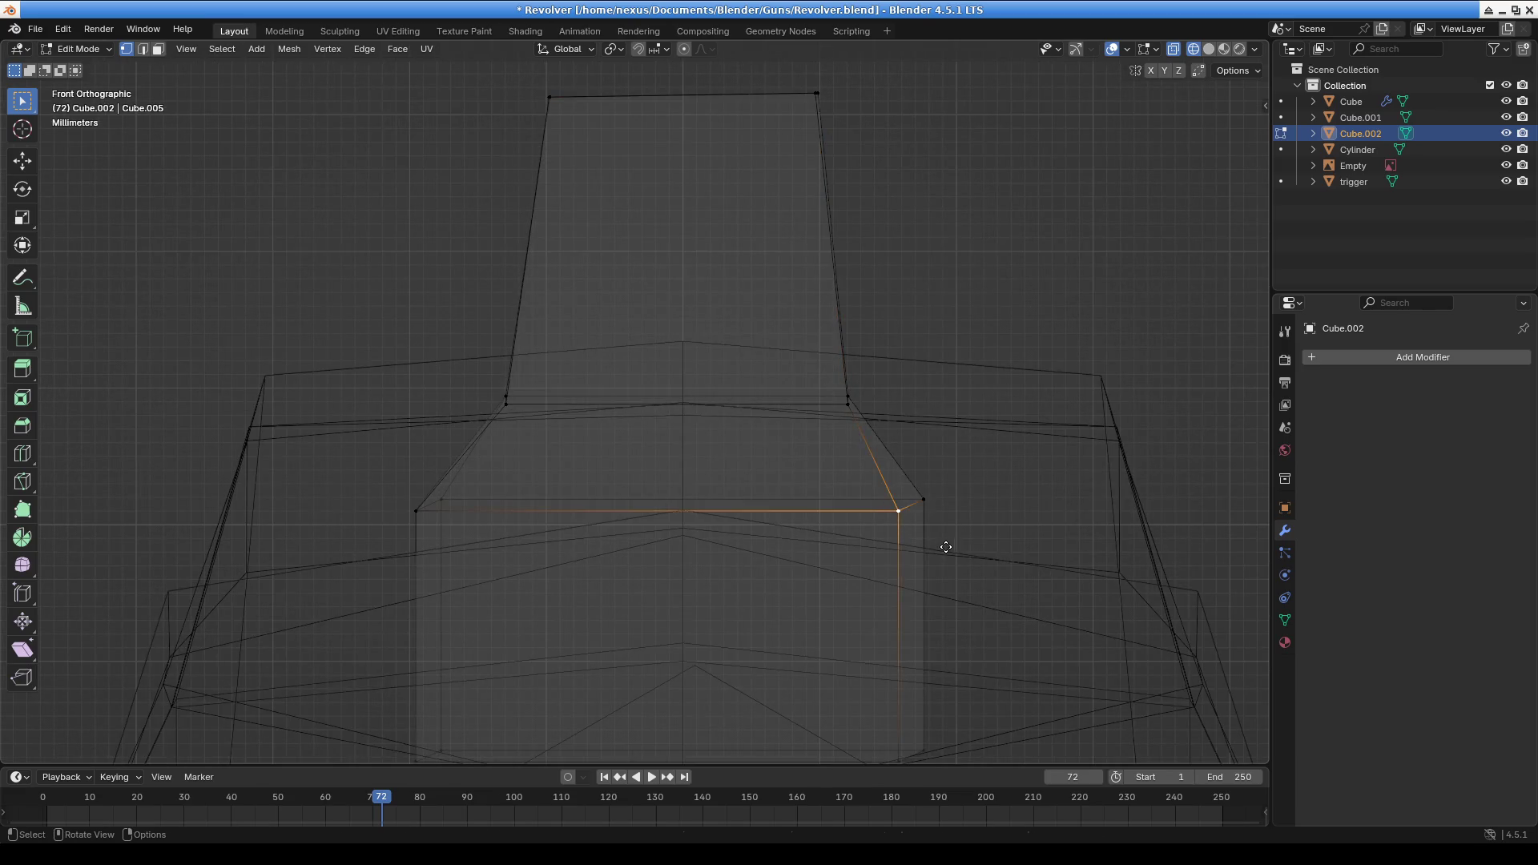
key(g)
click(972, 536)
mouse_move(972, 536)
shift+middle_down()
mouse_move(879, 512)
mouse_move(869, 535)
shift+middle_up()
click(854, 560)
key(g)
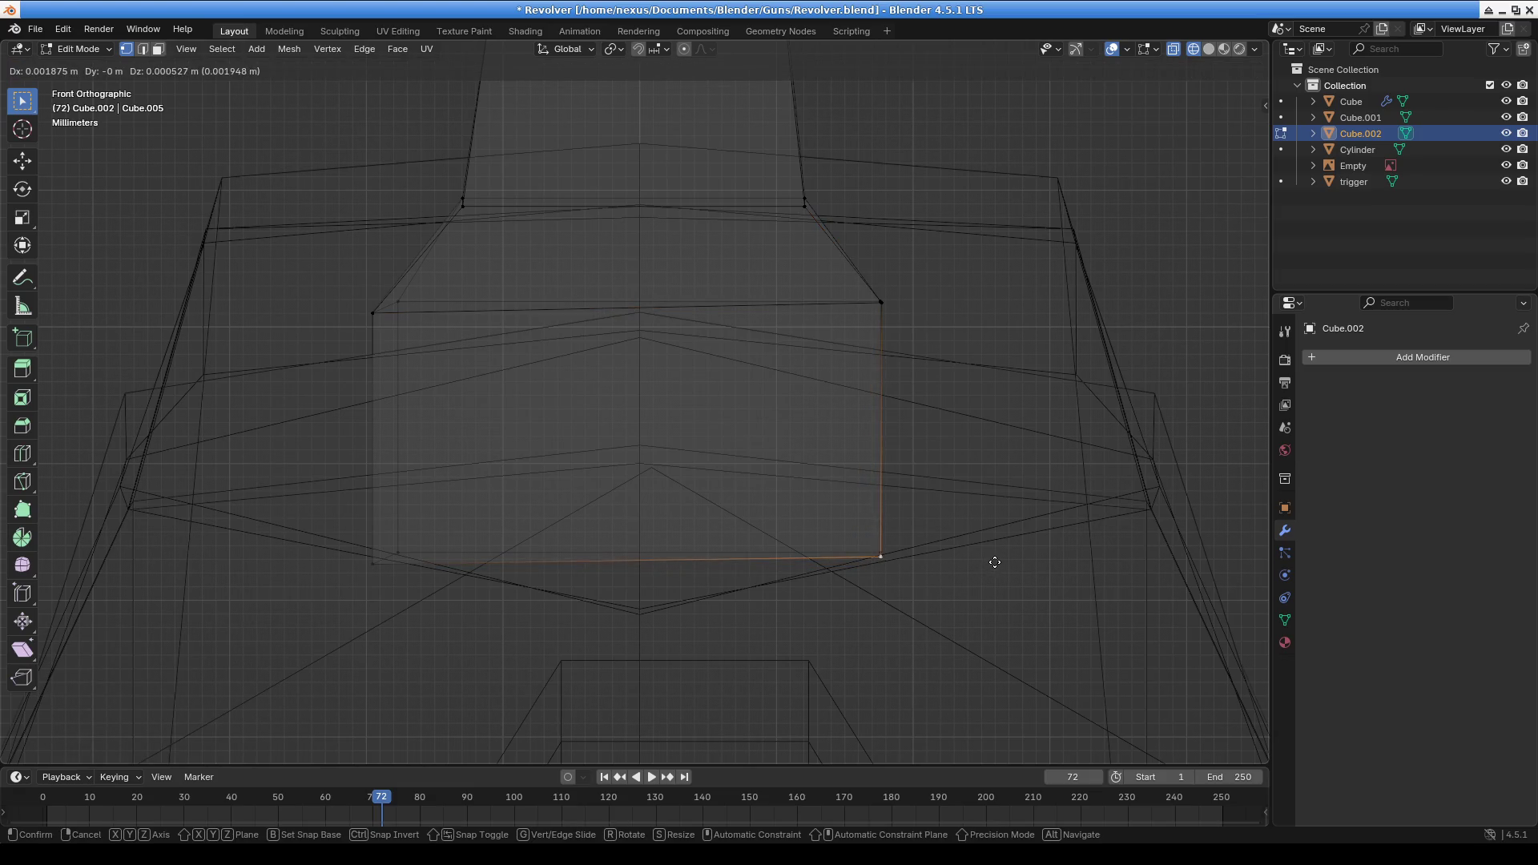
click(994, 560)
click(395, 313)
key(g)
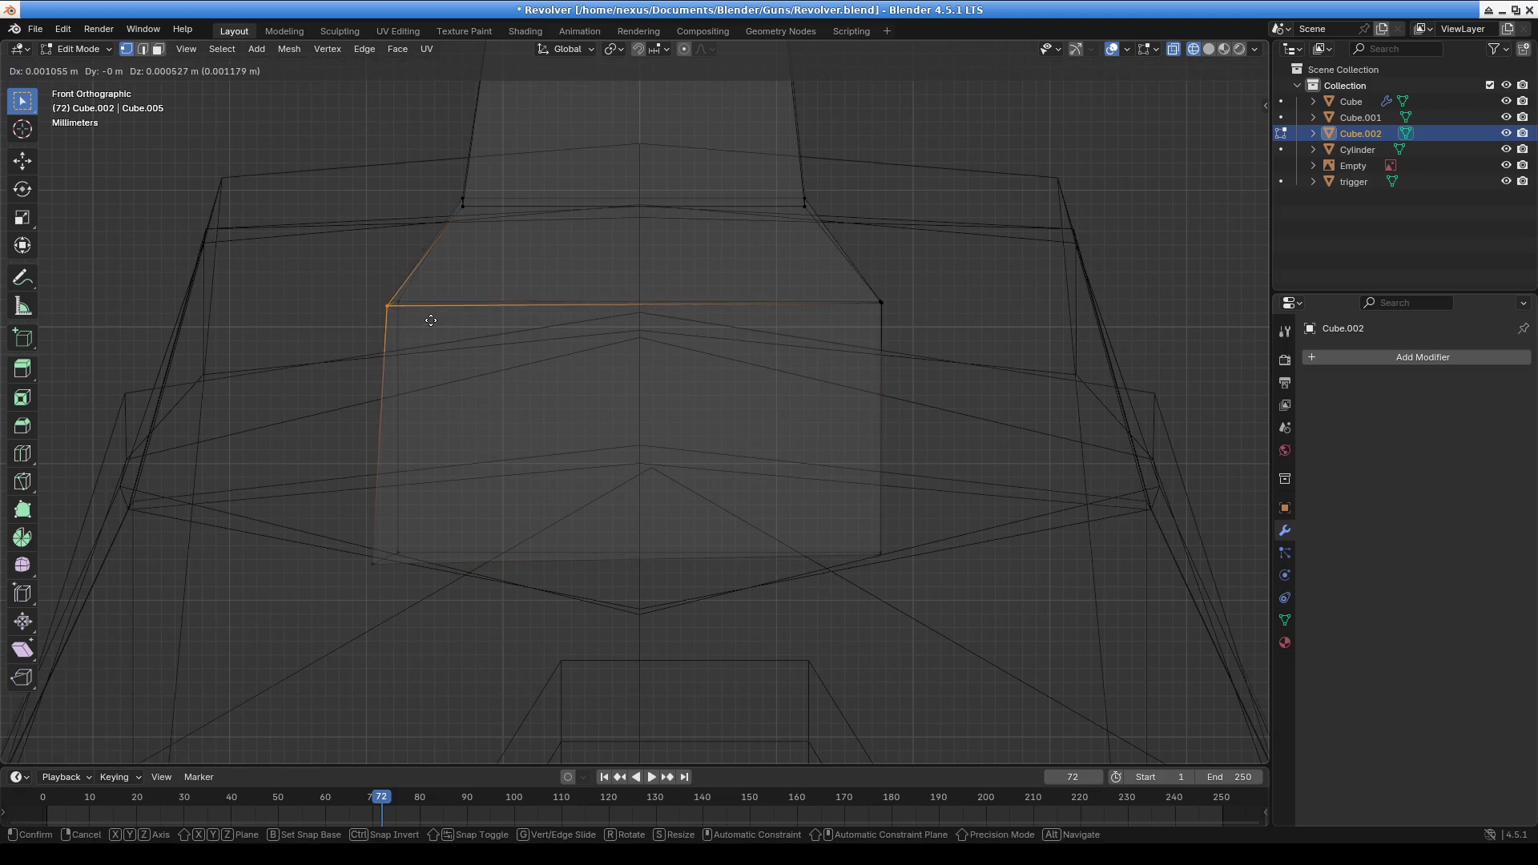
click(443, 317)
Adjust the bottom-left vertex and the sight's left and right corner vertices
drag(337, 537, 402, 611)
click(393, 575)
key(g)
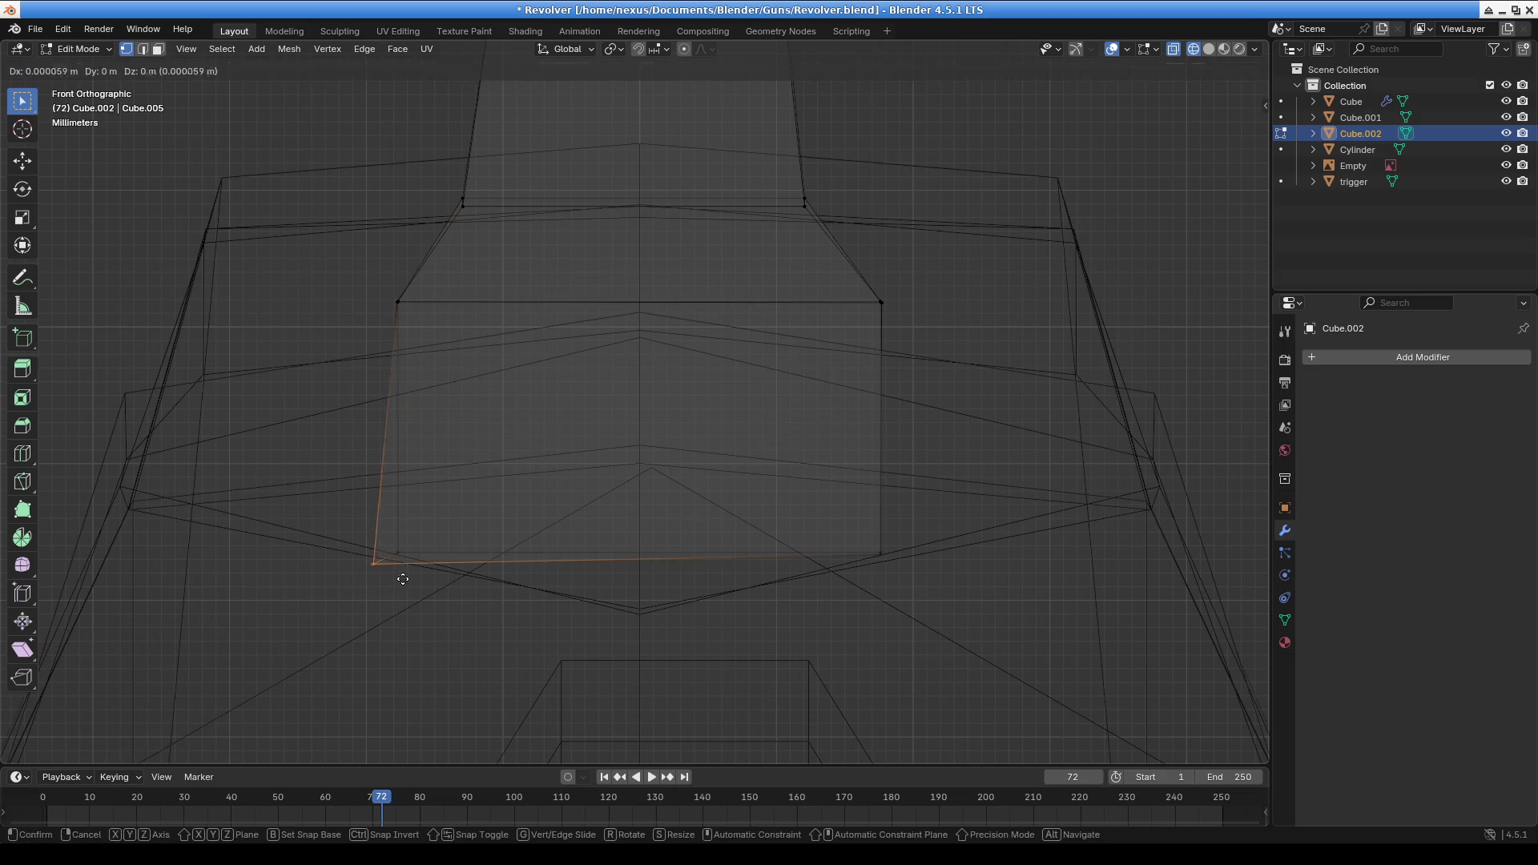
click(420, 574)
scroll(652, 470, down, 2)
scroll(652, 470, up, 6)
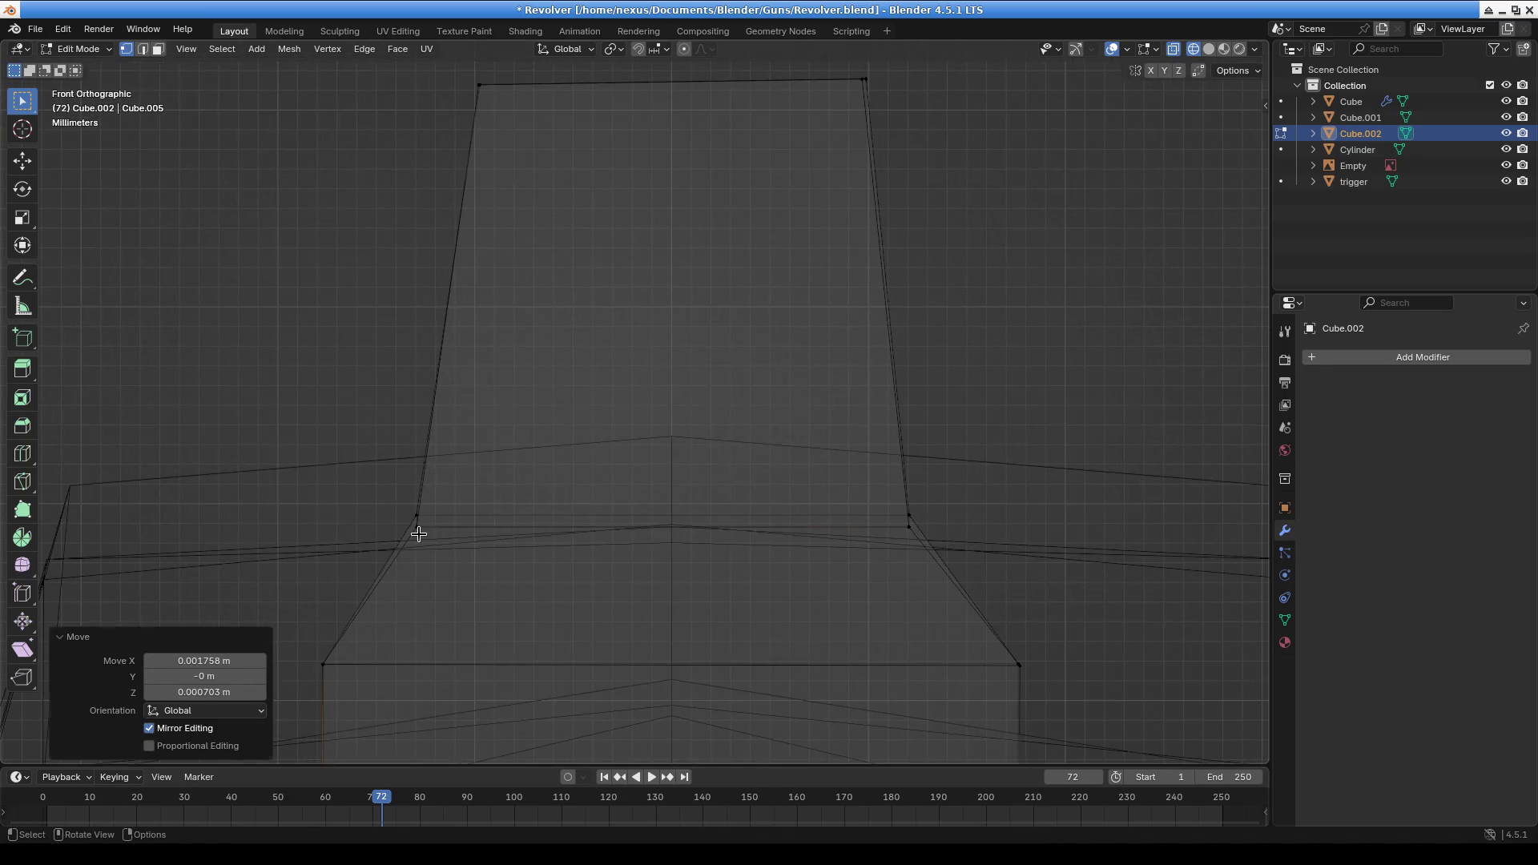
click(419, 534)
key(g)
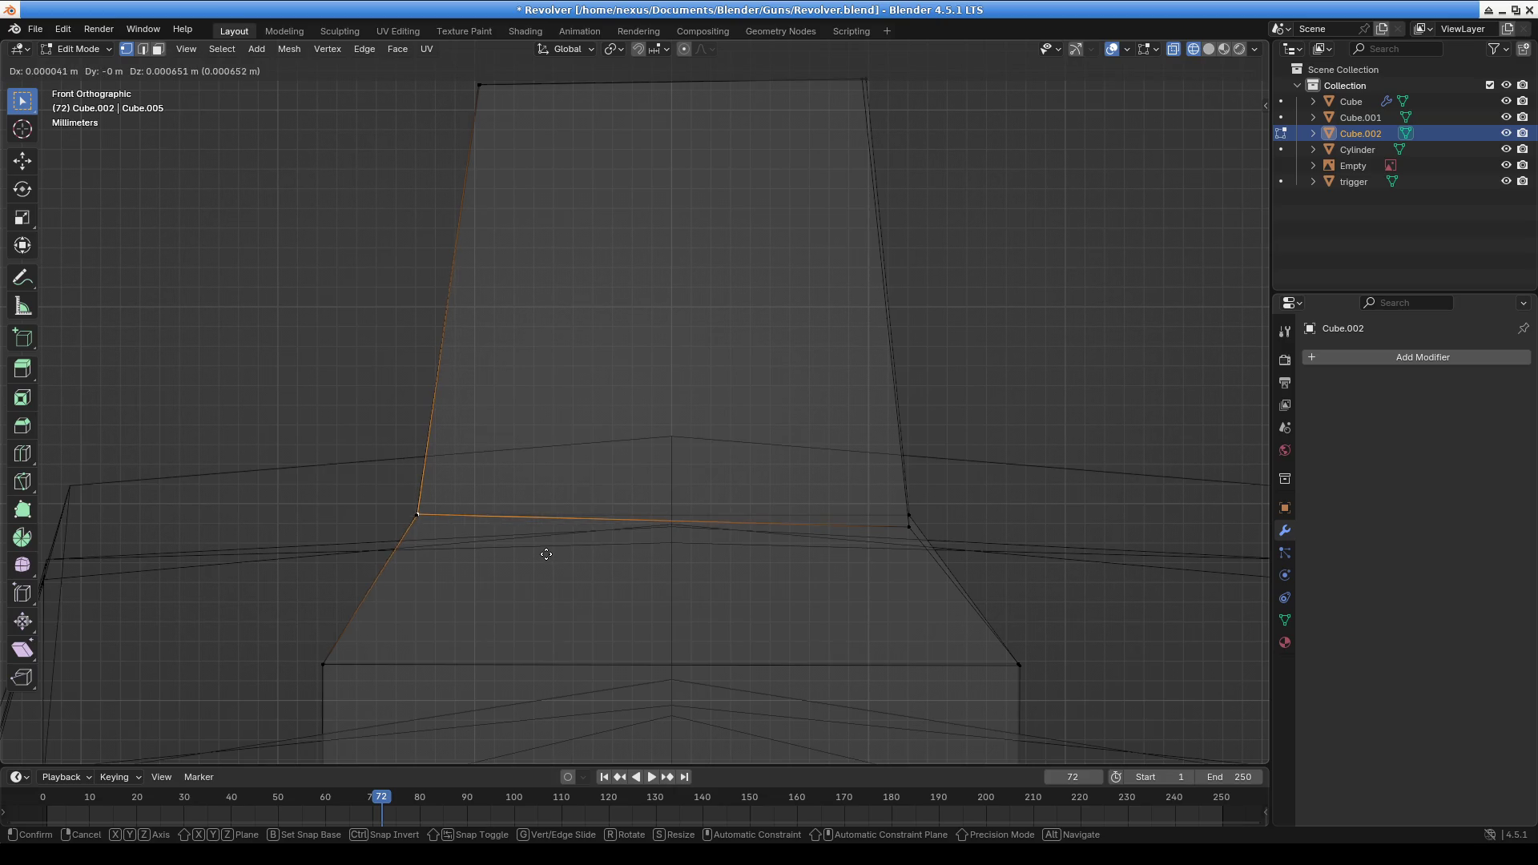
click(546, 554)
click(906, 527)
key(g)
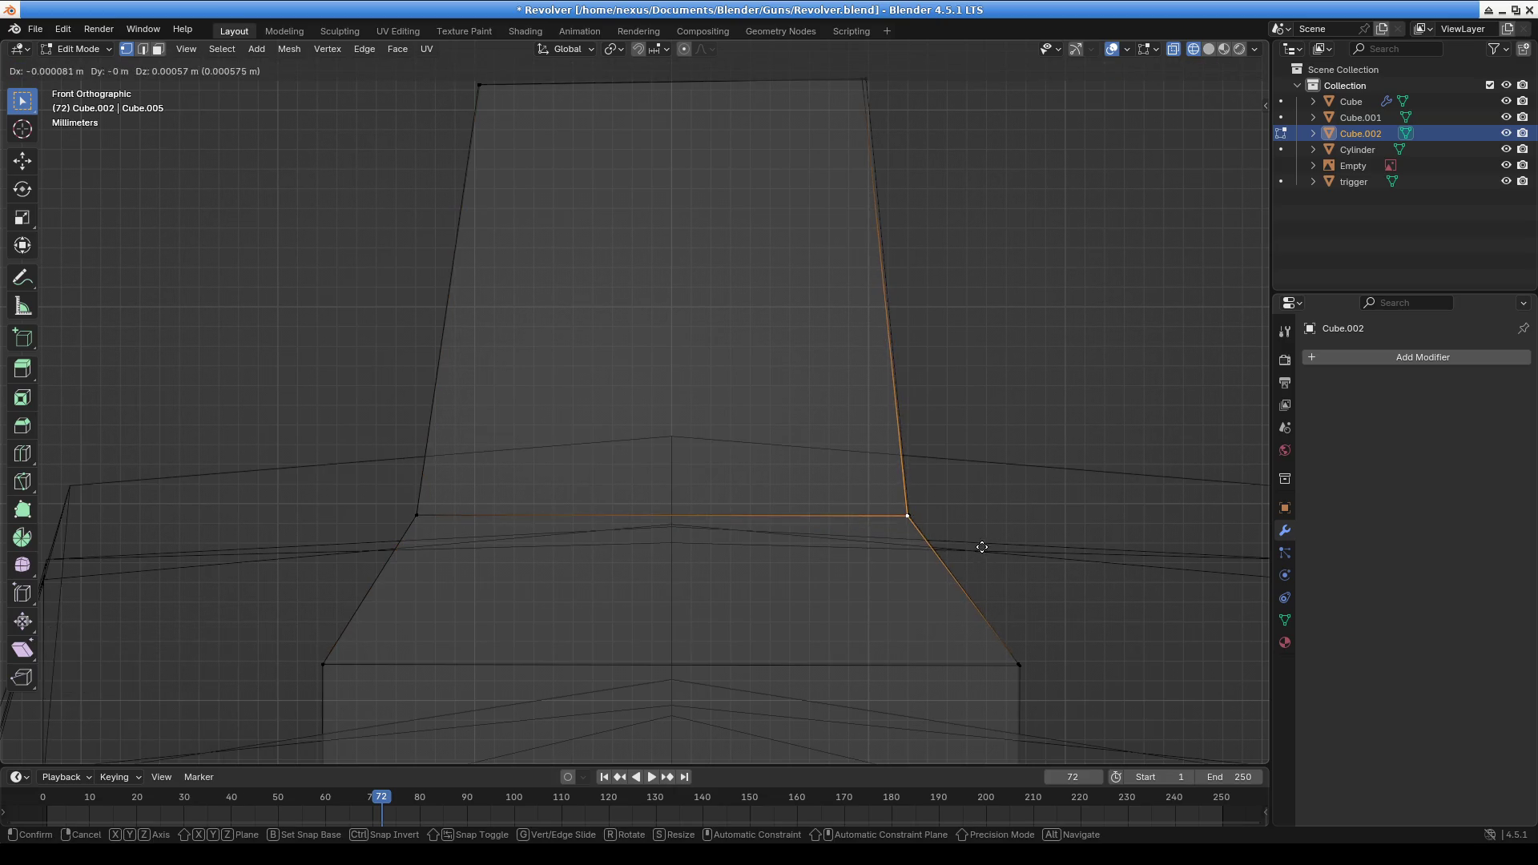
click(982, 548)
Lower the top-right corner vertex to finish the upward taper, then view the revolver in perspective
scroll(817, 502, down, 3)
click(781, 311)
scroll(891, 324, up, 1)
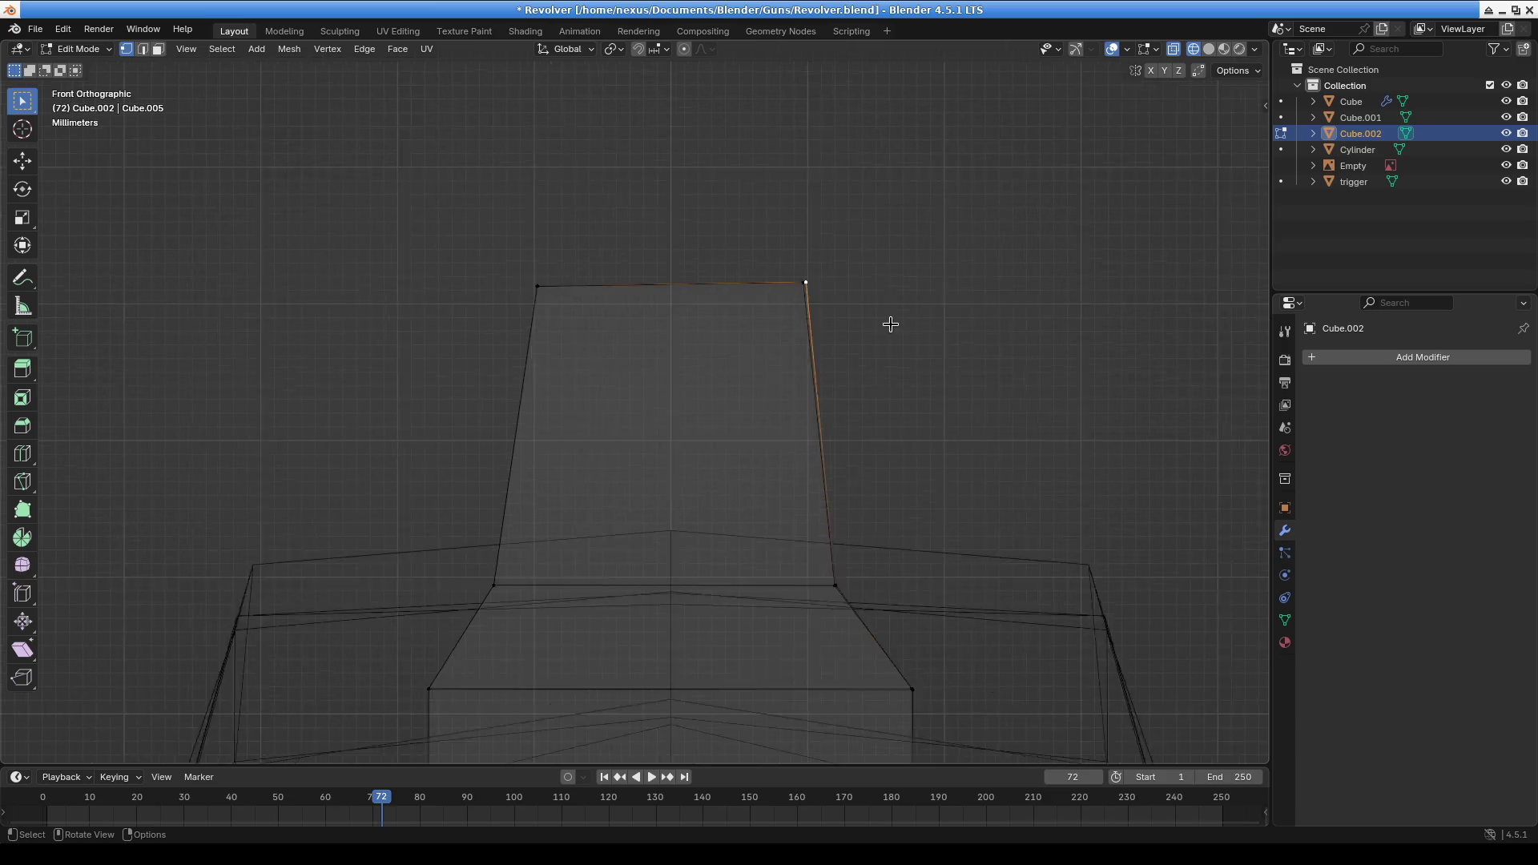
scroll(890, 324, up, 5)
key(g)
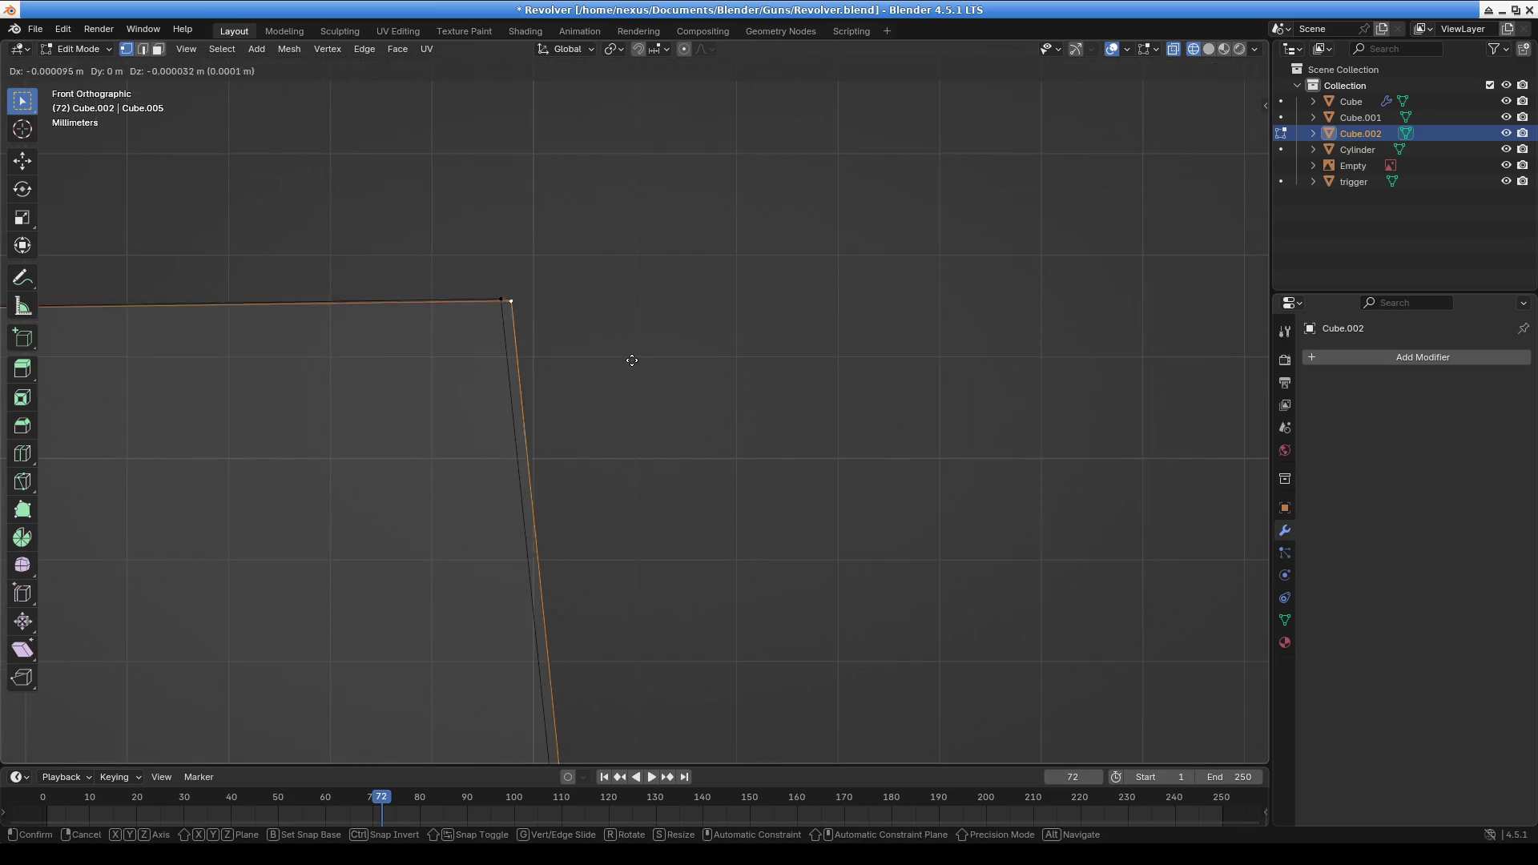
click(625, 361)
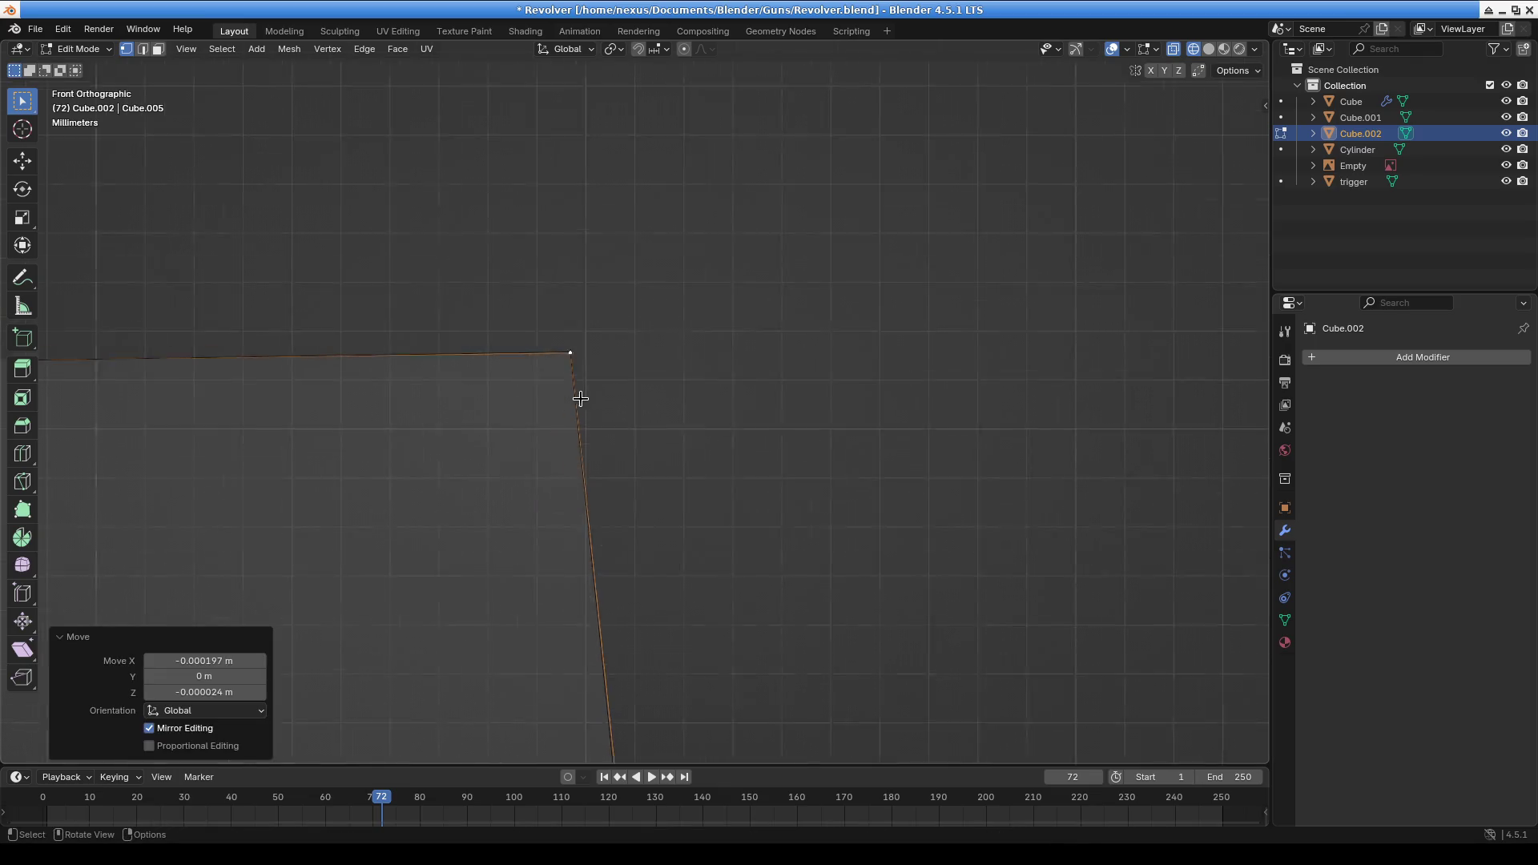
scroll(964, 353, down, 3)
shift+middle_drag(1006, 343, 793, 287)
key(g)
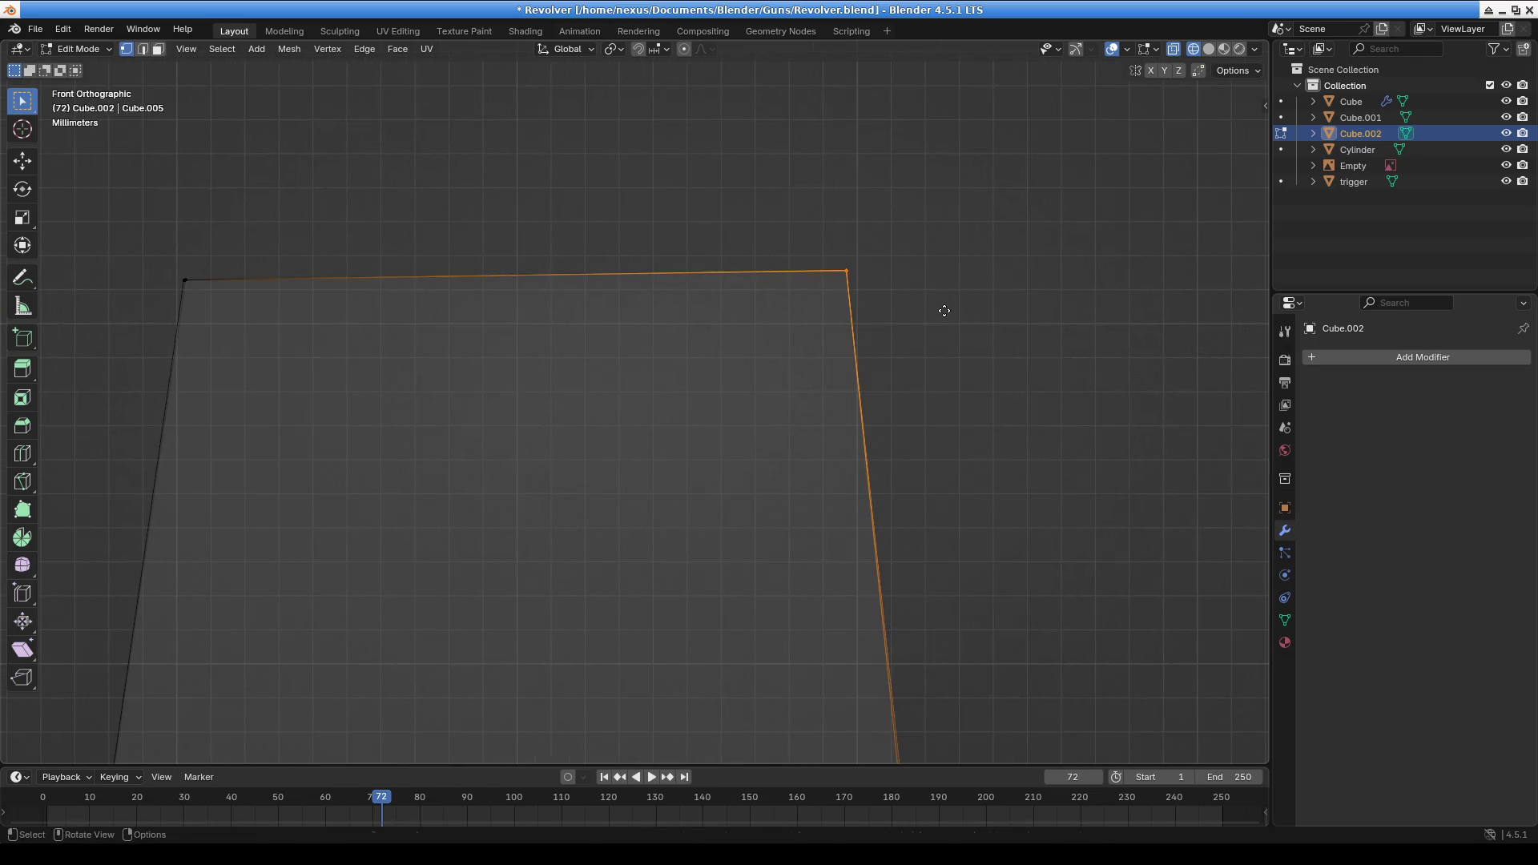
click(877, 350)
scroll(742, 401, down, 4)
middle_drag(742, 401, 647, 494)
scroll(647, 495, down, 3)
scroll(647, 494, up, 3)
Copy the front sight piece and slide the copy along Y to the frame's rear
click(590, 360)
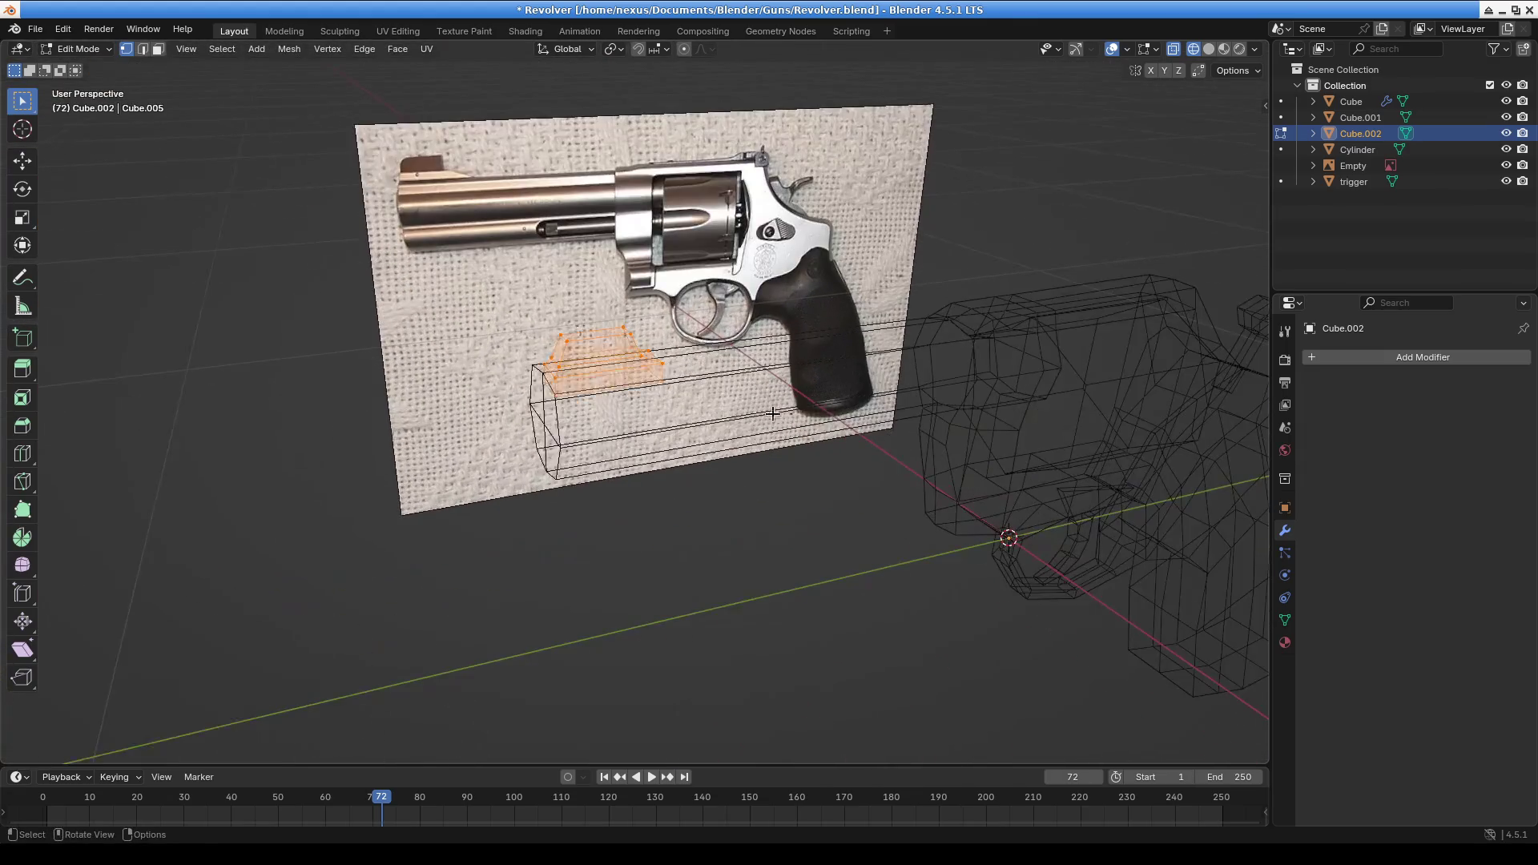
mouse_move(944, 395)
shift+middle_down()
mouse_move(655, 486)
mouse_move(592, 481)
shift+middle_up()
key(g)
key(Escape)
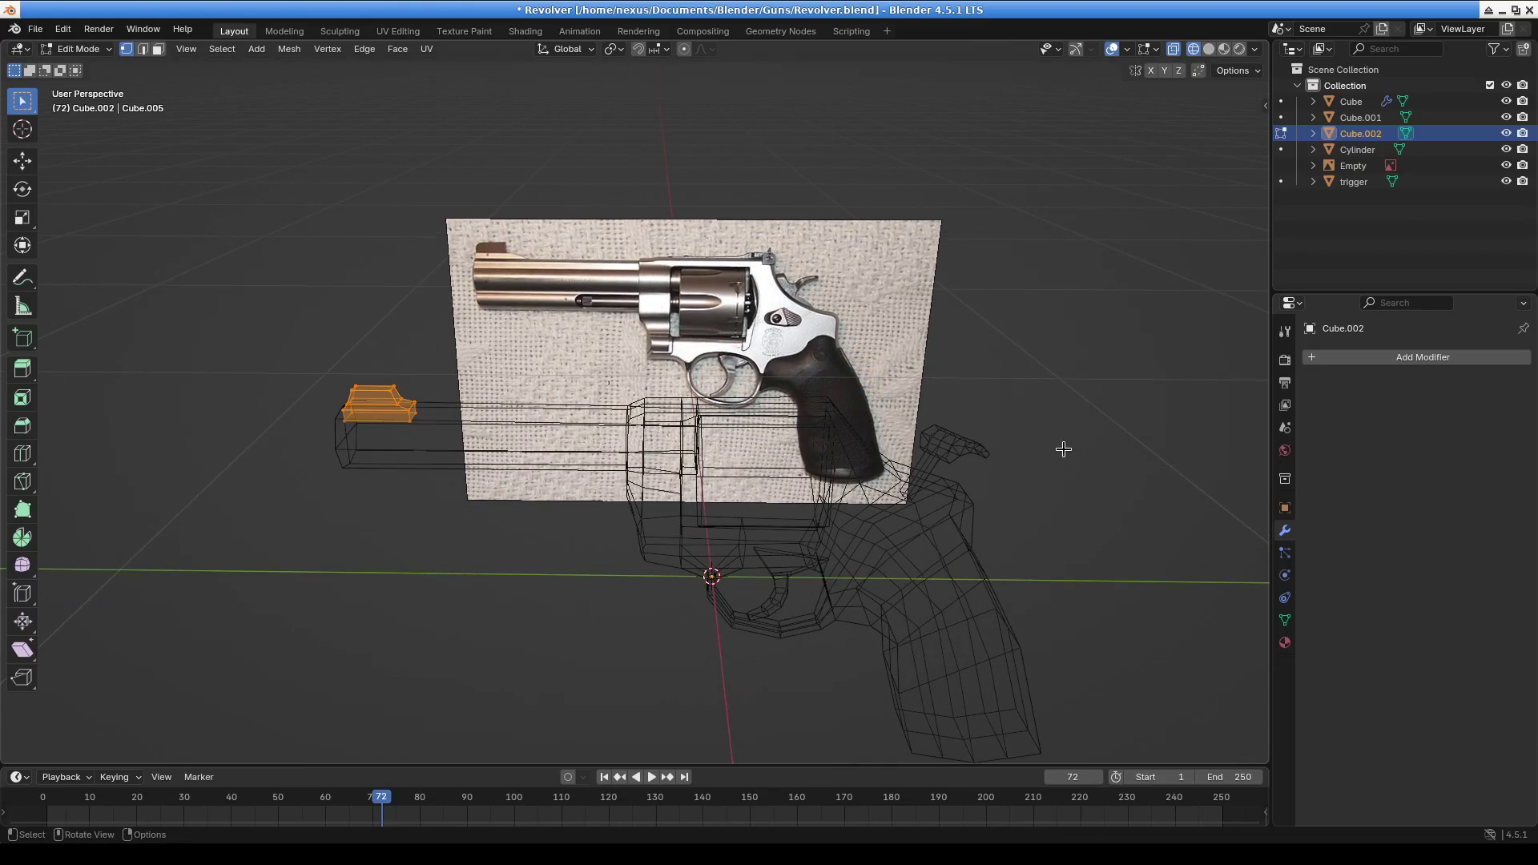
key(g)
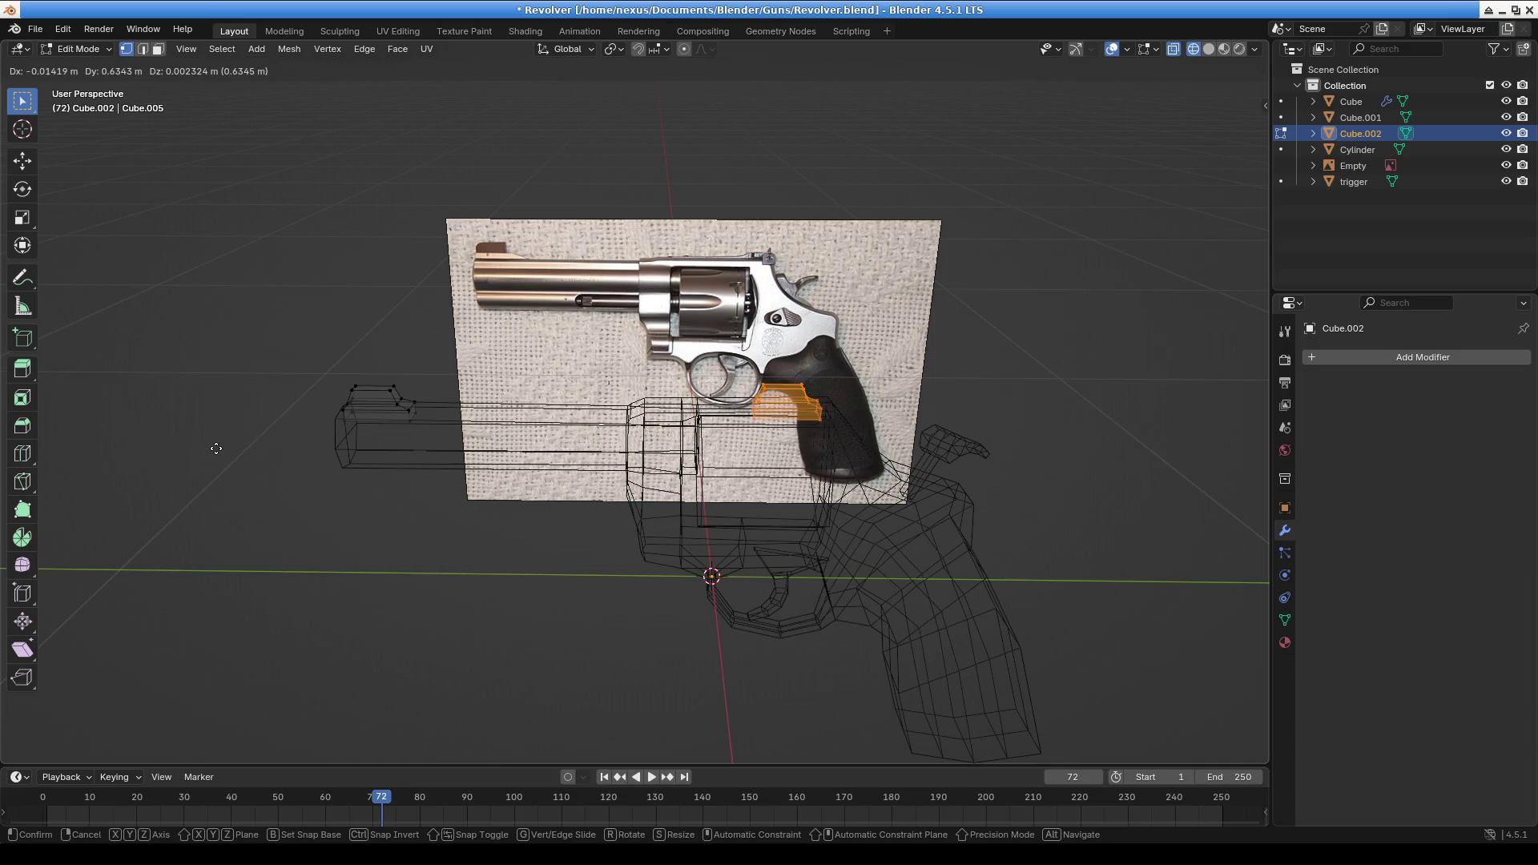
key(x)
key(y)
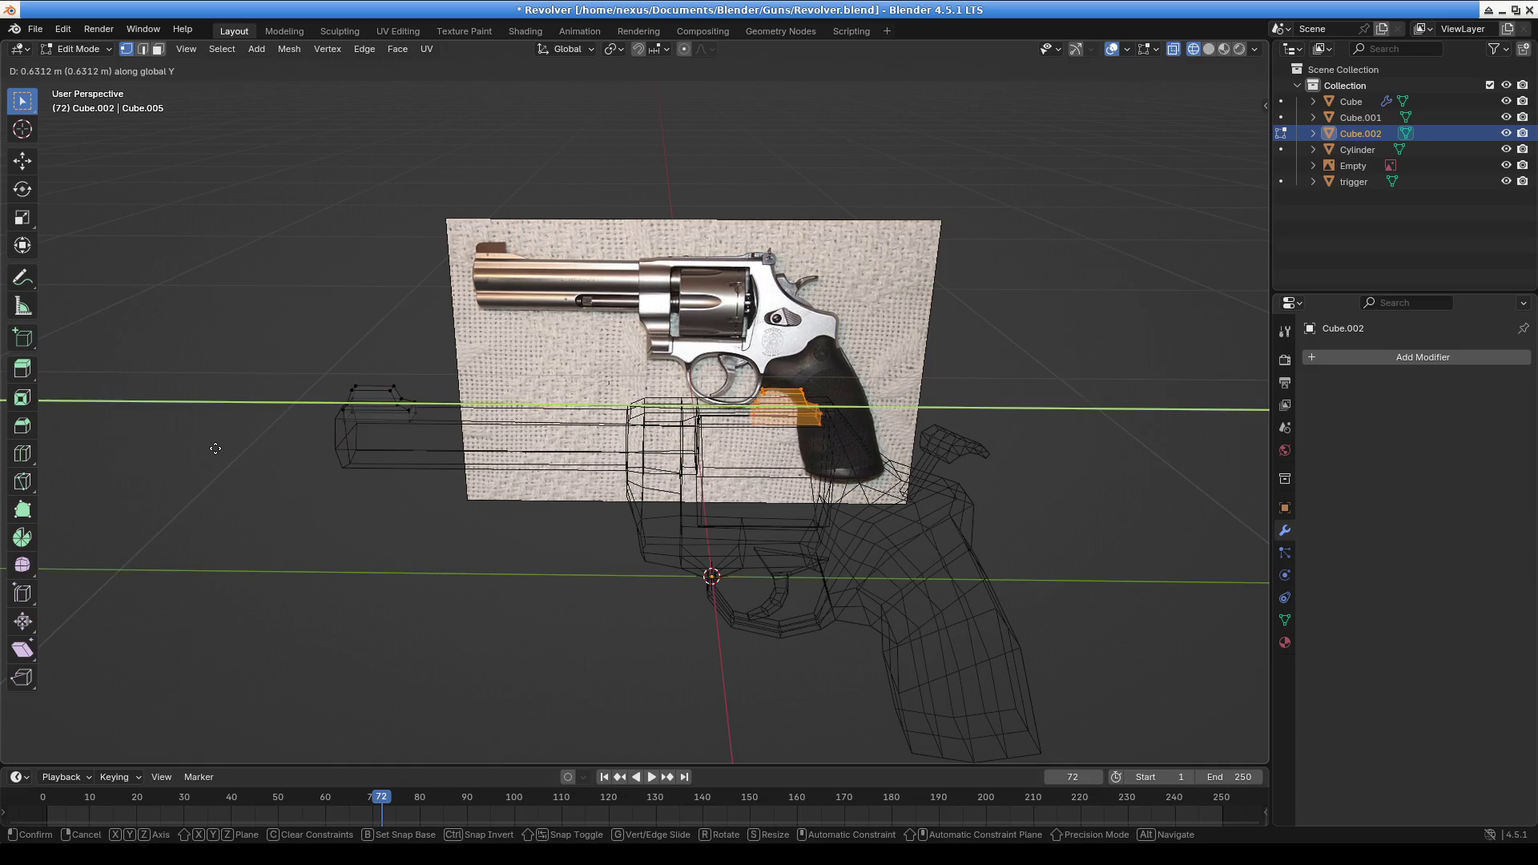
click(221, 447)
In front view, raise the copied sight 0.001764 m along Z so it sits higher atop the frame
mouse_move(571, 506)
middle_down()
mouse_move(625, 516)
mouse_move(601, 440)
mouse_move(616, 459)
middle_up()
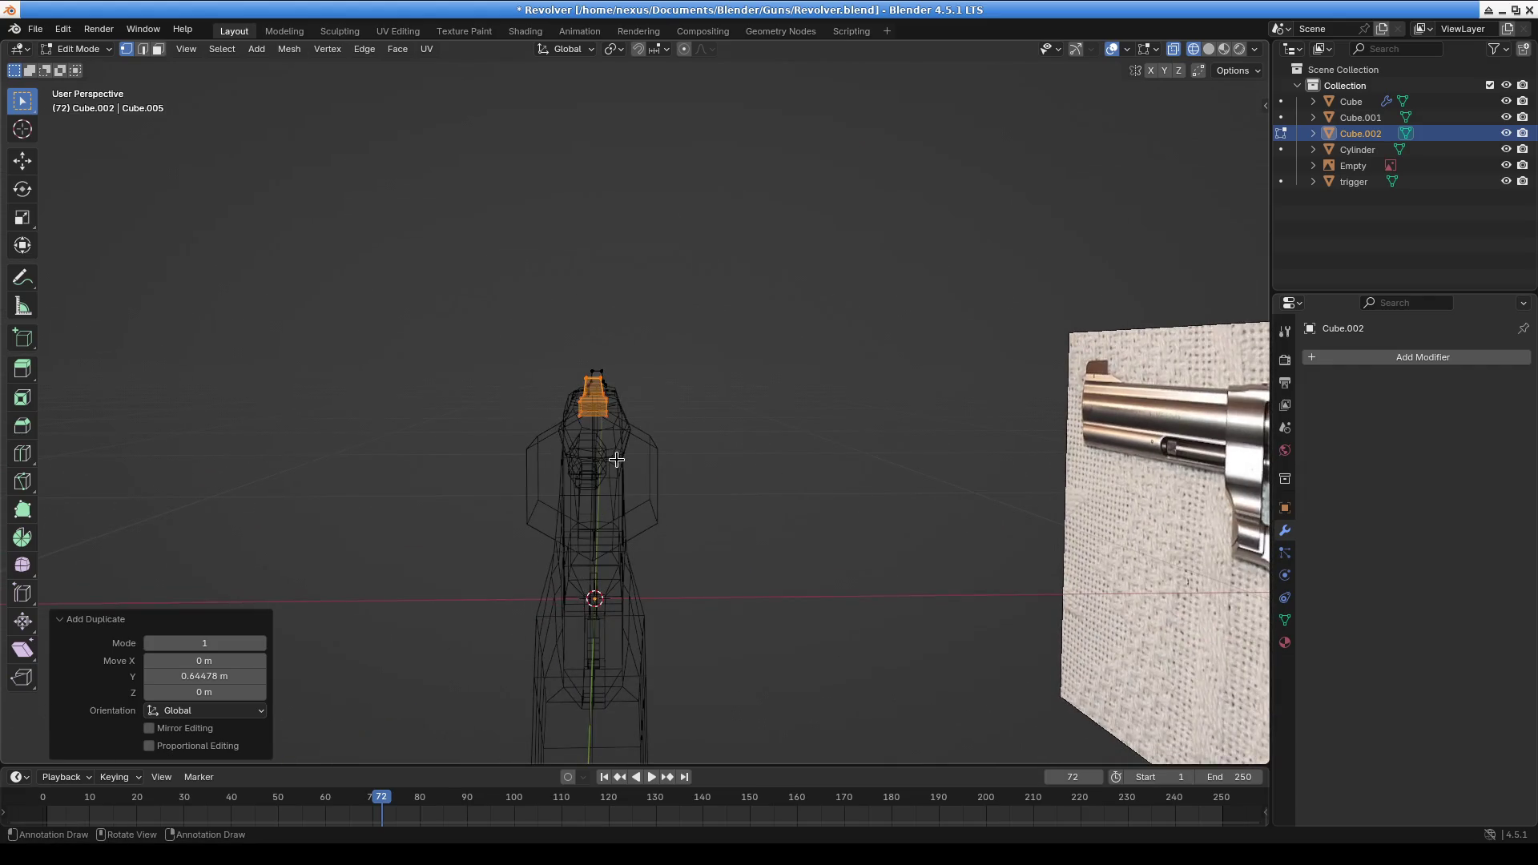
key(KP_3)
key(KP_1)
scroll(618, 457, up, 4)
scroll(817, 447, up, 4)
scroll(697, 396, up, 2)
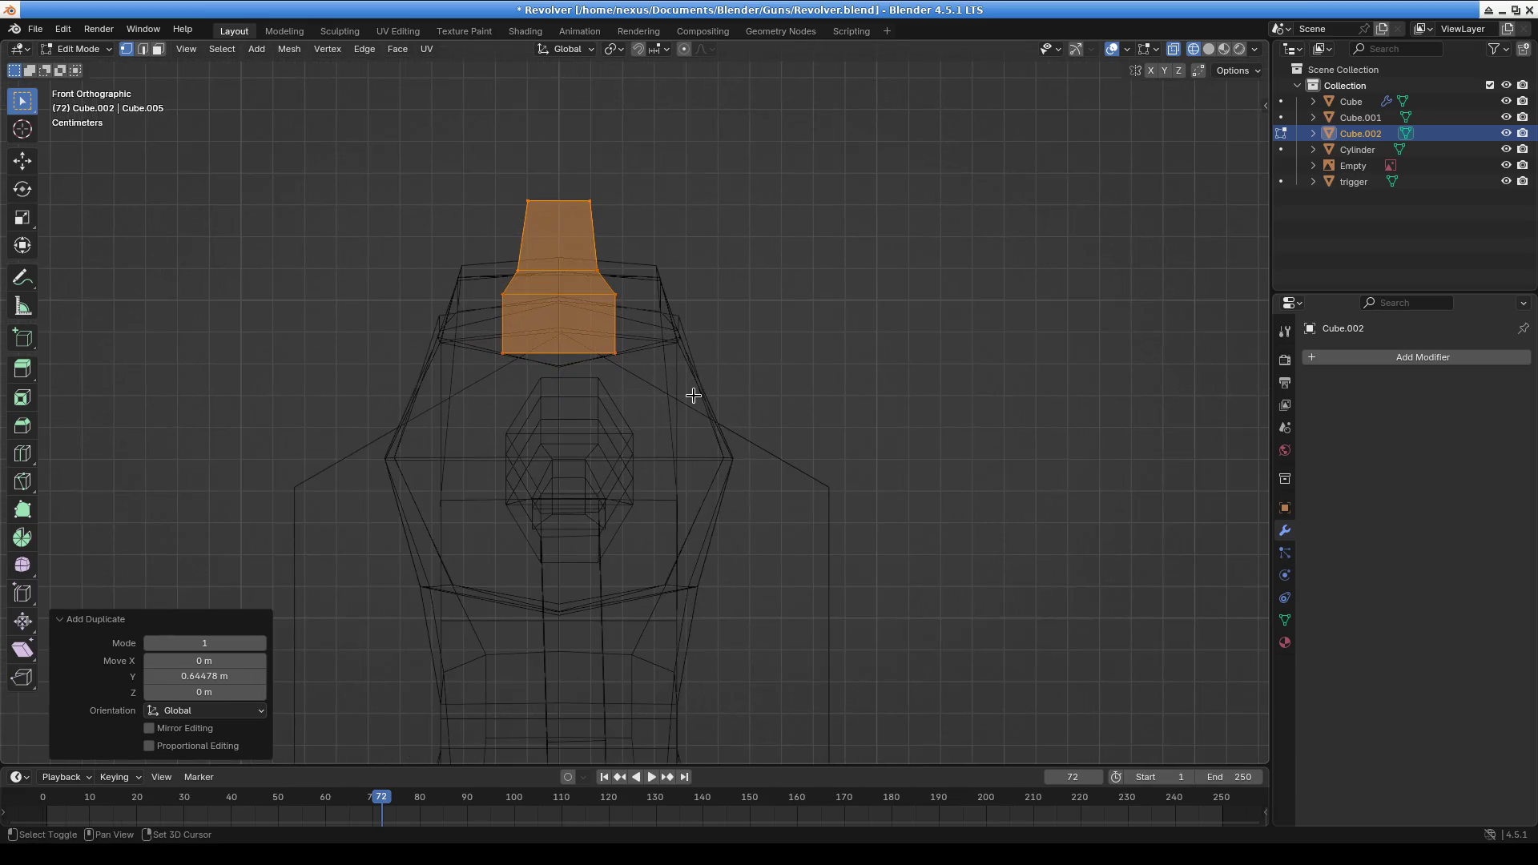
shift+middle_drag(744, 344, 809, 374)
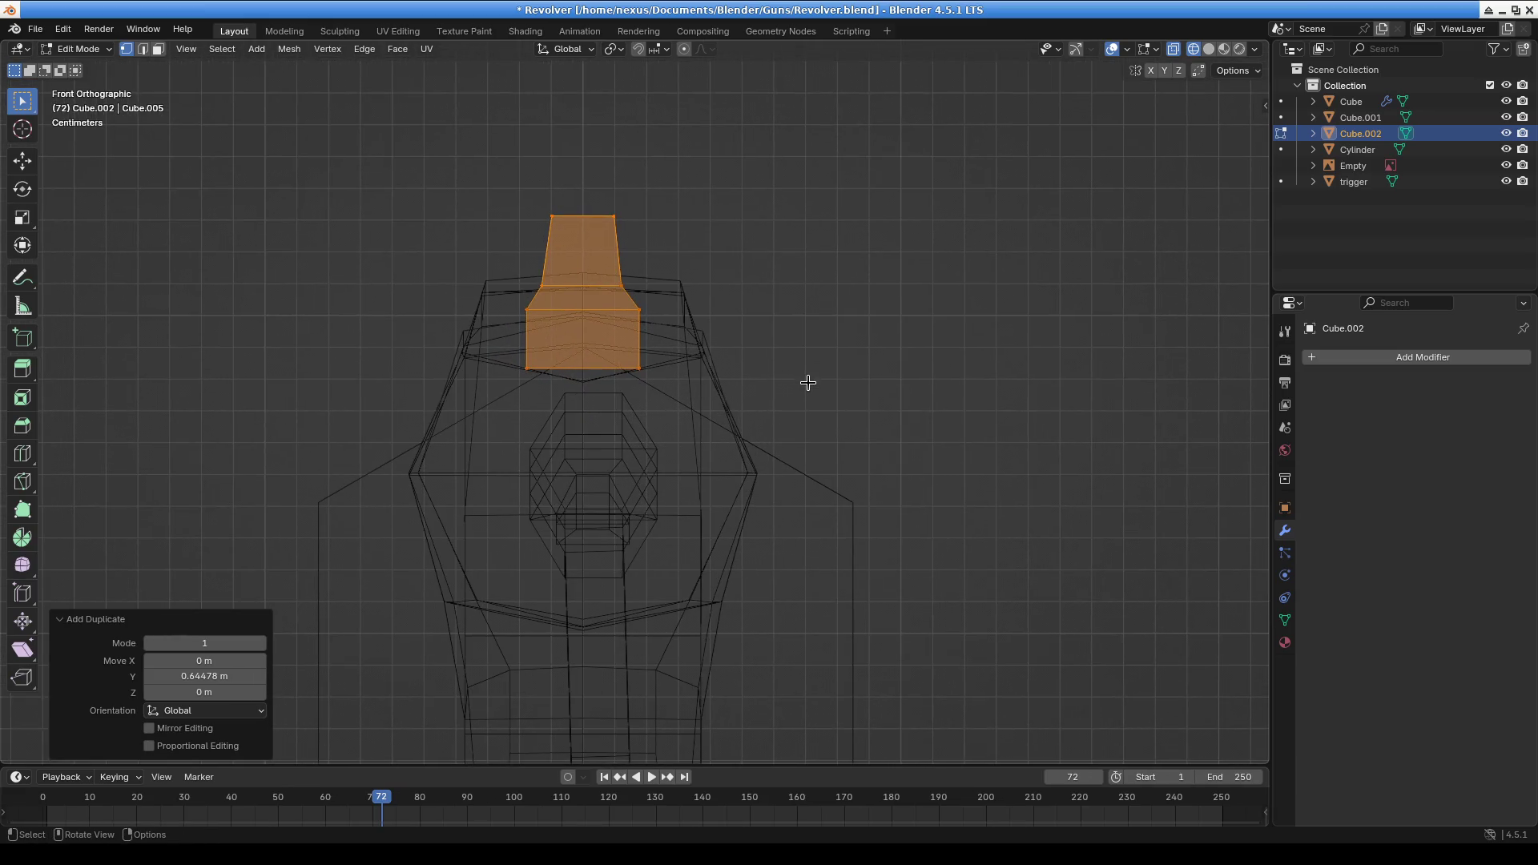
key(g)
key(Escape)
key(g)
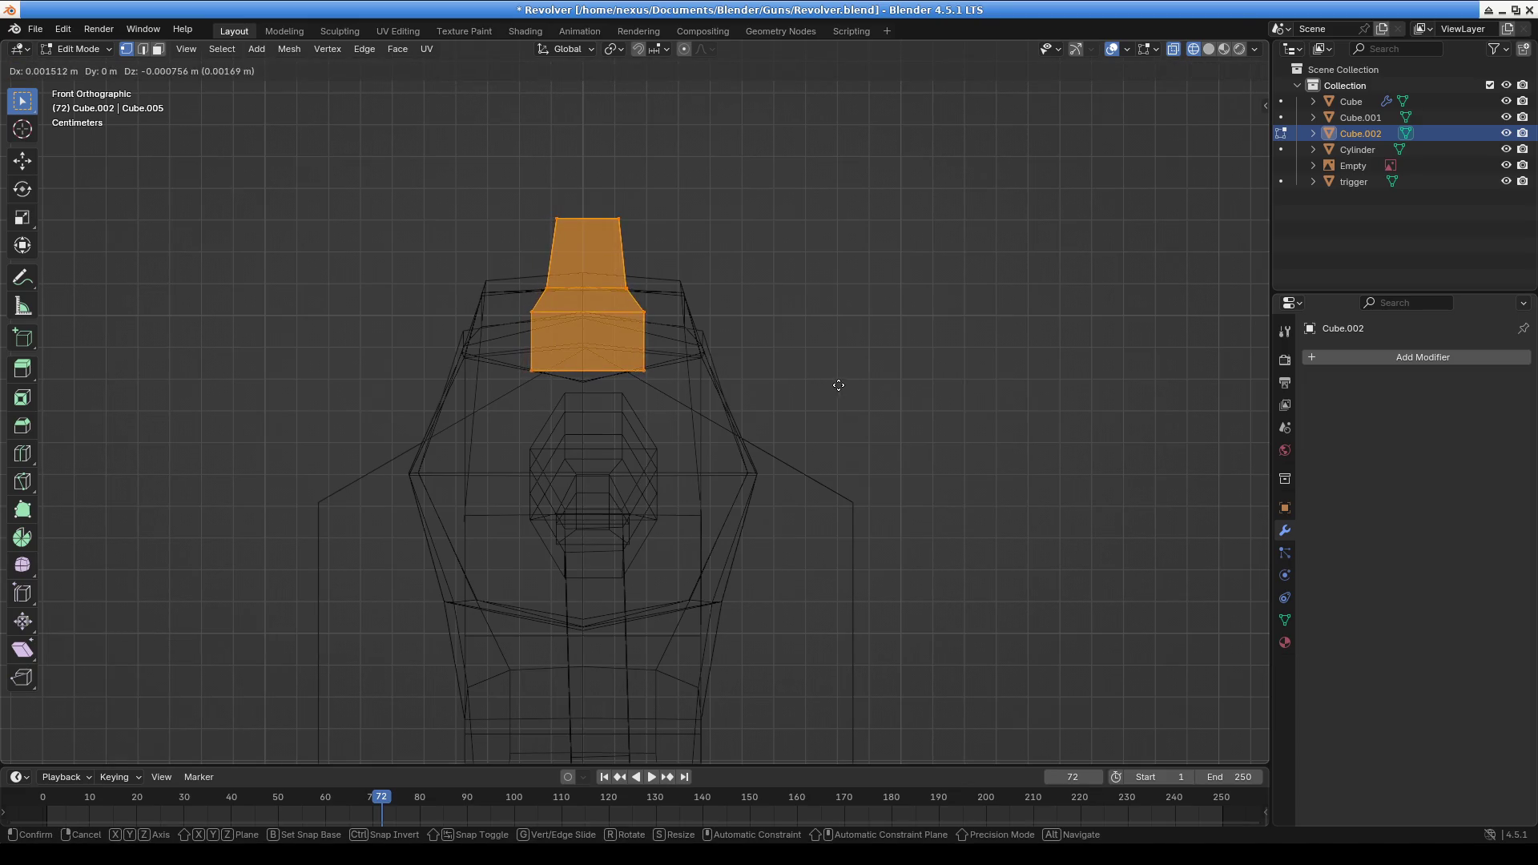
key(z)
click(751, 432)
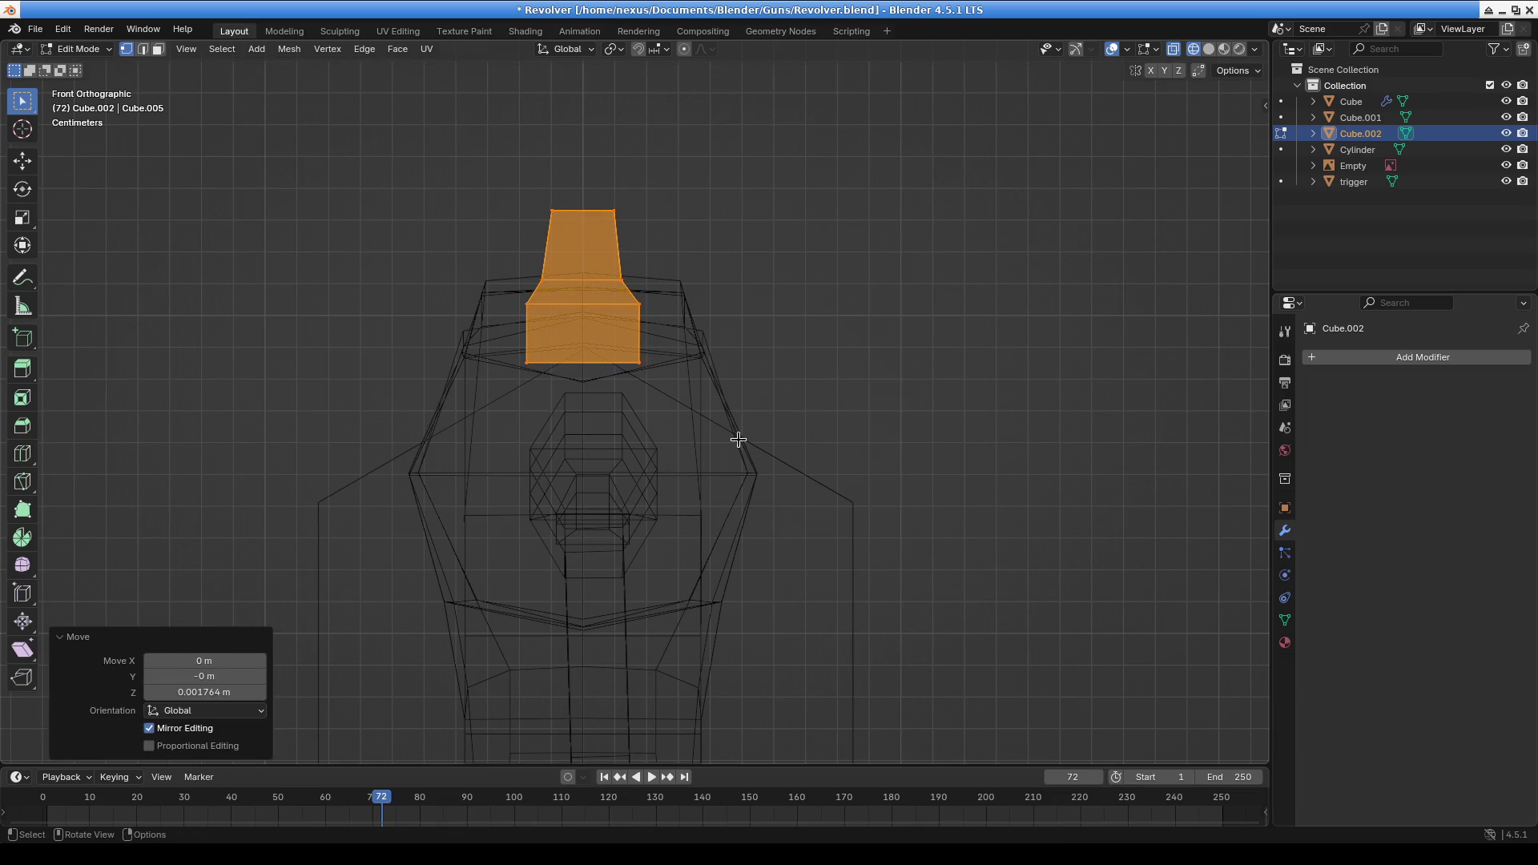
scroll(587, 489, down, 3)
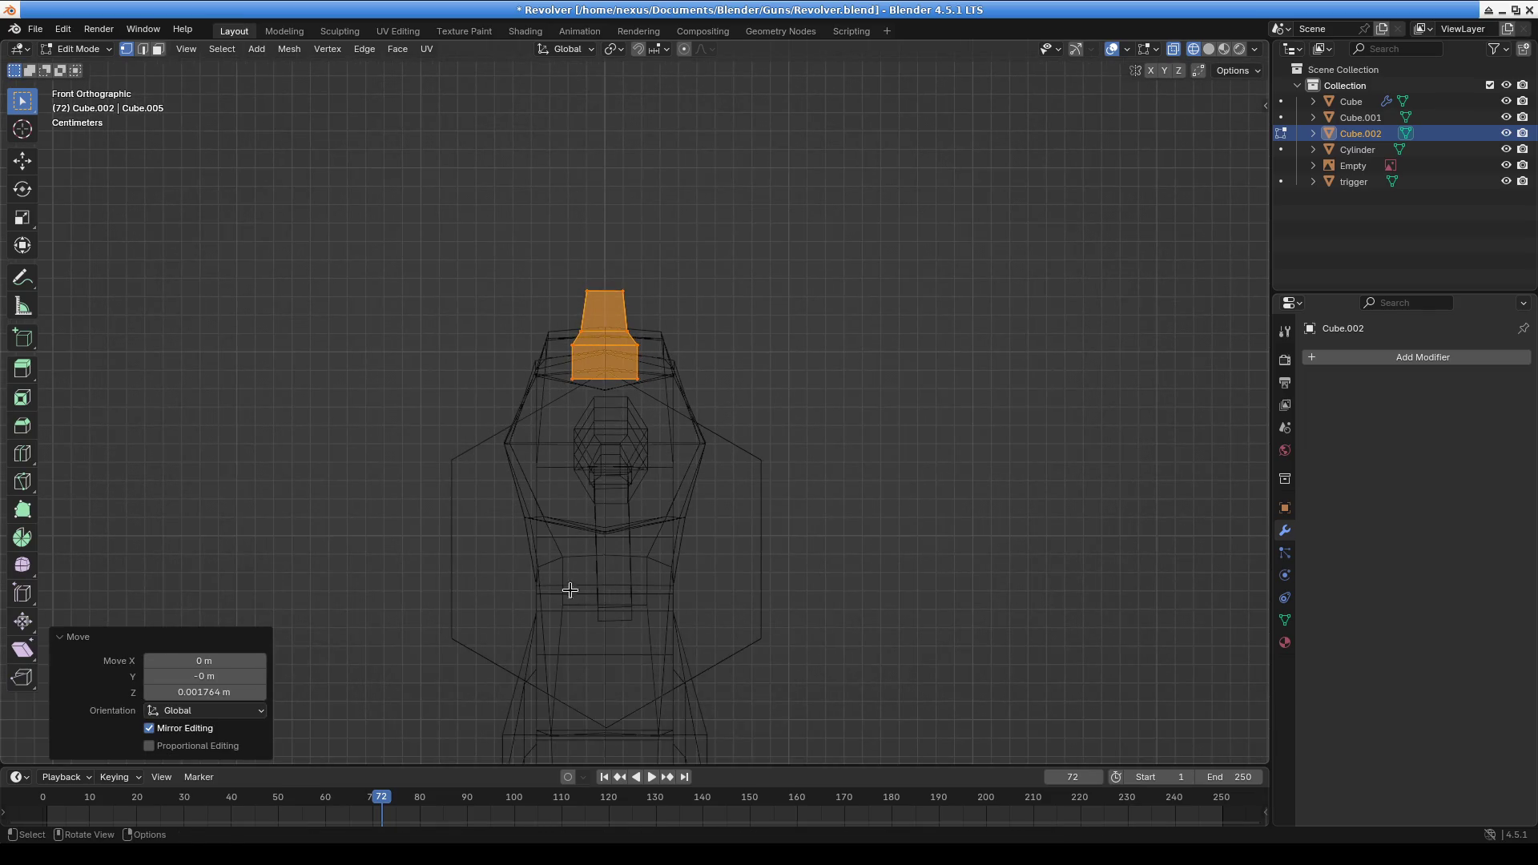
click(625, 625)
click(78, 48)
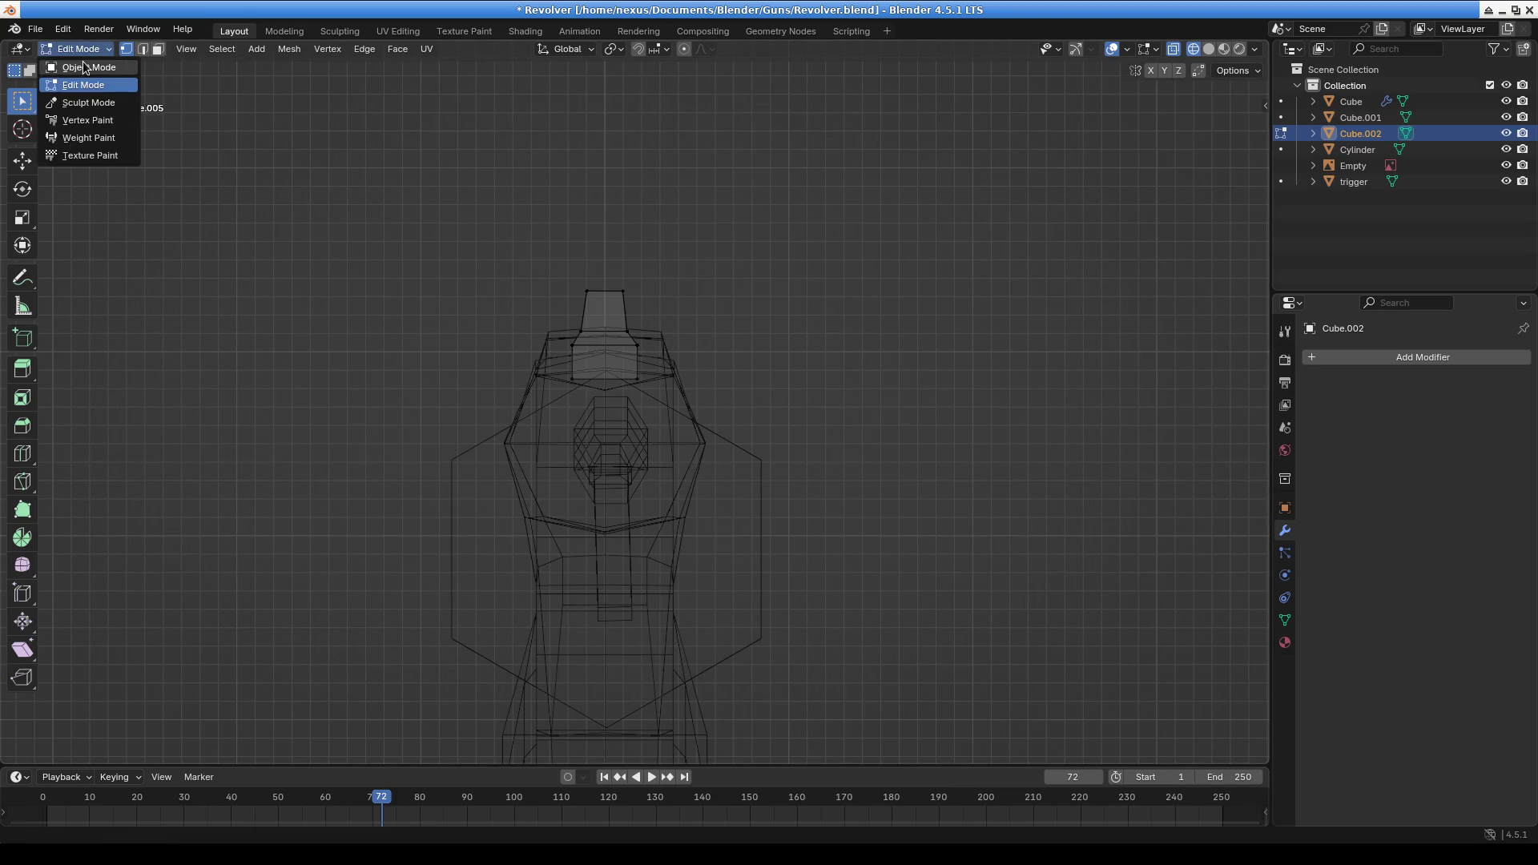
Return to Object Mode and select the trigger, then Cube, then the Cube.001 part
click(102, 82)
click(971, 455)
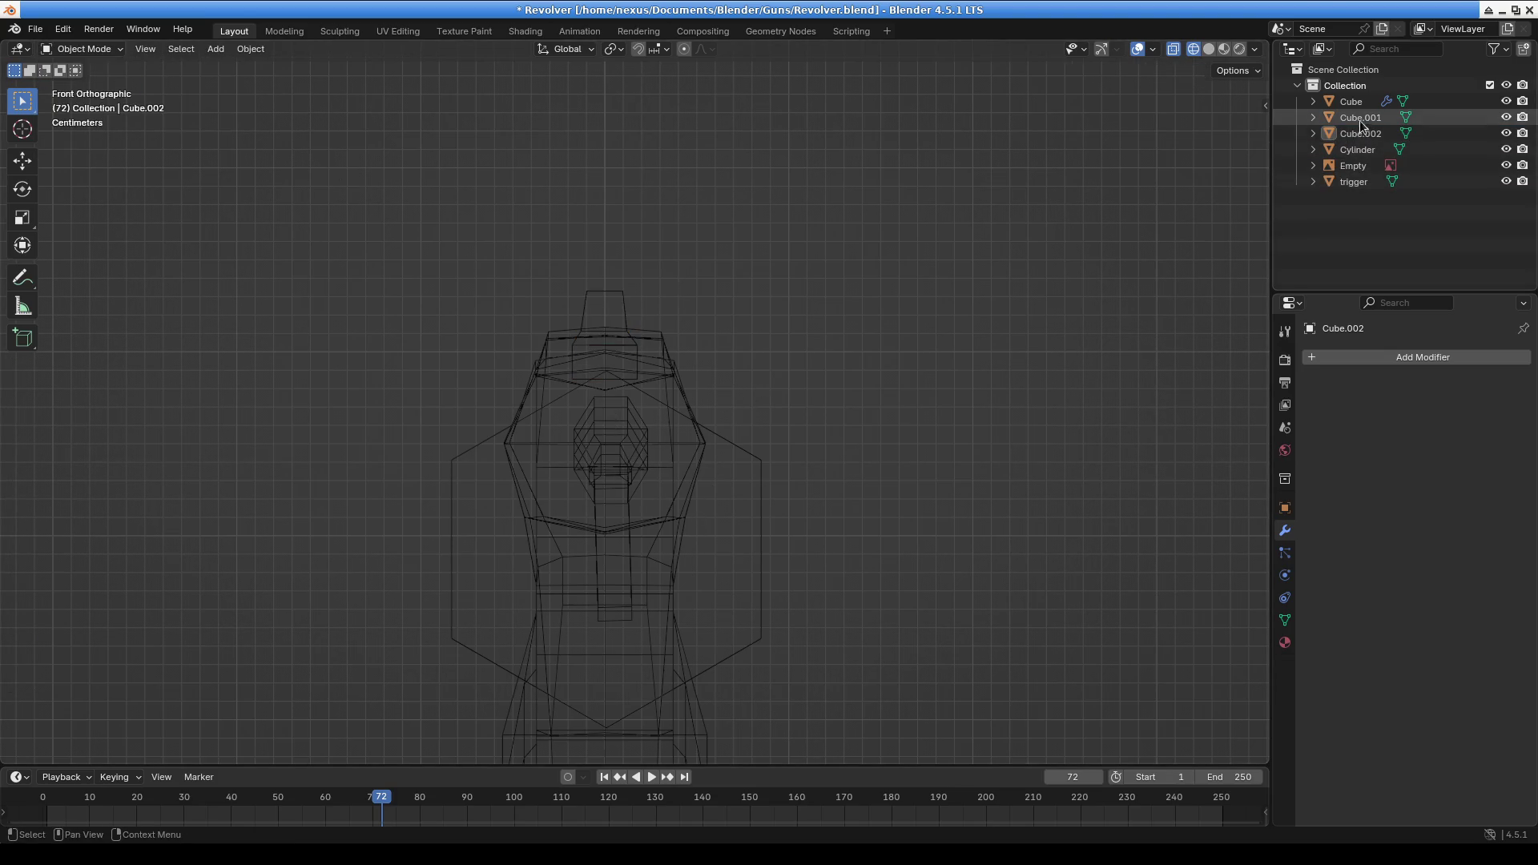
click(1358, 183)
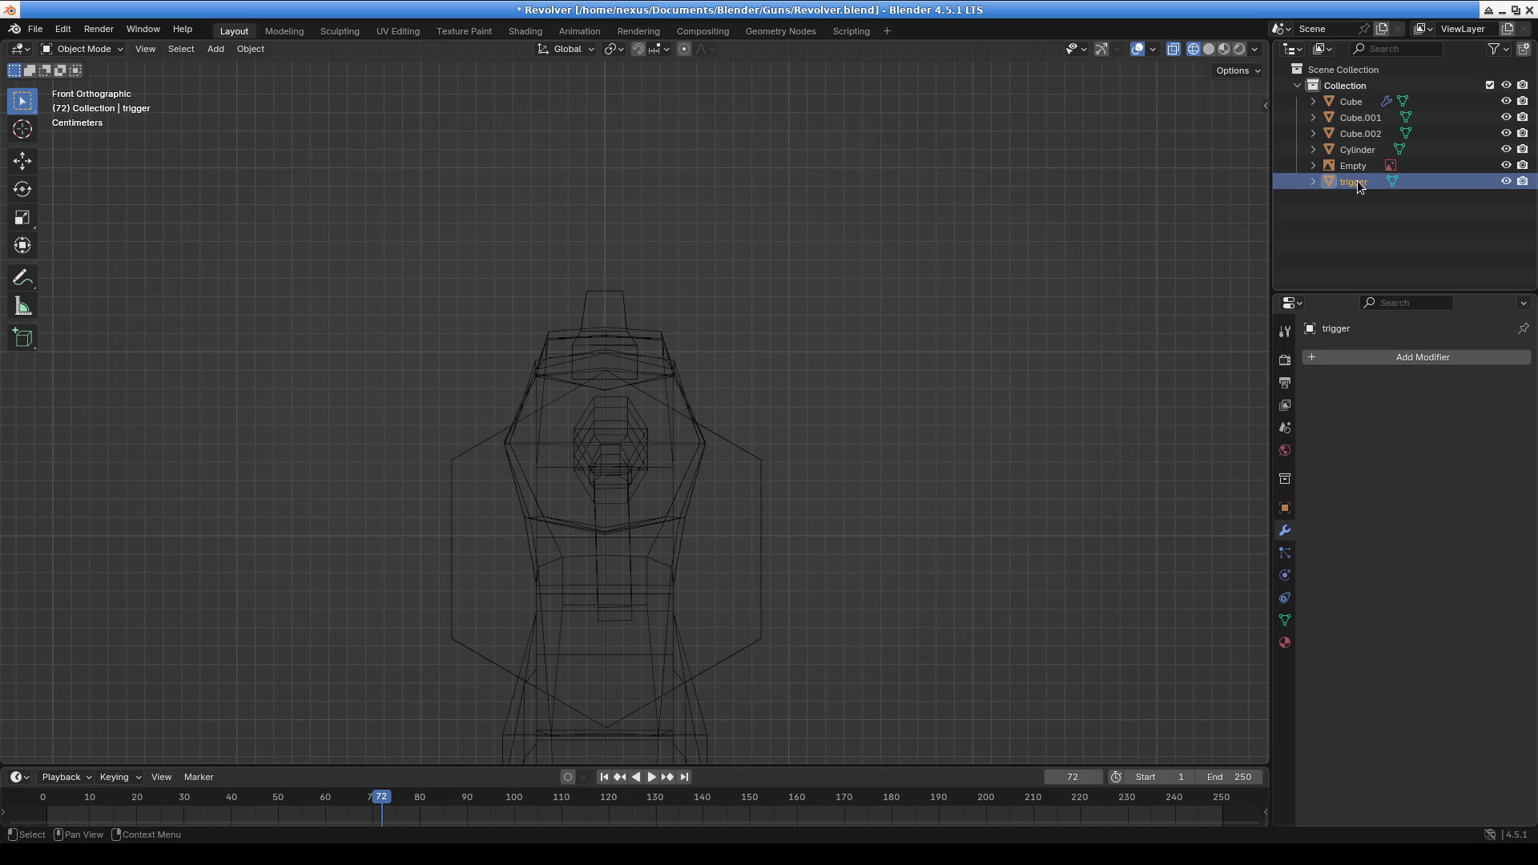
scroll(816, 446, down, 3)
scroll(889, 383, up, 2)
click(638, 436)
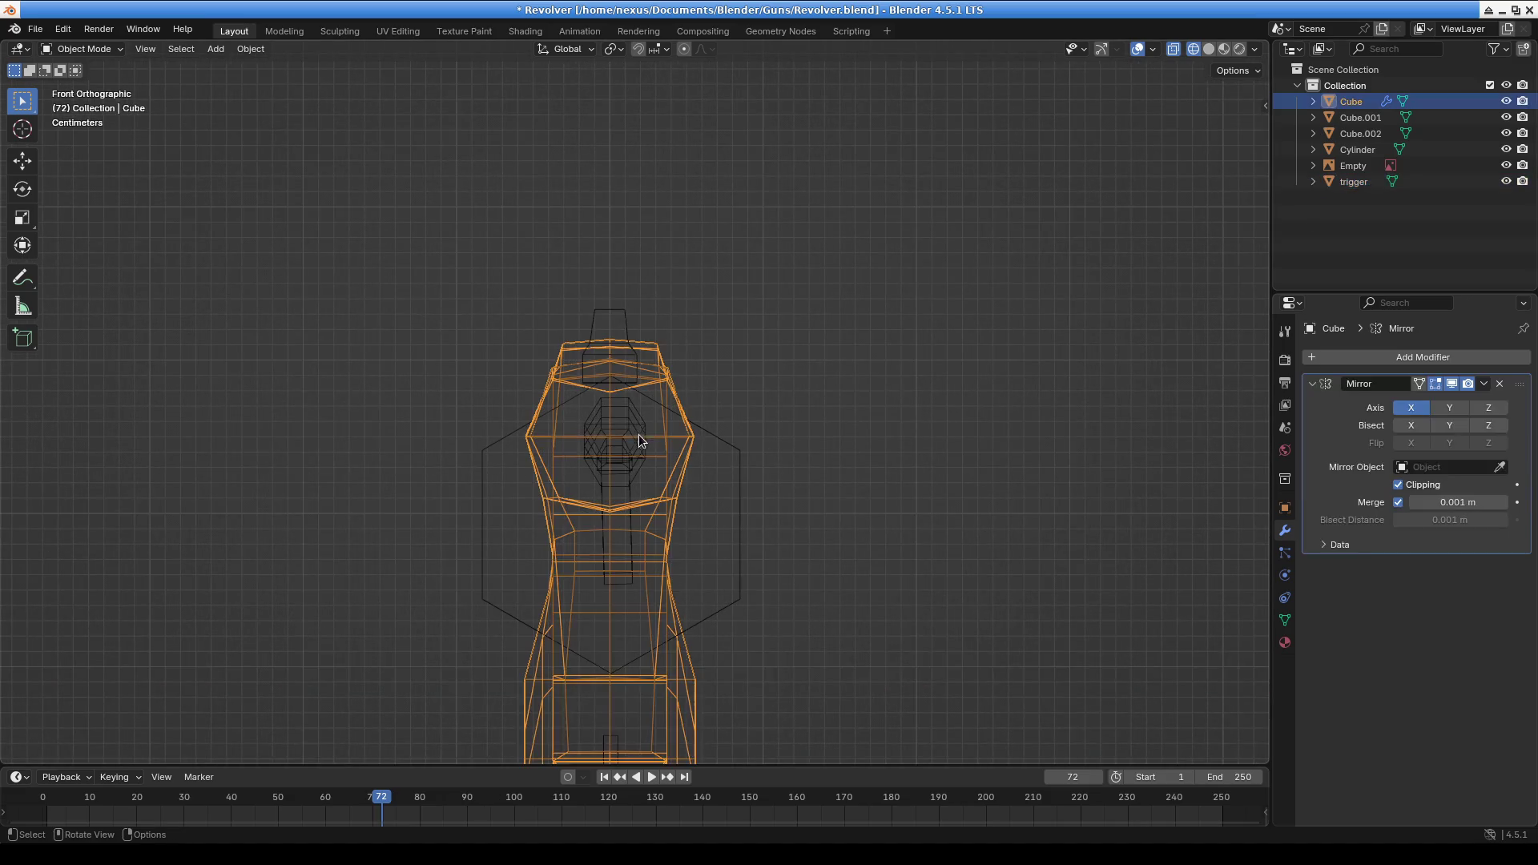
mouse_move(641, 422)
middle_down()
mouse_move(916, 446)
mouse_move(1074, 419)
middle_up()
click(1062, 416)
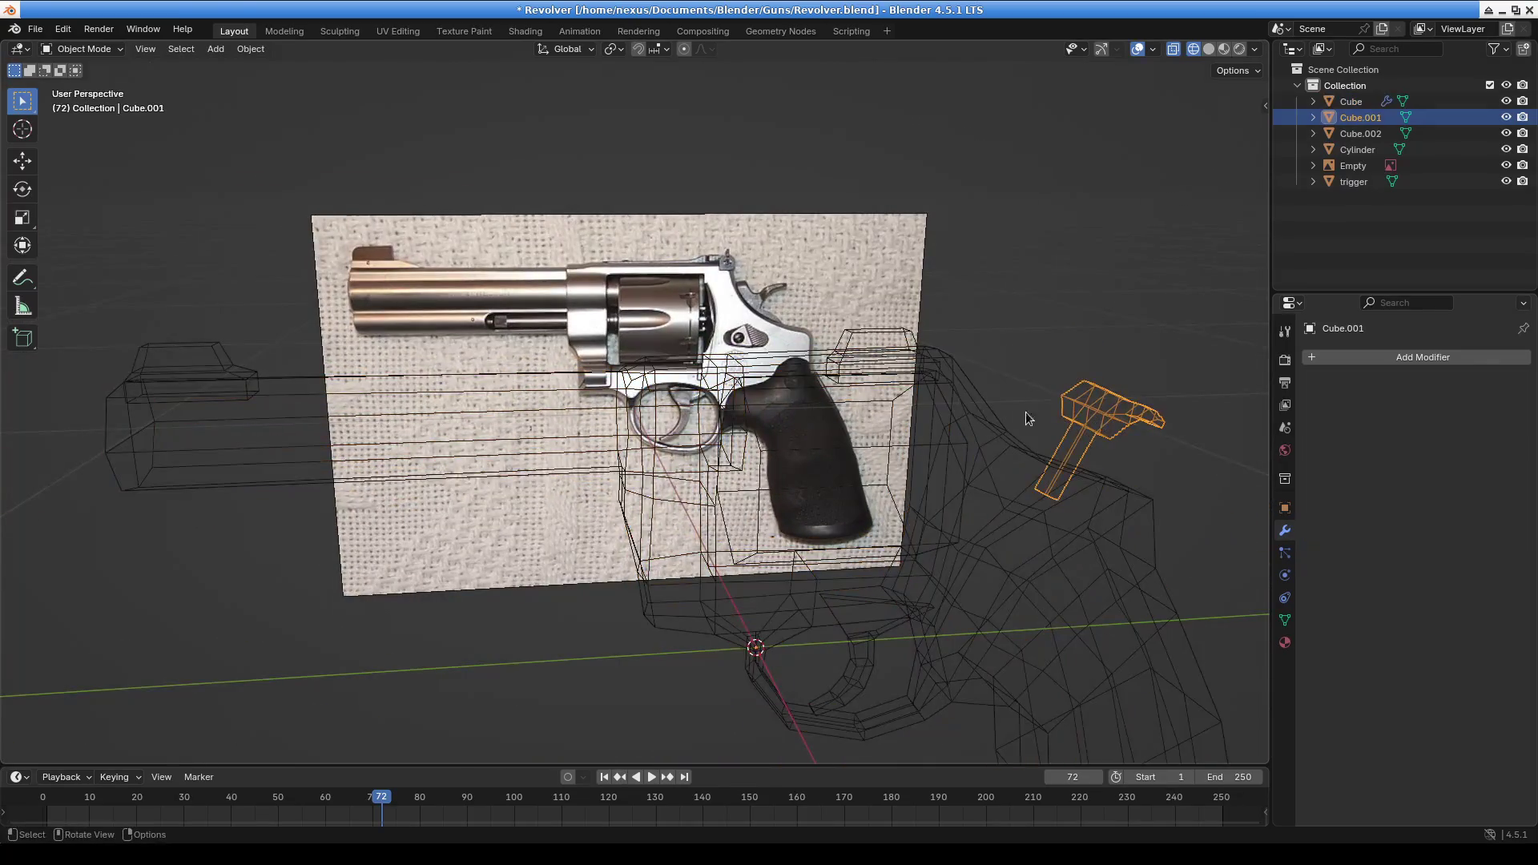
In Cube.001's Edit Mode, nudge the selected face in front view, undoing a trial tilt
click(80, 49)
click(84, 87)
middle_drag(601, 469, 695, 437)
key(KP_1)
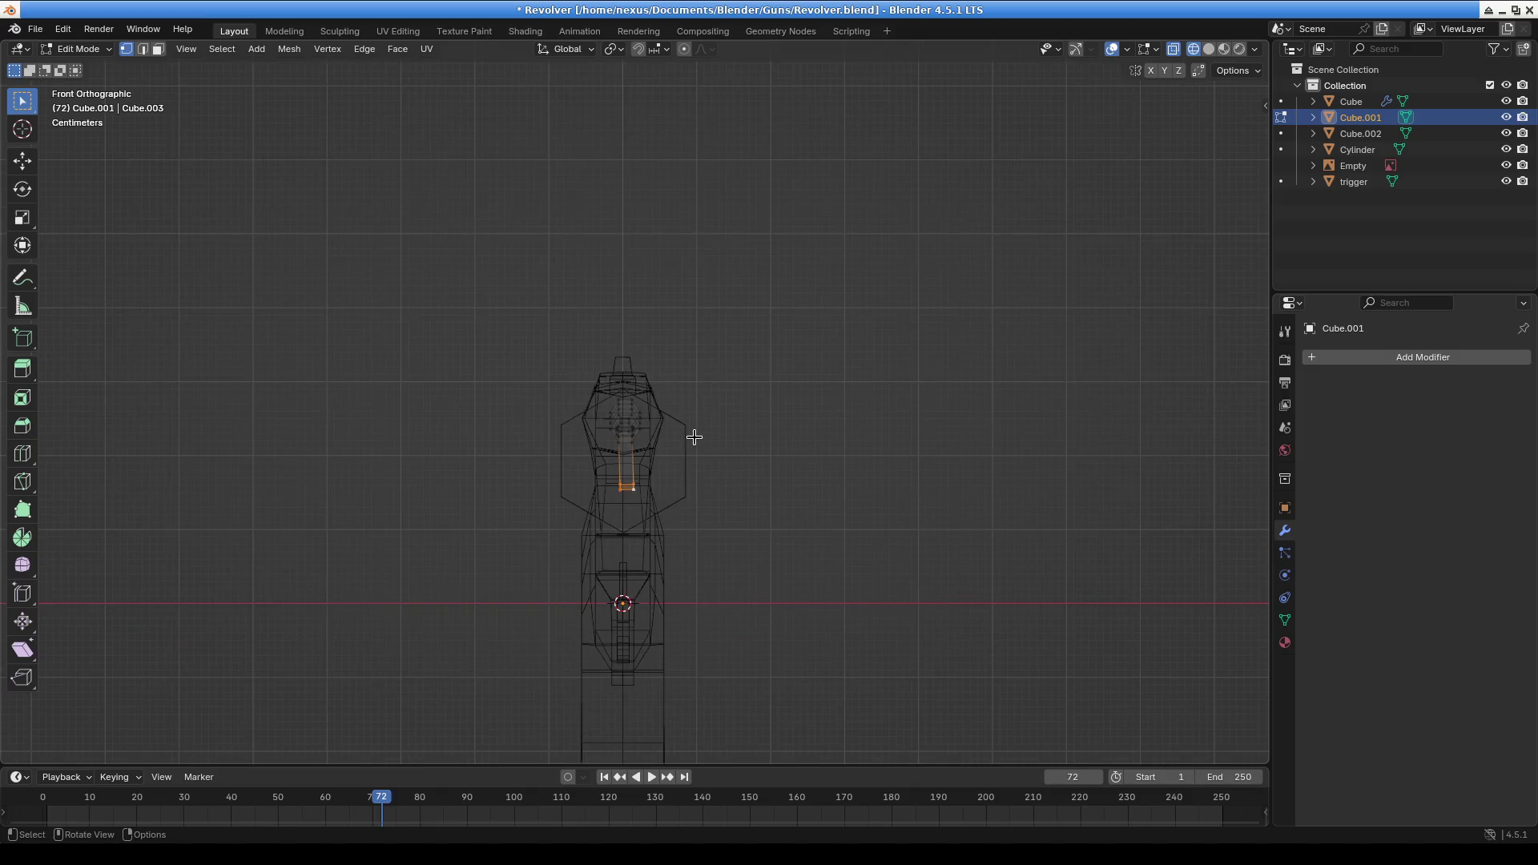
scroll(689, 429, up, 8)
shift+middle_drag(705, 491, 629, 87)
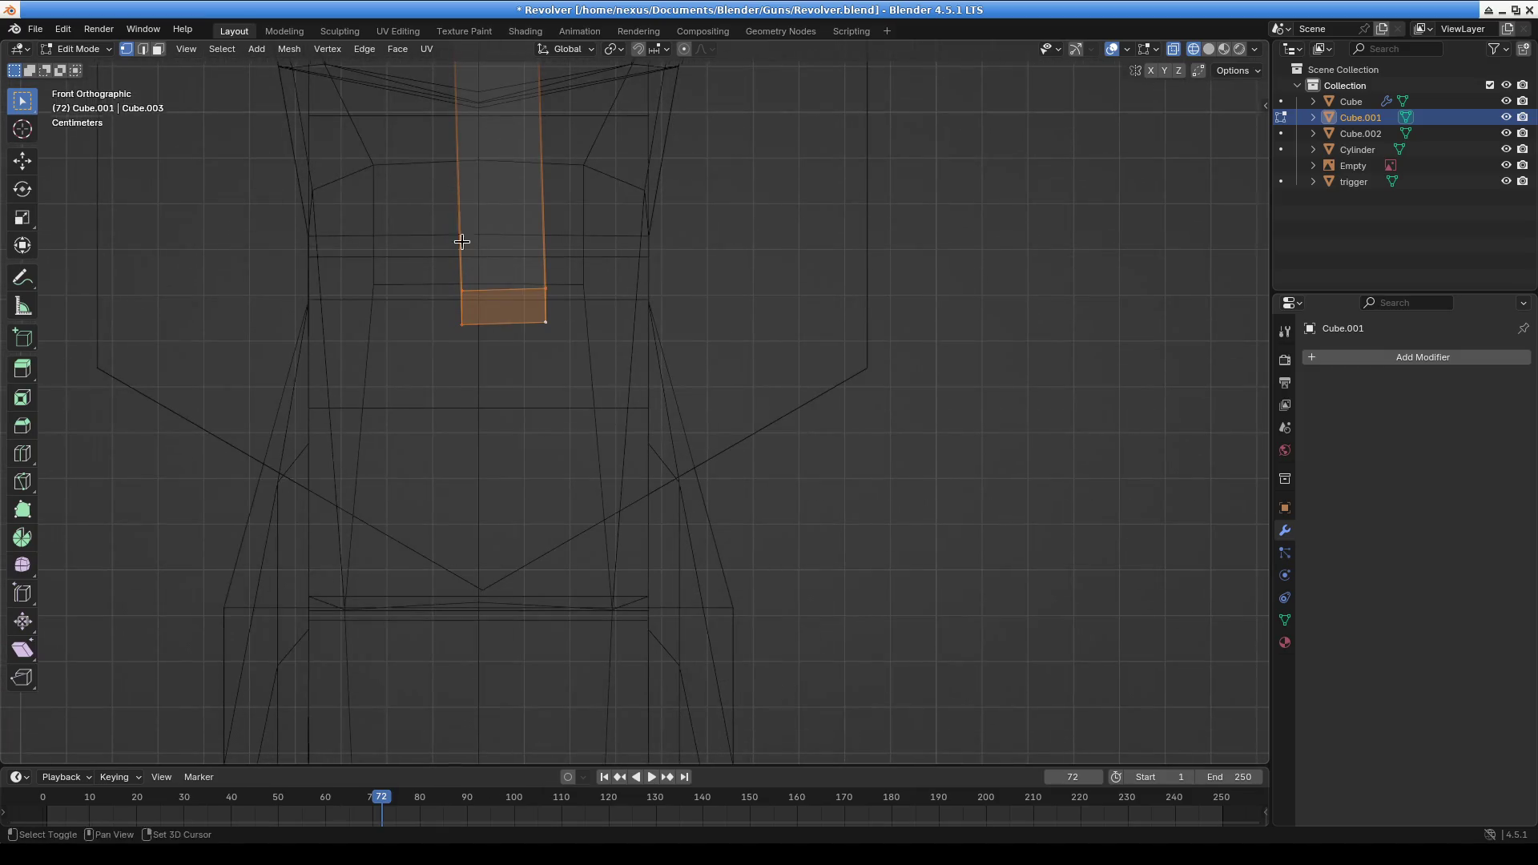
shift+middle_drag(455, 224, 484, 412)
key(g)
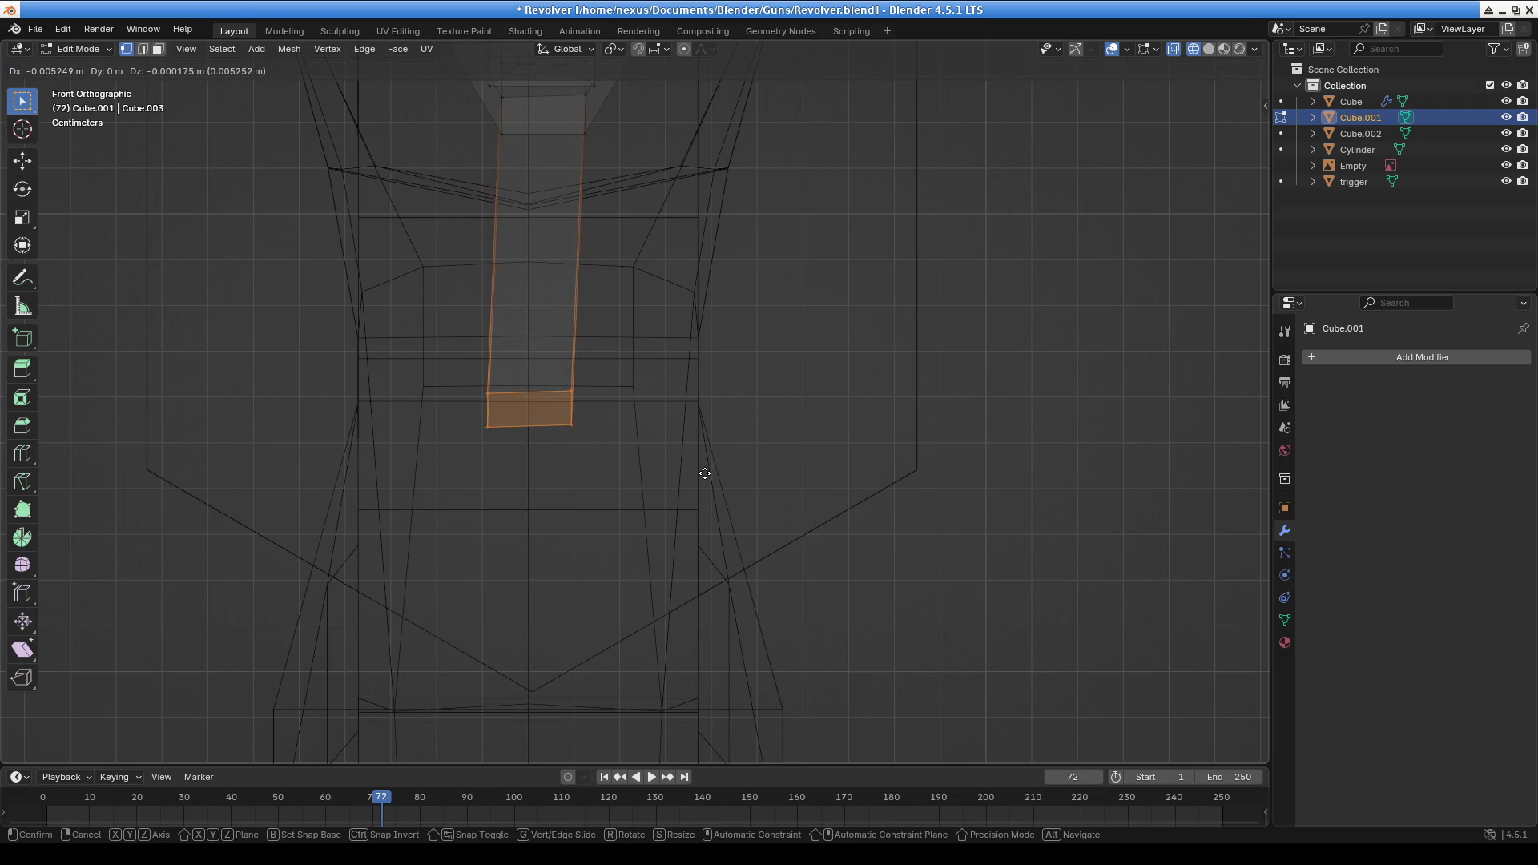
click(705, 474)
key(r)
click(843, 346)
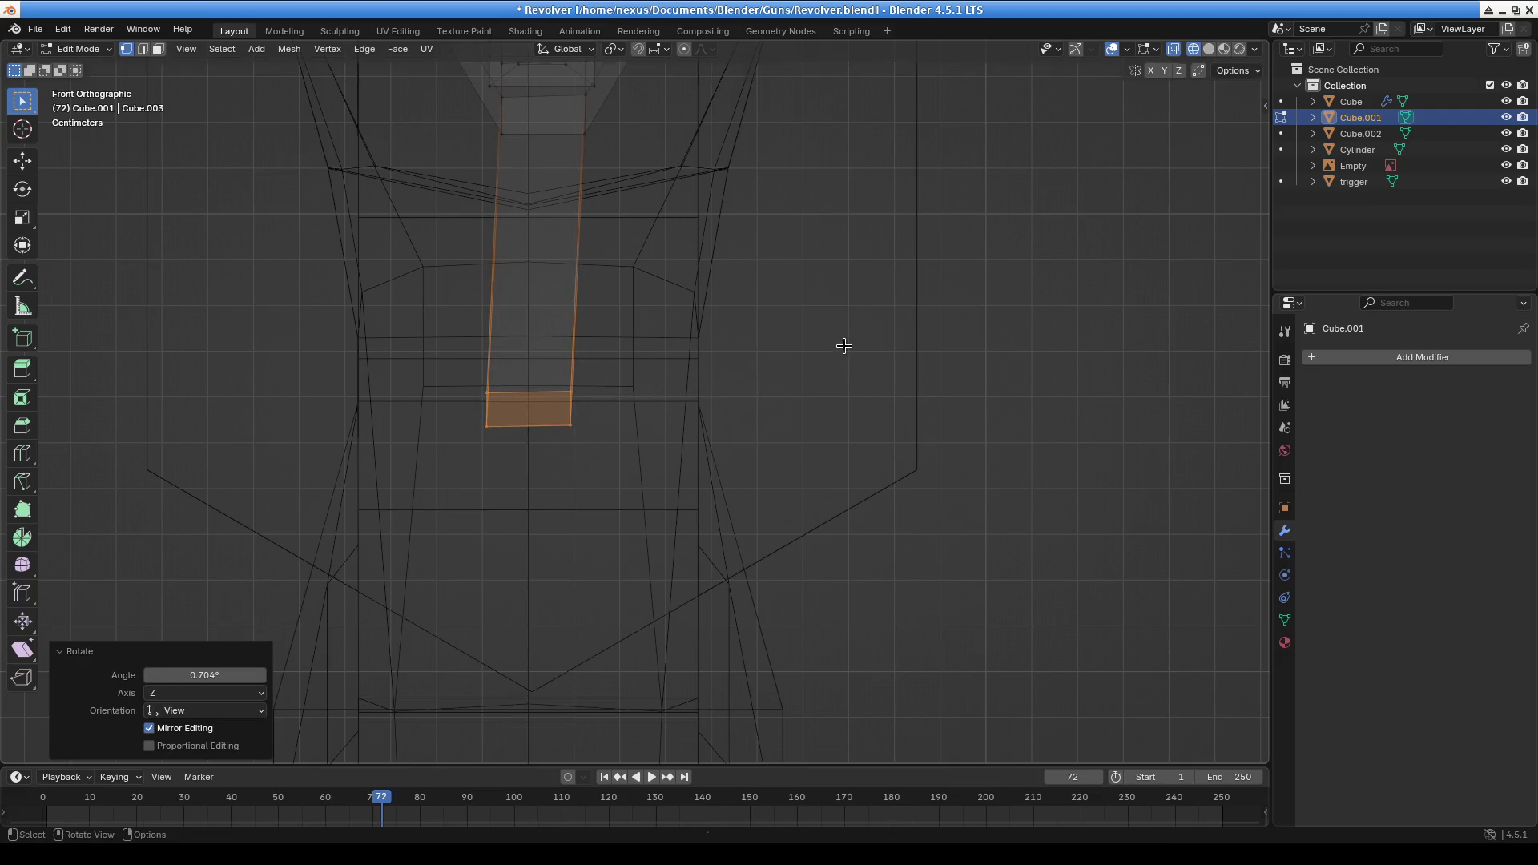
key(ctrl+z)
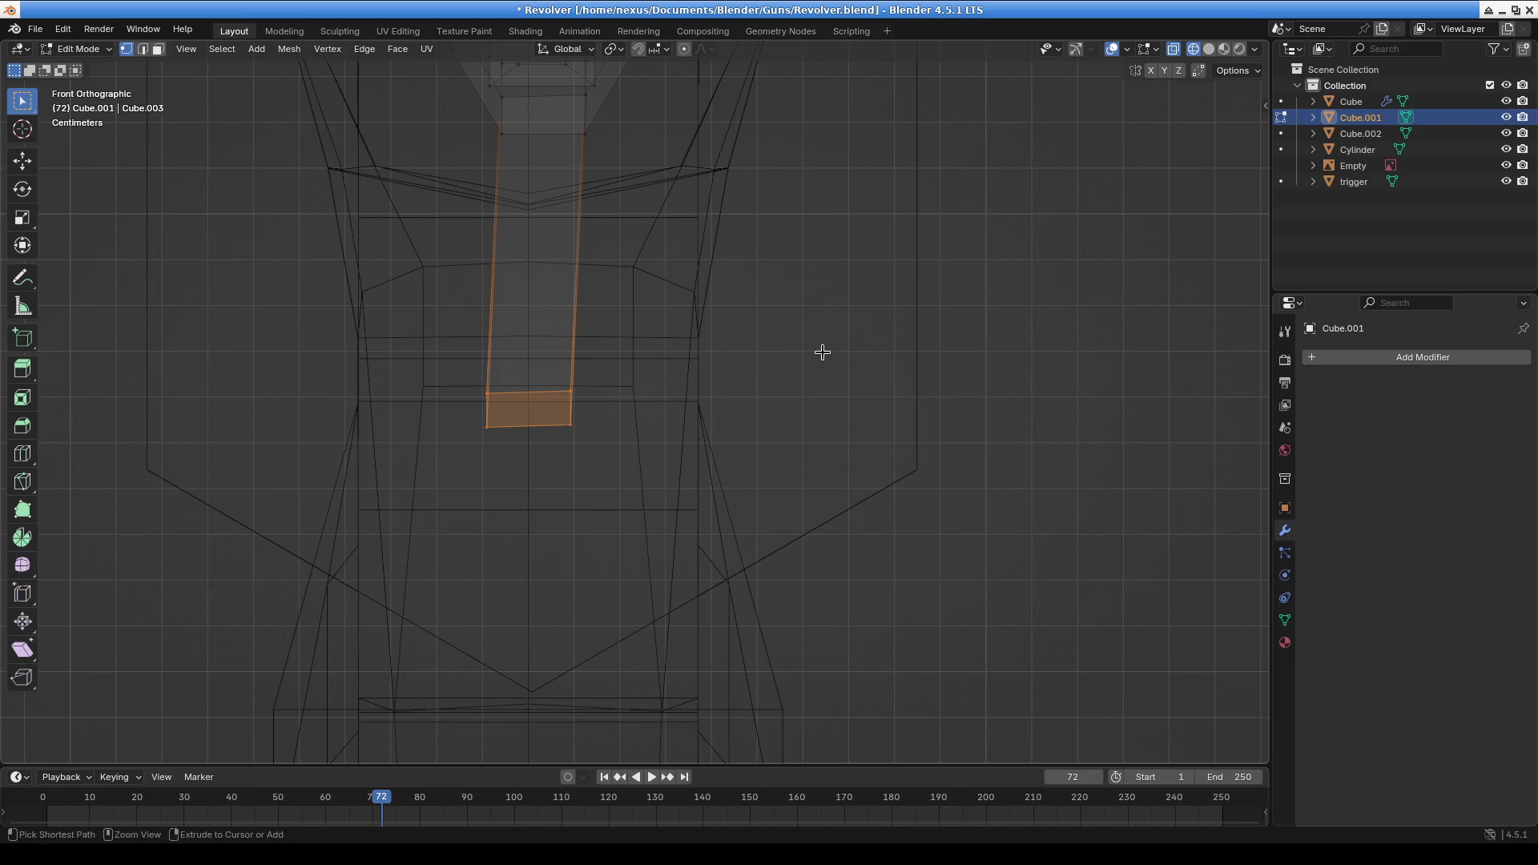
scroll(822, 353, down, 10)
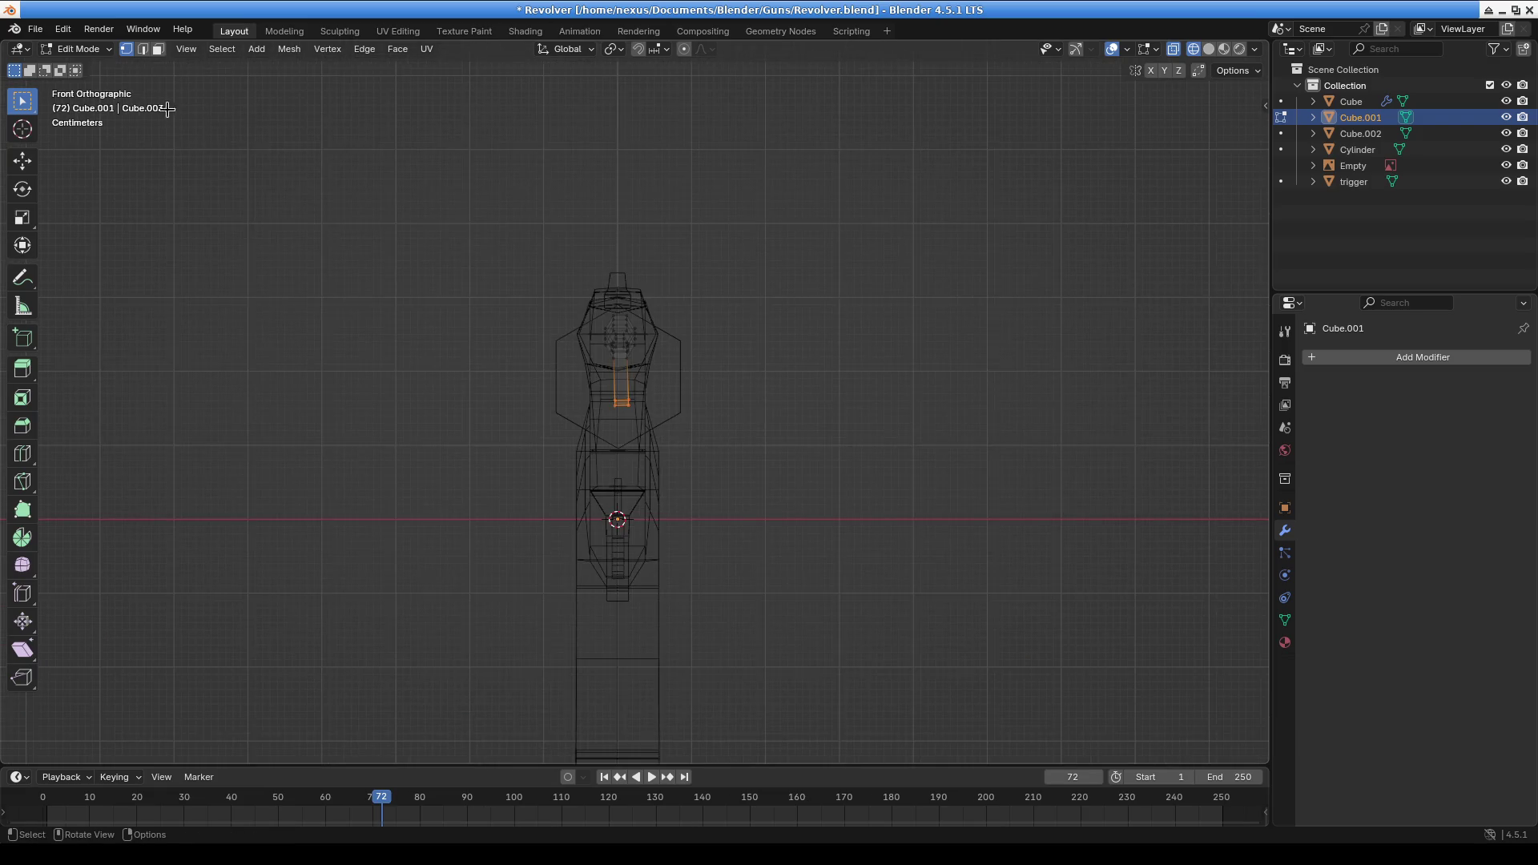
Extend the selection to the connected piece, go back to Object Mode and select every object
key(ctrl+l)
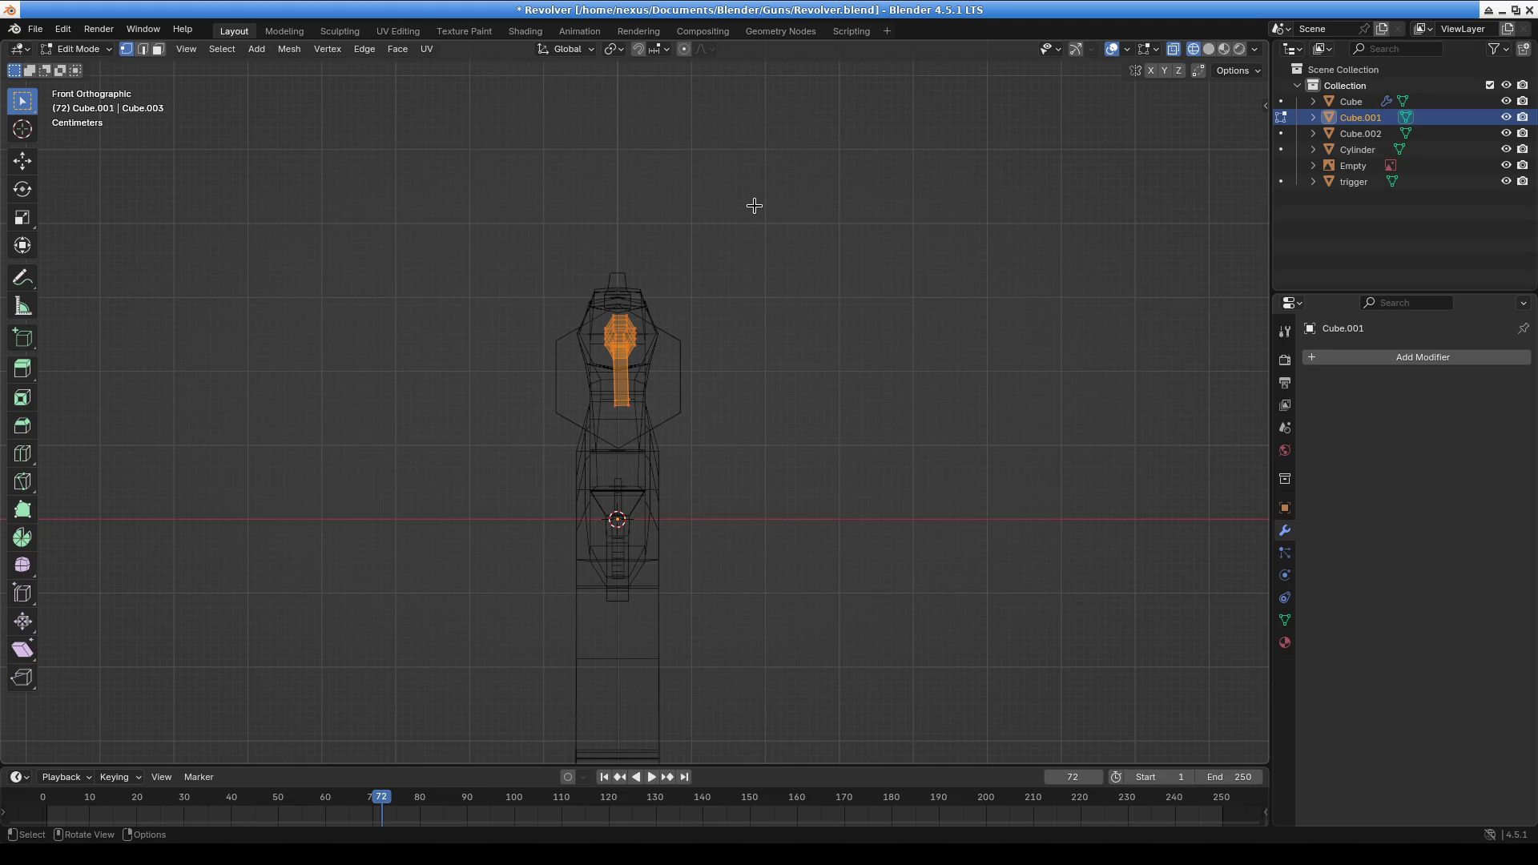
click(72, 49)
click(80, 66)
key(a)
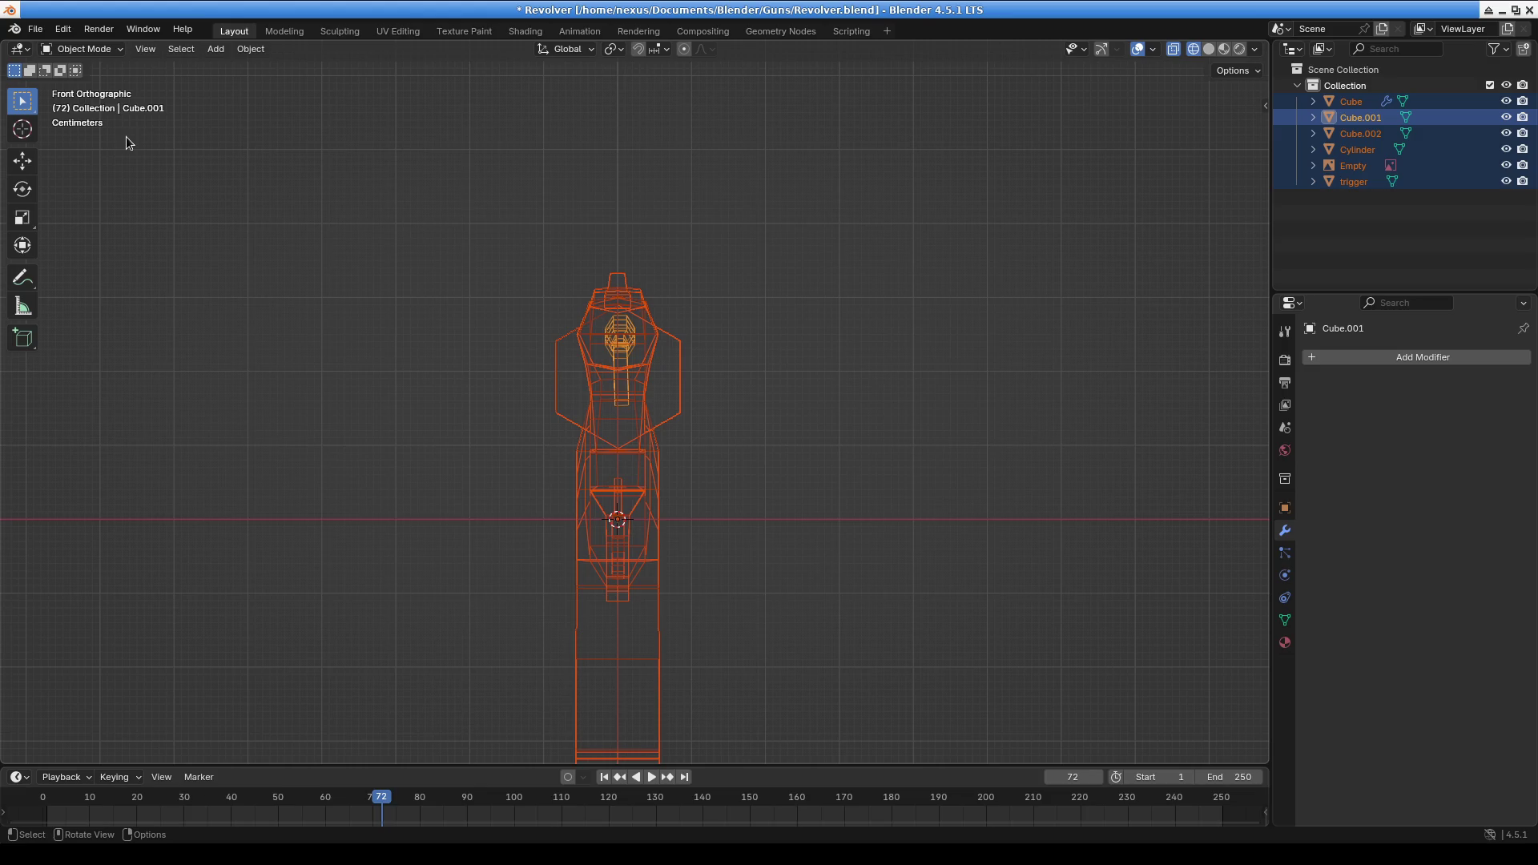
Enter Edit Mode on all selected revolver pieces and inspect them from several angles and the front
key(Tab)
scroll(654, 340, down, 3)
middle_drag(654, 341, 562, 417)
mouse_move(378, 452)
middle_down()
mouse_move(461, 394)
mouse_move(453, 405)
middle_up()
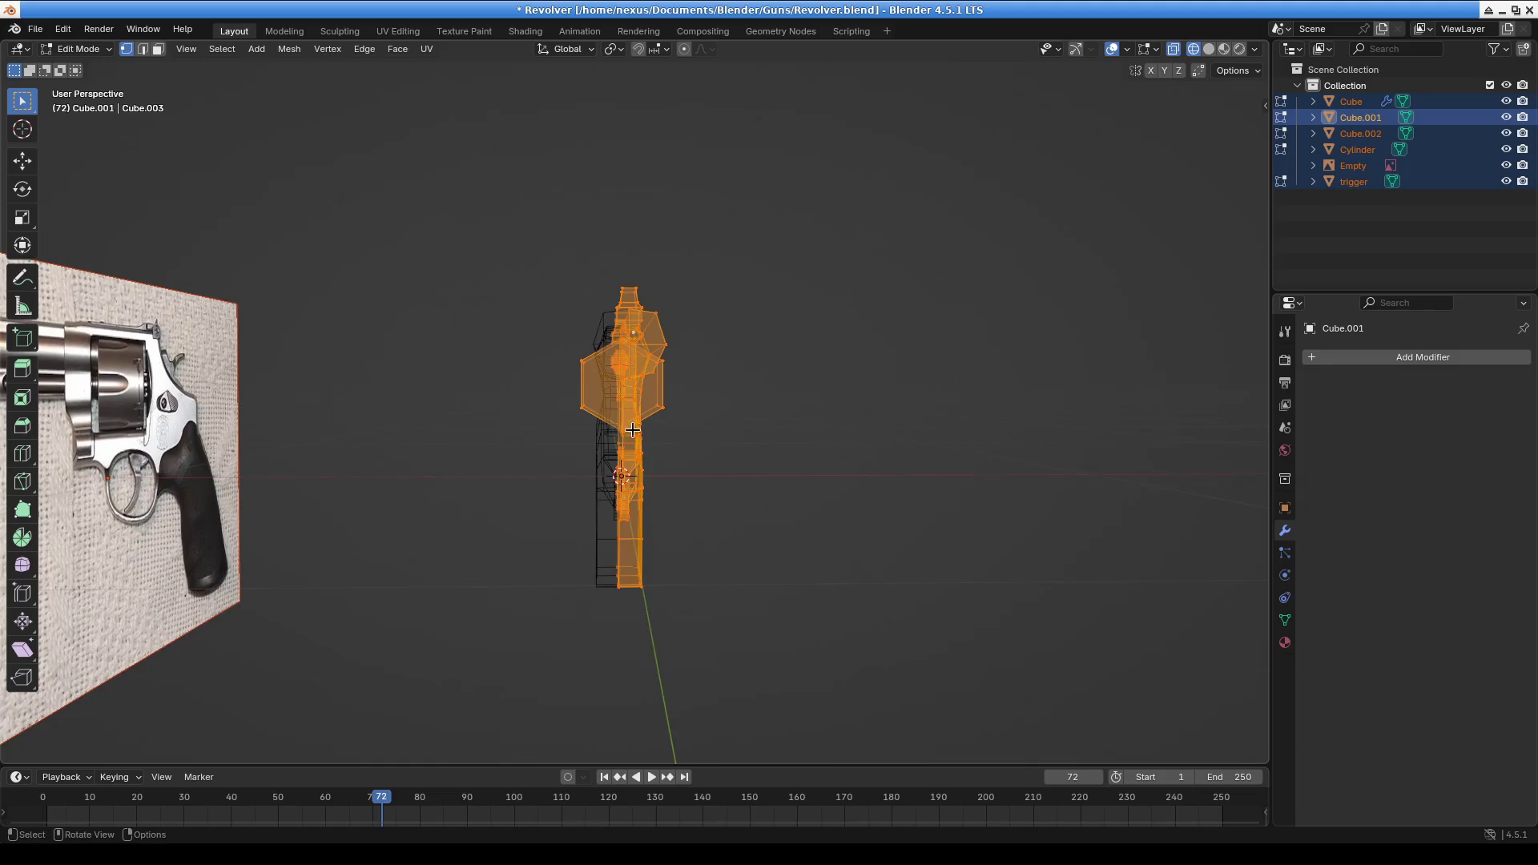
scroll(528, 456, up, 6)
scroll(338, 500, down, 5)
mouse_move(338, 499)
middle_down()
mouse_move(248, 484)
mouse_move(255, 431)
middle_up()
key(ctrl)
mouse_move(259, 429)
middle_down()
mouse_move(402, 566)
mouse_move(546, 457)
mouse_move(543, 480)
middle_up()
scroll(532, 454, up, 2)
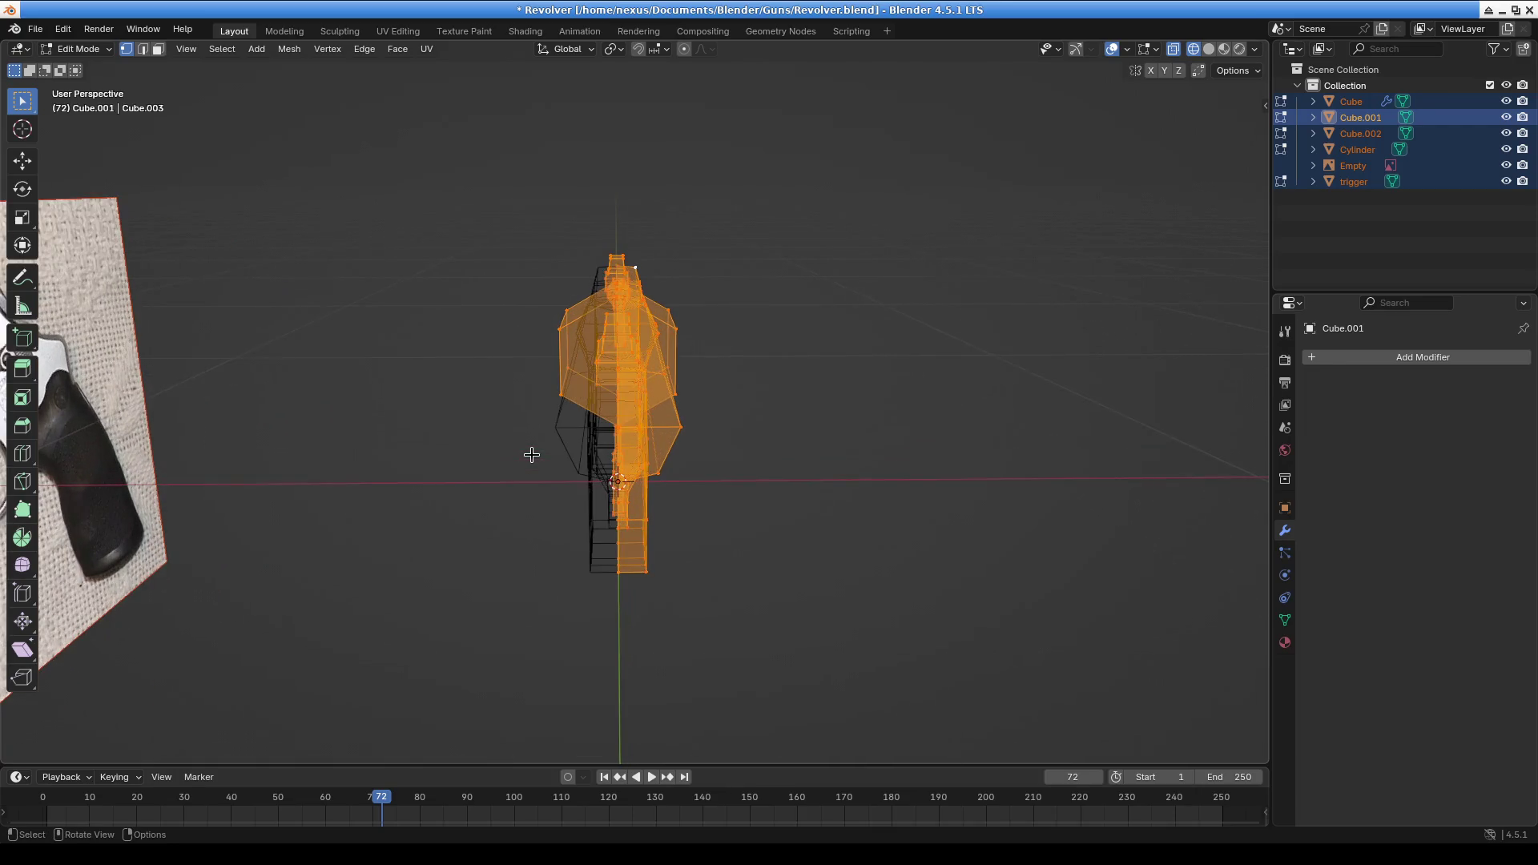
key(KP_1)
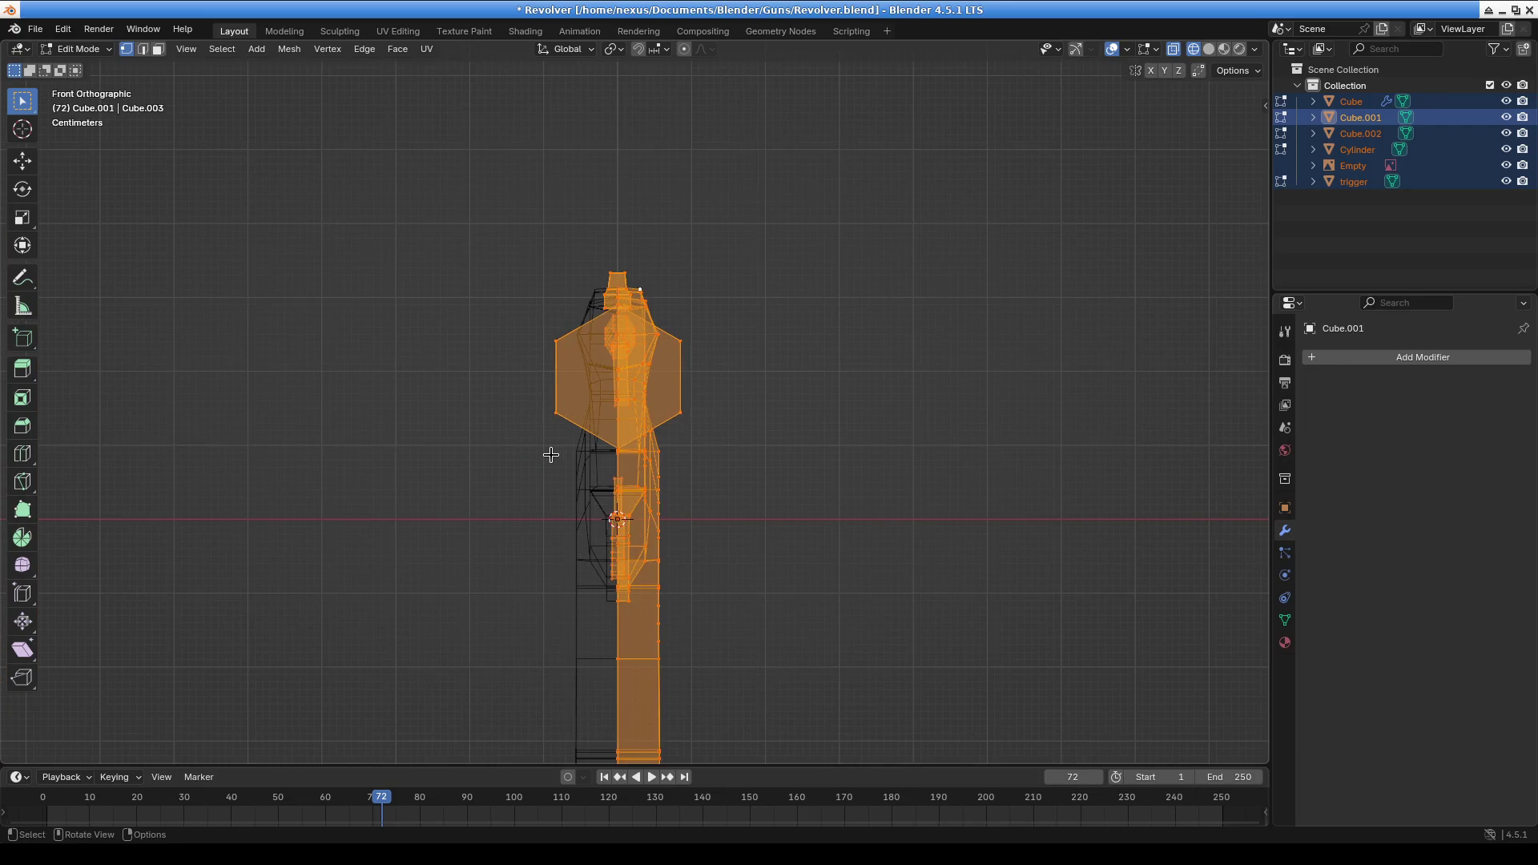
mouse_move(551, 454)
middle_down()
mouse_move(801, 478)
mouse_move(771, 454)
mouse_move(804, 384)
mouse_move(670, 311)
middle_up()
scroll(670, 311, up, 3)
Back in Object Mode, select Cube.001 alone and enter Edit Mode on its mesh
click(78, 48)
click(80, 65)
mouse_move(474, 268)
middle_down()
mouse_move(687, 309)
mouse_move(795, 360)
mouse_move(711, 286)
middle_up()
scroll(612, 265, up, 4)
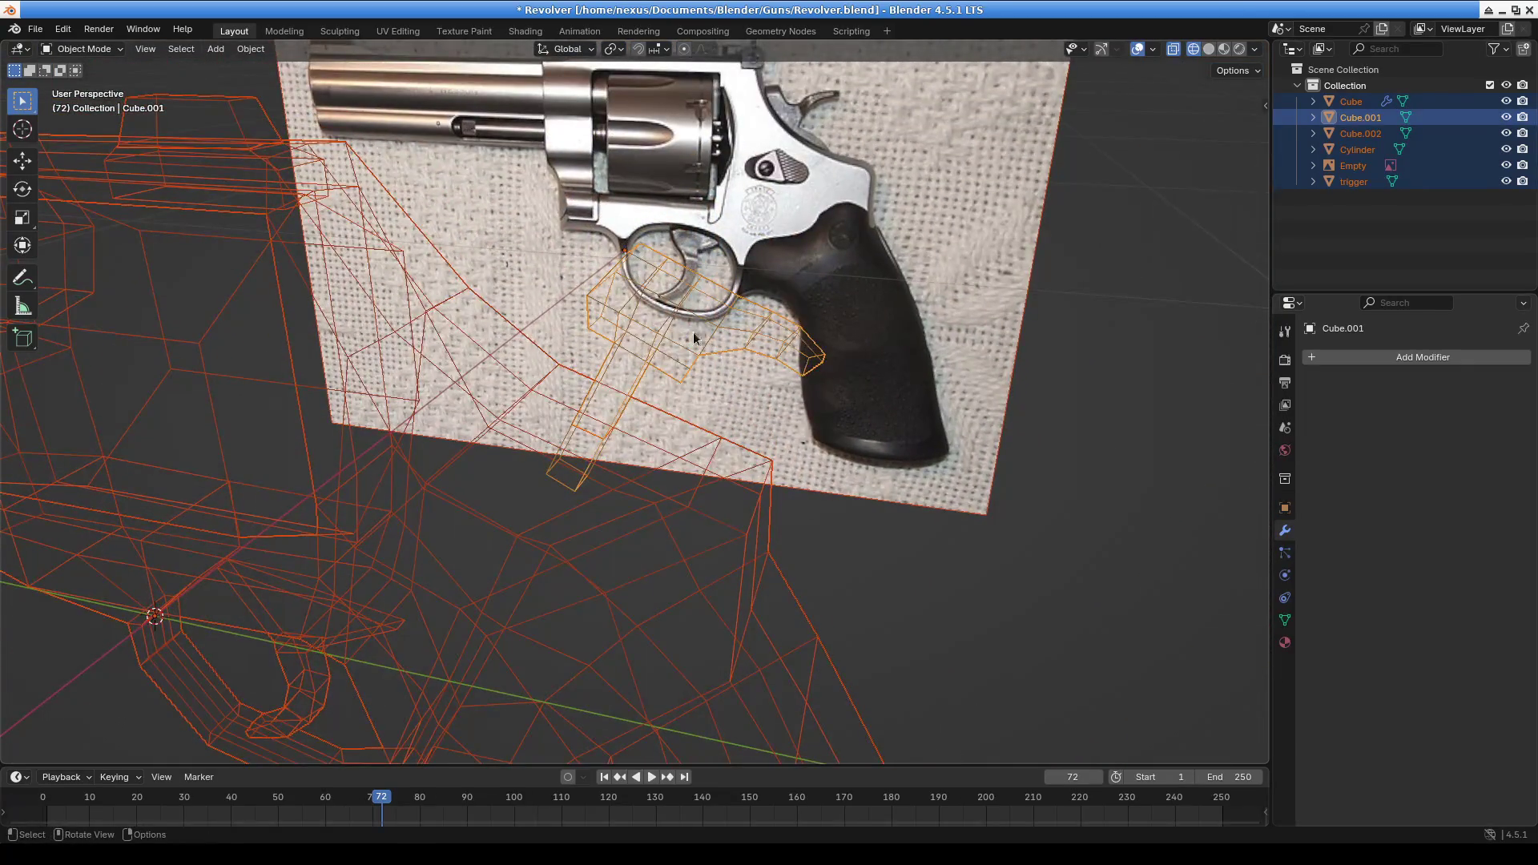
click(701, 343)
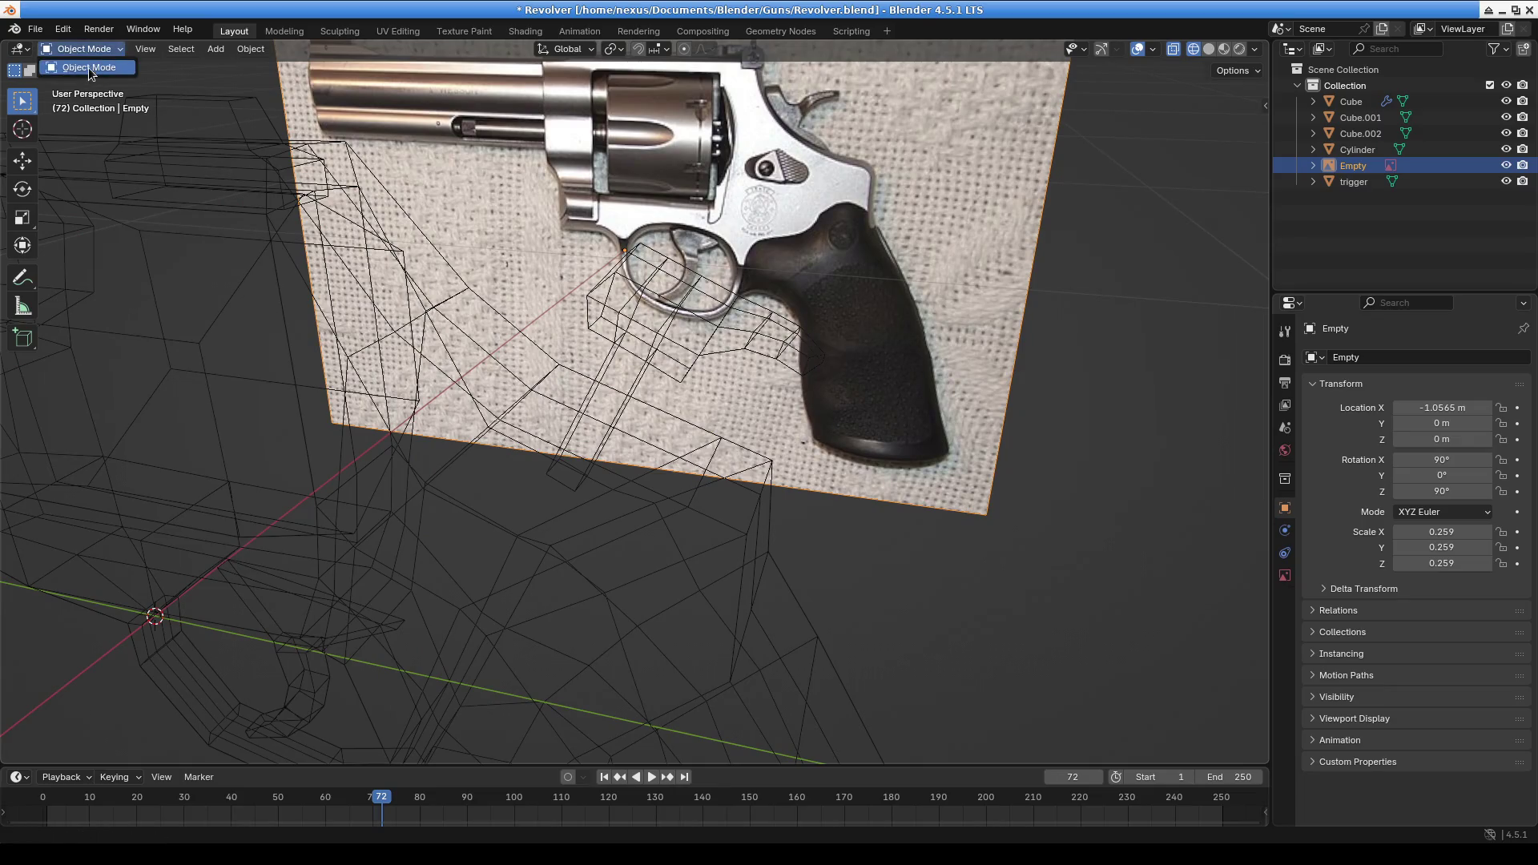
click(598, 276)
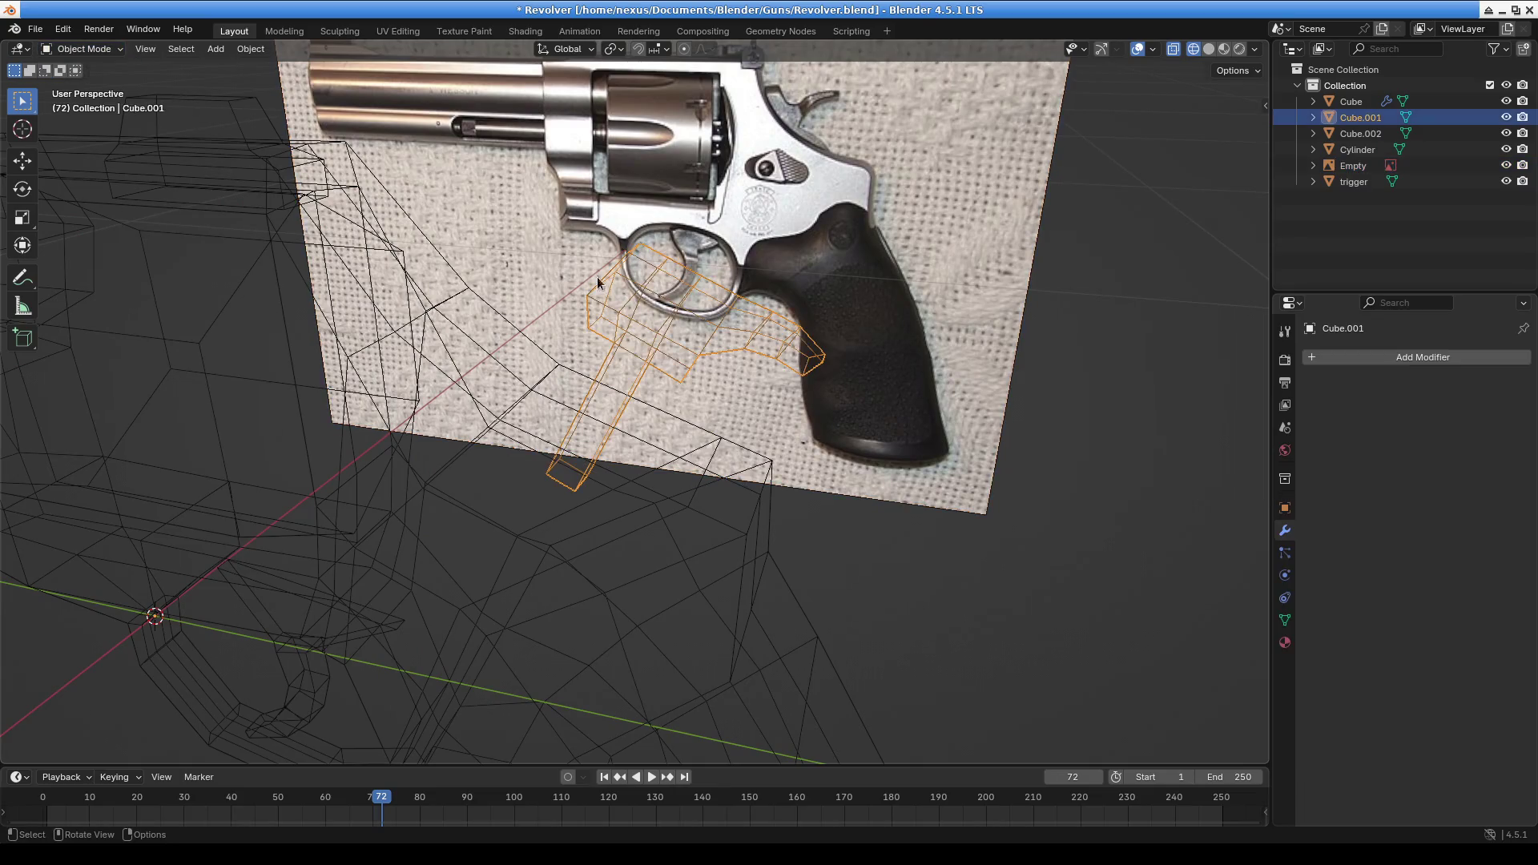
click(85, 48)
click(80, 80)
mouse_move(661, 347)
middle_down()
mouse_move(532, 387)
mouse_move(521, 435)
mouse_move(449, 377)
middle_up()
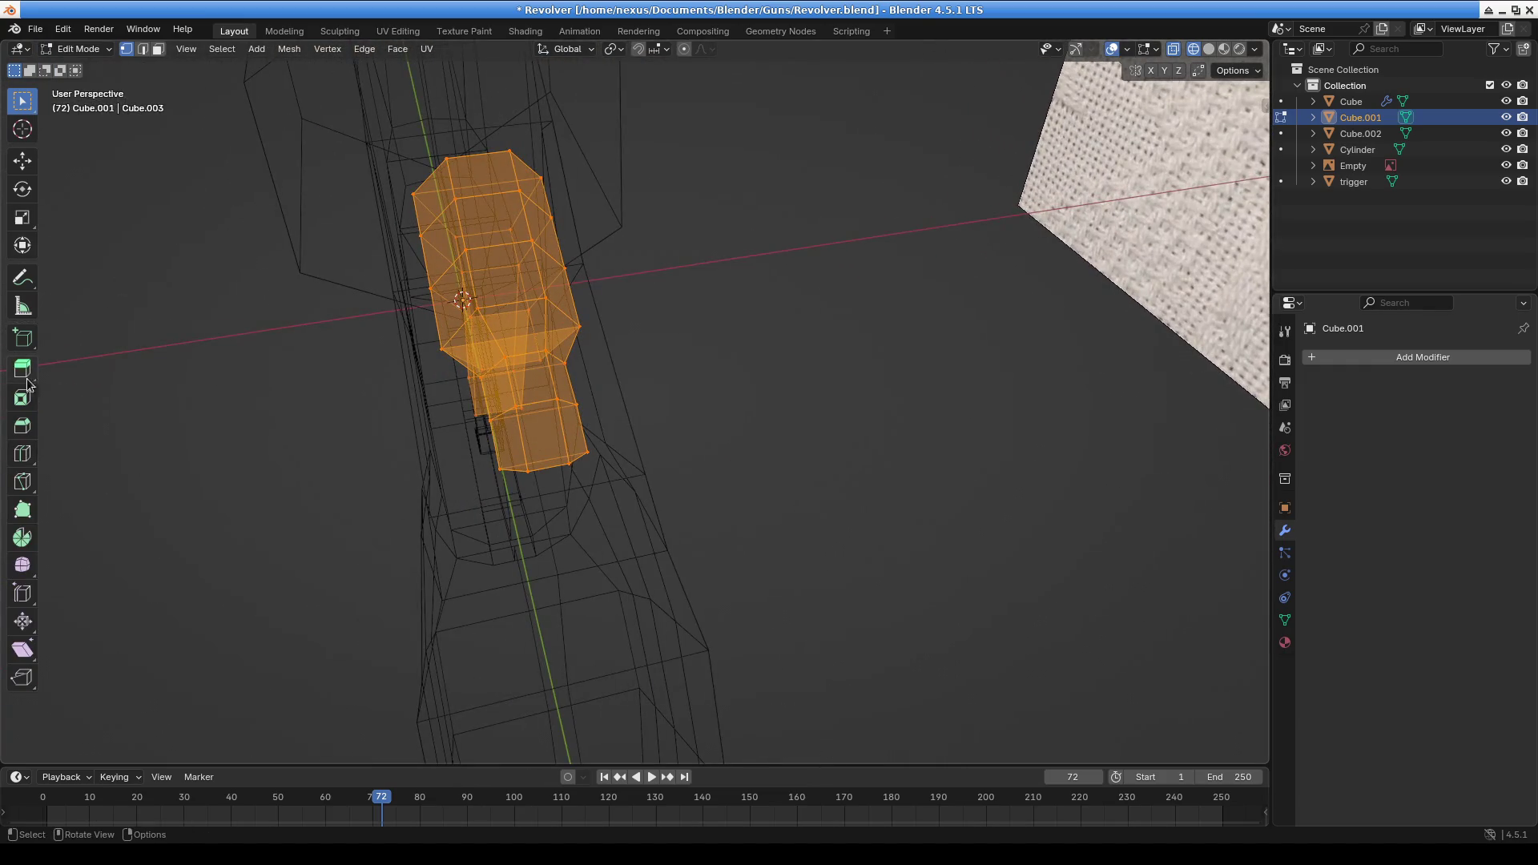
Add a lengthwise loop cut to Cube.001 with the Loop Cut tool, then return to Object Mode
click(22, 453)
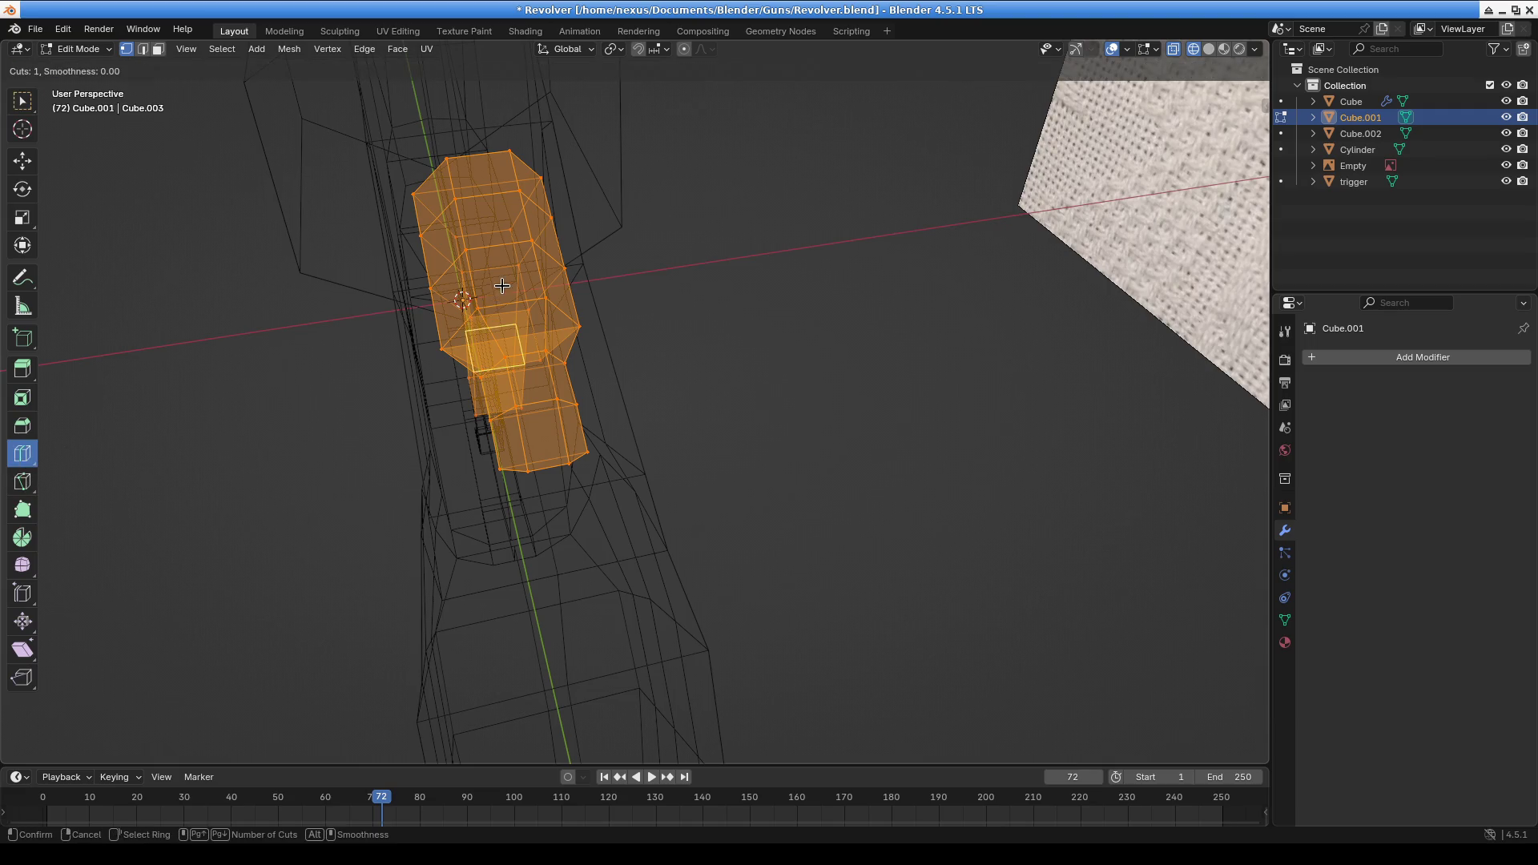
click(502, 251)
mouse_move(640, 375)
middle_down()
mouse_move(481, 285)
mouse_move(653, 289)
mouse_move(453, 371)
middle_up()
scroll(453, 371, up, 2)
scroll(452, 371, up, 2)
click(78, 49)
click(72, 64)
Edit the trigger mesh and cut a new edge loop across it
click(856, 455)
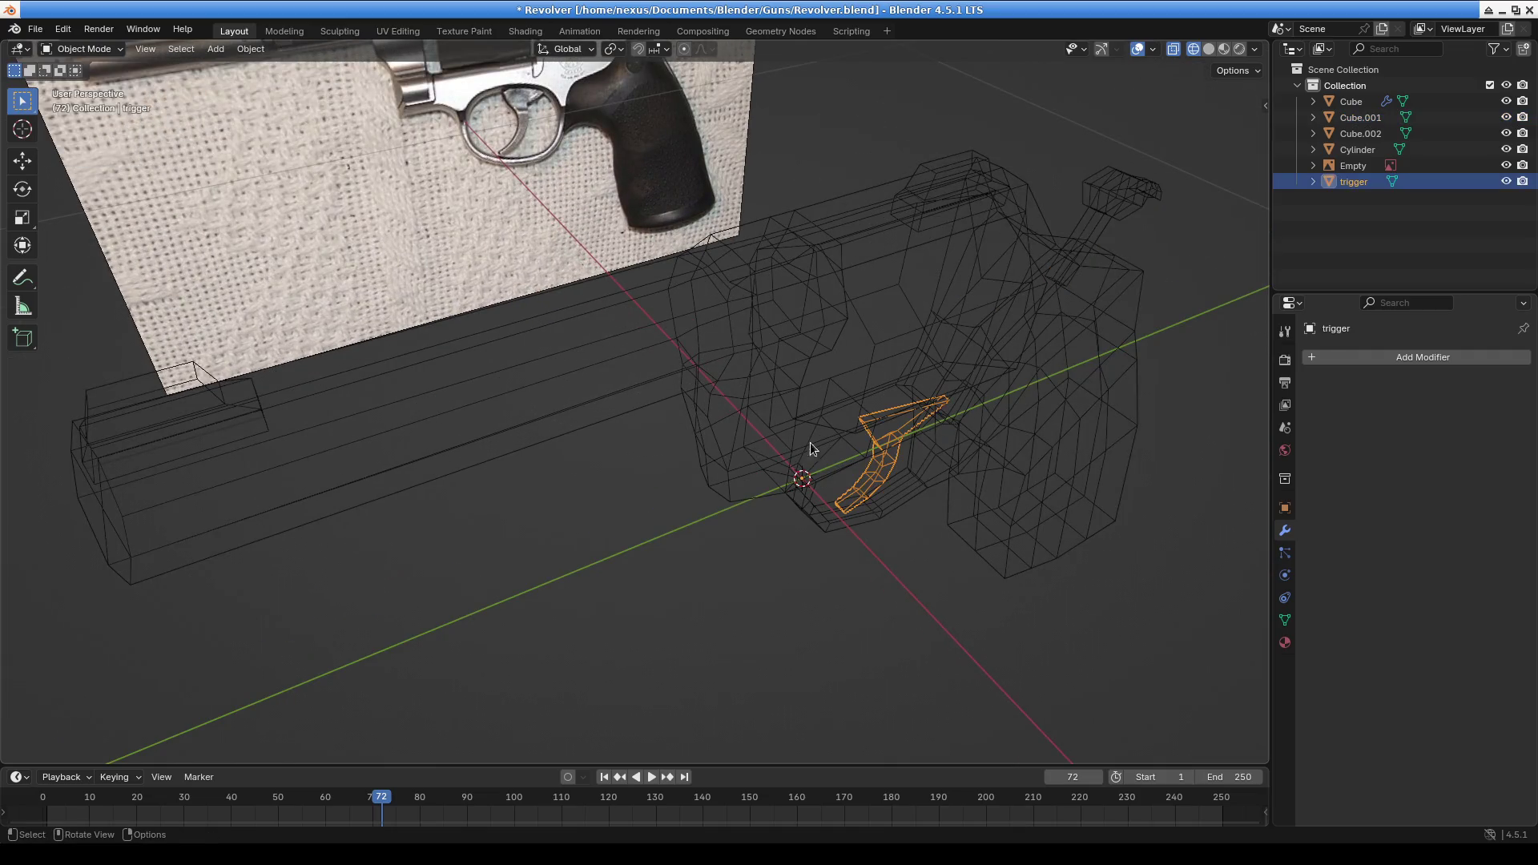
click(80, 49)
click(96, 87)
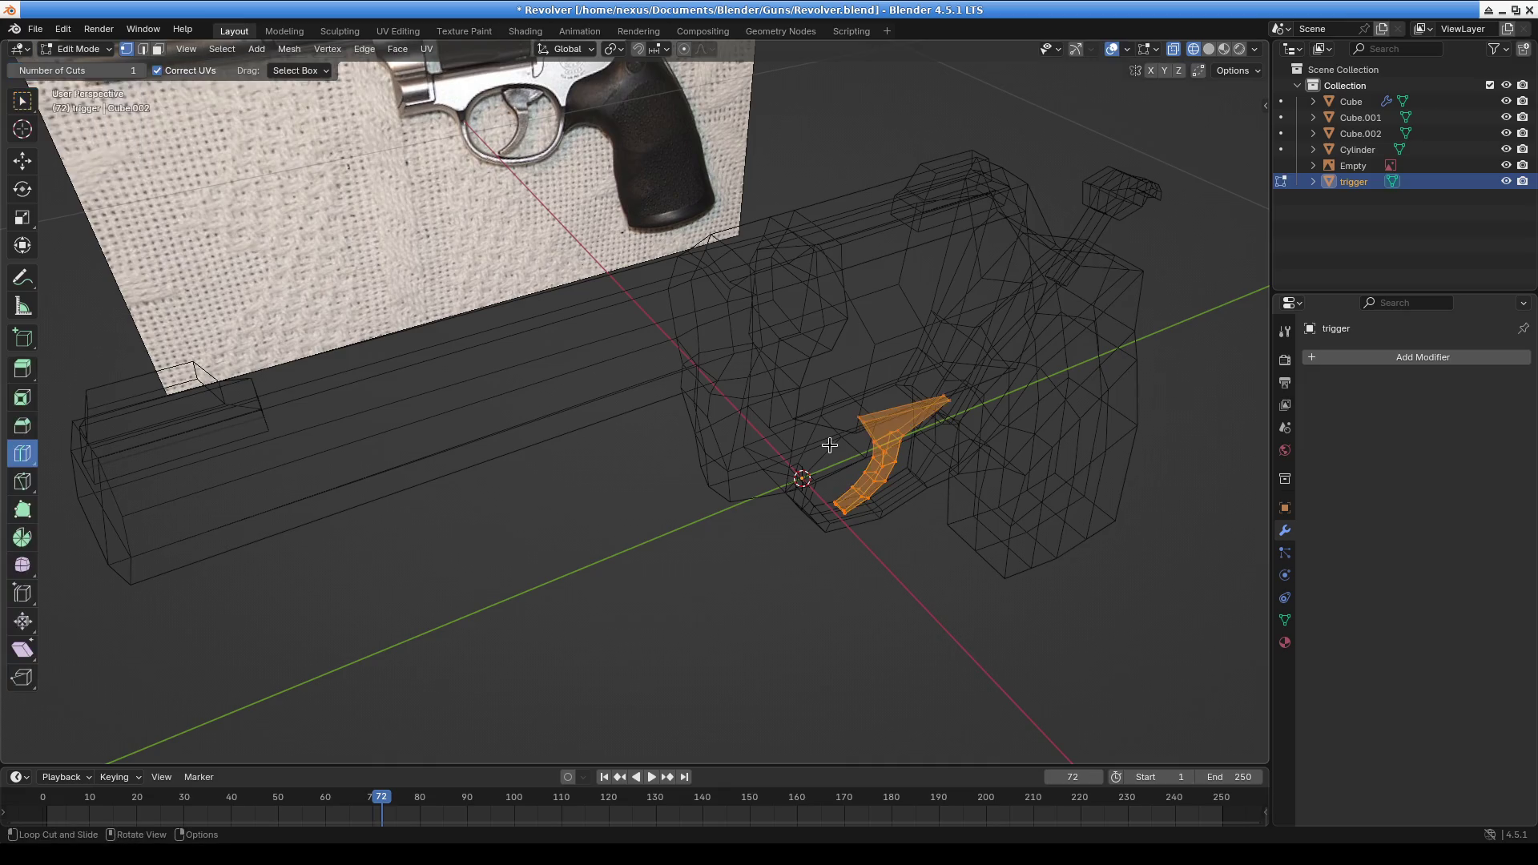
scroll(865, 489, up, 3)
mouse_move(865, 490)
middle_down()
mouse_move(670, 371)
mouse_move(798, 300)
middle_up()
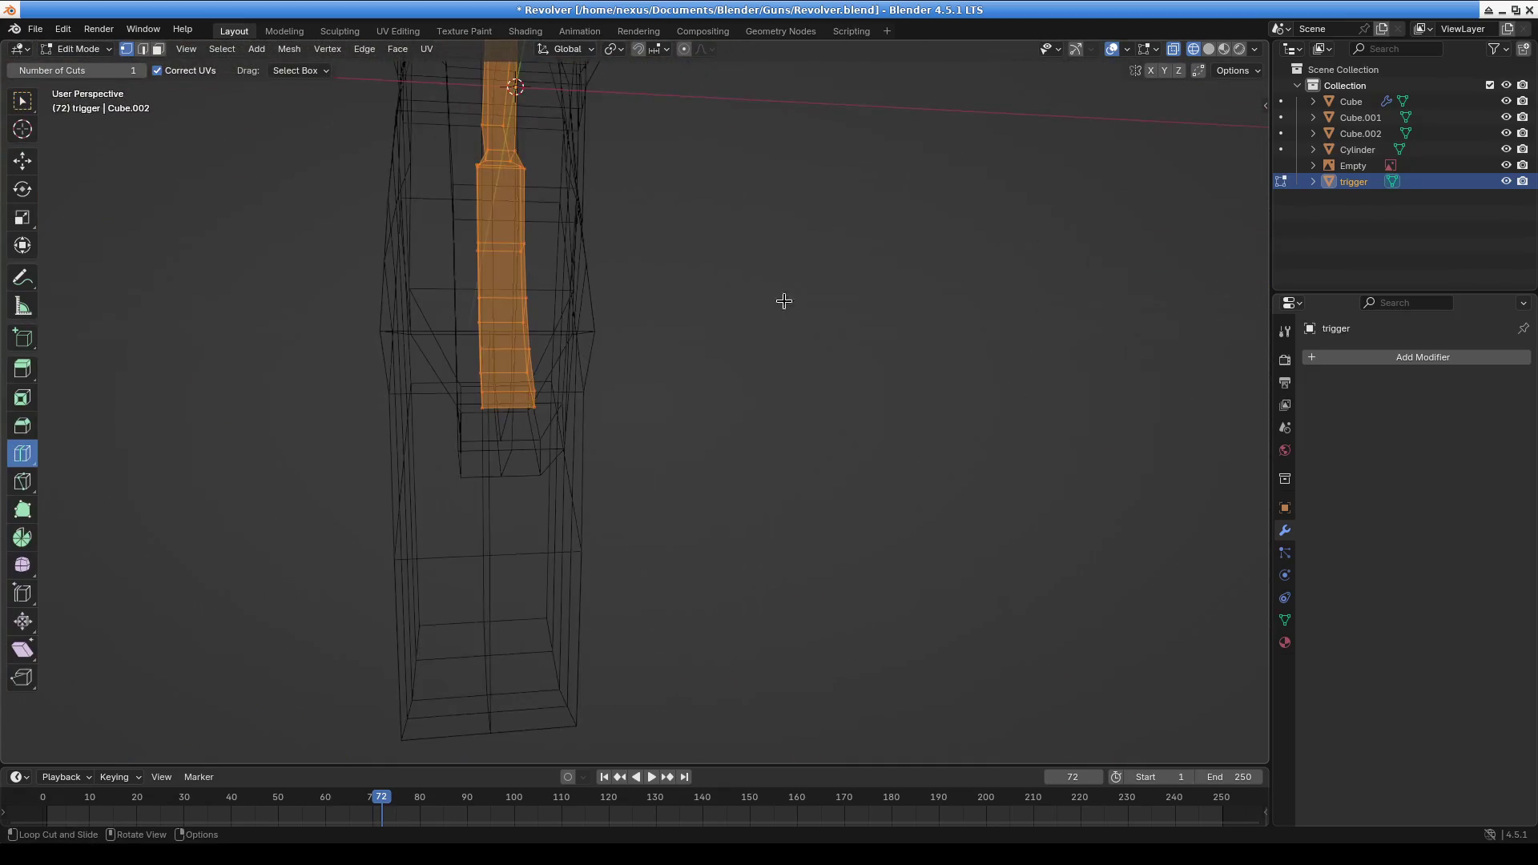
mouse_move(503, 255)
mouse_down()
mouse_move(541, 341)
mouse_move(513, 332)
mouse_up()
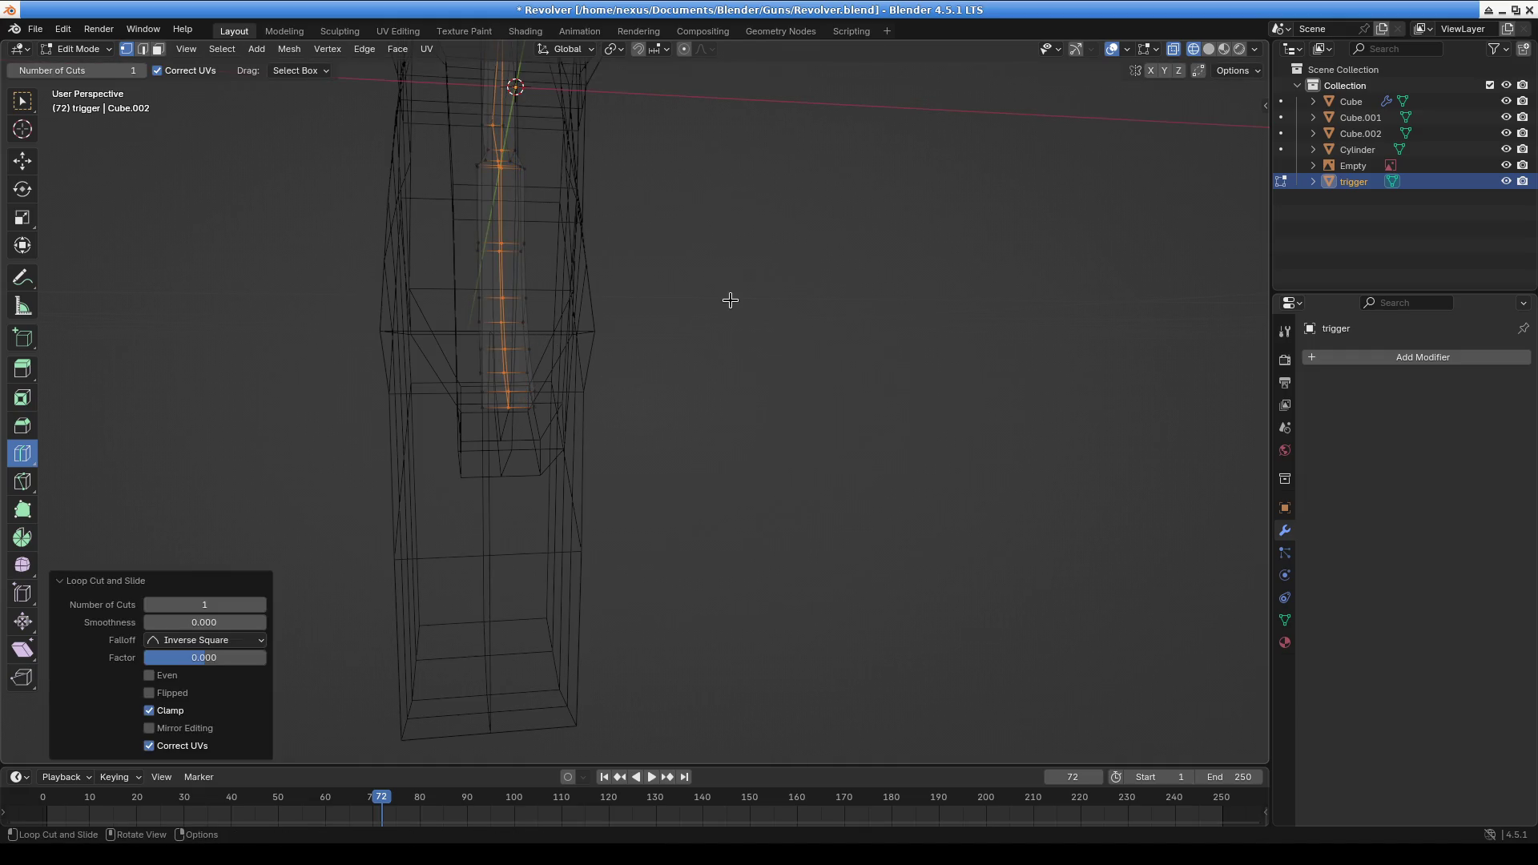
key(ctrl+r)
key(Escape)
mouse_move(666, 384)
middle_down()
mouse_move(652, 384)
mouse_move(728, 405)
mouse_move(758, 551)
middle_up()
shift+middle_drag(326, 255, 56, 112)
Add a loop cut to Cube.002 in Edit Mode, then return to Object Mode
click(80, 49)
click(77, 68)
click(324, 348)
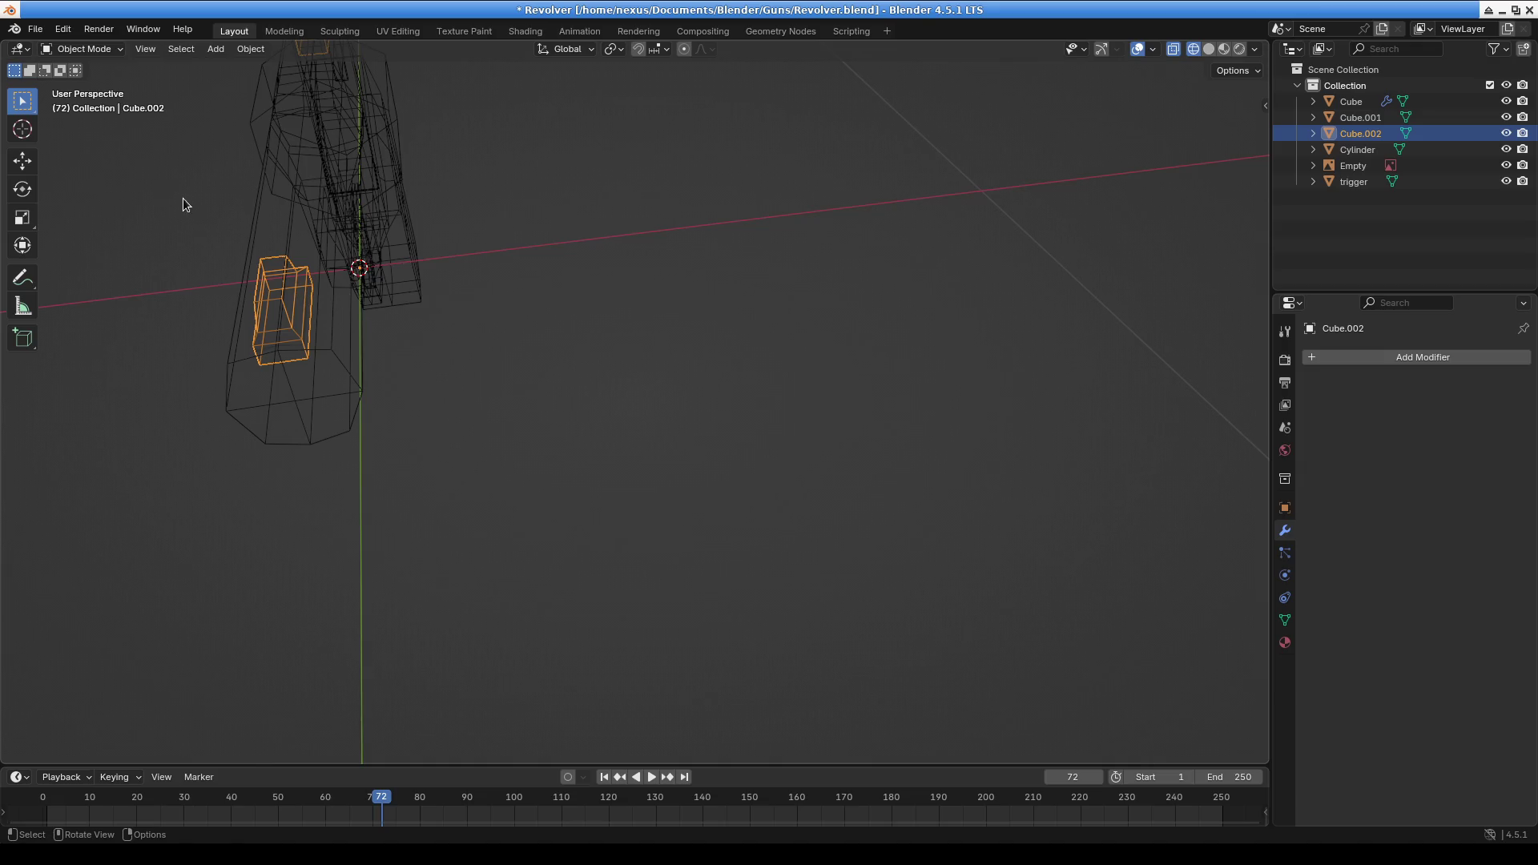
key(Tab)
shift+middle_drag(463, 337, 513, 326)
mouse_move(881, 298)
middle_down()
mouse_move(738, 298)
mouse_move(663, 391)
middle_up()
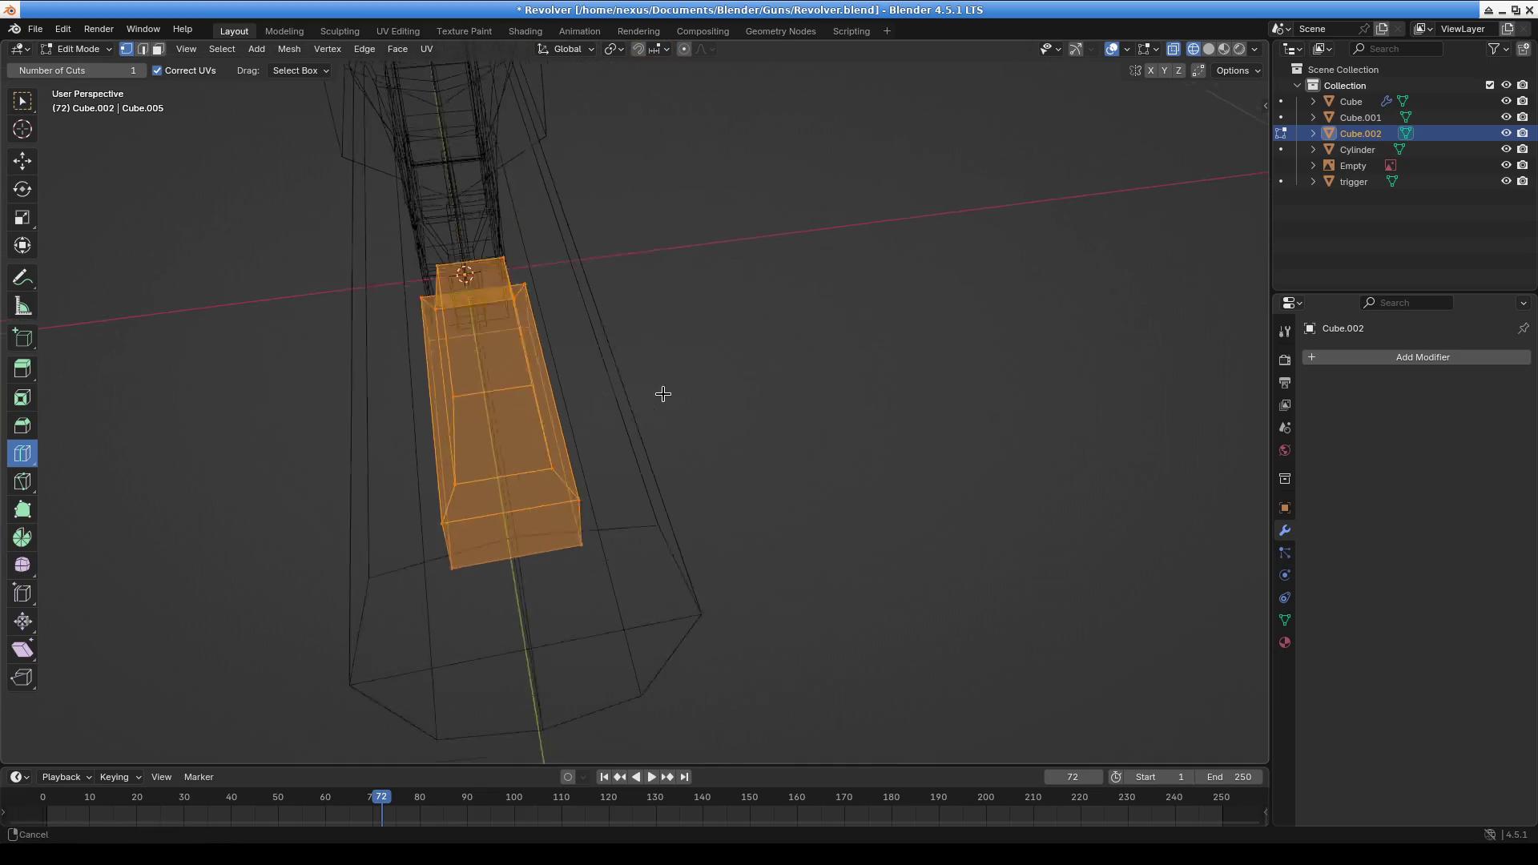
click(497, 397)
middle_drag(508, 398, 590, 412)
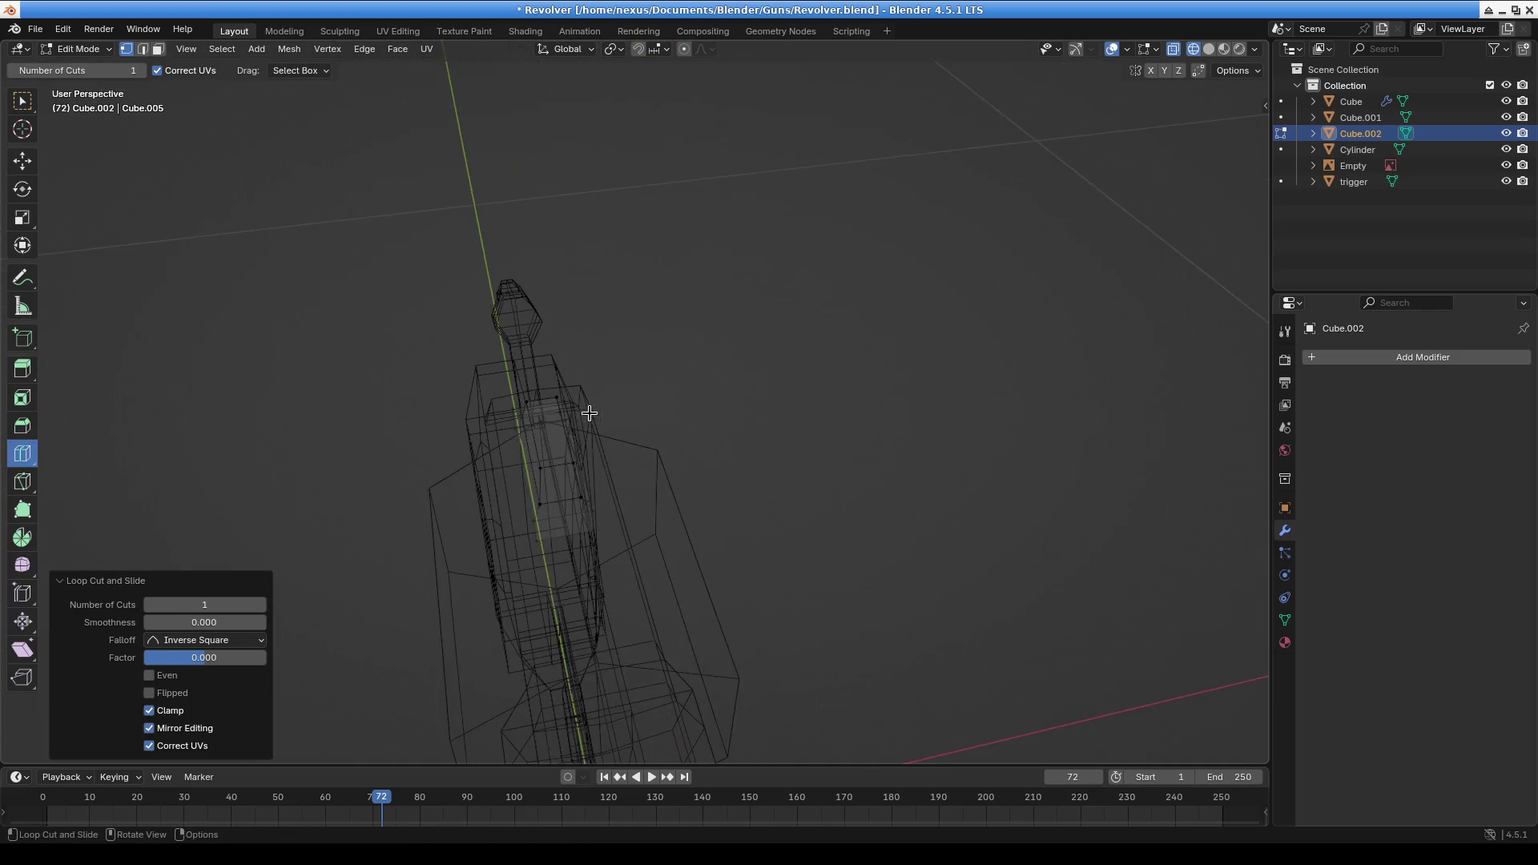
click(548, 419)
key(ctrl+r)
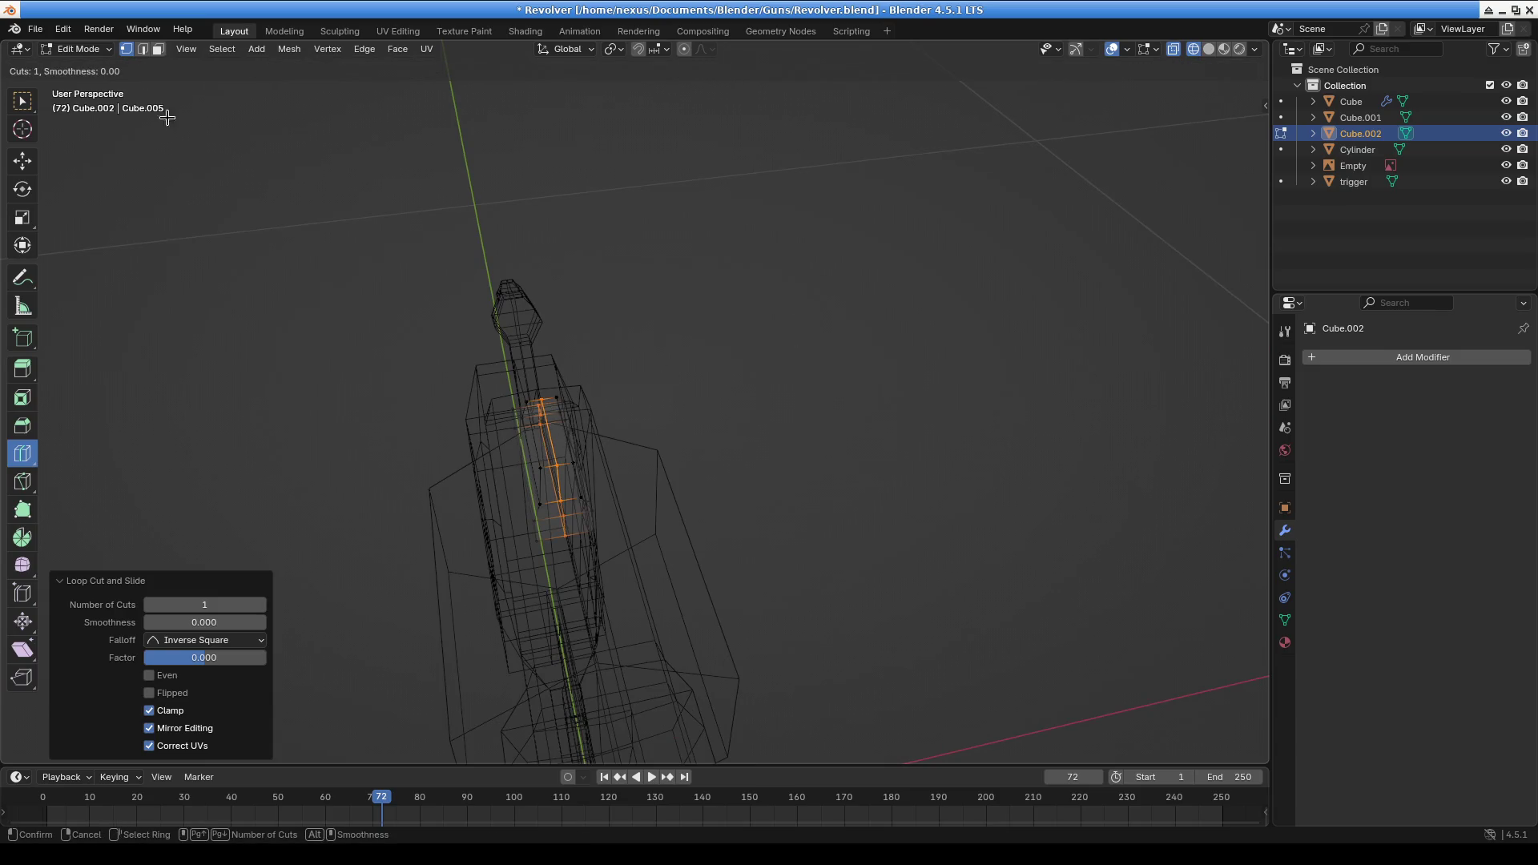
click(79, 50)
click(84, 67)
mouse_move(443, 334)
middle_down()
mouse_move(425, 347)
mouse_move(479, 307)
middle_up()
Select all parts and join them into Cube.002 with Ctrl+J, then view the revolver from the front
key(a)
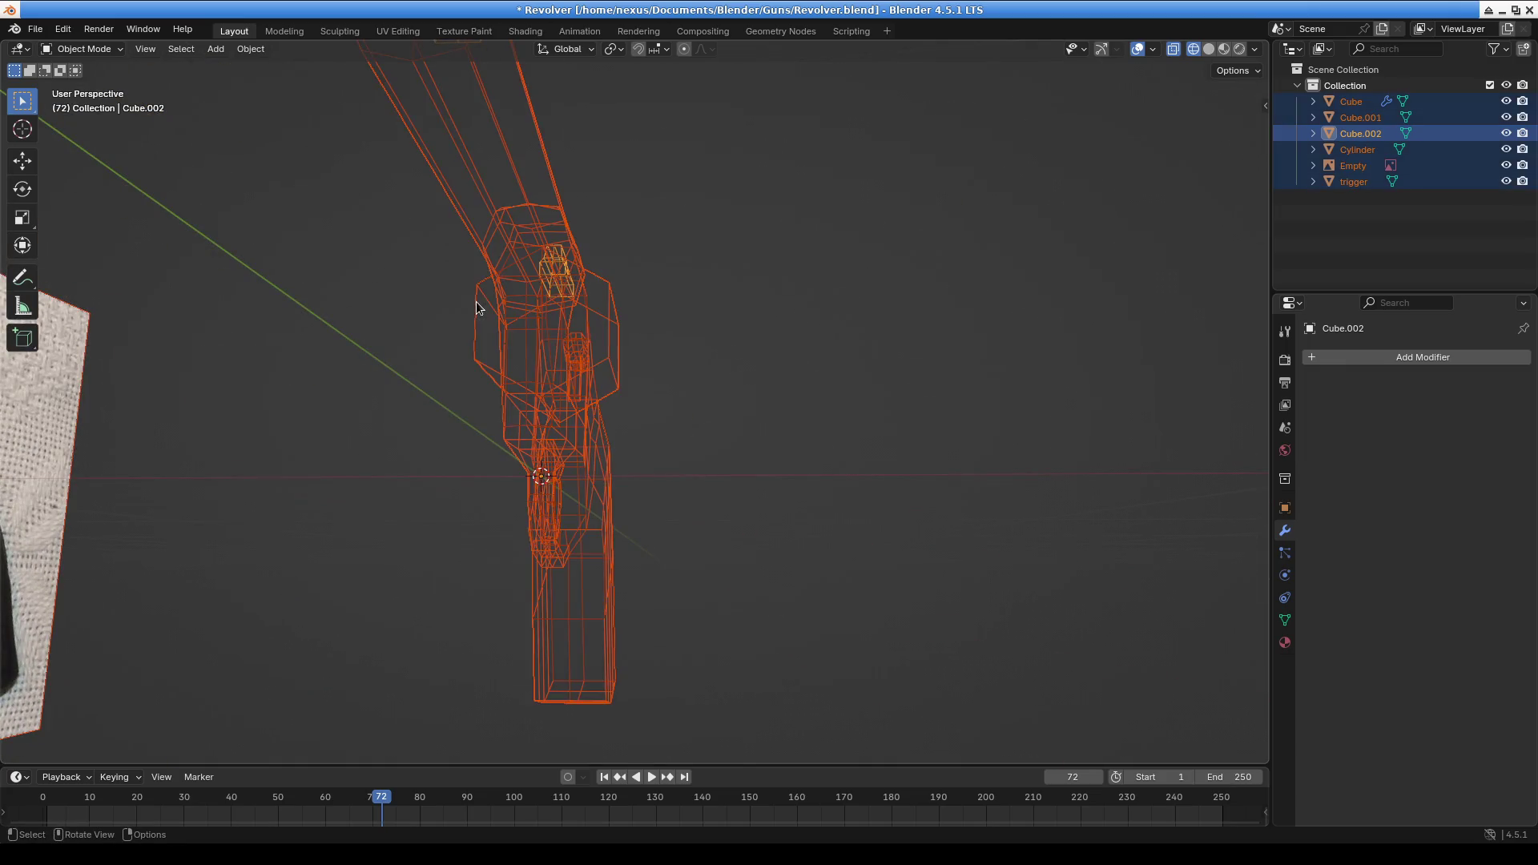
key(ctrl+j)
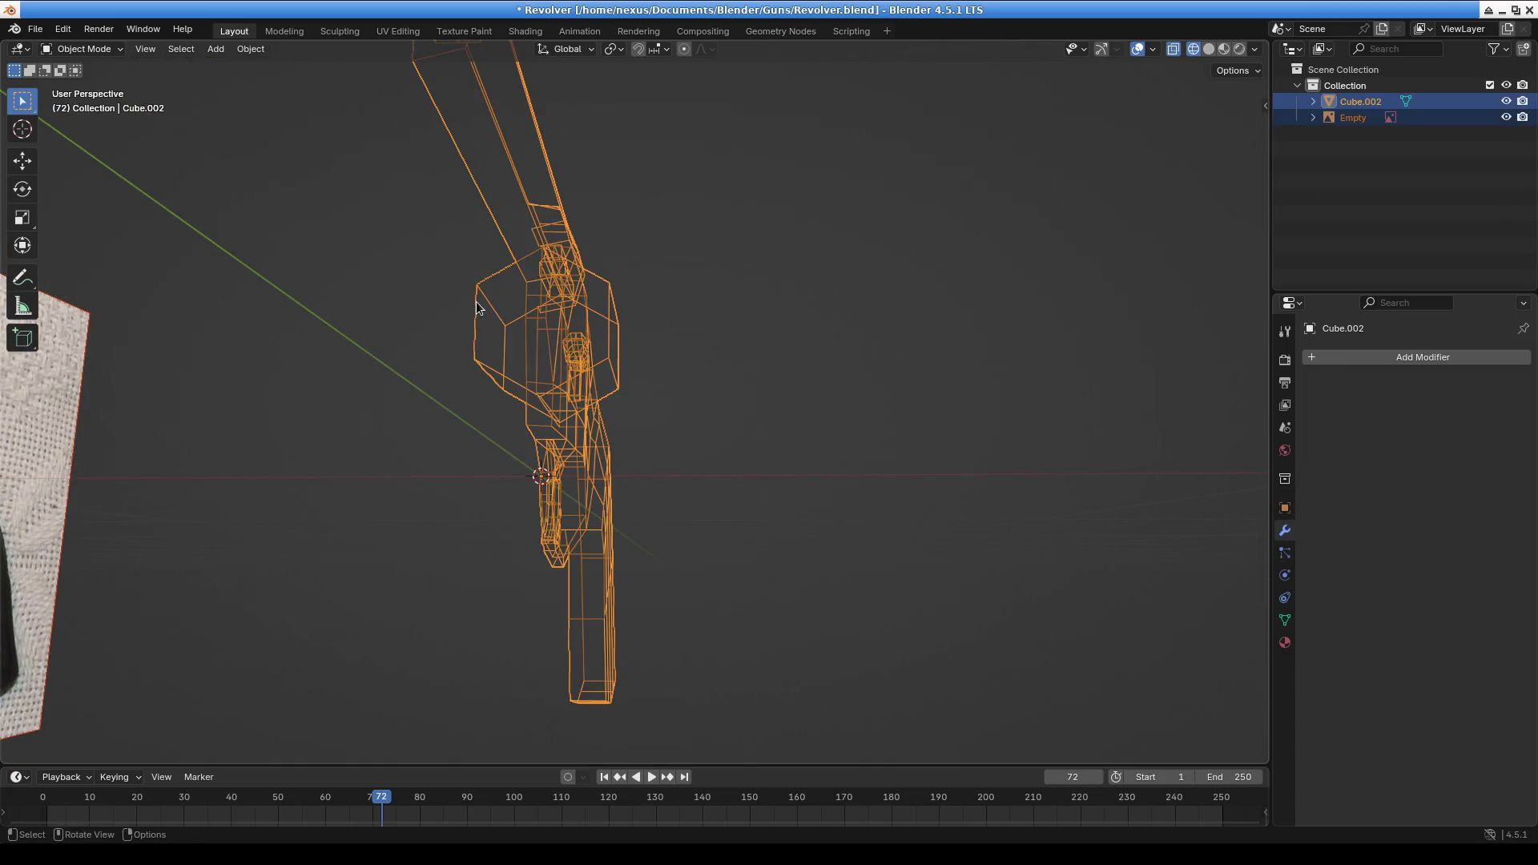
mouse_move(477, 307)
middle_down()
mouse_move(834, 423)
mouse_move(670, 417)
mouse_move(1028, 347)
middle_up()
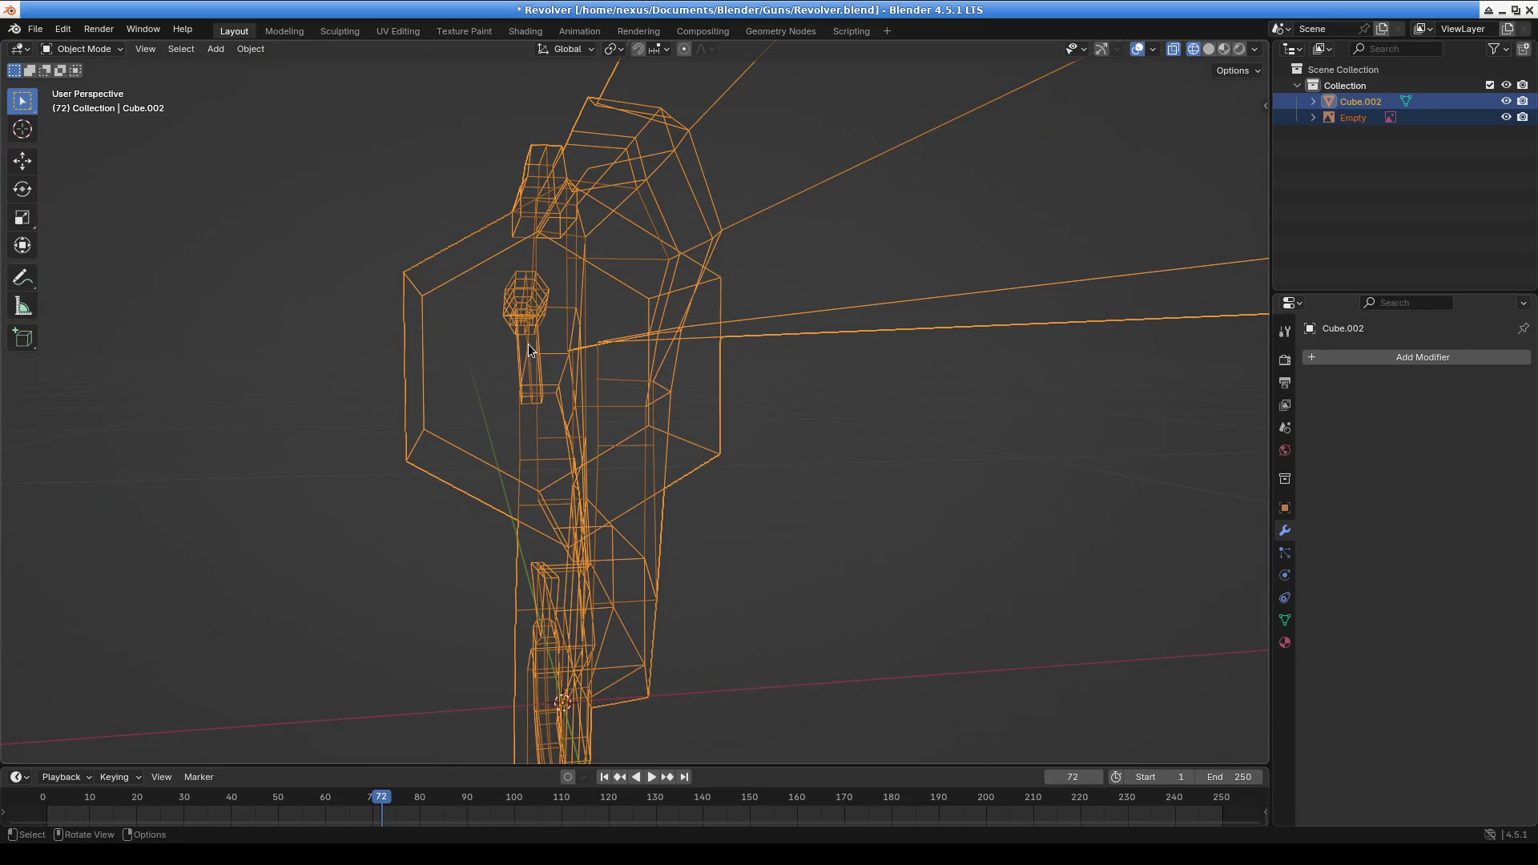
mouse_move(543, 355)
middle_down()
mouse_move(752, 376)
mouse_move(921, 370)
mouse_move(882, 367)
mouse_move(897, 364)
middle_up()
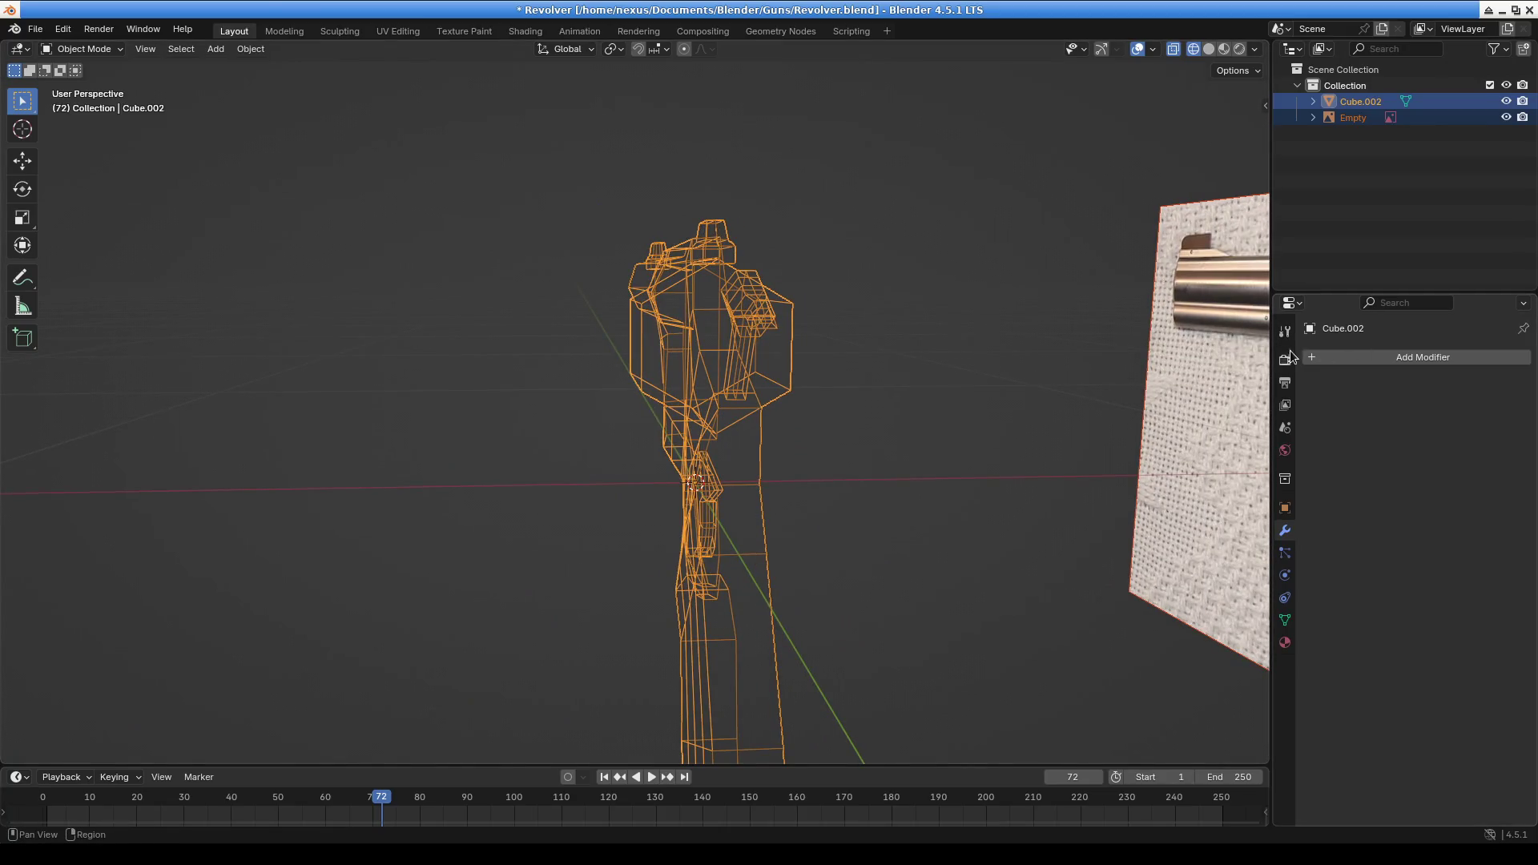
middle_drag(856, 487, 798, 446)
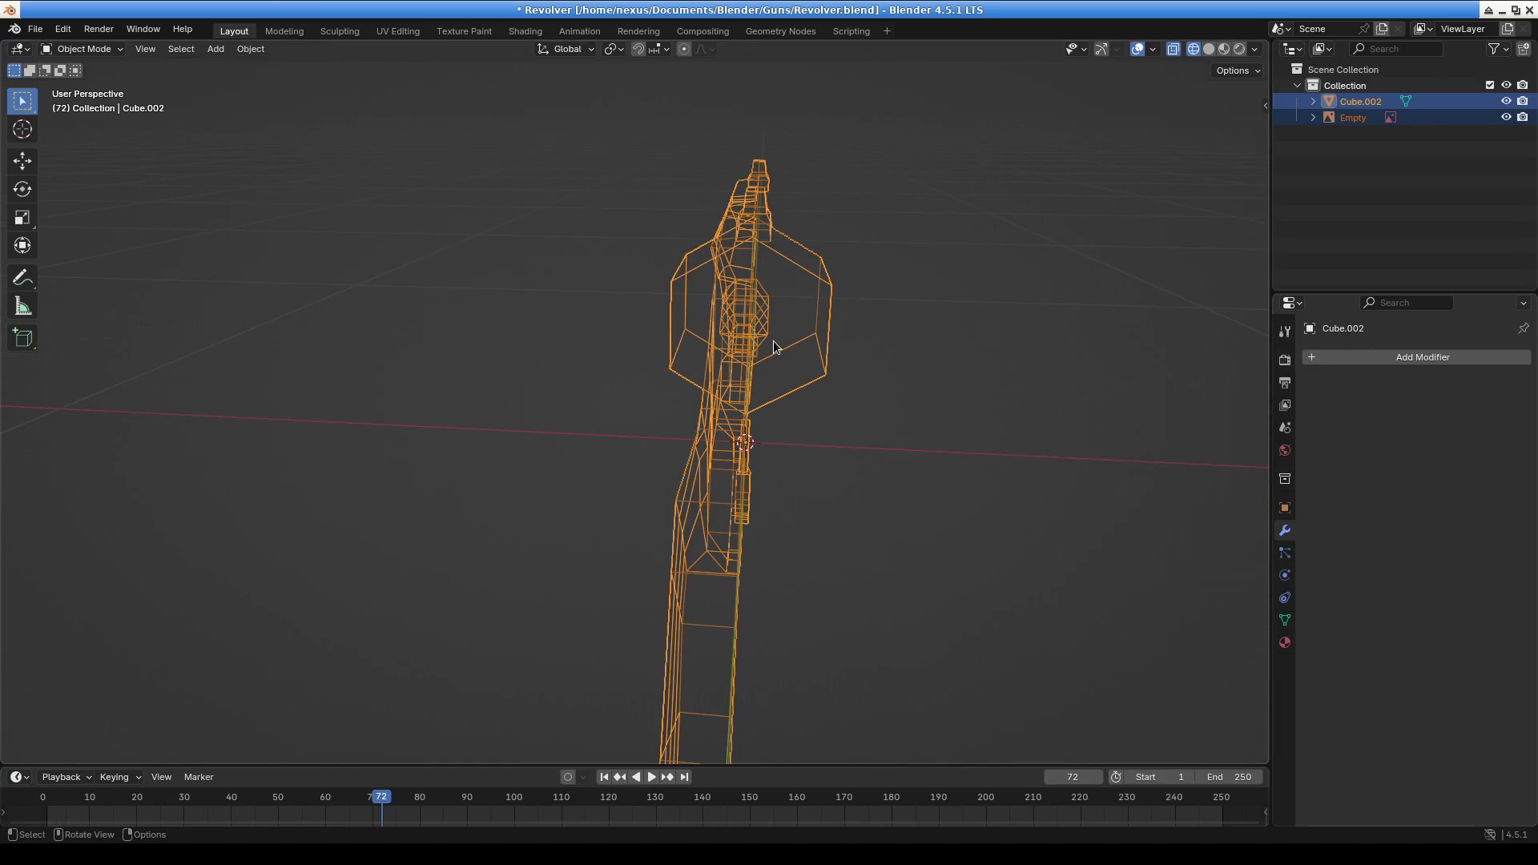
key(KP_1)
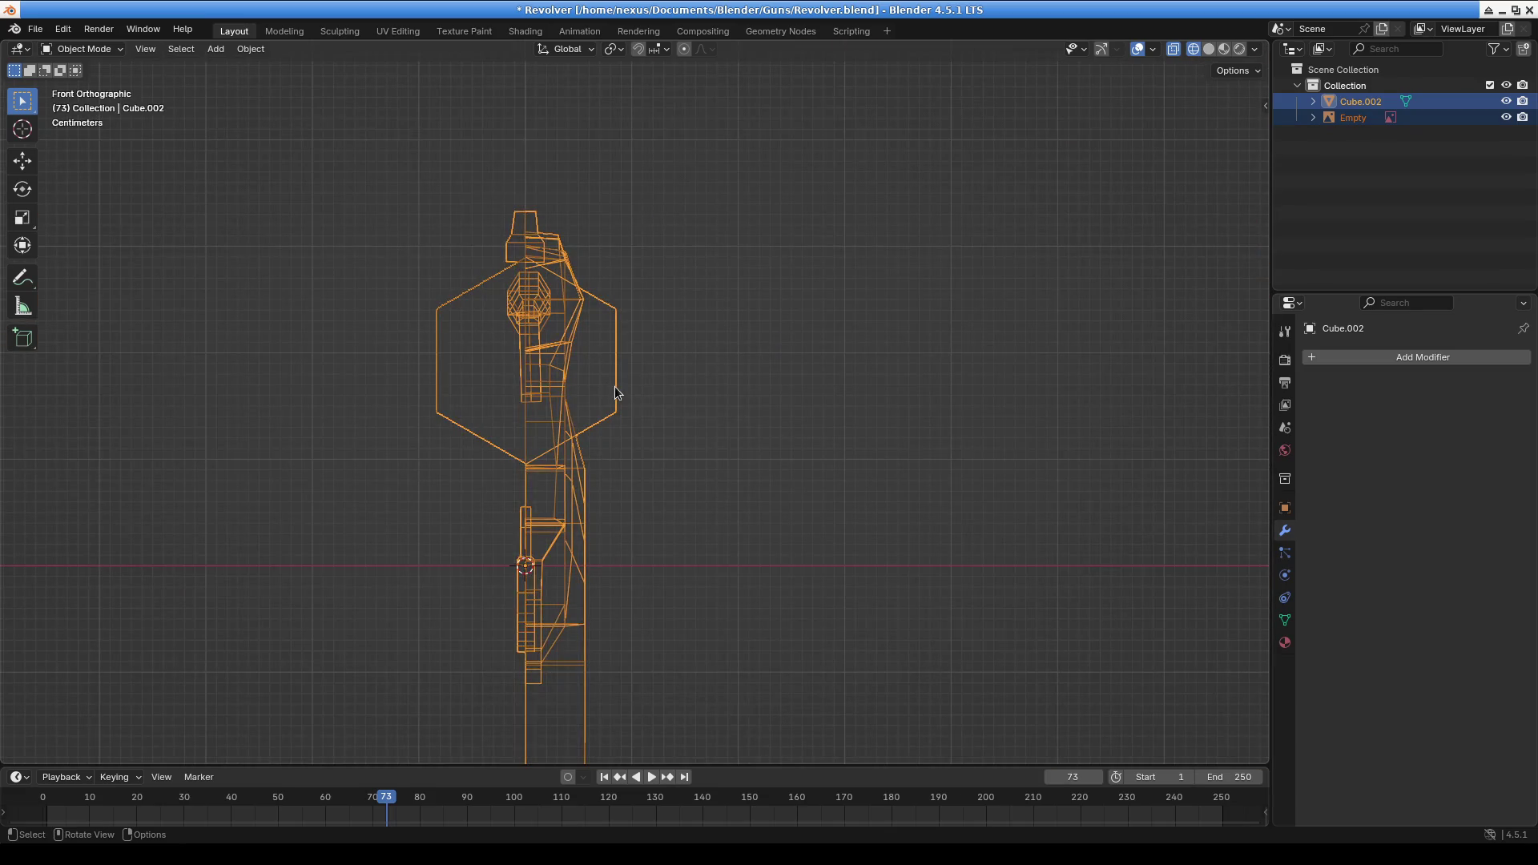
mouse_move(613, 383)
shift+middle_down()
mouse_move(632, 334)
mouse_move(647, 369)
shift+middle_up()
click(82, 49)
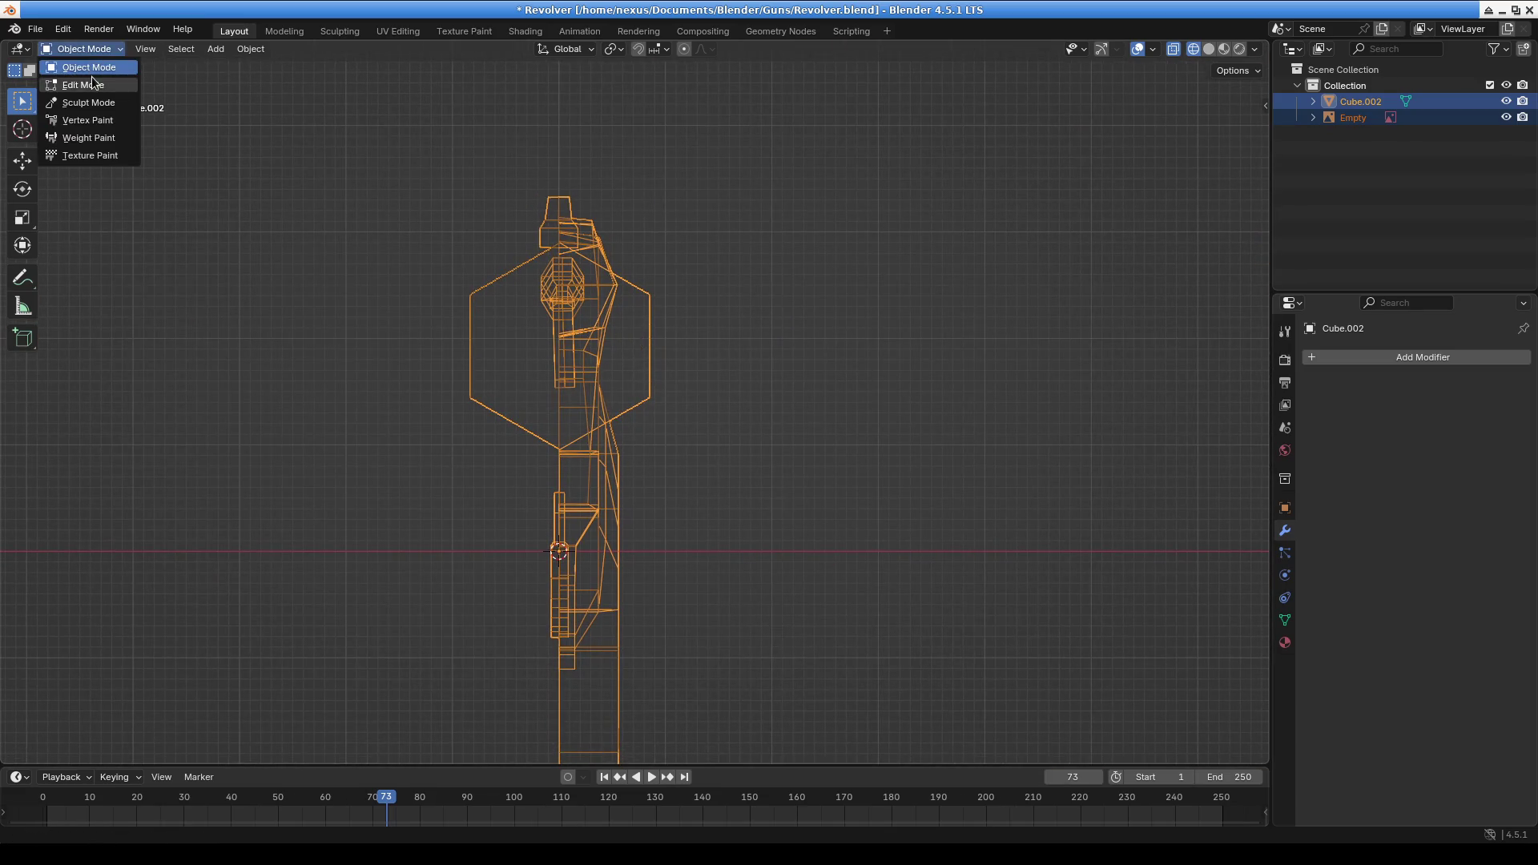
In Edit Mode with box selection, delete the selected vertices of the left hexagon half
click(93, 81)
key(ctrl+r)
key(Escape)
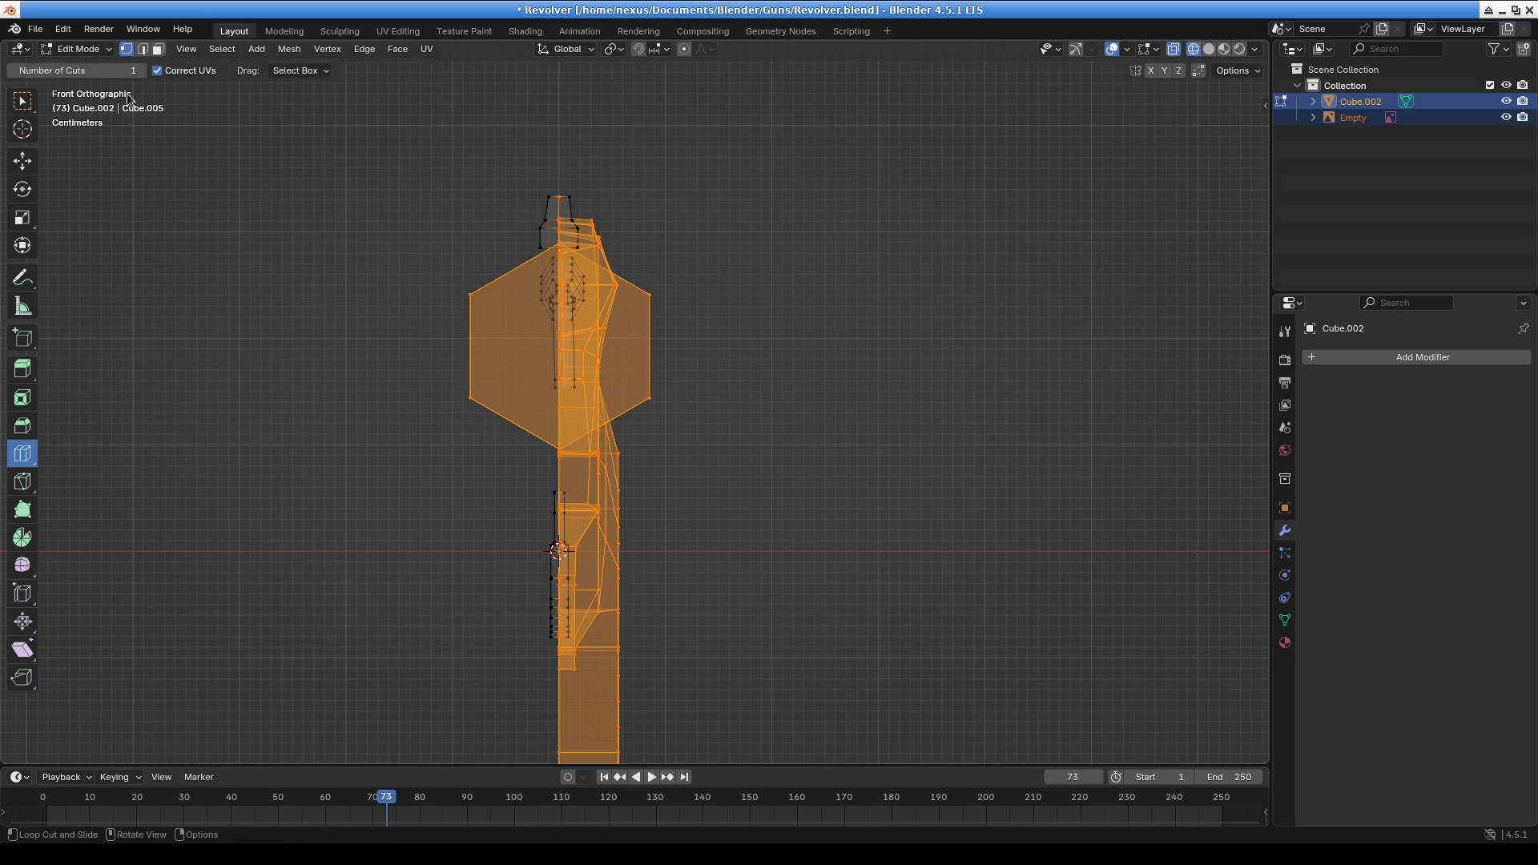
click(81, 48)
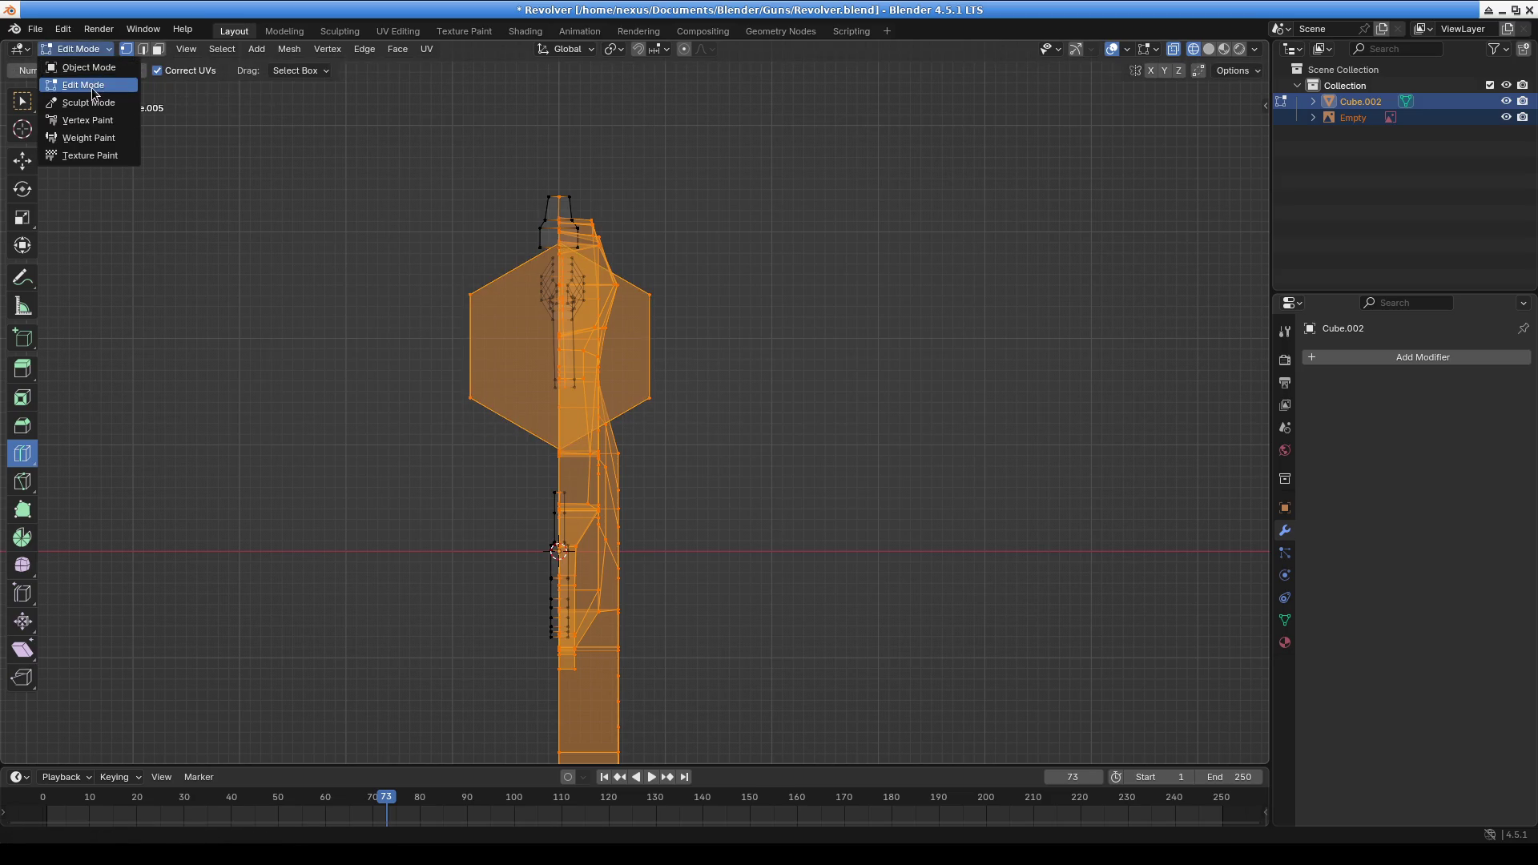
click(22, 100)
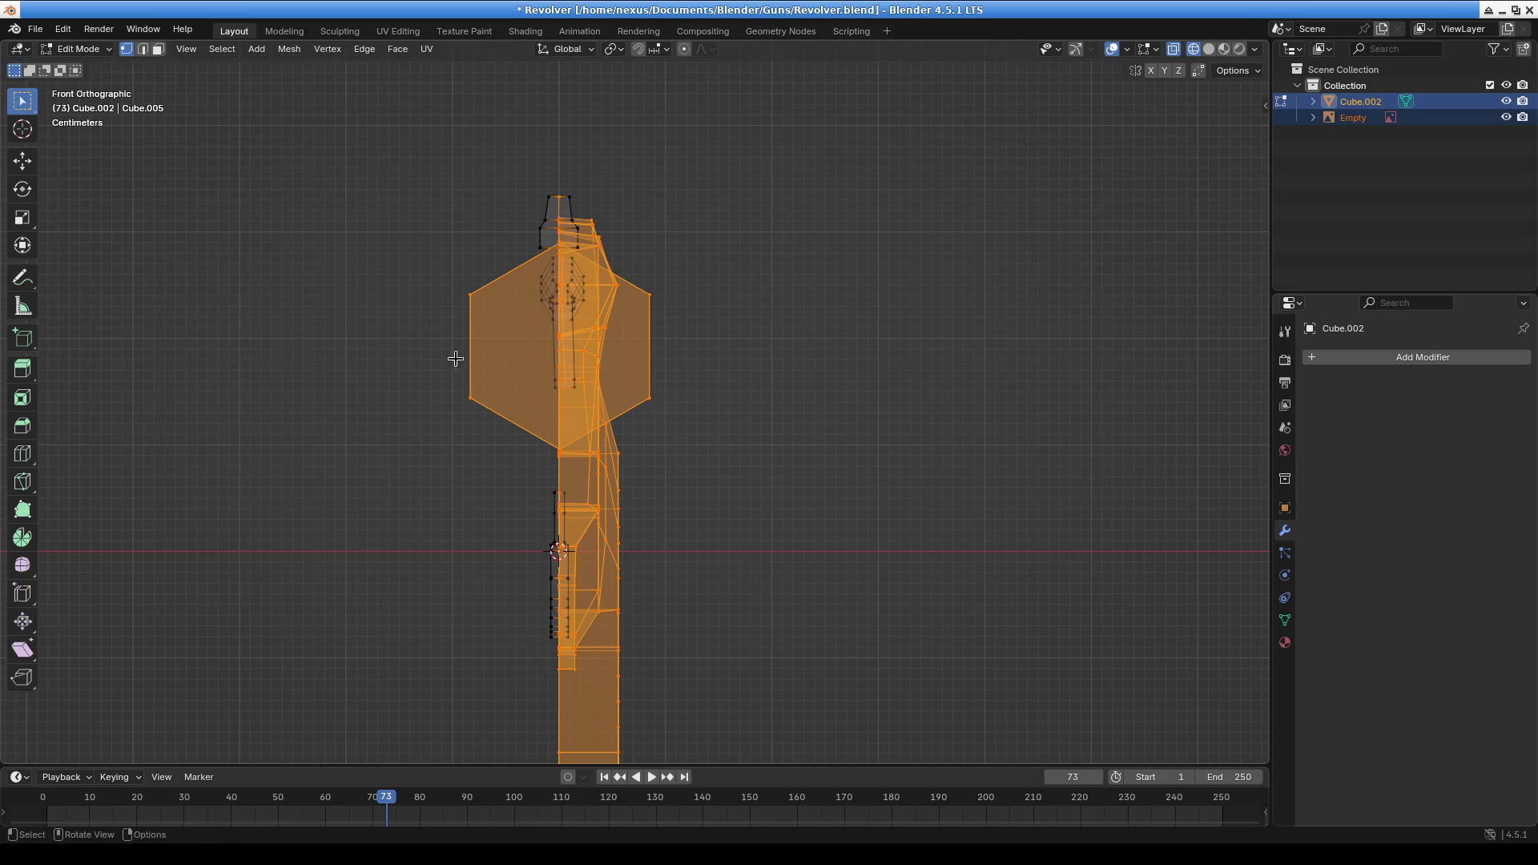
click(502, 476)
key(x)
key(x)
click(494, 283)
Box-select and delete the top-left and left-side vertices of the mesh
key(b)
drag(520, 192, 552, 250)
scroll(504, 240, up, 2)
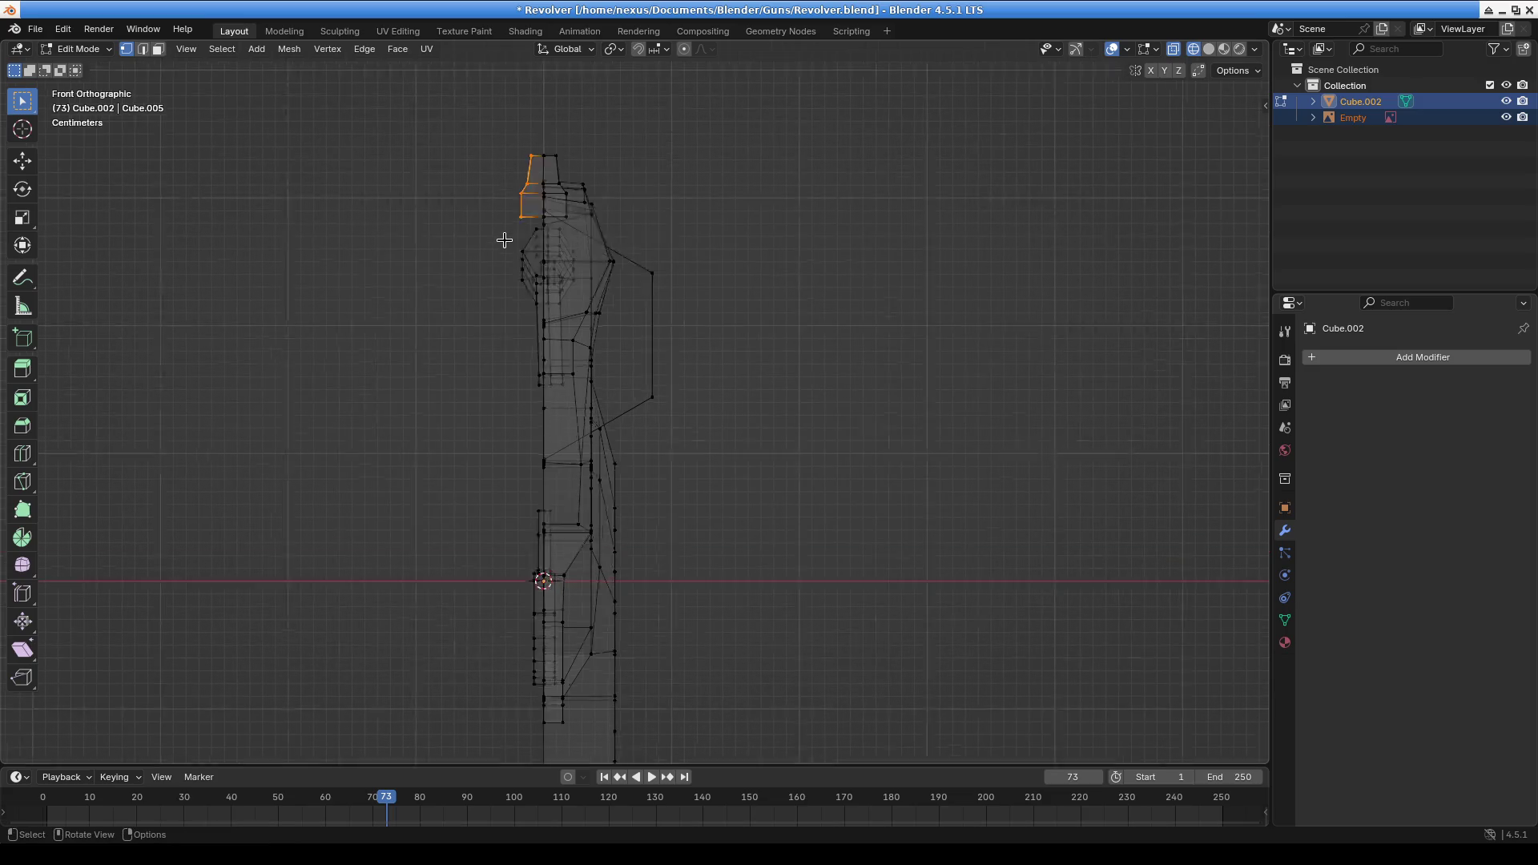
key(x)
click(463, 244)
key(b)
mouse_move(464, 182)
mouse_down()
mouse_move(522, 323)
mouse_move(521, 423)
mouse_up()
scroll(501, 314, up, 2)
key(x)
click(501, 314)
Select the small face's four vertices and move them left
drag(428, 142, 481, 252)
key(x)
click(440, 231)
scroll(500, 459, down, 1)
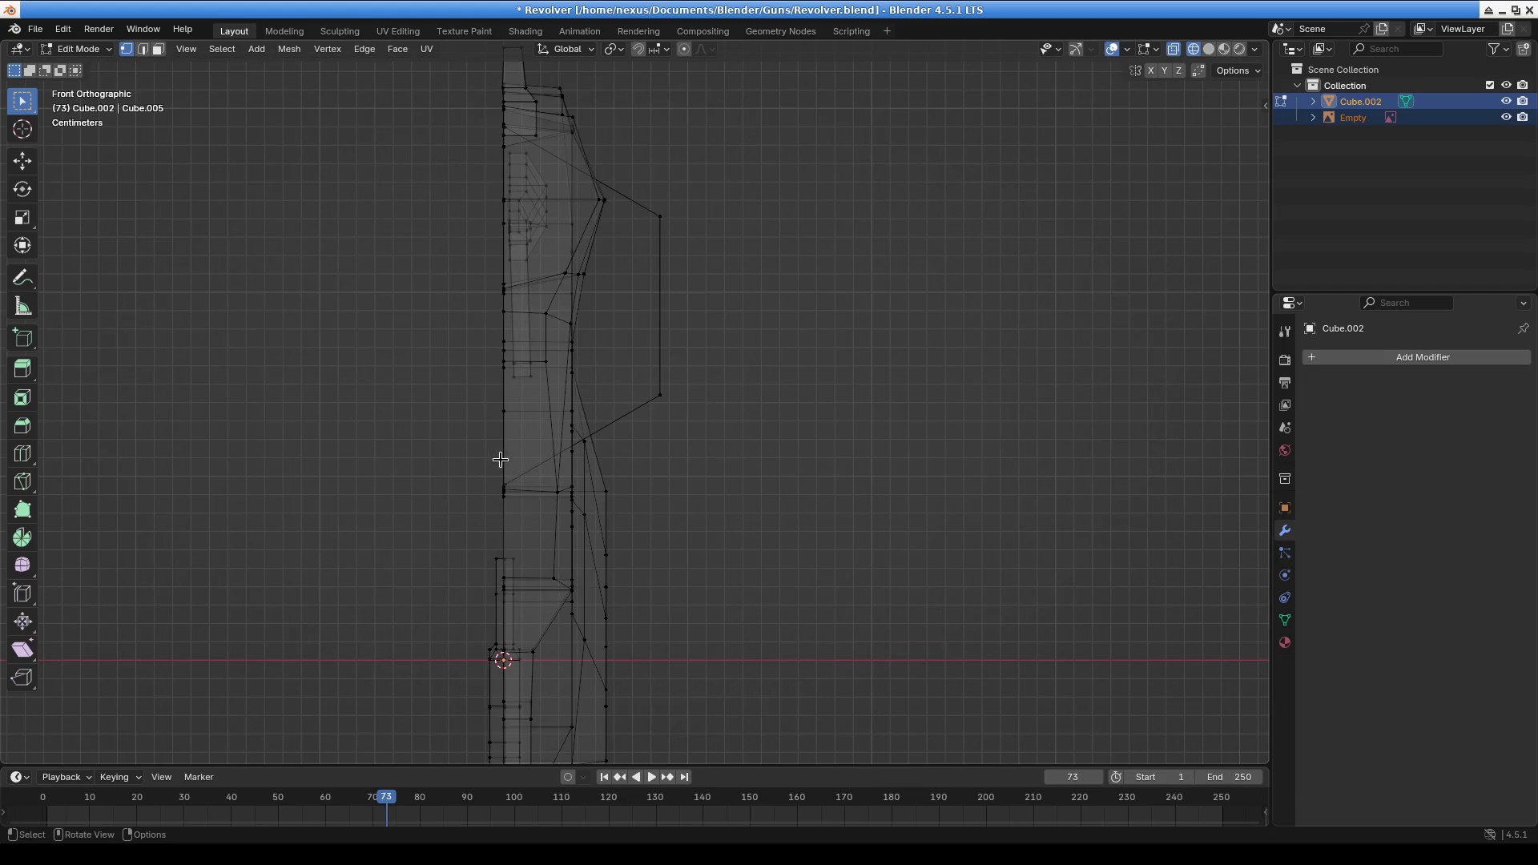
scroll(547, 465, up, 3)
drag(488, 267, 567, 353)
key(alt+a)
drag(522, 298, 571, 347)
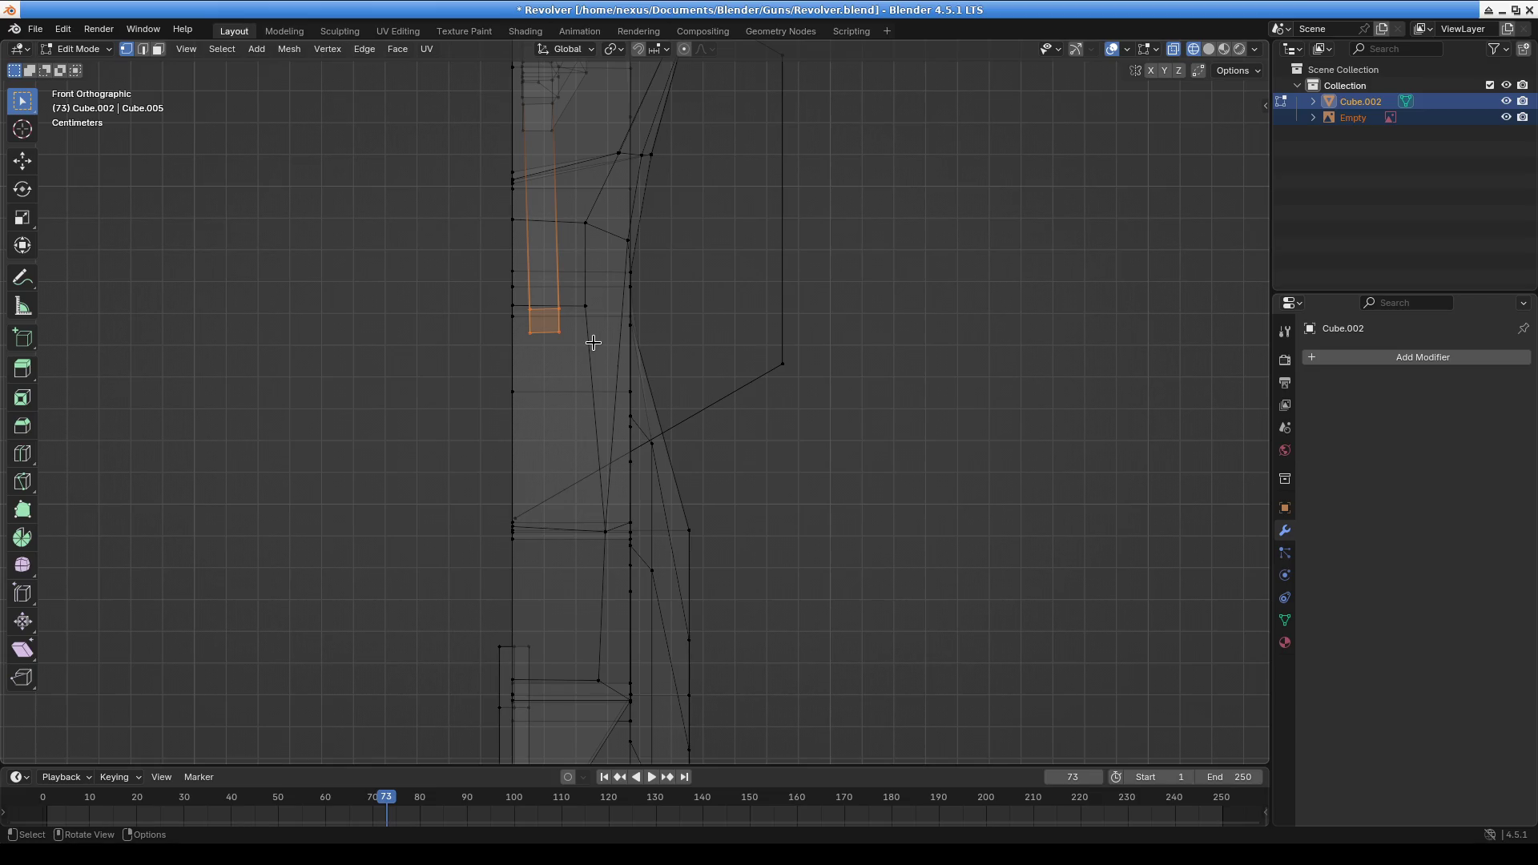
key(g)
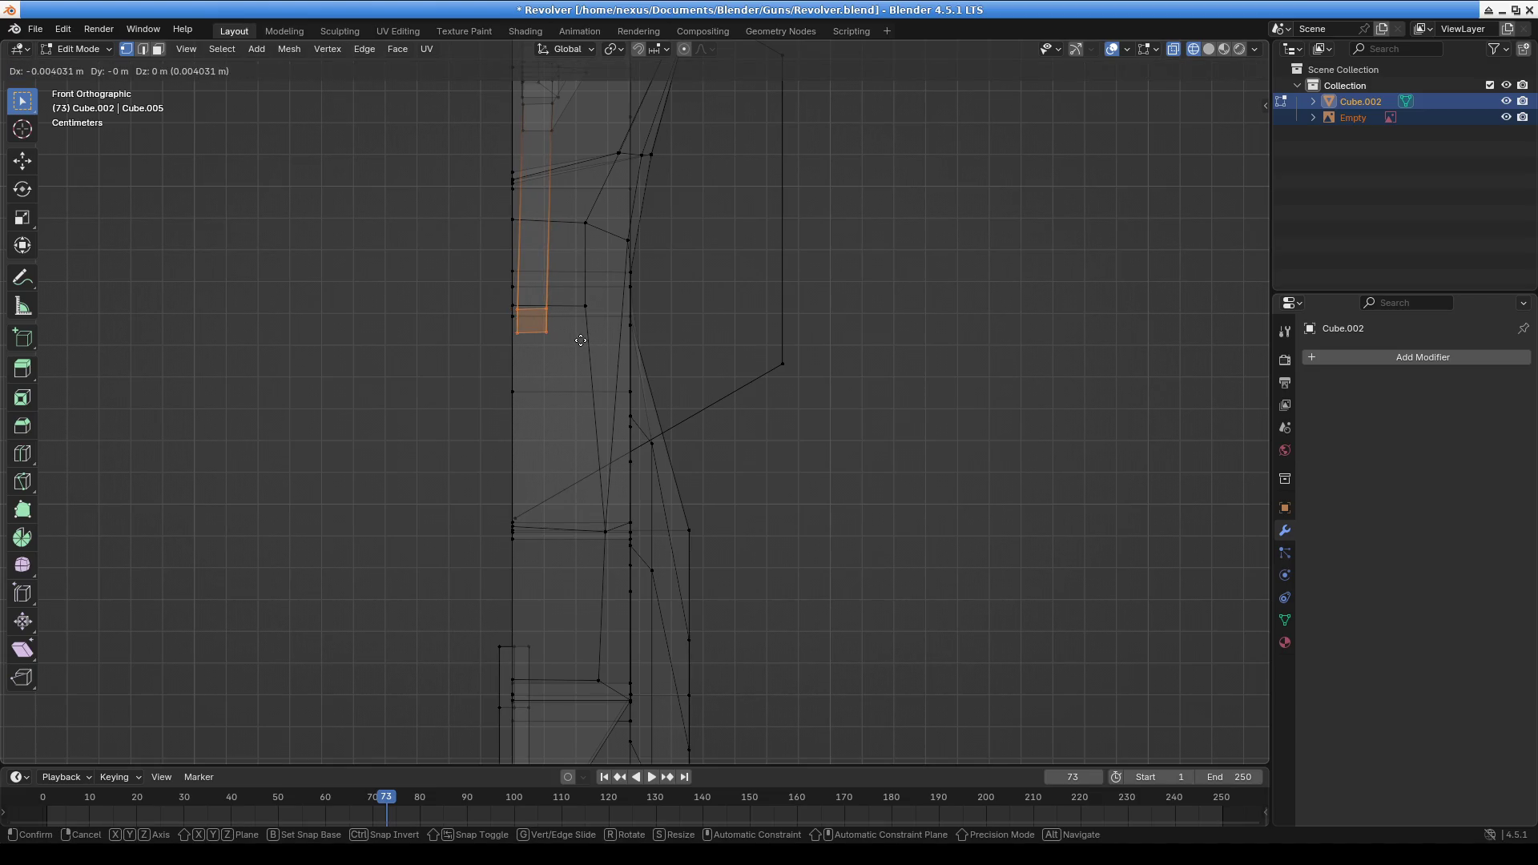
click(582, 340)
Select the linked grip piece and, in front view, move it left to the centre line
alt+middle_click(612, 200)
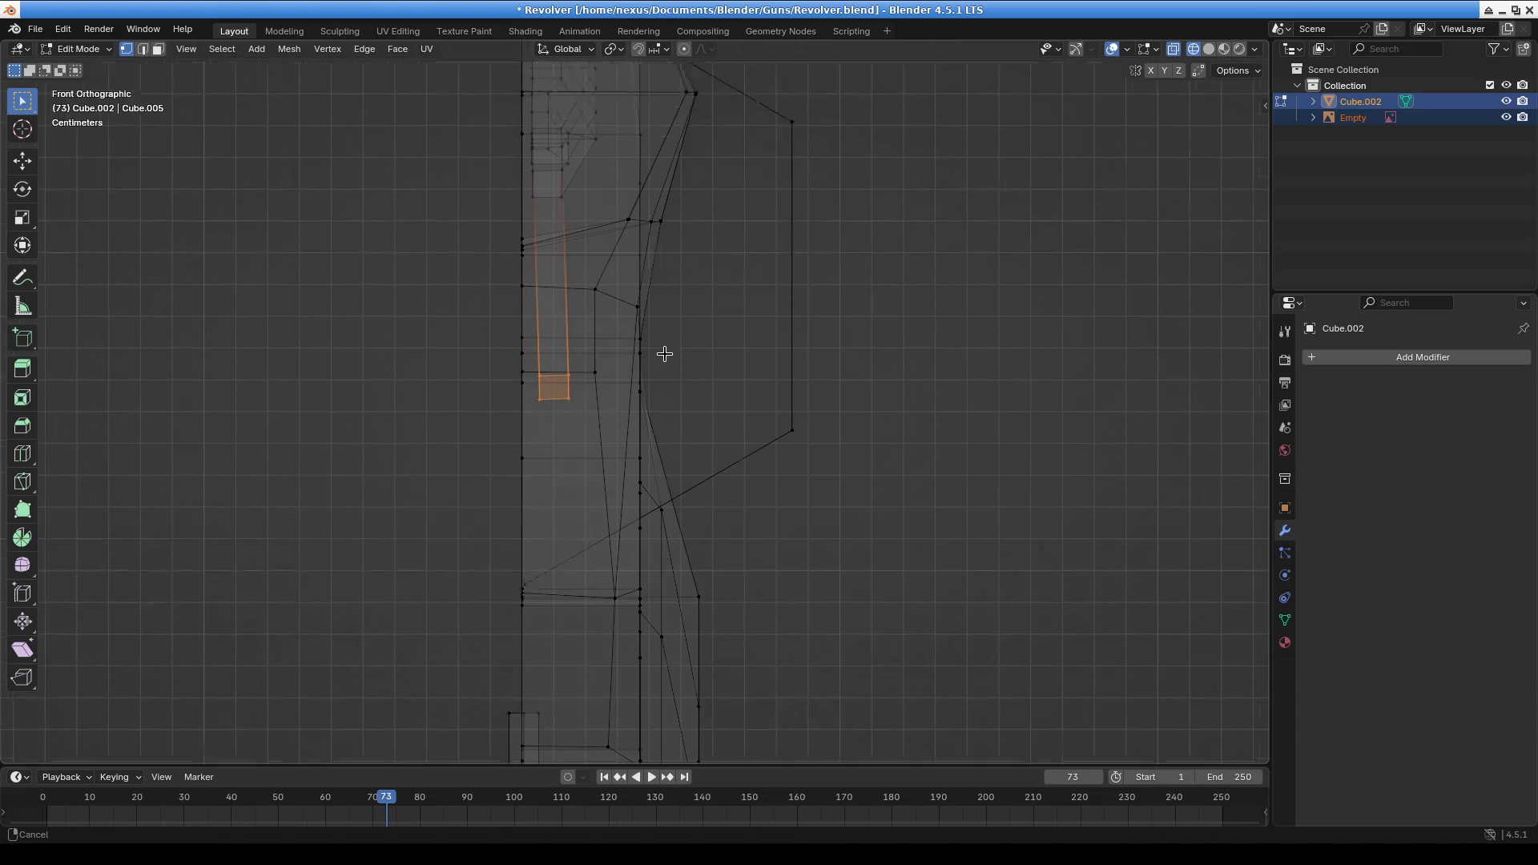
mouse_move(560, 195)
middle_down()
mouse_move(587, 318)
mouse_move(569, 208)
middle_up()
key(l)
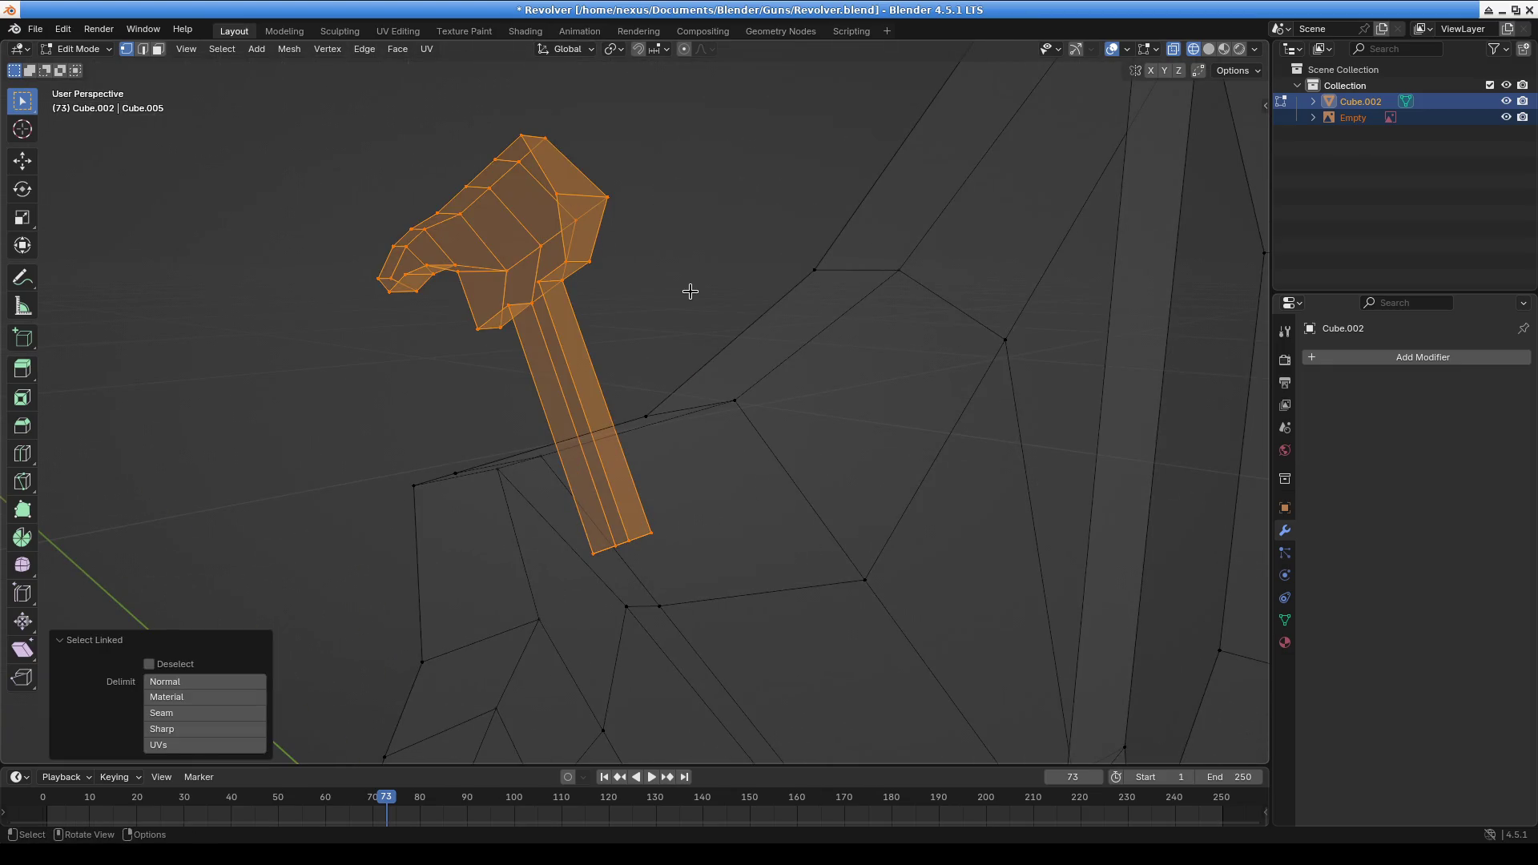
key(KP_1)
key(g)
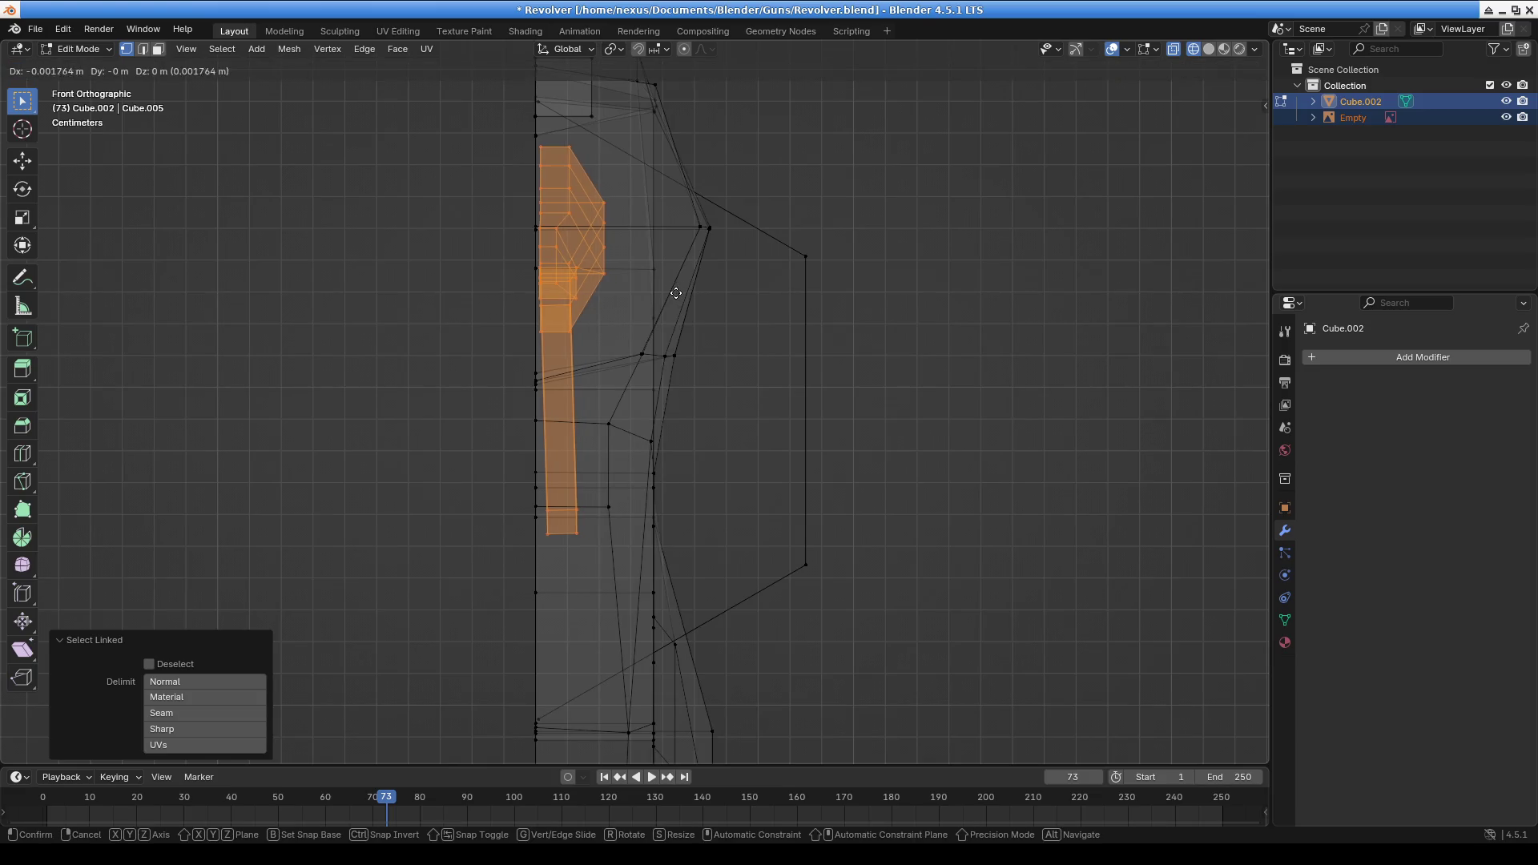
click(670, 293)
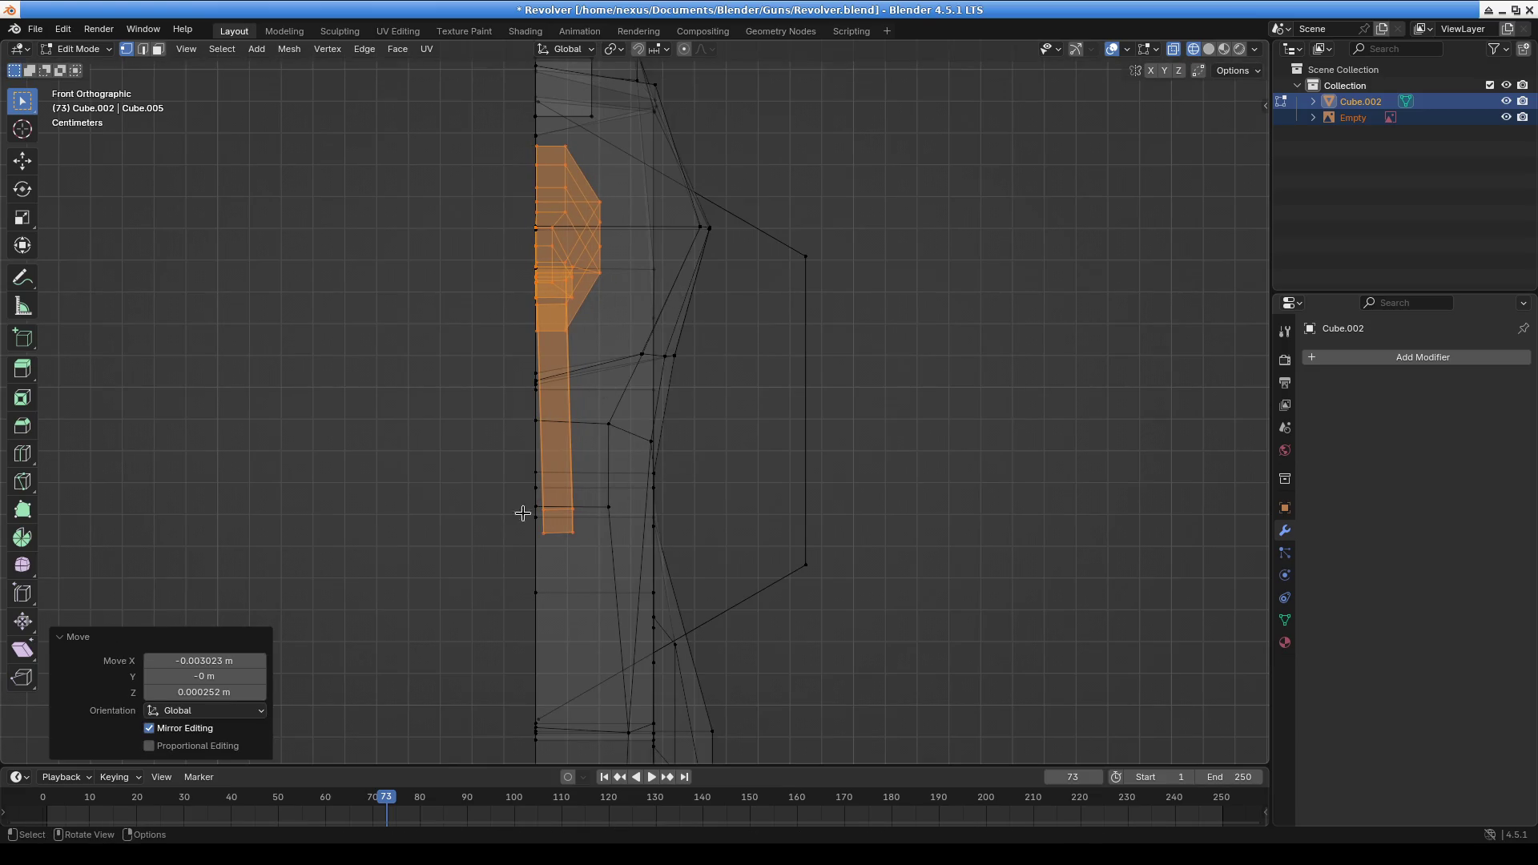
scroll(521, 581, up, 4)
mouse_move(704, 52)
ctrl+middle_down()
mouse_move(725, 137)
mouse_move(629, 446)
ctrl+middle_up()
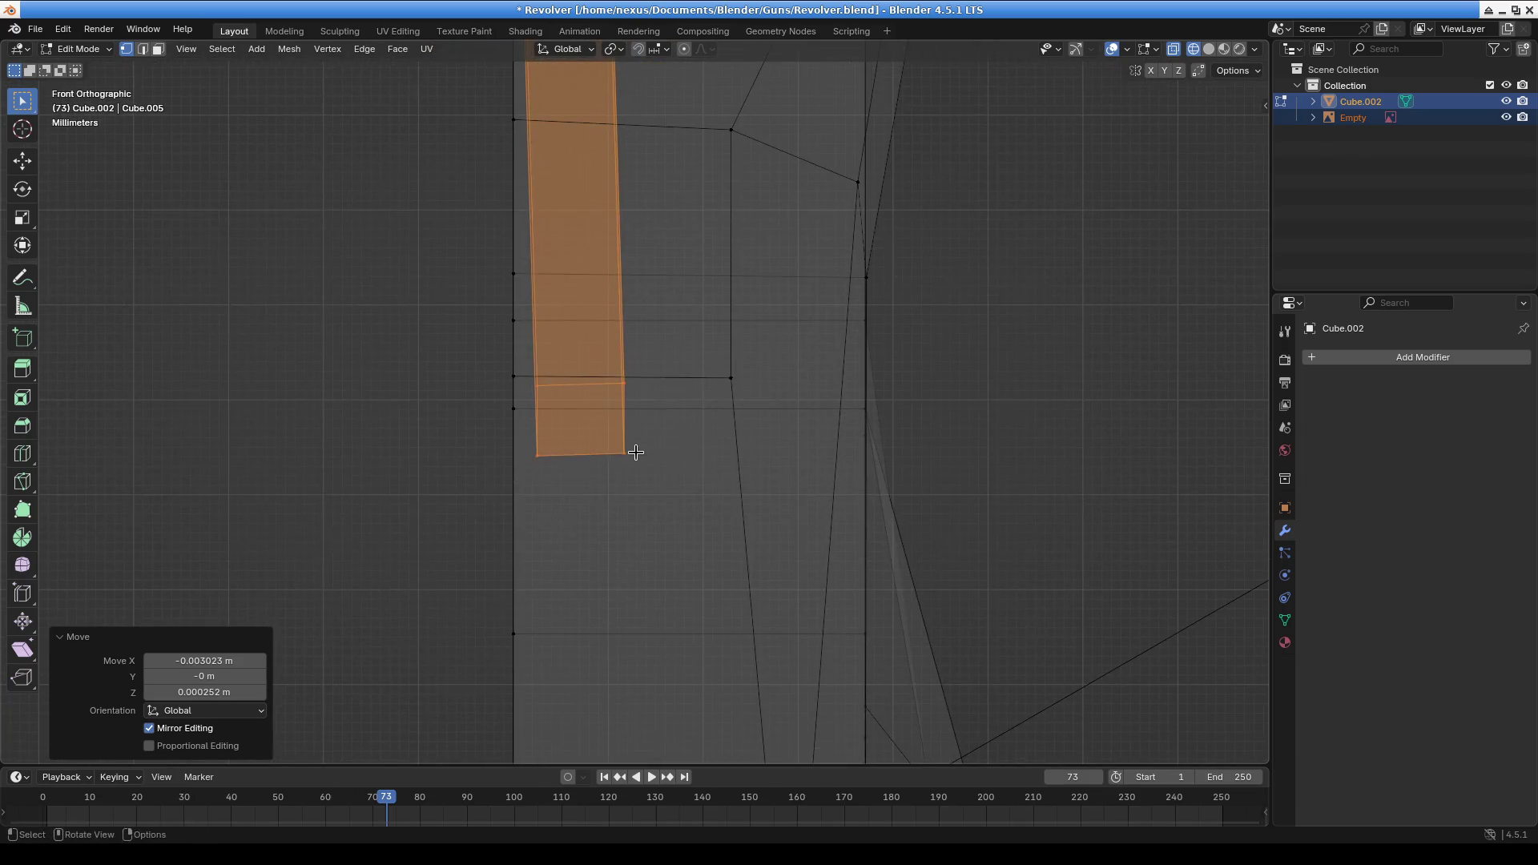
Move the grip's lower quad vertices toward the centre line
click(624, 376)
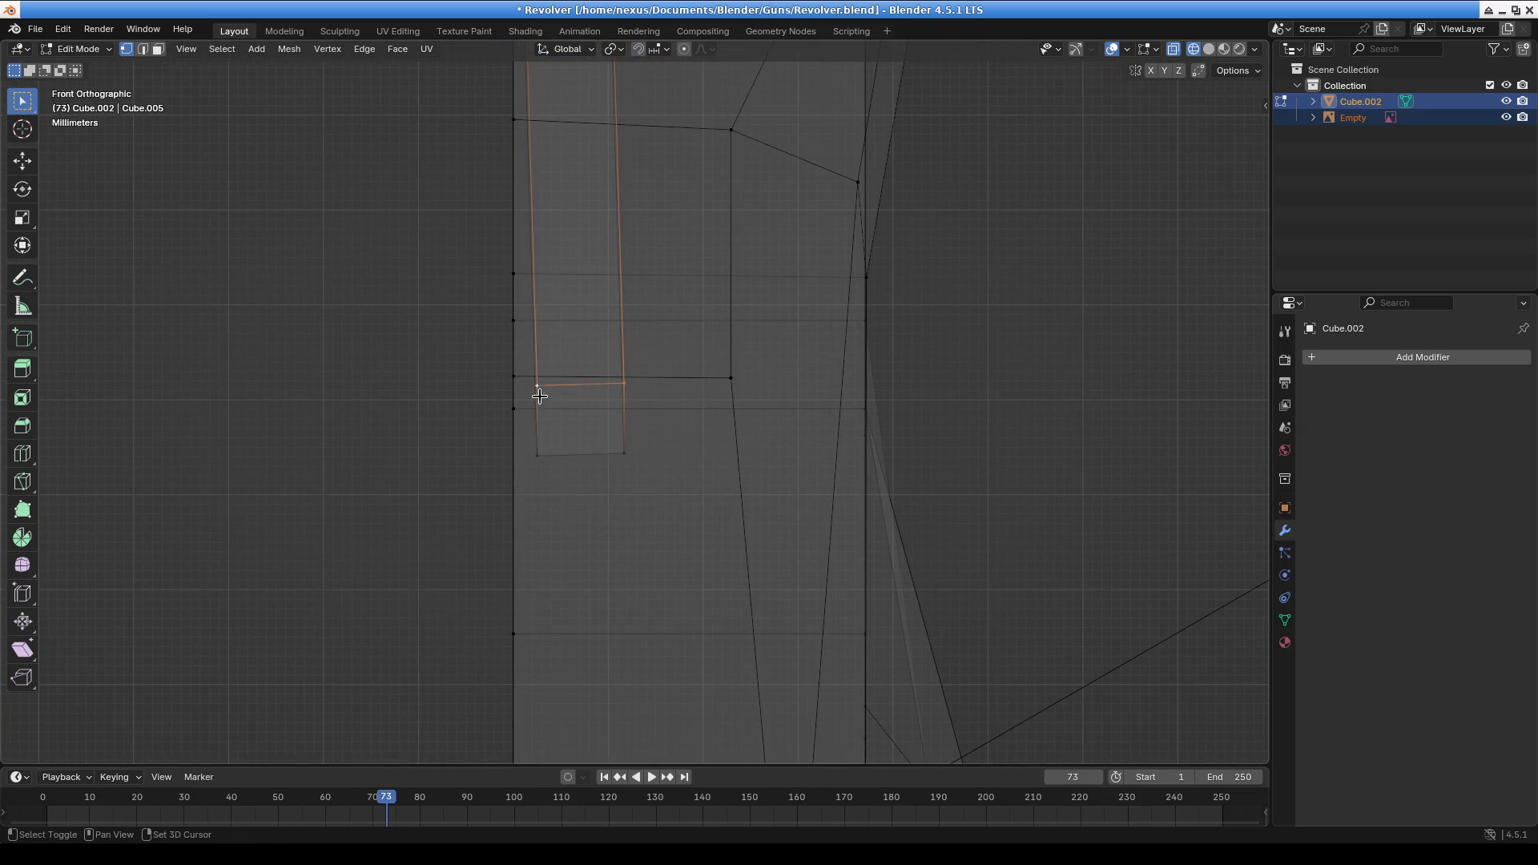
shift+click(537, 461)
shift+click(625, 458)
key(g)
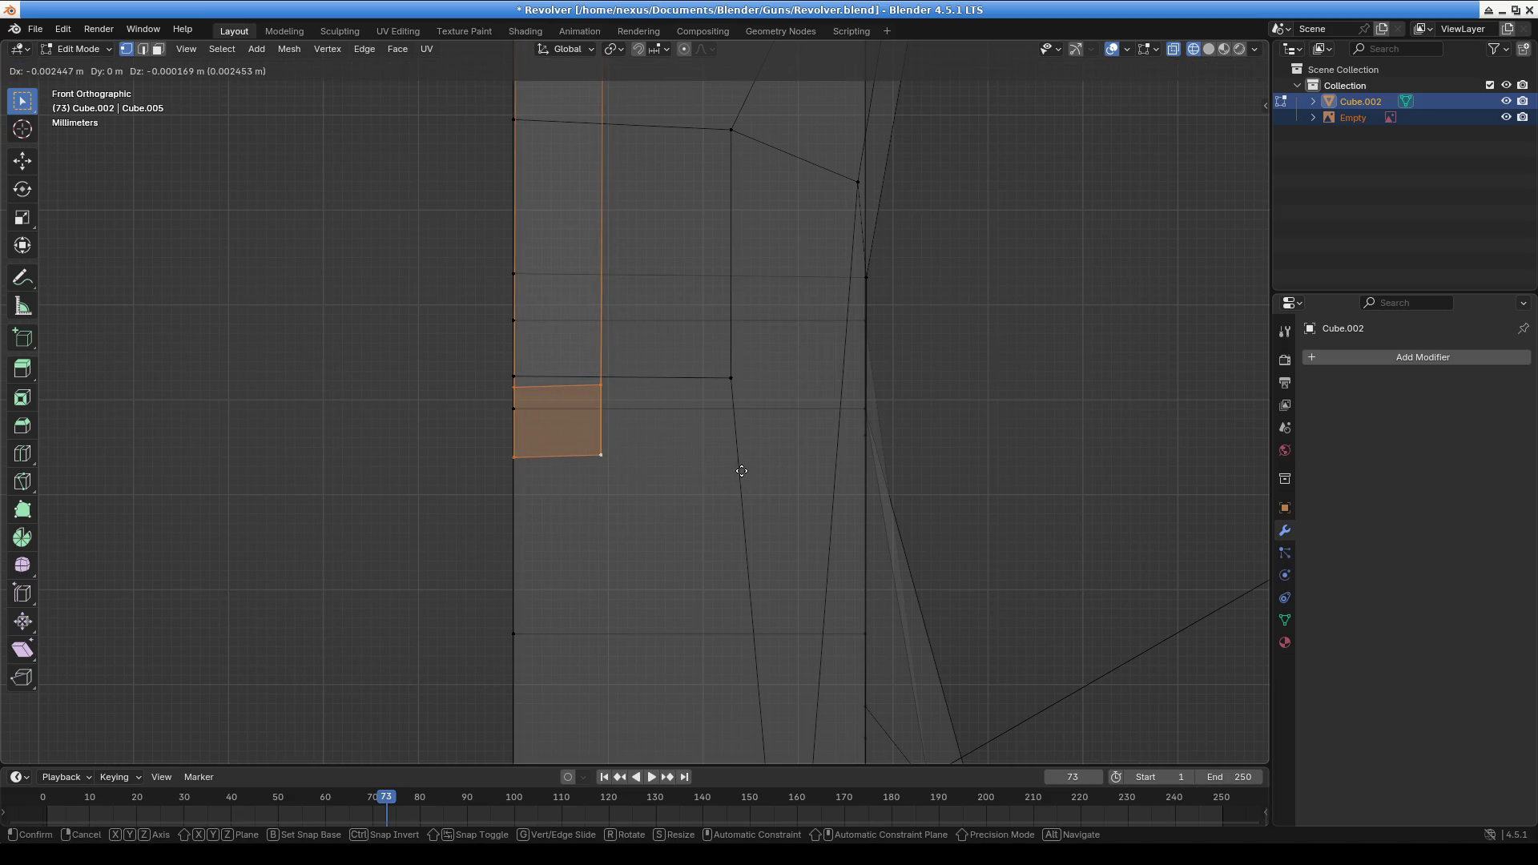
click(742, 471)
Delete the vertices along the grip's left centre-line edge and orbit into perspective
scroll(663, 467, down, 10)
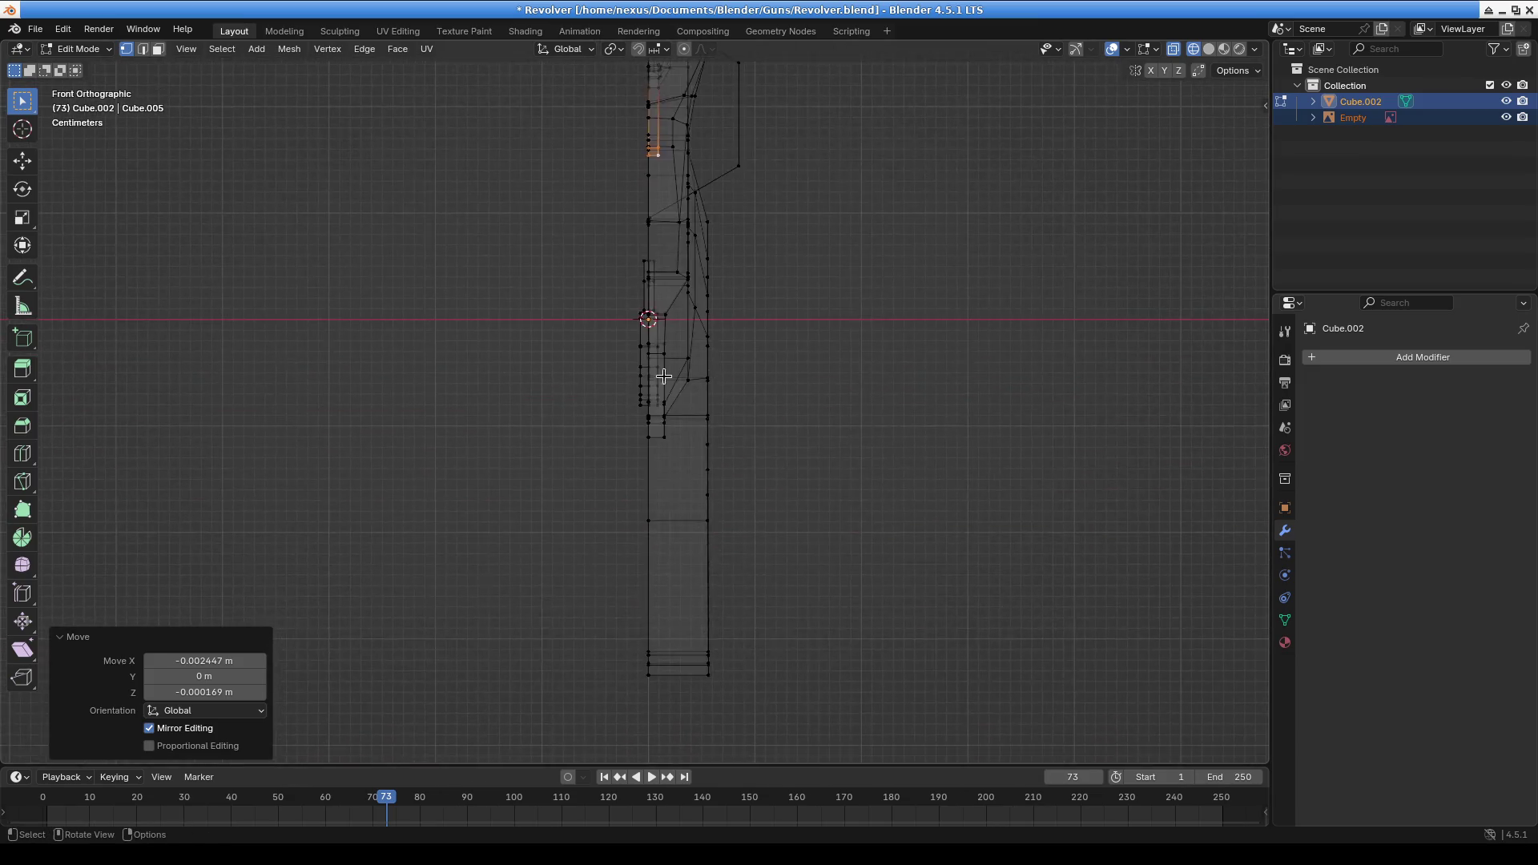
scroll(622, 340, up, 6)
mouse_move(510, 62)
mouse_down()
mouse_move(676, 404)
mouse_move(666, 486)
mouse_up()
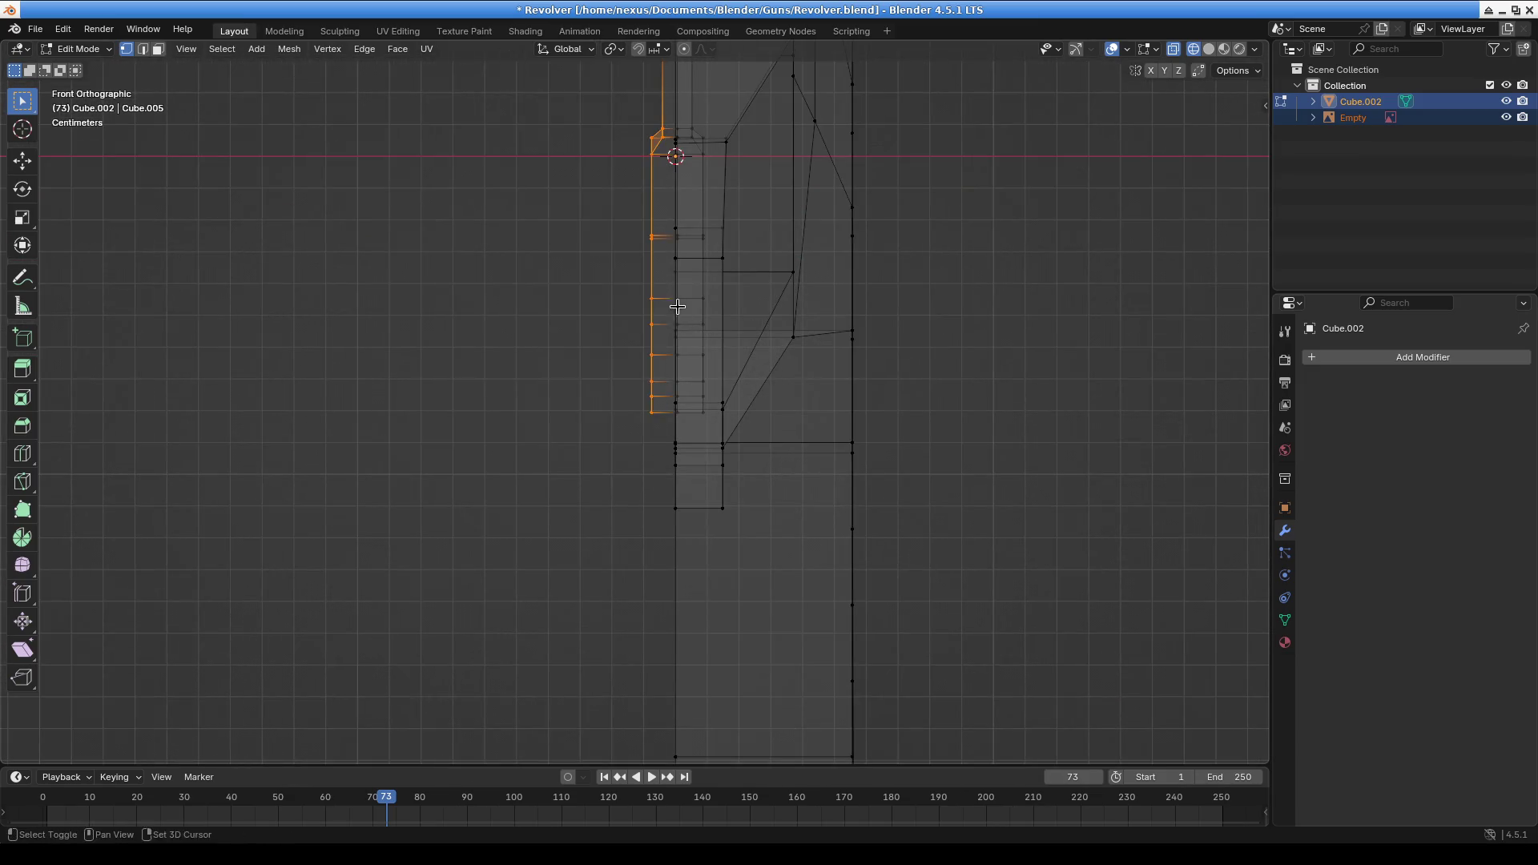
shift+middle_drag(680, 309, 662, 474)
shift+drag(611, 113, 667, 257)
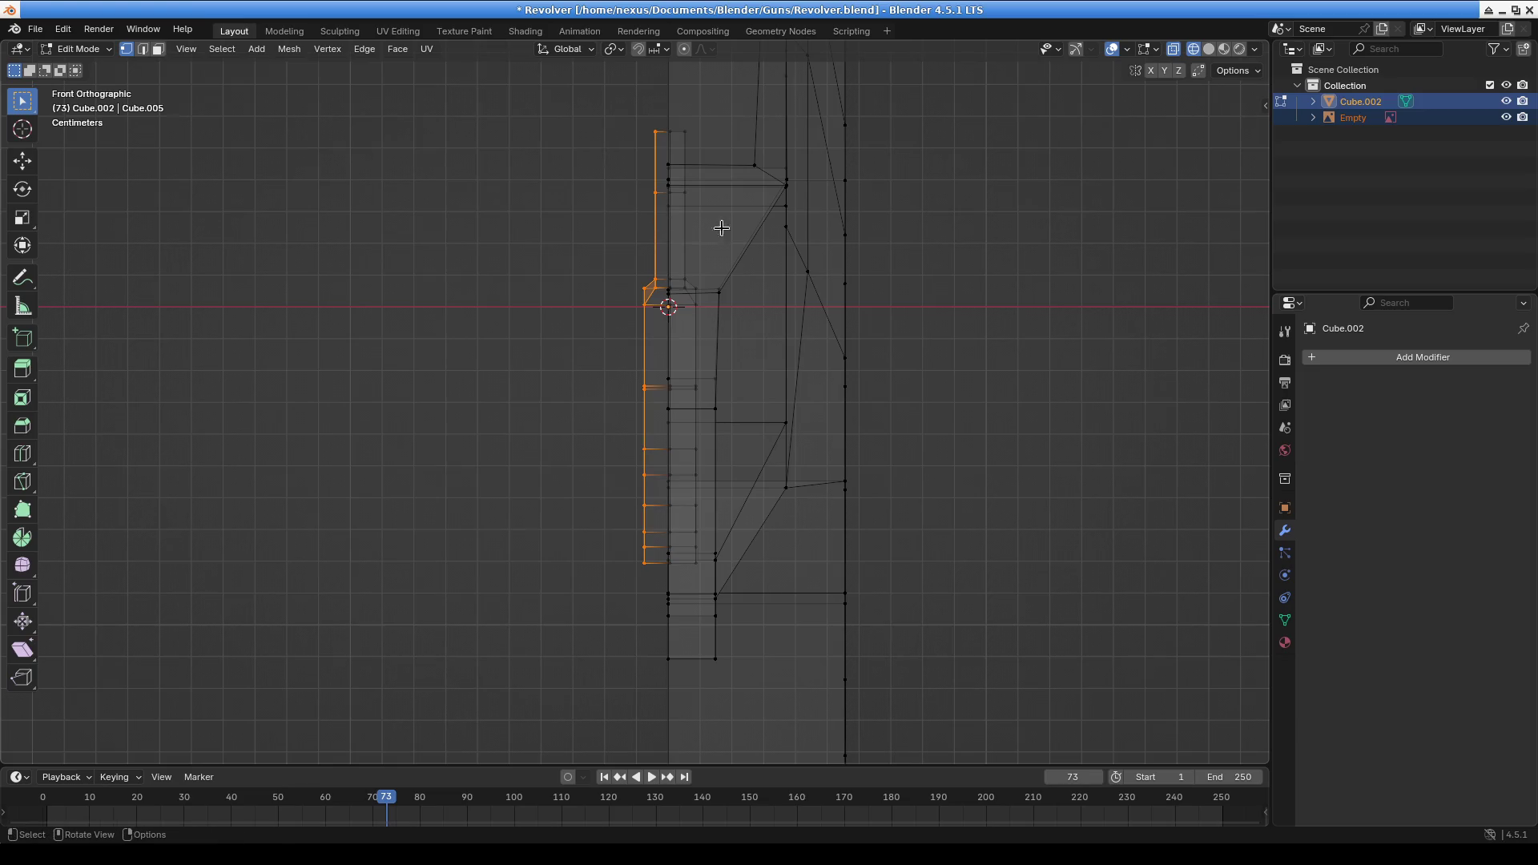
key(x)
click(748, 231)
scroll(697, 336, down, 5)
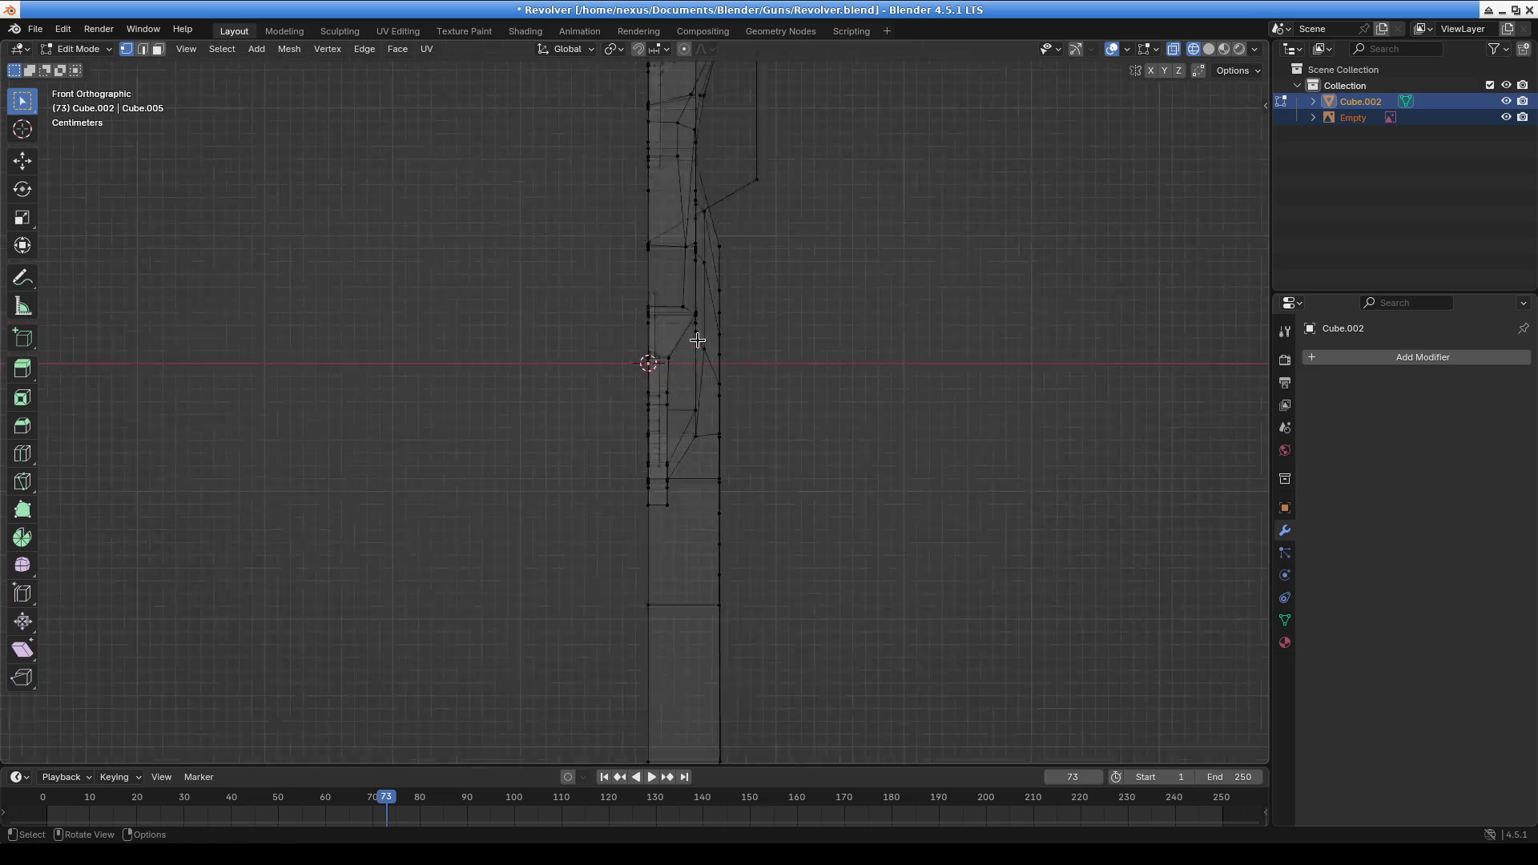
mouse_move(685, 545)
middle_down()
mouse_move(766, 502)
mouse_move(903, 577)
mouse_move(866, 501)
mouse_move(836, 341)
mouse_move(913, 282)
mouse_move(951, 292)
mouse_move(1081, 258)
mouse_move(1049, 262)
middle_up()
click(1353, 366)
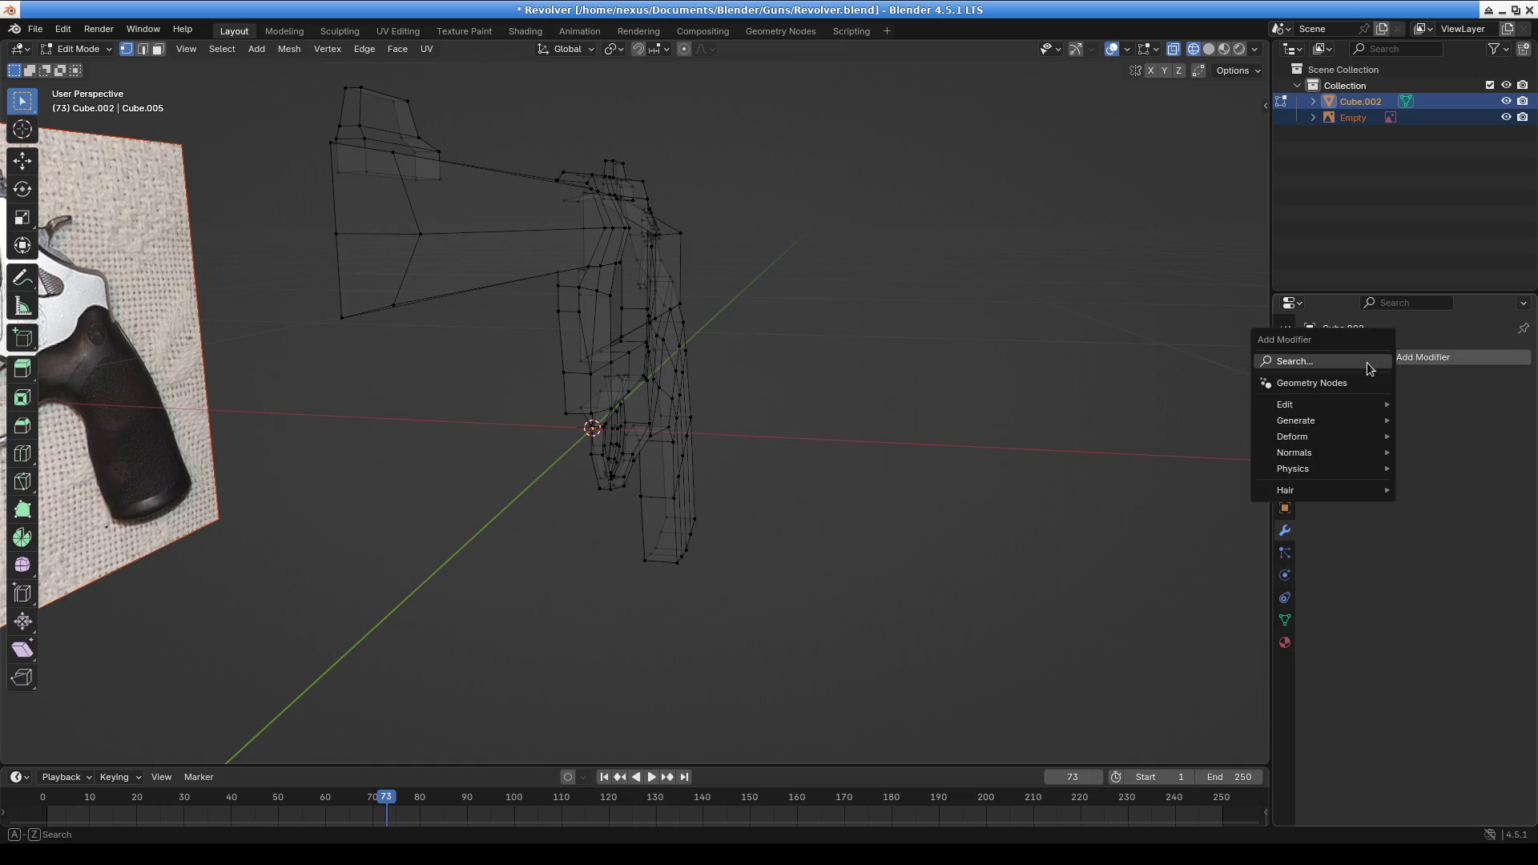
Add a Mirror modifier on the X axis via the 'mir' search to complete the revolver
text(mirr)
key(Return)
mouse_move(1233, 323)
middle_down()
mouse_move(804, 388)
mouse_move(1226, 405)
mouse_move(805, 487)
mouse_move(776, 460)
mouse_move(1006, 447)
mouse_move(752, 464)
mouse_move(847, 411)
mouse_move(913, 505)
mouse_move(951, 518)
mouse_move(801, 515)
mouse_move(862, 490)
mouse_move(752, 644)
middle_up()
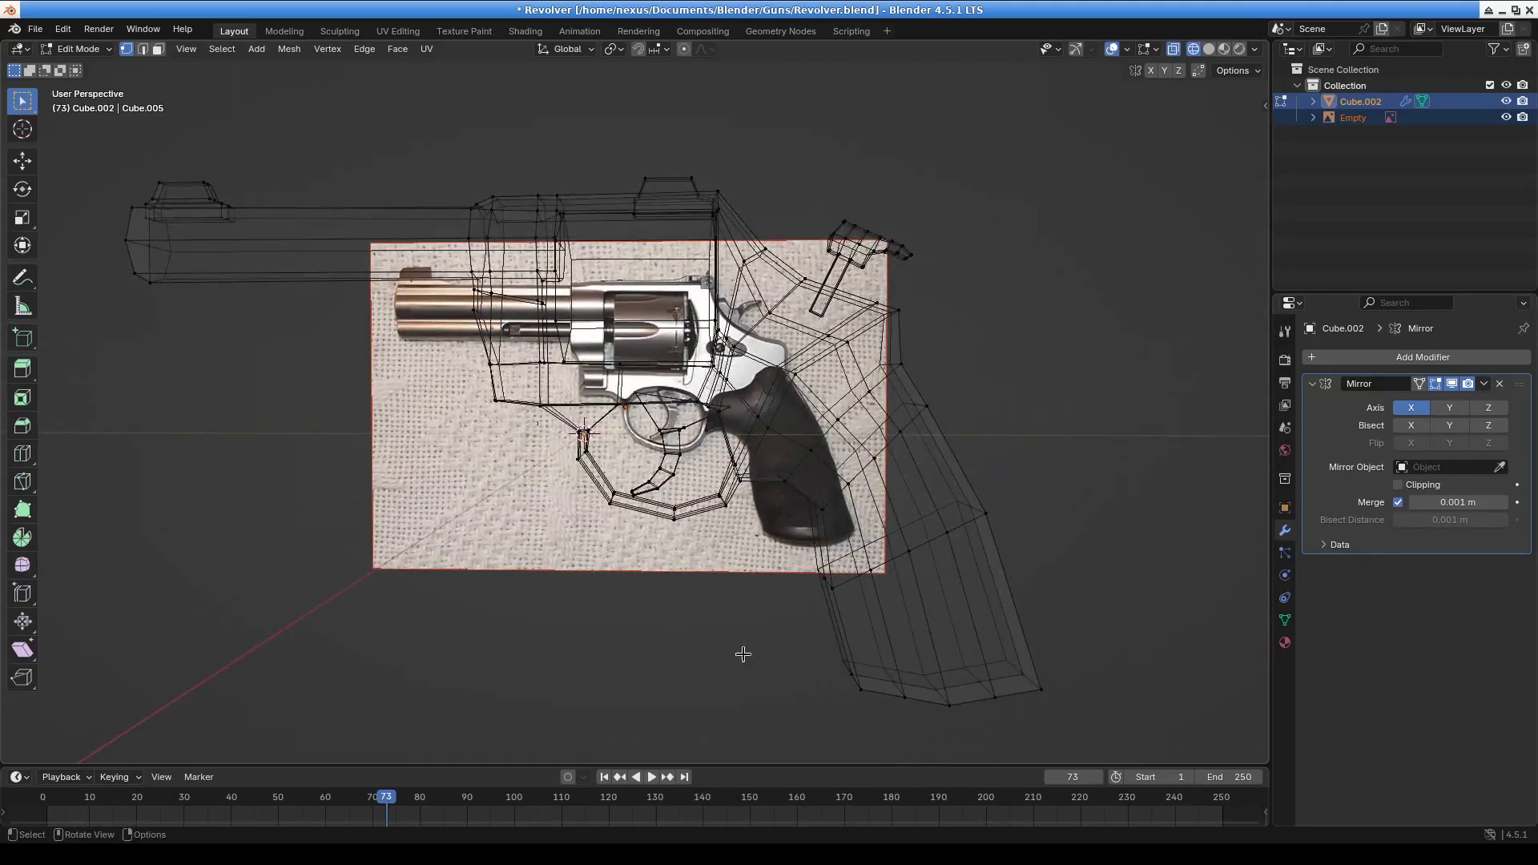
mouse_move(579, 624)
middle_down()
mouse_move(796, 646)
mouse_move(574, 649)
mouse_move(591, 622)
mouse_move(1181, 309)
middle_up()
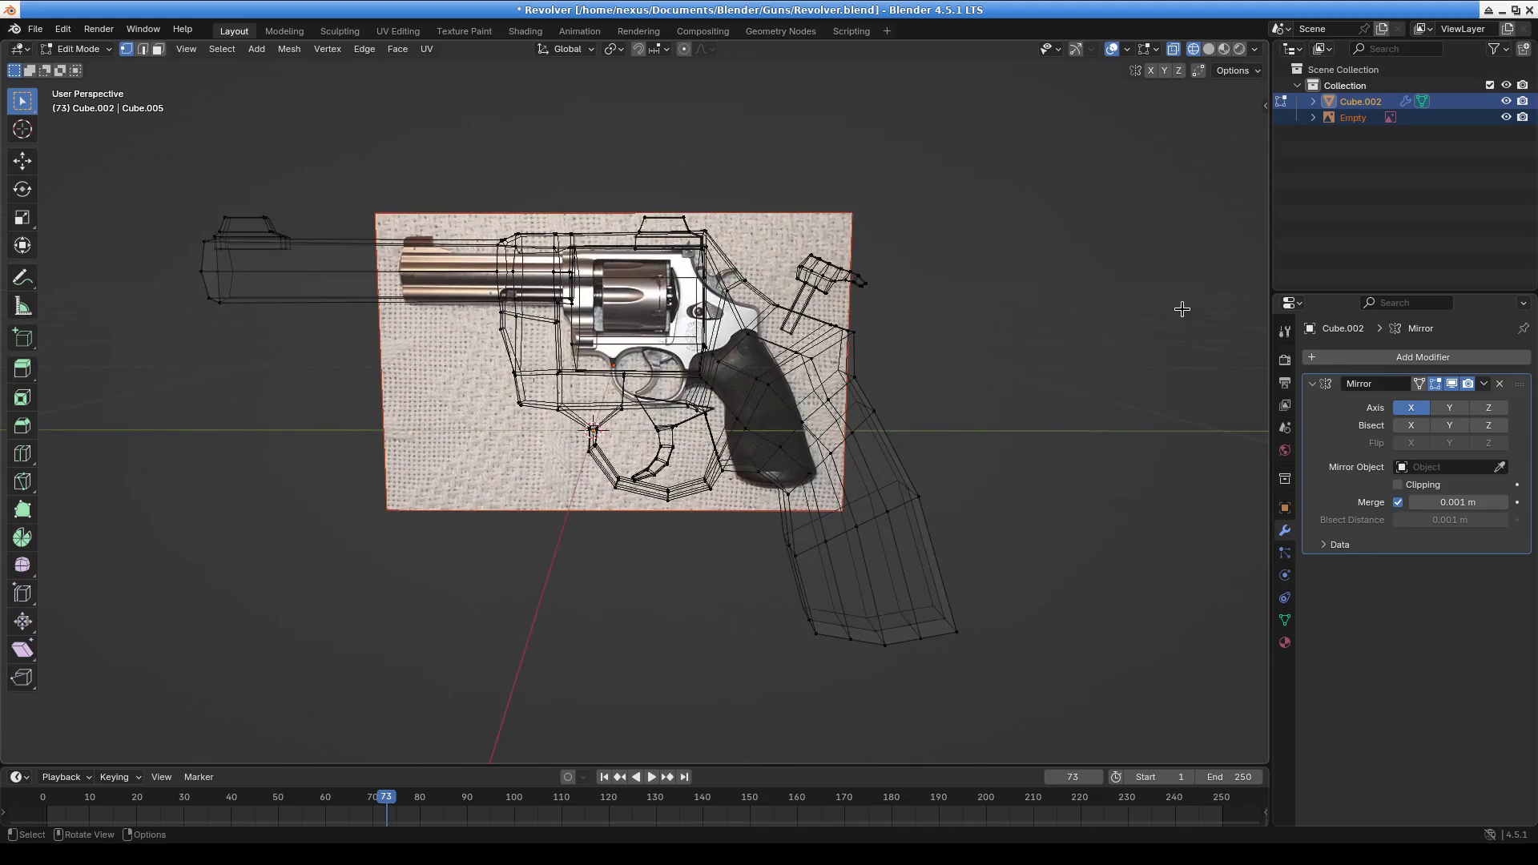
Switch the viewport to solid shading and orbit to a three-quarter view
click(1209, 48)
scroll(721, 448, down, 2)
middle_drag(721, 449, 831, 526)
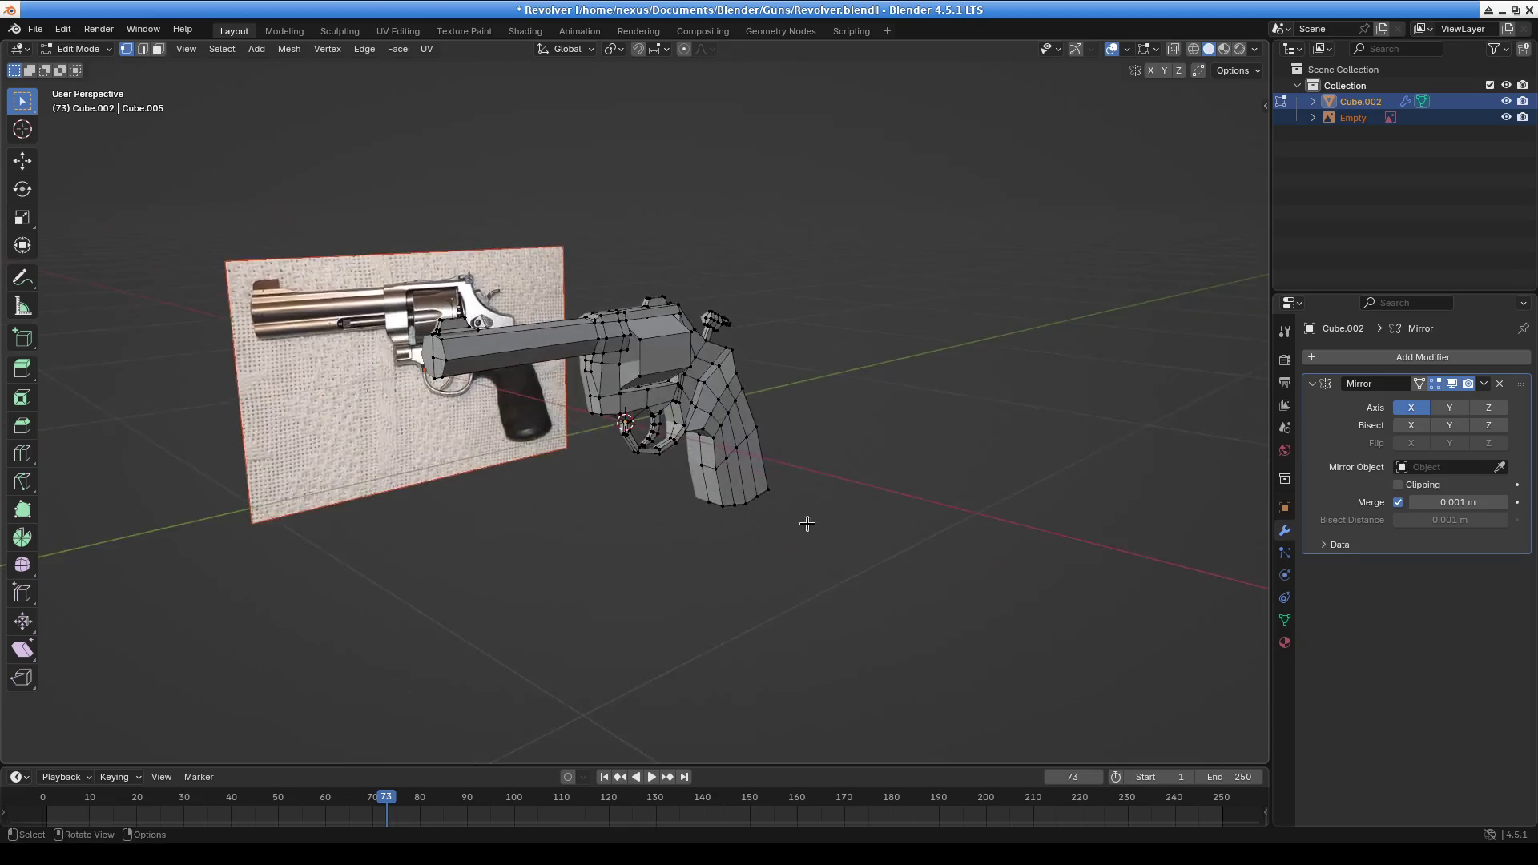
Orbit to a side view of the frame and select a frame corner vertex
scroll(613, 403, up, 6)
scroll(613, 403, up, 5)
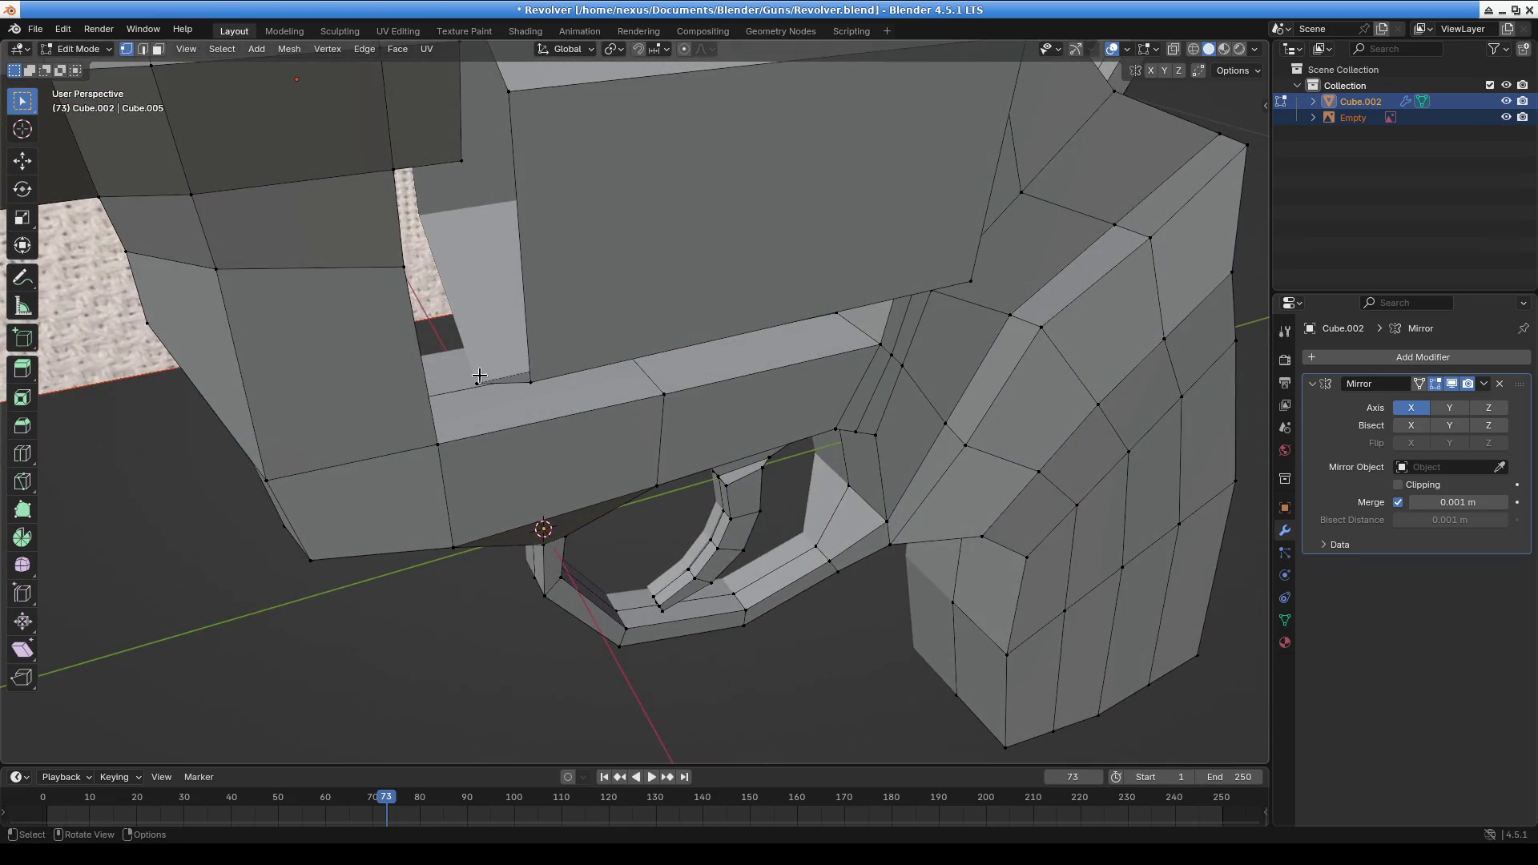
mouse_move(689, 297)
middle_down()
mouse_move(646, 426)
mouse_move(652, 360)
mouse_move(1129, 238)
middle_up()
scroll(565, 168, down, 4)
scroll(745, 371, up, 10)
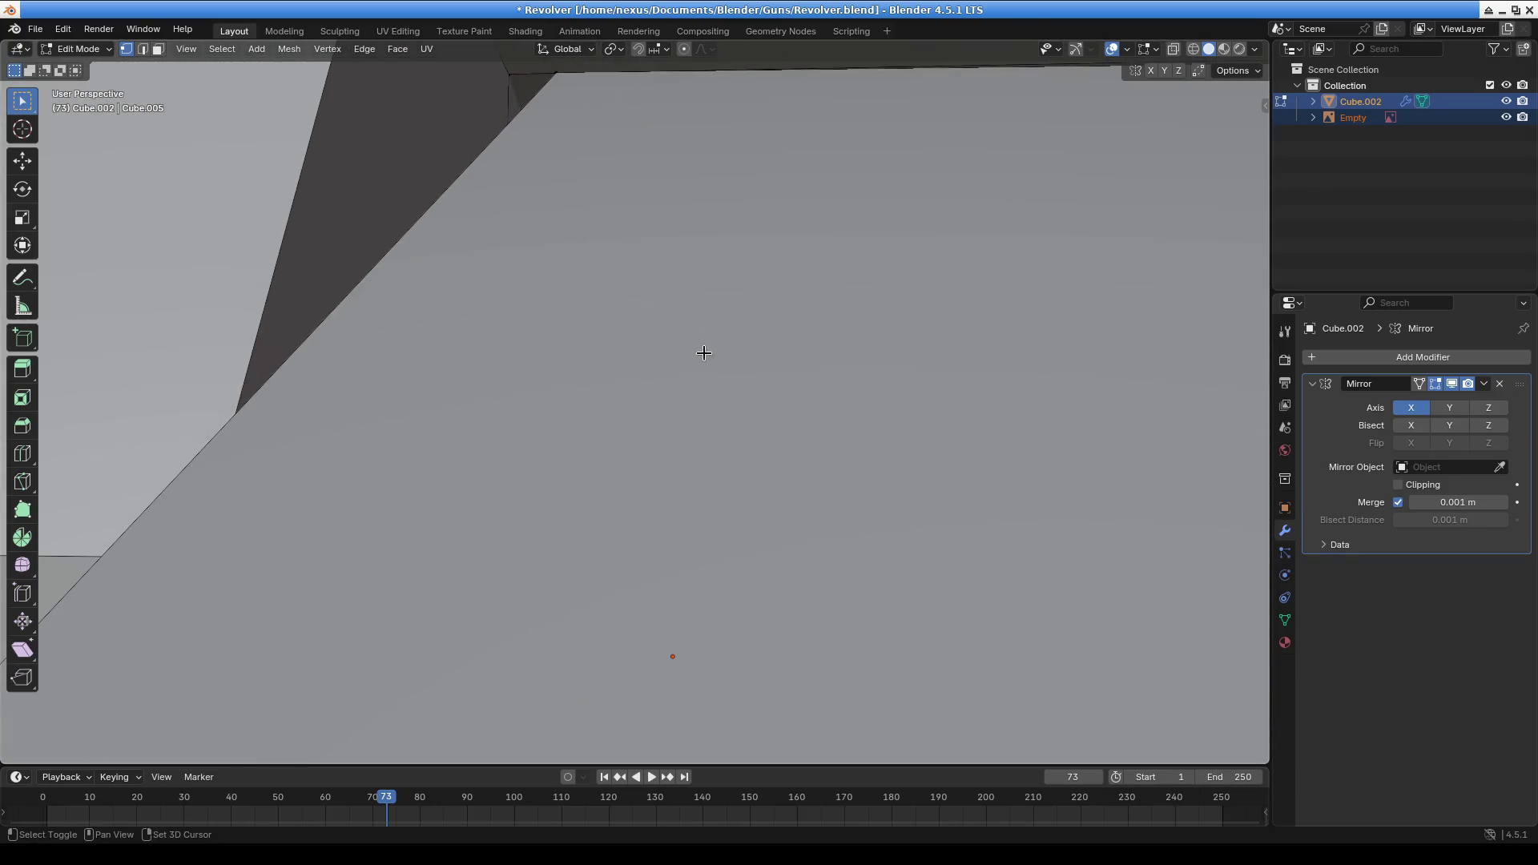
mouse_move(703, 353)
middle_down()
mouse_move(738, 409)
mouse_move(702, 455)
middle_up()
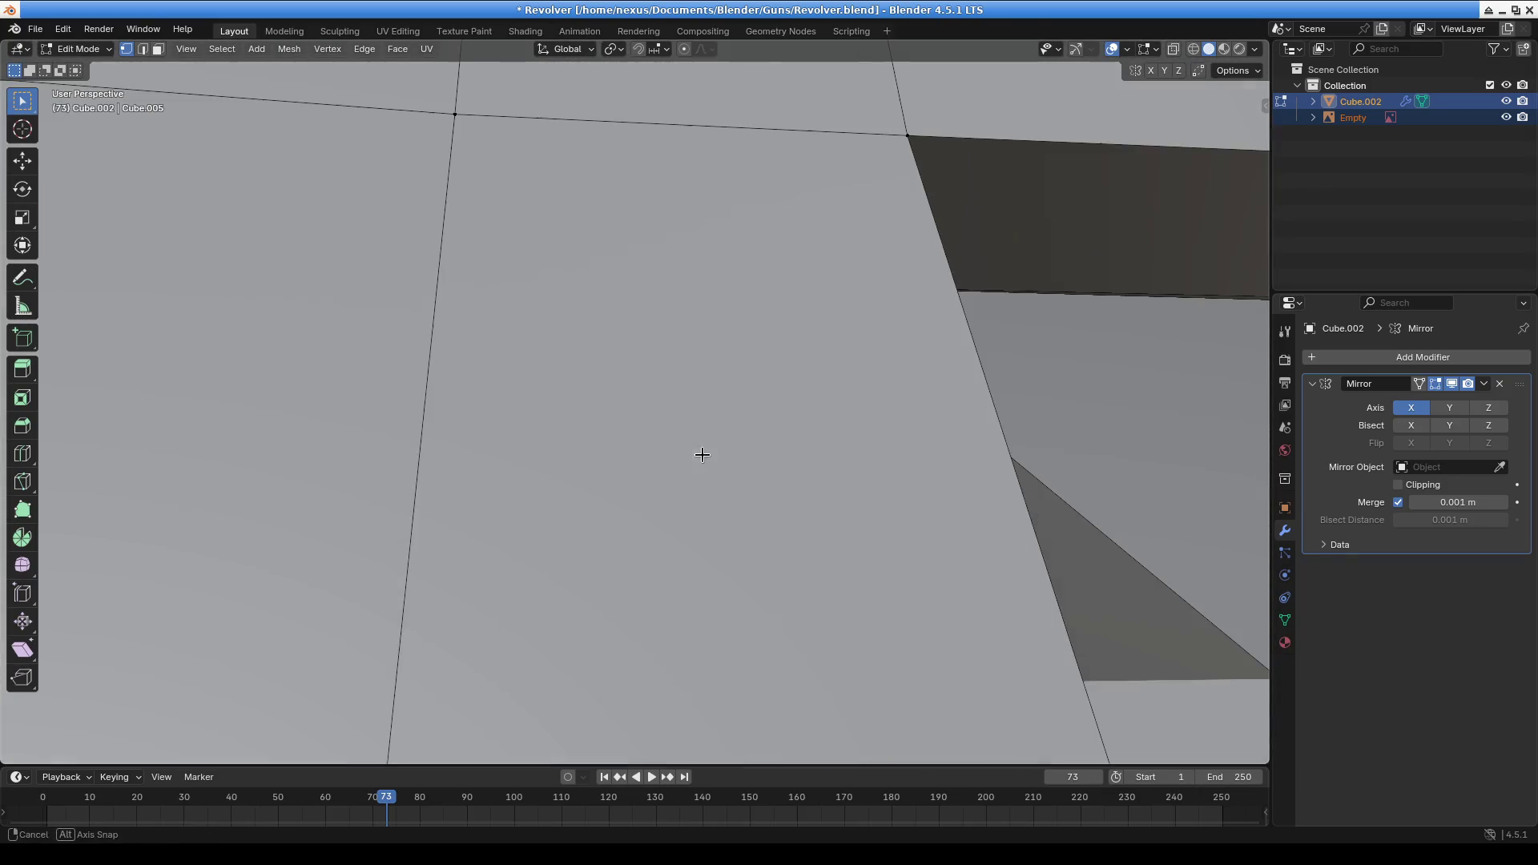
mouse_move(762, 396)
middle_down()
mouse_move(742, 399)
mouse_move(752, 422)
mouse_move(694, 436)
mouse_move(762, 543)
mouse_move(793, 526)
mouse_move(768, 371)
mouse_move(773, 601)
mouse_move(745, 615)
mouse_move(785, 454)
mouse_move(768, 622)
middle_up()
click(598, 388)
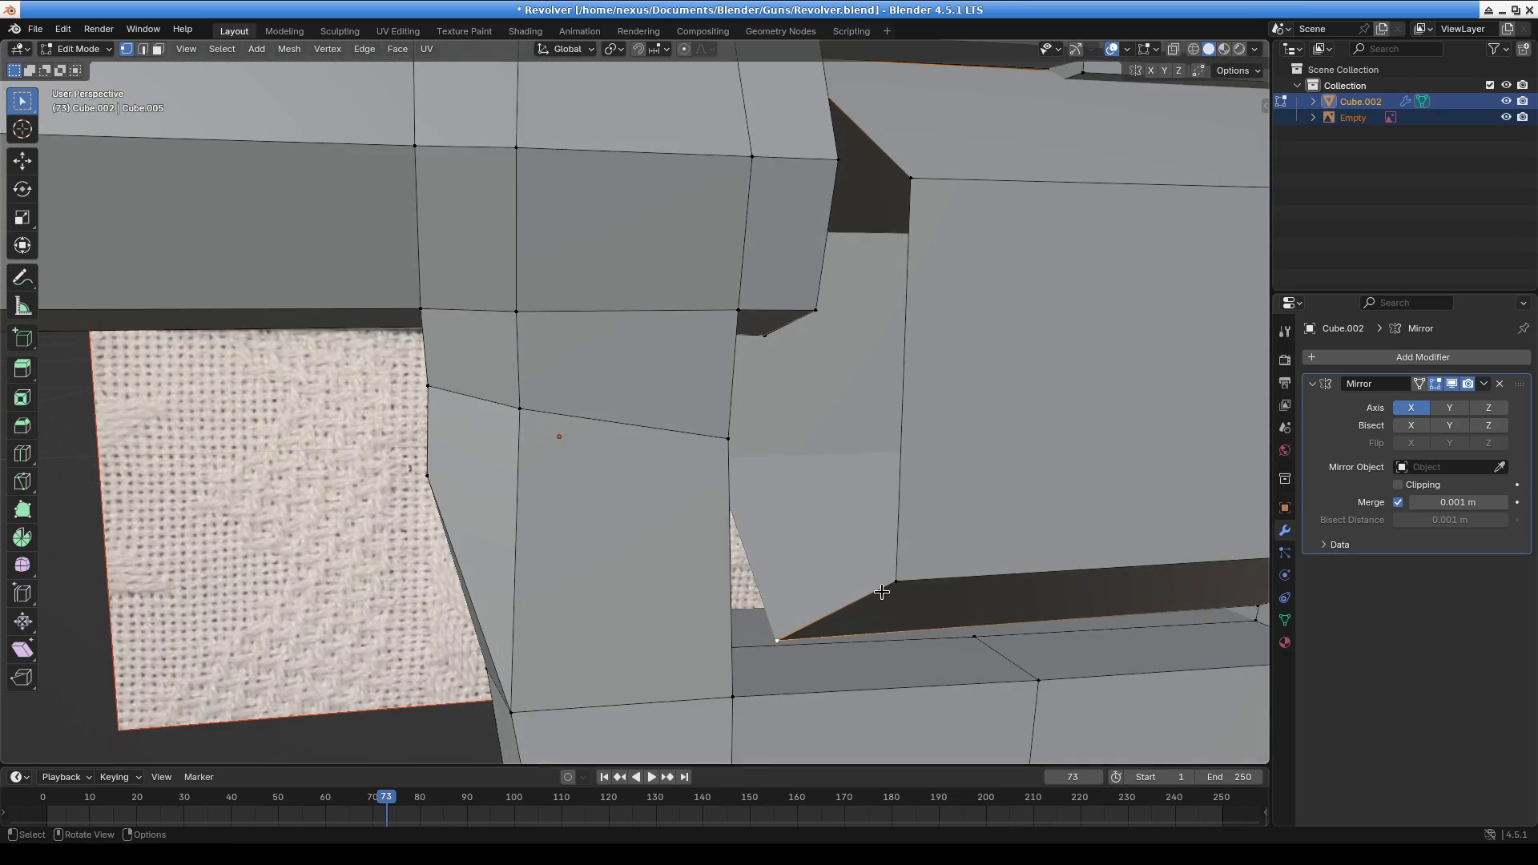
Orbit around the receiver block and select a vertex on its top slot
mouse_move(885, 589)
shift+middle_down()
mouse_move(914, 585)
mouse_move(872, 580)
mouse_move(916, 590)
mouse_move(875, 570)
mouse_move(948, 501)
shift+middle_up()
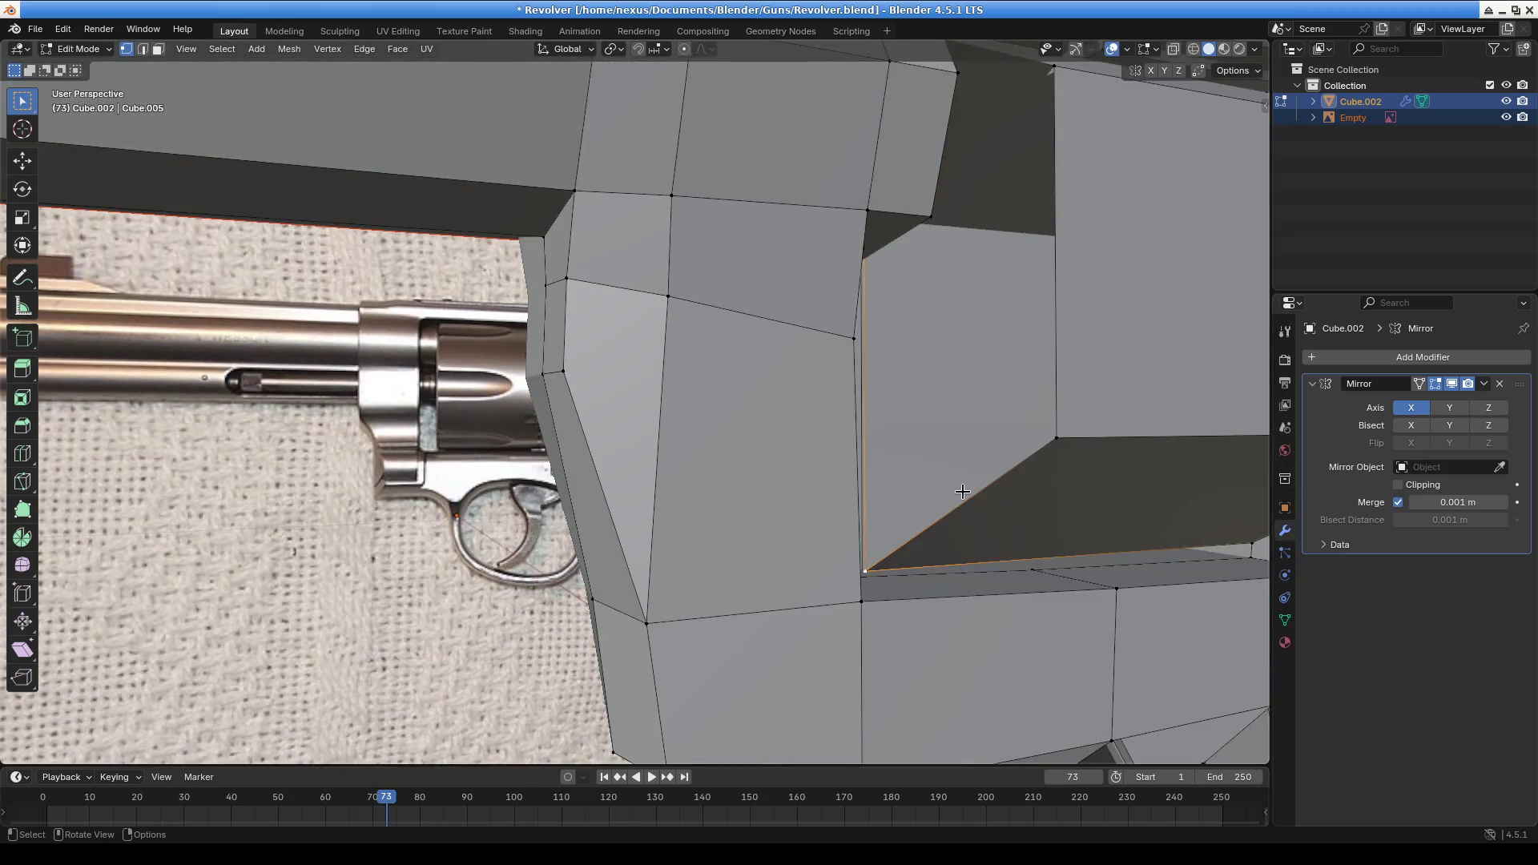
scroll(1030, 345, down, 5)
mouse_move(821, 347)
middle_down()
mouse_move(852, 388)
mouse_move(822, 385)
middle_up()
middle_drag(770, 477, 831, 427)
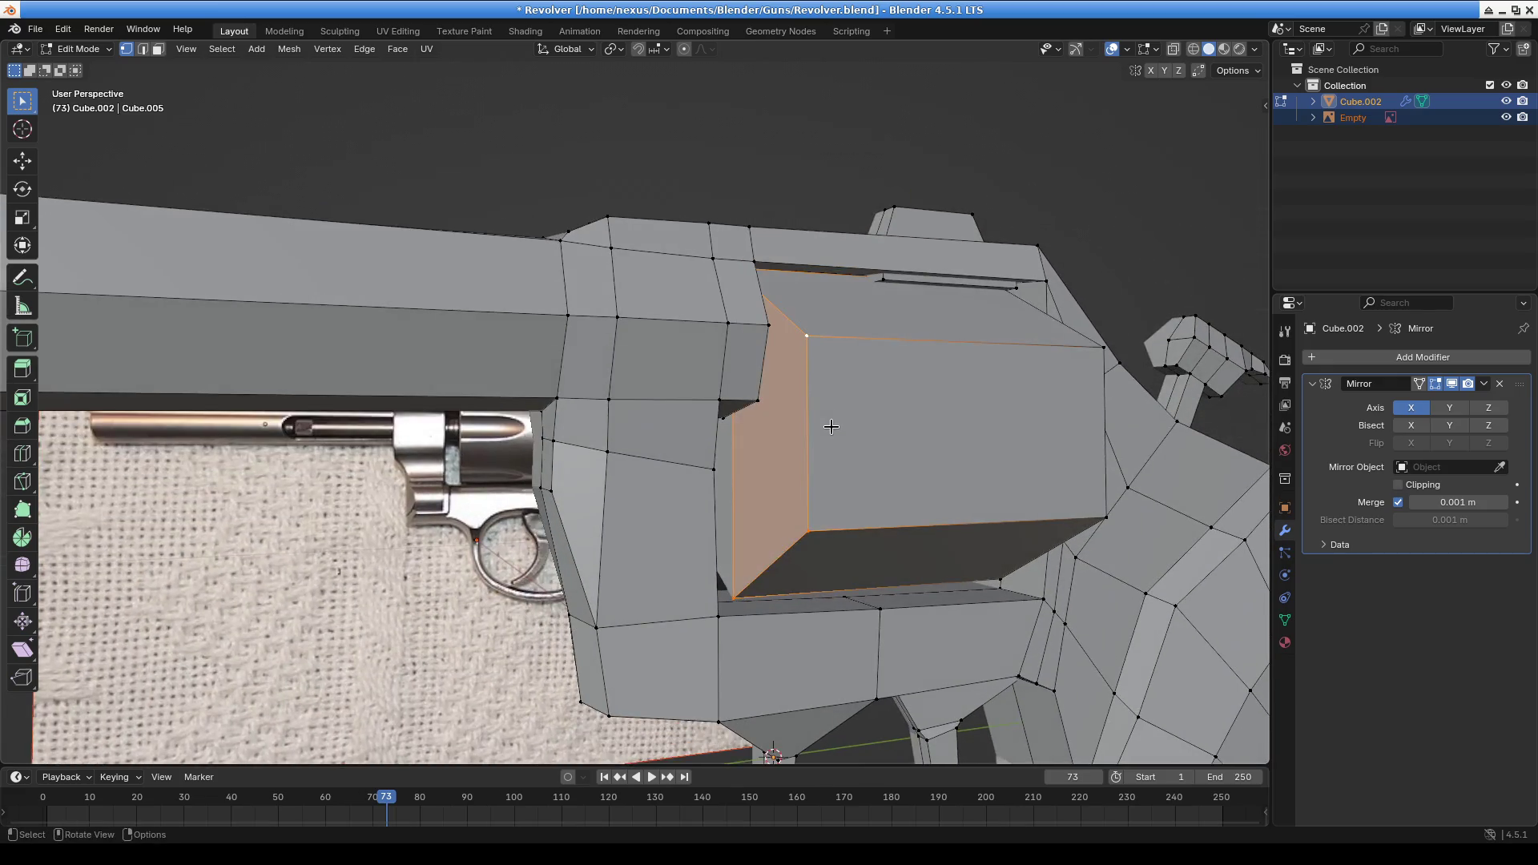
mouse_move(784, 534)
middle_down()
mouse_move(850, 521)
mouse_move(590, 520)
middle_up()
scroll(515, 412, up, 4)
mouse_move(515, 412)
middle_down()
mouse_move(526, 395)
mouse_move(722, 440)
mouse_move(767, 430)
middle_up()
scroll(767, 430, down, 3)
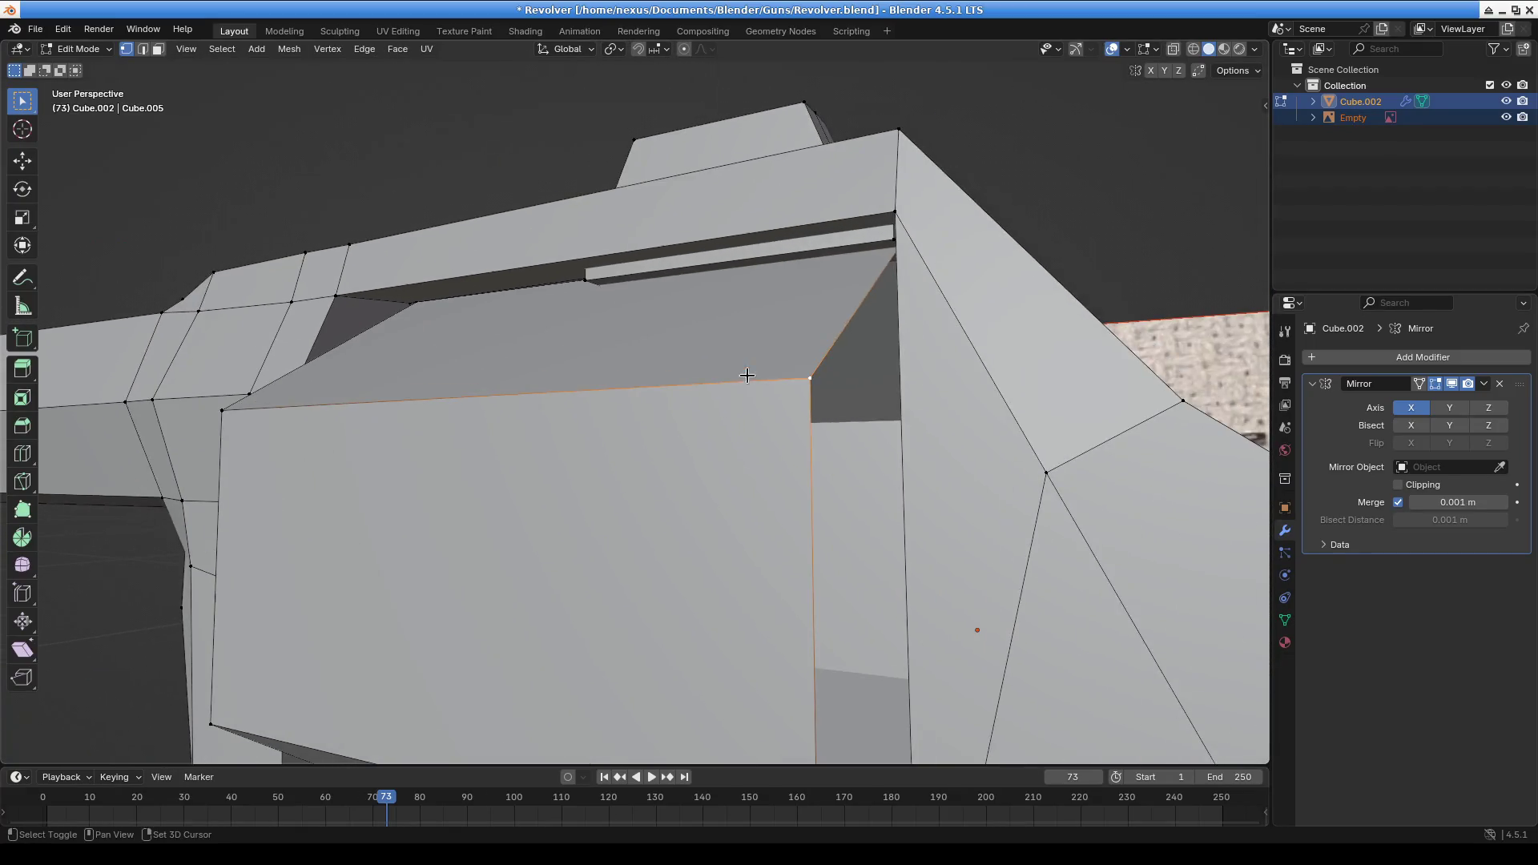
scroll(763, 240, up, 4)
scroll(557, 234, down, 1)
click(564, 235)
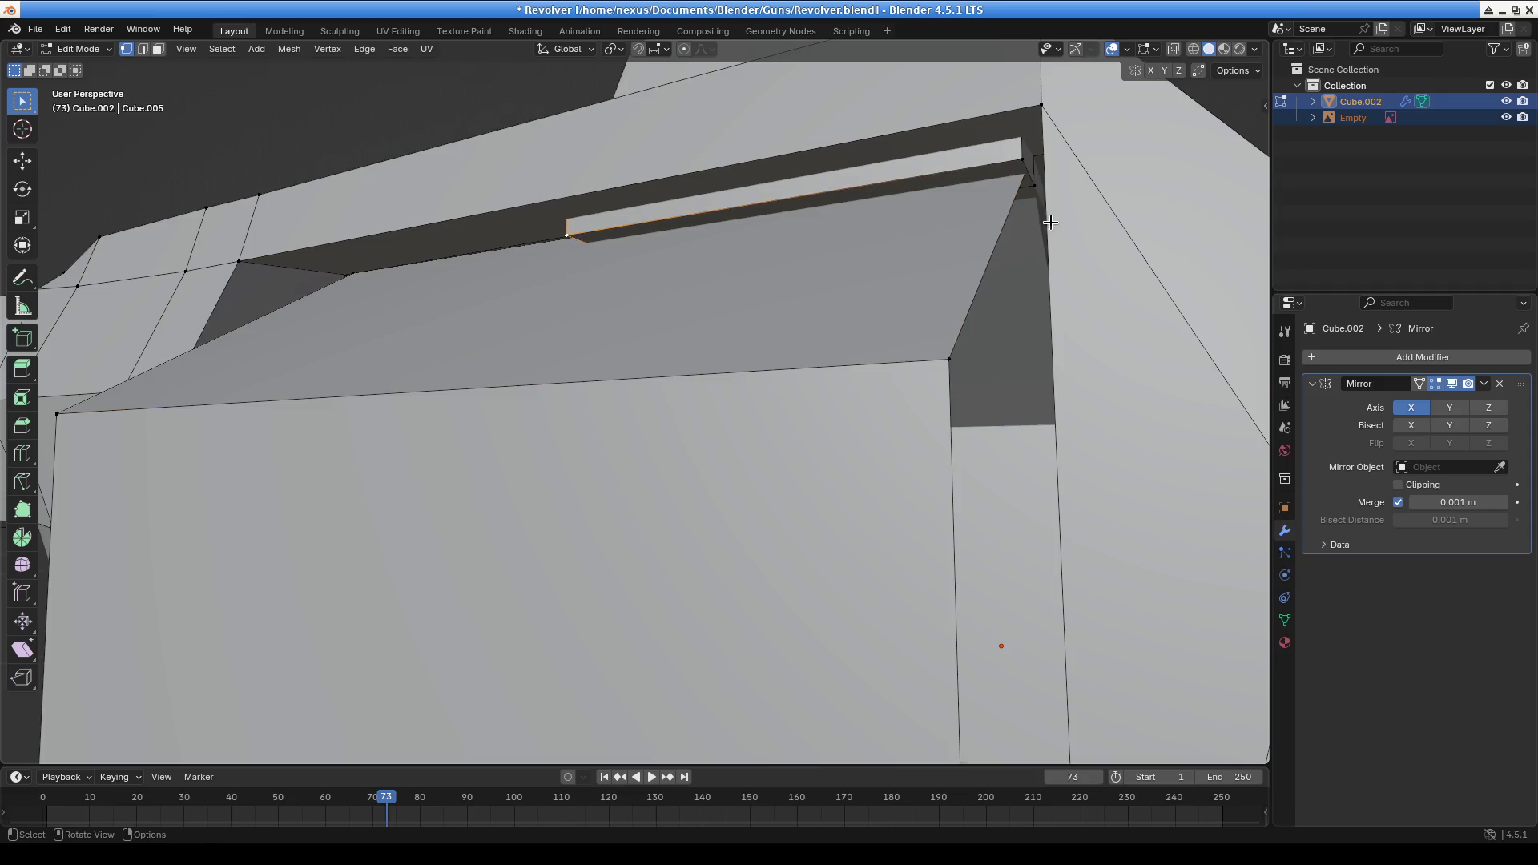
Select the top-slot edge loop and raise it slightly along Z
scroll(817, 312, down, 4)
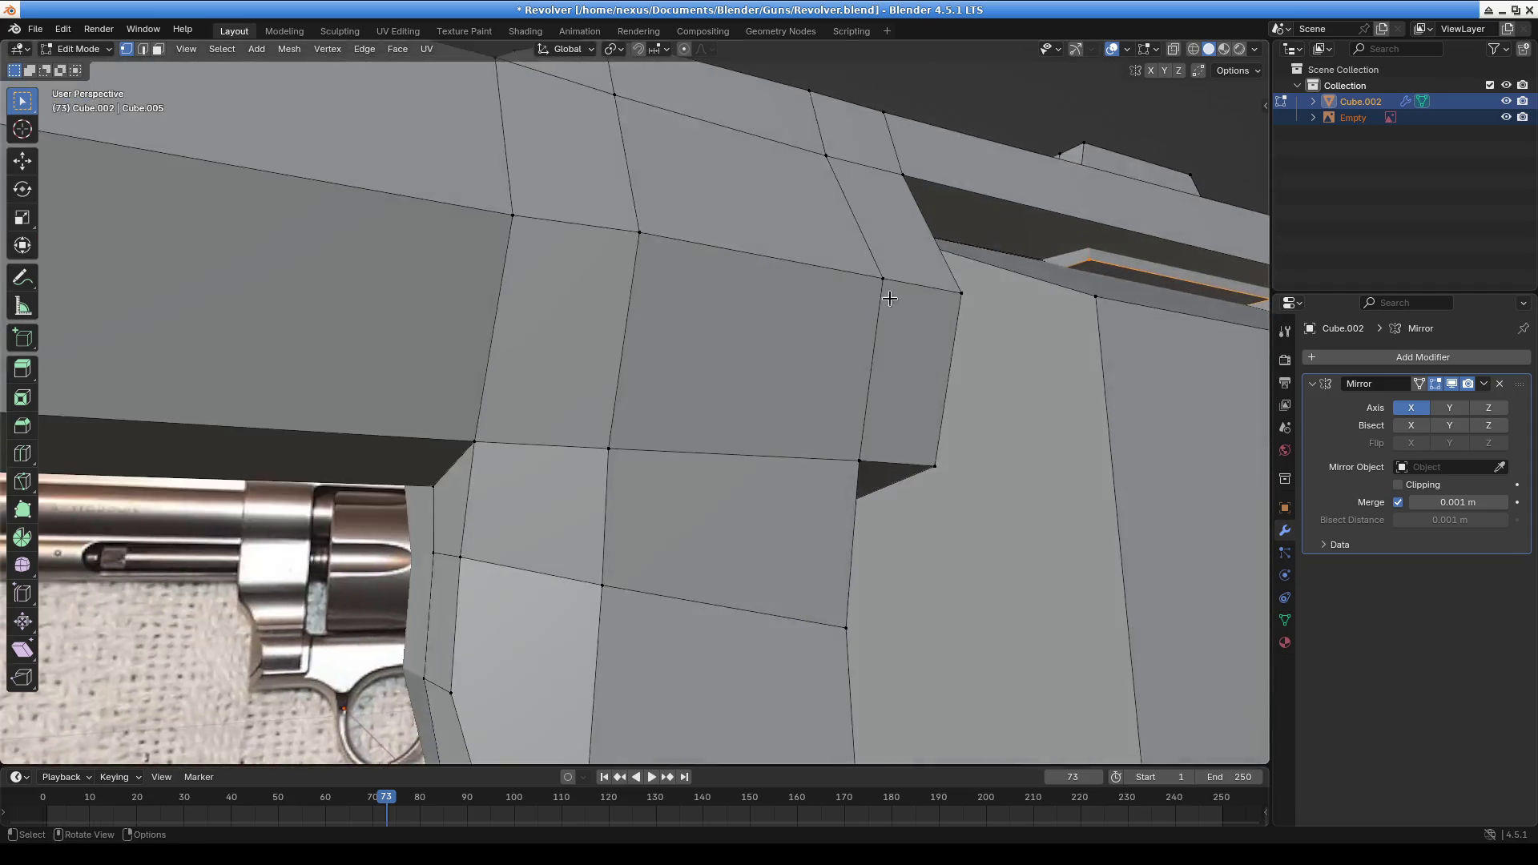
scroll(697, 319, up, 6)
mouse_move(737, 210)
middle_down()
mouse_move(756, 388)
mouse_move(721, 357)
mouse_move(746, 467)
mouse_move(718, 419)
mouse_move(632, 477)
mouse_move(532, 354)
mouse_move(560, 341)
middle_up()
alt+click(712, 427)
mouse_move(637, 393)
middle_down()
mouse_move(656, 409)
mouse_move(598, 443)
mouse_move(622, 520)
middle_up()
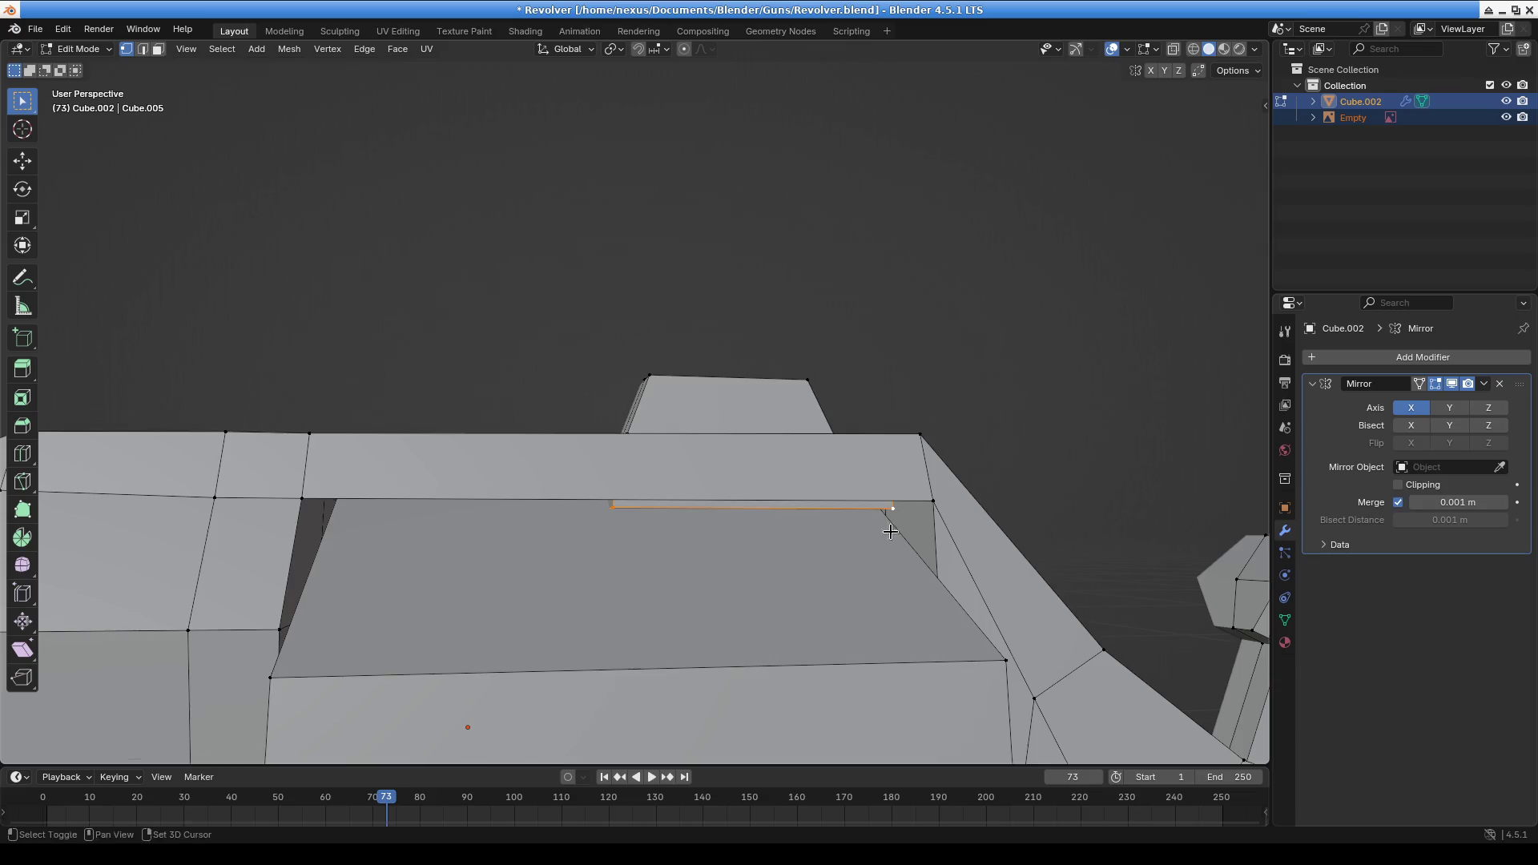
scroll(887, 525, up, 5)
mouse_move(793, 388)
middle_down()
mouse_move(725, 363)
mouse_move(801, 385)
middle_up()
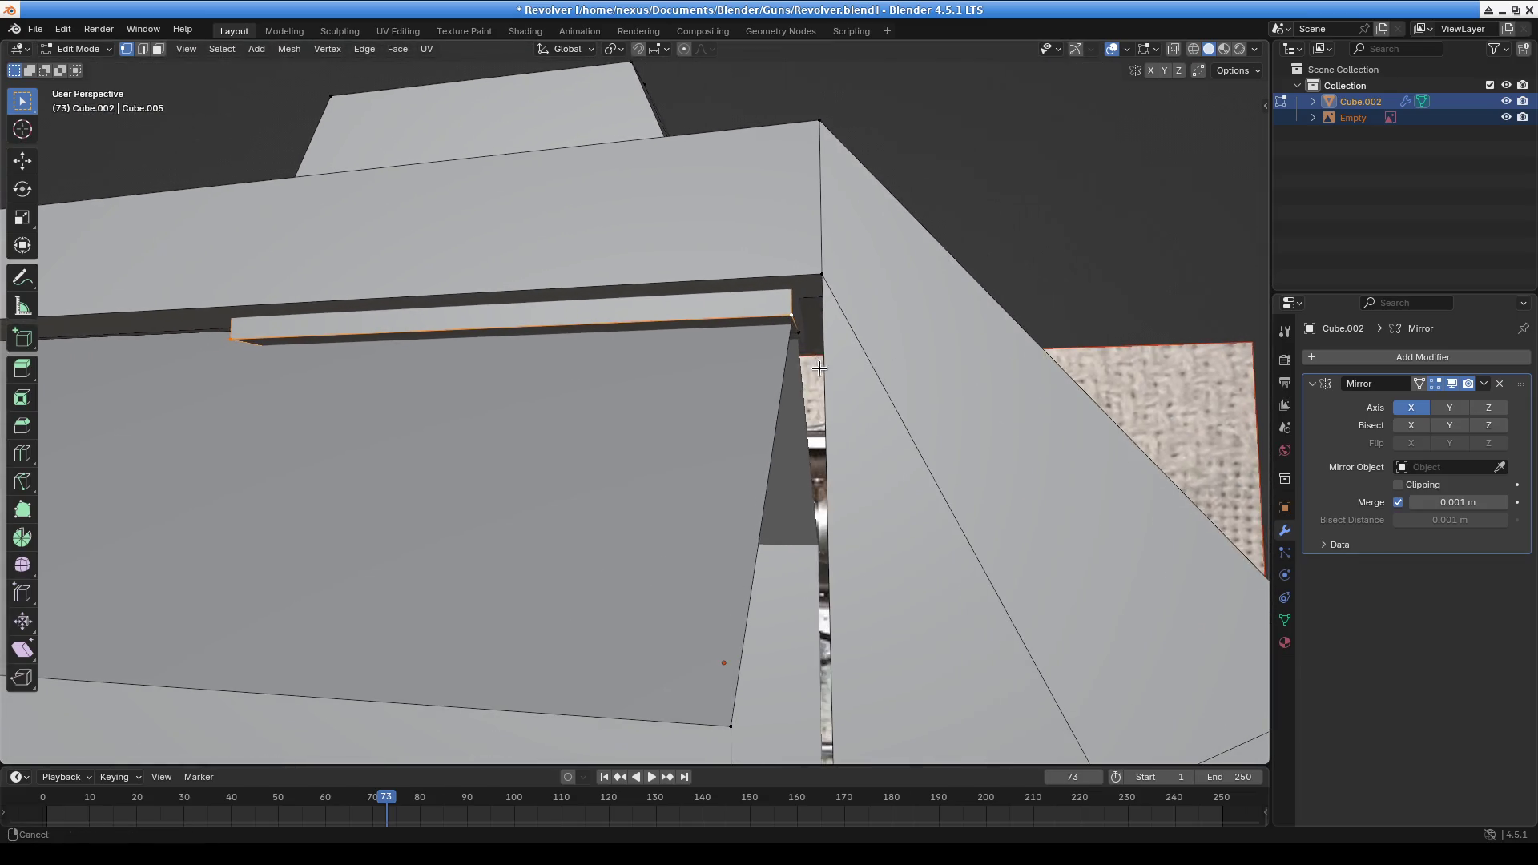
key(g)
key(z)
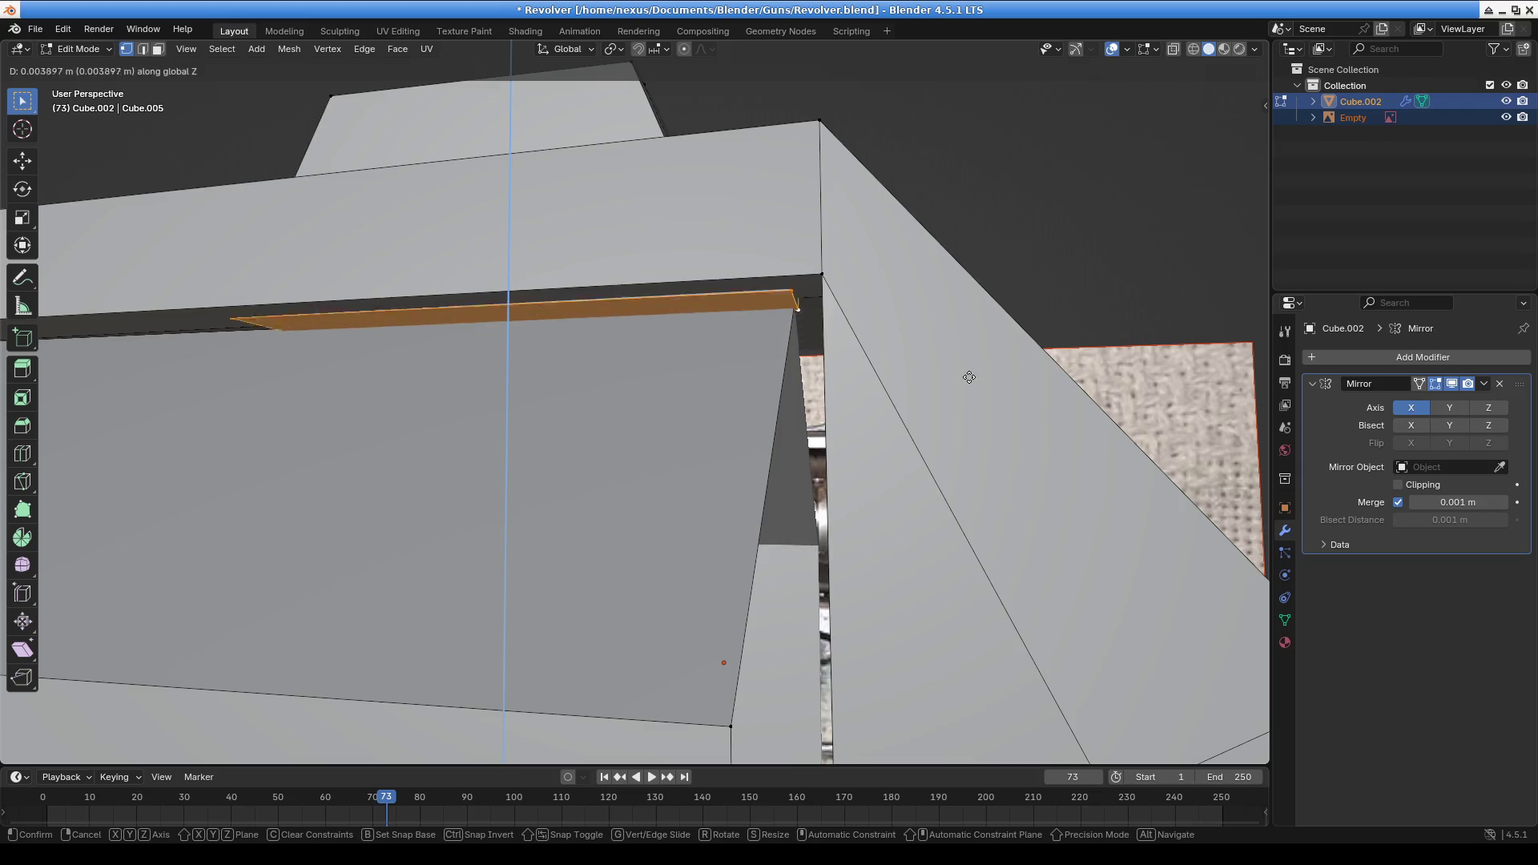
click(968, 375)
Select the receiver face's top edges and orbit around the revolver to check the result
click(807, 324)
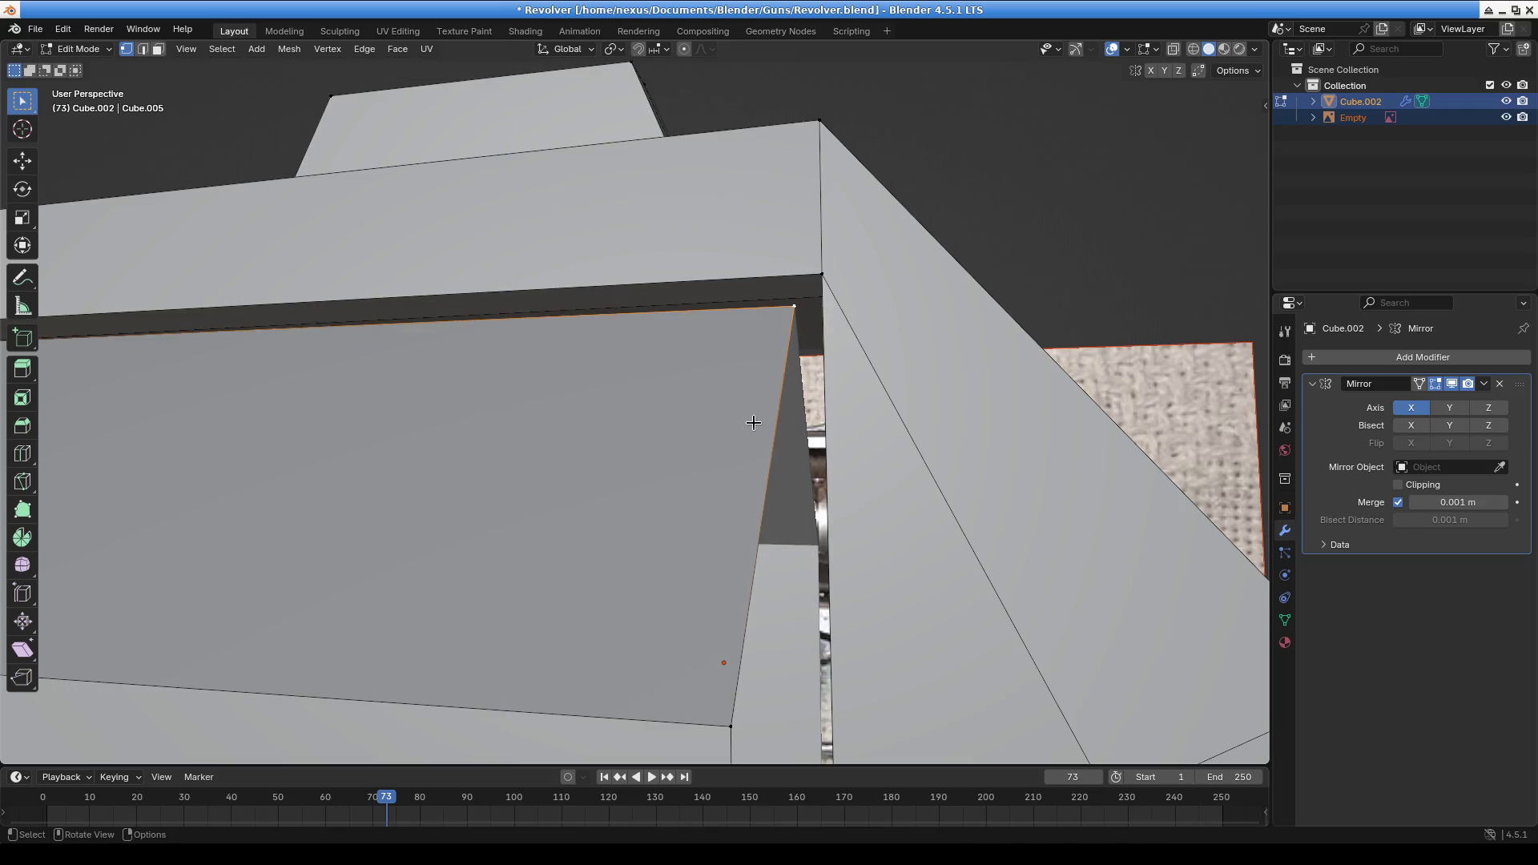
mouse_move(663, 422)
ctrl+middle_down()
mouse_move(686, 470)
mouse_move(526, 168)
mouse_move(663, 289)
mouse_move(675, 332)
mouse_move(752, 368)
mouse_move(711, 491)
mouse_move(773, 347)
mouse_move(762, 250)
ctrl+middle_up()
mouse_move(757, 425)
middle_down()
mouse_move(646, 357)
mouse_move(622, 507)
middle_up()
mouse_move(694, 571)
middle_down()
mouse_move(868, 513)
mouse_move(948, 498)
mouse_move(943, 515)
middle_up()
scroll(944, 515, down, 2)
scroll(942, 515, down, 4)
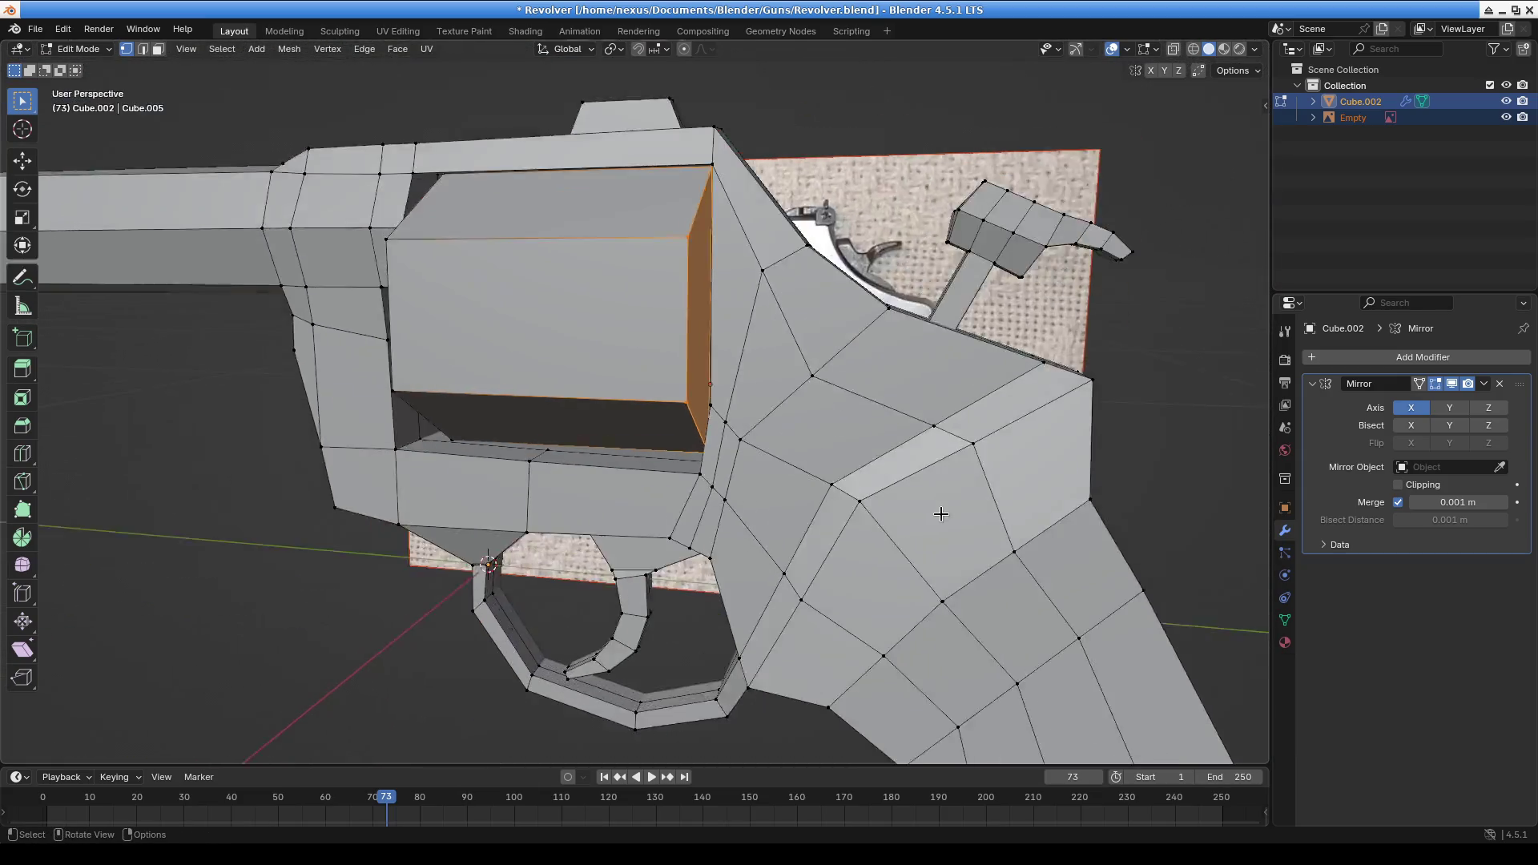
scroll(859, 319, down, 3)
mouse_move(859, 319)
middle_down()
mouse_move(969, 424)
mouse_move(761, 413)
mouse_move(609, 377)
mouse_move(565, 403)
middle_up()
scroll(565, 403, up, 5)
scroll(763, 425, down, 1)
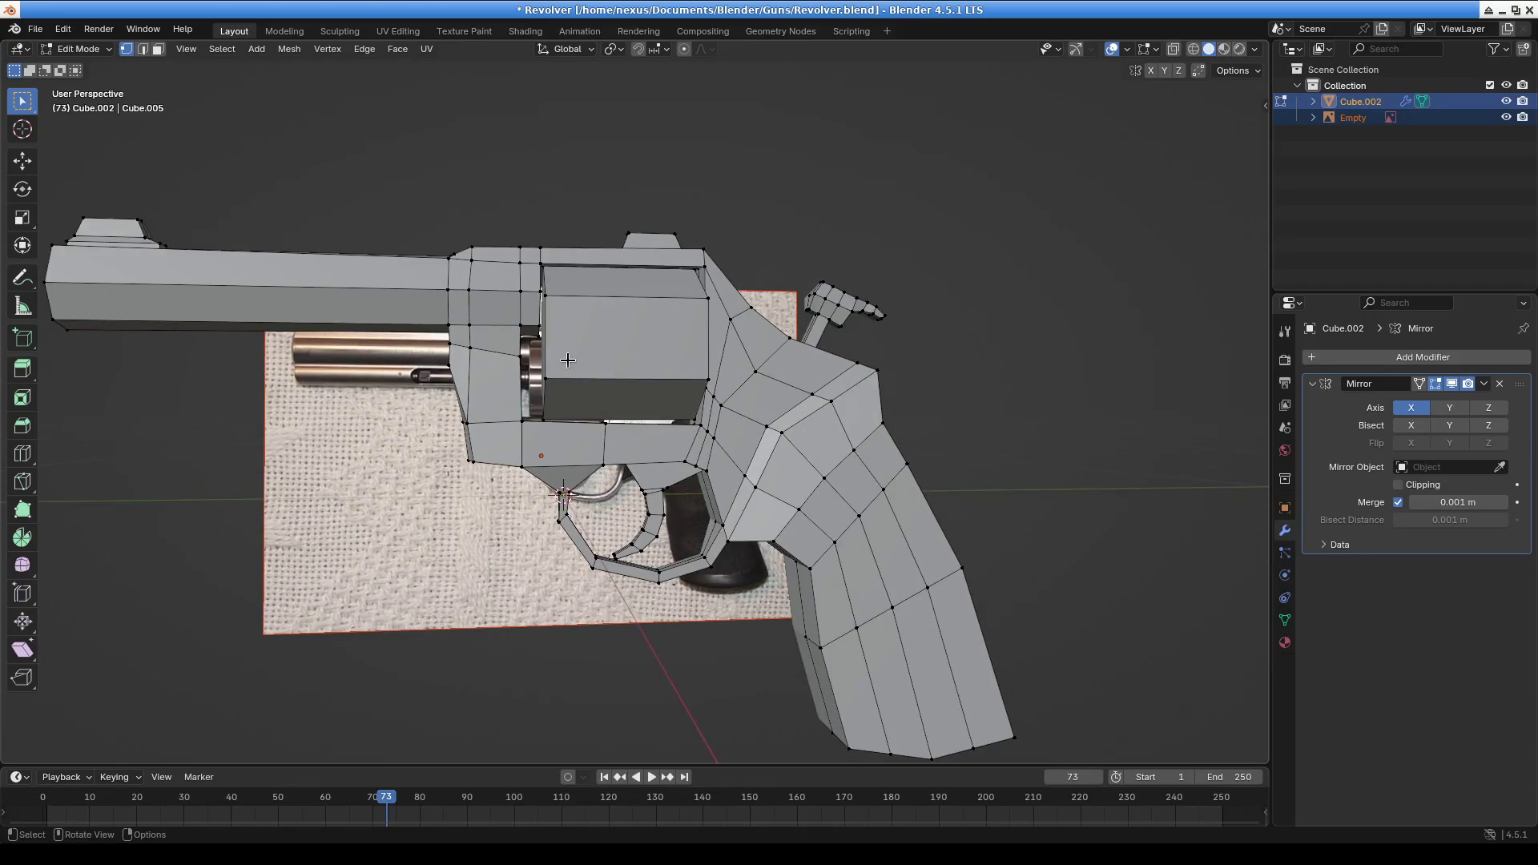
mouse_move(715, 387)
middle_down()
mouse_move(1056, 438)
mouse_move(853, 396)
middle_up()
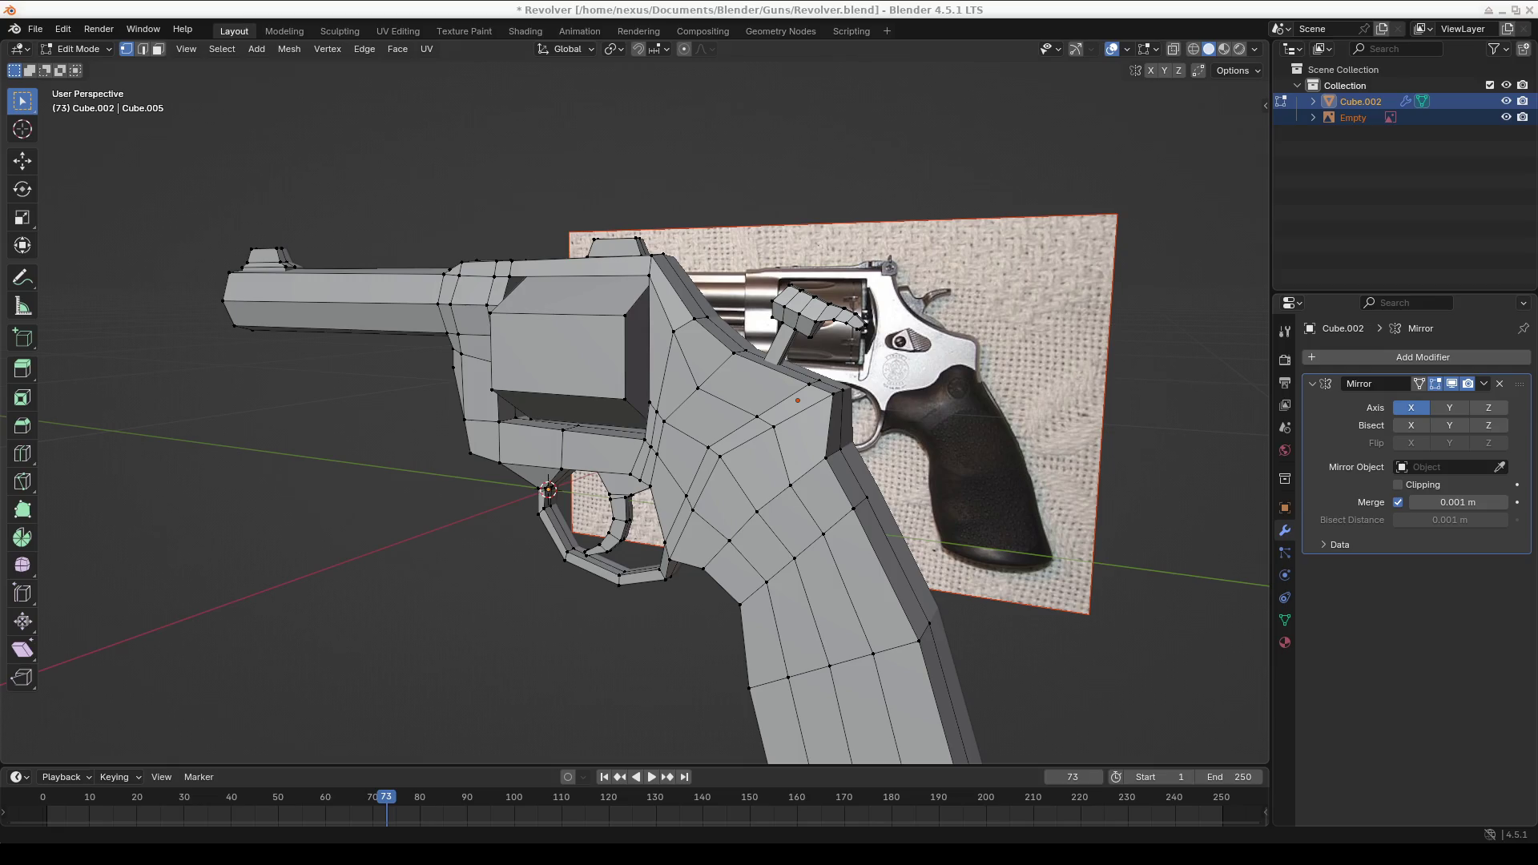
mouse_move(140, 520)
middle_down()
mouse_move(852, 515)
mouse_move(829, 510)
middle_up()
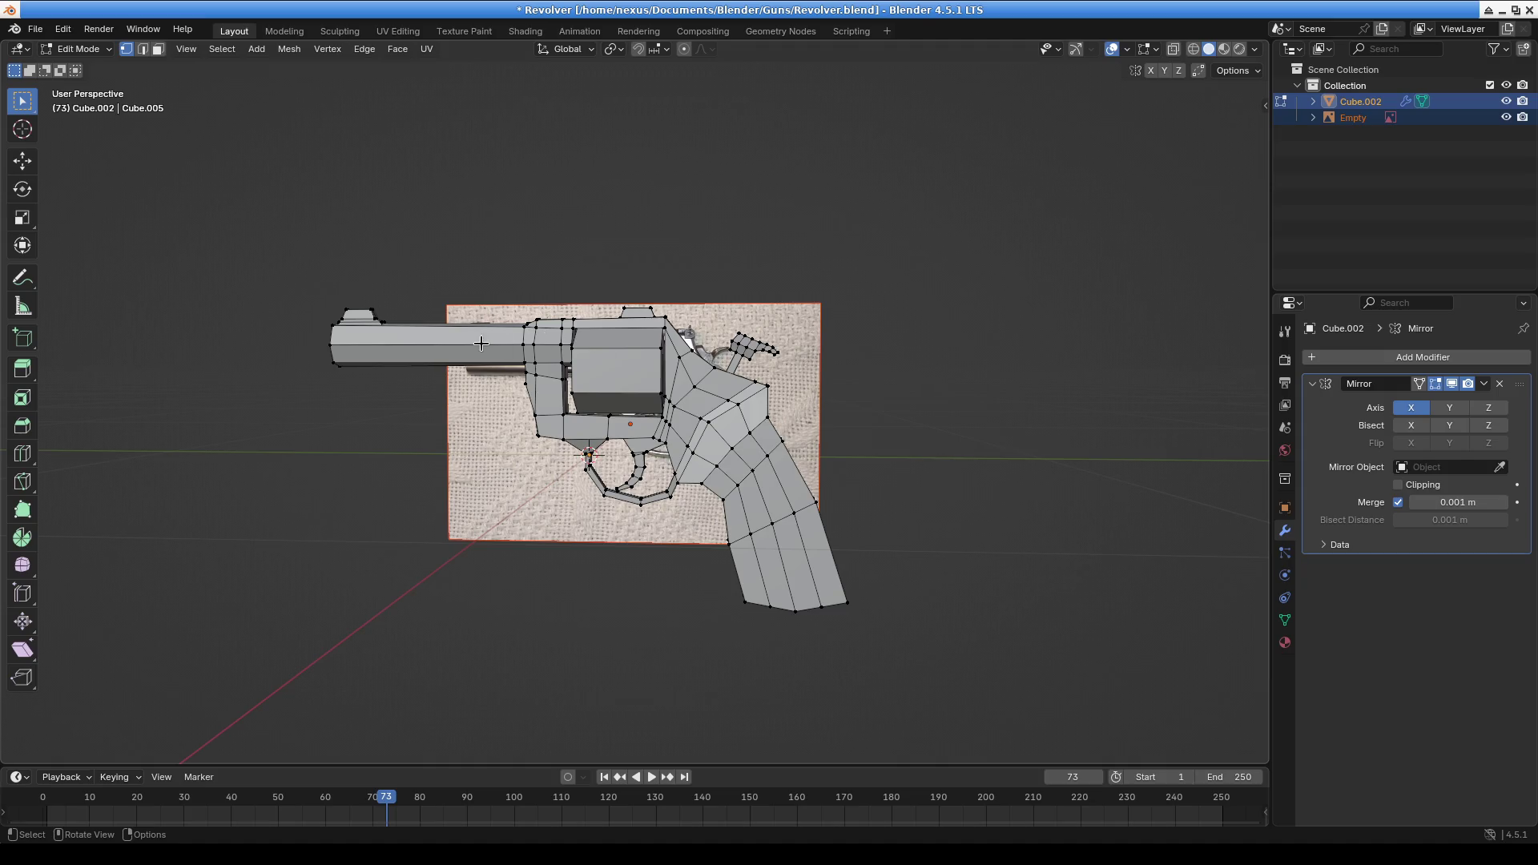
mouse_move(625, 487)
middle_down()
mouse_move(513, 529)
mouse_move(697, 639)
mouse_move(515, 566)
mouse_move(627, 369)
middle_up()
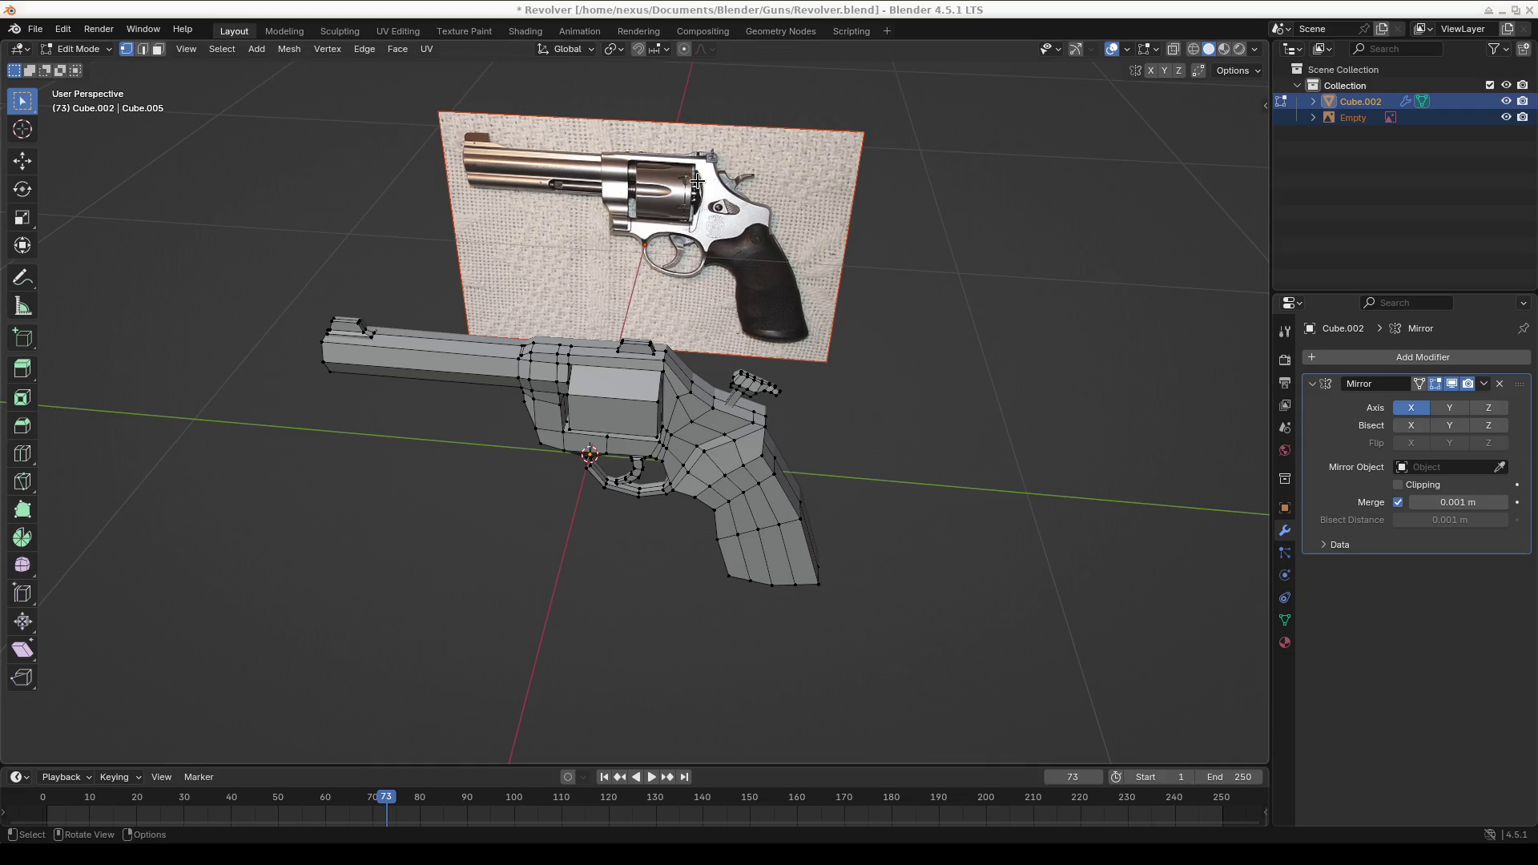
middle_drag(718, 454, 690, 425)
scroll(655, 591, up, 1)
mouse_move(655, 591)
middle_down()
mouse_move(661, 521)
mouse_move(705, 542)
mouse_move(657, 532)
mouse_move(817, 420)
mouse_move(852, 460)
middle_up()
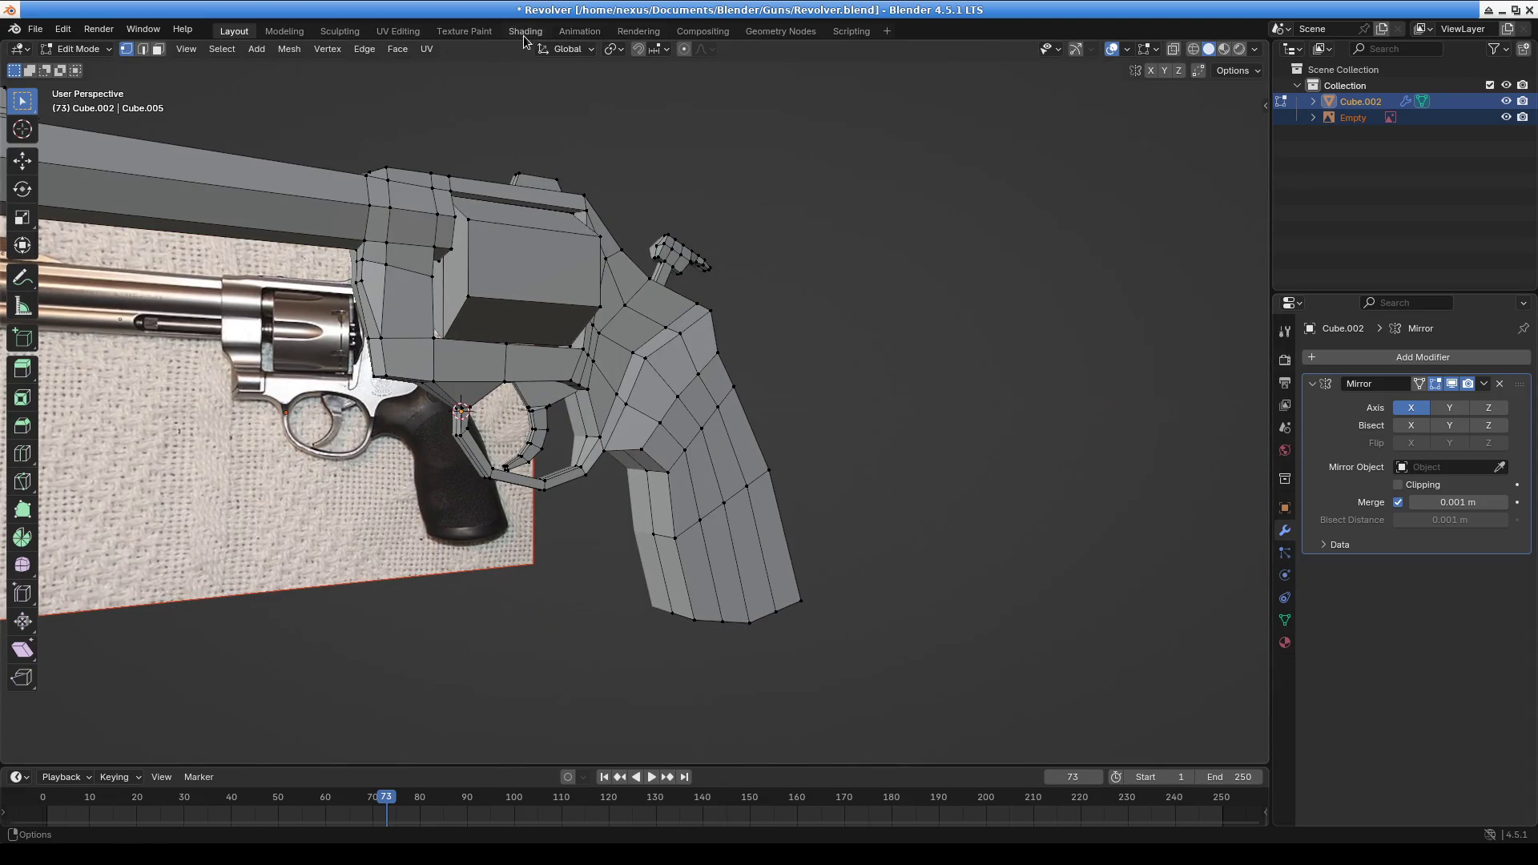
In the Shading workspace, hide the reference image and create a new material named Metal
click(524, 32)
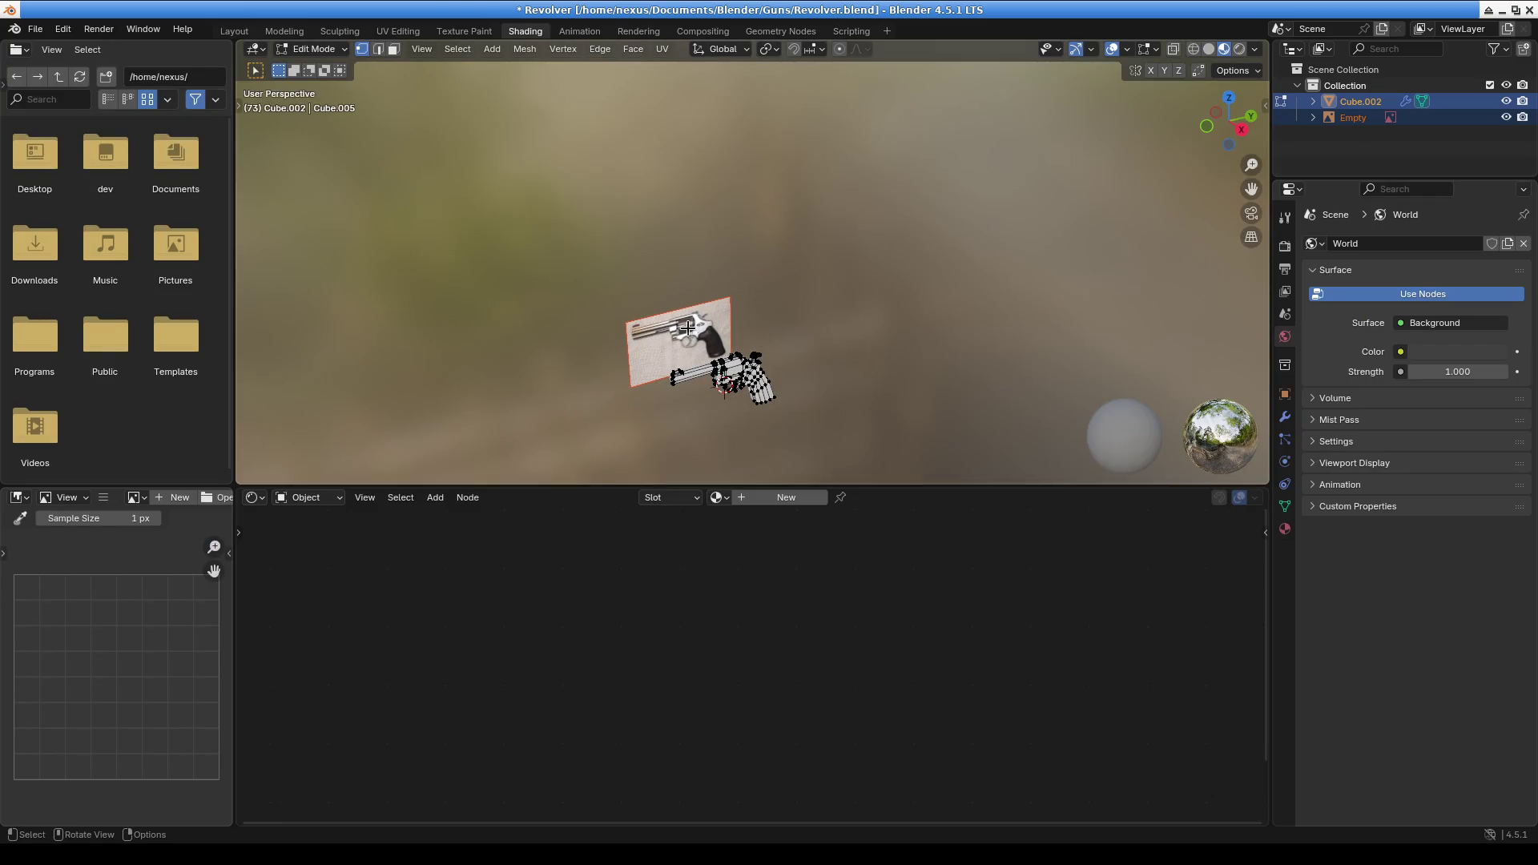
click(1506, 117)
click(776, 502)
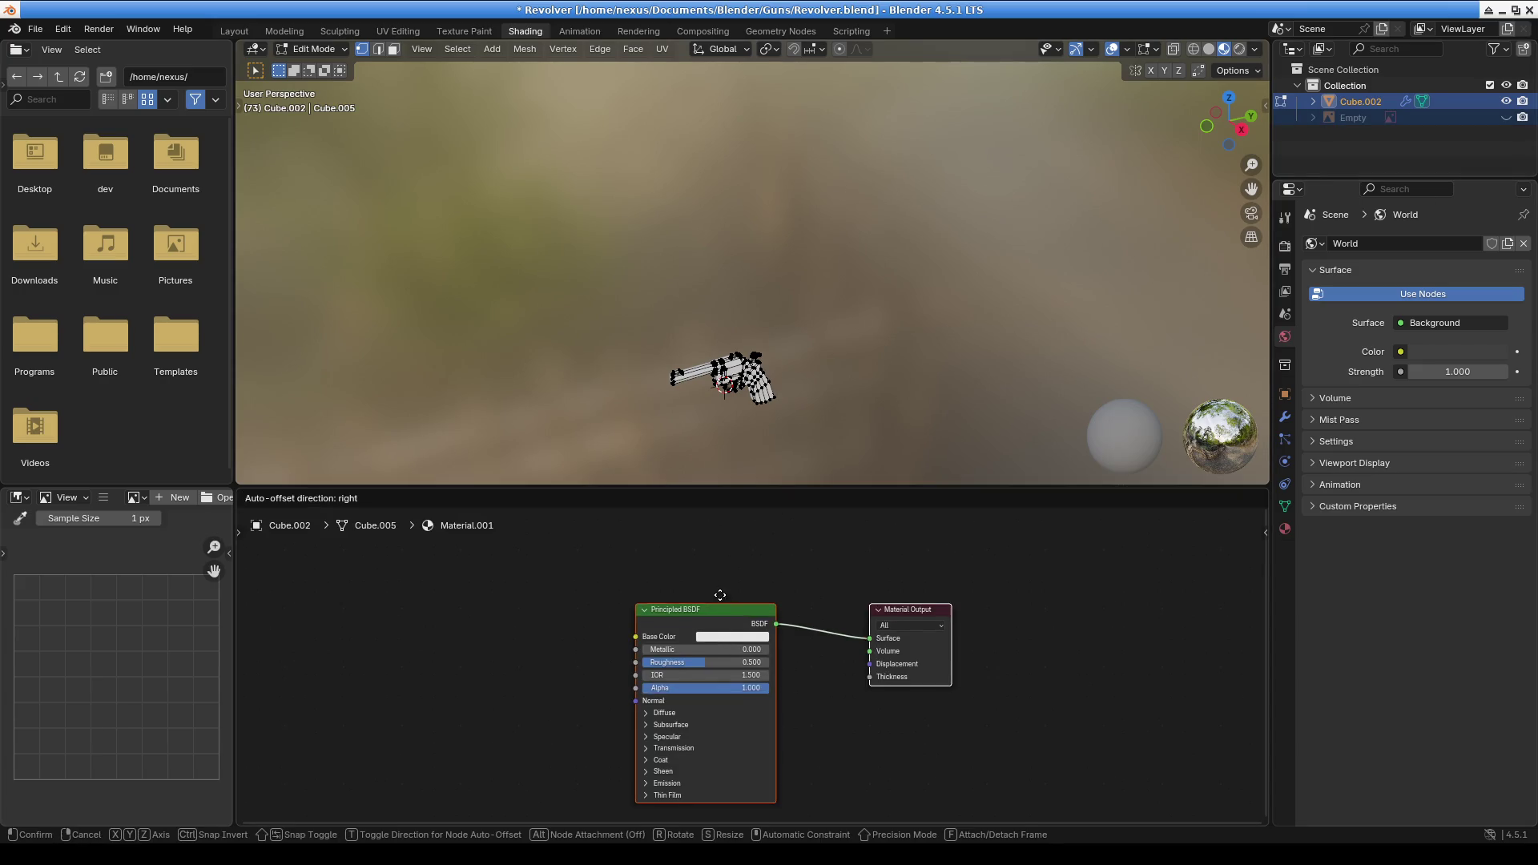
click(741, 497)
text(Metal)
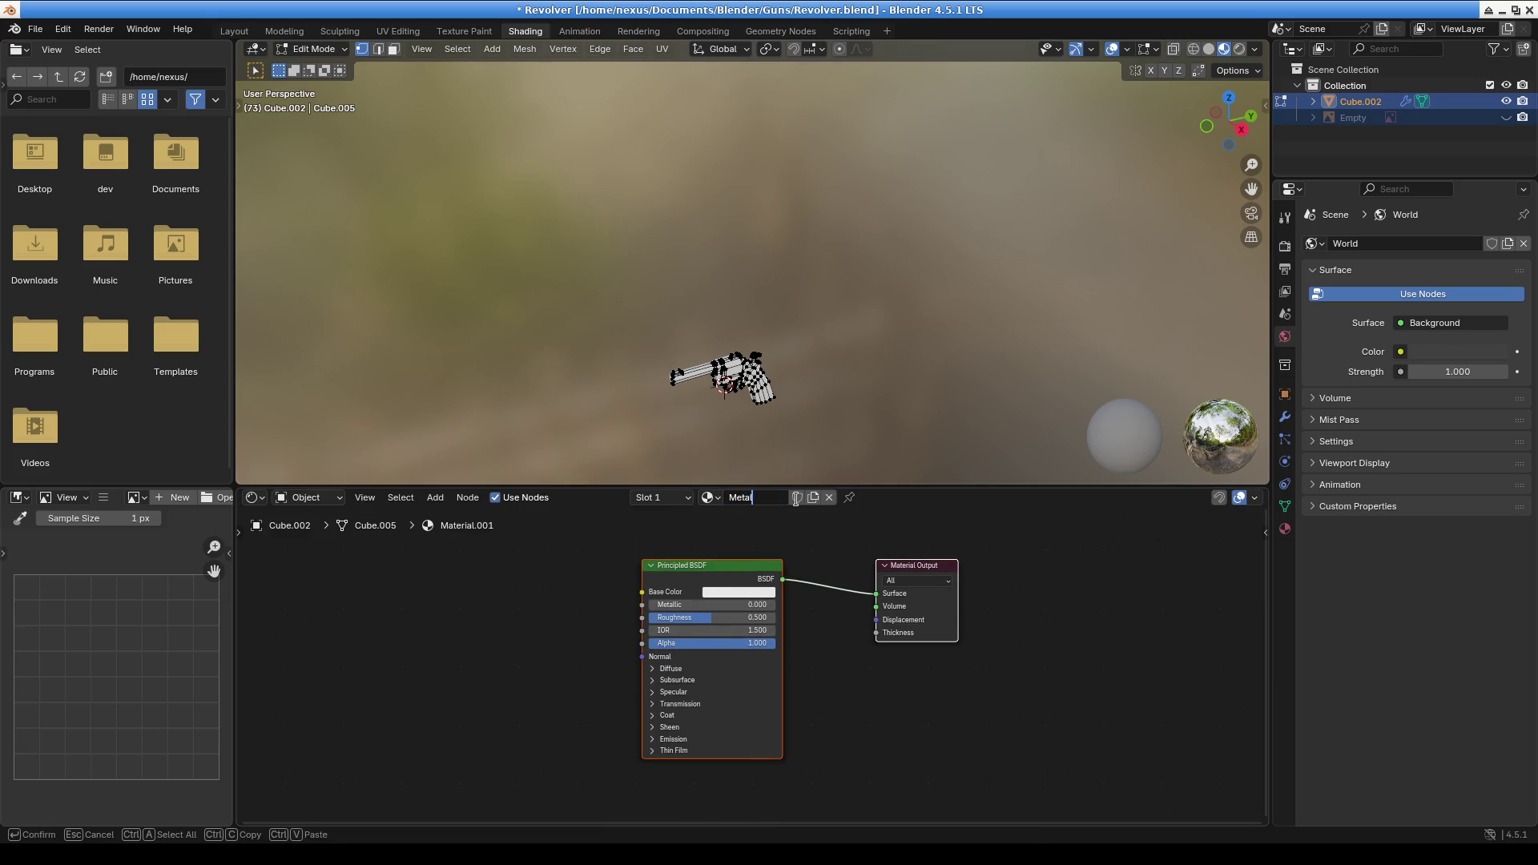
key(Return)
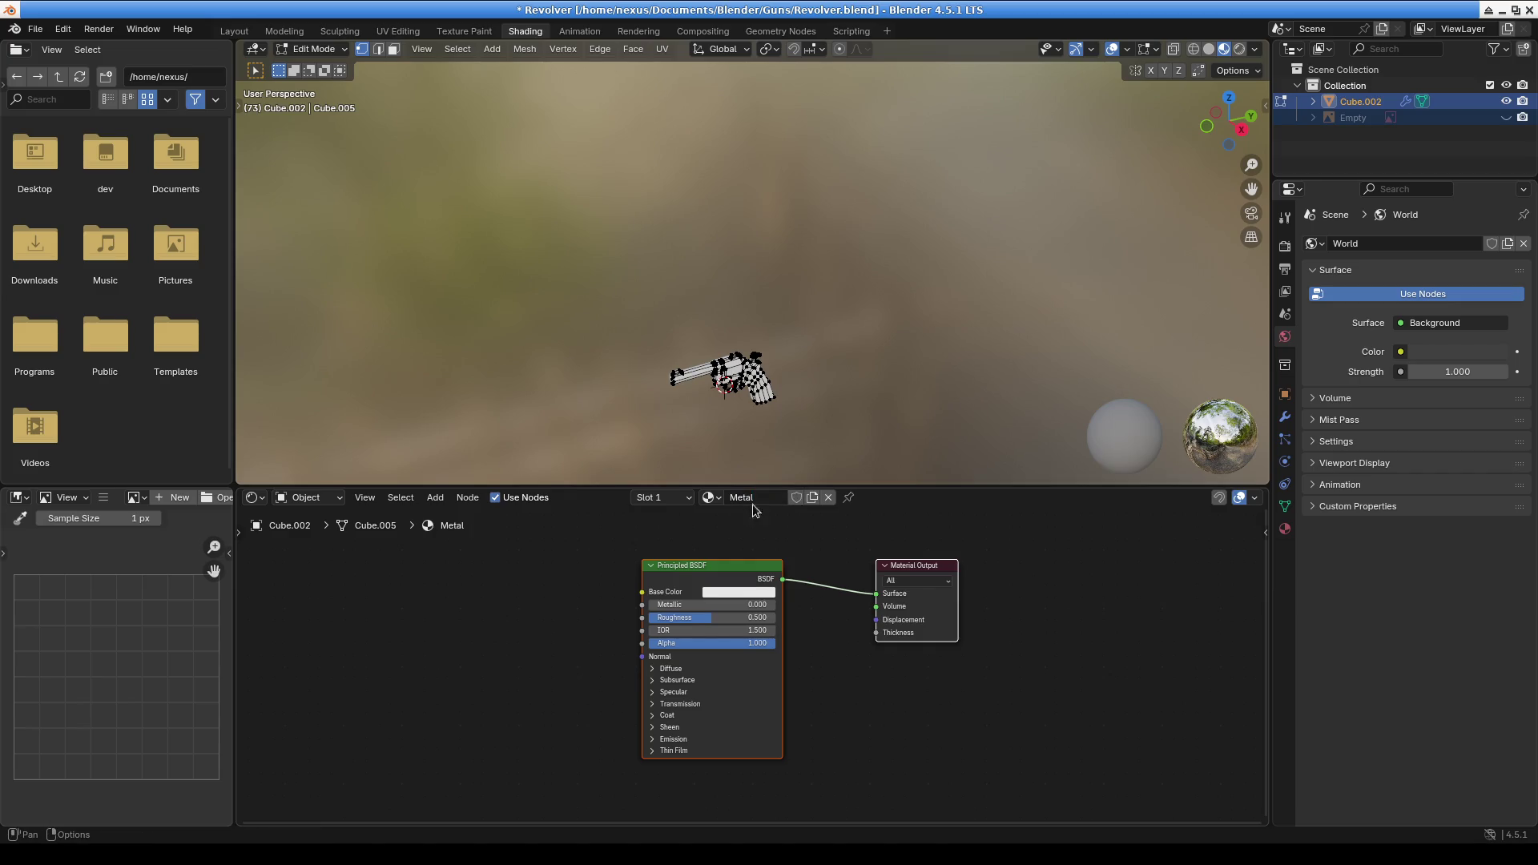
click(711, 499)
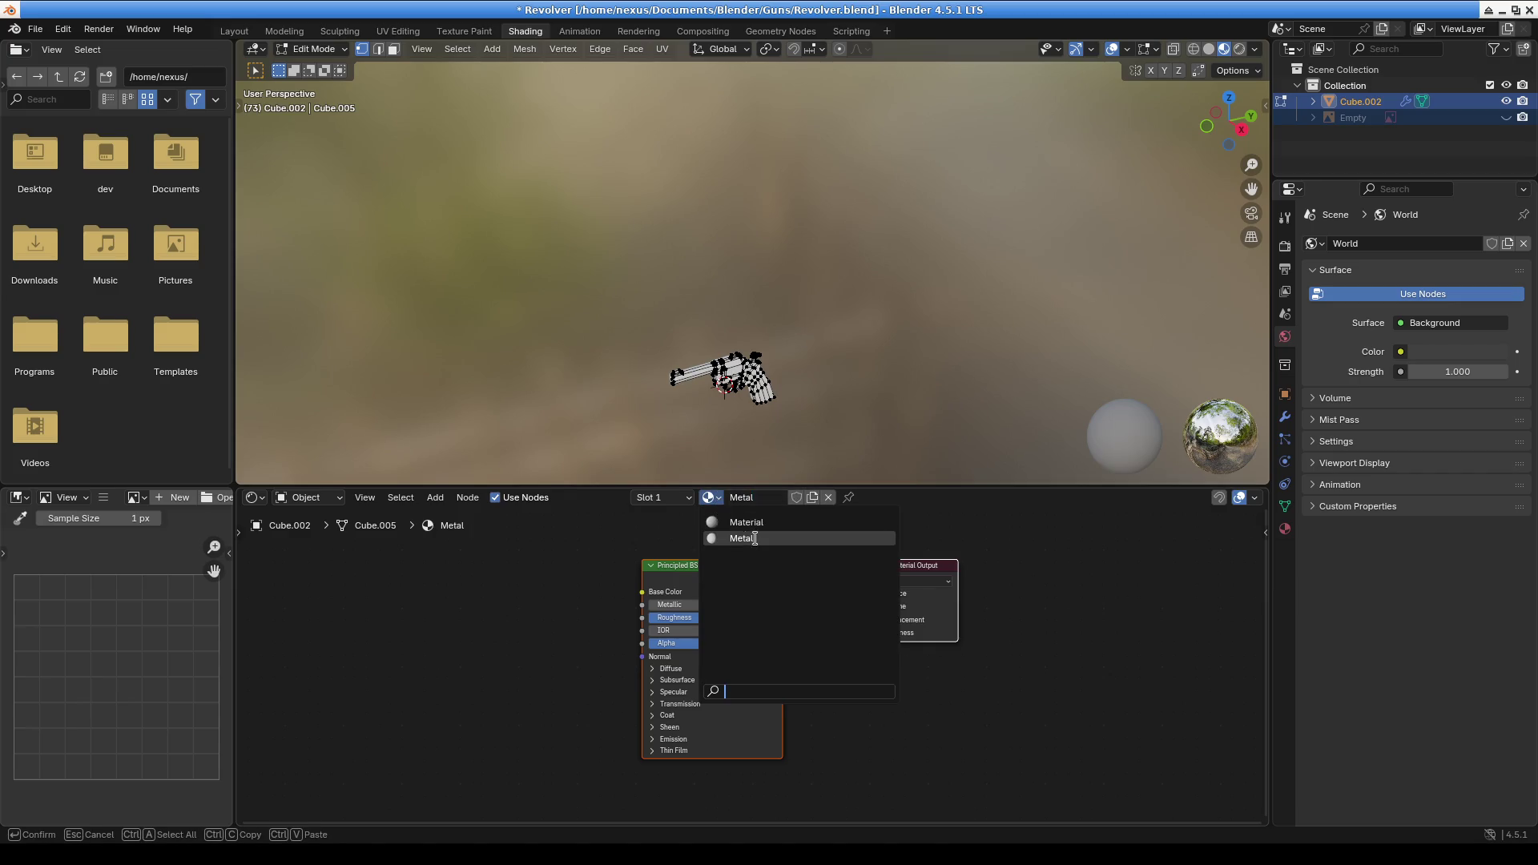
click(997, 511)
Add a second, empty material slot to the revolver
click(665, 497)
click(670, 504)
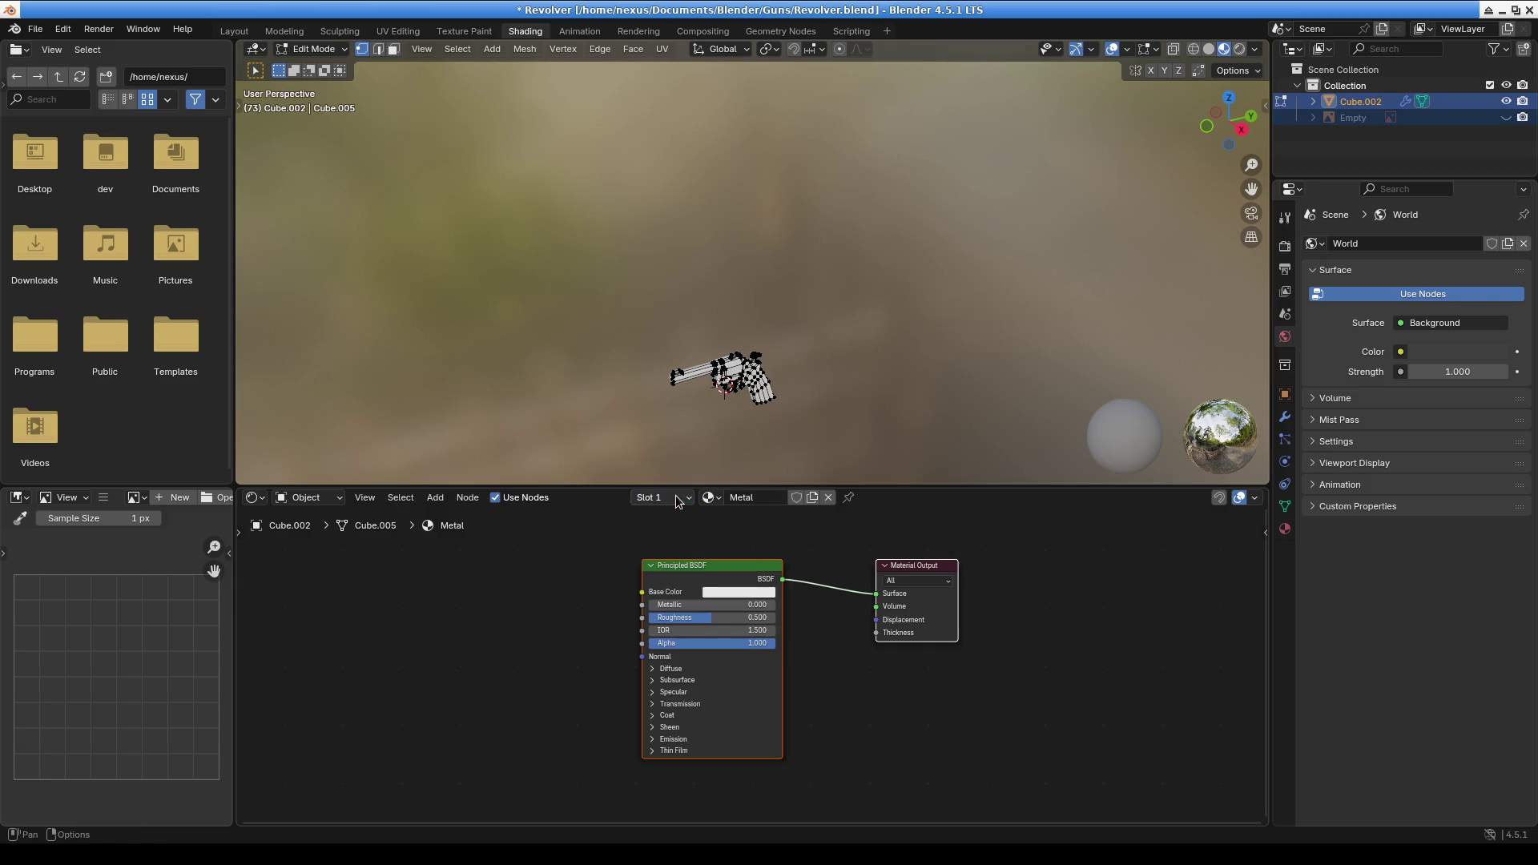
click(683, 504)
click(751, 531)
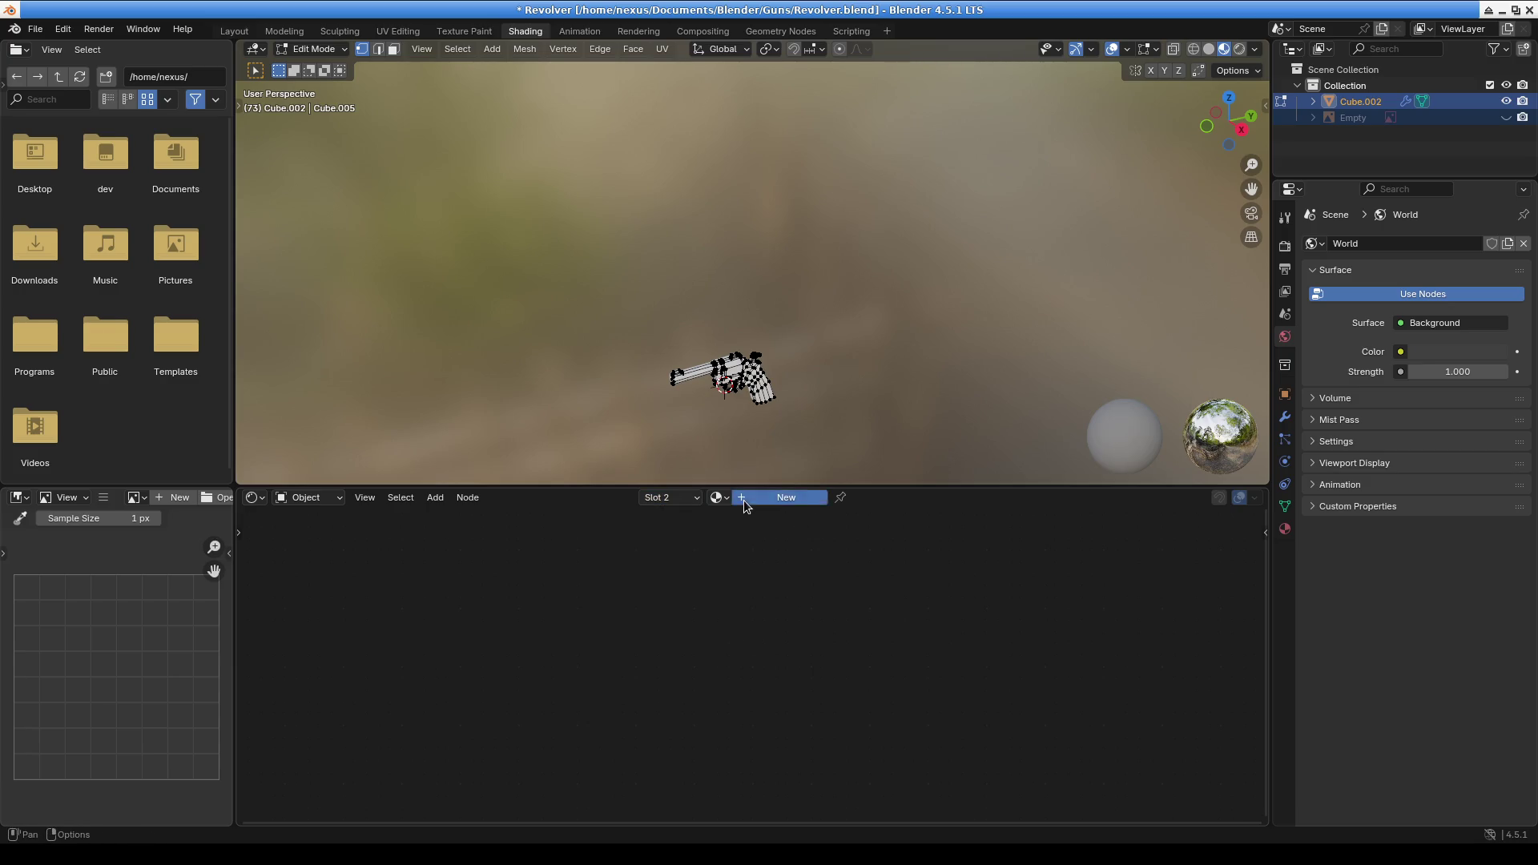
Create a Rubber material in slot 2 with a nearly black base colour
click(769, 497)
double_click(756, 498)
text(Rubbe)
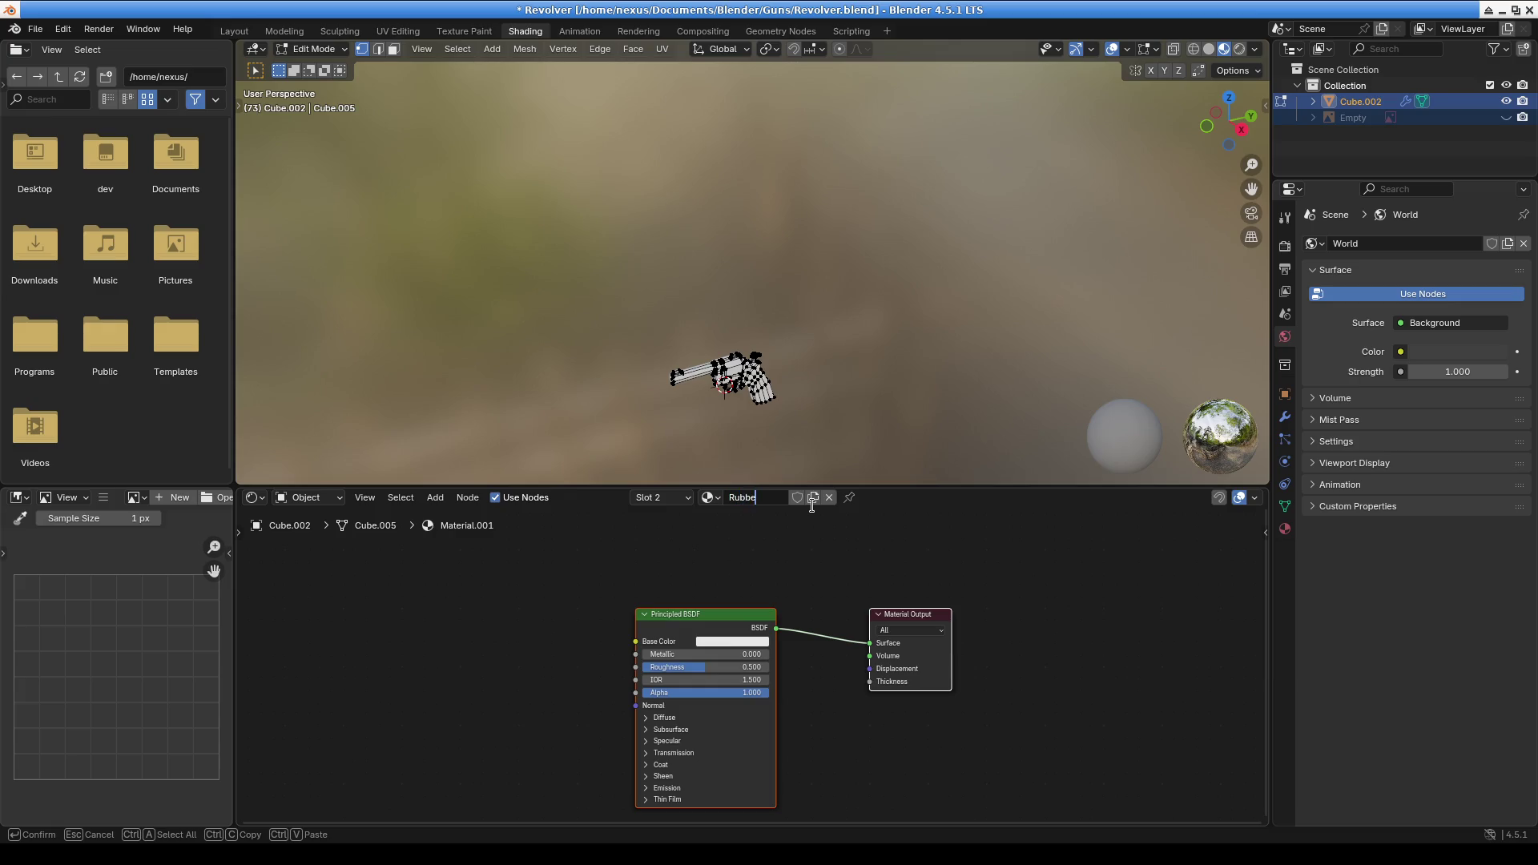
text(r)
key(Return)
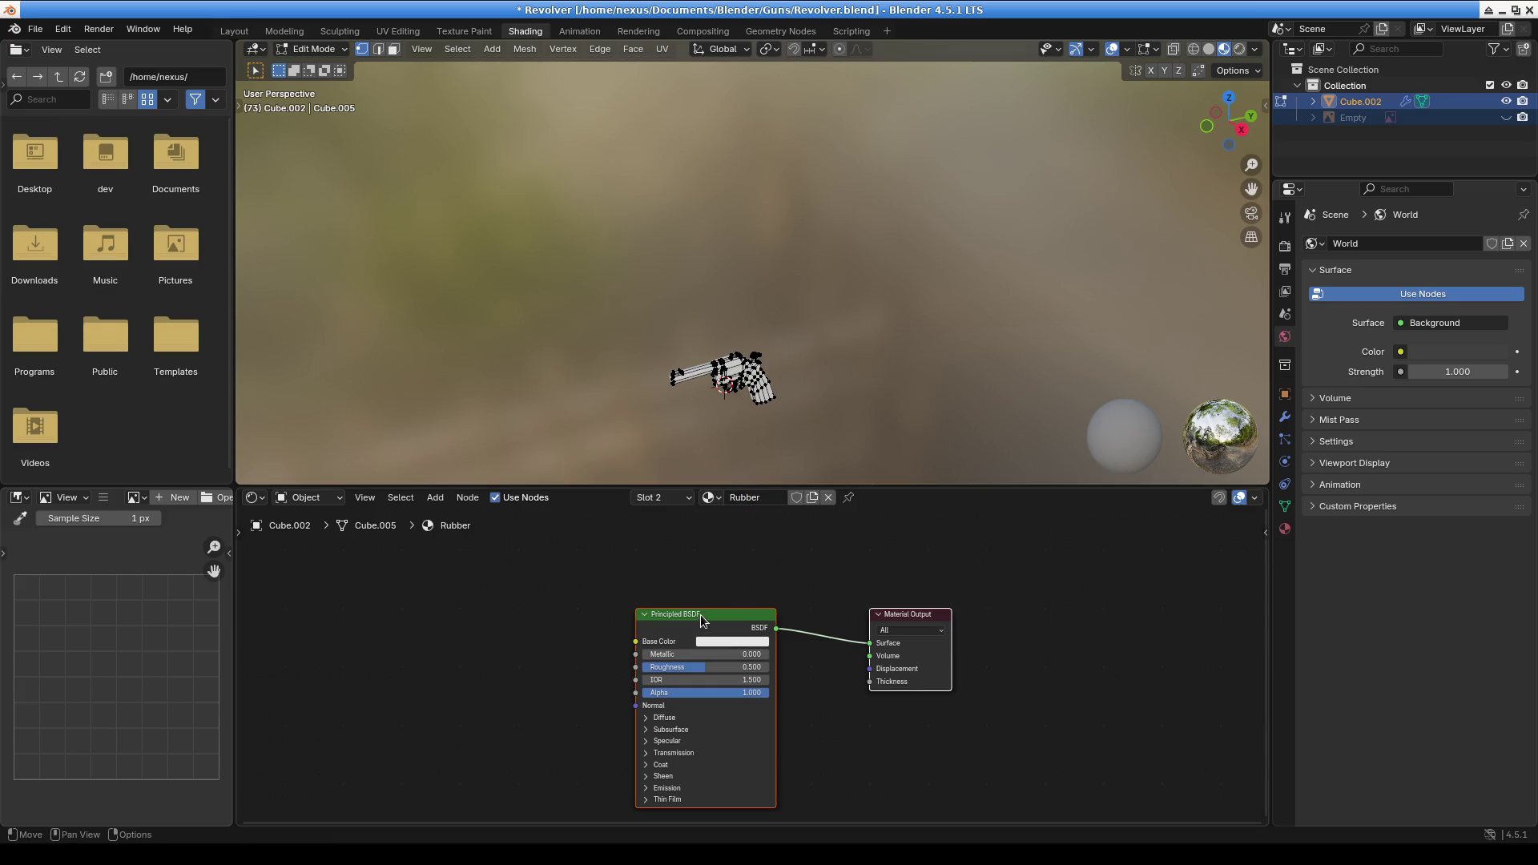
key(Home)
click(722, 618)
mouse_move(765, 484)
mouse_down()
mouse_move(798, 517)
mouse_move(796, 489)
mouse_move(788, 512)
mouse_move(742, 509)
mouse_move(798, 513)
mouse_up()
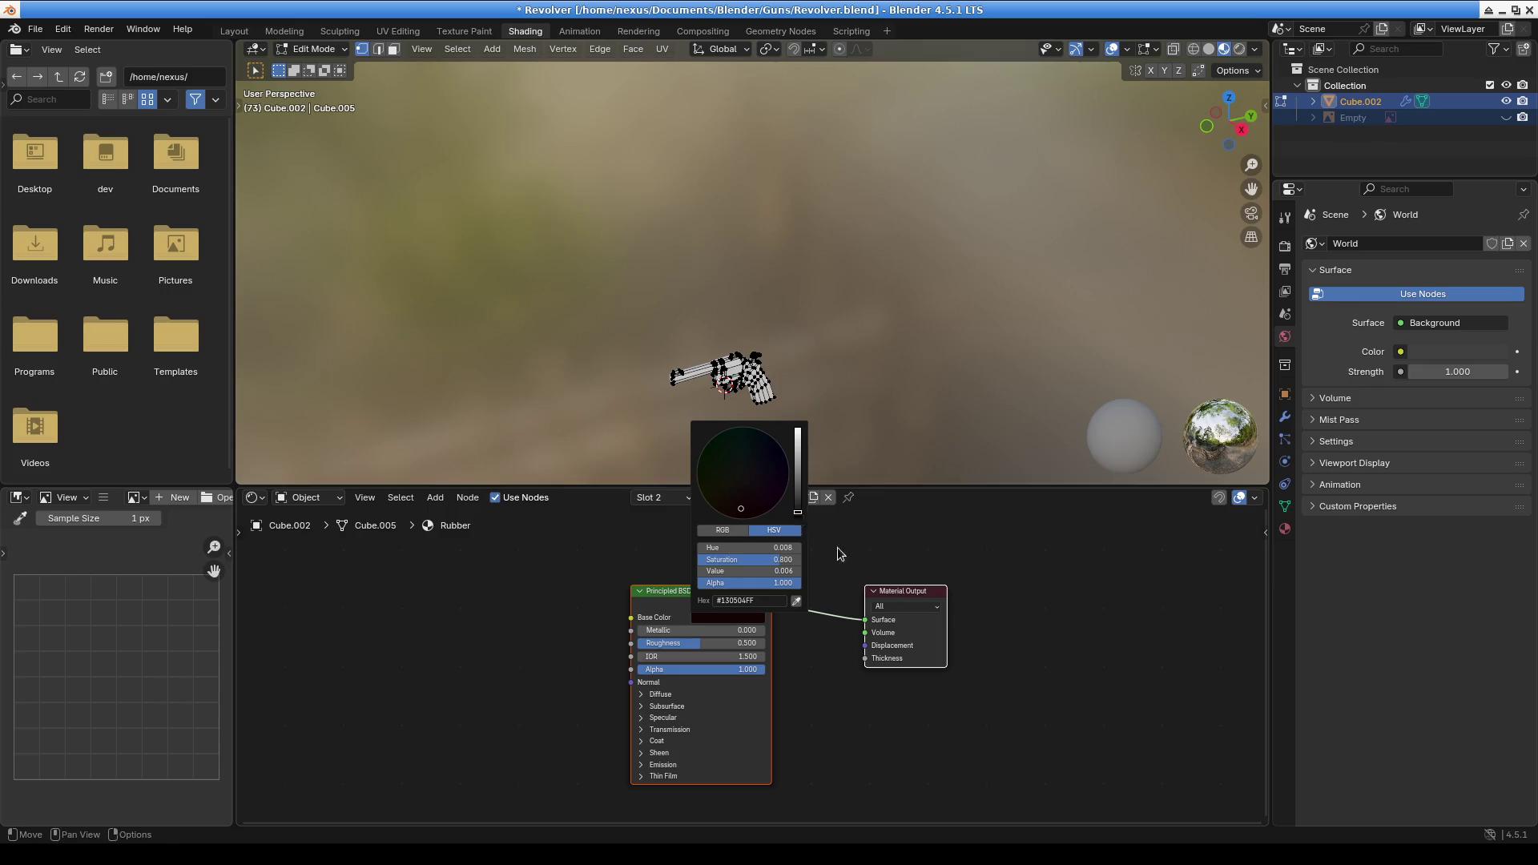
click(779, 530)
In Material properties, make Metal the active material and check its base colour
scroll(810, 463, up, 5)
mouse_move(882, 432)
middle_down()
mouse_move(919, 238)
mouse_move(1008, 415)
middle_up()
scroll(919, 238, down, 3)
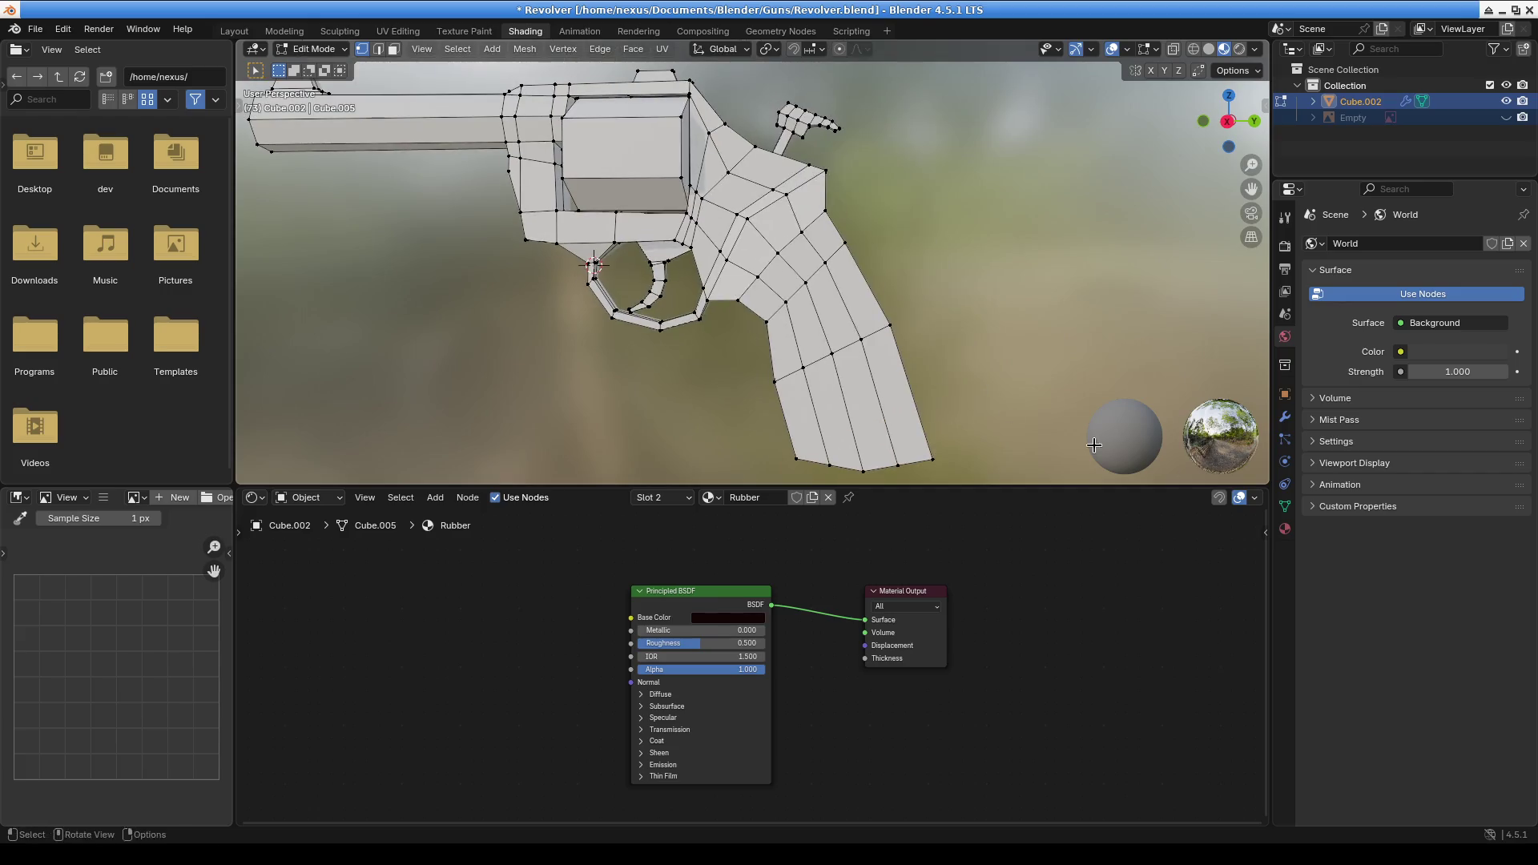
click(1285, 529)
click(1362, 247)
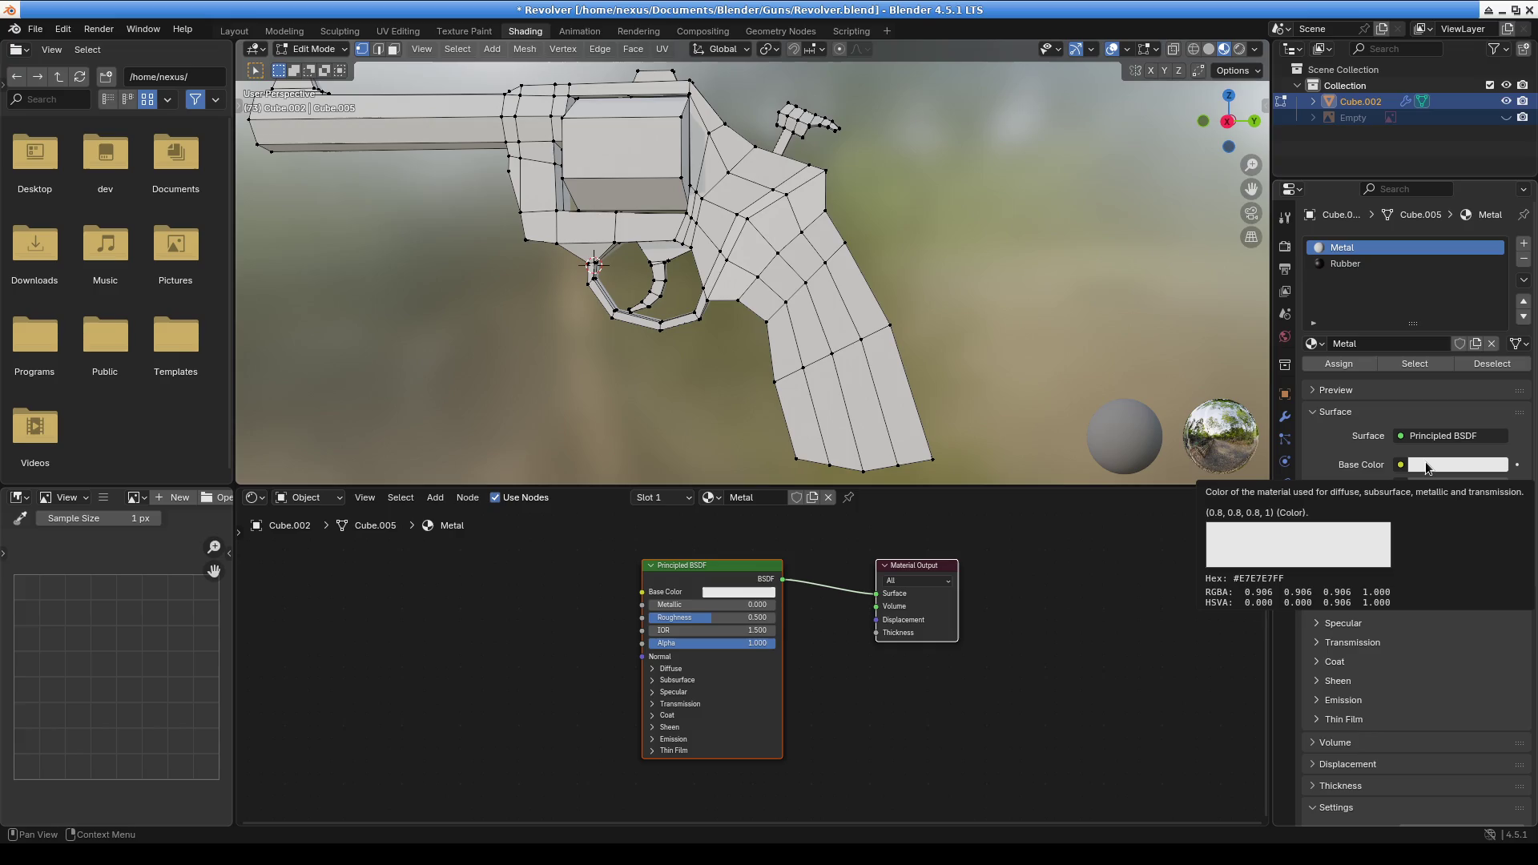
click(1442, 466)
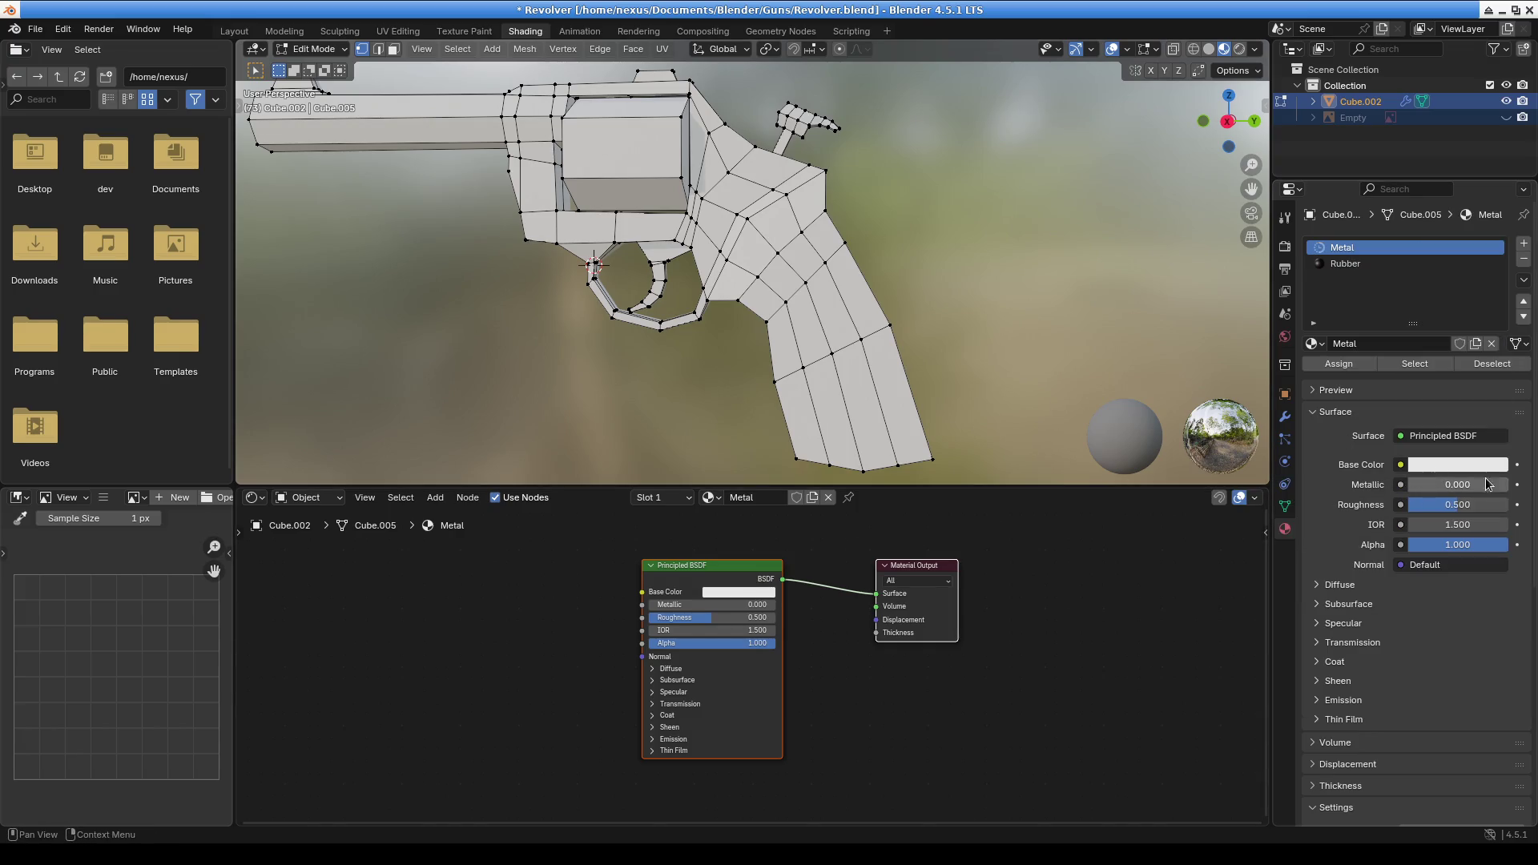
Give Metal a mid-grey base colour, Metallic 1.000 and IOR 1.000
click(1454, 466)
drag(1499, 222, 1495, 249)
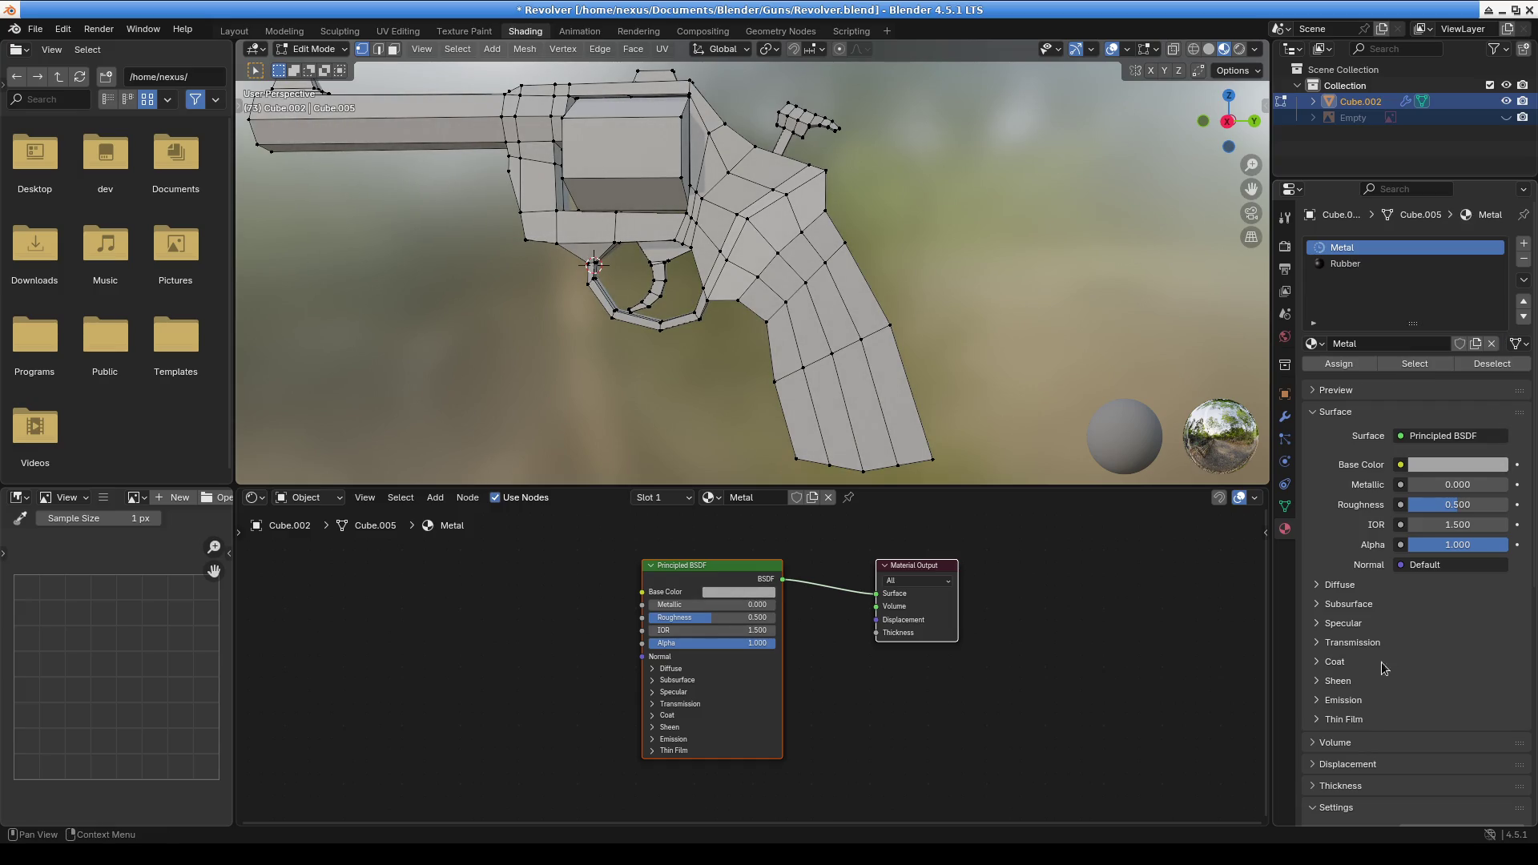
drag(689, 605, 765, 604)
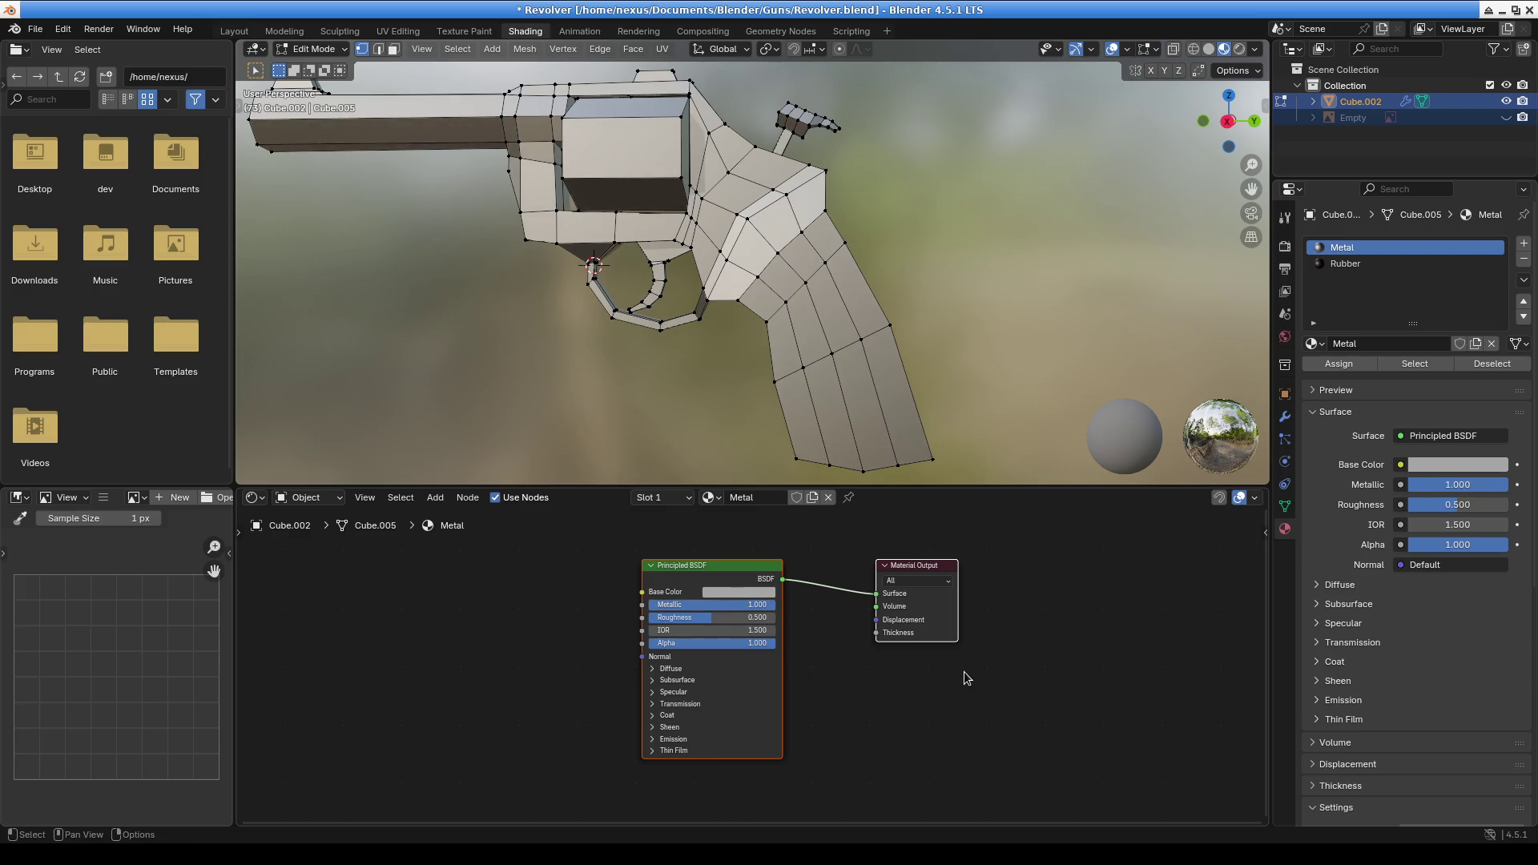
mouse_move(711, 631)
mouse_down()
mouse_move(753, 631)
mouse_move(740, 632)
mouse_up()
click(741, 631)
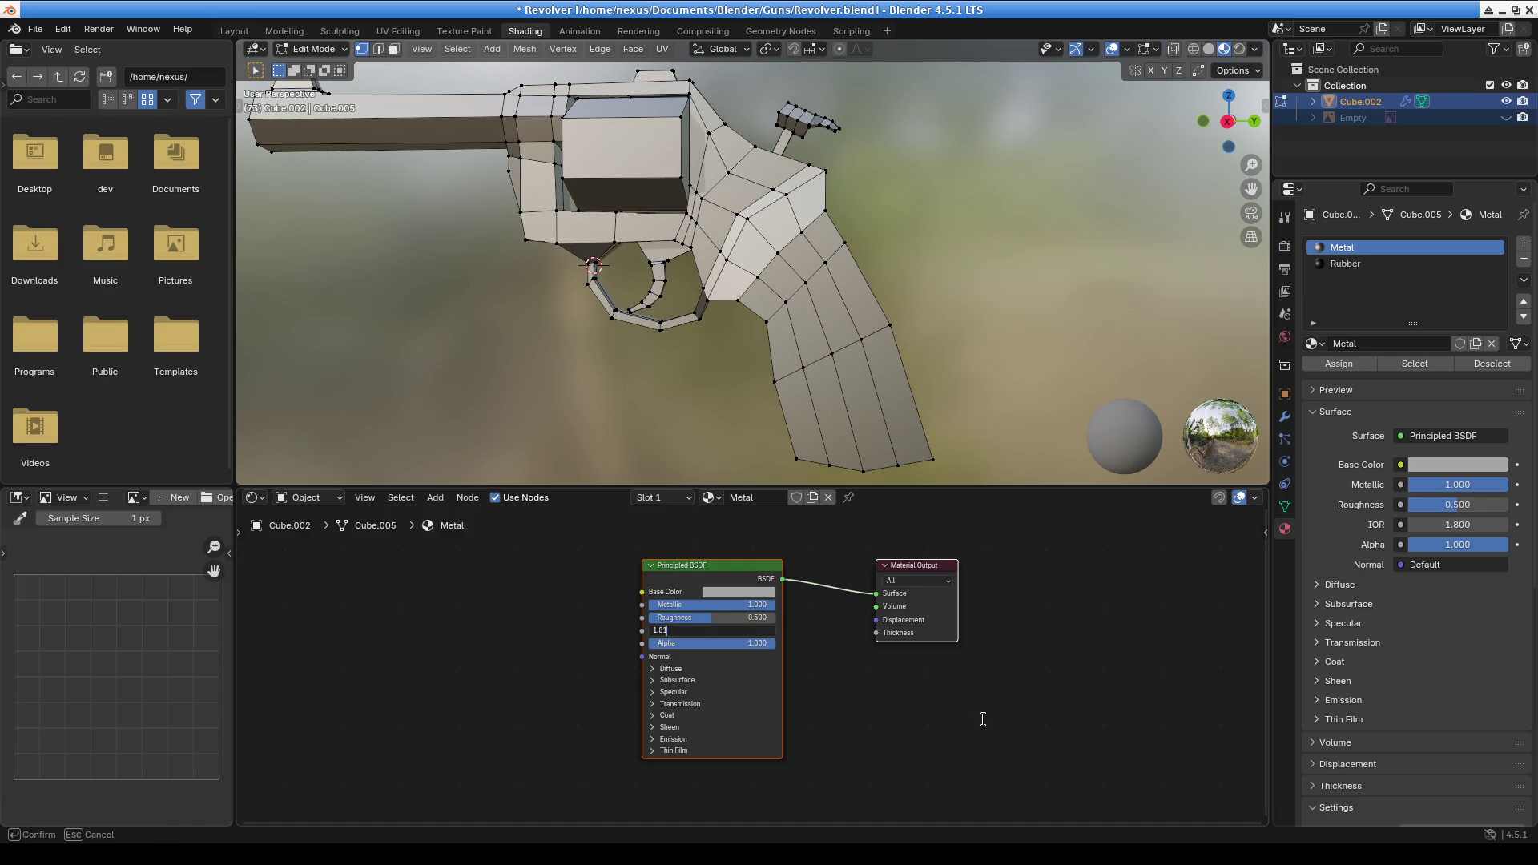
key(Return)
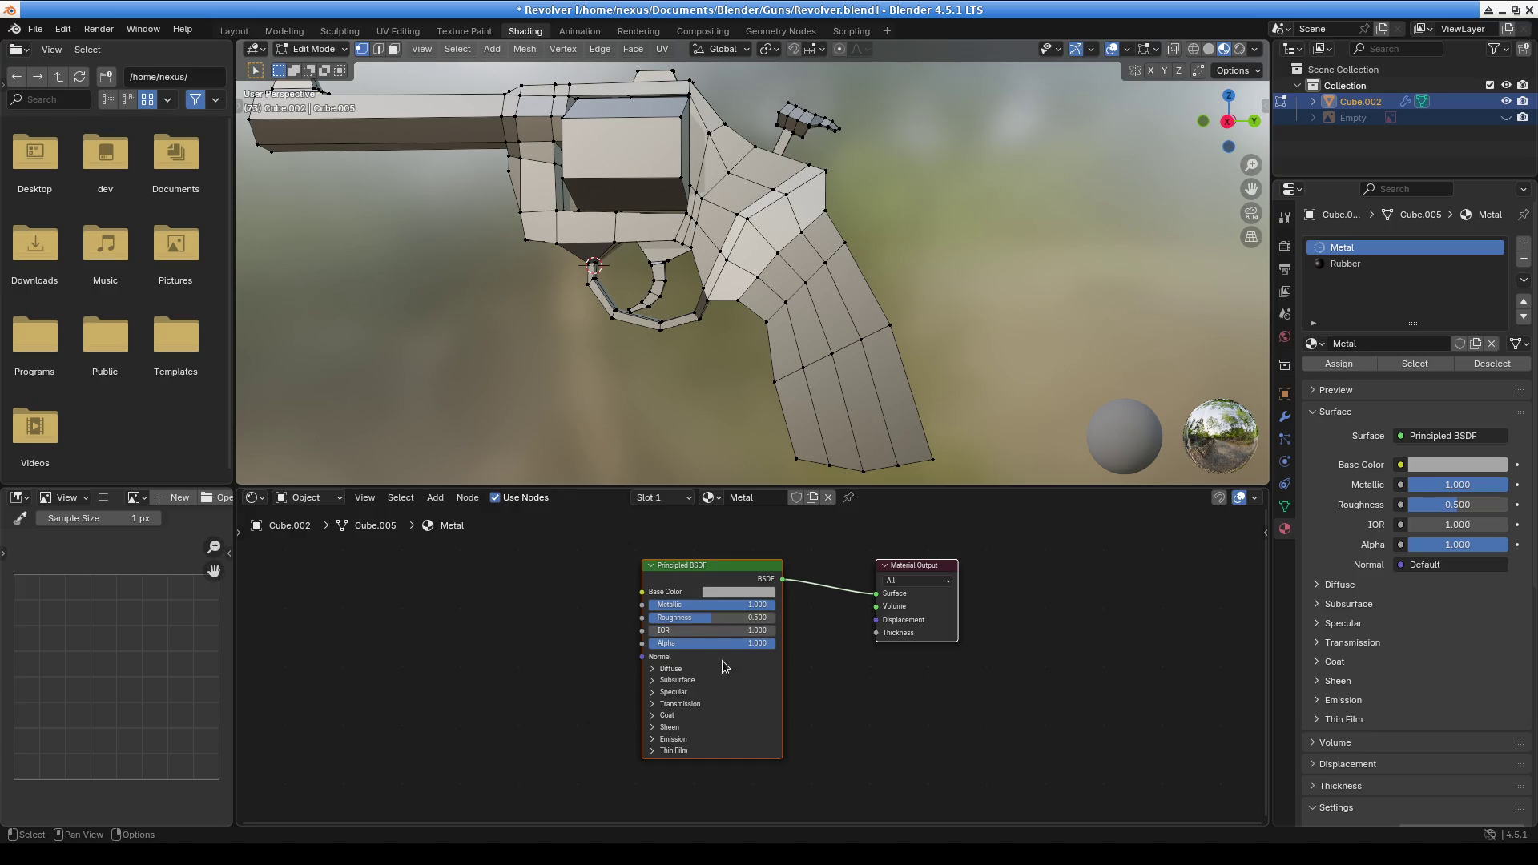
scroll(729, 653, down, 2)
scroll(593, 398, down, 3)
mouse_move(594, 398)
middle_down()
mouse_move(747, 411)
mouse_move(996, 398)
mouse_move(609, 257)
mouse_move(697, 358)
mouse_move(848, 333)
mouse_move(825, 305)
middle_up()
scroll(797, 250, up, 3)
mouse_move(798, 250)
middle_down()
mouse_move(818, 349)
mouse_move(786, 371)
mouse_move(859, 291)
mouse_move(799, 270)
middle_up()
Box-select the lower grip faces and extend the selection up the grip
drag(657, 166, 934, 407)
mouse_move(909, 240)
middle_down()
mouse_move(927, 351)
mouse_move(887, 295)
middle_up()
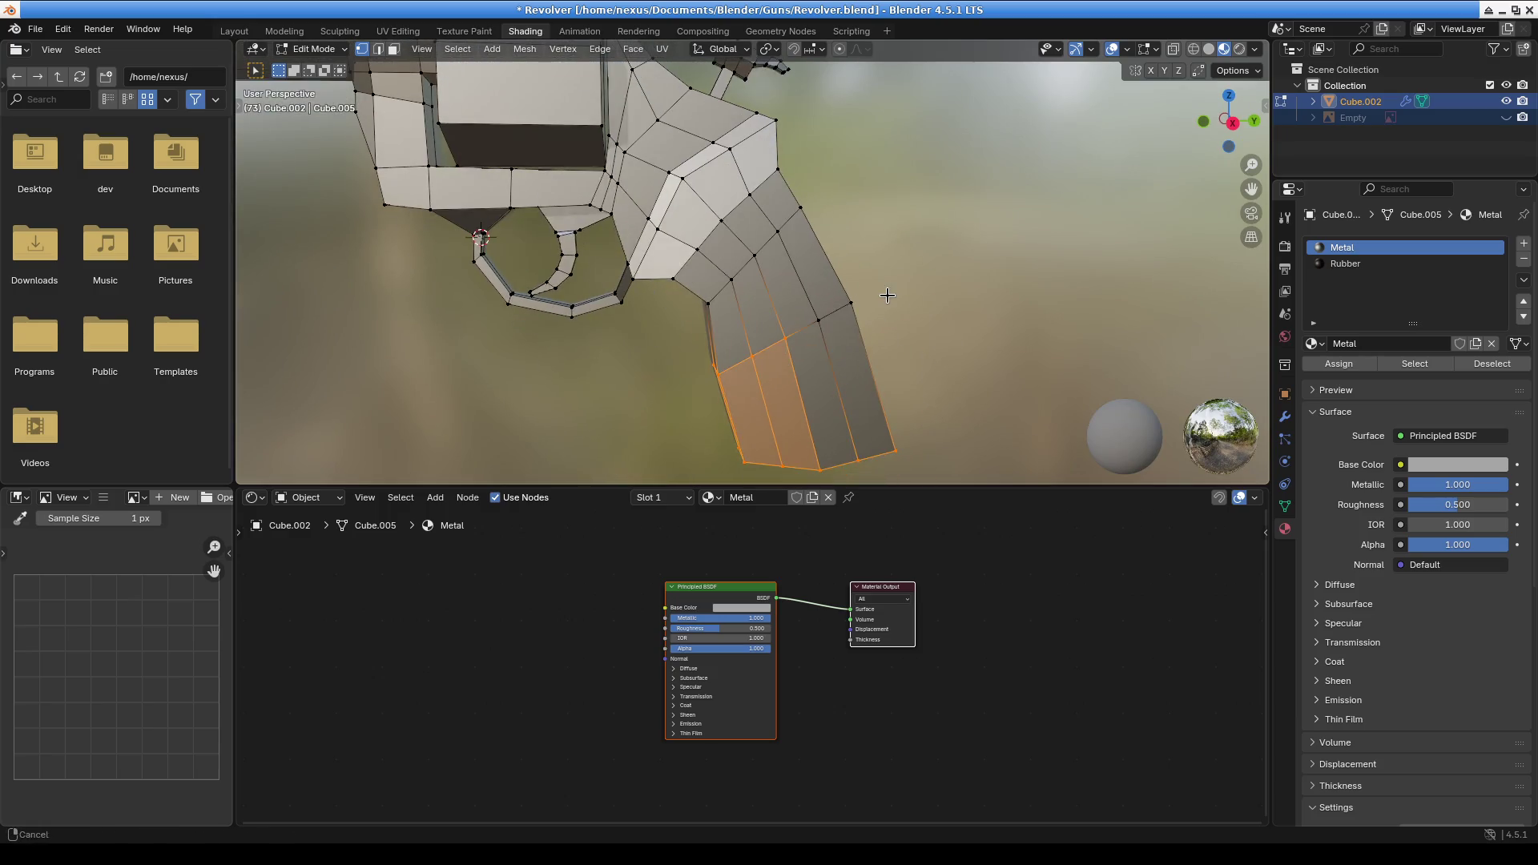
shift+click(818, 309)
shift+click(857, 302)
shift+click(800, 209)
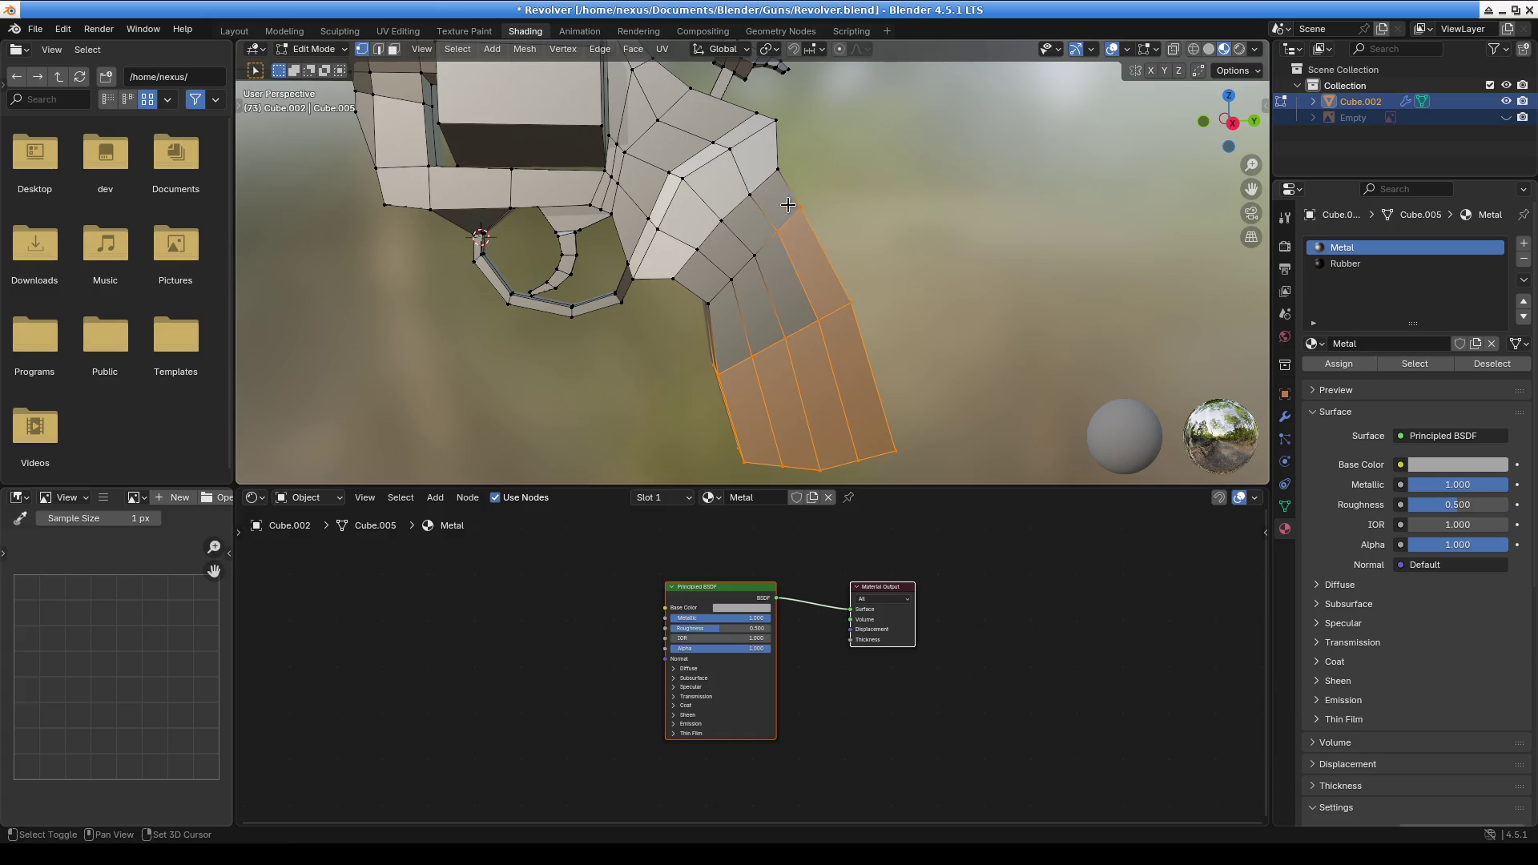
shift+click(778, 169)
shift+click(750, 195)
shift+click(722, 220)
Add the middle grip faces and the last grey grip face to the selection
shift+click(697, 249)
shift+click(754, 256)
shift+click(732, 280)
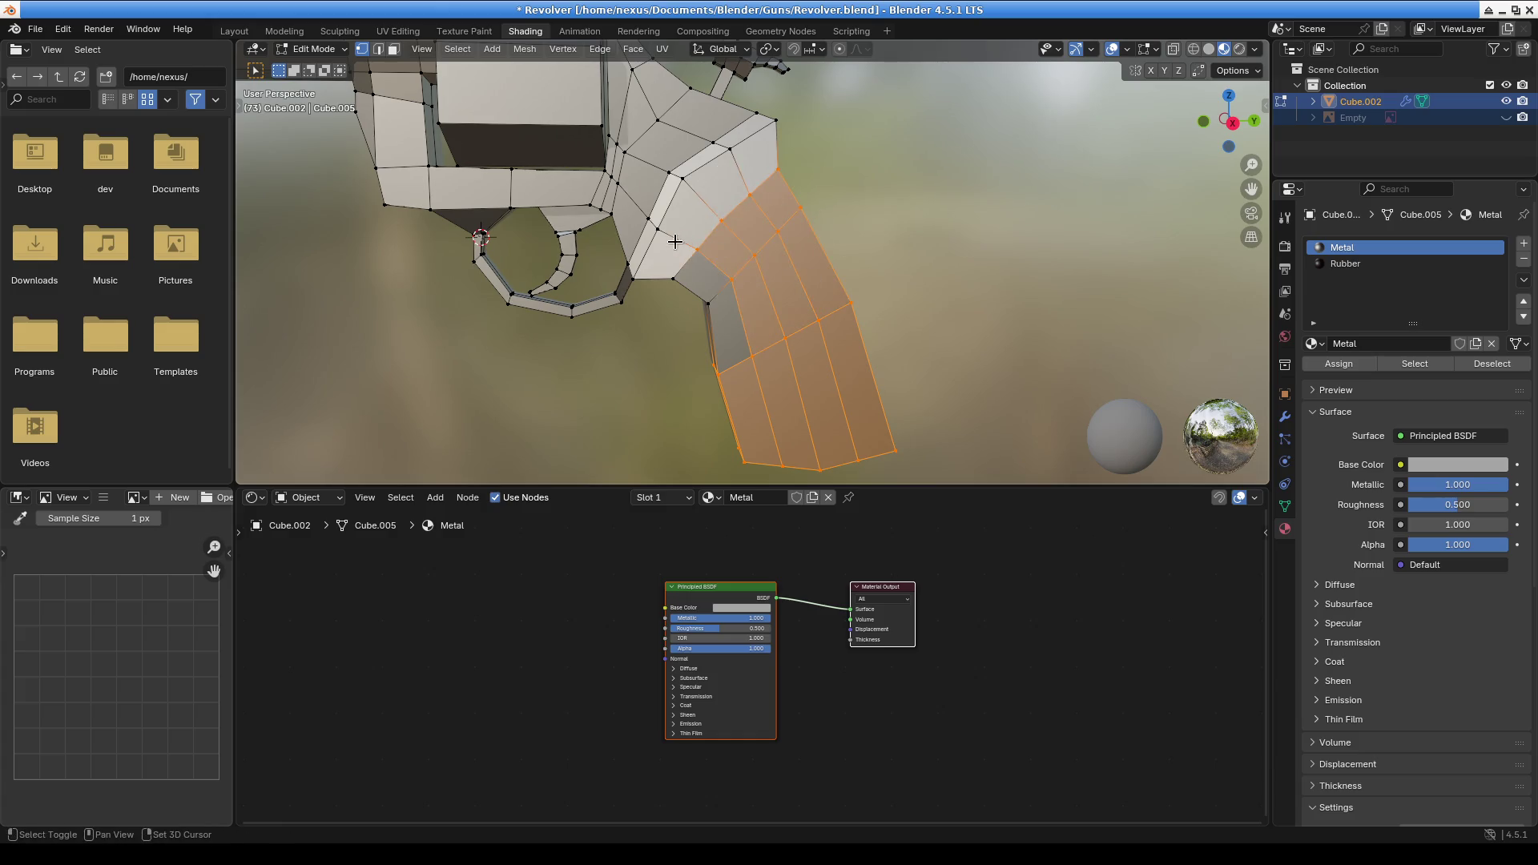
shift+click(707, 302)
shift+click(675, 280)
Add the small, side and bottom grip faces, then assign the Rubber material to them
mouse_move(675, 280)
middle_down()
mouse_move(834, 347)
mouse_move(1001, 219)
middle_up()
middle_drag(1002, 167, 927, 219)
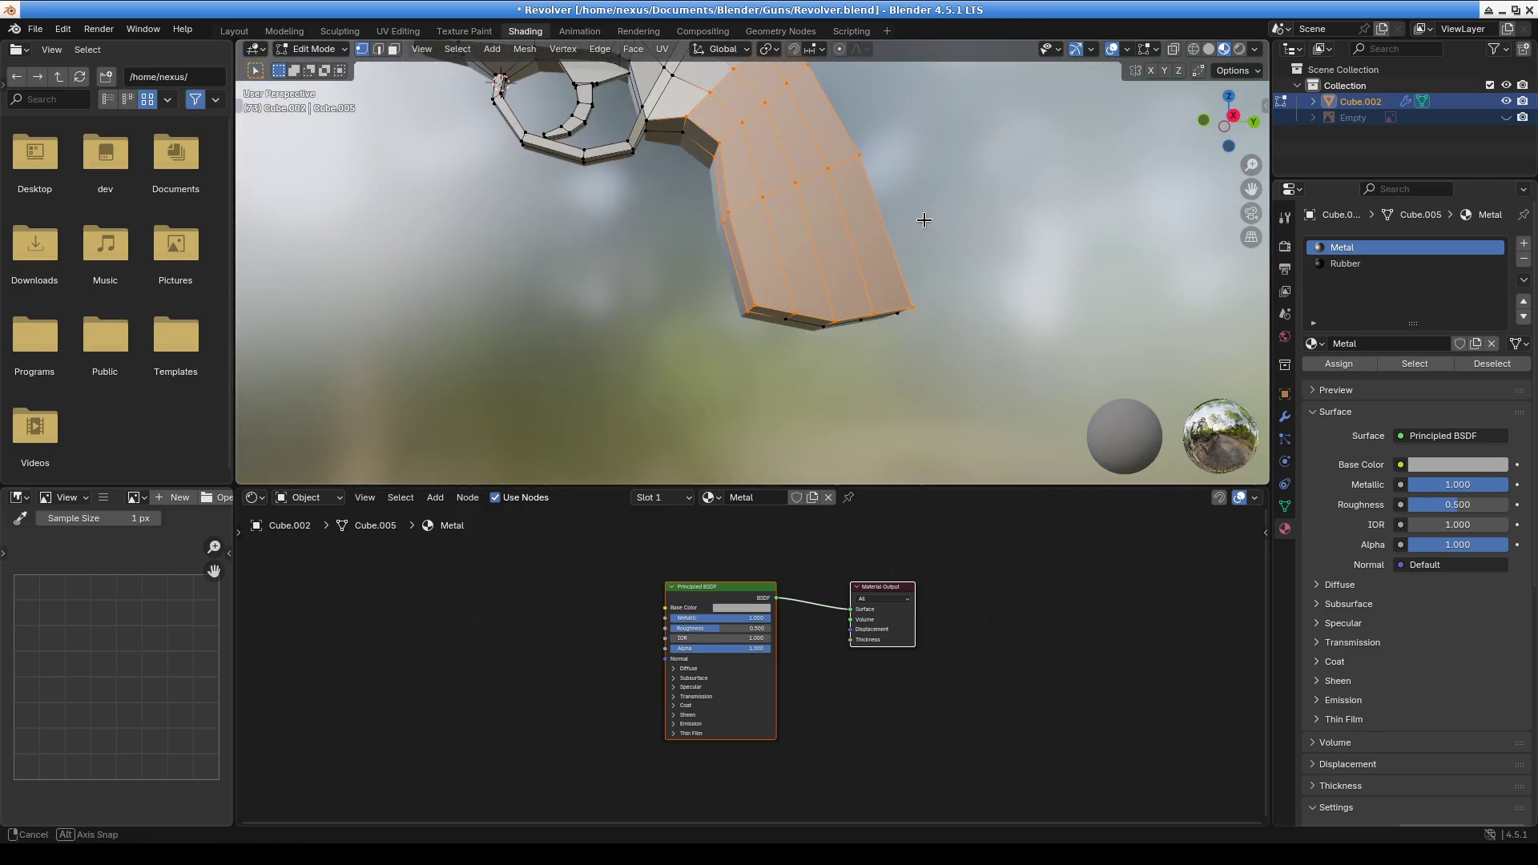
shift+click(680, 135)
mouse_move(882, 306)
middle_down()
mouse_move(994, 196)
mouse_move(623, 309)
middle_up()
shift+click(491, 234)
shift+click(487, 189)
middle_drag(486, 189, 609, 315)
shift+click(470, 202)
mouse_move(471, 202)
middle_down()
mouse_move(647, 271)
mouse_move(840, 246)
middle_up()
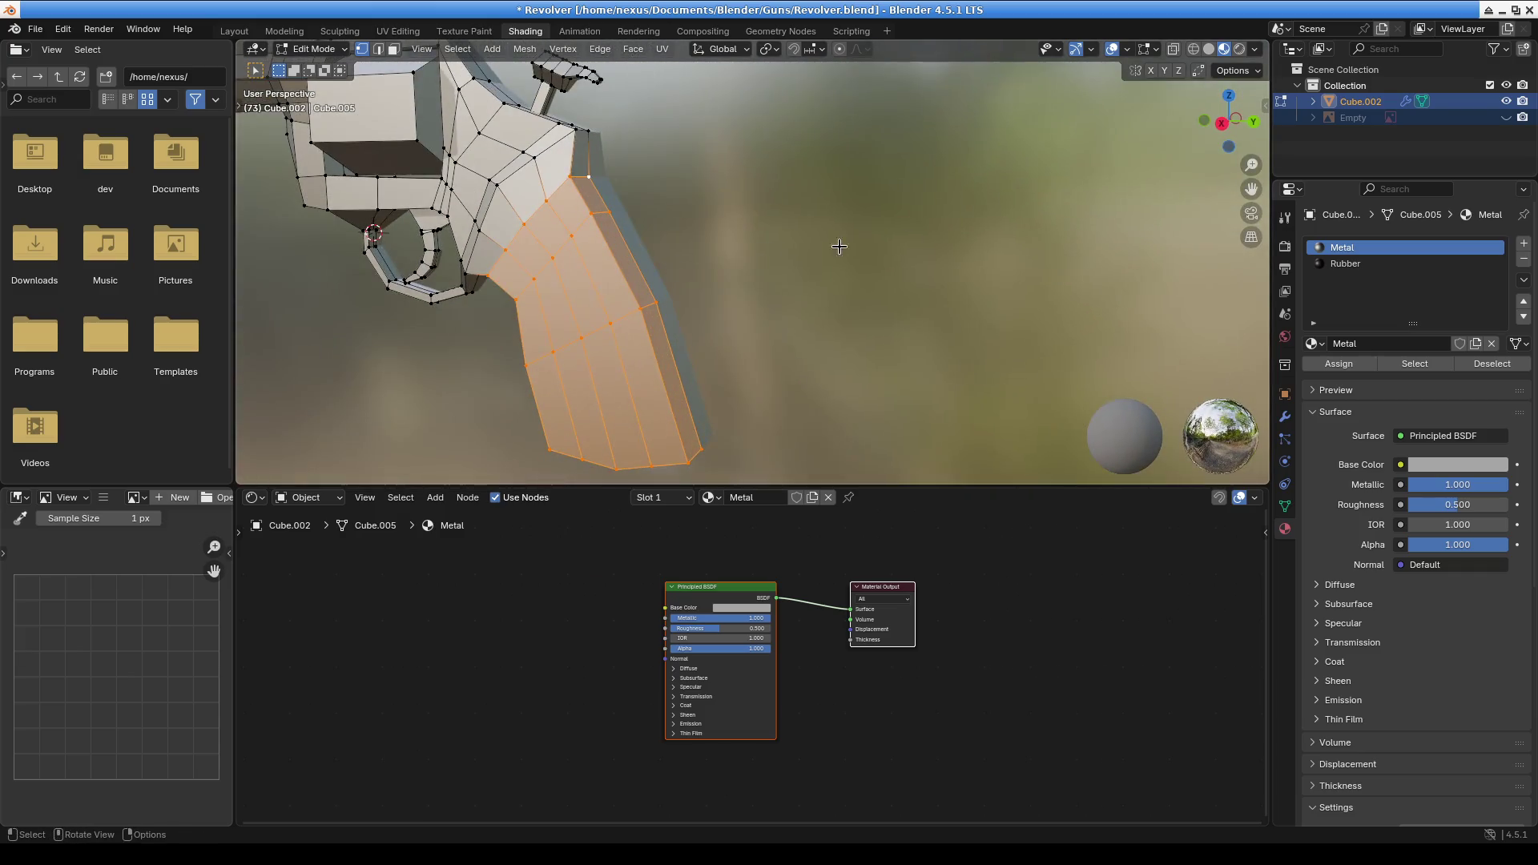
click(1346, 264)
click(1351, 364)
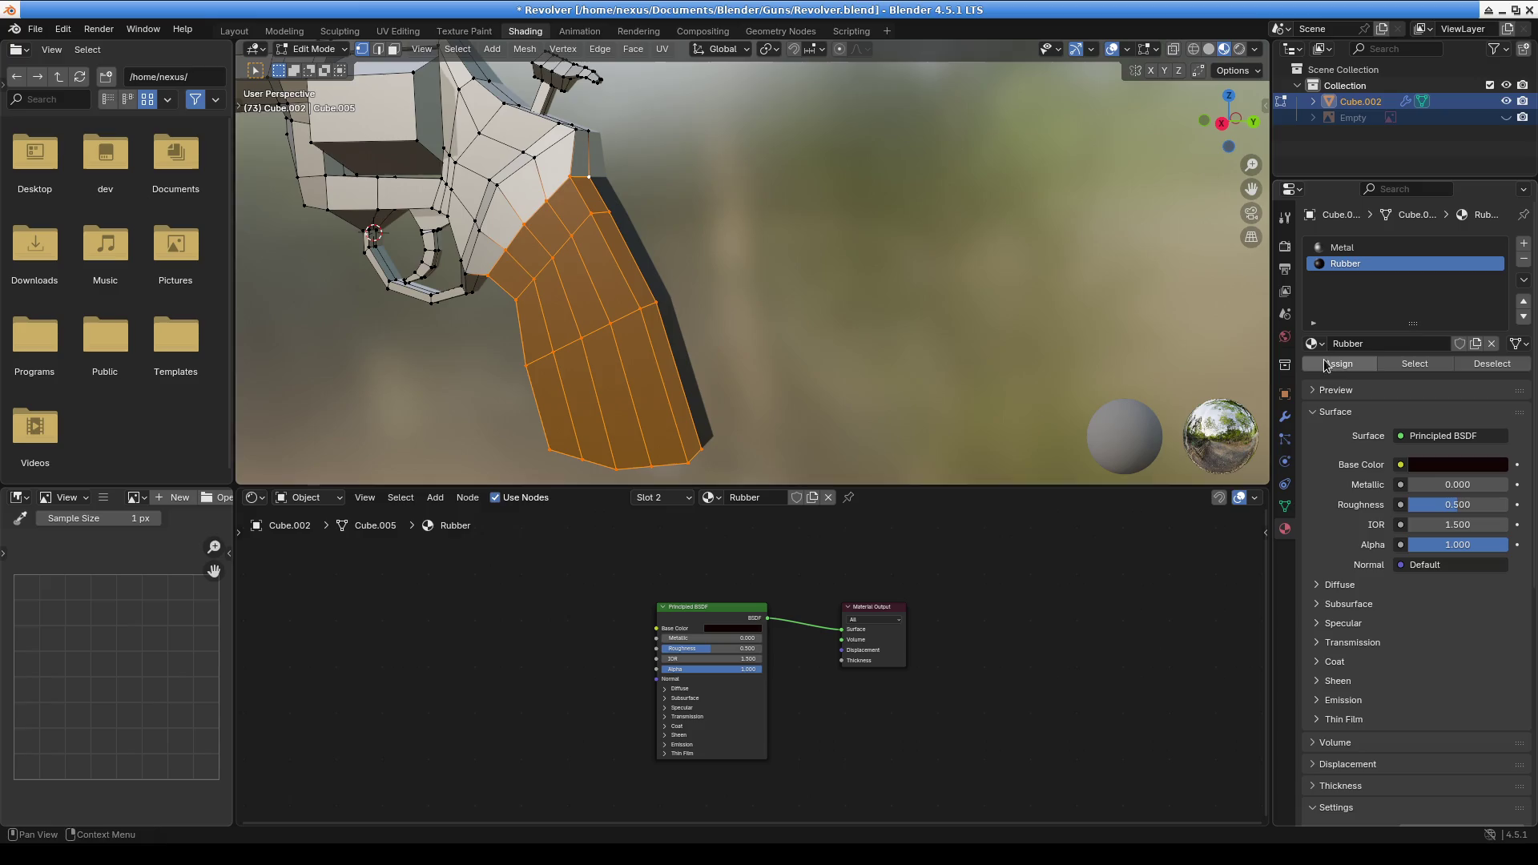
Select the upper grip faces and assign them Rubber too
mouse_move(757, 235)
middle_down()
mouse_move(584, 267)
mouse_move(801, 288)
middle_up()
scroll(827, 298, up, 3)
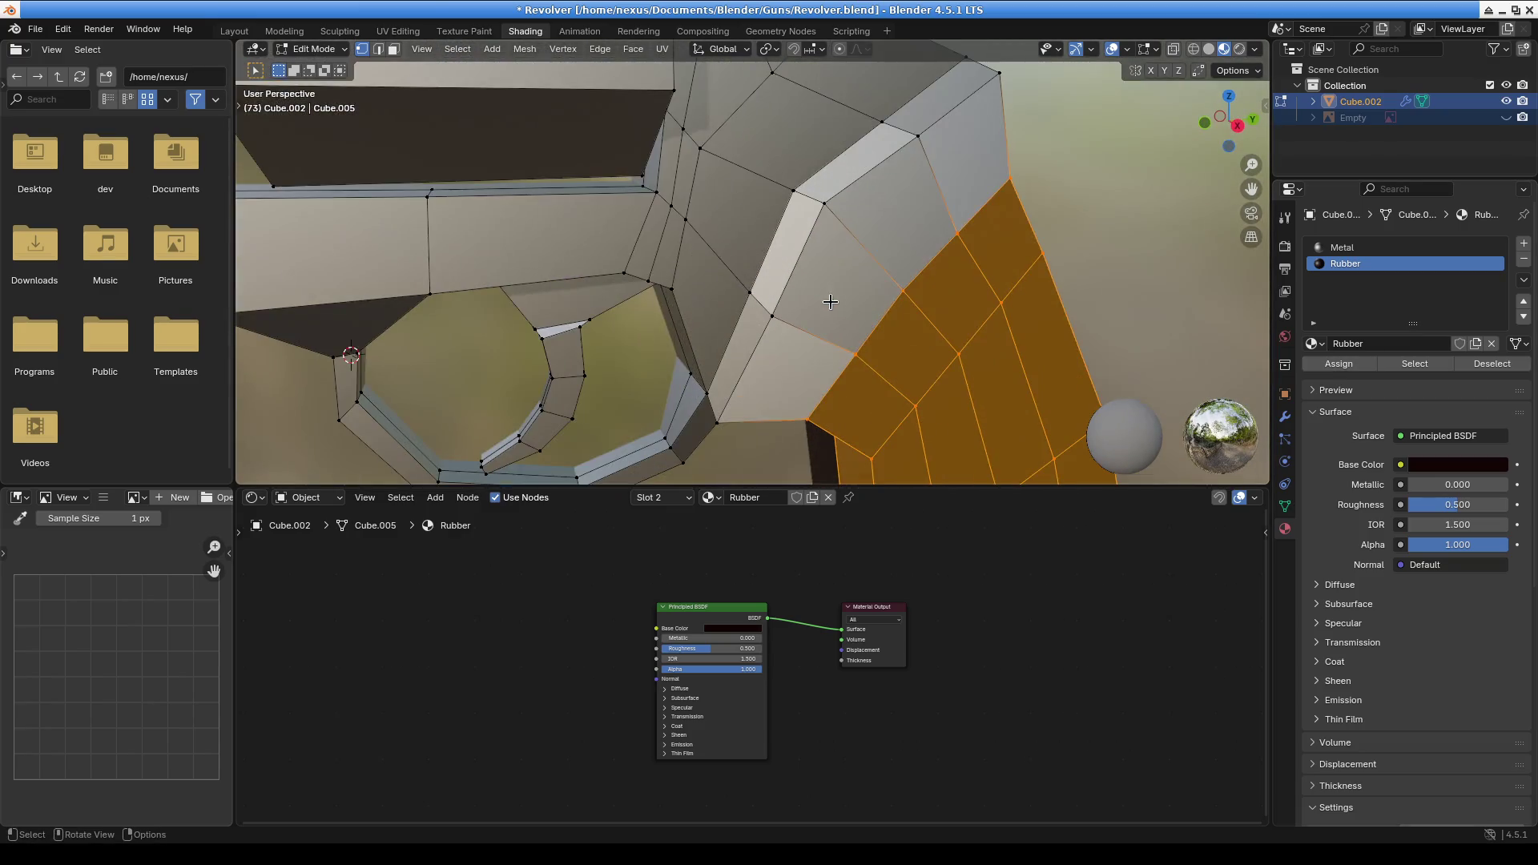
shift+click(782, 320)
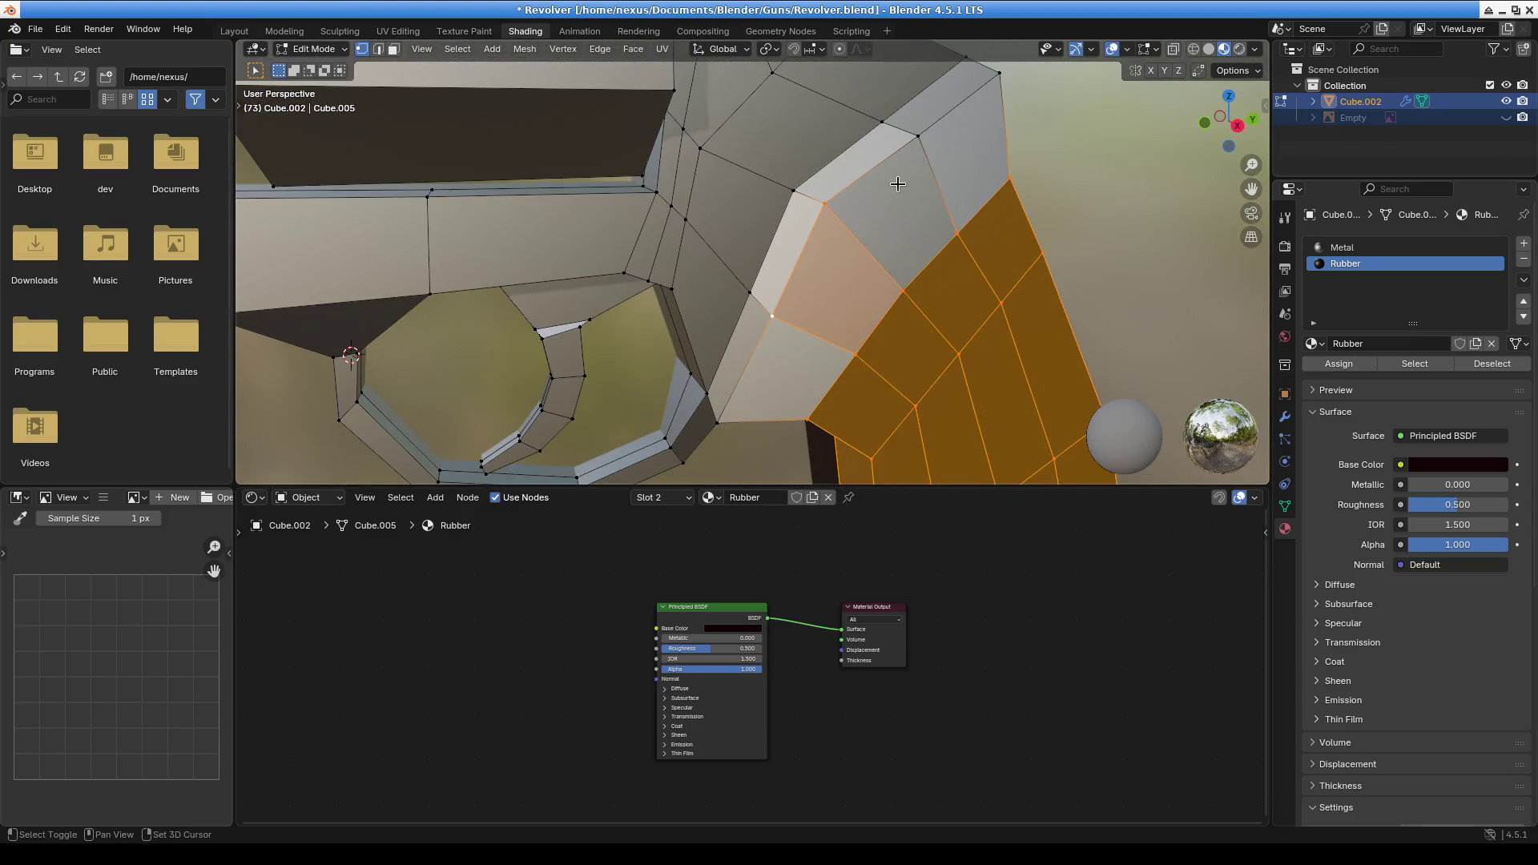
shift+click(921, 136)
shift+click(1000, 71)
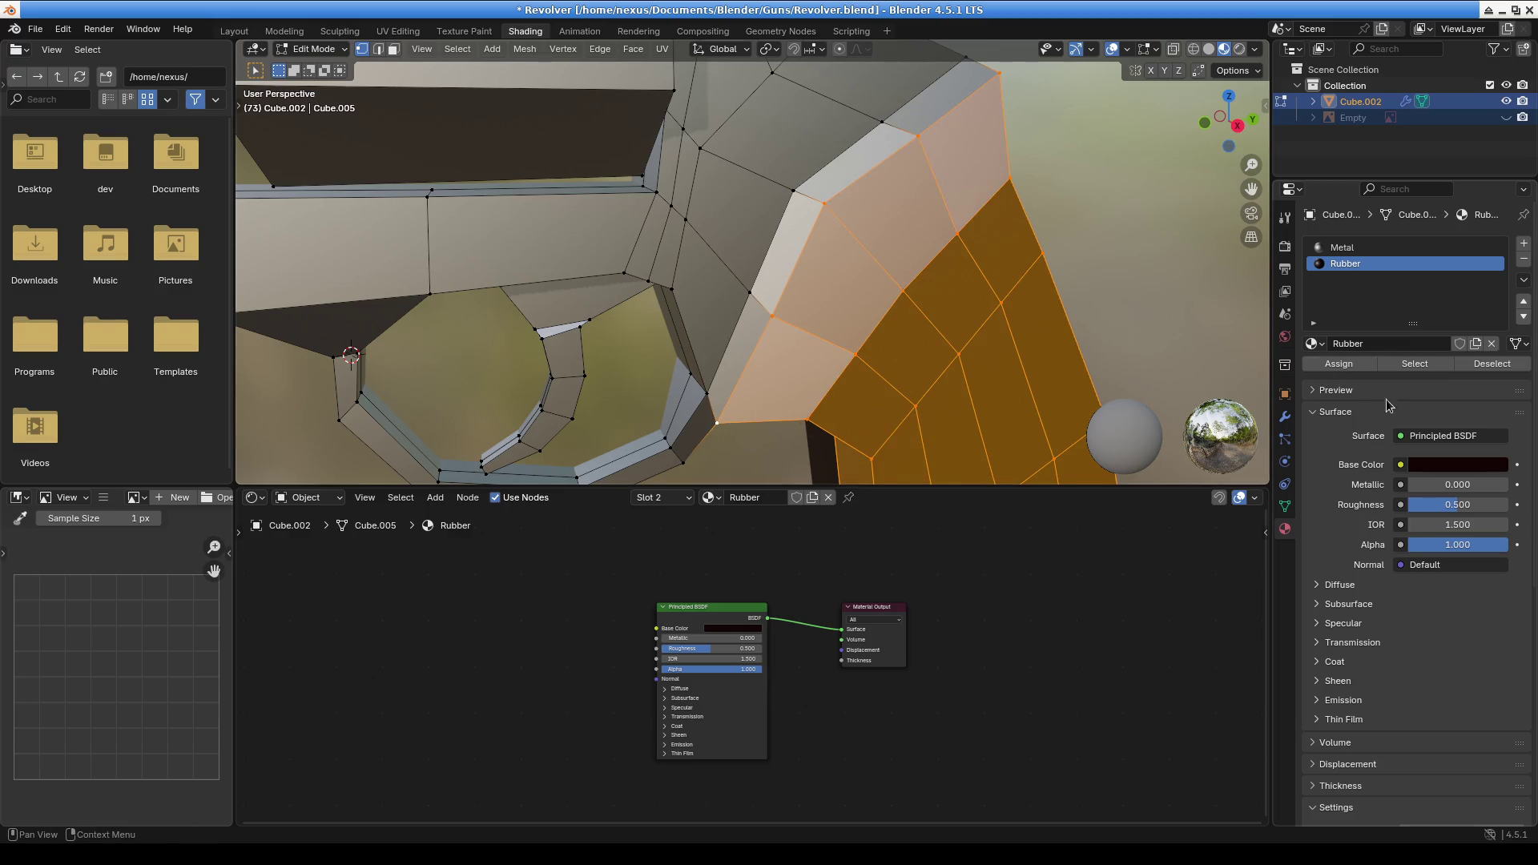
click(1339, 364)
scroll(1066, 270, down, 5)
mouse_move(1080, 235)
middle_down()
mouse_move(906, 336)
mouse_move(962, 264)
middle_up()
scroll(995, 216, up, 5)
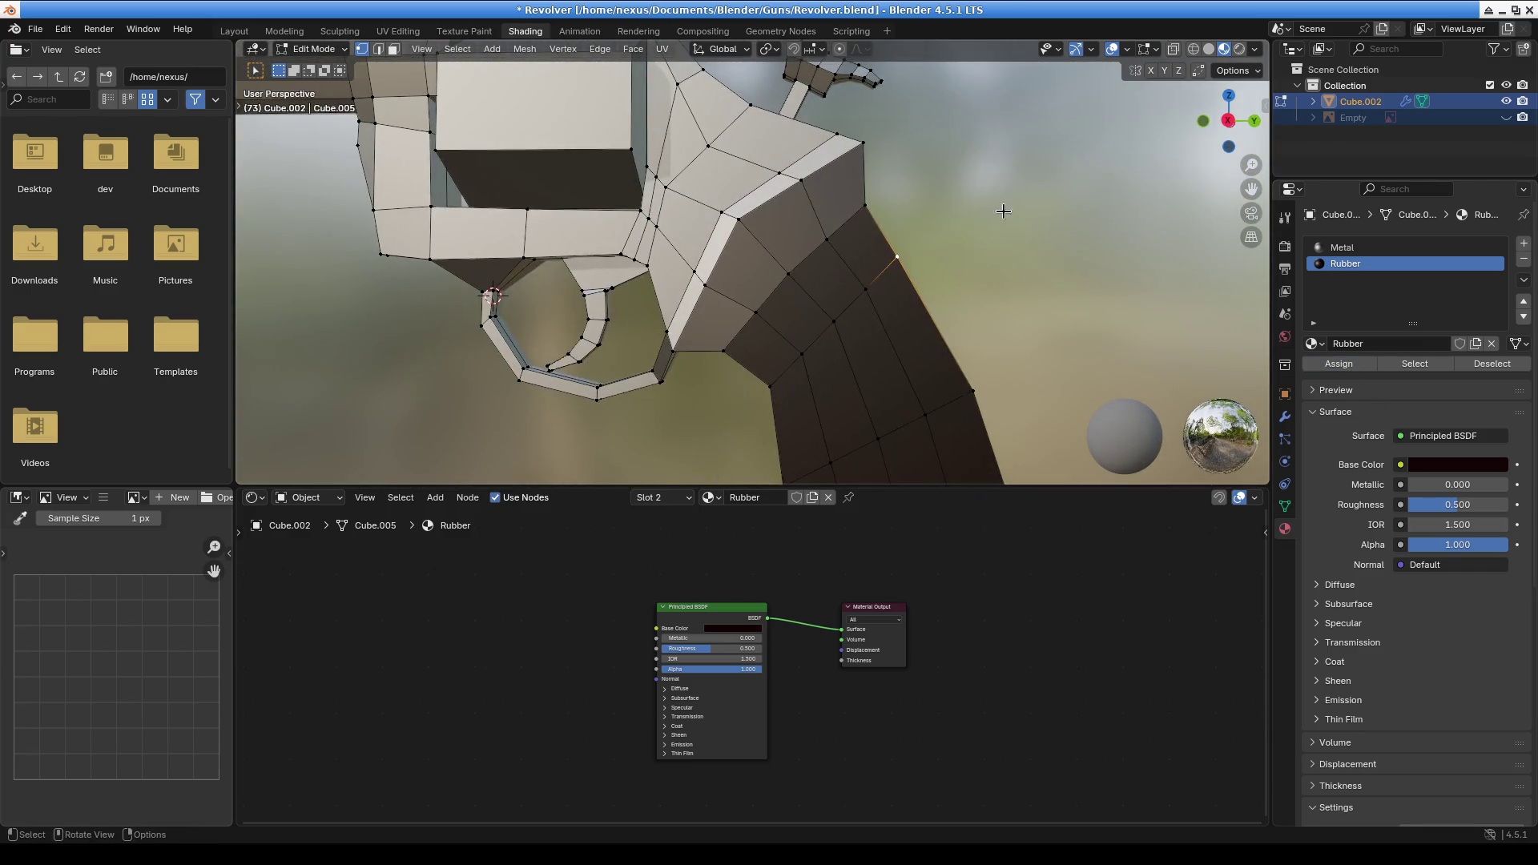
mouse_move(793, 316)
middle_down()
mouse_move(850, 304)
mouse_move(795, 343)
mouse_move(809, 328)
middle_up()
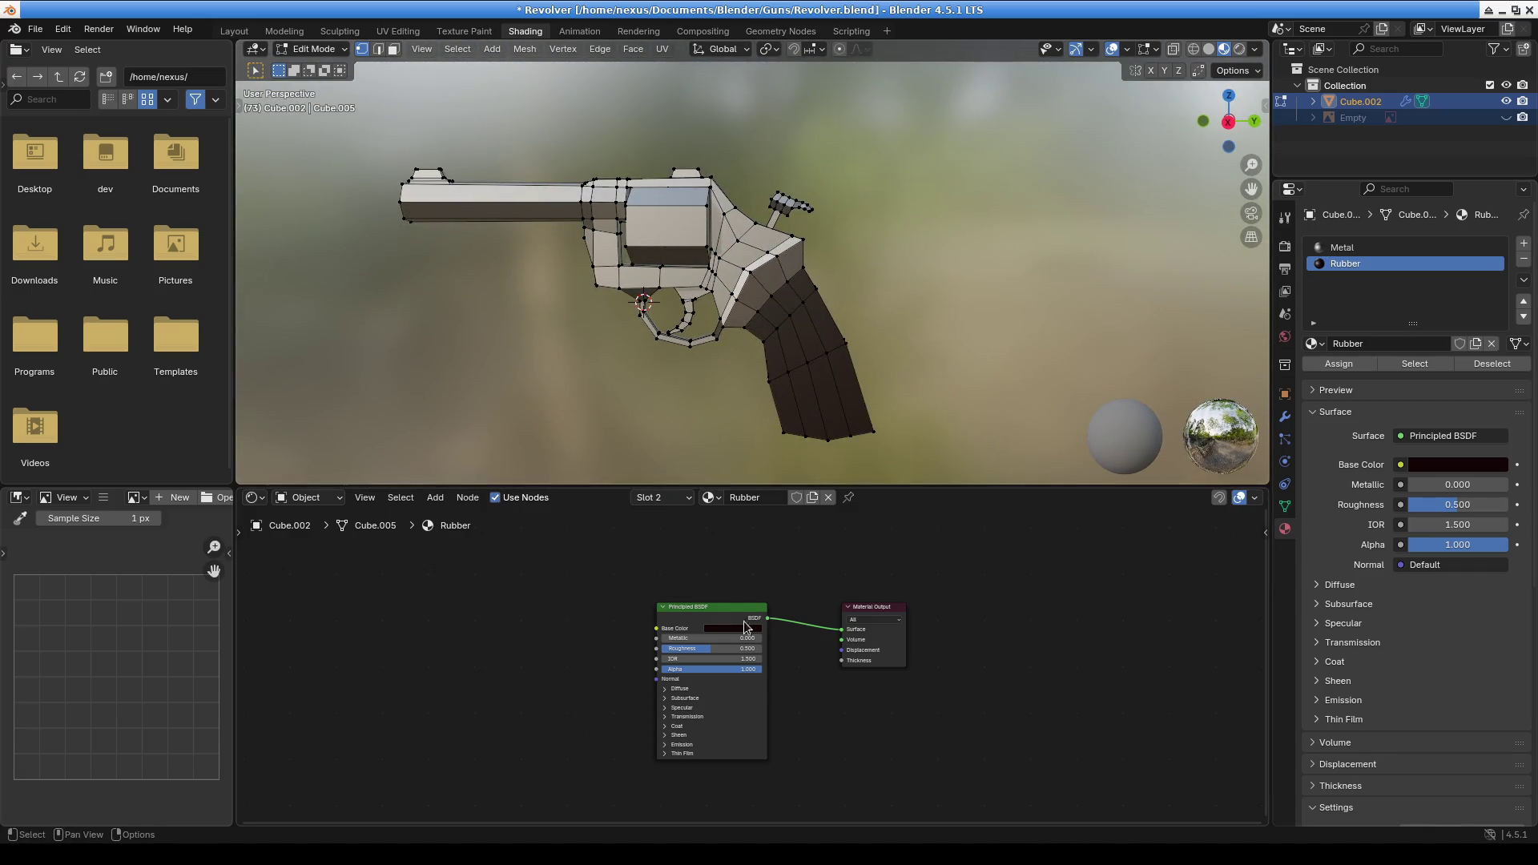
Raise the Rubber material's roughness to 1.000 while inspecting the grip
scroll(661, 653, up, 2)
scroll(661, 653, up, 2)
mouse_move(705, 632)
mouse_down()
mouse_move(778, 632)
mouse_move(737, 633)
mouse_up()
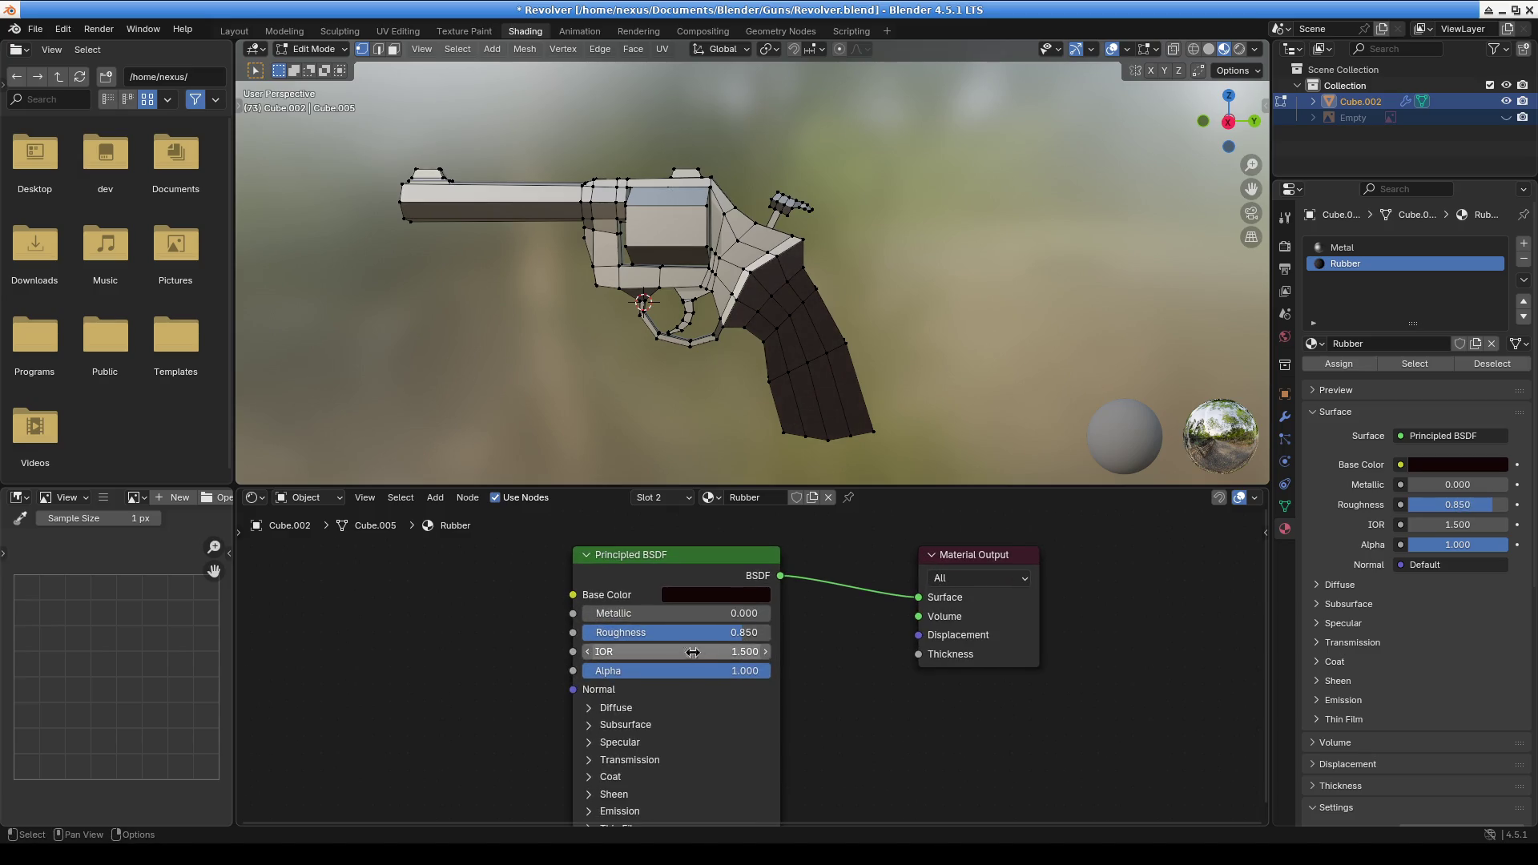
scroll(851, 383, down, 4)
mouse_move(851, 382)
middle_down()
mouse_move(625, 299)
mouse_move(701, 274)
mouse_move(895, 255)
mouse_move(705, 276)
middle_up()
scroll(802, 353, up, 3)
scroll(895, 256, up, 4)
scroll(705, 276, up, 3)
scroll(800, 261, down, 3)
mouse_move(885, 305)
middle_down()
mouse_move(821, 169)
mouse_move(790, 282)
middle_up()
drag(737, 635, 769, 635)
mouse_move(801, 337)
middle_down()
mouse_move(906, 313)
mouse_move(702, 304)
mouse_move(824, 267)
mouse_move(948, 268)
mouse_move(1112, 227)
mouse_move(947, 222)
mouse_move(801, 273)
mouse_move(889, 286)
mouse_move(731, 299)
mouse_move(887, 274)
mouse_move(987, 226)
middle_up()
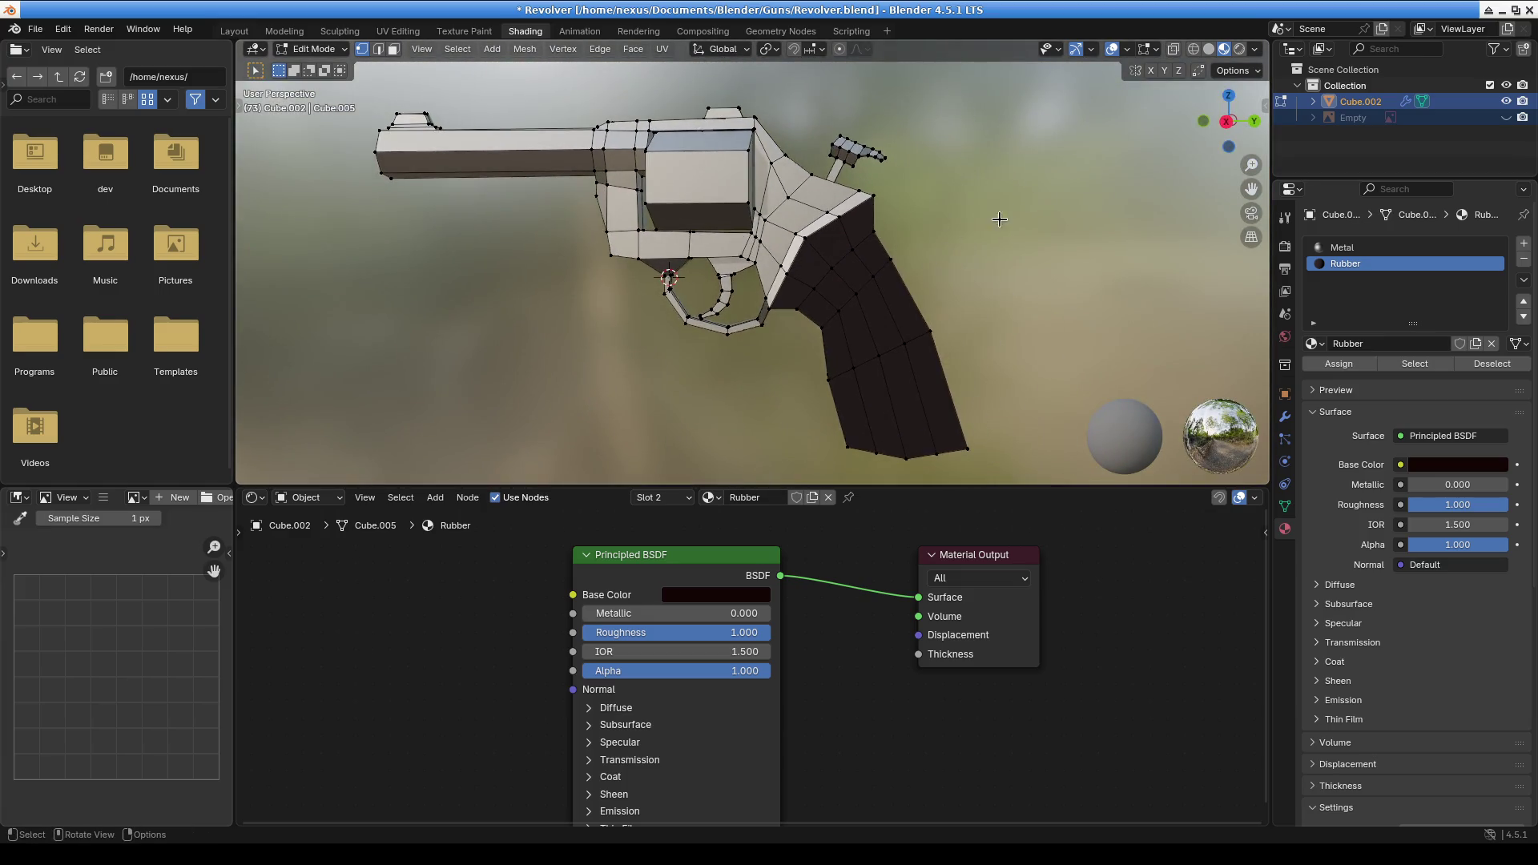
Check the viewport overlay options, then switch to the Layout workspace
click(1125, 54)
scroll(985, 275, down, 2)
middle_drag(910, 316, 849, 297)
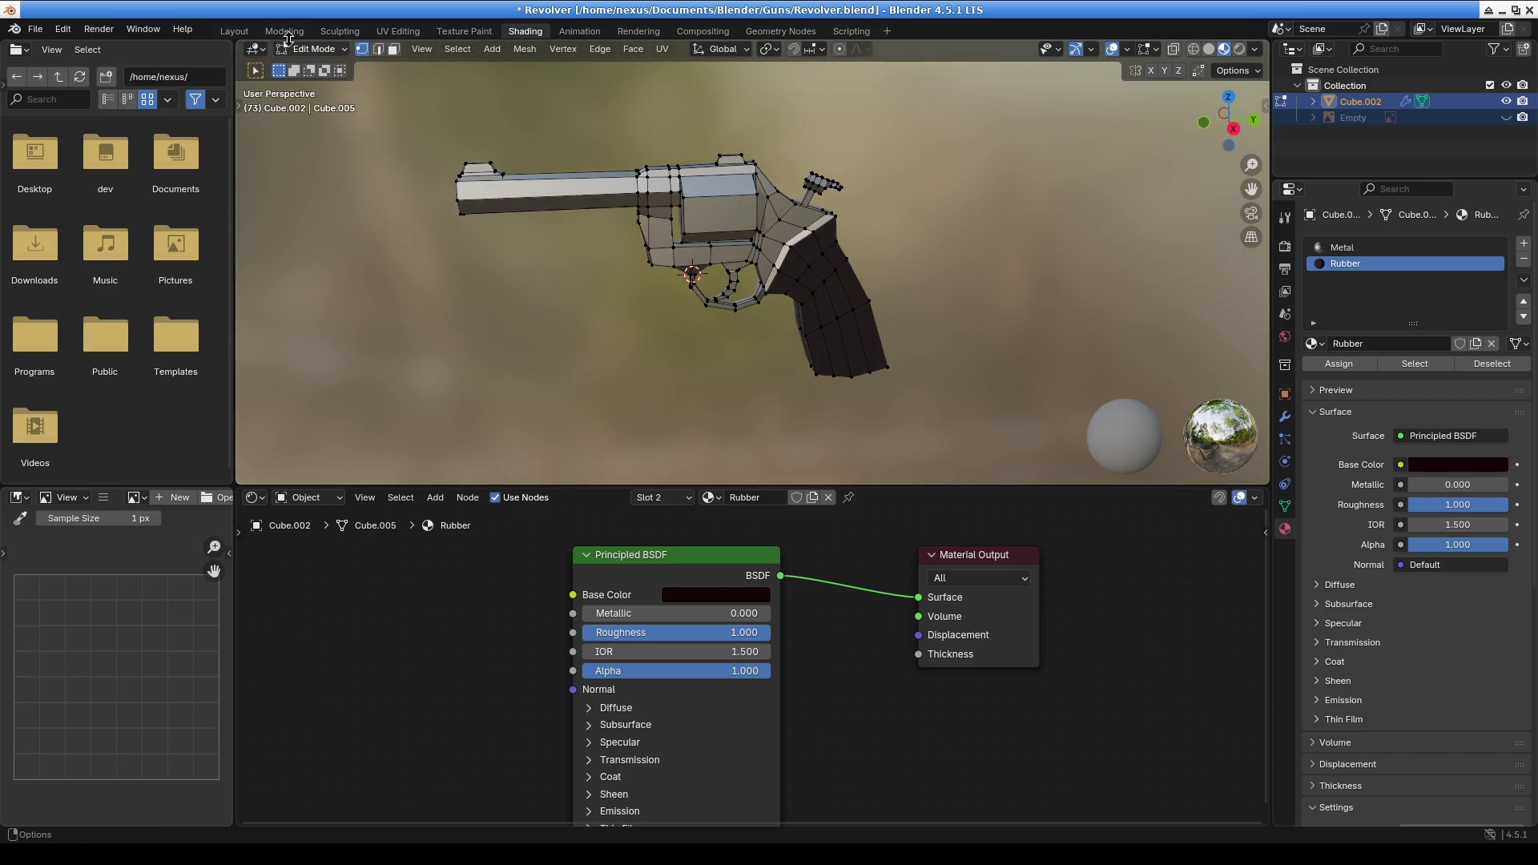
click(234, 30)
Return the revolver to Object Mode and inspect the barrel in Shading before going back to Layout
click(76, 49)
click(76, 65)
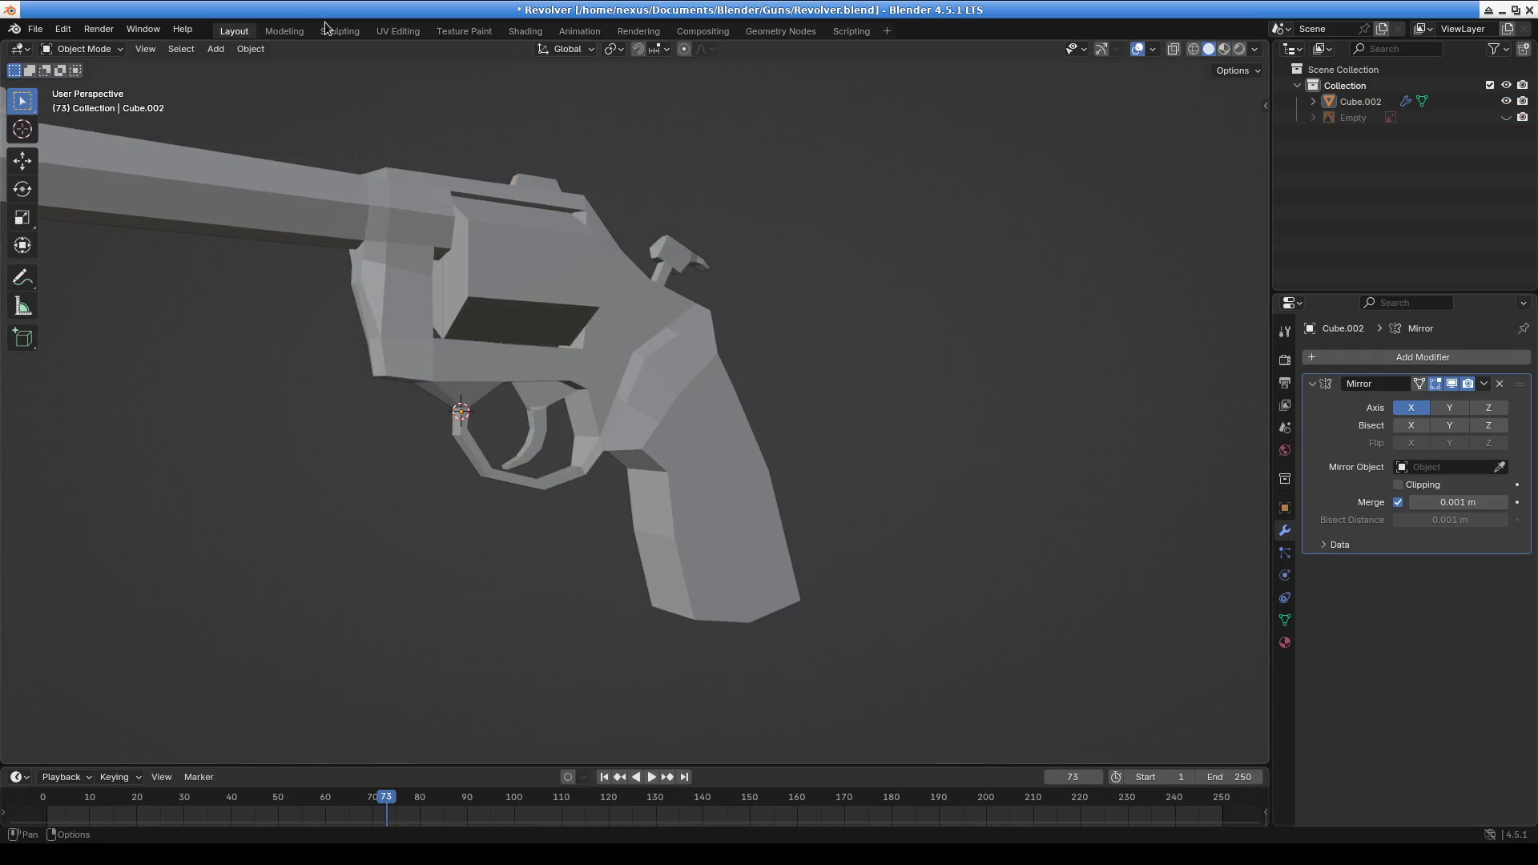
click(526, 30)
mouse_move(906, 300)
middle_down()
mouse_move(905, 262)
mouse_move(902, 279)
mouse_move(1012, 291)
mouse_move(753, 248)
middle_up()
scroll(757, 248, up, 5)
mouse_move(858, 195)
shift+middle_down()
mouse_move(907, 257)
mouse_move(810, 198)
mouse_move(499, 196)
shift+middle_up()
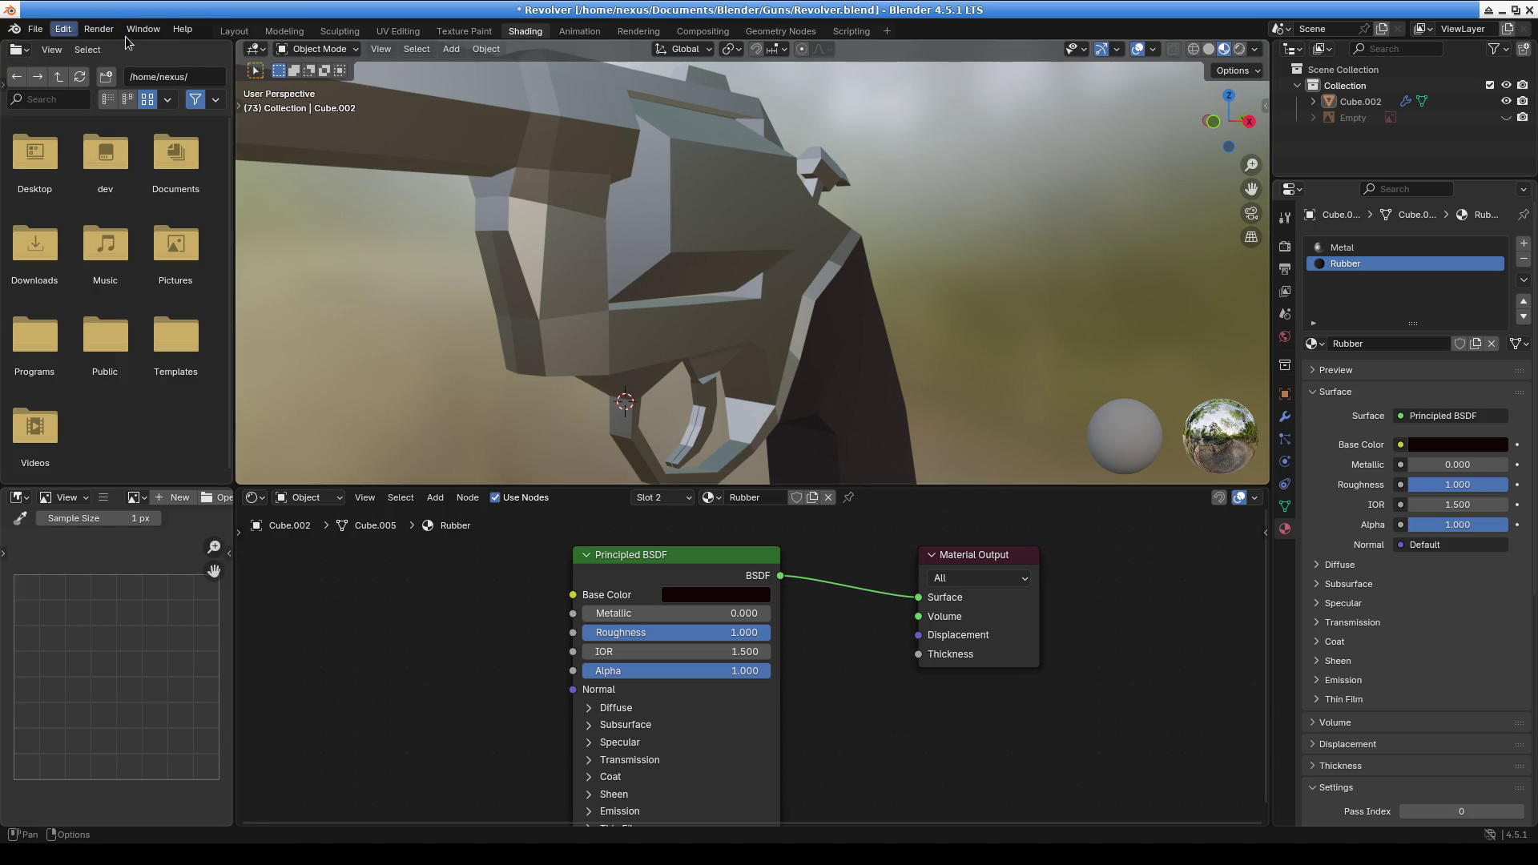
click(234, 30)
Put the revolver body Cube.002 into Edit Mode and select a cylinder-front element in side view
click(489, 343)
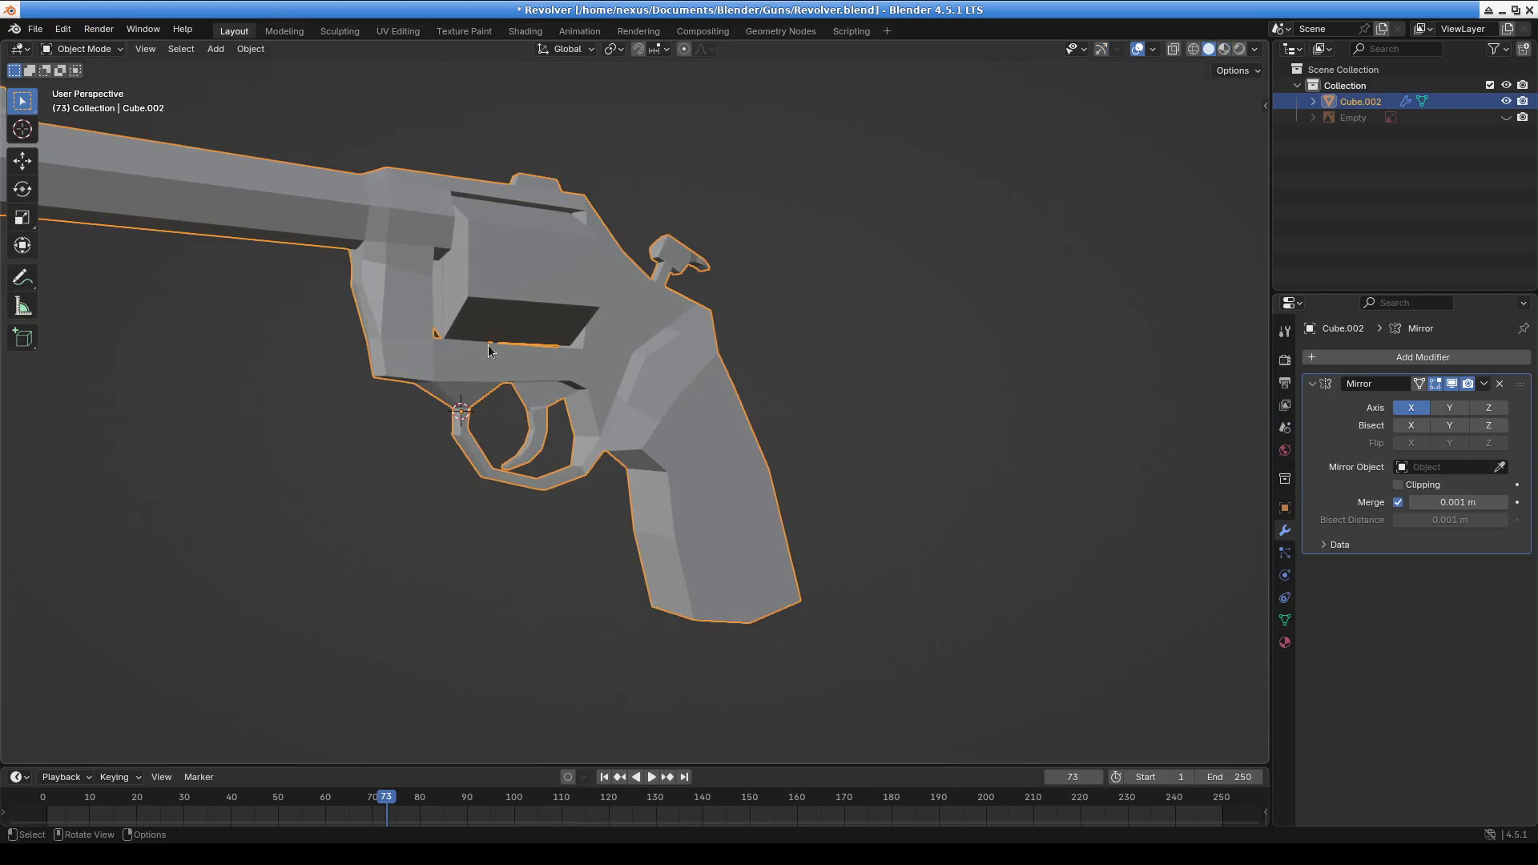
click(81, 49)
click(80, 89)
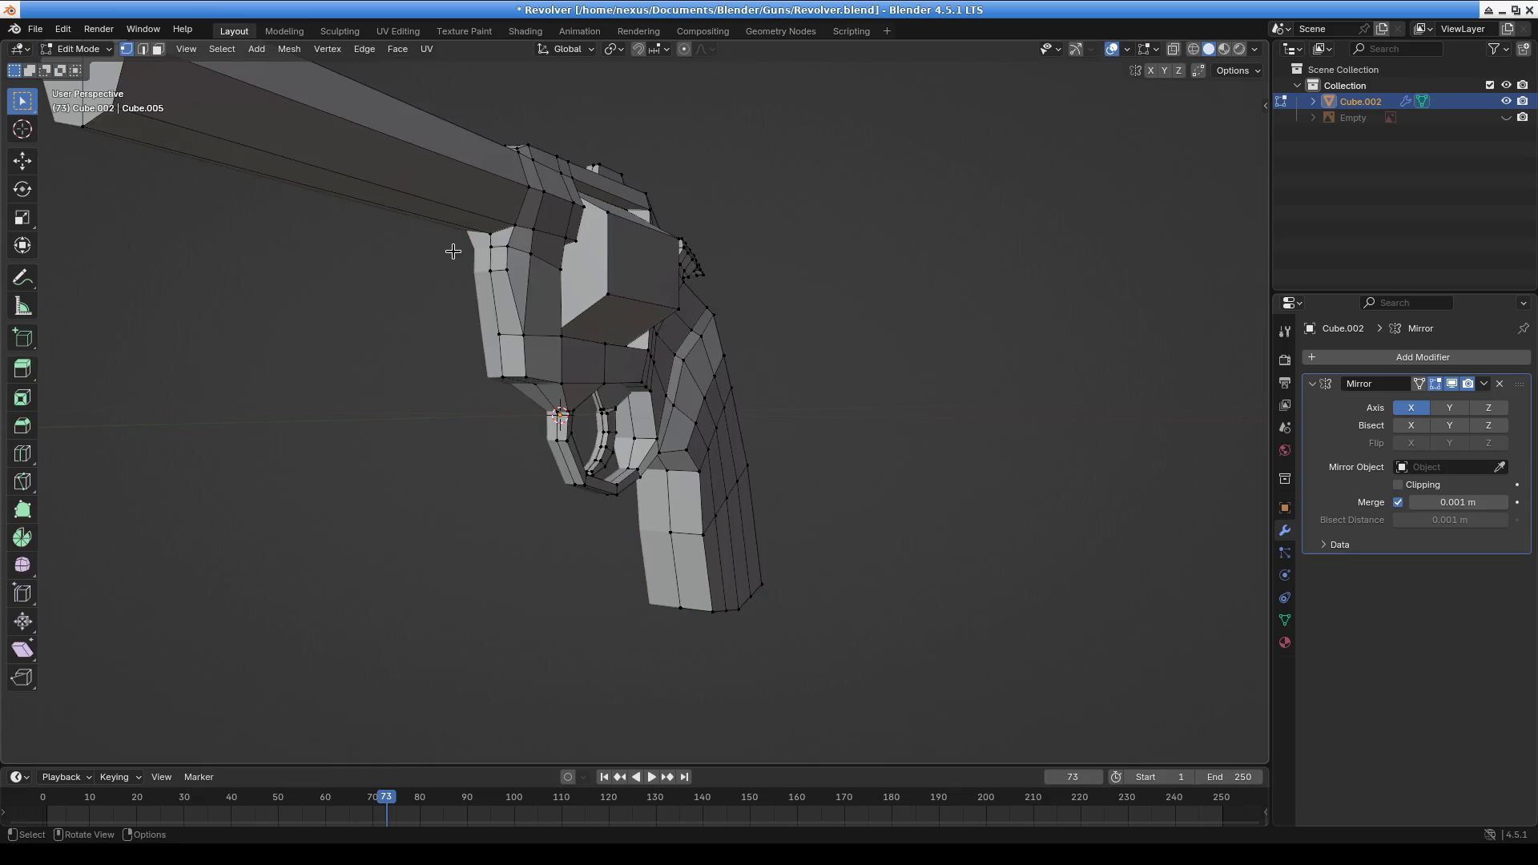
scroll(448, 234, up, 4)
mouse_move(516, 230)
middle_down()
mouse_move(560, 313)
mouse_move(521, 339)
middle_up()
shift+click(464, 326)
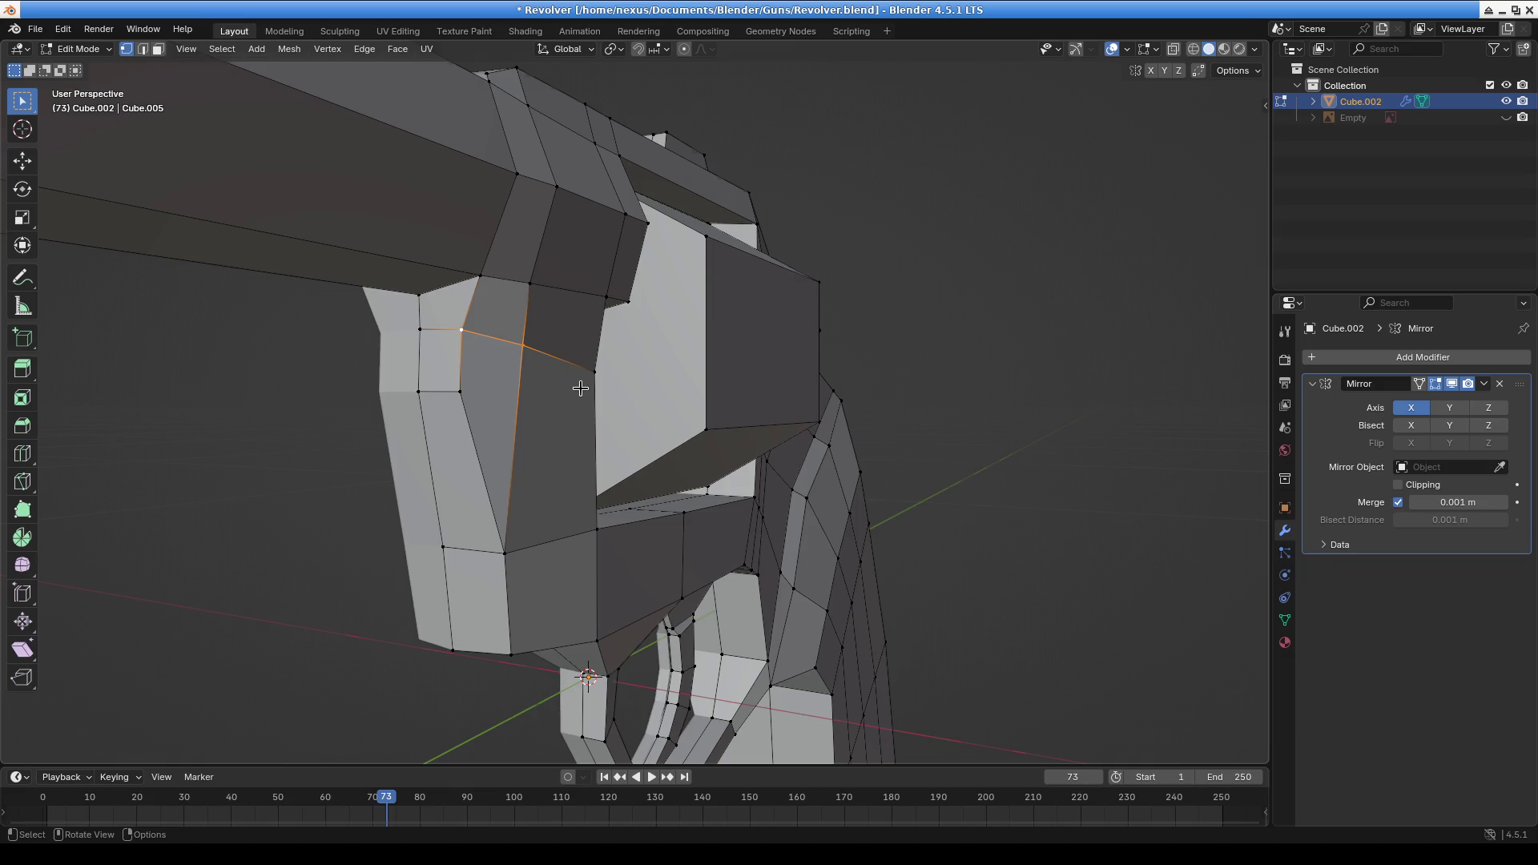
key(KP_3)
shift+middle_drag(265, 378, 412, 340)
scroll(412, 340, up, 4)
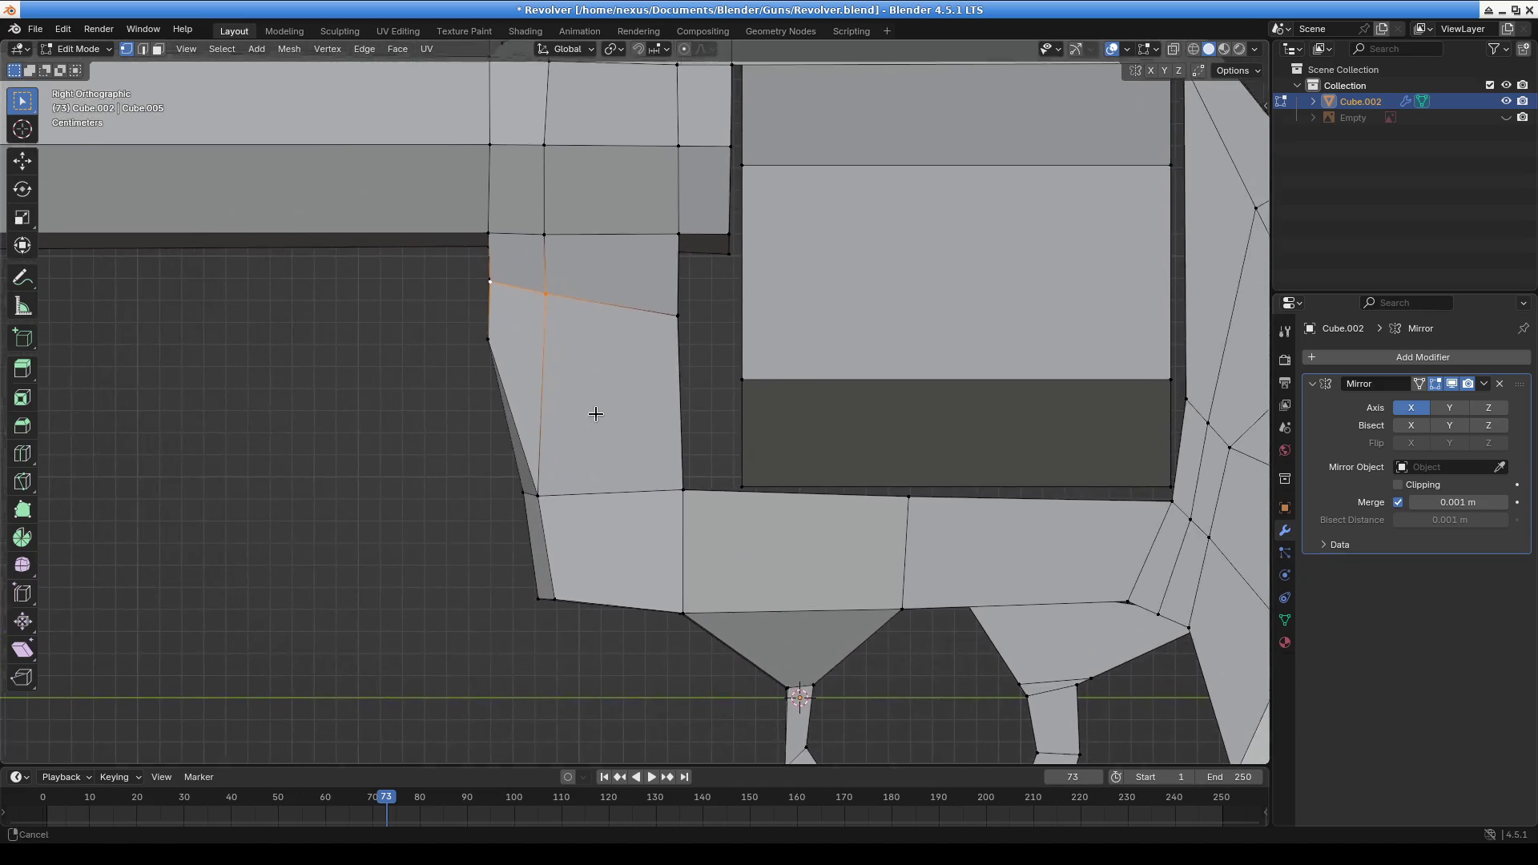
Lower the front edge and the left cylinder-frame edge slightly along Z
key(g)
key(z)
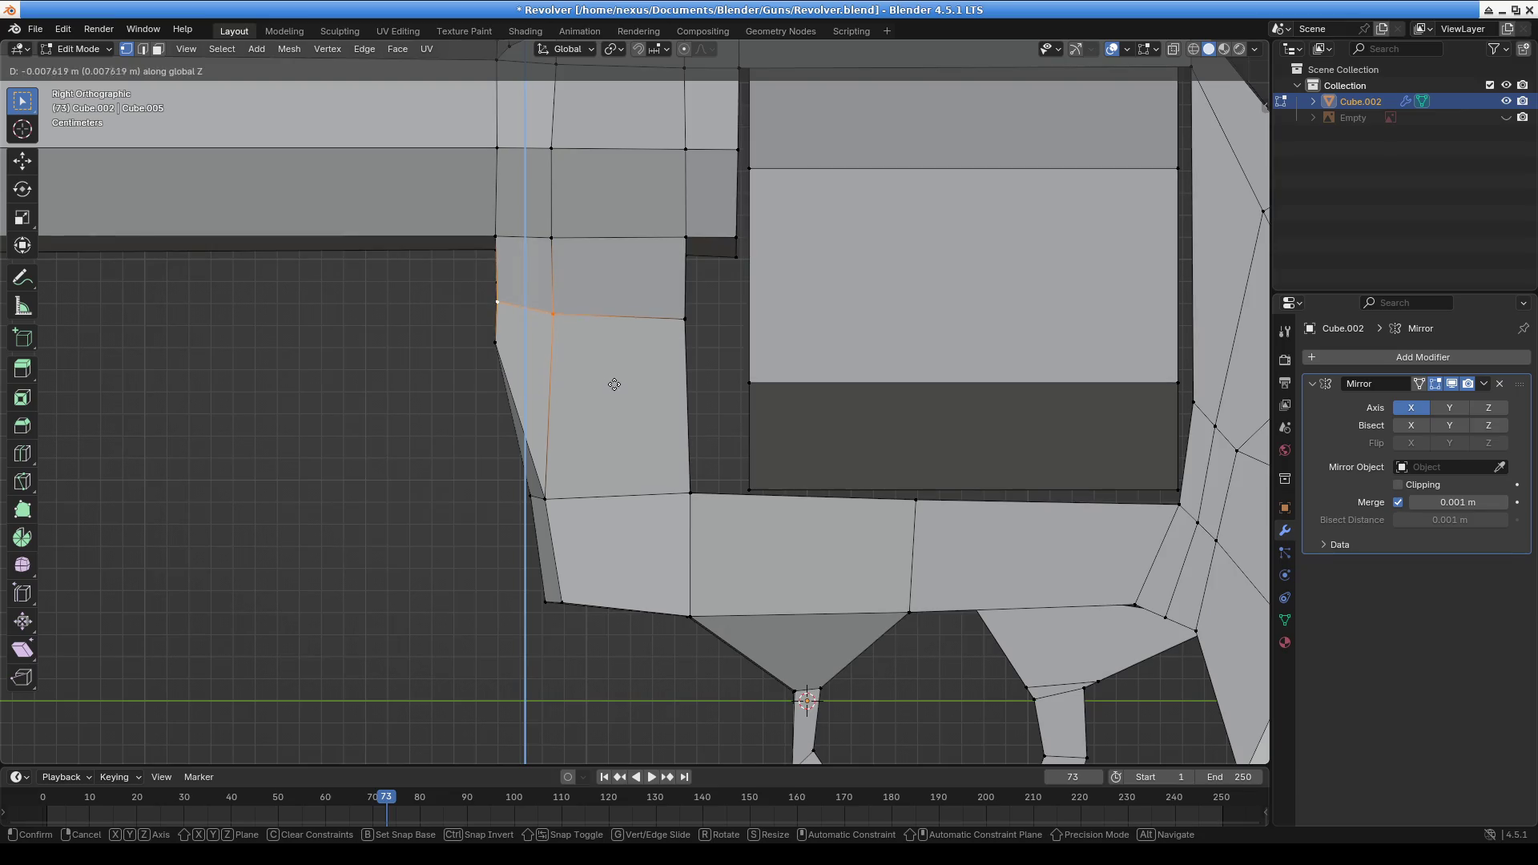
click(598, 387)
key(g)
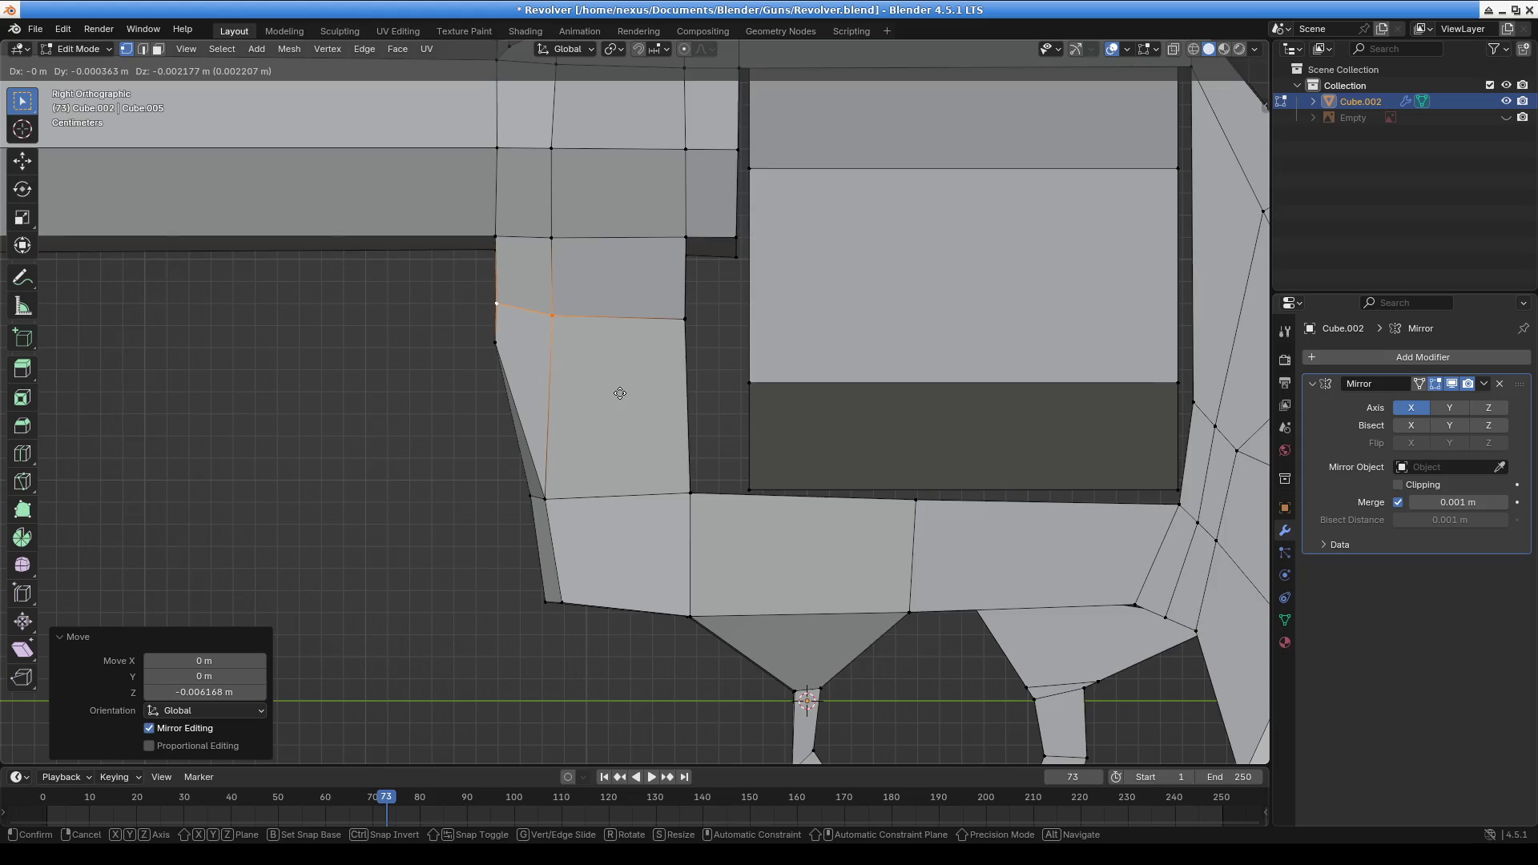
key(z)
click(620, 393)
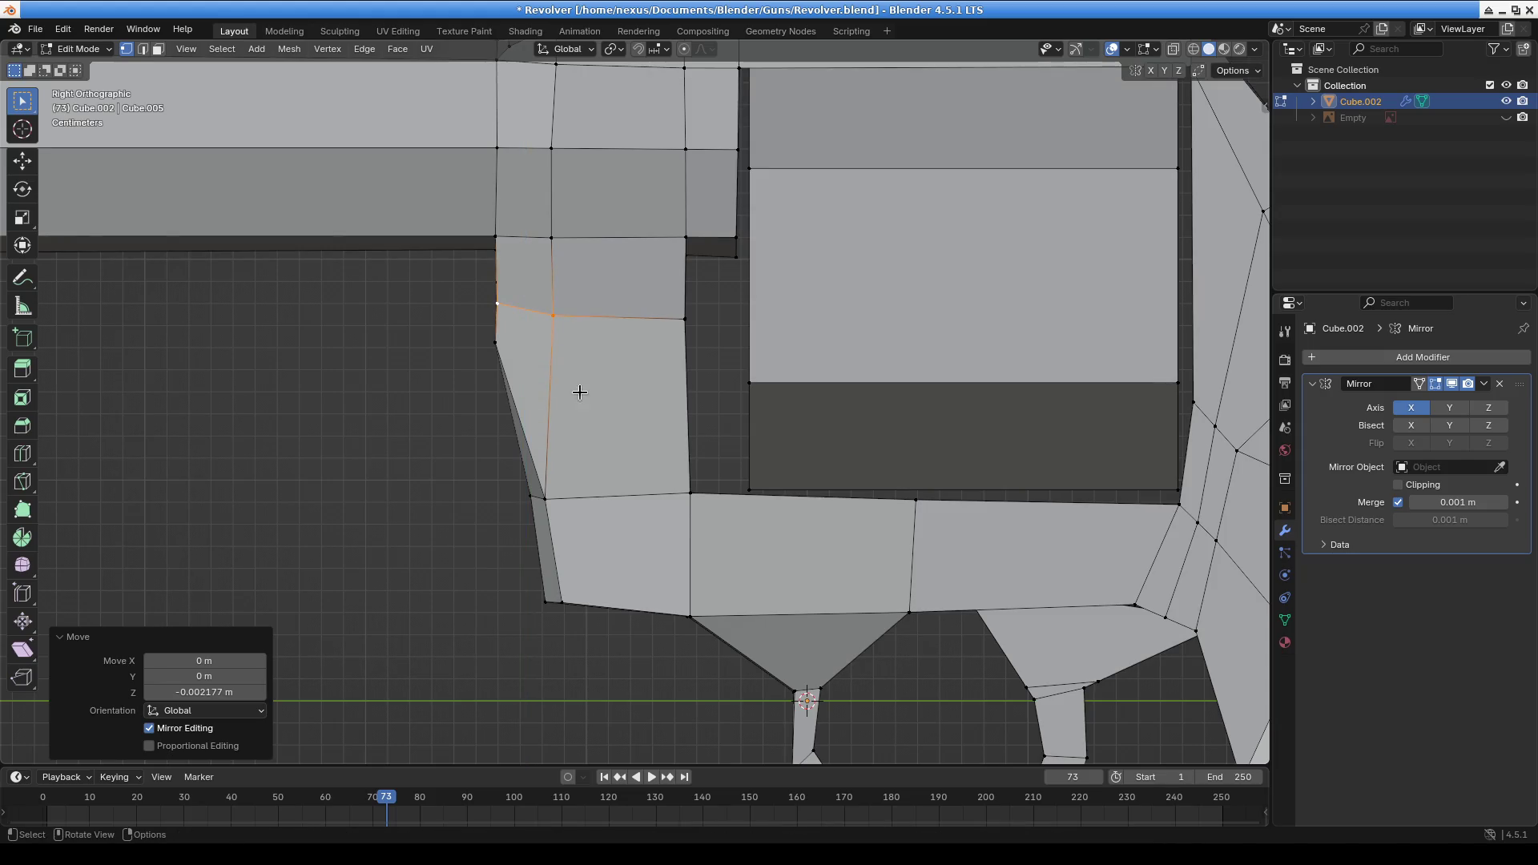
click(511, 373)
key(g)
key(z)
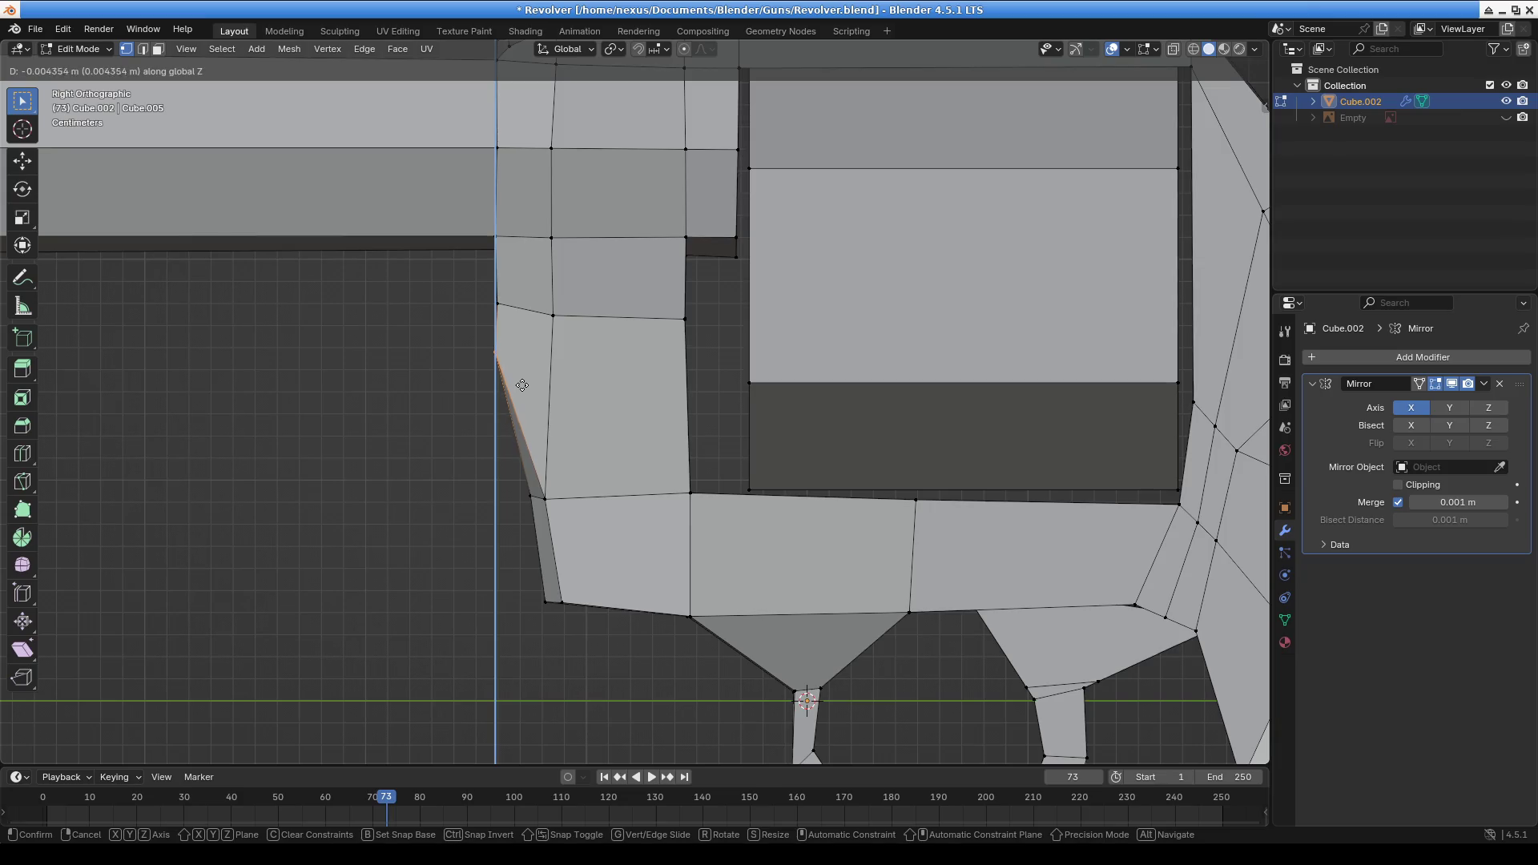
click(523, 400)
Lower the upper-left frame edge slightly along Z as well
click(521, 329)
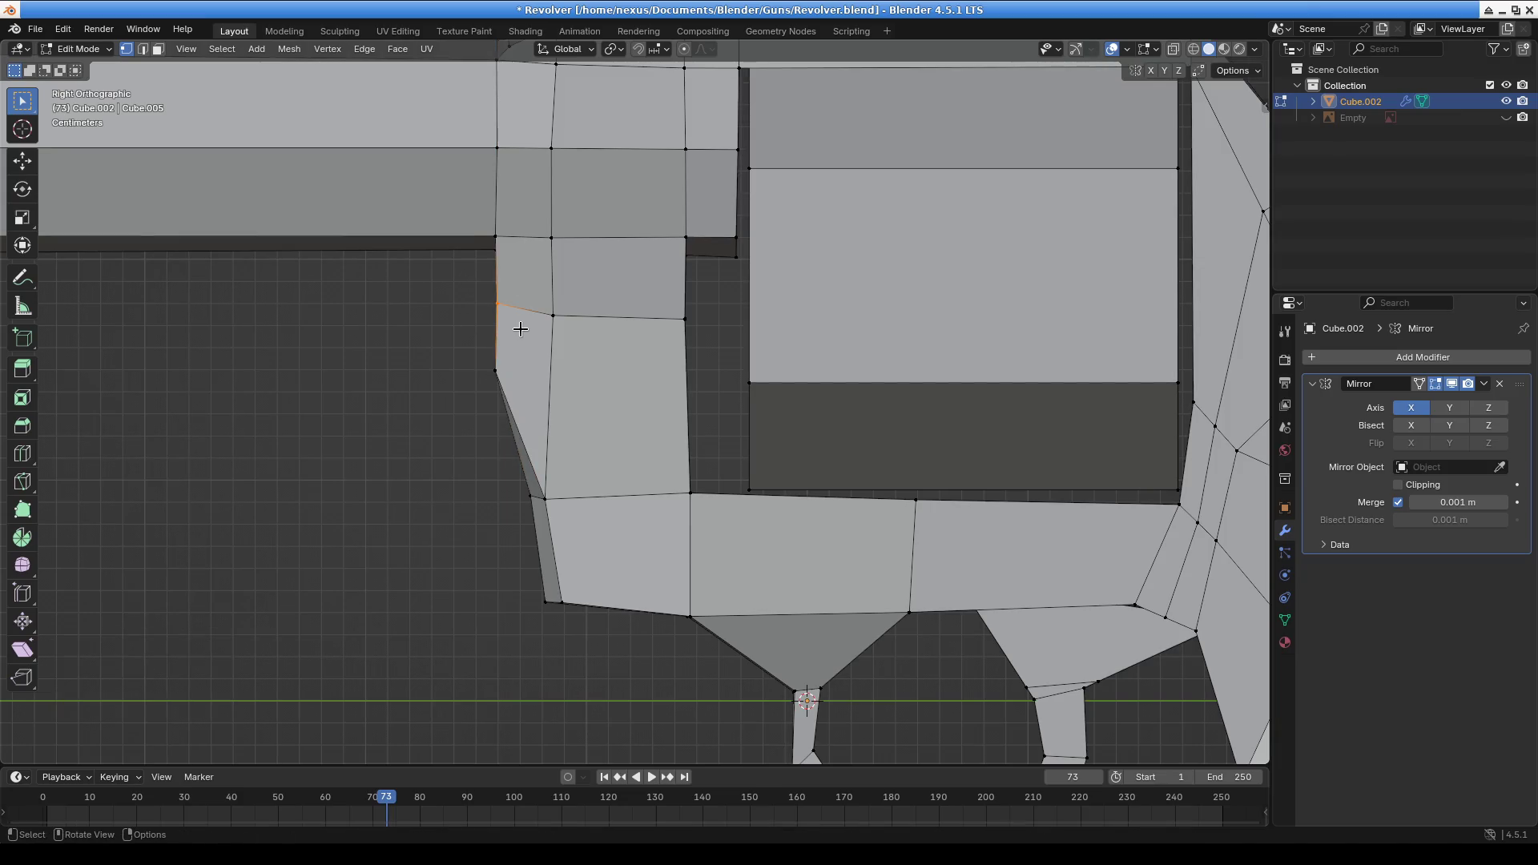
middle_drag(503, 387, 580, 397)
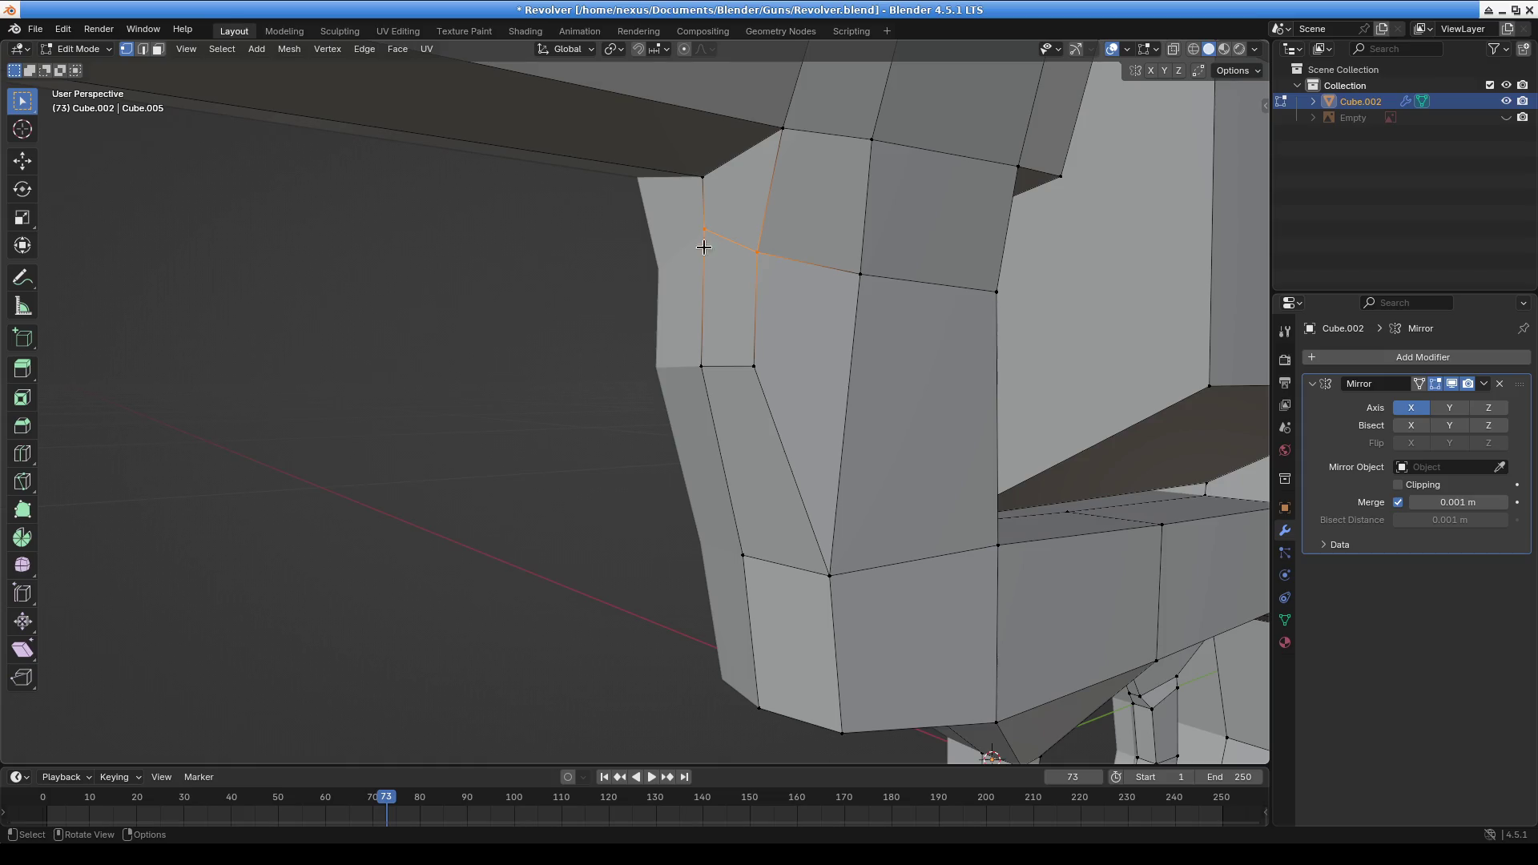
key(g)
key(z)
click(871, 346)
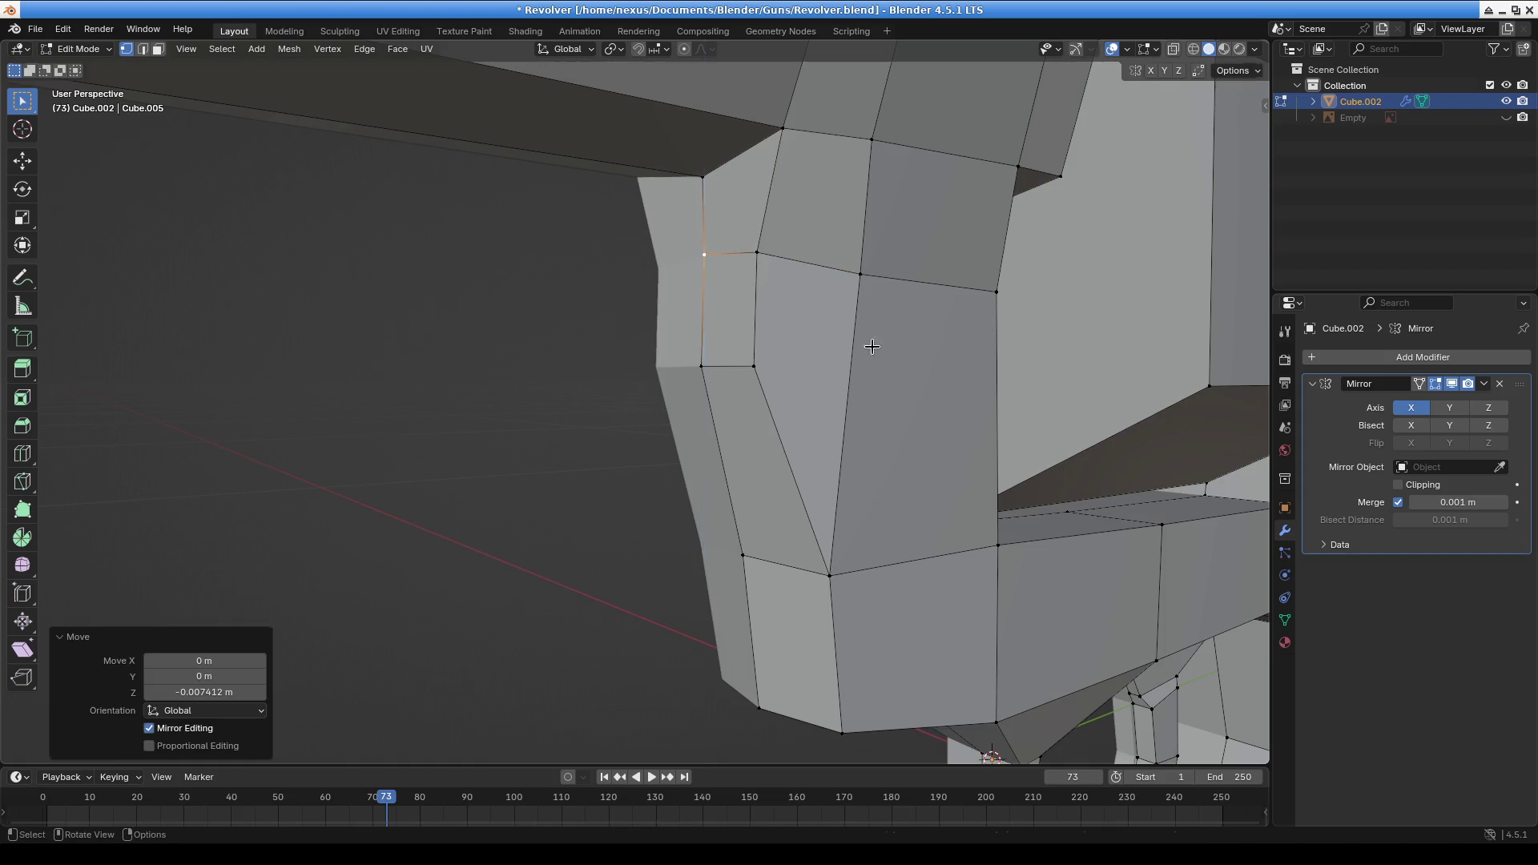
scroll(736, 389, down, 4)
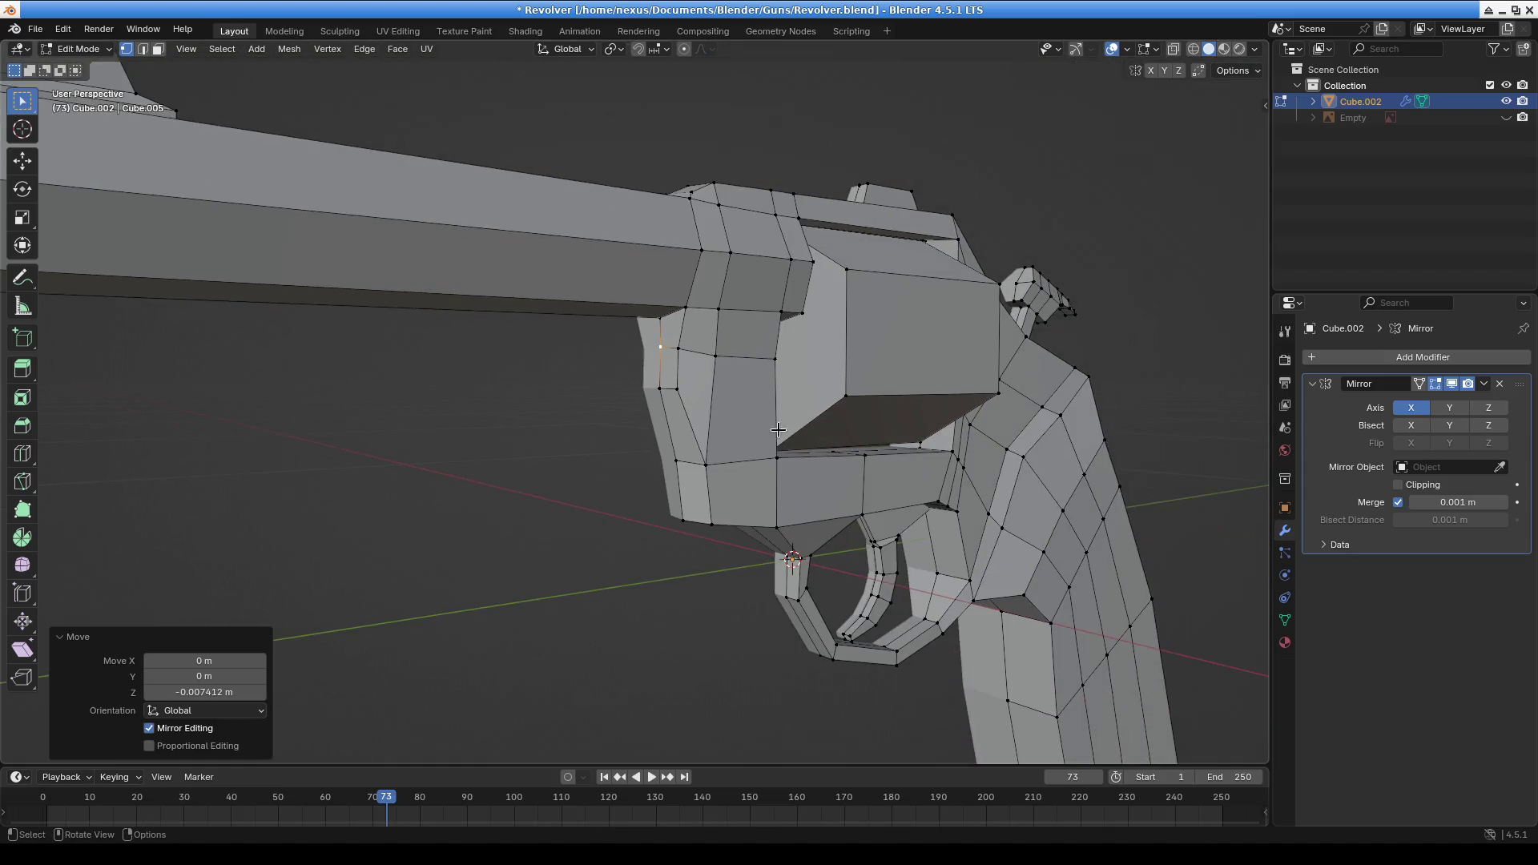
mouse_move(716, 359)
middle_down()
mouse_move(672, 391)
mouse_move(993, 398)
mouse_move(756, 456)
mouse_move(958, 441)
mouse_move(634, 495)
middle_up()
scroll(667, 379, down, 3)
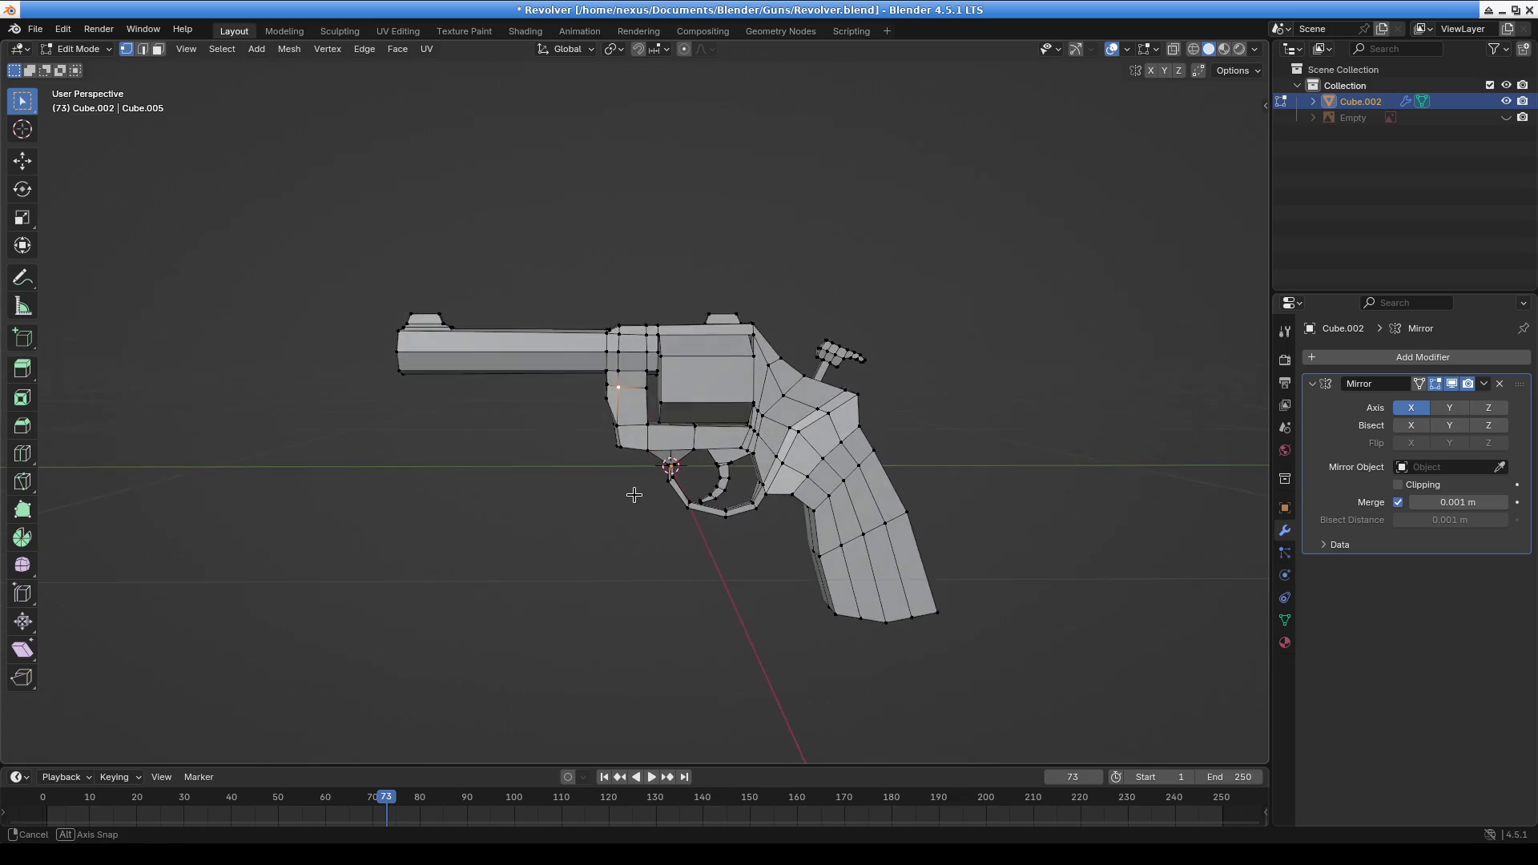
Switch to the Shading workspace and put the revolver mesh back into Edit Mode
click(526, 32)
scroll(946, 243, down, 5)
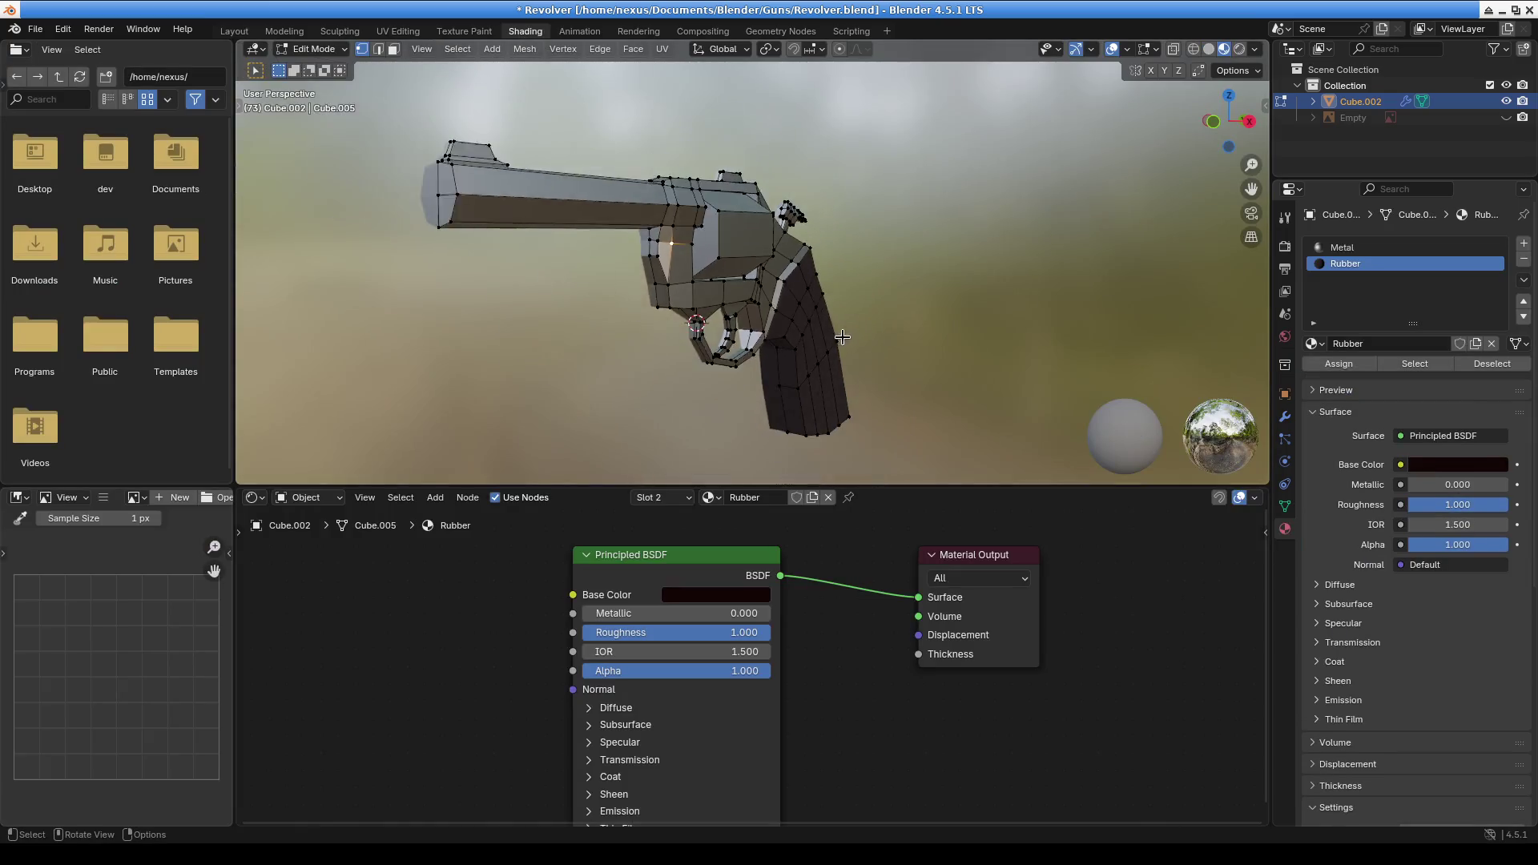
click(312, 49)
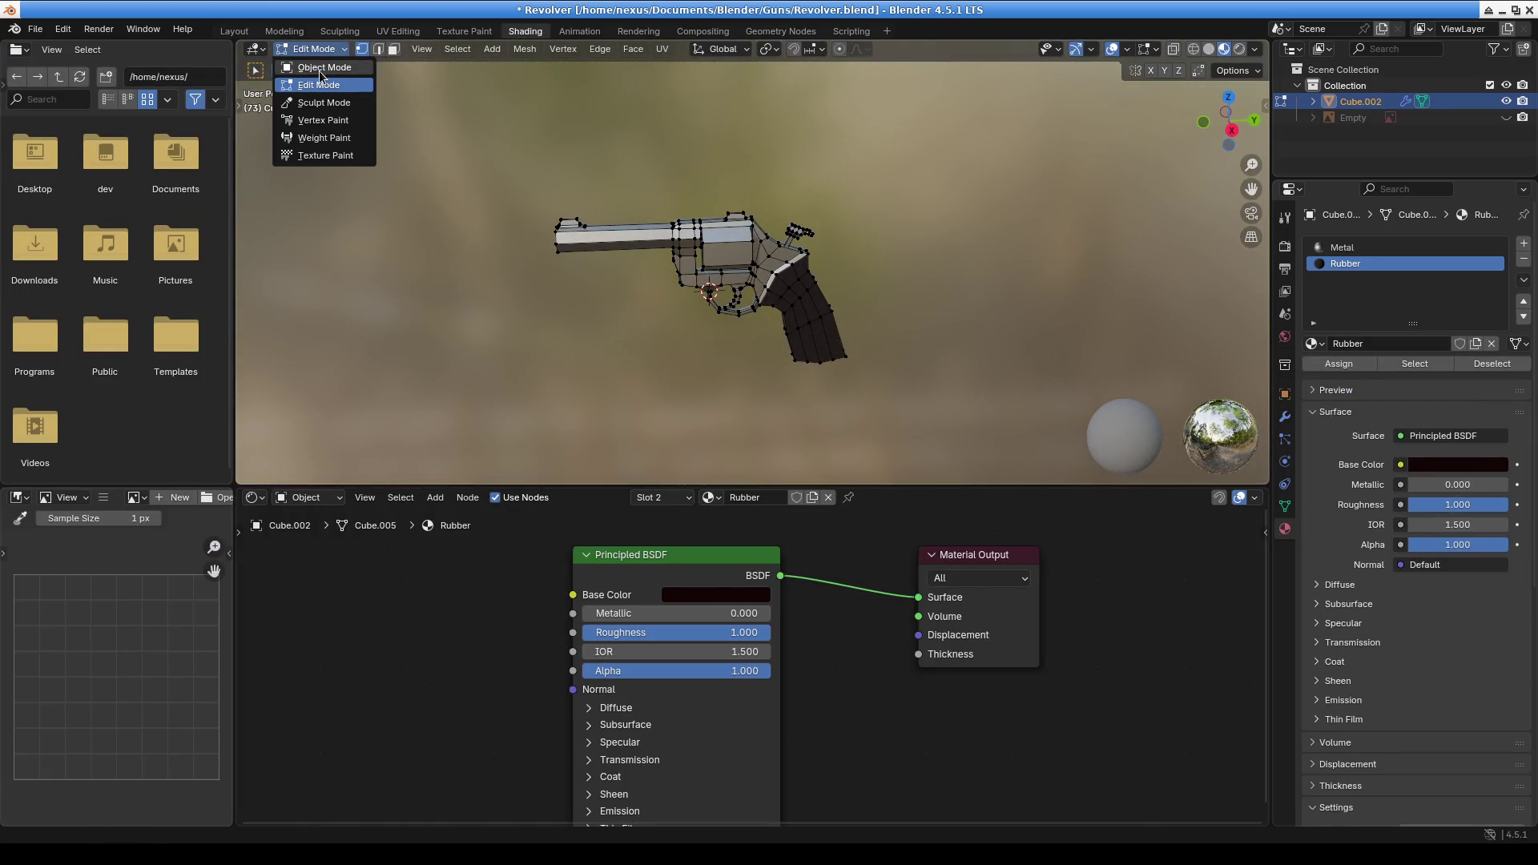
click(317, 66)
mouse_move(979, 263)
middle_down()
mouse_move(801, 242)
mouse_move(764, 374)
middle_up()
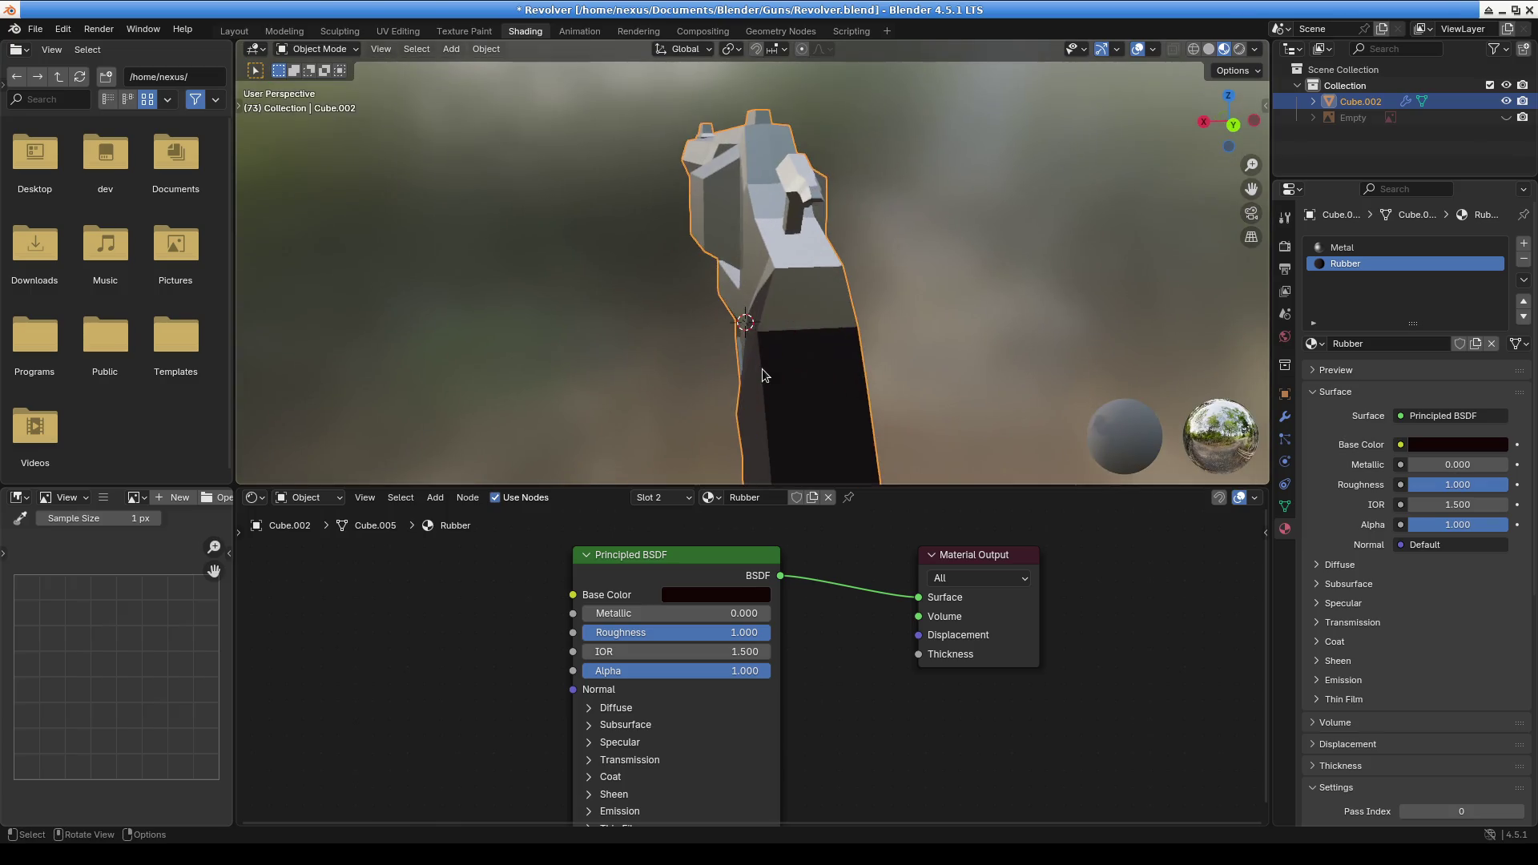
click(317, 49)
click(921, 292)
click(312, 50)
click(319, 84)
Assign Rubber to the edge where the grip meets the frame and to a grip face
shift+click(816, 275)
click(1330, 367)
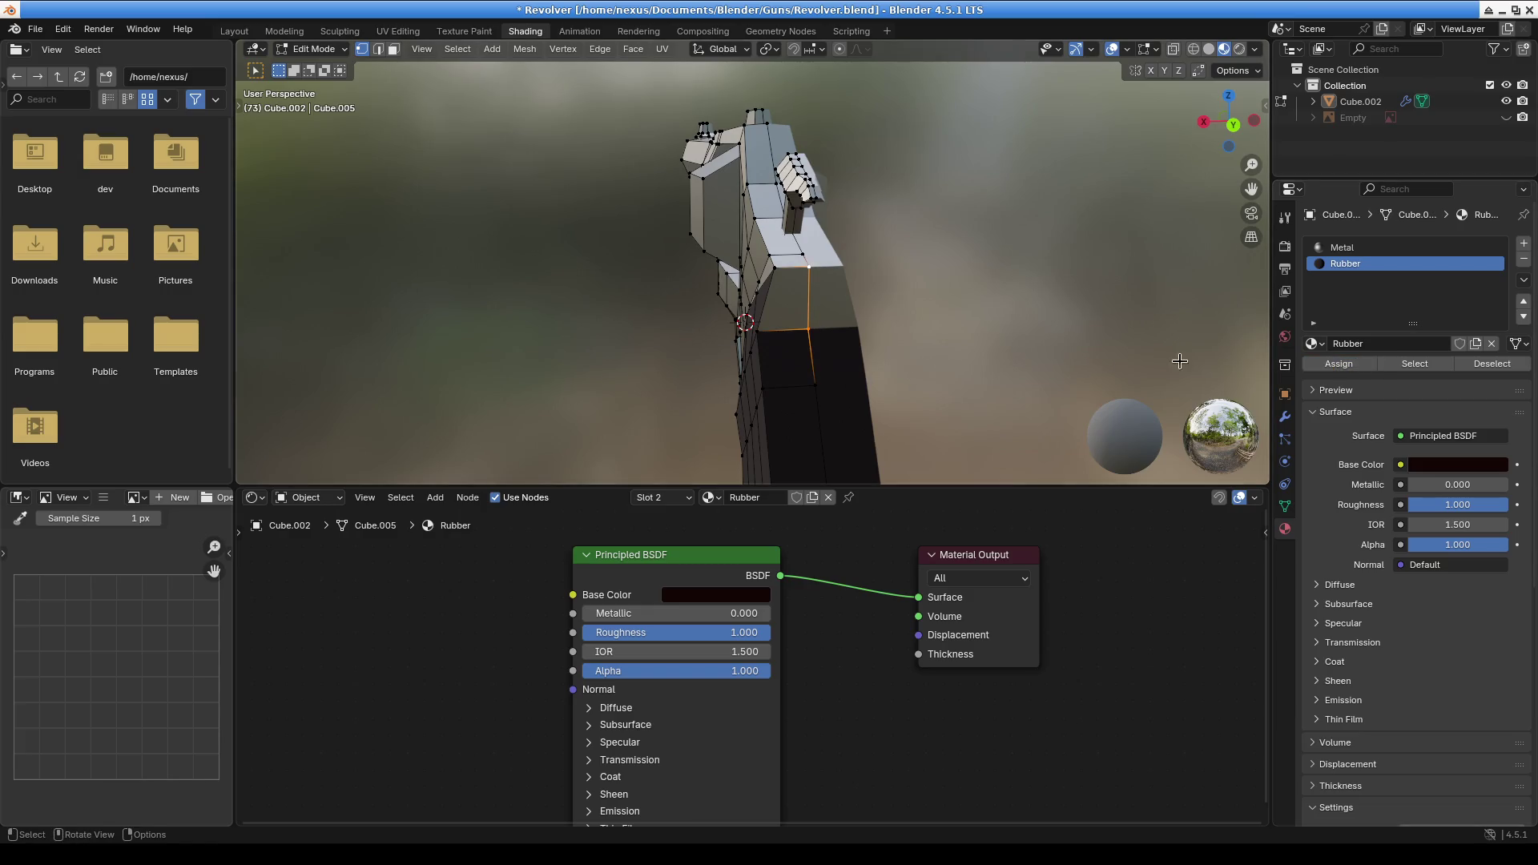
click(849, 333)
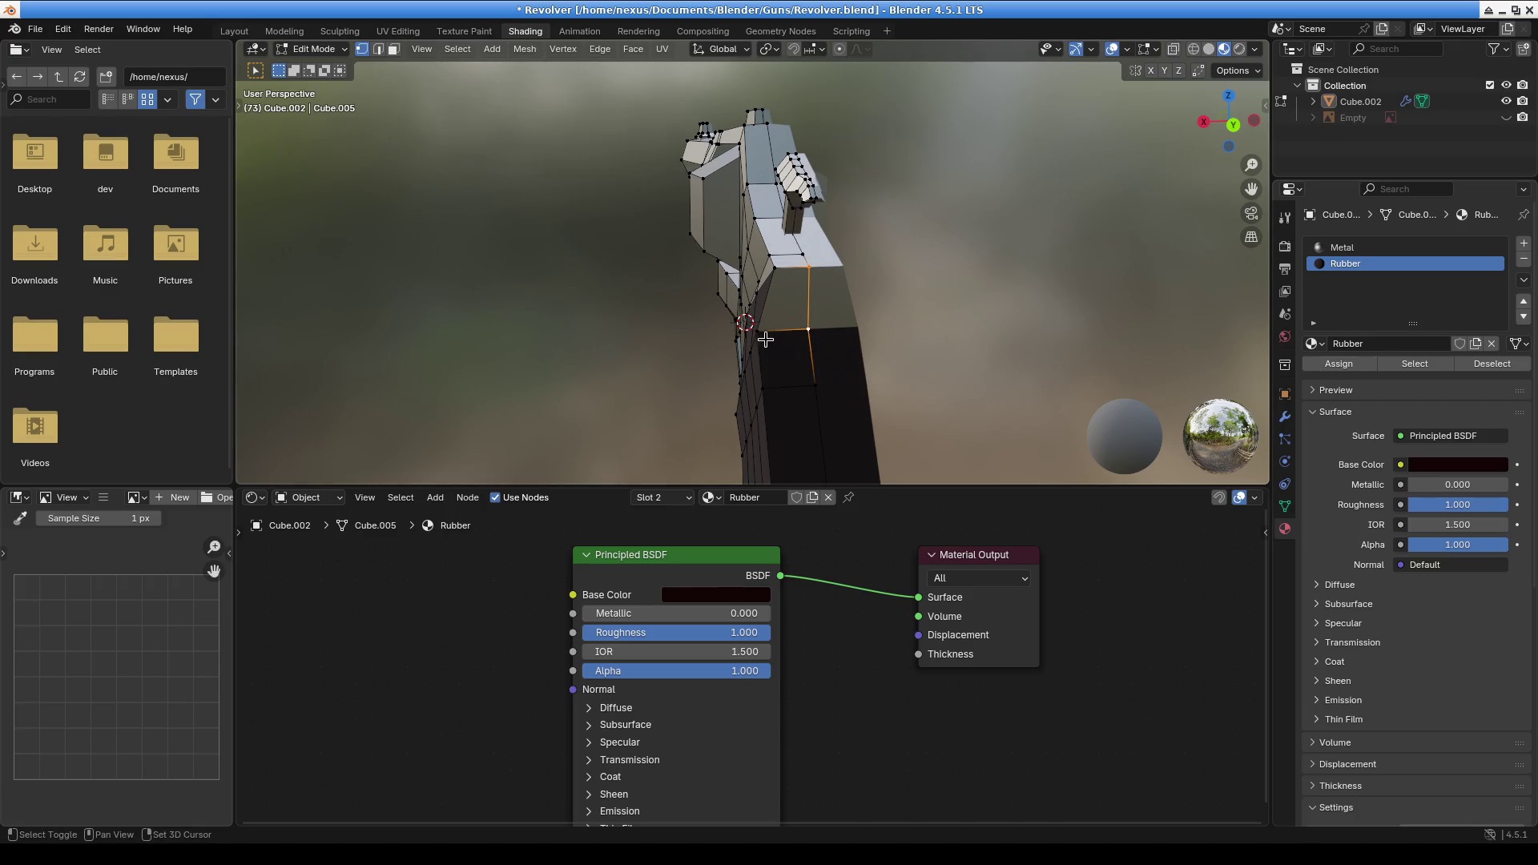
click(783, 289)
click(1339, 364)
Select the quad face at the grip-frame corner, then return to Object Mode
mouse_move(789, 300)
middle_down()
mouse_move(826, 342)
mouse_move(1020, 244)
mouse_move(817, 297)
mouse_move(778, 311)
mouse_move(777, 344)
mouse_move(665, 373)
mouse_move(713, 301)
middle_up()
click(672, 358)
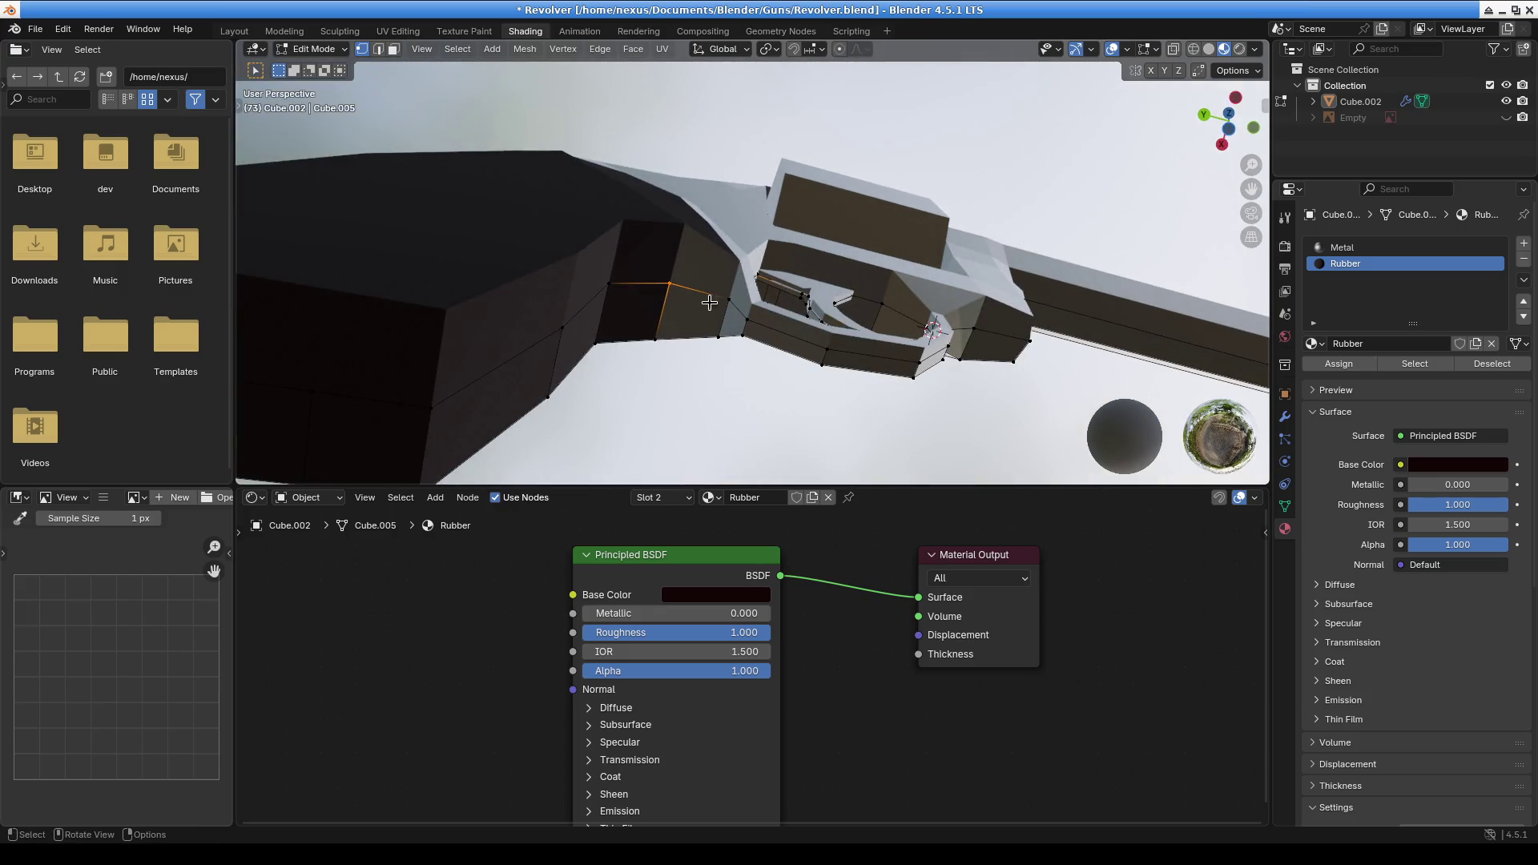
shift+click(717, 334)
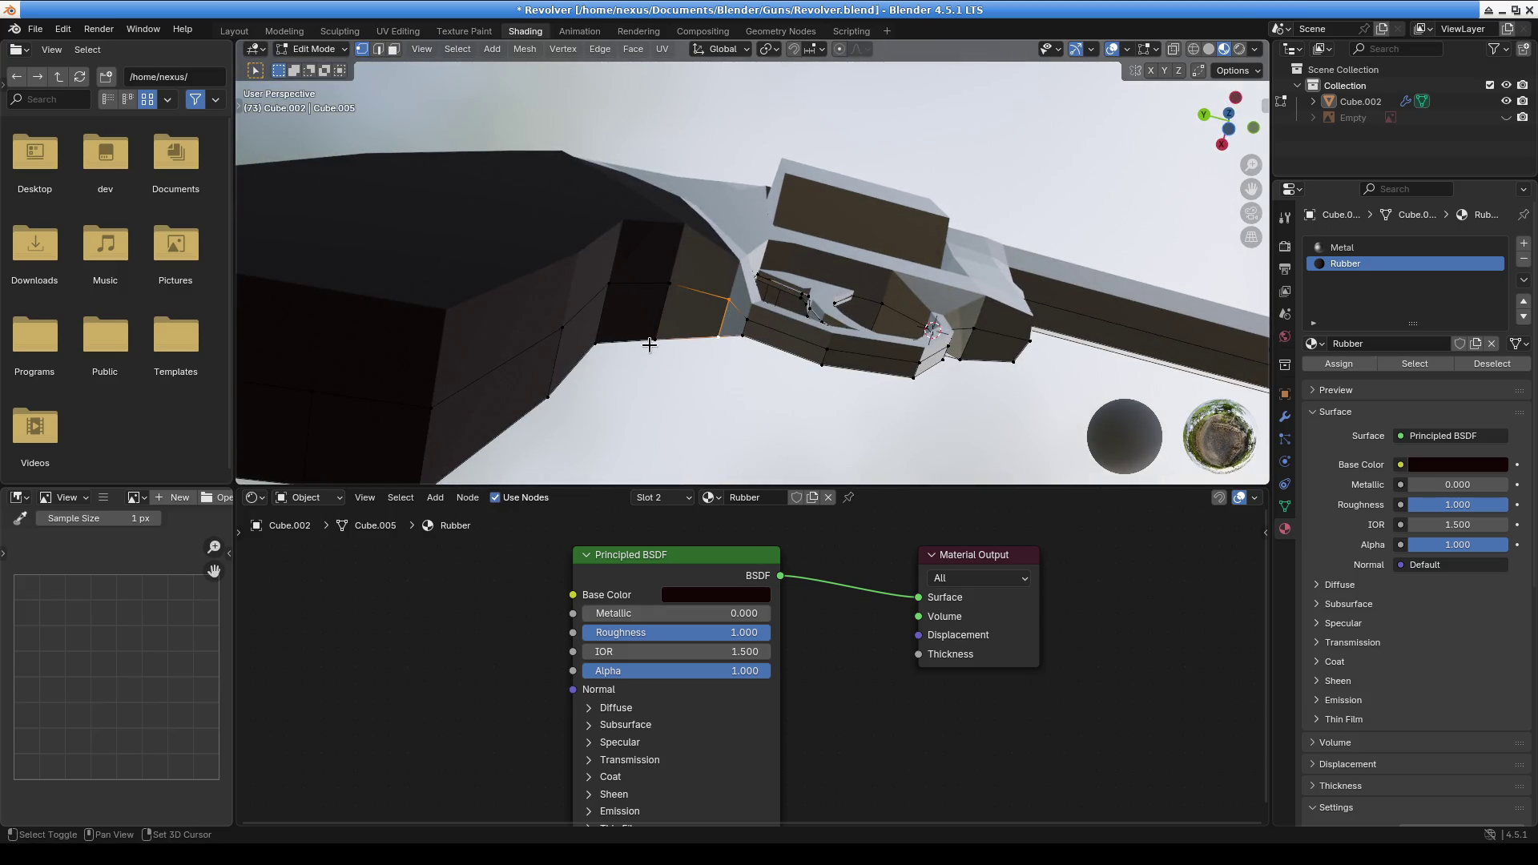
shift+click(668, 289)
mouse_move(705, 336)
middle_down()
mouse_move(872, 457)
mouse_move(731, 350)
mouse_move(809, 401)
mouse_move(756, 331)
middle_up()
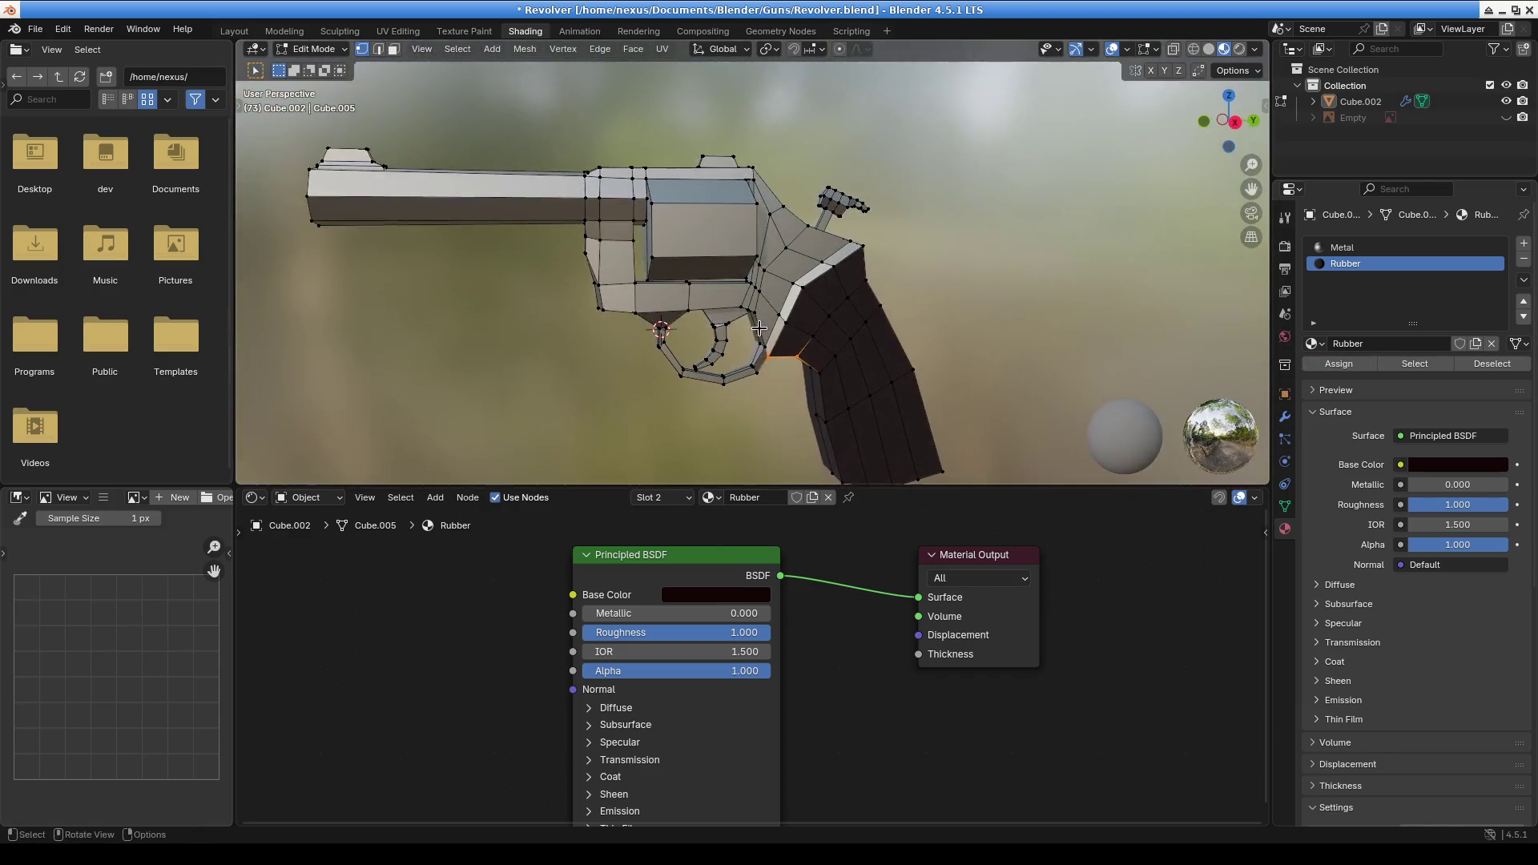
scroll(972, 298, down, 2)
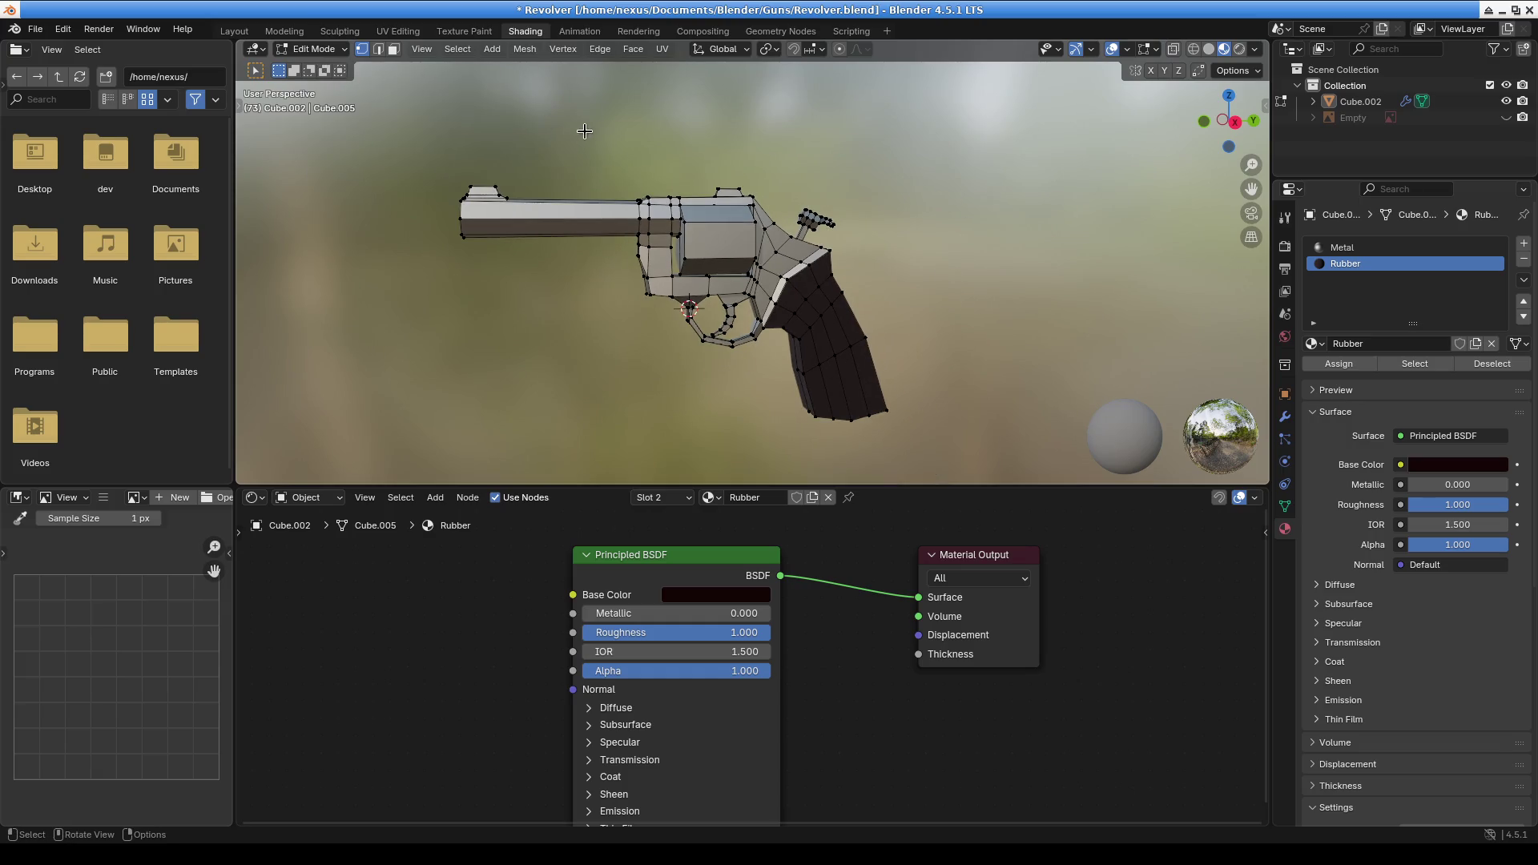
key(Tab)
mouse_move(921, 220)
middle_down()
mouse_move(852, 223)
mouse_move(833, 281)
mouse_move(990, 233)
mouse_move(802, 294)
middle_up()
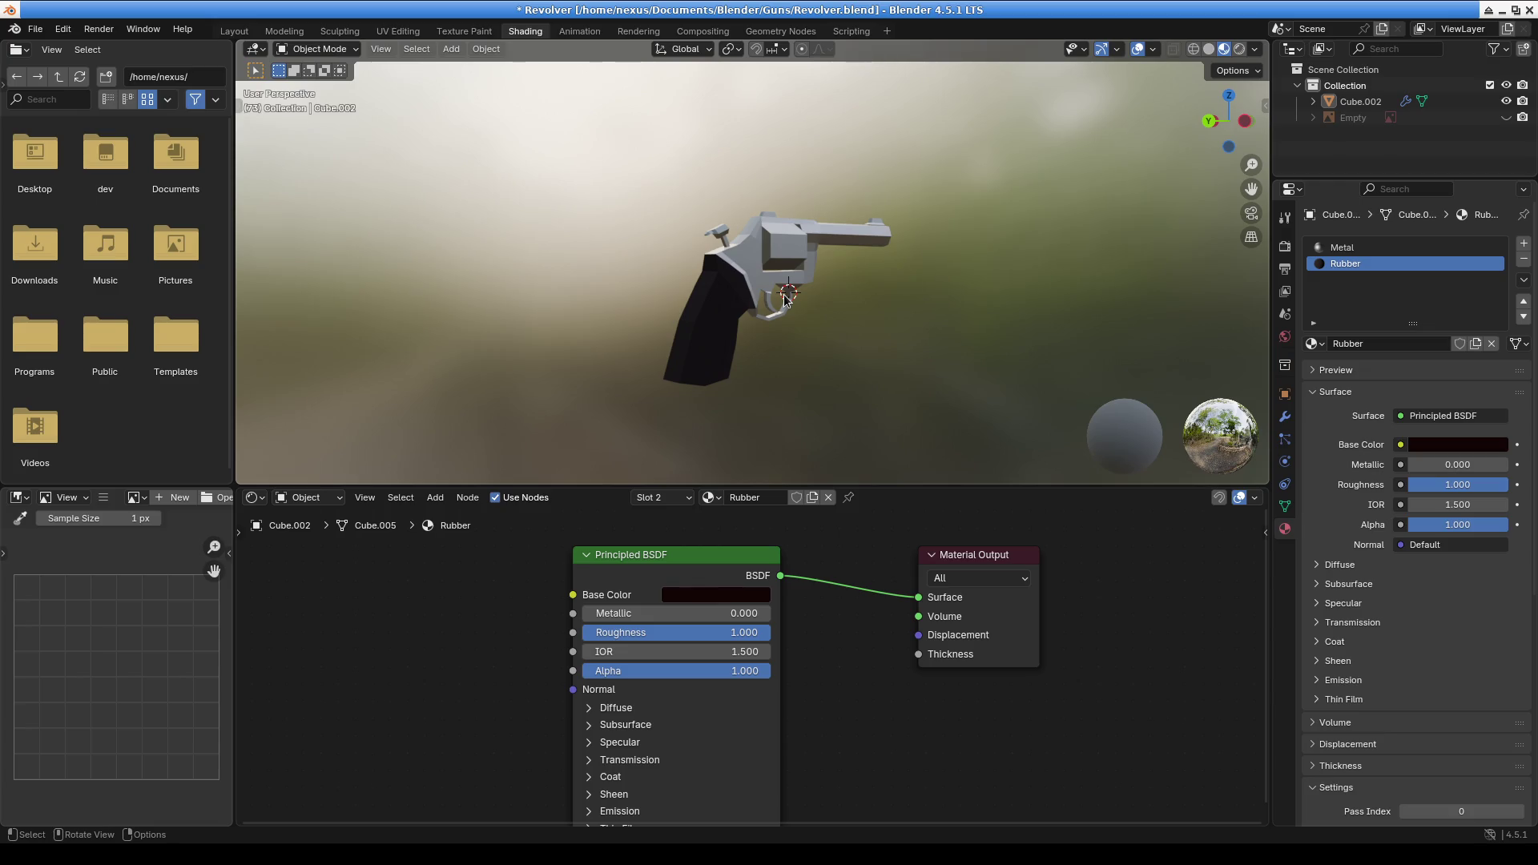